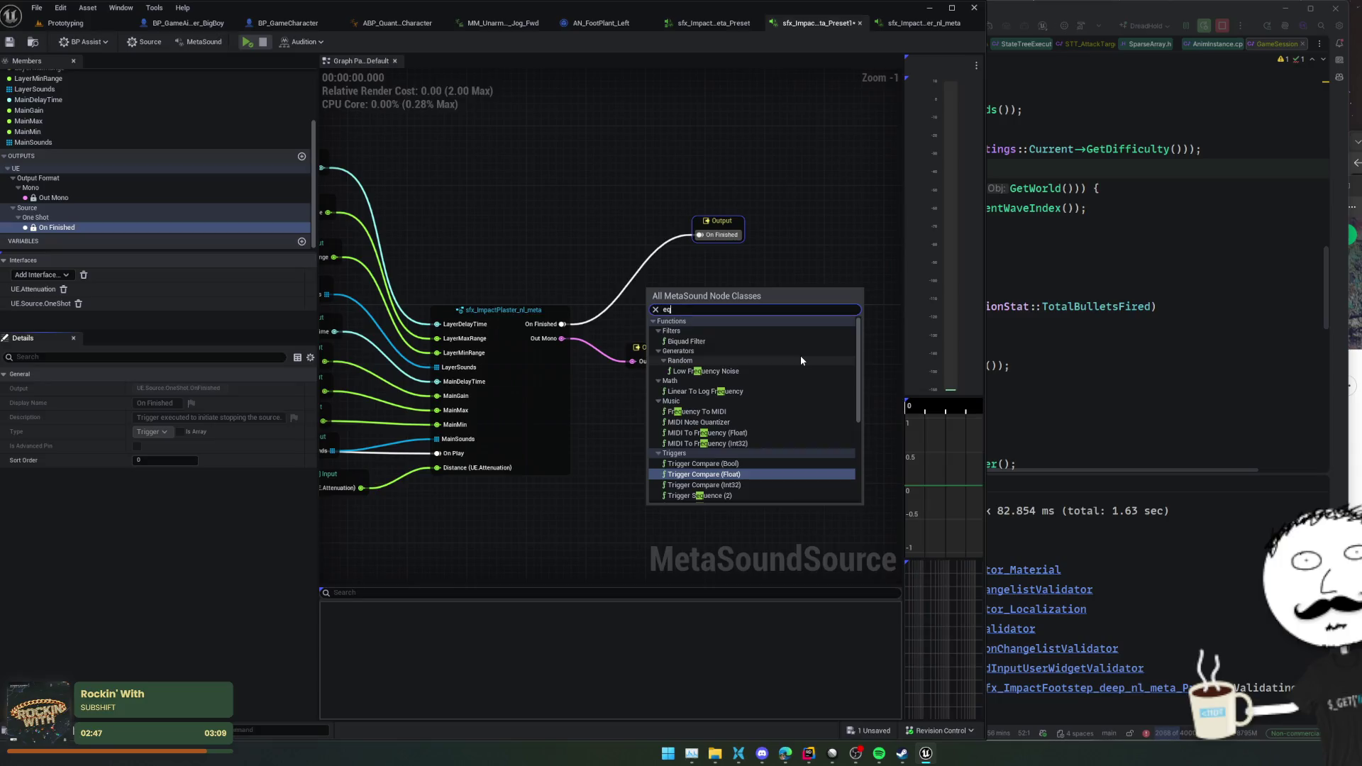
- Replace the 'eq' node search with 'filter' and browse the filter results
key("BackSpace")
key("BackSpace")
type("filte")
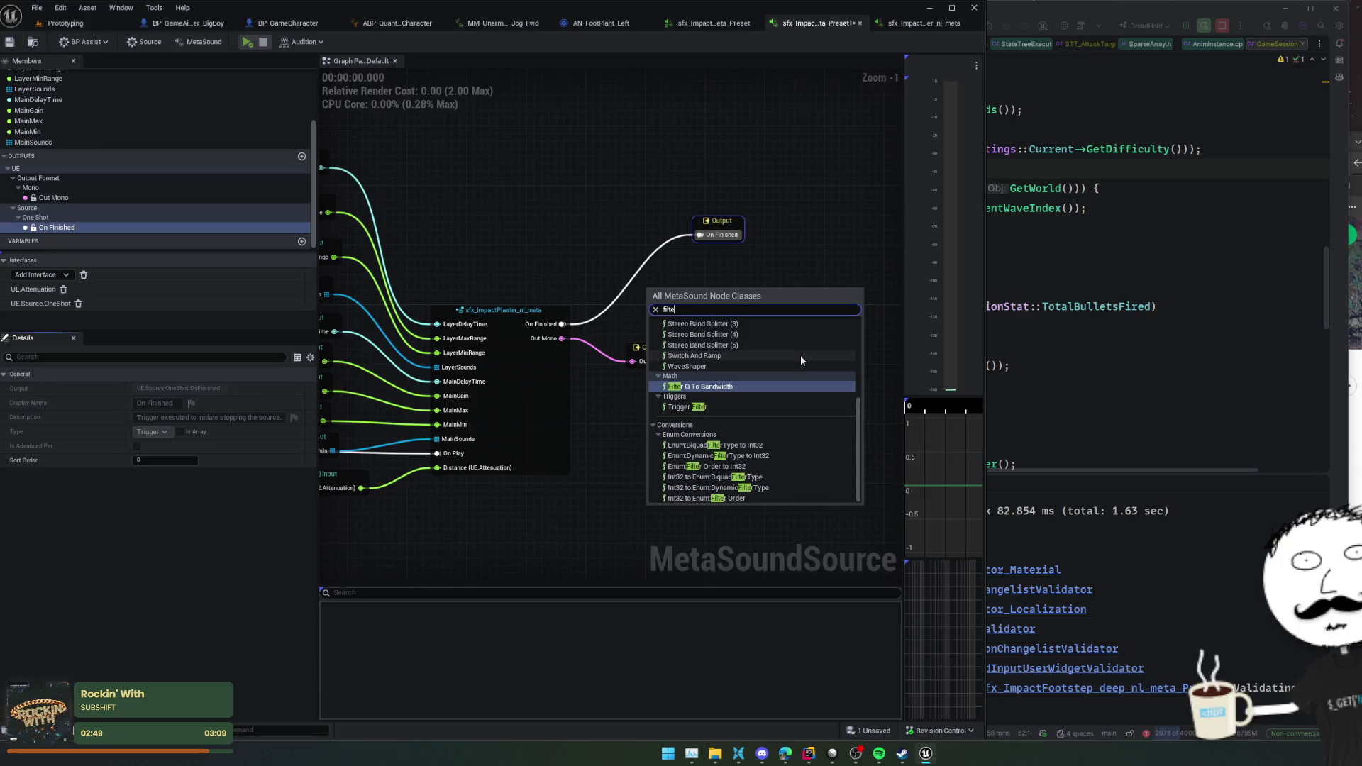
type("r")
scroll(779, 407, "up", 1)
scroll(779, 408, "up", 2)
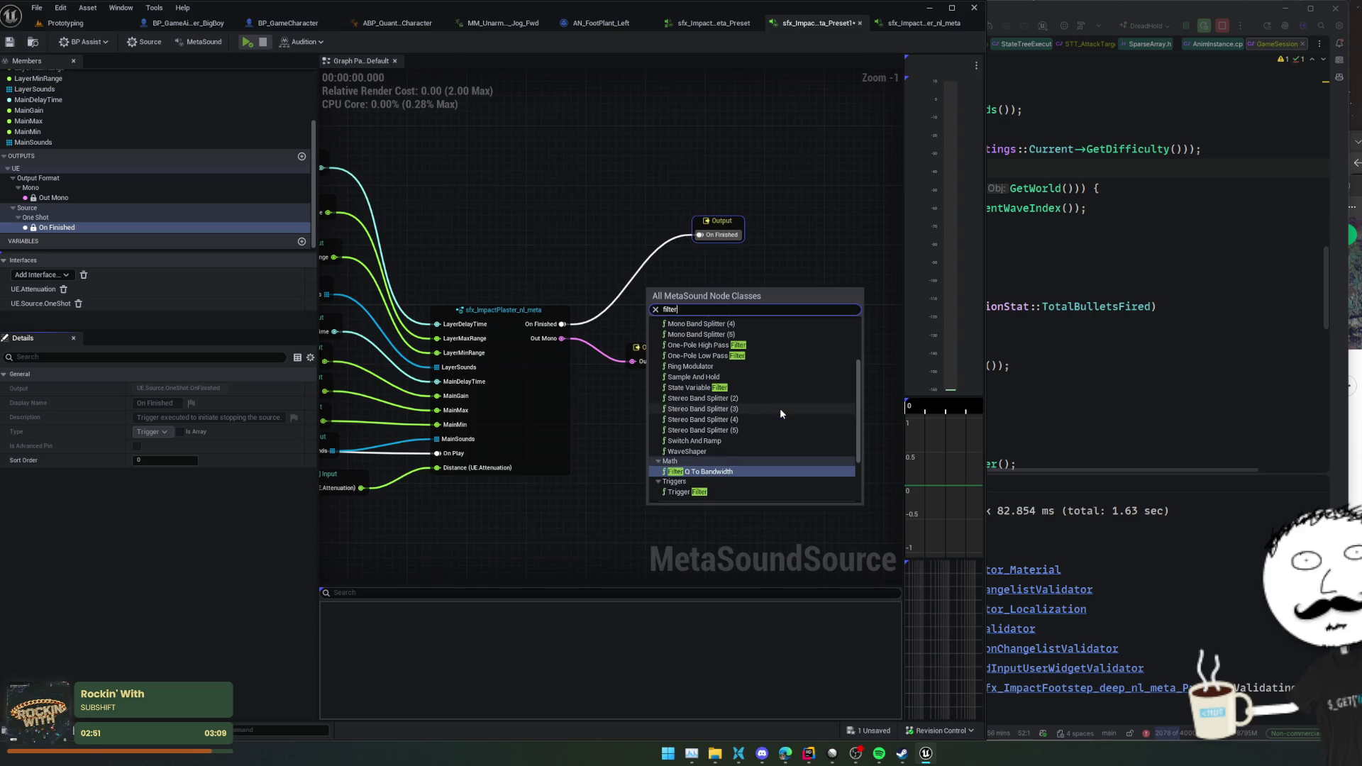
scroll(784, 408, "up", 1)
scroll(784, 410, "up", 3)
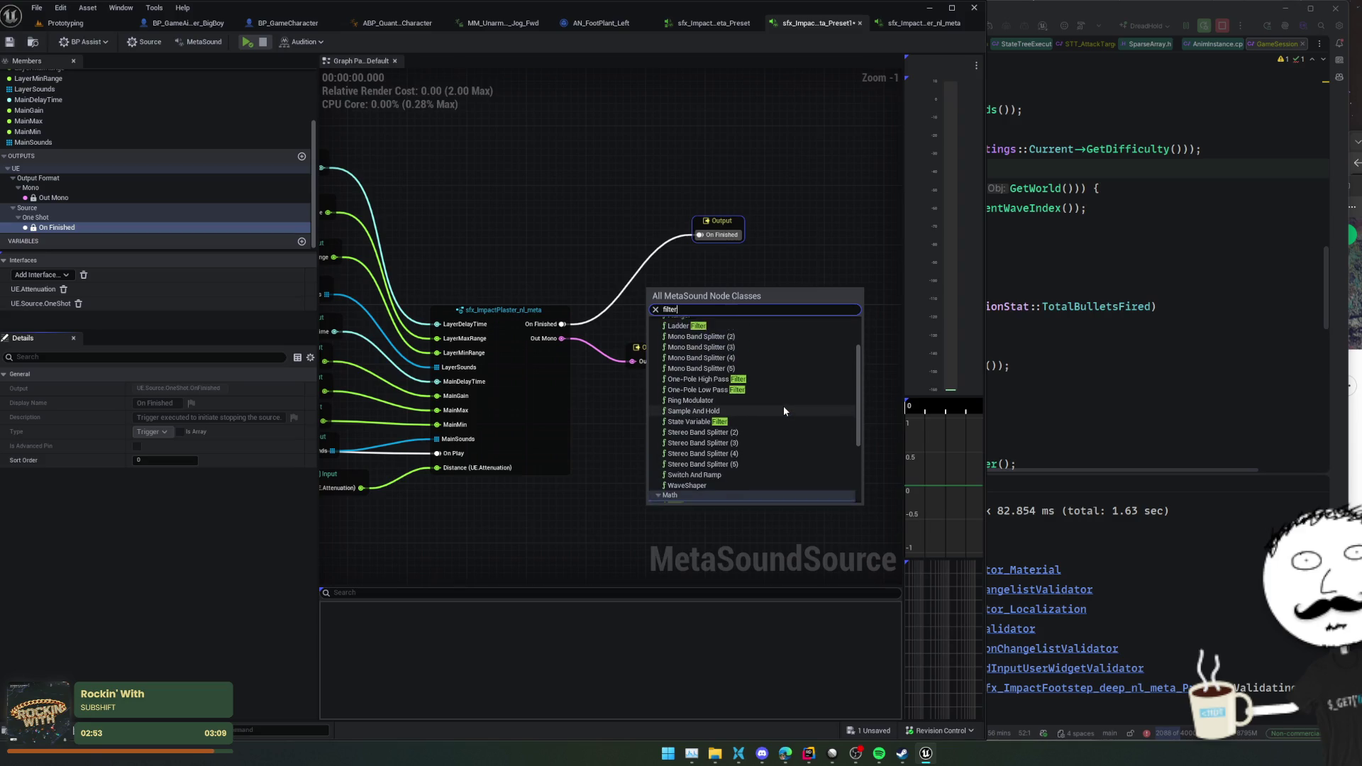
scroll(784, 409, "up", 1)
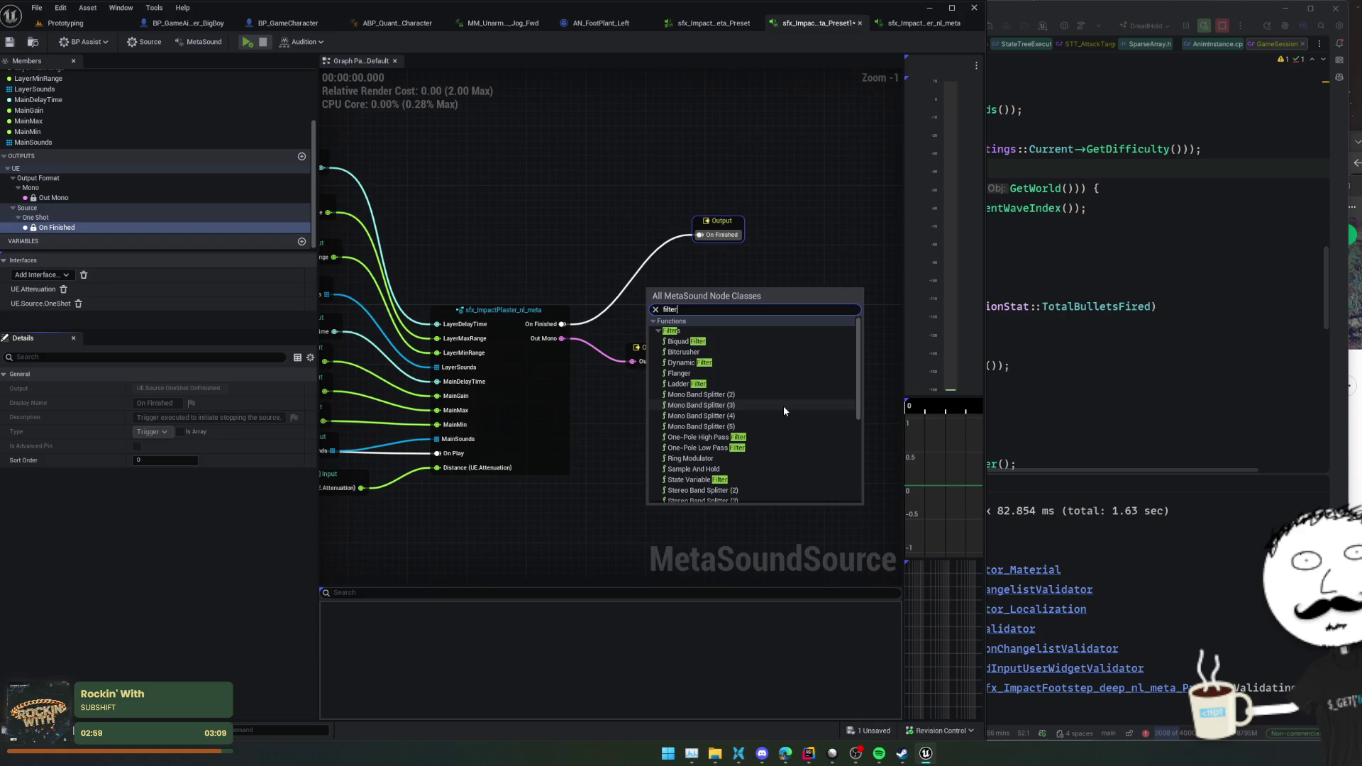
scroll(783, 405, "down", 2)
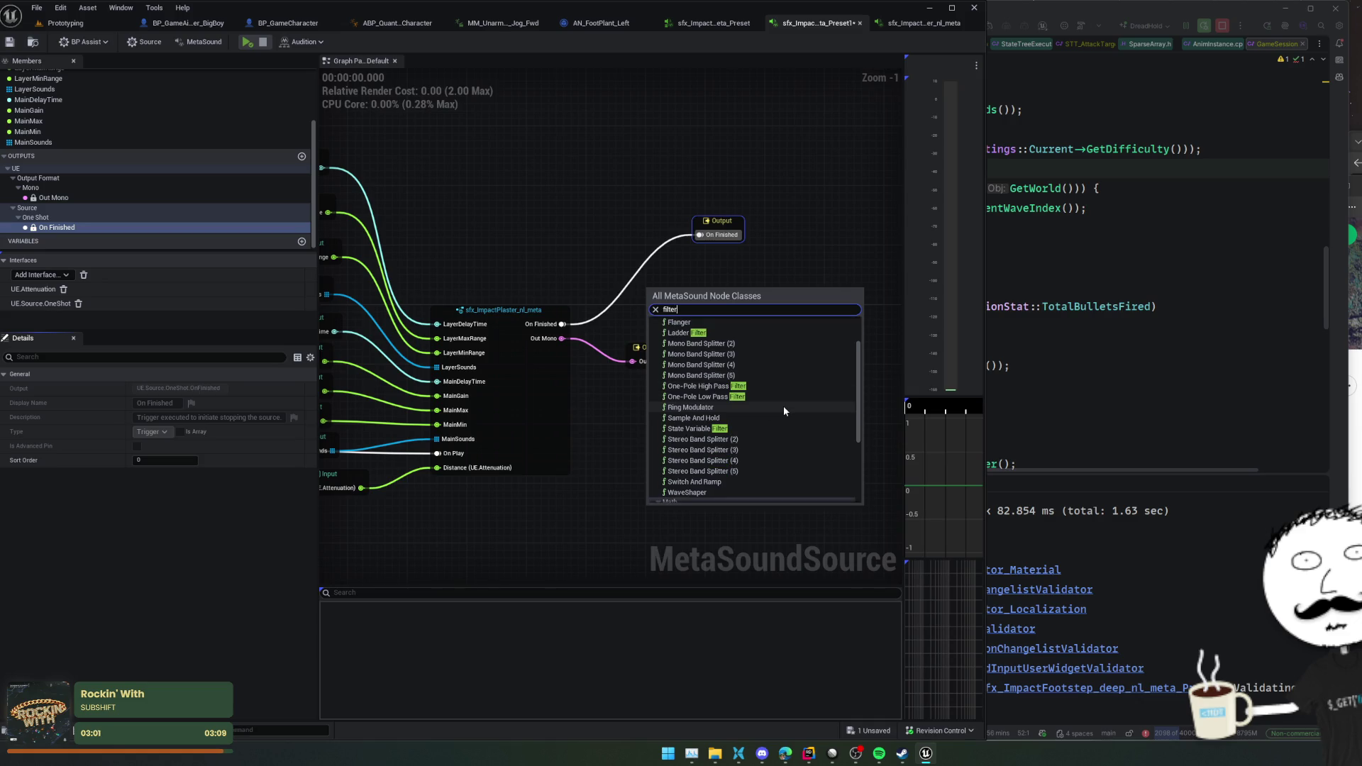
- Narrow the search to 'low pa' and add a One-Pole Low Pass Filter node
key("ctrl+a")
type("low pa")
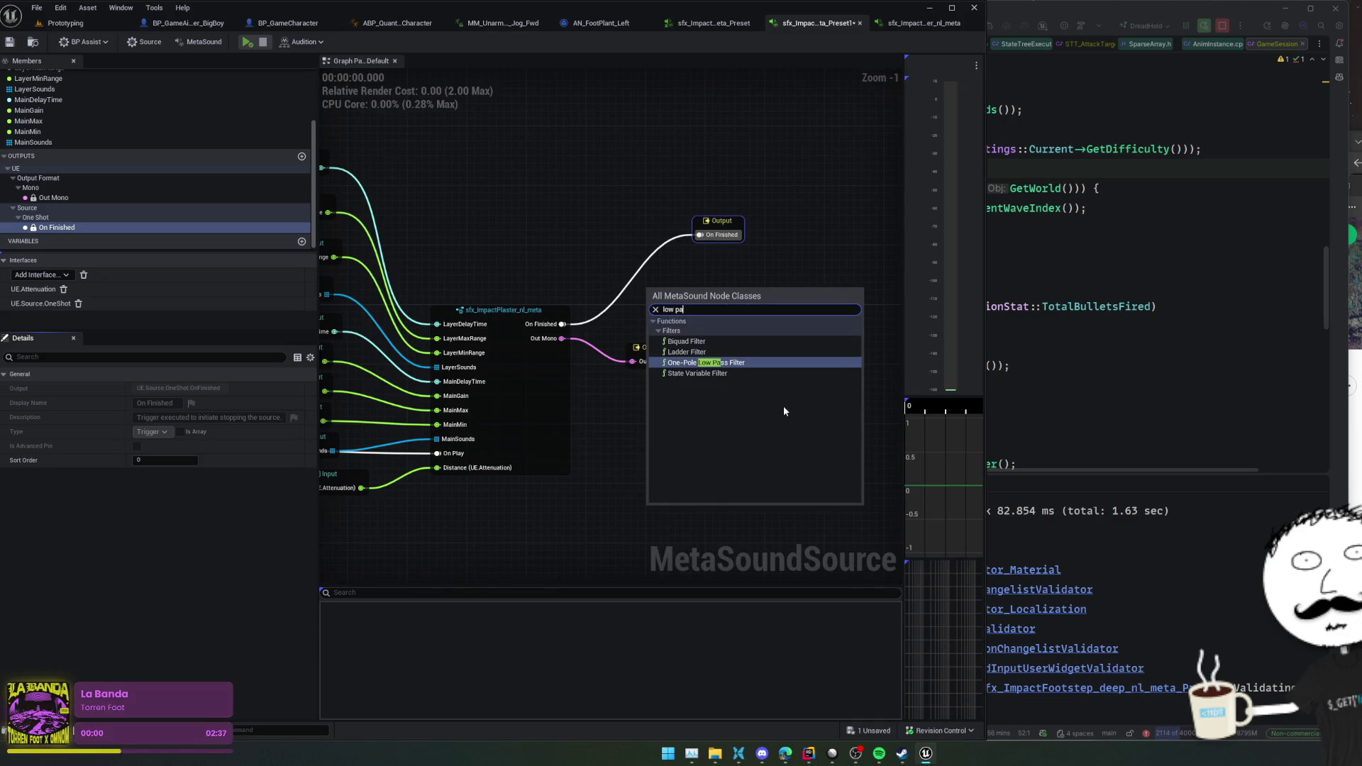
left_click(763, 364)
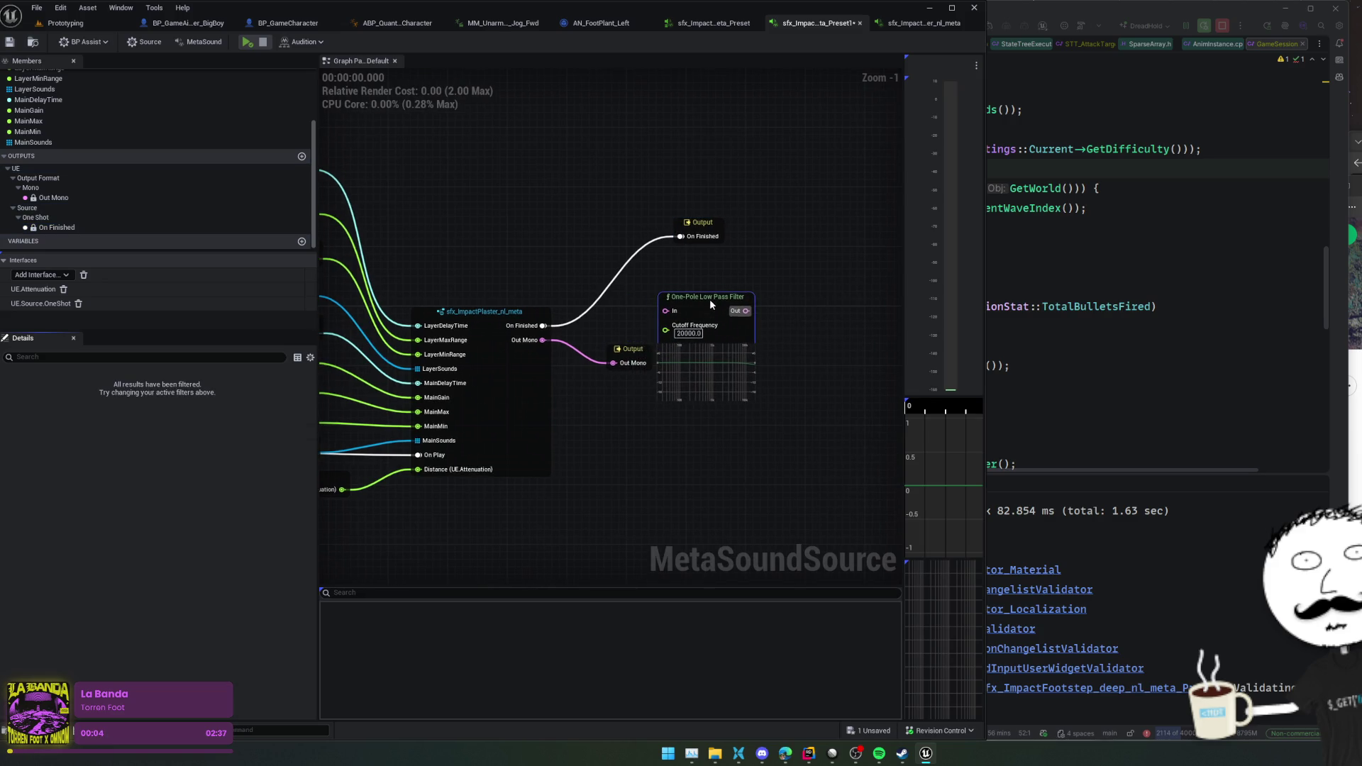
- Position the filter and Output nodes, wiring Out Mono into In and the filter's Out into Output
left_click_drag(723, 305, 745, 313)
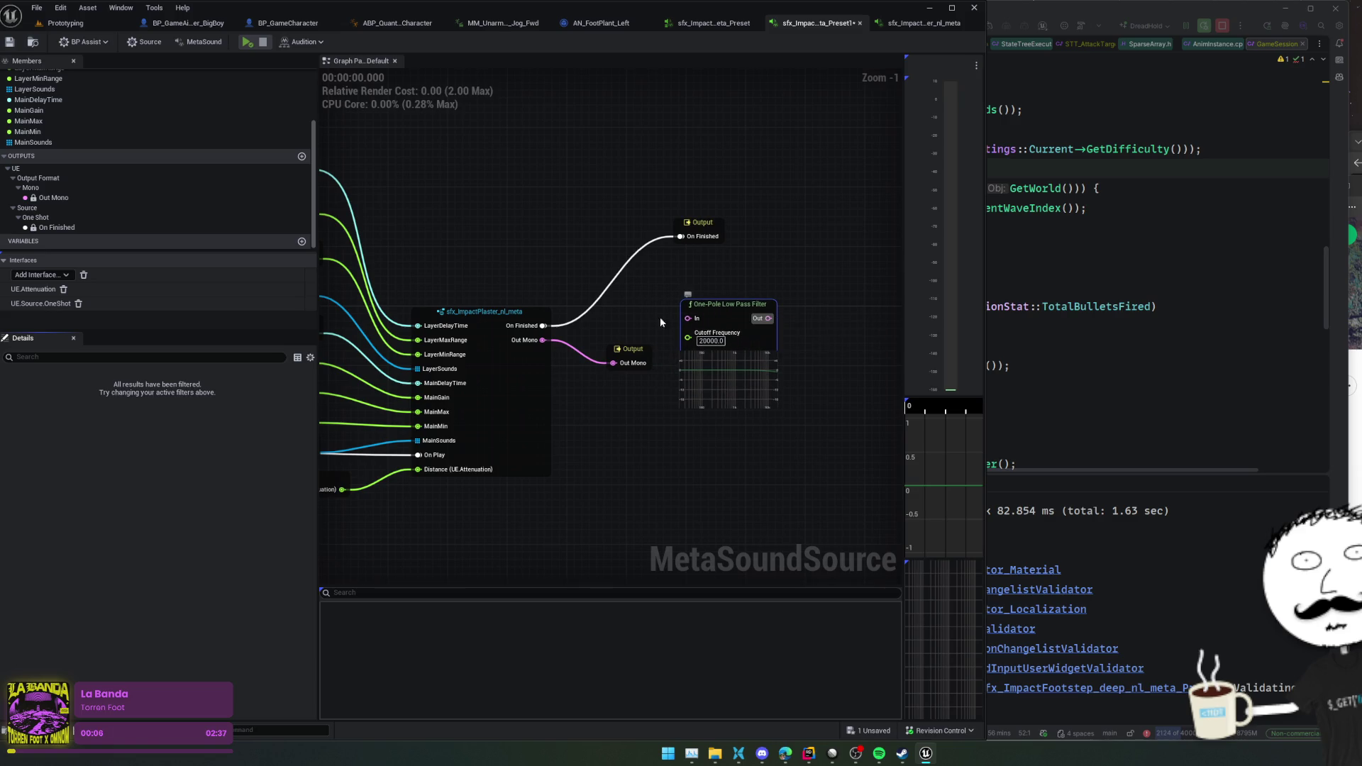
left_click_drag(628, 349, 628, 385)
mouse_move(544, 342)
left_mouse_down()
mouse_move(700, 321)
mouse_move(688, 318)
left_mouse_up()
mouse_move(614, 401)
left_mouse_down()
mouse_move(706, 365)
mouse_move(718, 398)
mouse_move(835, 315)
left_mouse_up()
left_click(760, 326)
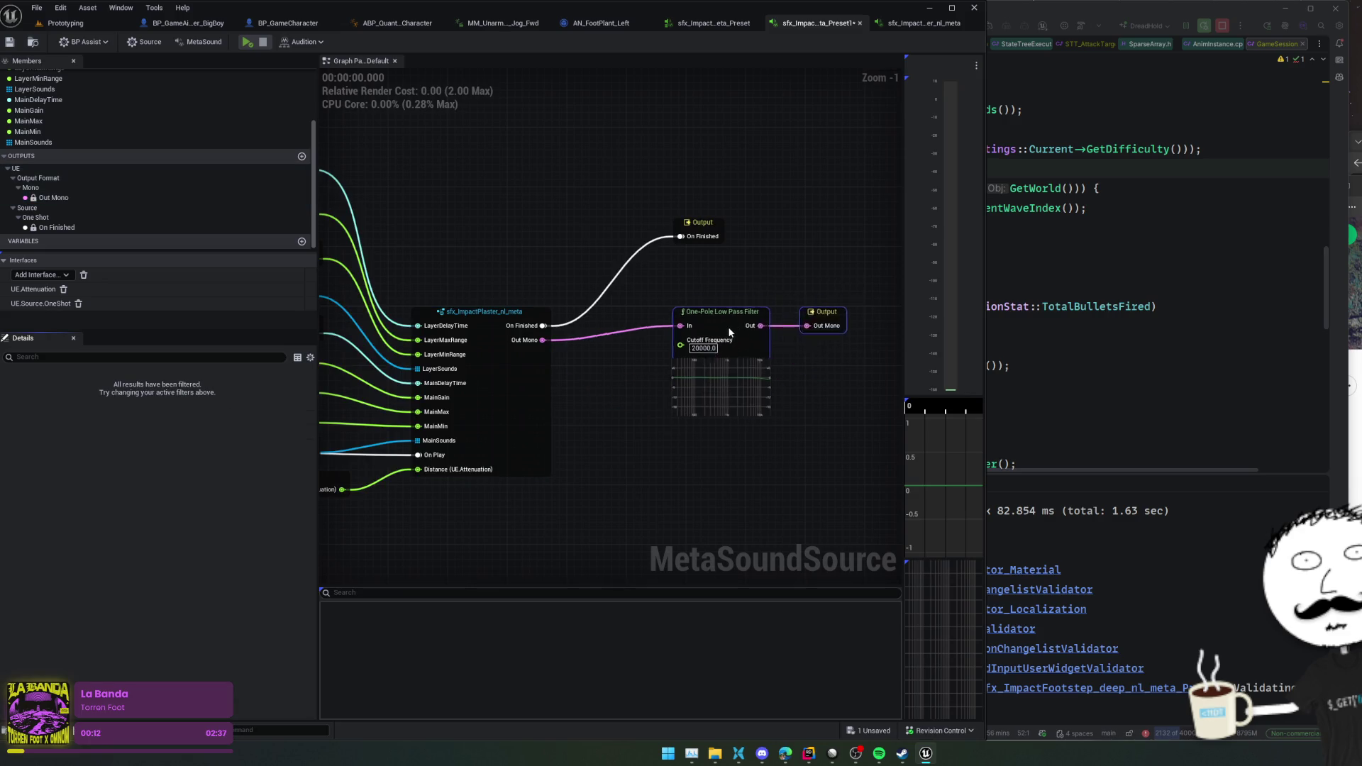
- Nudge the low-pass filter into place and bring up its Cutoff Frequency pin actions
scroll(728, 326, "up", 2)
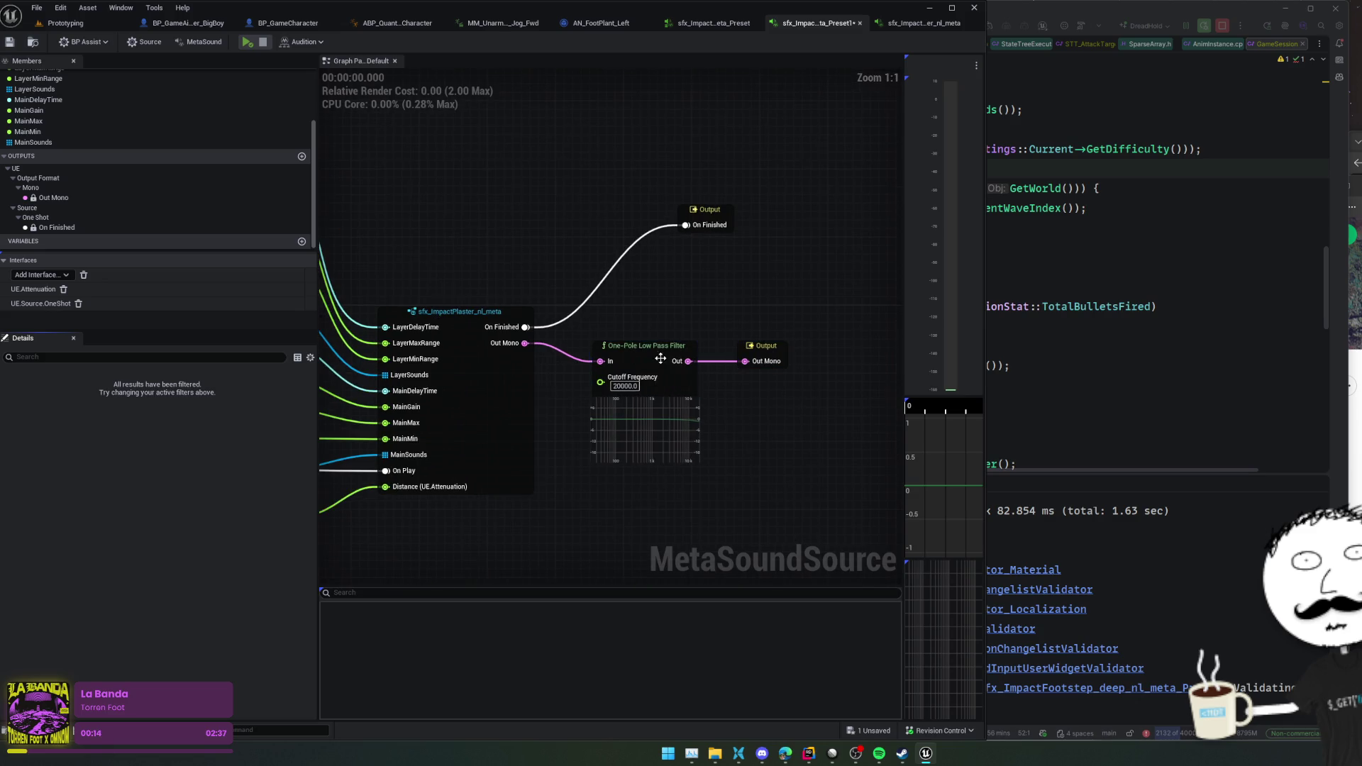
scroll(649, 340, "down", 1)
scroll(651, 335, "up", 1)
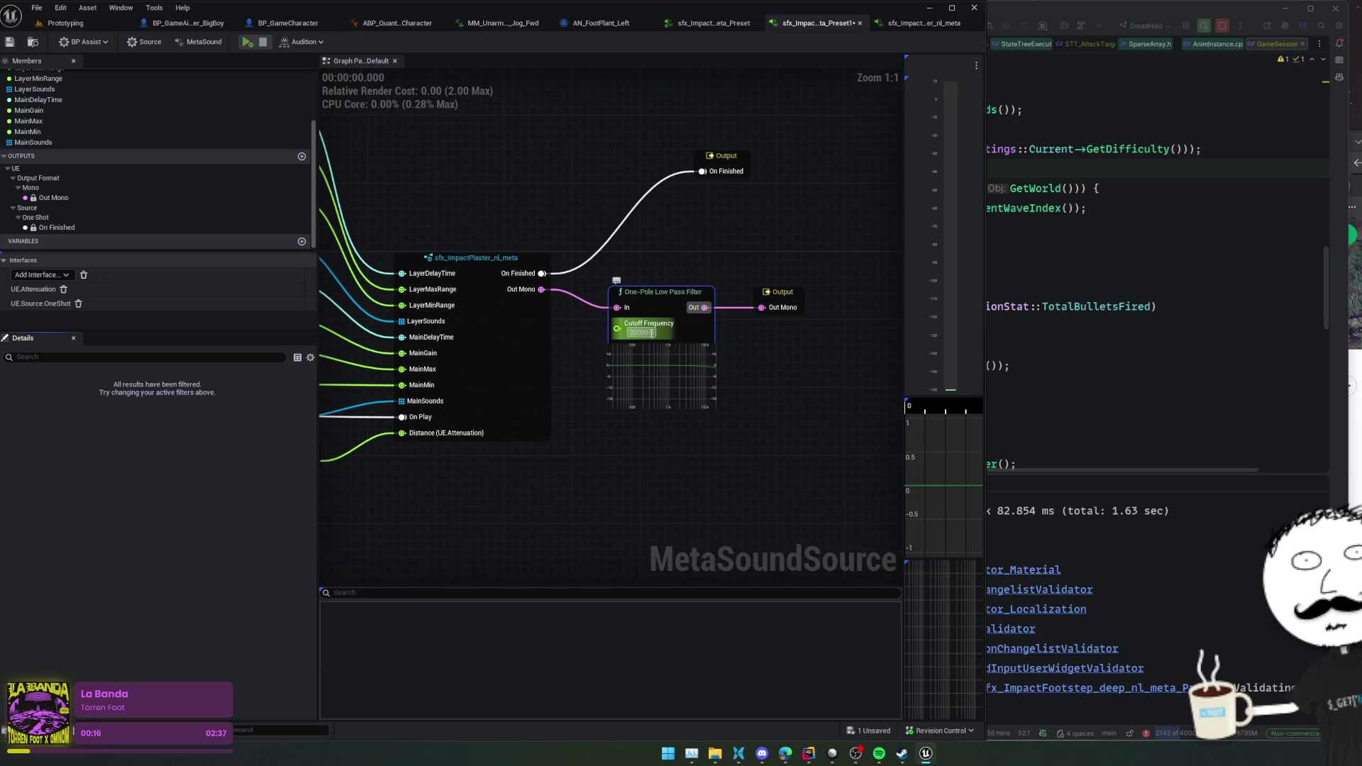
left_click_drag(645, 356, 654, 356)
right_click(631, 337)
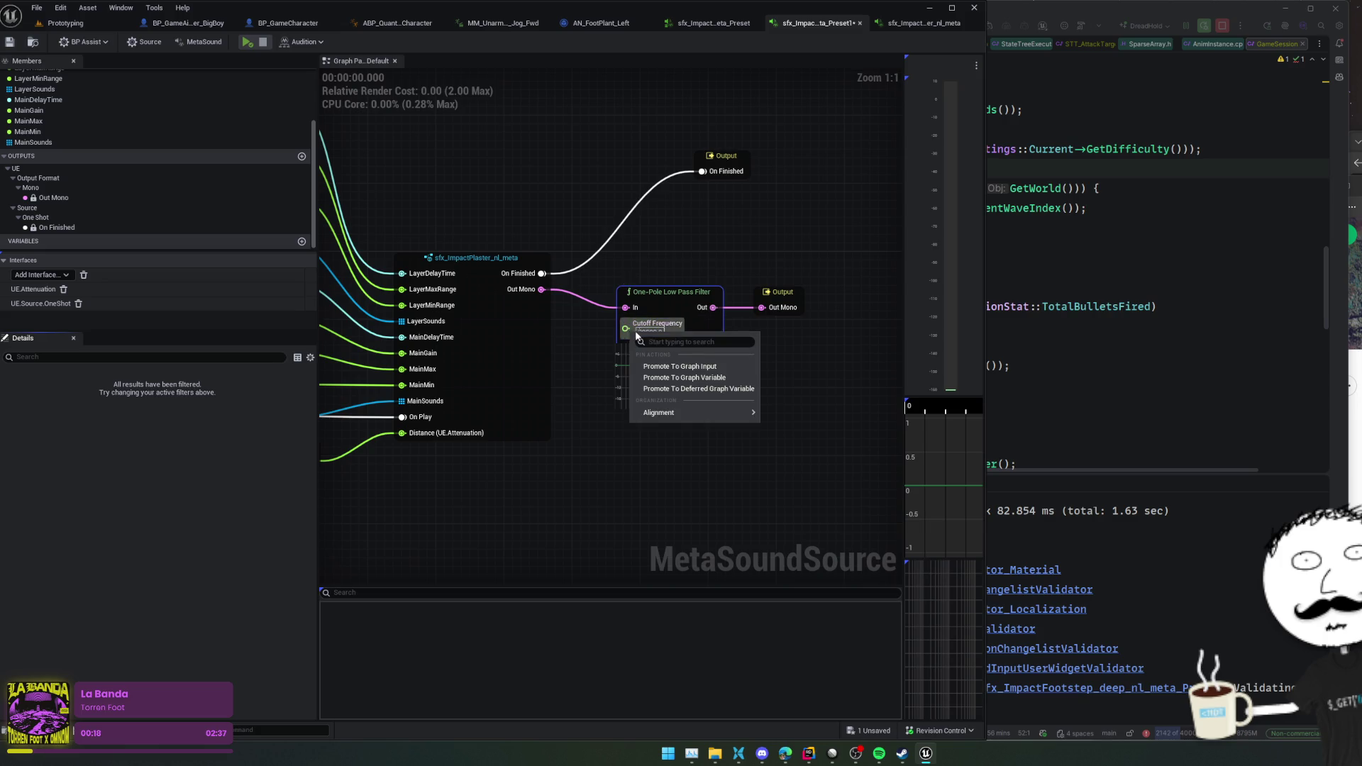
- Promote Cutoff Frequency to a graph variable and move its getter node lower
left_click(733, 378)
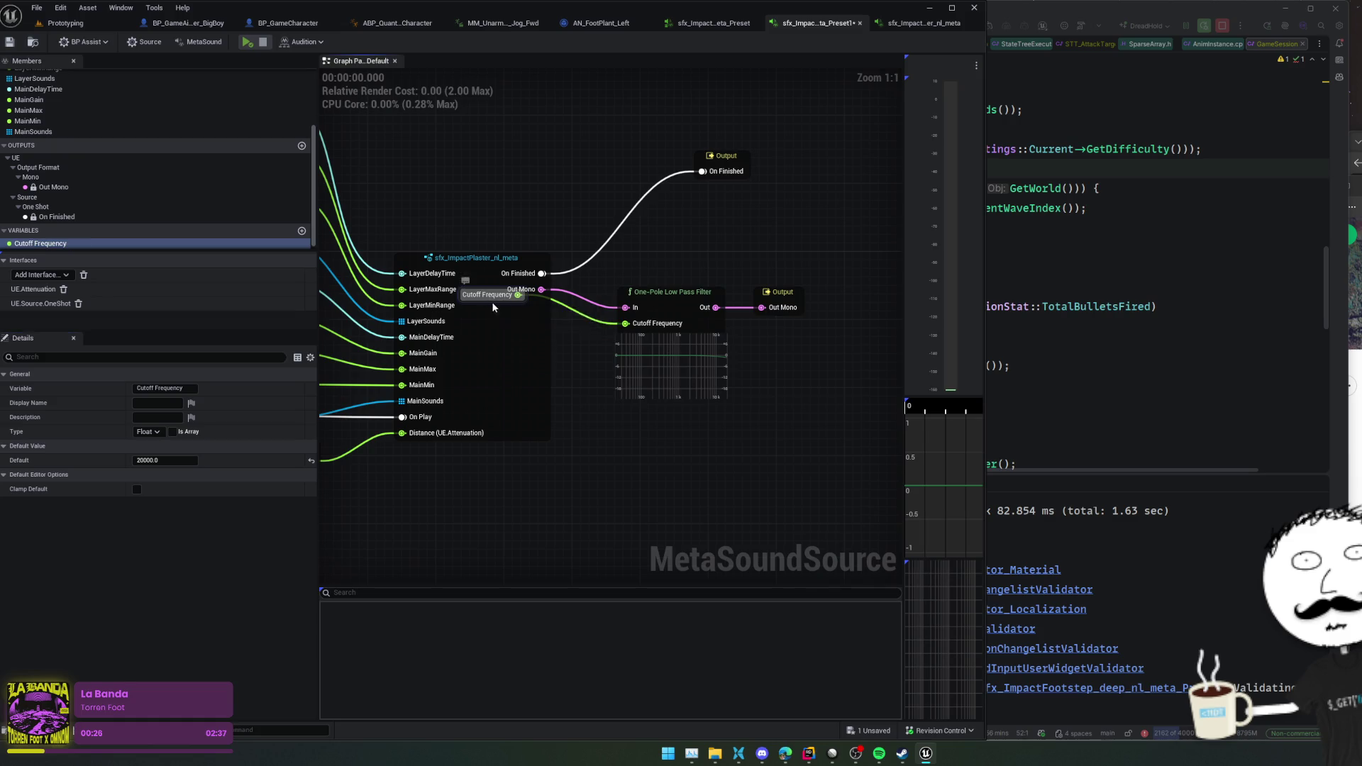
mouse_move(495, 307)
left_mouse_down()
mouse_move(583, 369)
mouse_move(614, 446)
left_mouse_up()
right_click(612, 444)
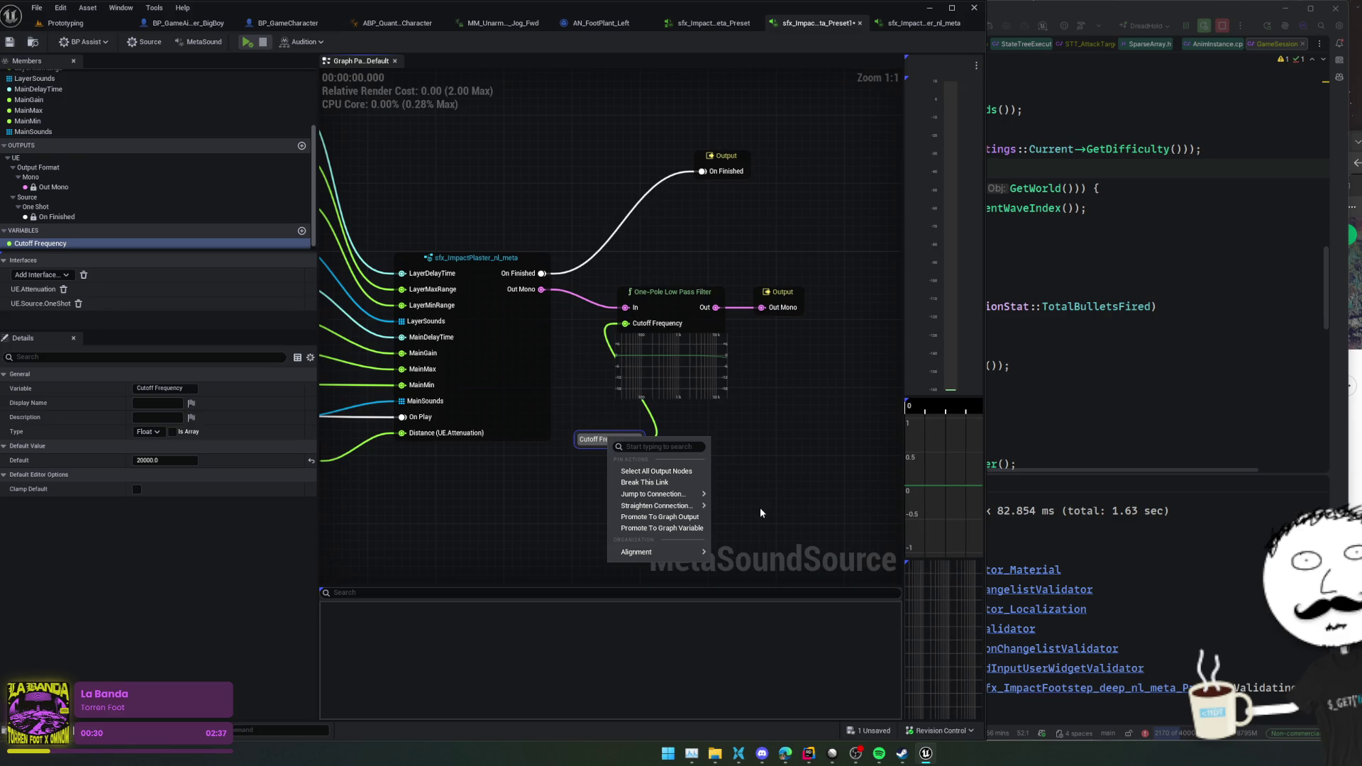
left_click(270, 488)
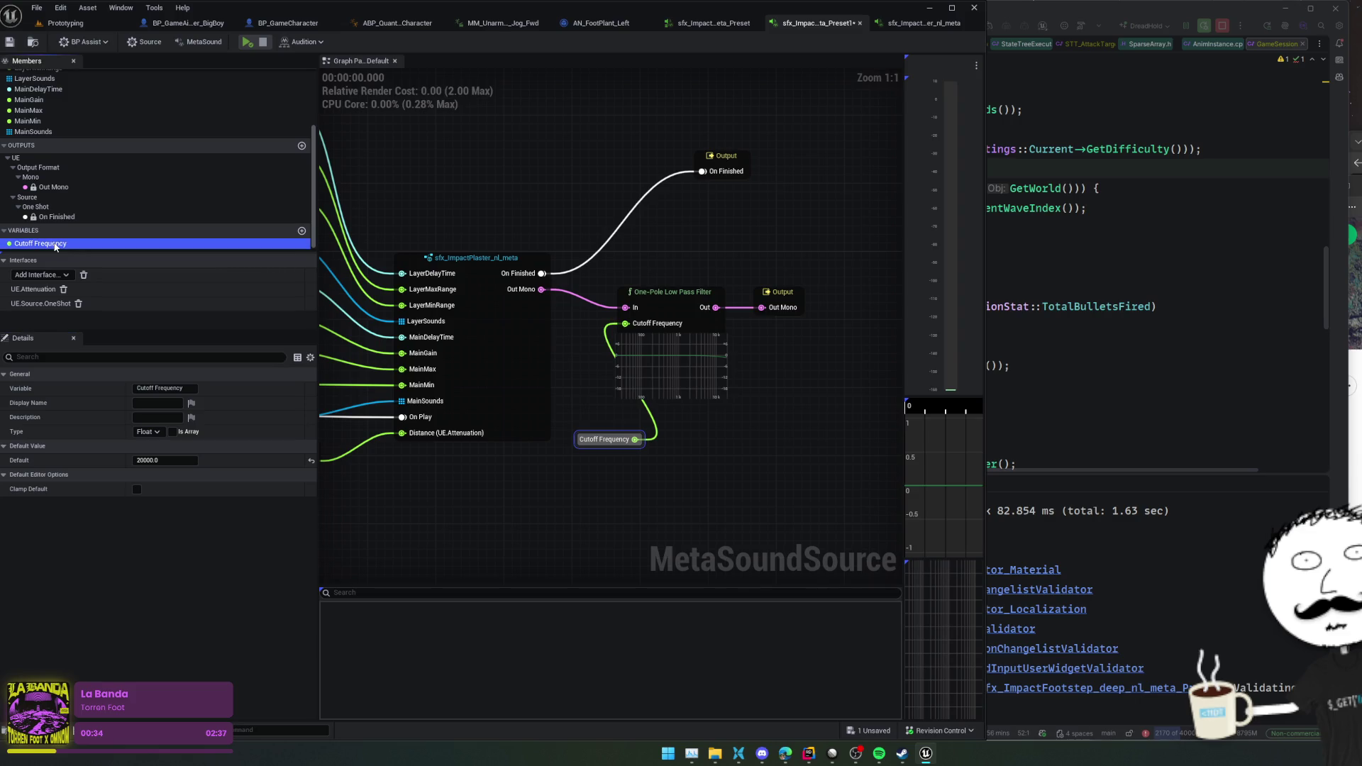
right_click(54, 249)
right_click(607, 443)
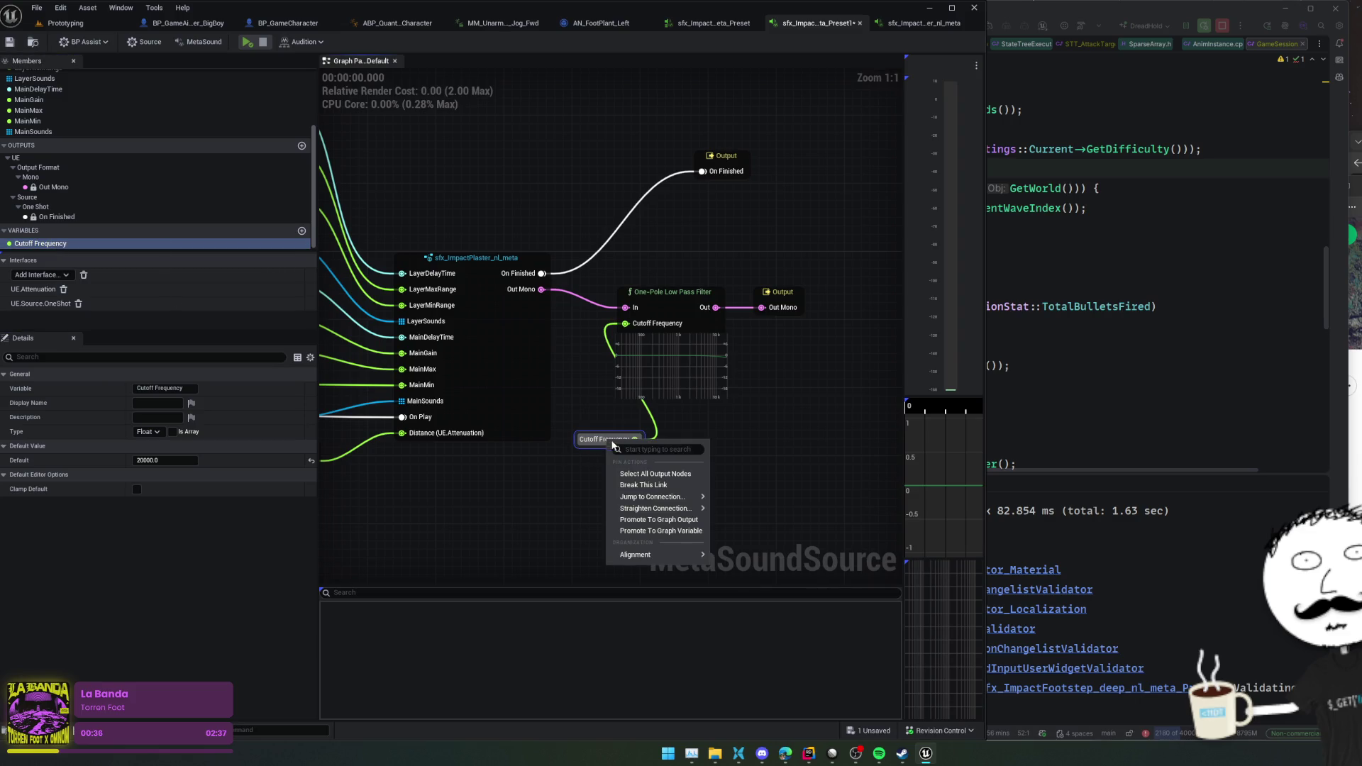
- Promote the filter's Cutoff Frequency pin to a graph input and set the knob to 2800
right_click(651, 326)
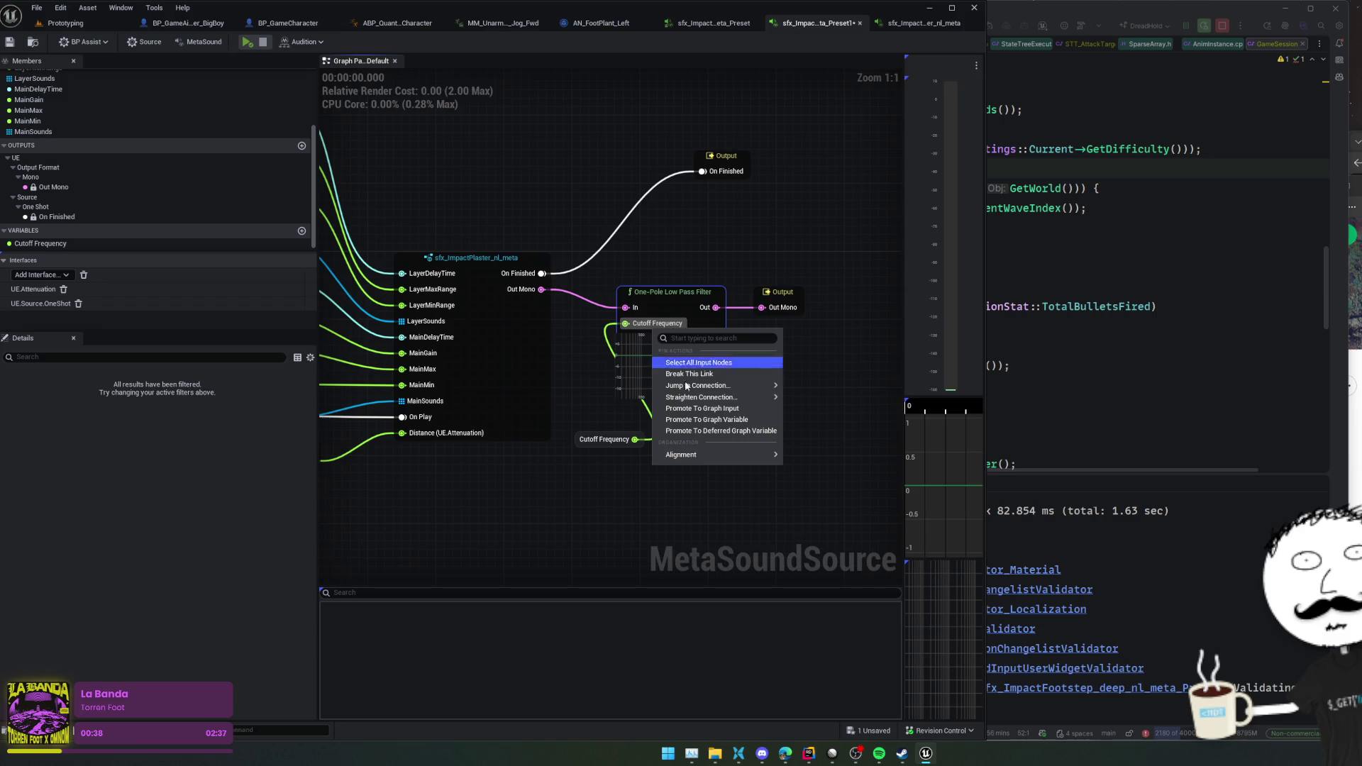
left_click(749, 410)
left_click_drag(466, 321, 693, 435)
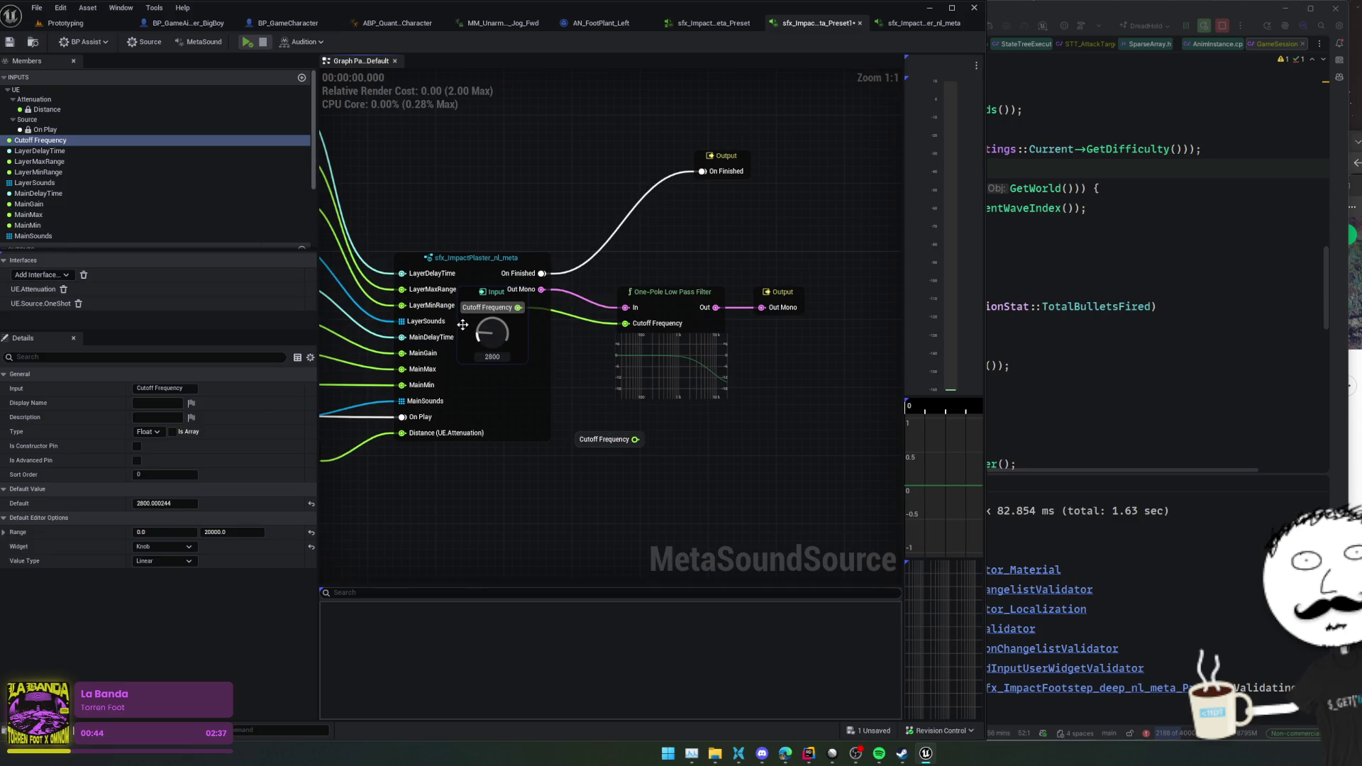
- Raise the cutoff knob to about 18720 and delete the unused Cutoff Frequency variable
mouse_move(461, 325)
left_mouse_down()
mouse_move(461, 284)
mouse_move(466, 325)
mouse_move(693, 460)
left_mouse_up()
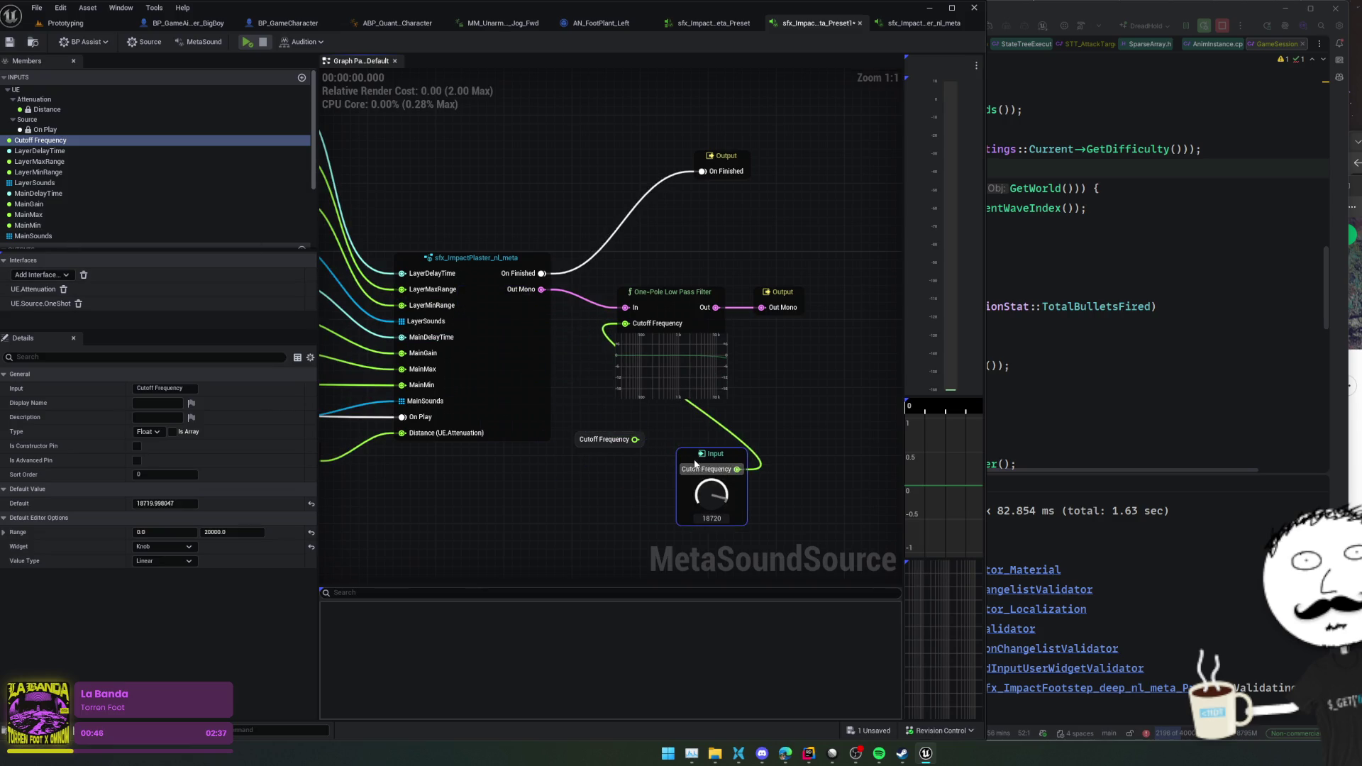
scroll(92, 192, "down", 3)
left_click(62, 243)
key("Delete")
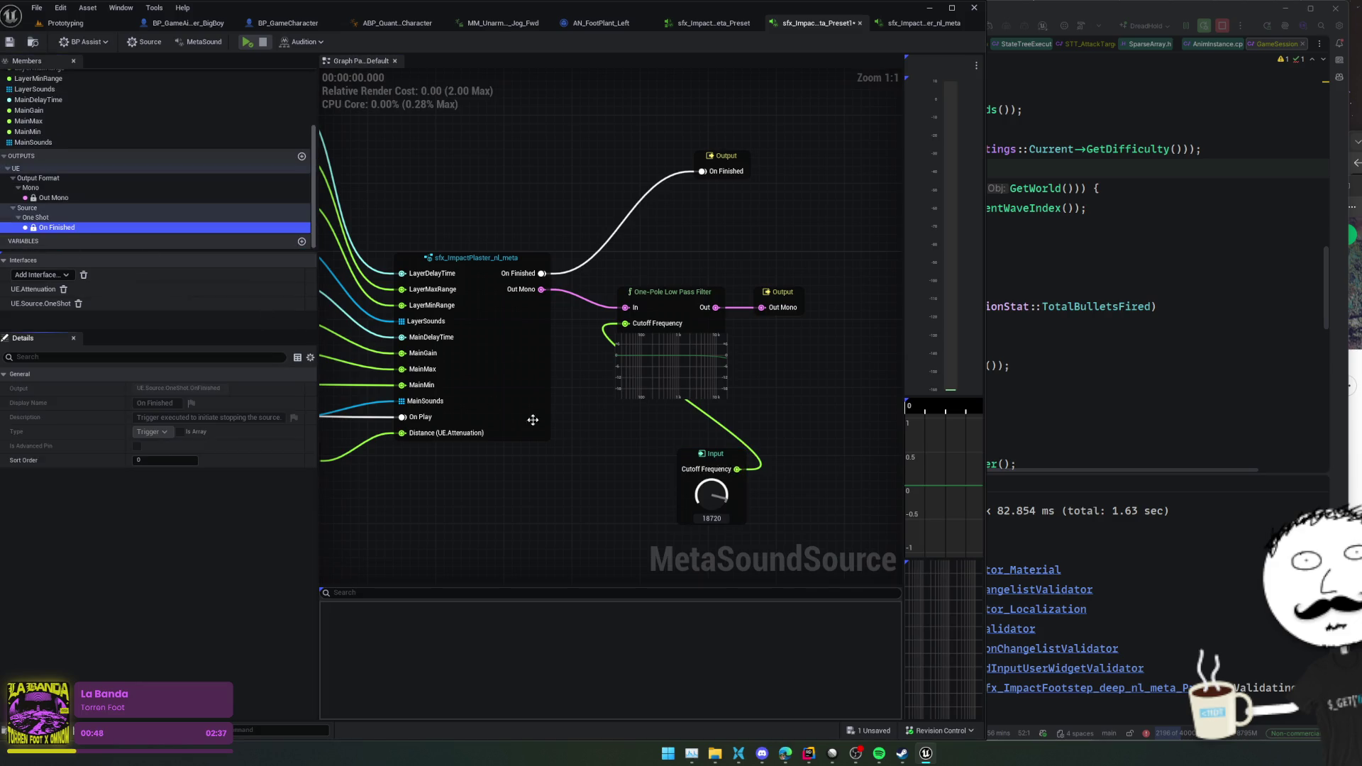
mouse_move(709, 462)
left_mouse_down()
mouse_move(637, 431)
mouse_move(690, 426)
left_mouse_up()
- Save the asset, audition it while turning the cutoff knob, then select the filter and knob
key("ctrl+s")
left_click(770, 420)
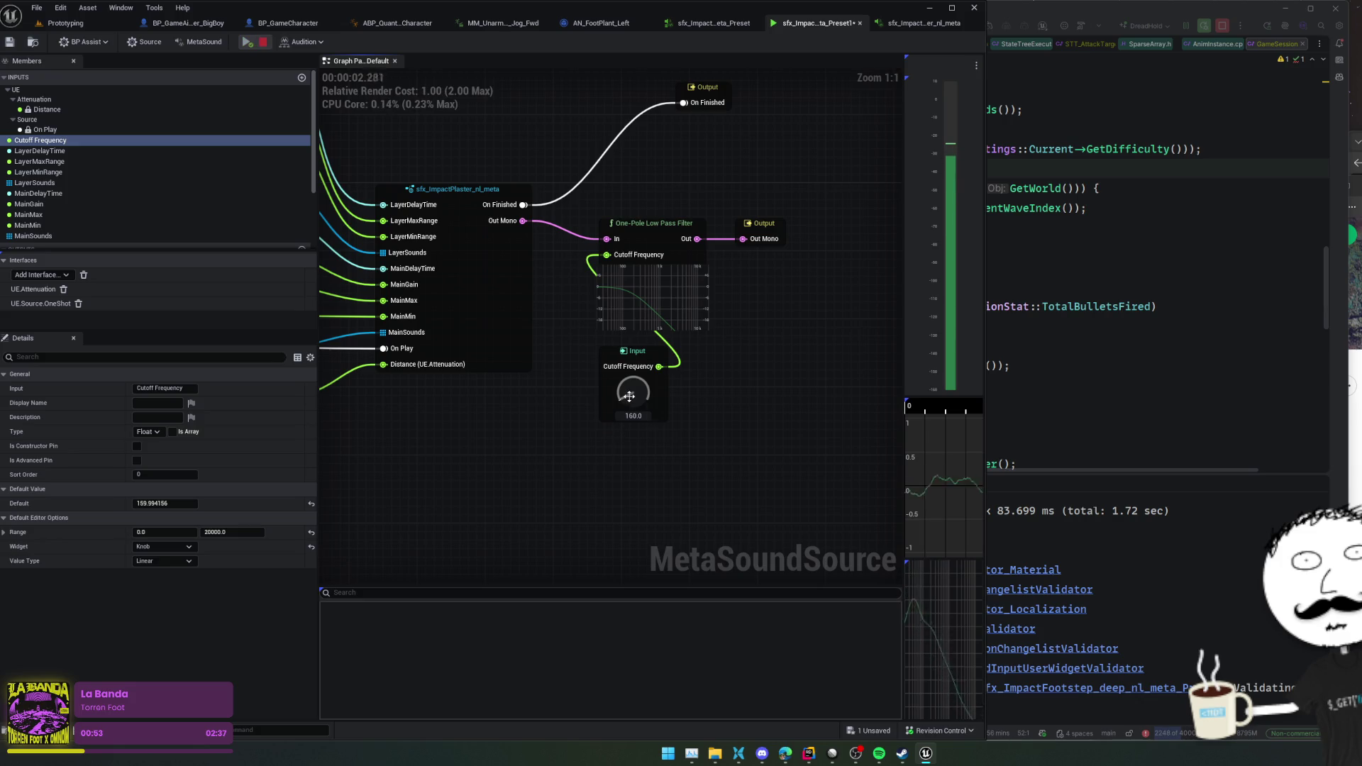
mouse_move(631, 402)
left_mouse_down()
mouse_move(657, 380)
mouse_move(648, 406)
mouse_move(642, 391)
left_mouse_up()
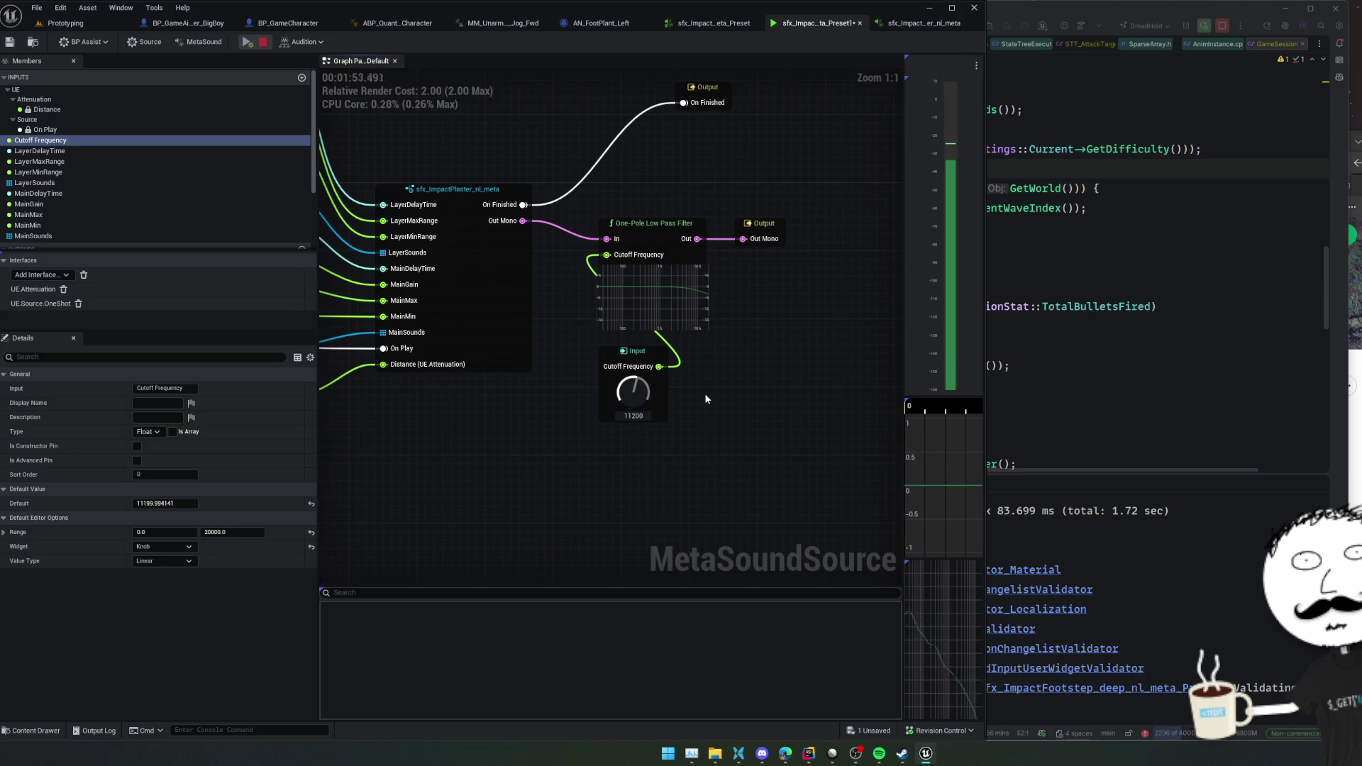
mouse_move(706, 403)
left_mouse_down()
mouse_move(589, 213)
mouse_move(581, 273)
left_mouse_up()
- Delete the filter and knob, add MS_RandomEQ from Out Mono via an 'eq' search, and open it
key("Delete")
type("filter")
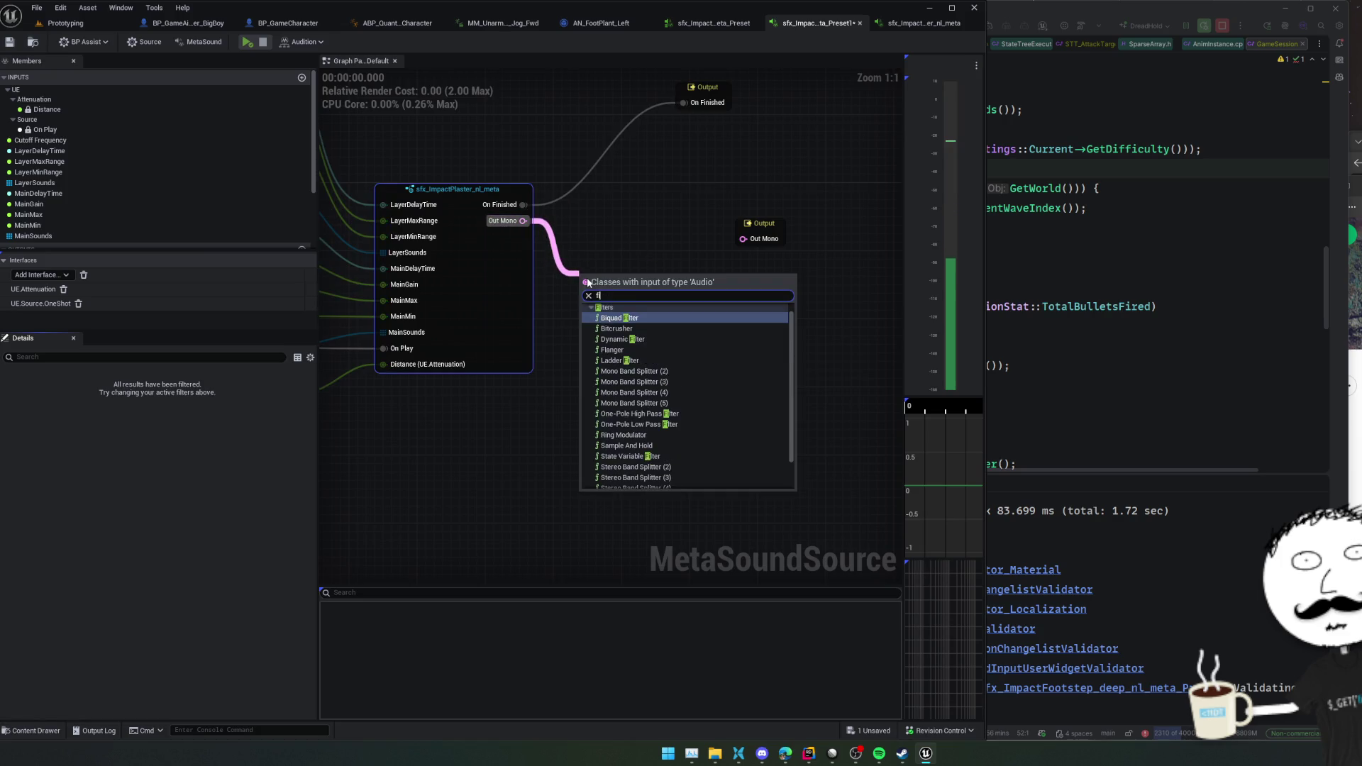
scroll(702, 346, "down", 2)
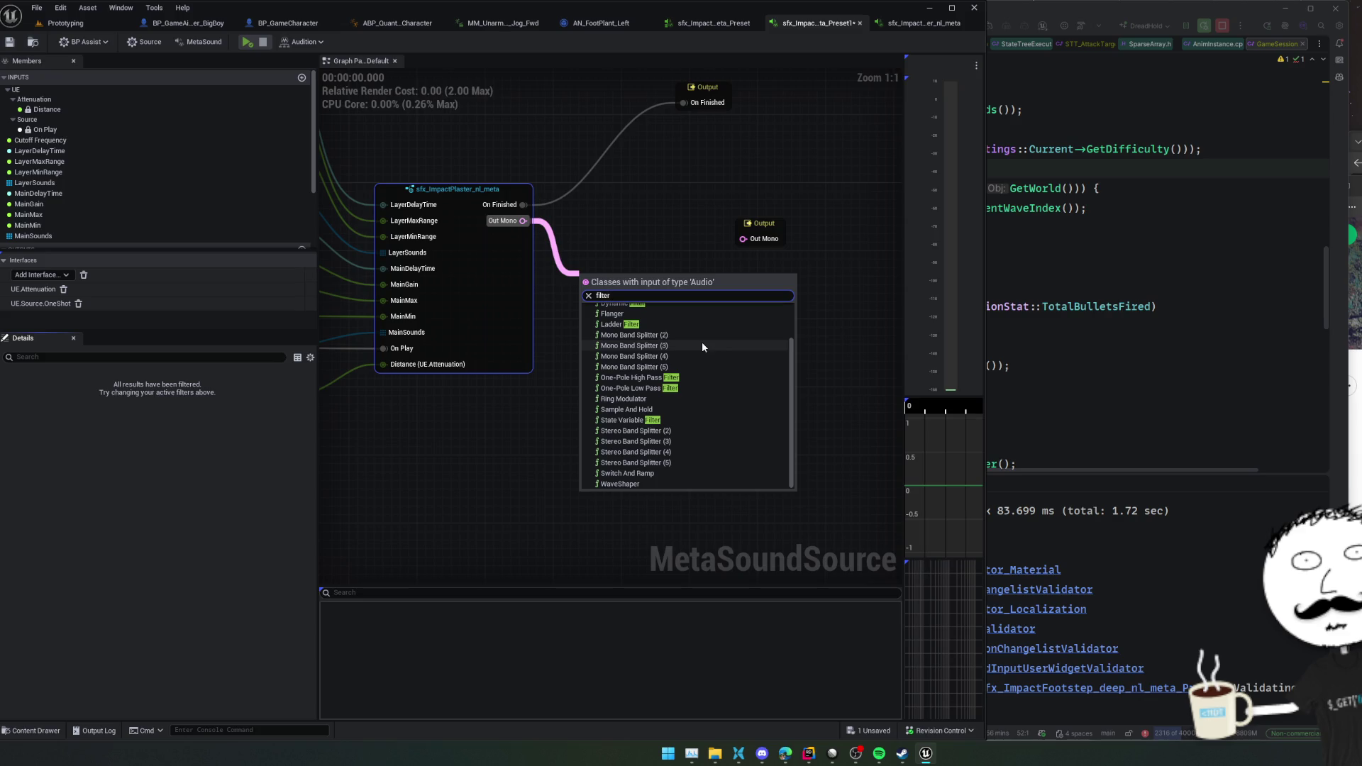
key("ctrl+a")
type("eq")
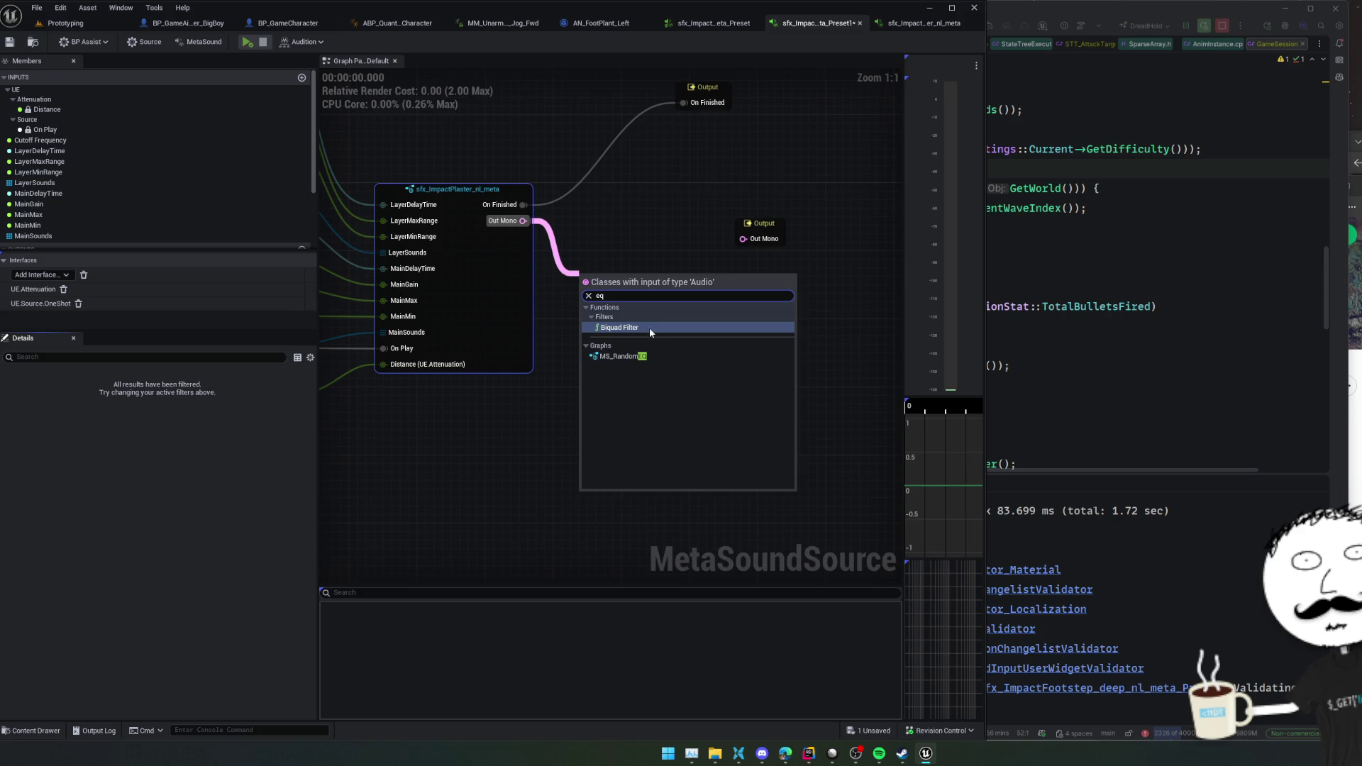
left_click(635, 356)
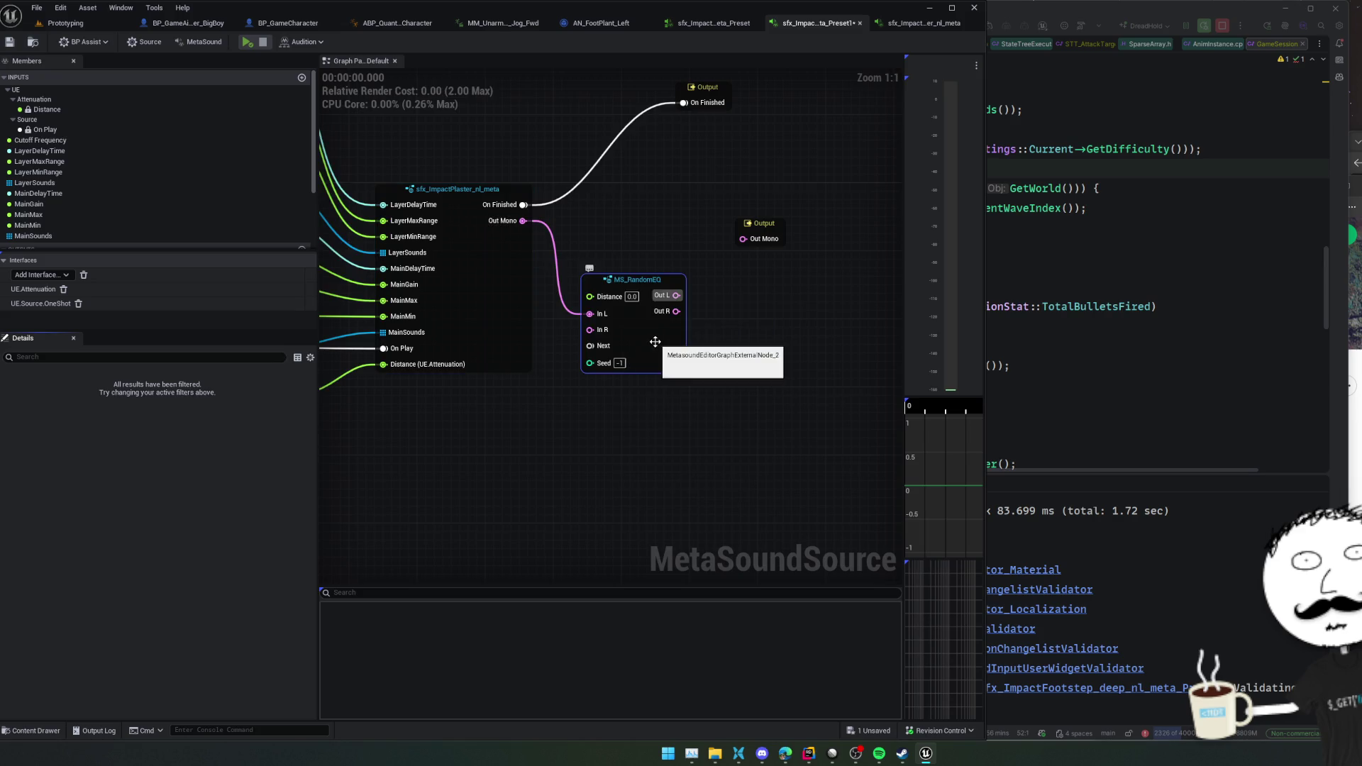
left_click_drag(678, 335, 688, 322)
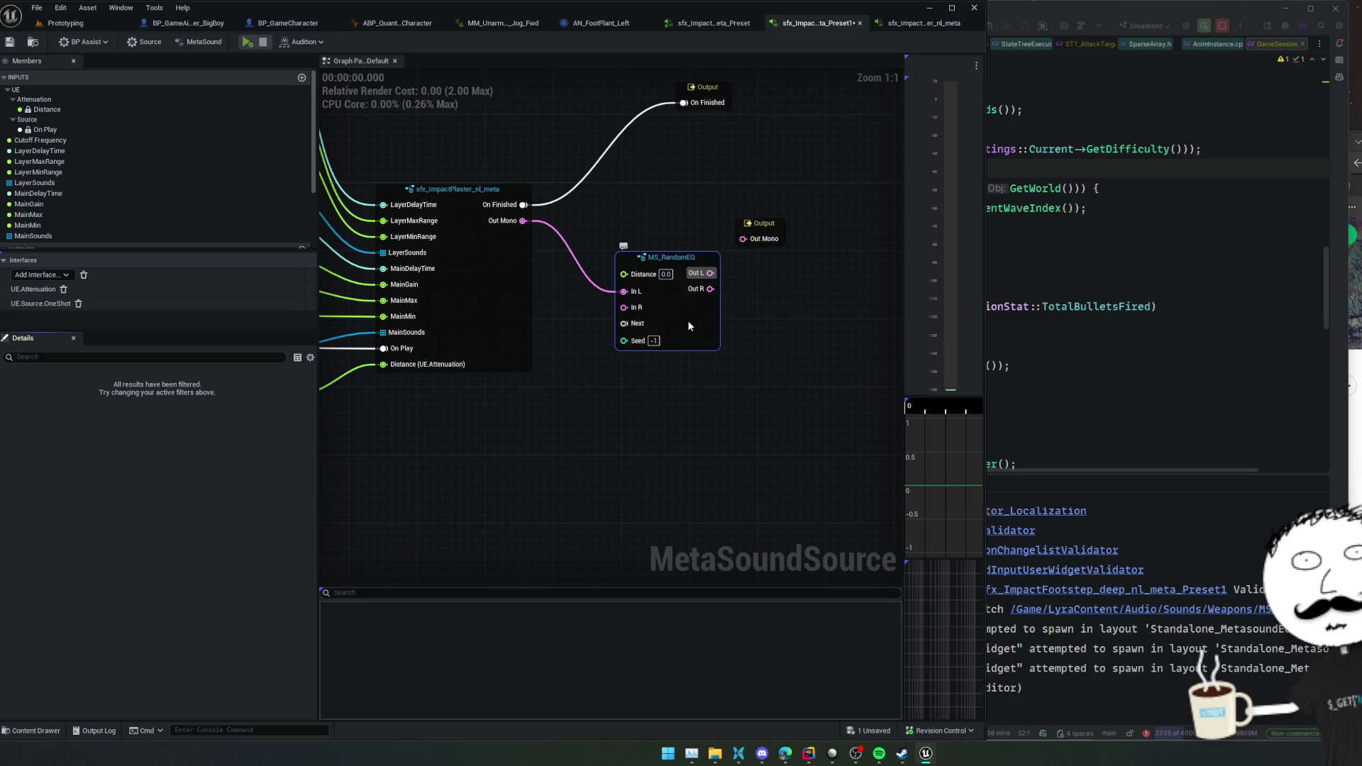
double_click(689, 326)
- In MS_RandomEQ, zoom to the Biquad Filter nodes and select the upper-left one
scroll(494, 358, "up", 4)
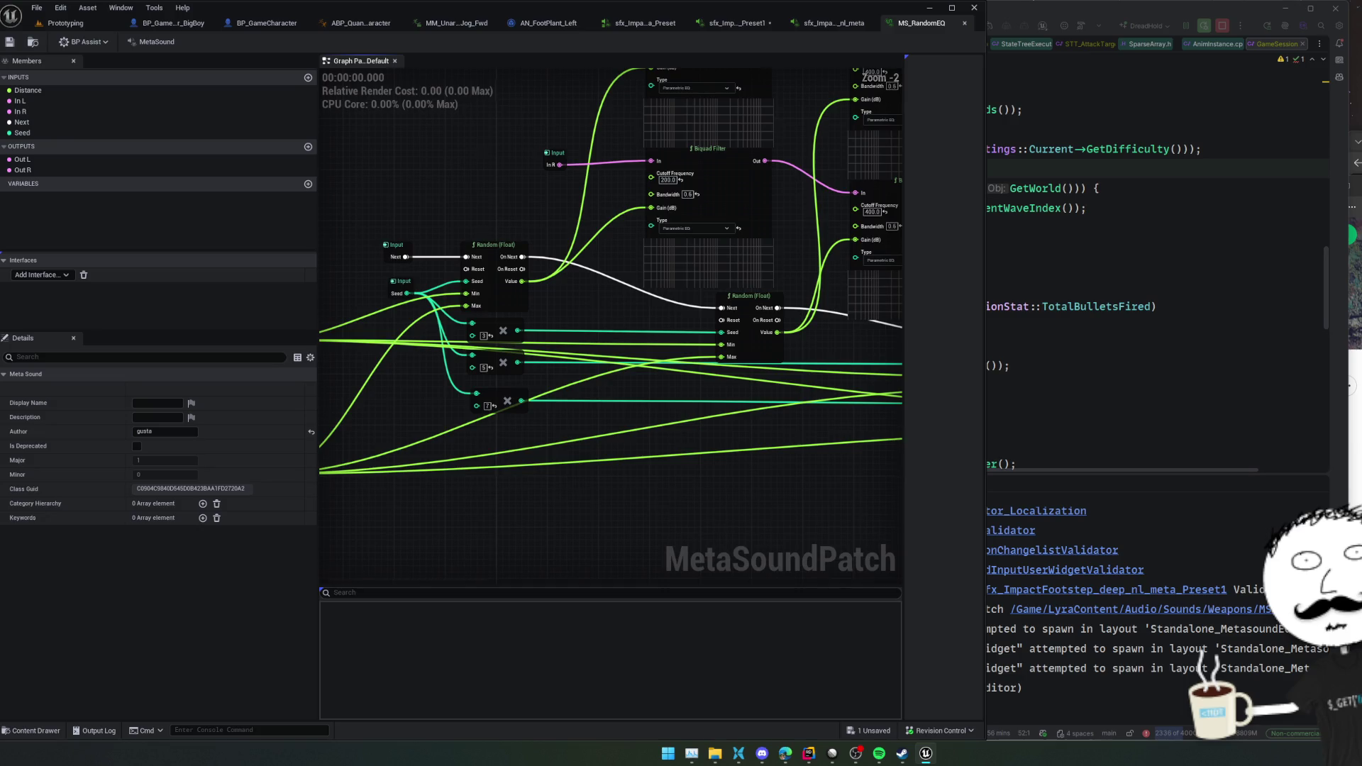
mouse_move(531, 124)
left_mouse_down()
mouse_move(471, 228)
mouse_move(476, 291)
left_mouse_up()
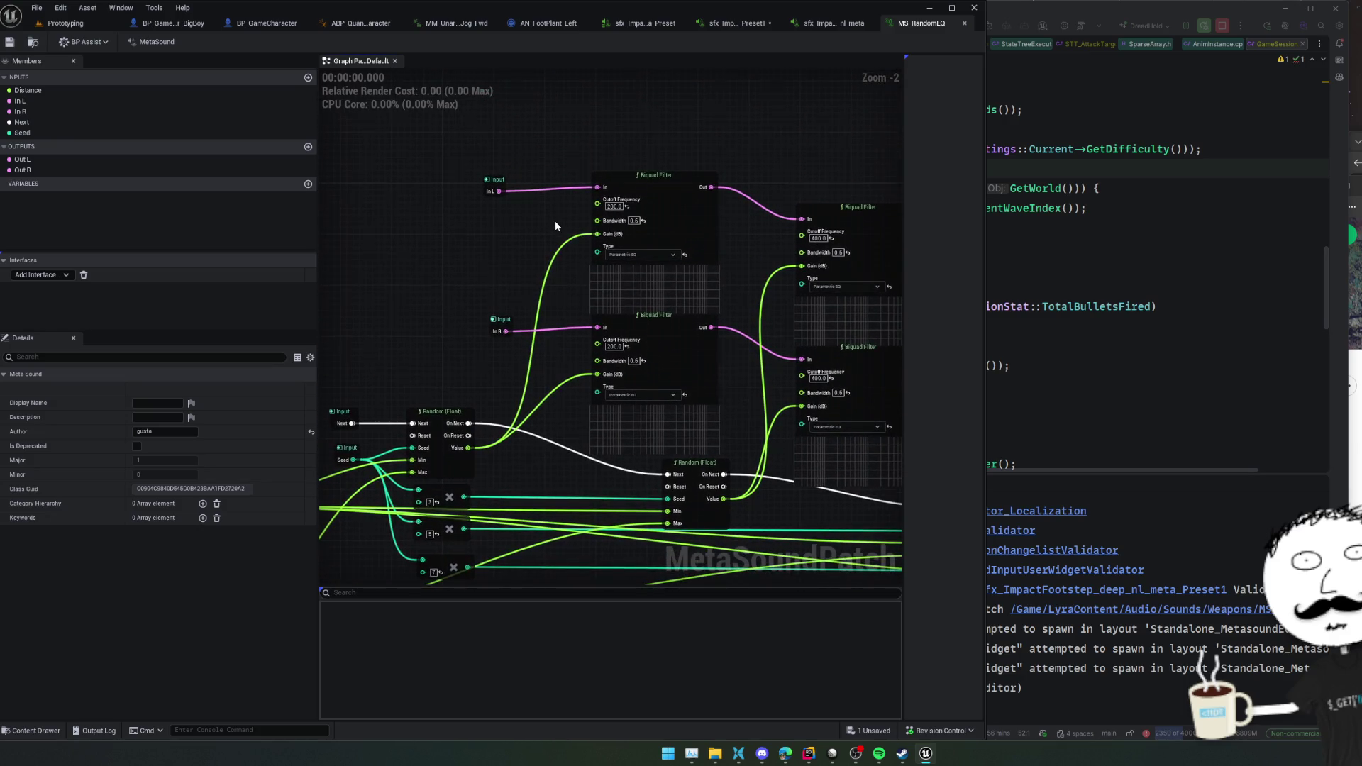
scroll(555, 226, "up", 2)
left_click_drag(556, 226, 474, 251)
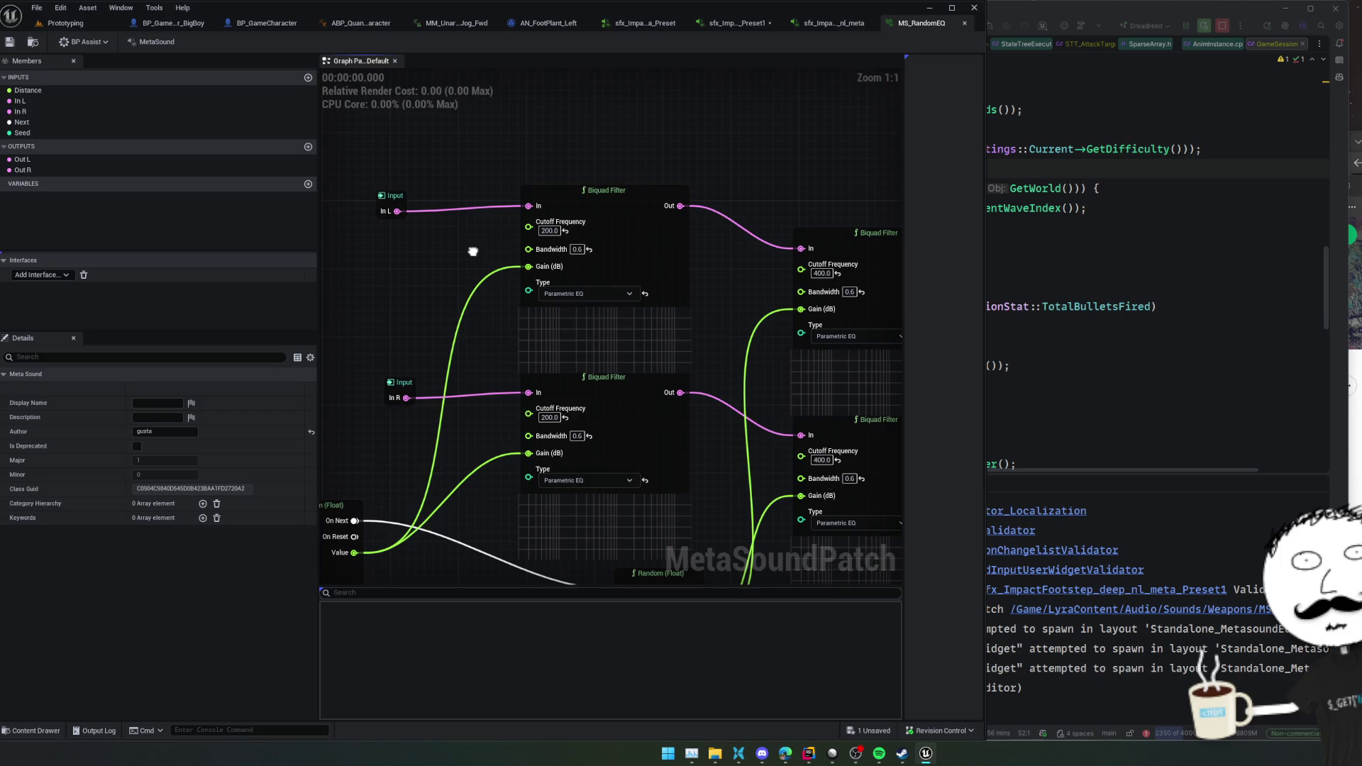
left_click(647, 248)
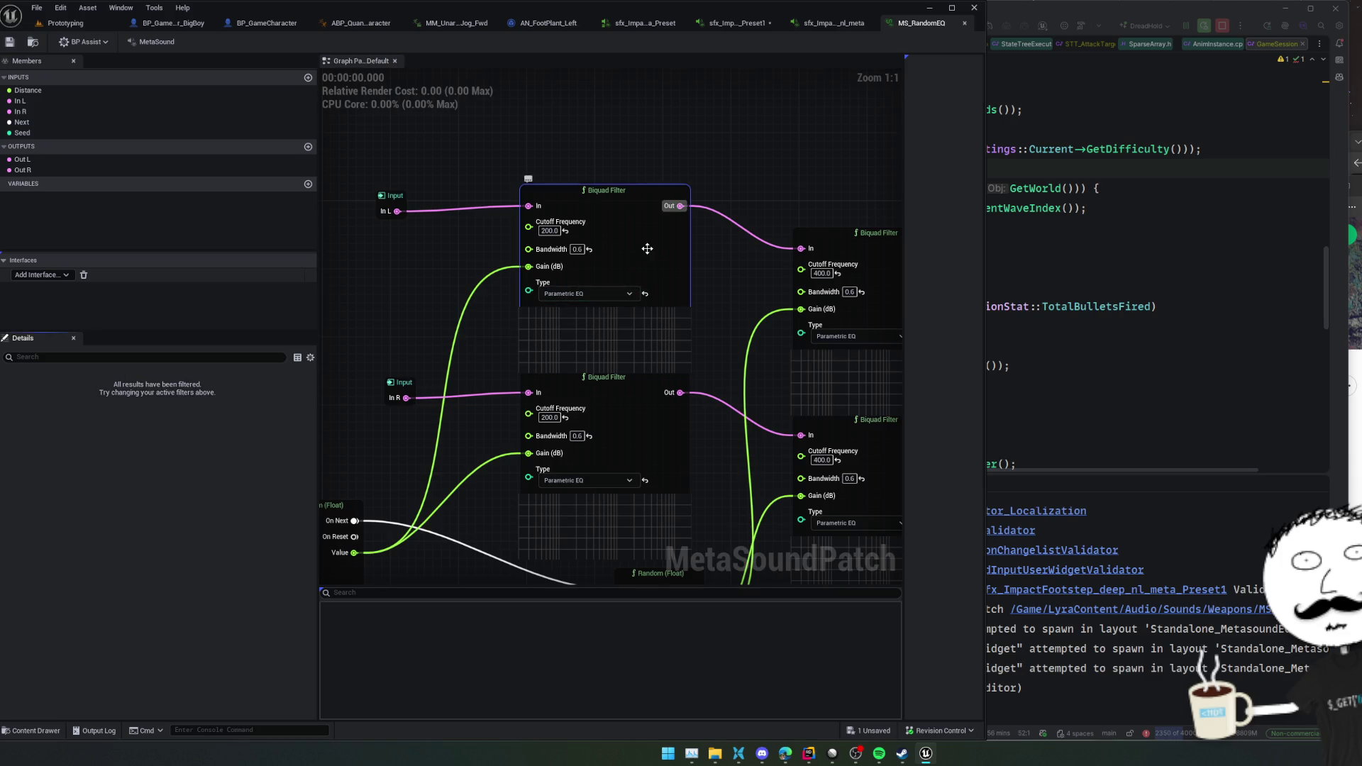
left_click_drag(726, 248, 560, 249)
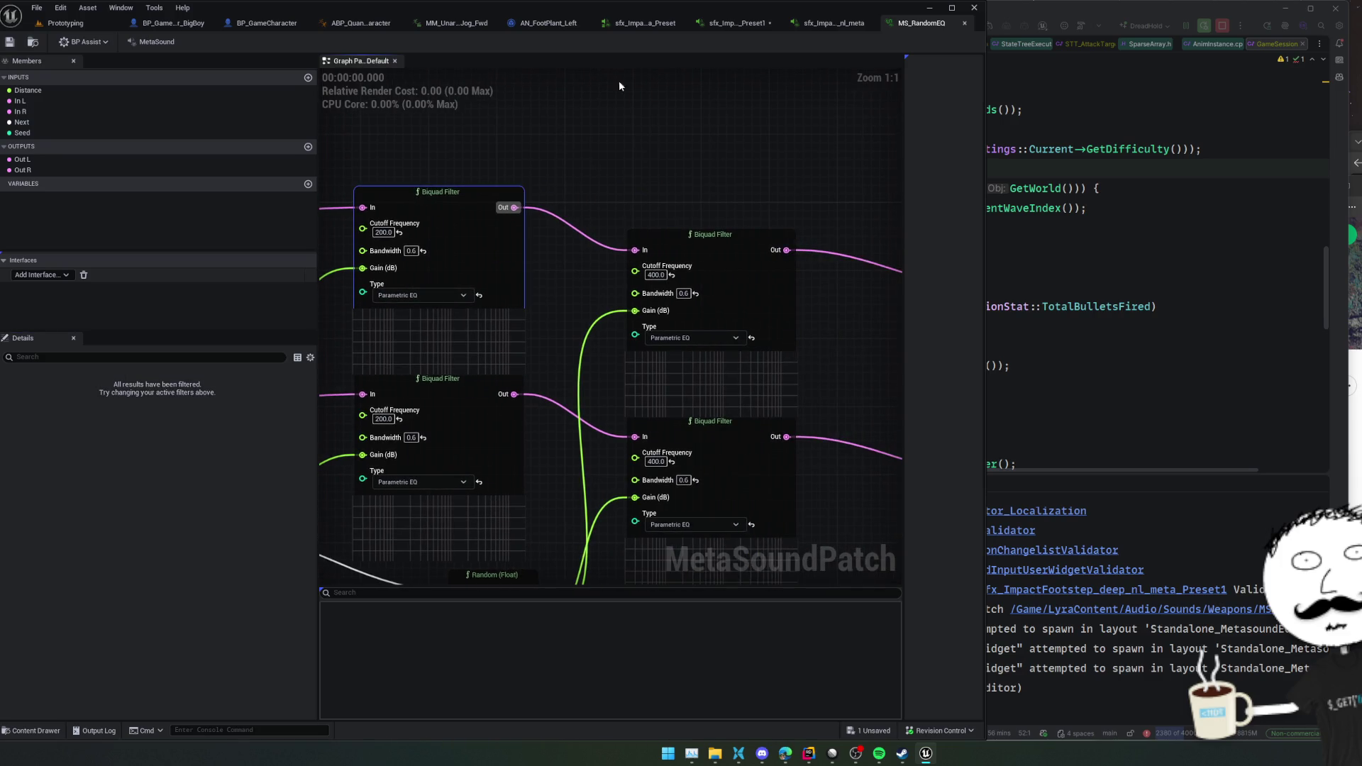
- Paste the Biquad Filter into the Preset1 graph and delete the MS_RandomEQ node
left_click(738, 23)
key("ctrl+v")
mouse_move(662, 398)
left_mouse_down()
mouse_move(662, 341)
mouse_move(731, 279)
mouse_move(713, 215)
left_mouse_up()
left_click(709, 265)
key("Delete")
- Wire Out Mono into the Biquad Filter and its Out to Out Mono, with the Cutoff Frequency input attached
left_click_drag(518, 161, 618, 233)
mouse_move(738, 179)
left_mouse_down()
mouse_move(762, 234)
mouse_move(839, 174)
left_mouse_up()
scroll(92, 210, "up", 3)
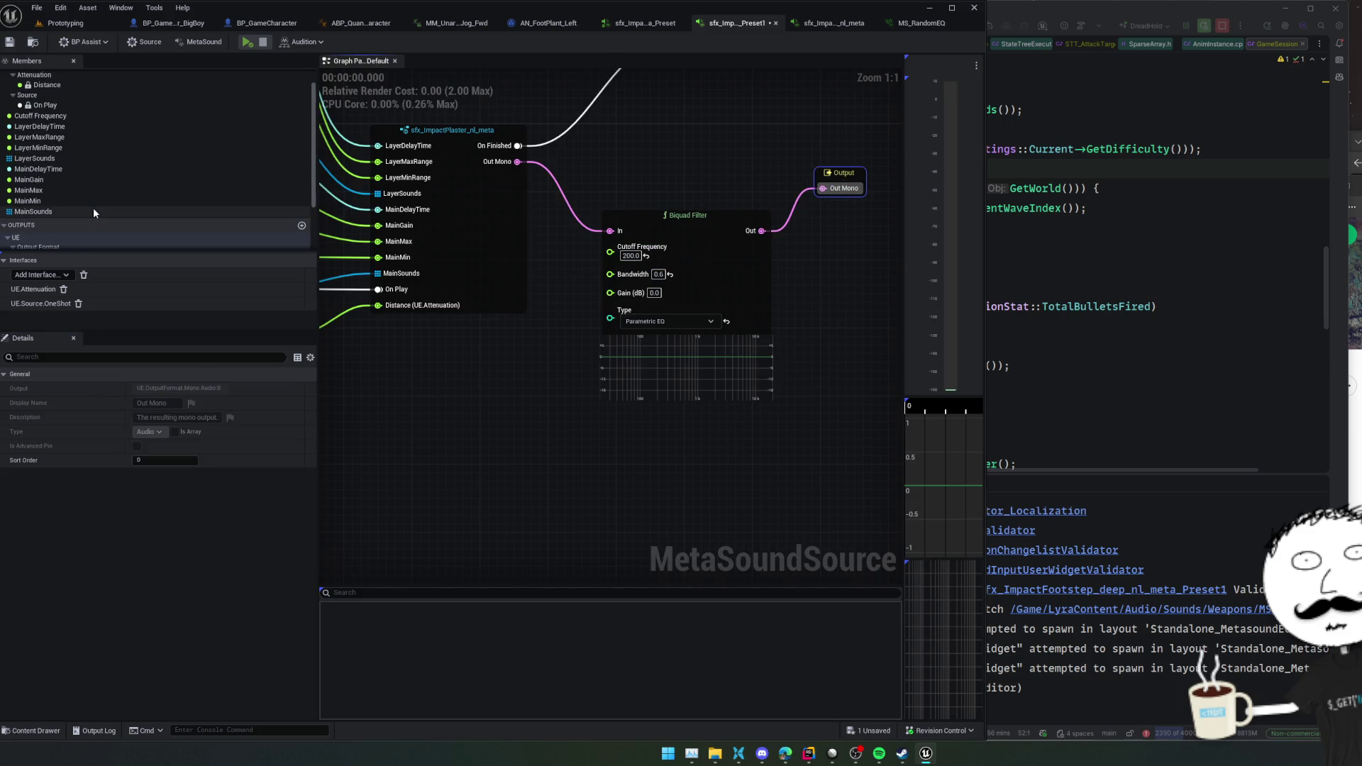
scroll(94, 212, "up", 1)
left_click_drag(71, 139, 611, 256)
left_click_drag(721, 274, 755, 299)
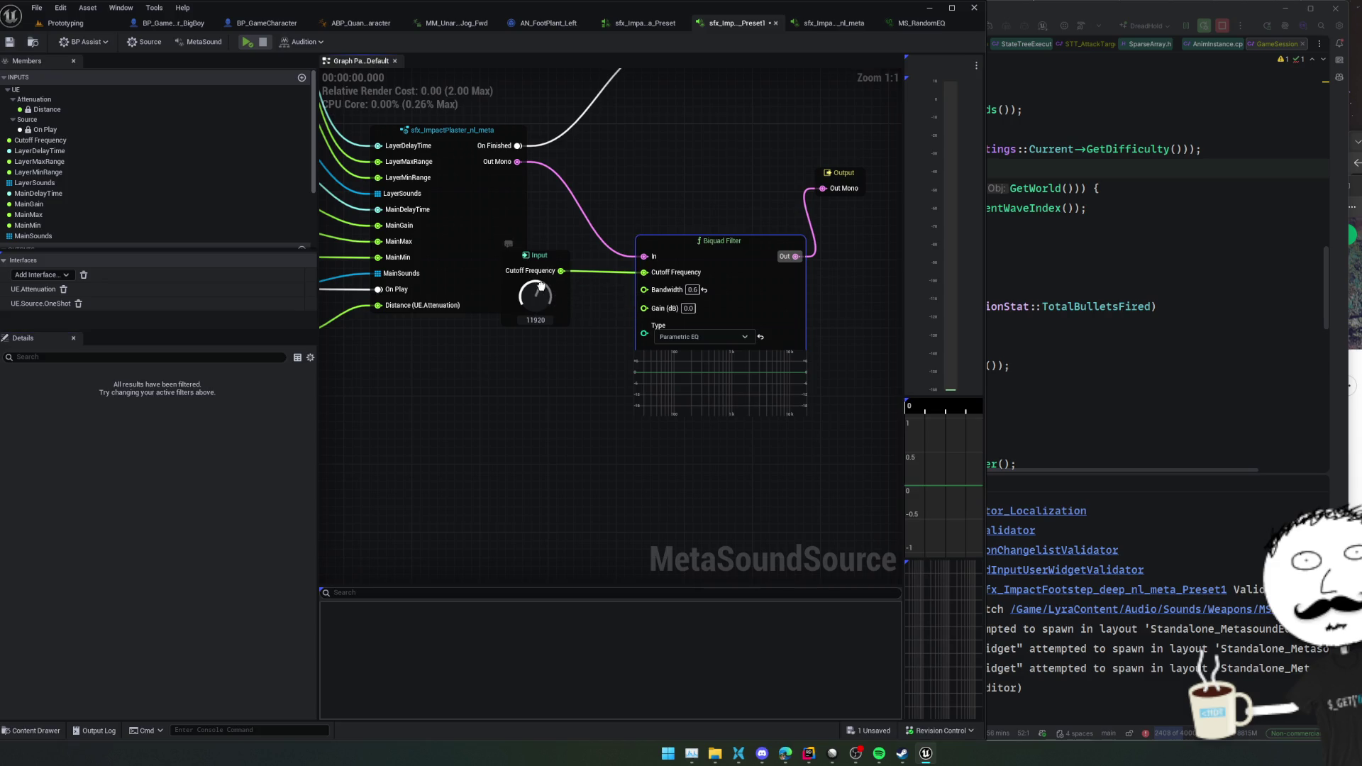
- Set the Cutoff Frequency knob's default value to 200
left_click_drag(541, 286, 535, 320)
key("BackSpace")
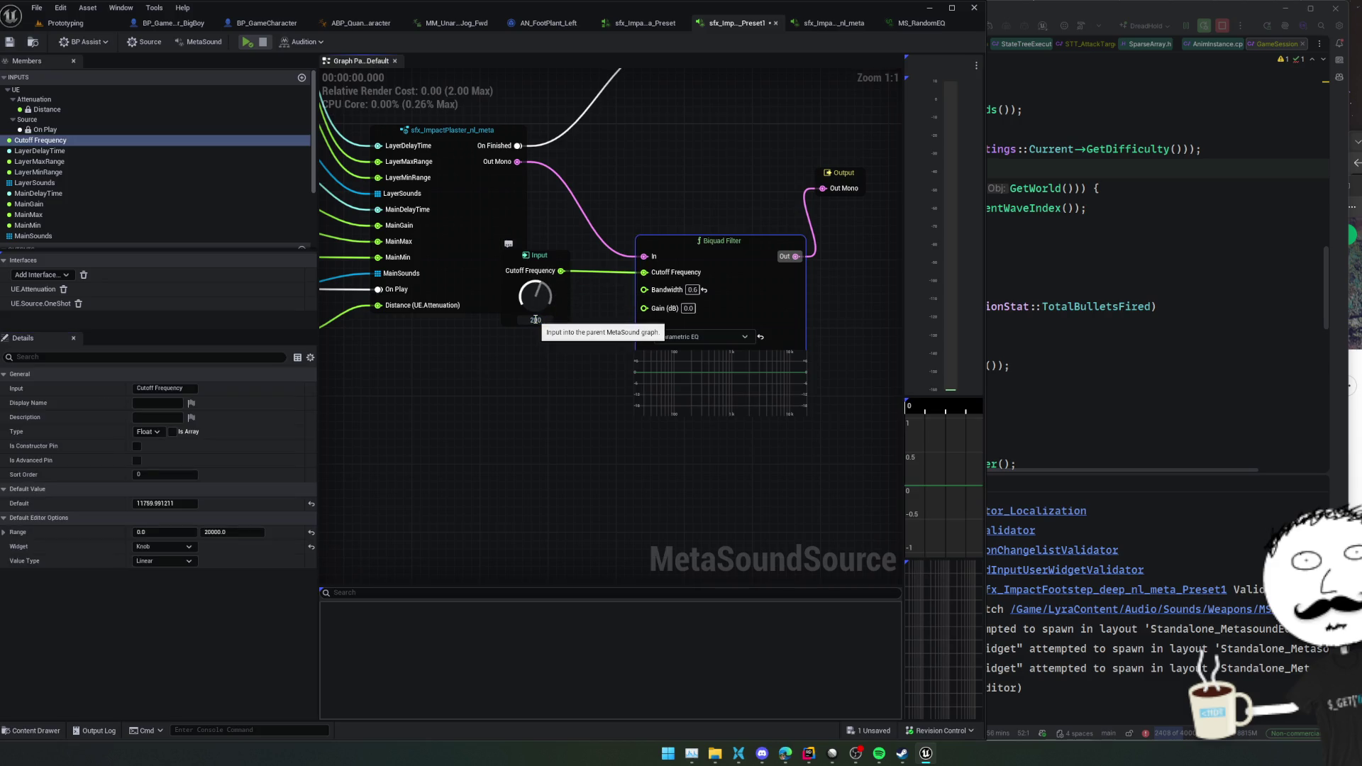
key("Return")
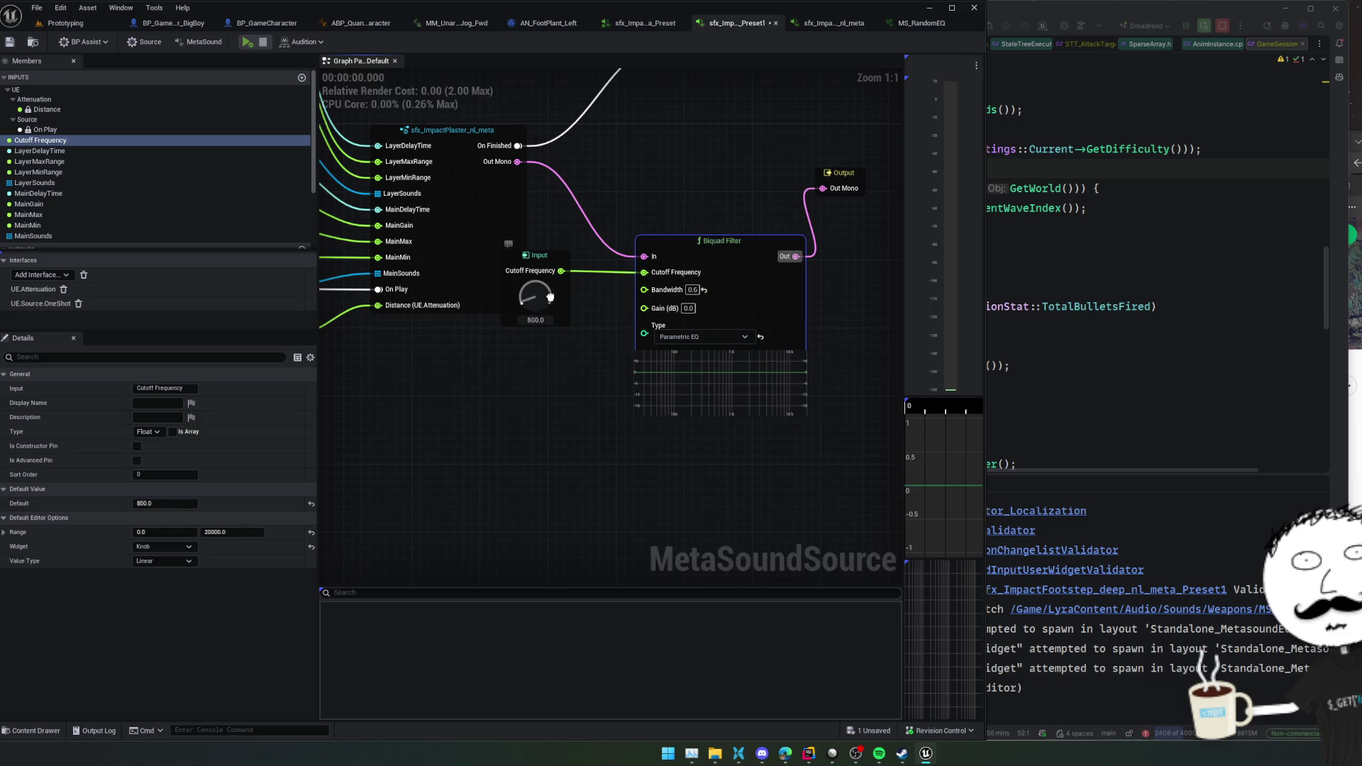
left_click_drag(550, 297, 538, 334)
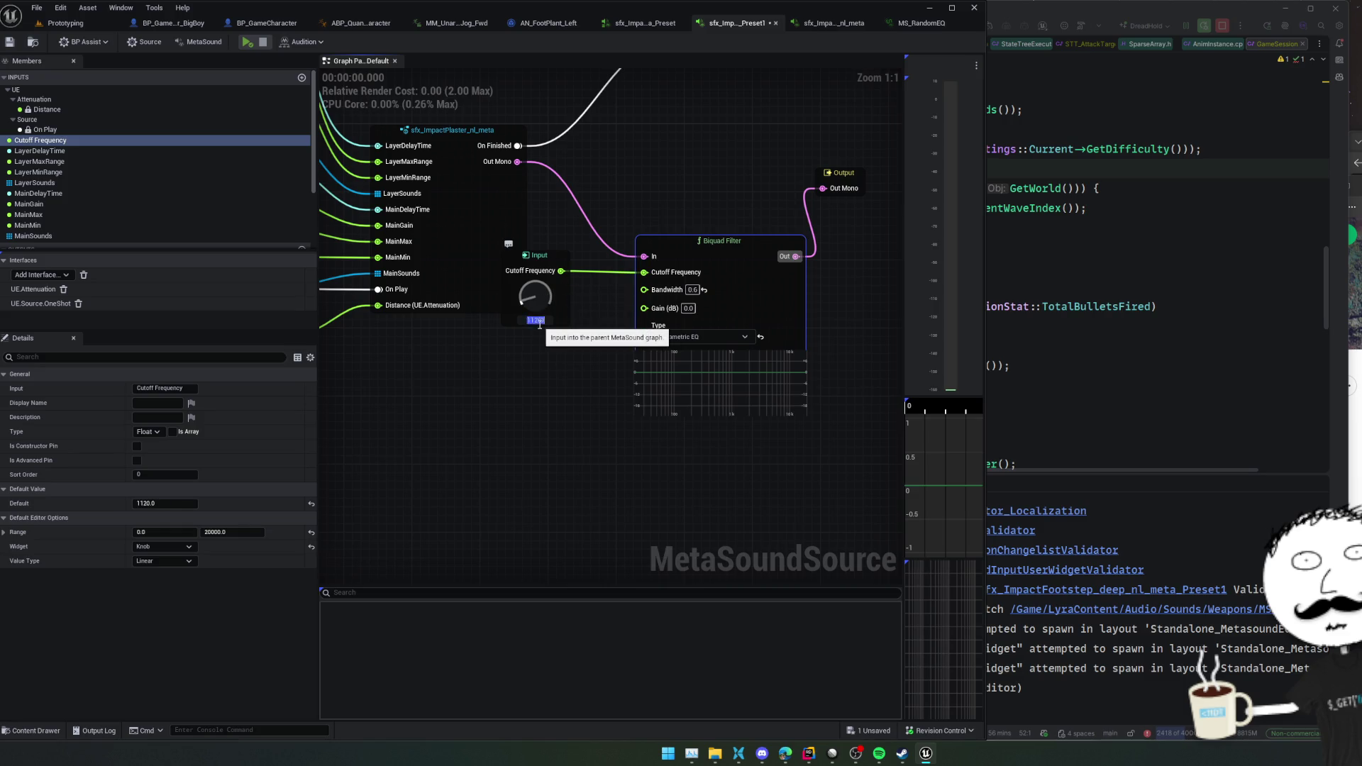
type("200")
left_click(539, 313)
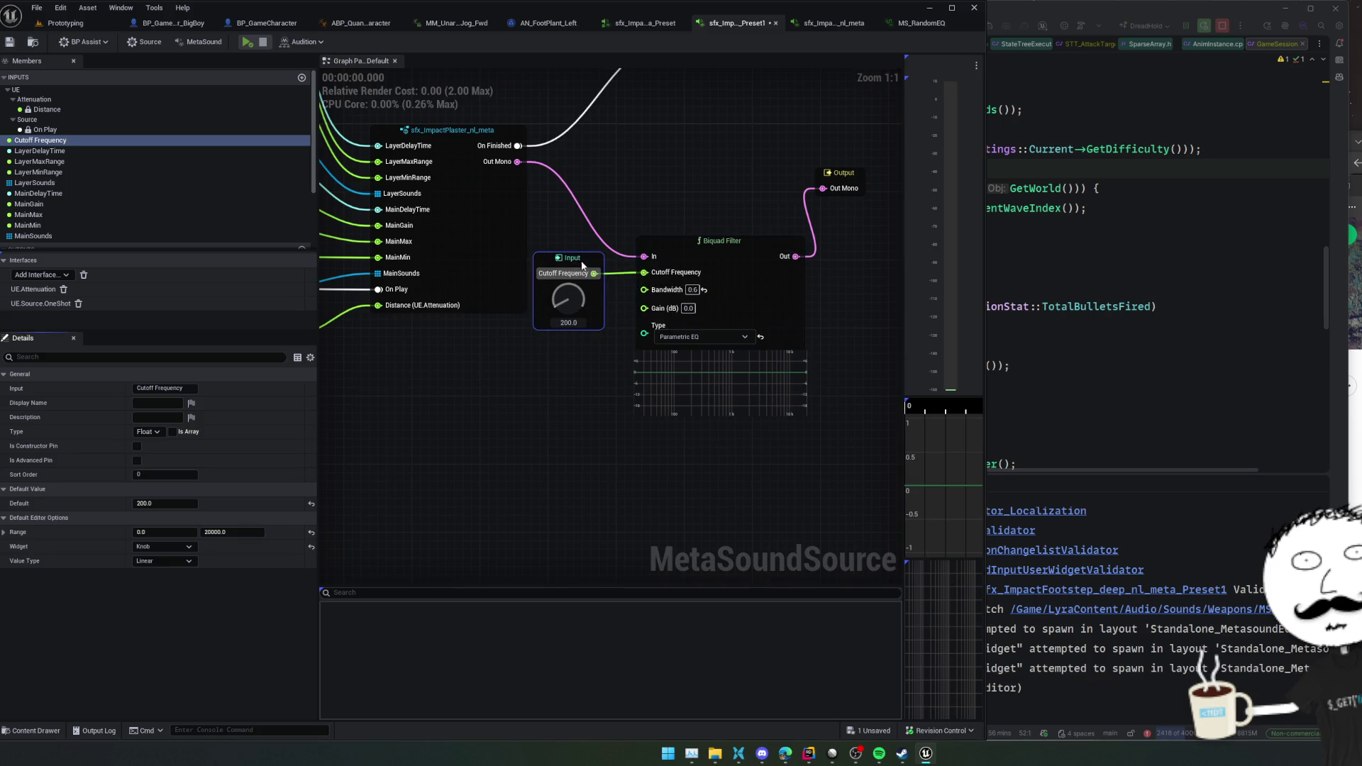
- Preview the sound with the Biquad Filter chain centered in view
left_click_drag(599, 393, 537, 372)
key("space")
left_click_drag(840, 304, 789, 314)
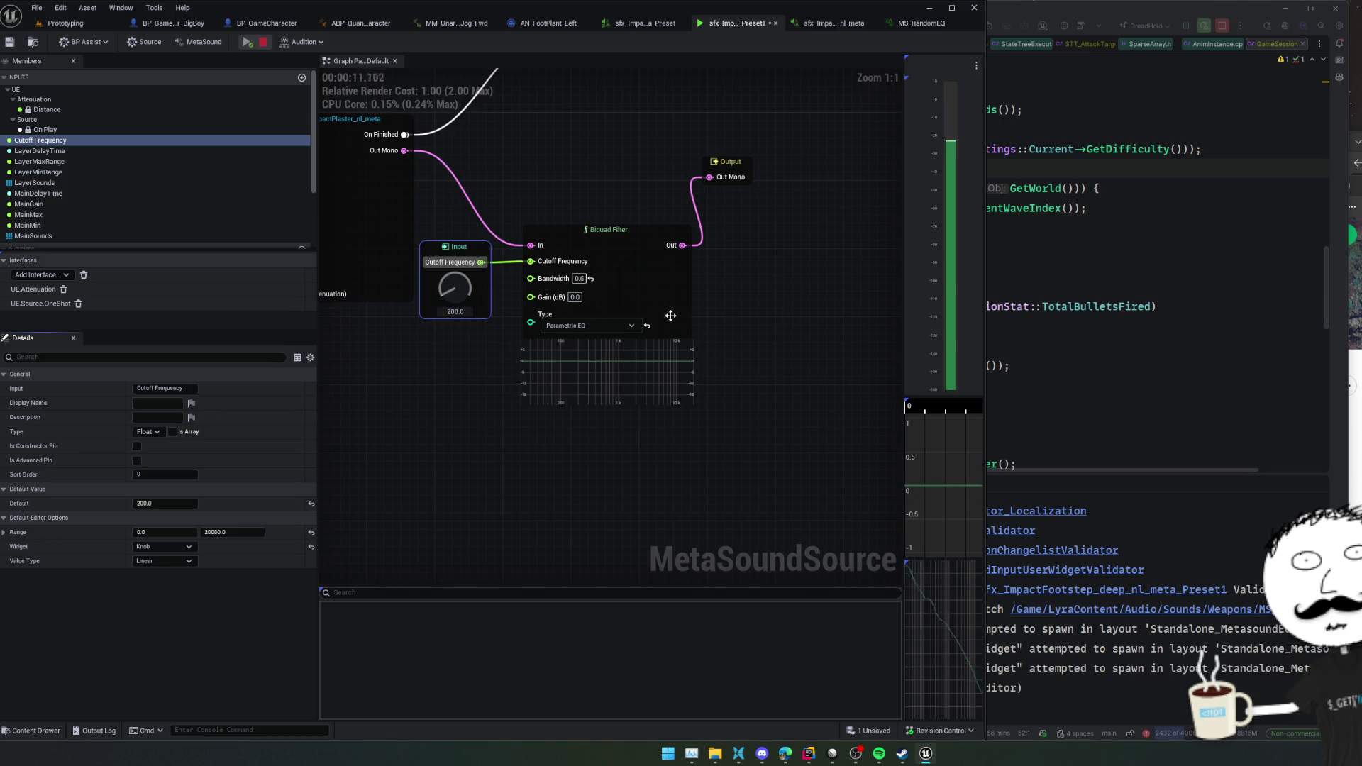
key("space")
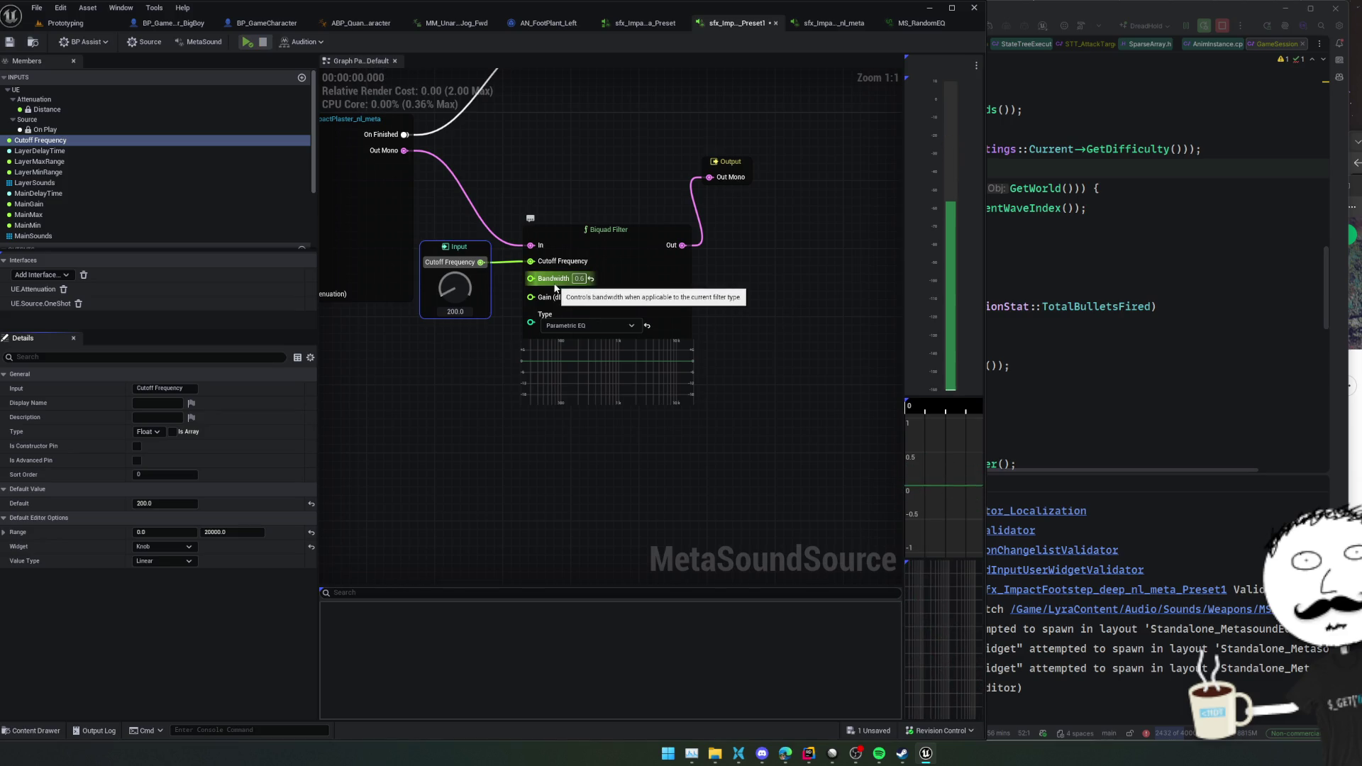
- Switch the filter type to Low Shelf and sweep the cutoff knob while previewing
left_click(572, 327)
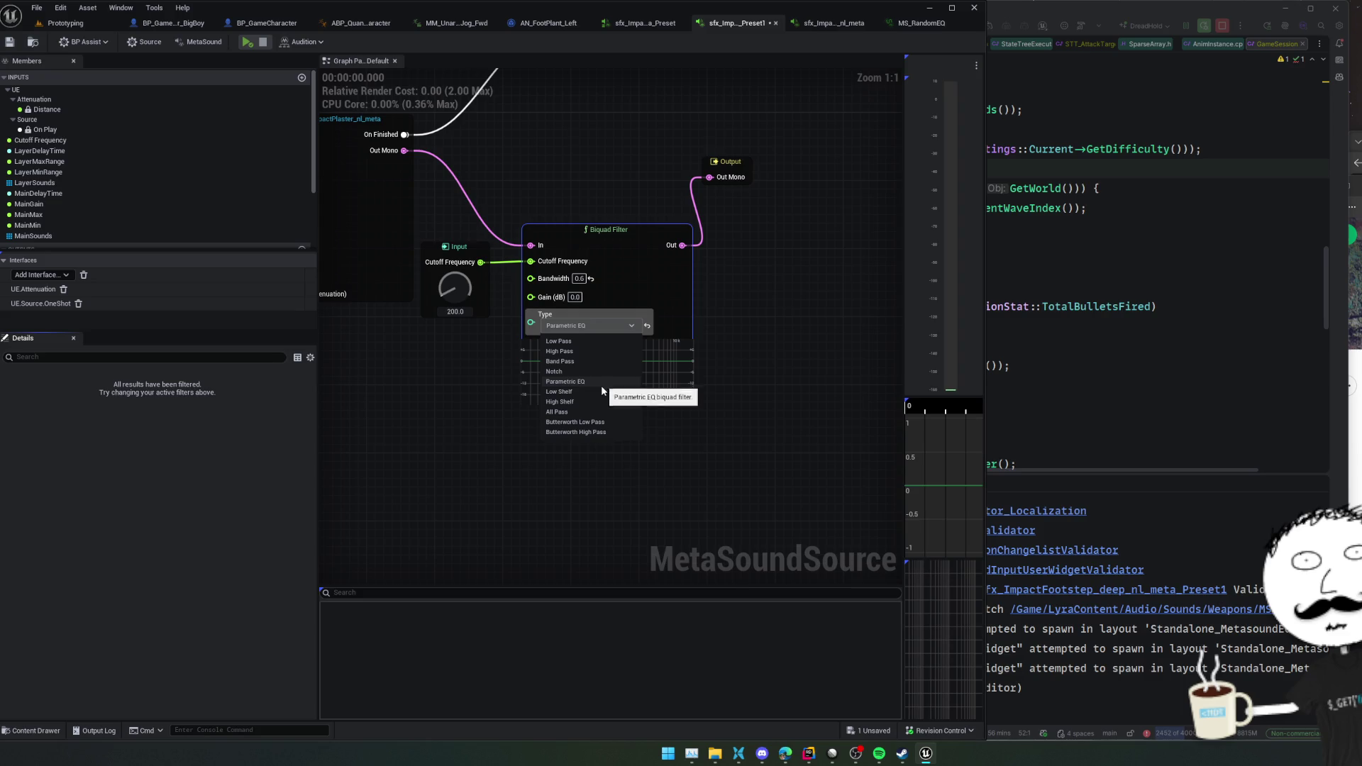
left_click(561, 392)
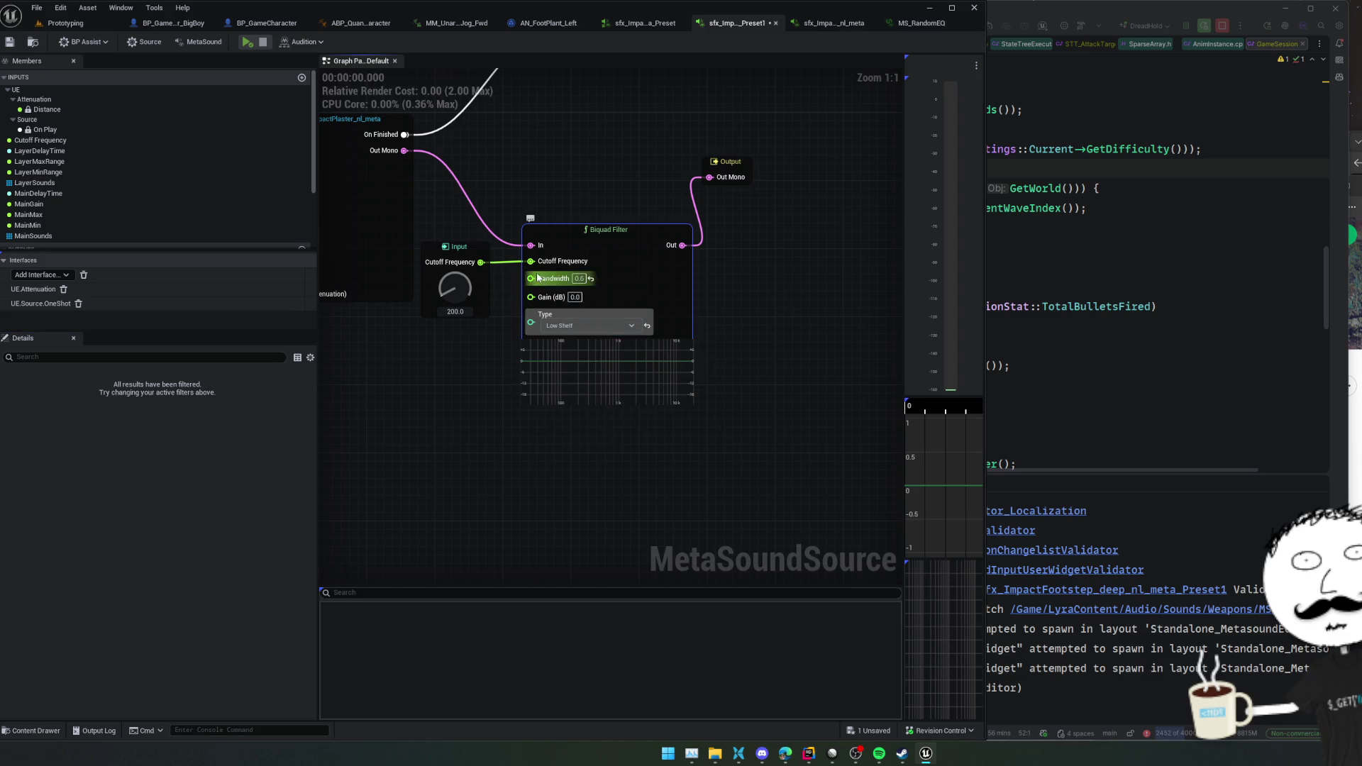
left_click_drag(447, 292, 450, 282)
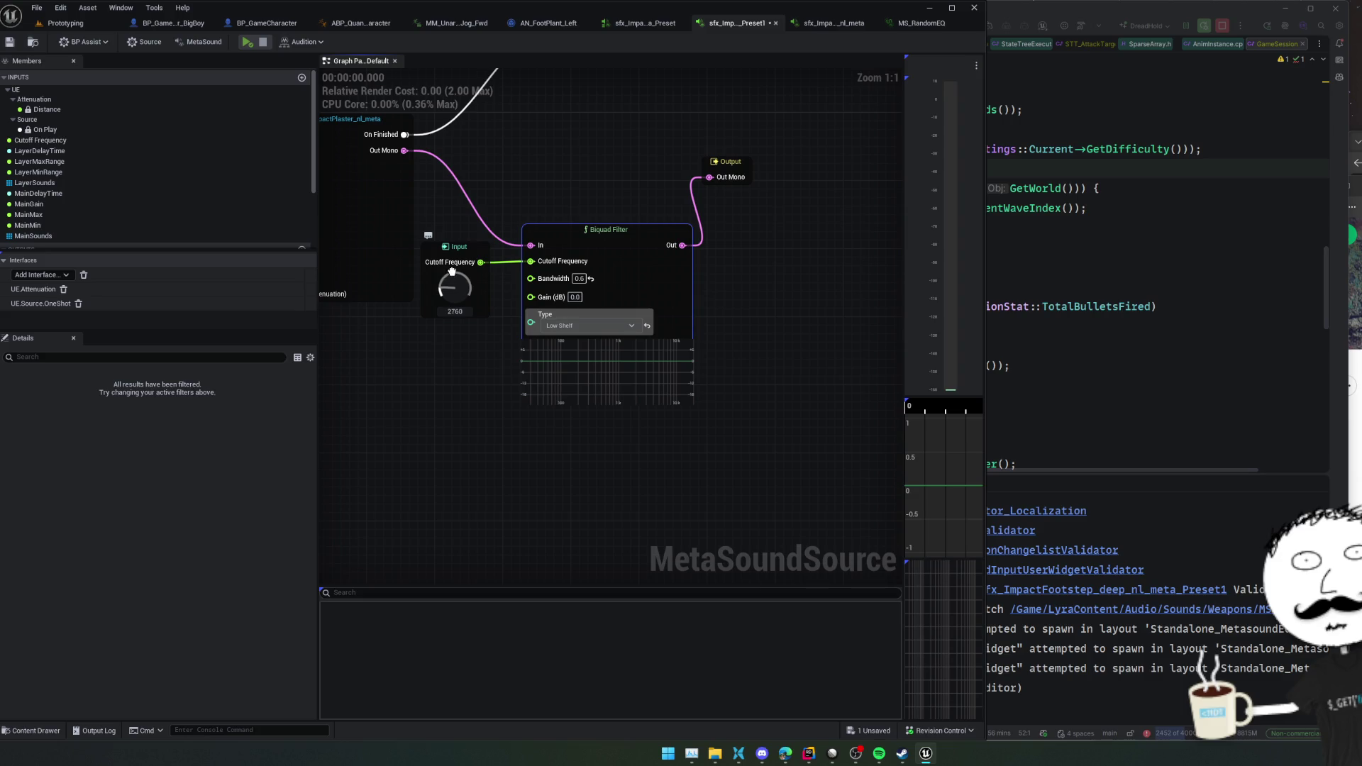
key("space")
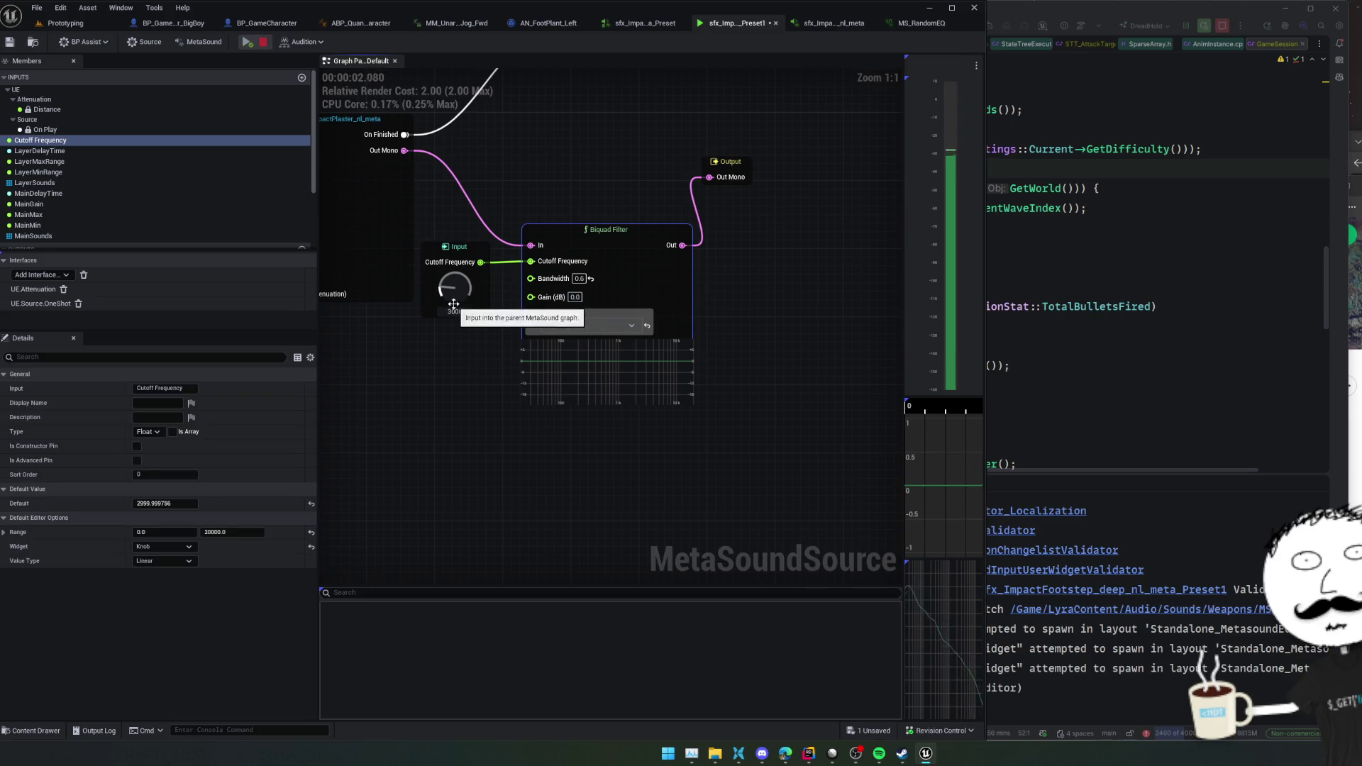
mouse_move(455, 287)
left_mouse_down()
mouse_move(456, 260)
mouse_move(443, 420)
left_mouse_up()
key("space")
key("space")
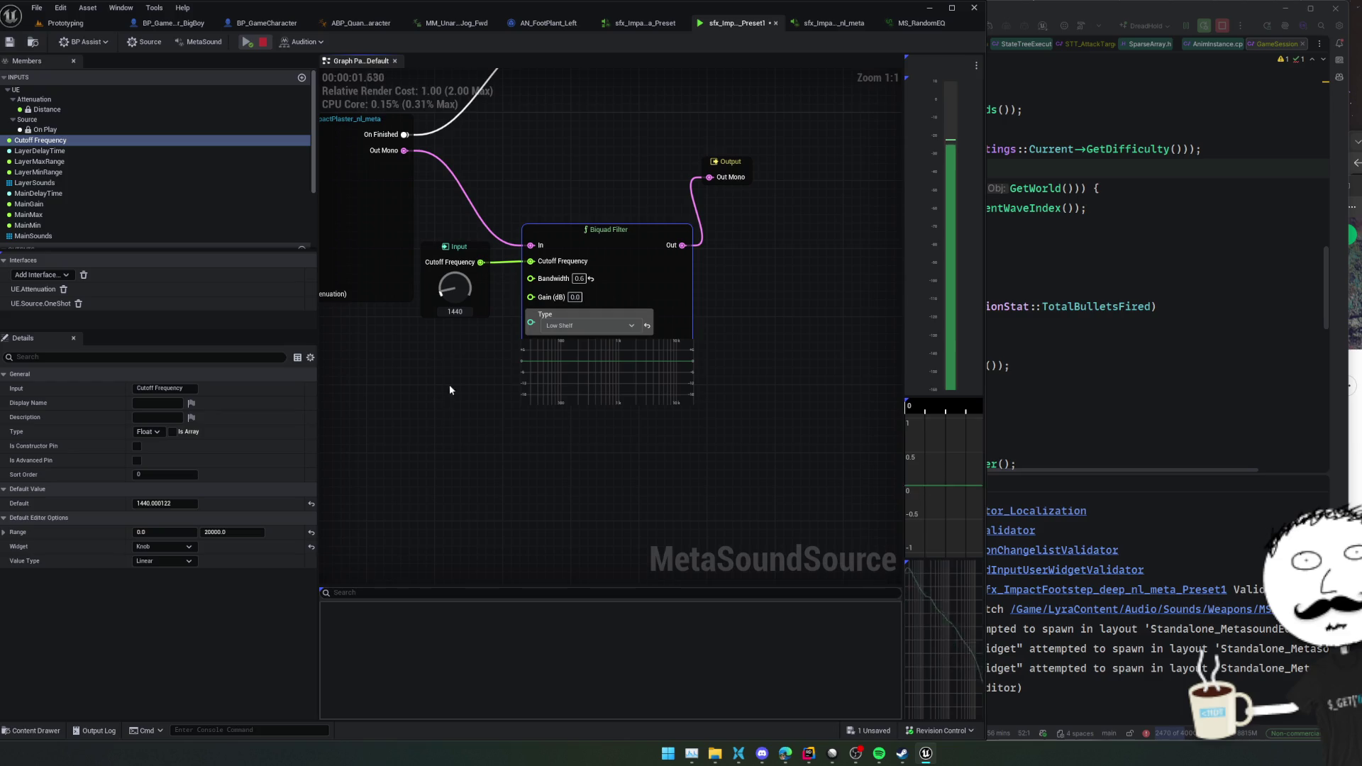
- Unlink the knob from Cutoff Frequency and set the filter type back to Parametric EQ
left_click_drag(459, 292, 457, 316)
left_click(531, 261, "alt")
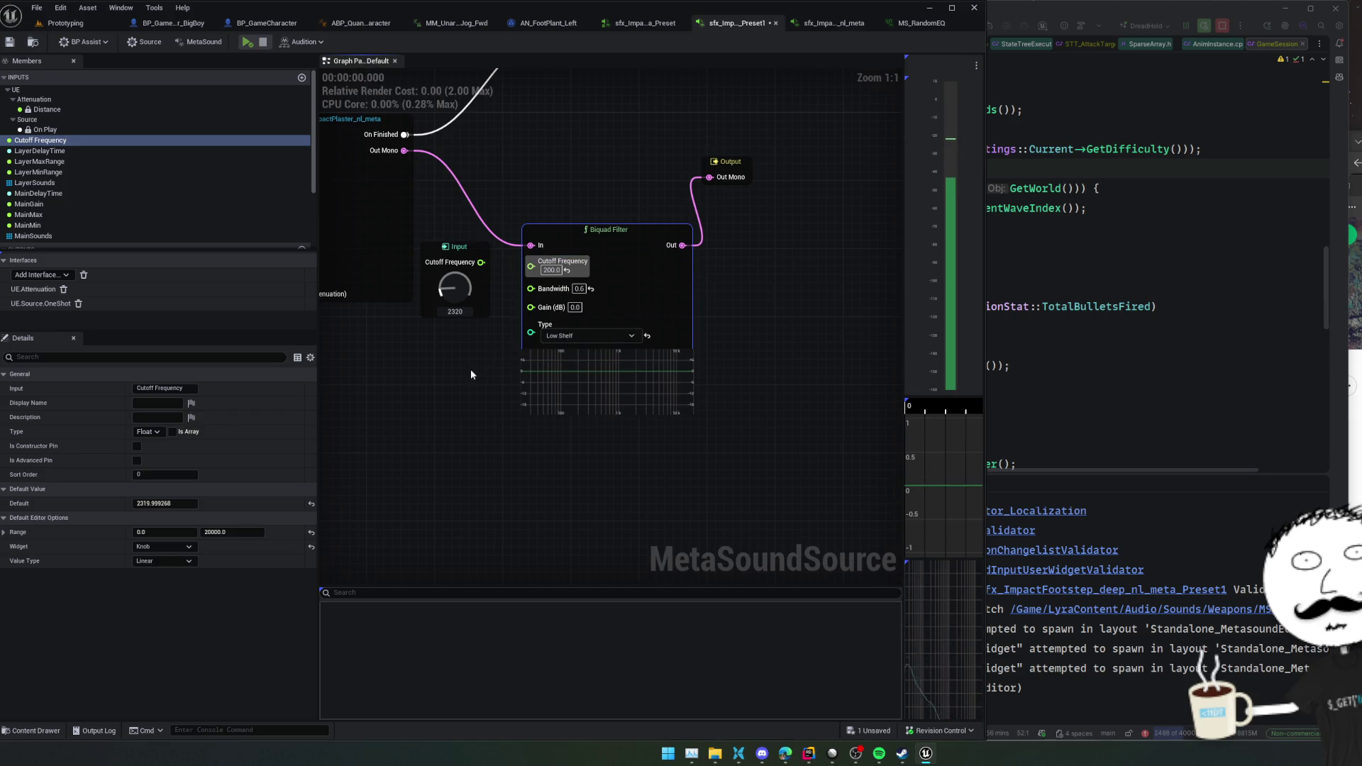
left_click(597, 342)
left_click(589, 399)
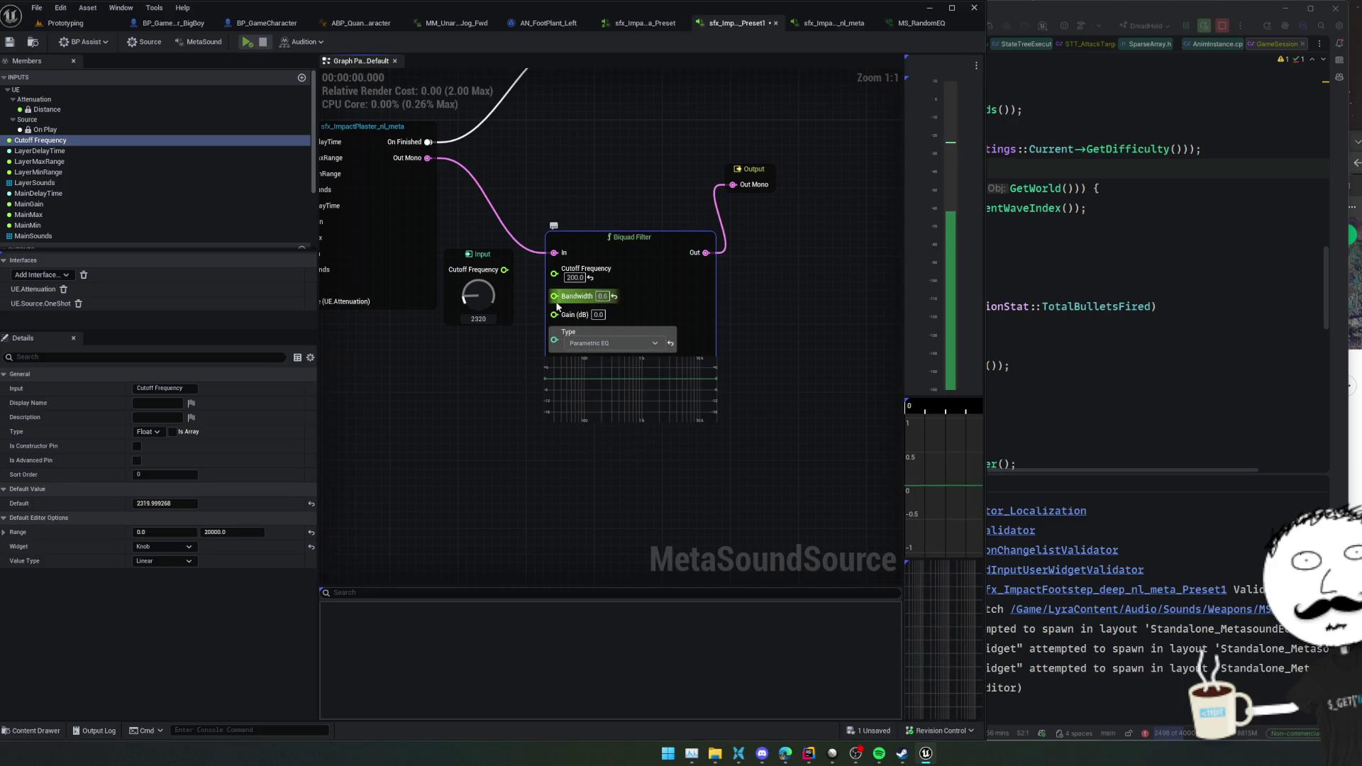
- Wire the knob to Bandwidth, turn it to 0, then delete the knob input node
mouse_move(555, 295)
left_mouse_down()
mouse_move(490, 271)
mouse_move(504, 270)
mouse_move(481, 312)
left_mouse_up()
left_click(481, 299)
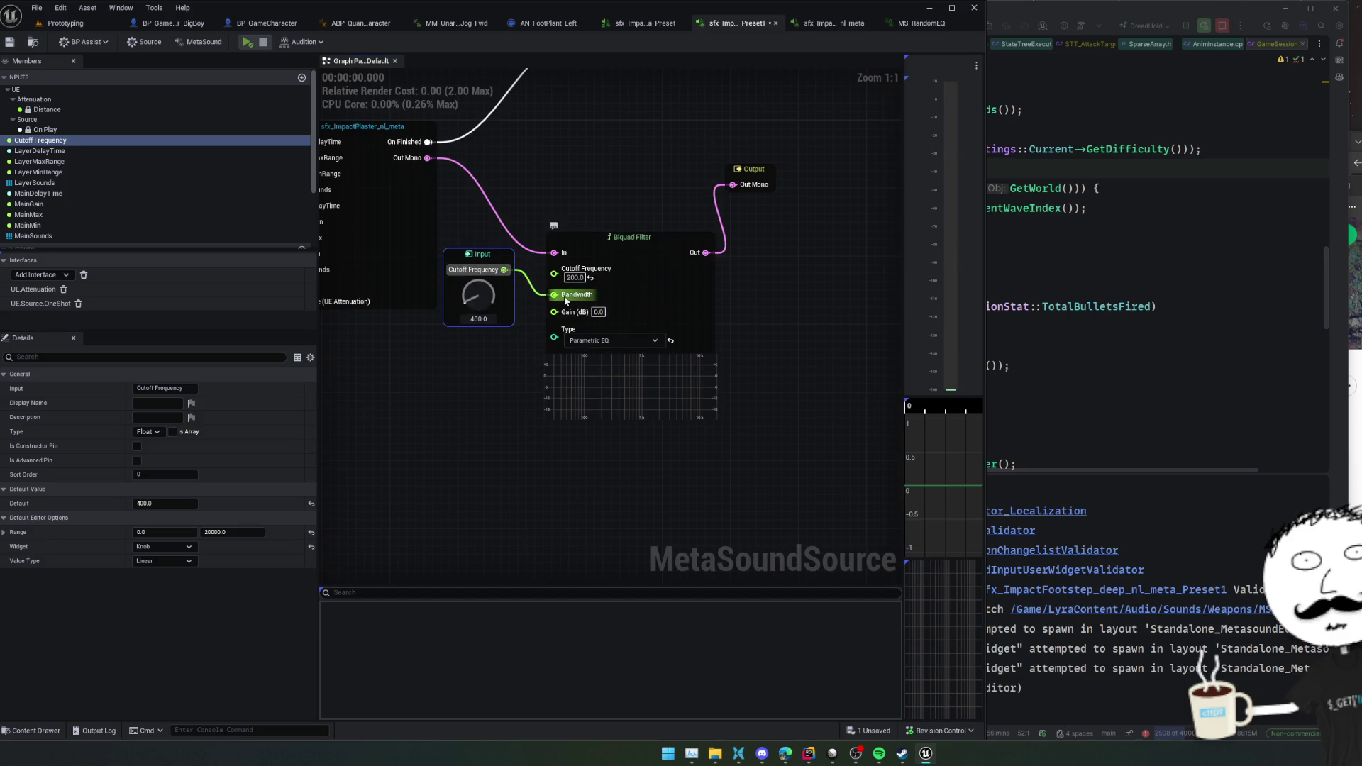
left_click_drag(481, 298, 480, 297)
key("Delete")
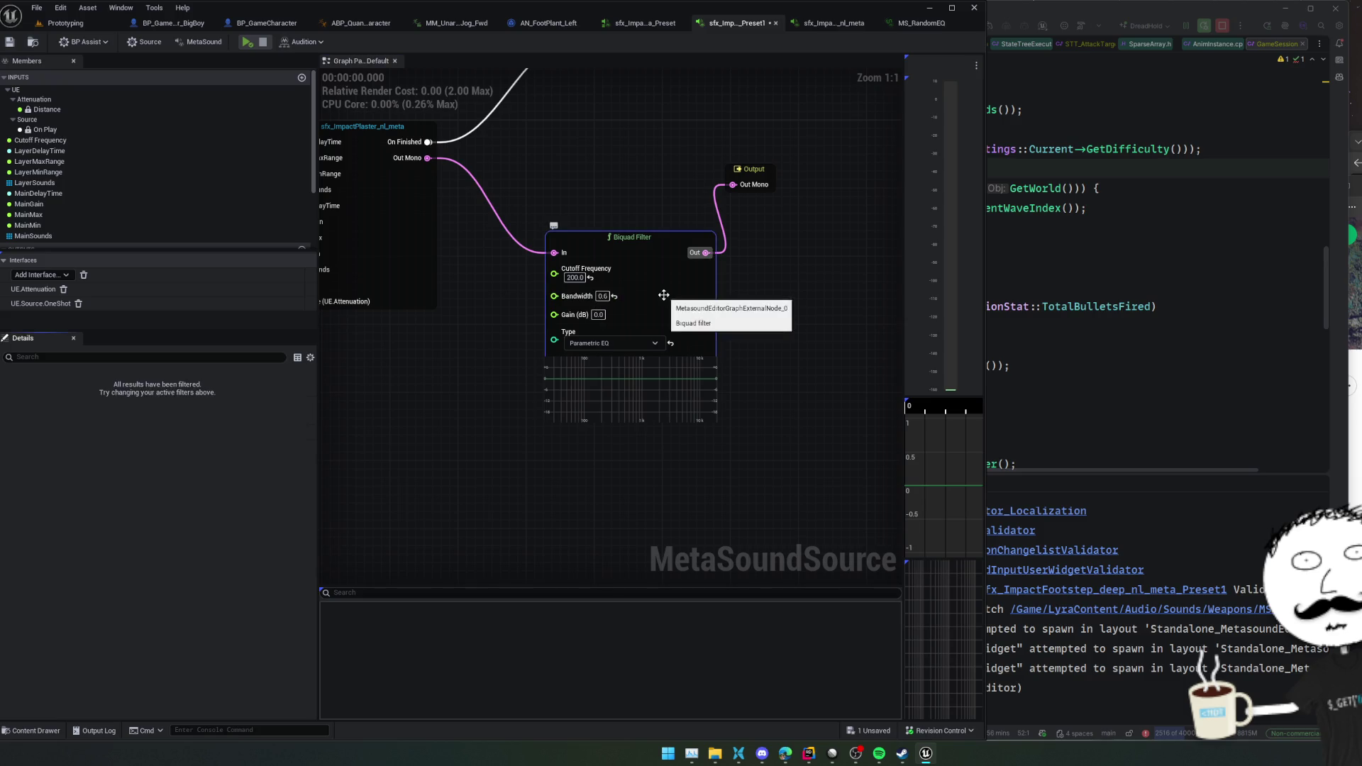
- Set the Biquad Filter's Bandwidth to -2.0 and preview the filtered sound
left_click(603, 296)
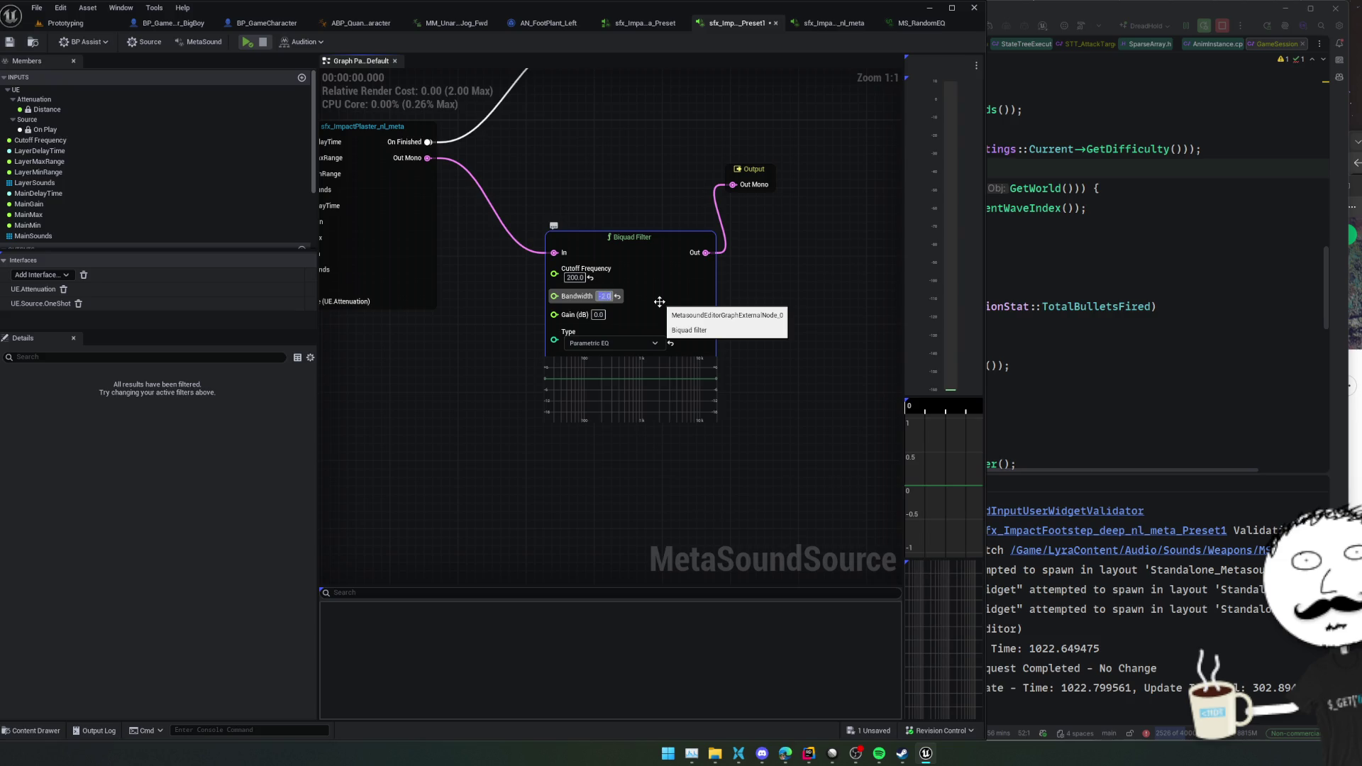
key("Return")
key("space")
left_click(513, 340)
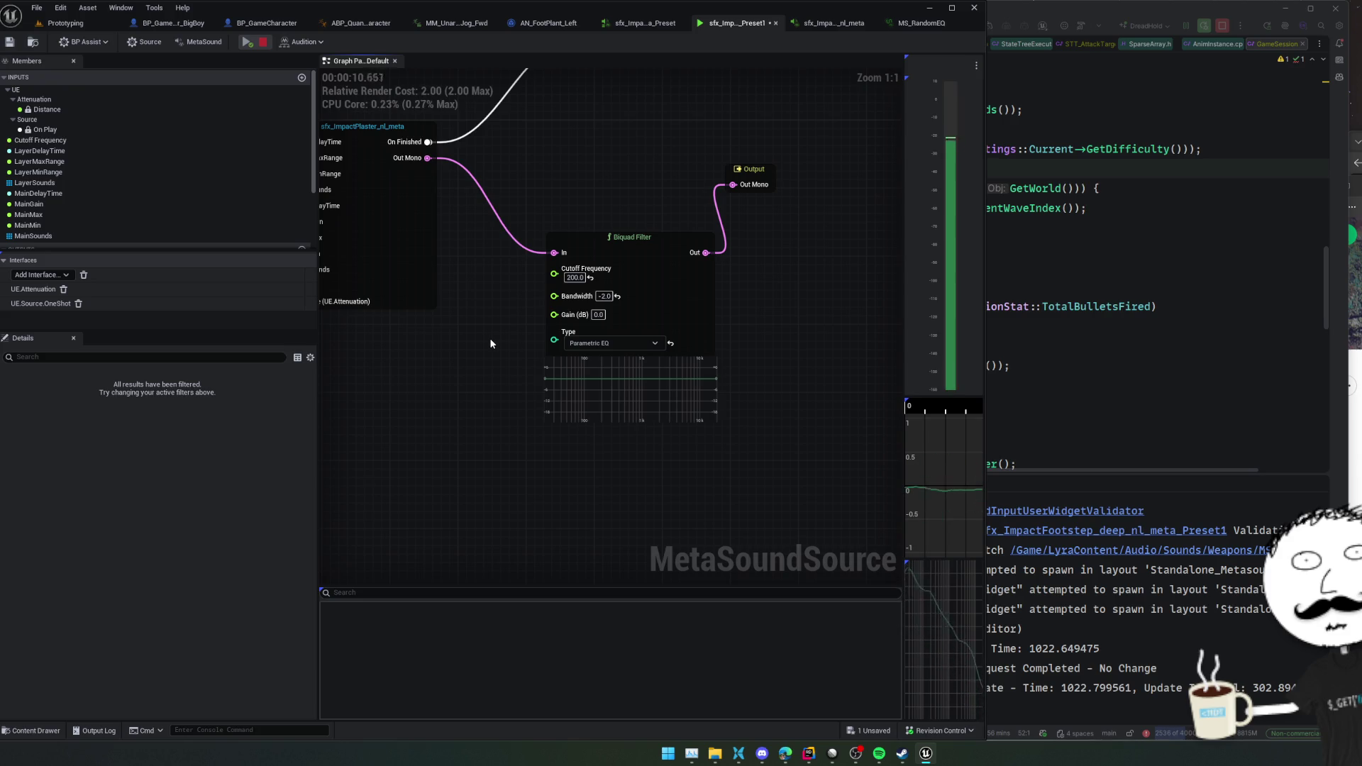
mouse_move(436, 117)
left_mouse_down()
mouse_move(482, 216)
mouse_move(580, 280)
left_mouse_up()
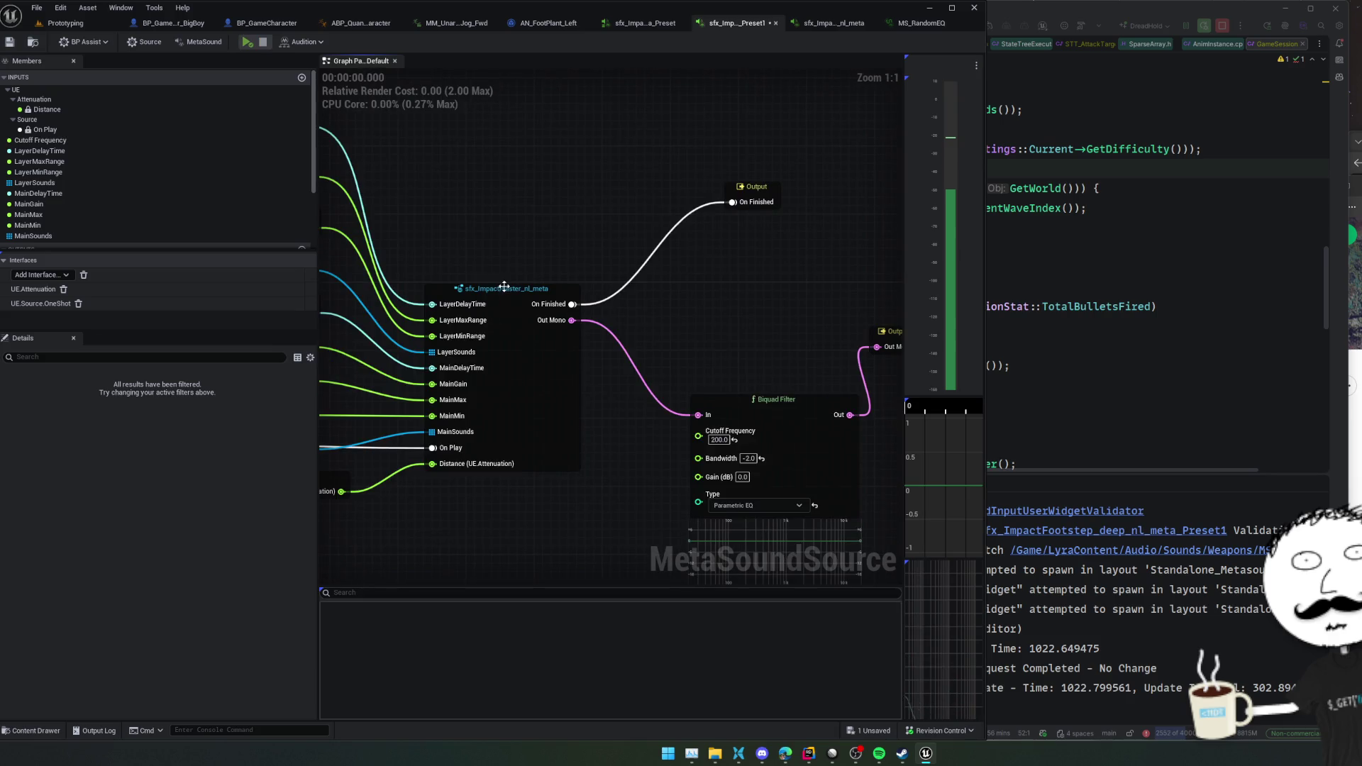
scroll(504, 286, "down", 5)
key("ctrl+s")
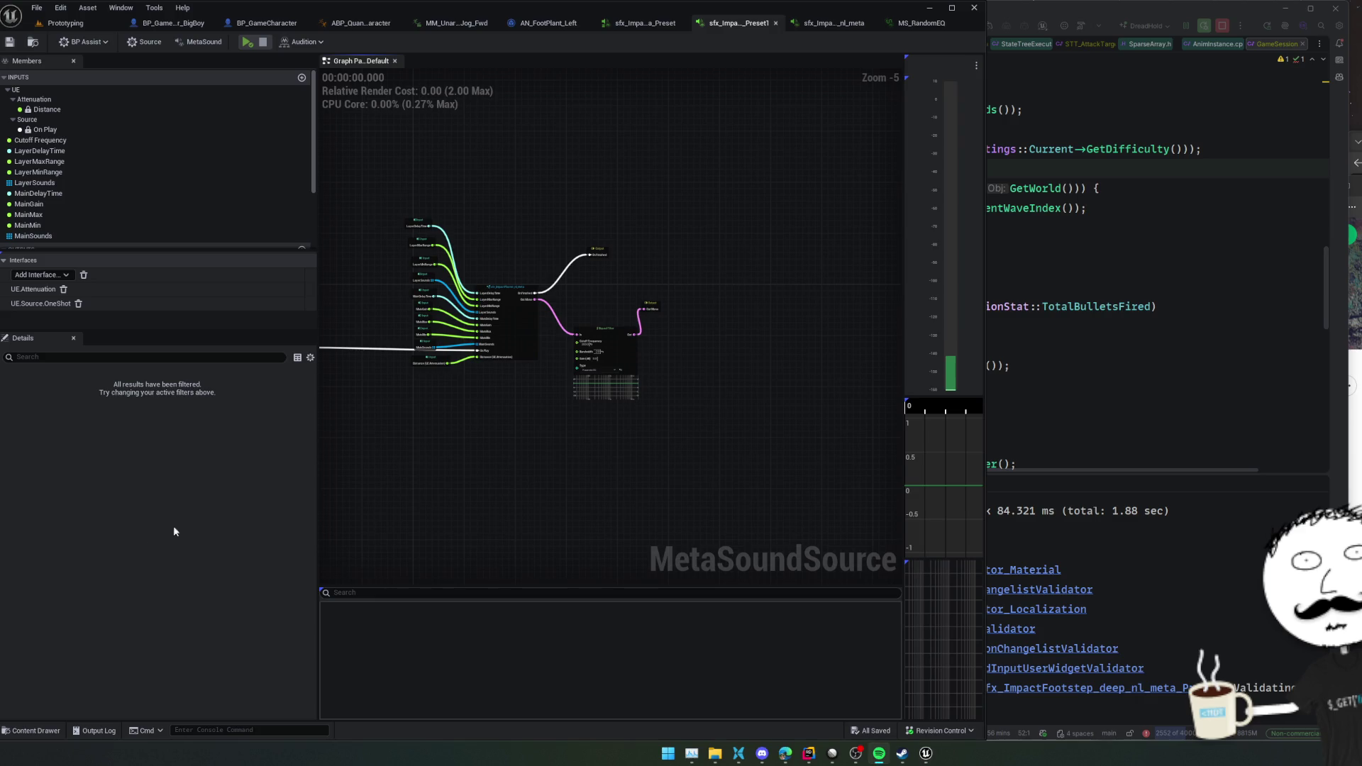
scroll(560, 293, "up", 2)
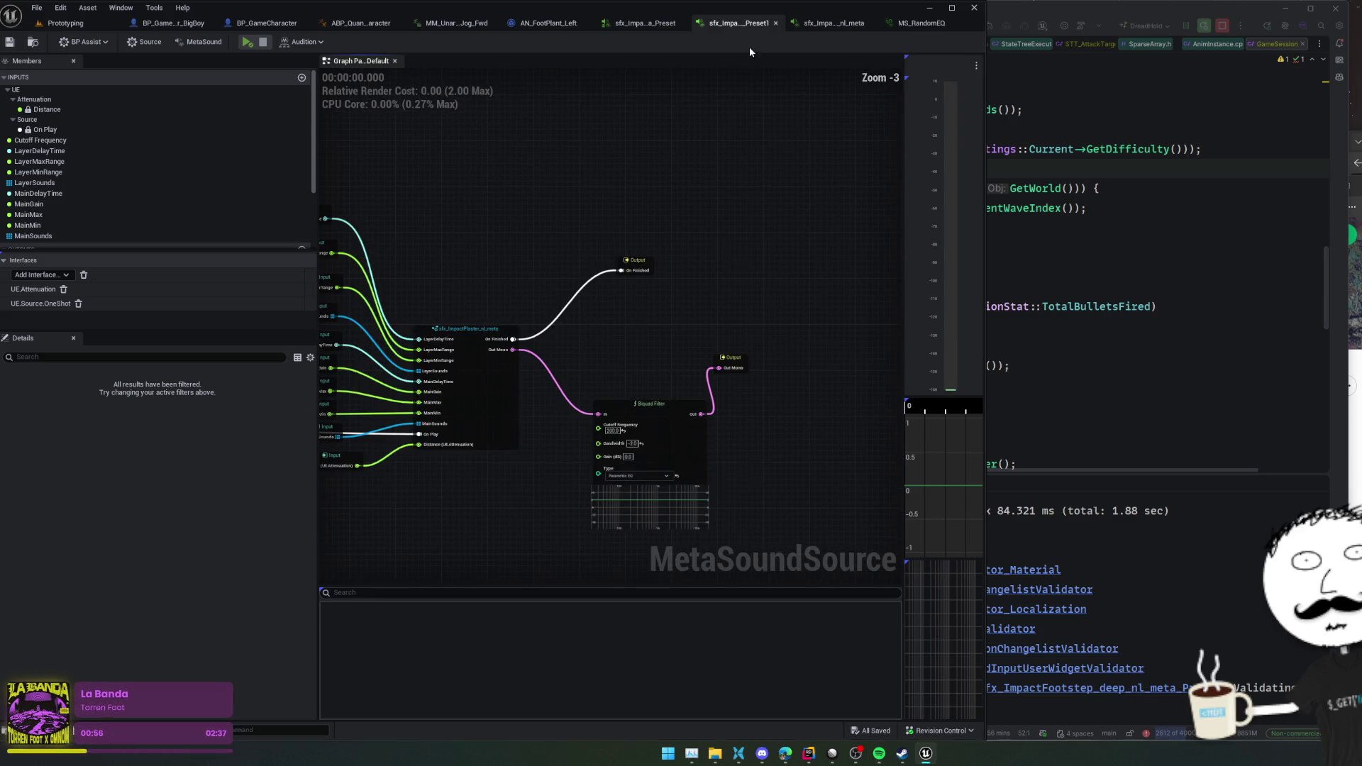
left_click(776, 23)
left_click(862, 22)
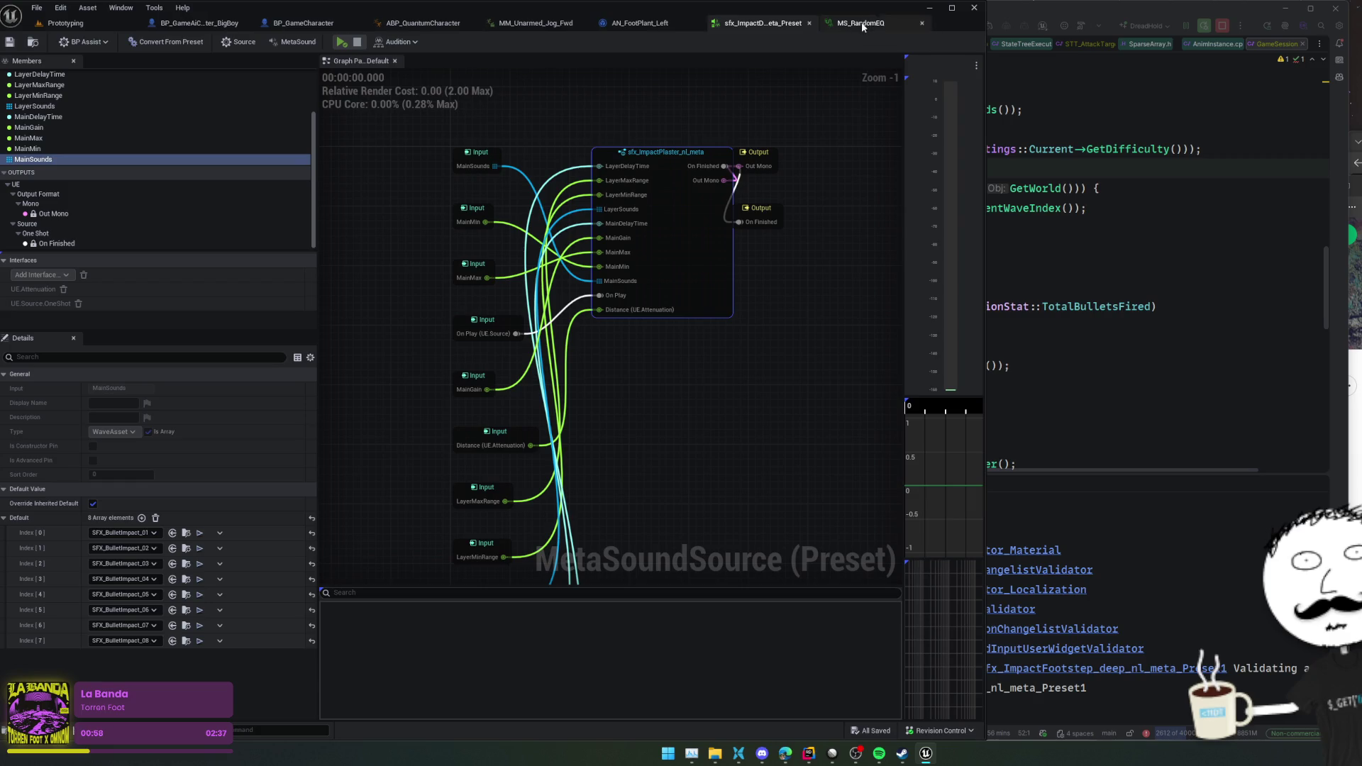
left_click(809, 23)
left_click(637, 25)
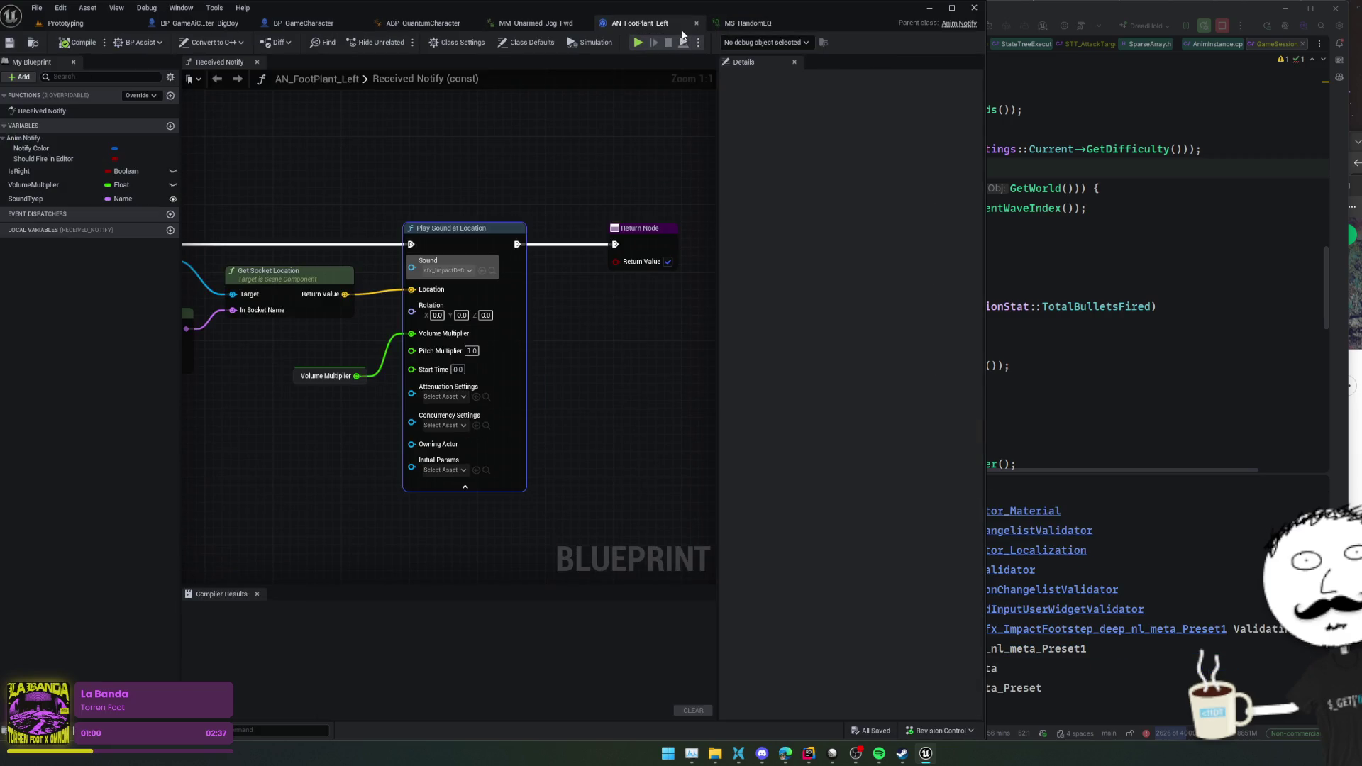
scroll(512, 154, "down", 1)
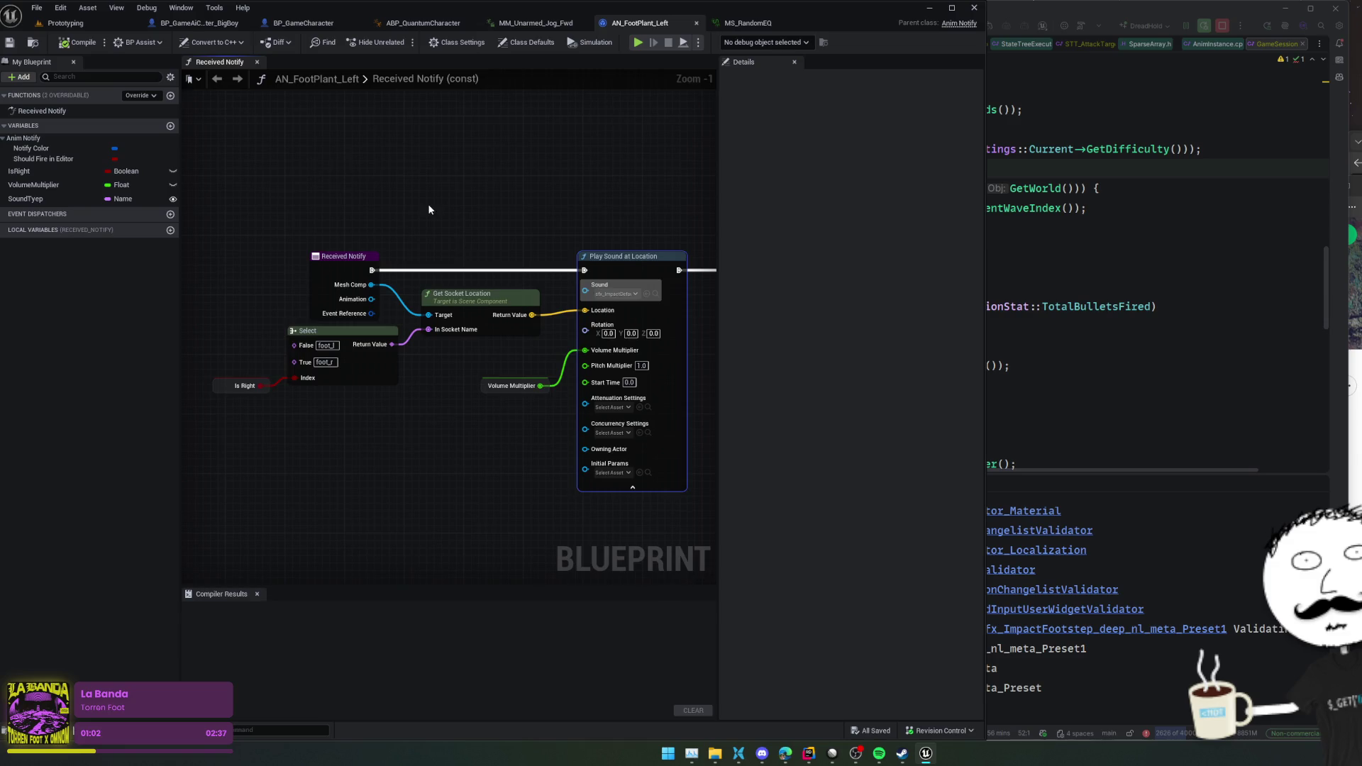
left_click_drag(471, 233, 448, 208)
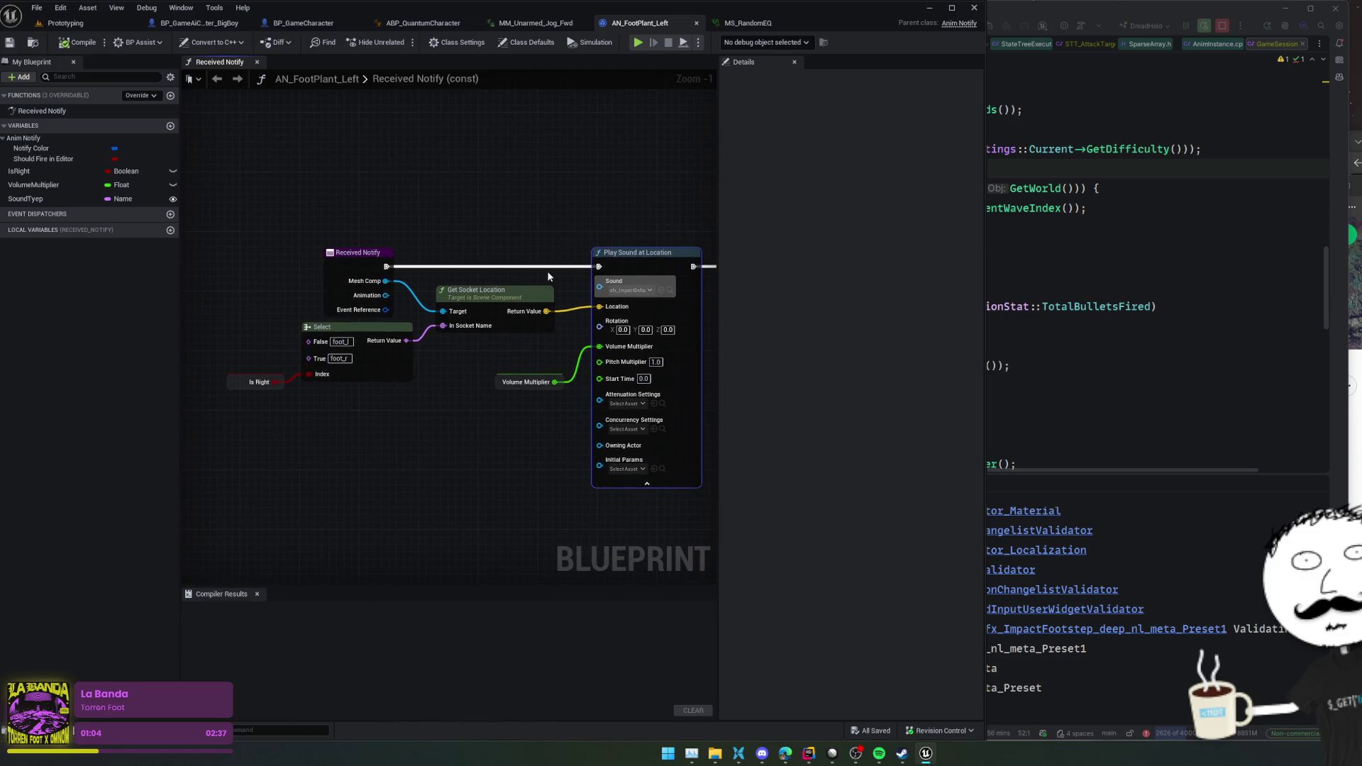
mouse_move(549, 276)
left_mouse_down()
mouse_move(489, 210)
mouse_move(389, 228)
left_mouse_up()
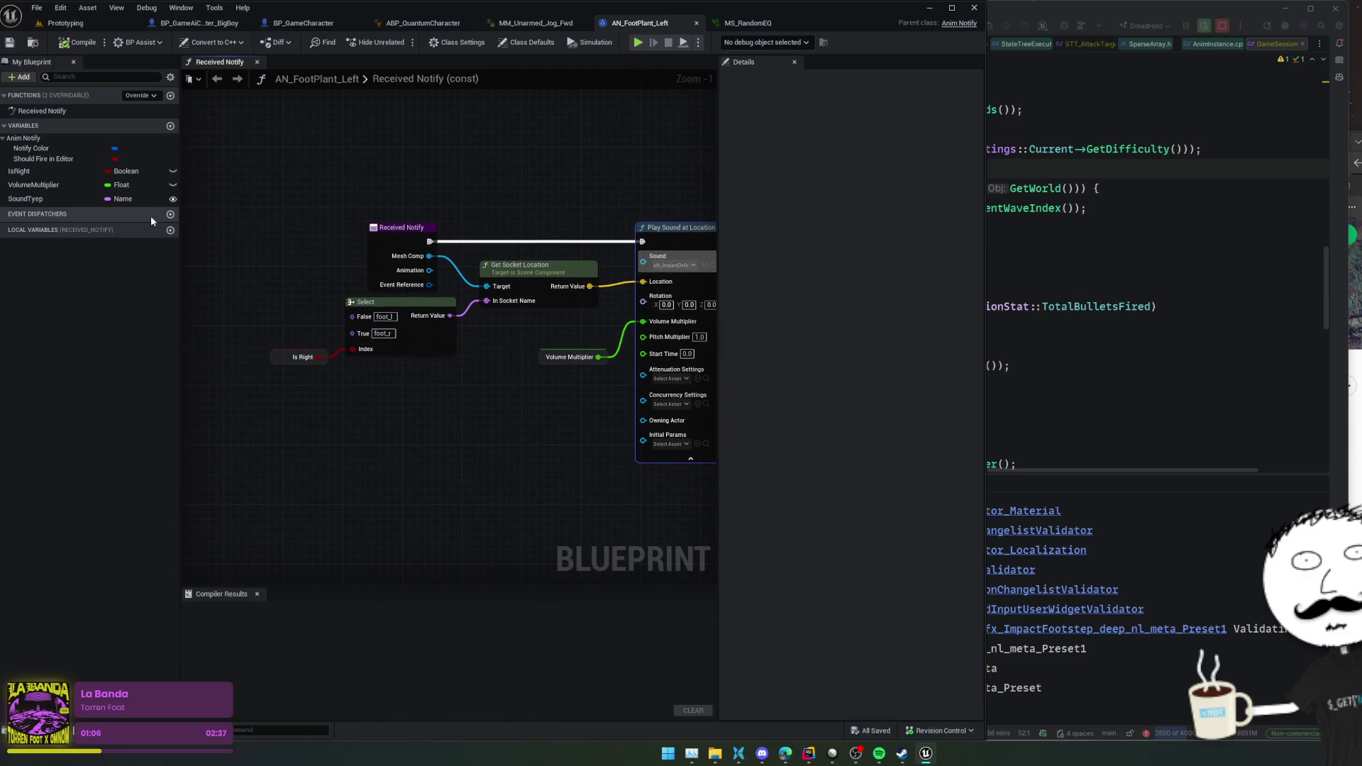
left_click(19, 172)
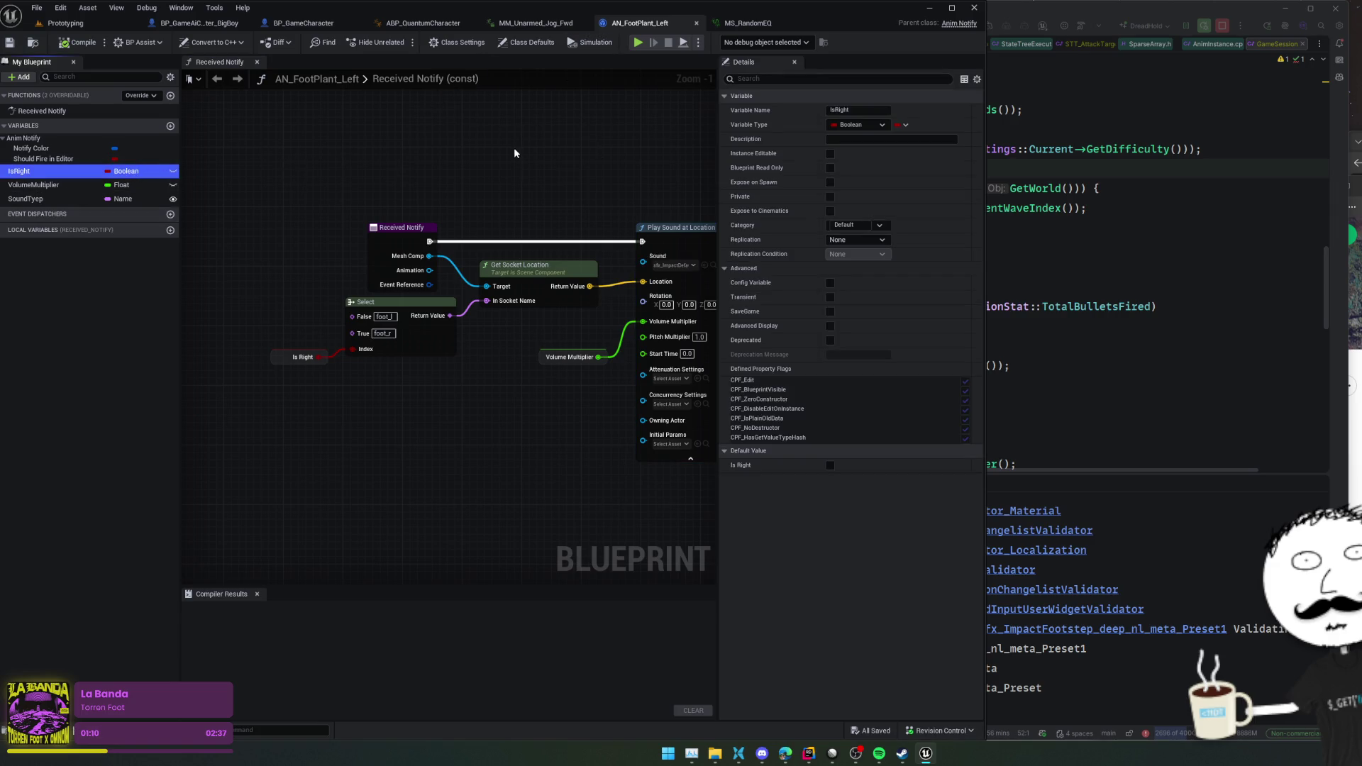
left_click_drag(404, 173, 315, 159)
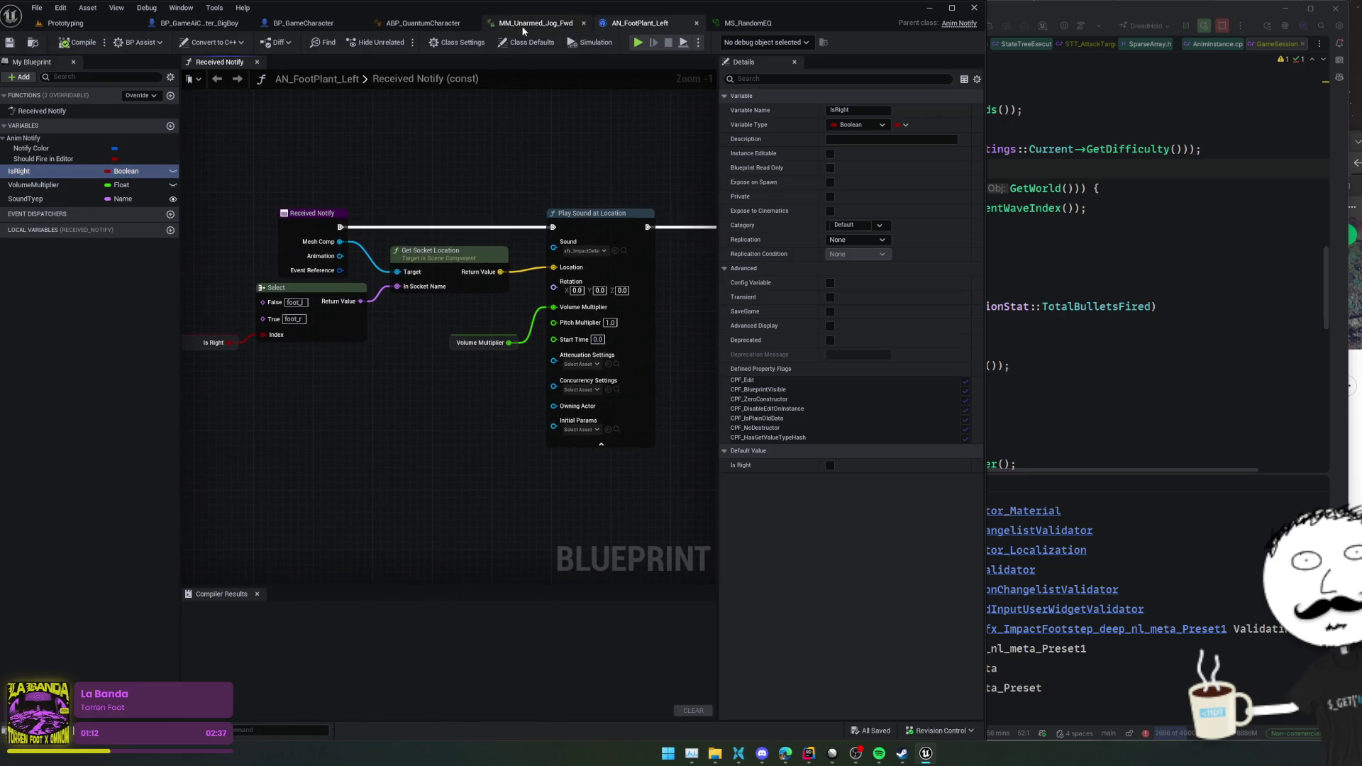
left_click(535, 23)
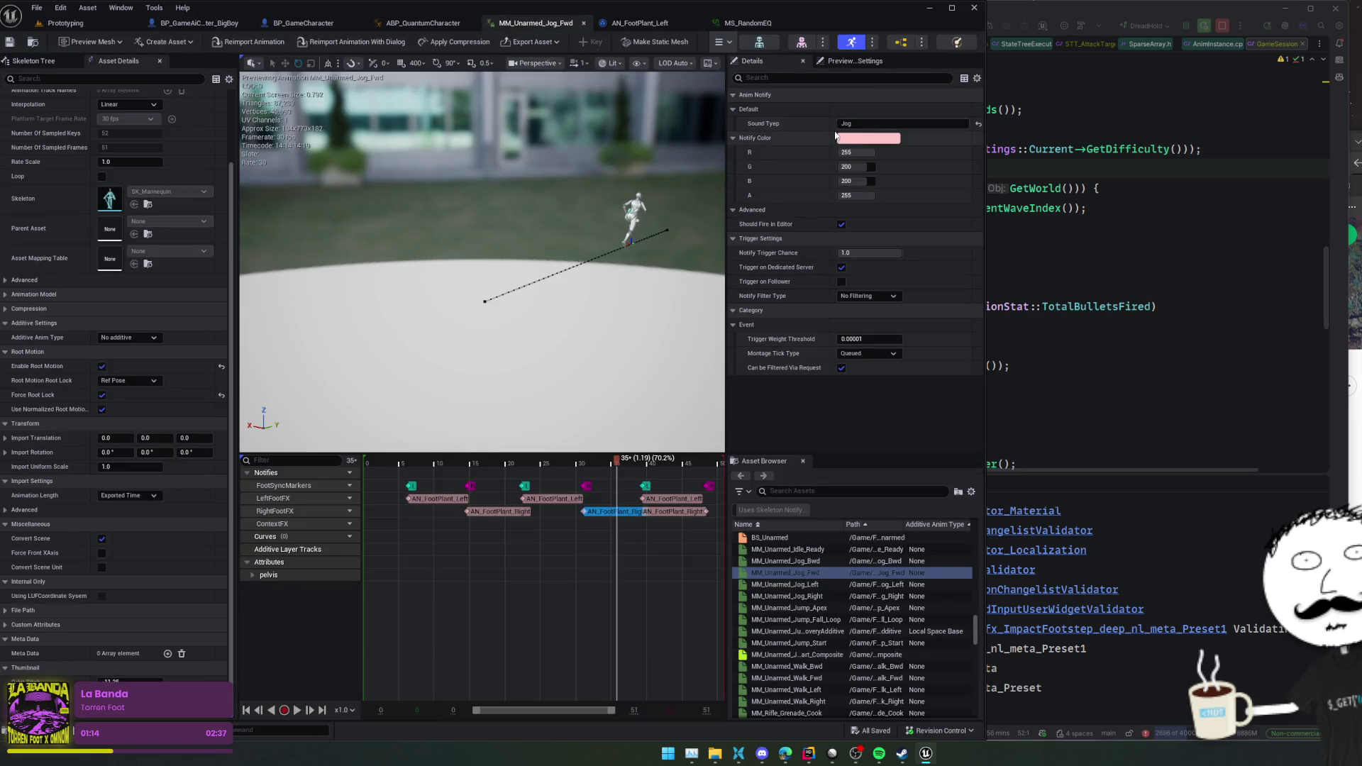
left_click(763, 25)
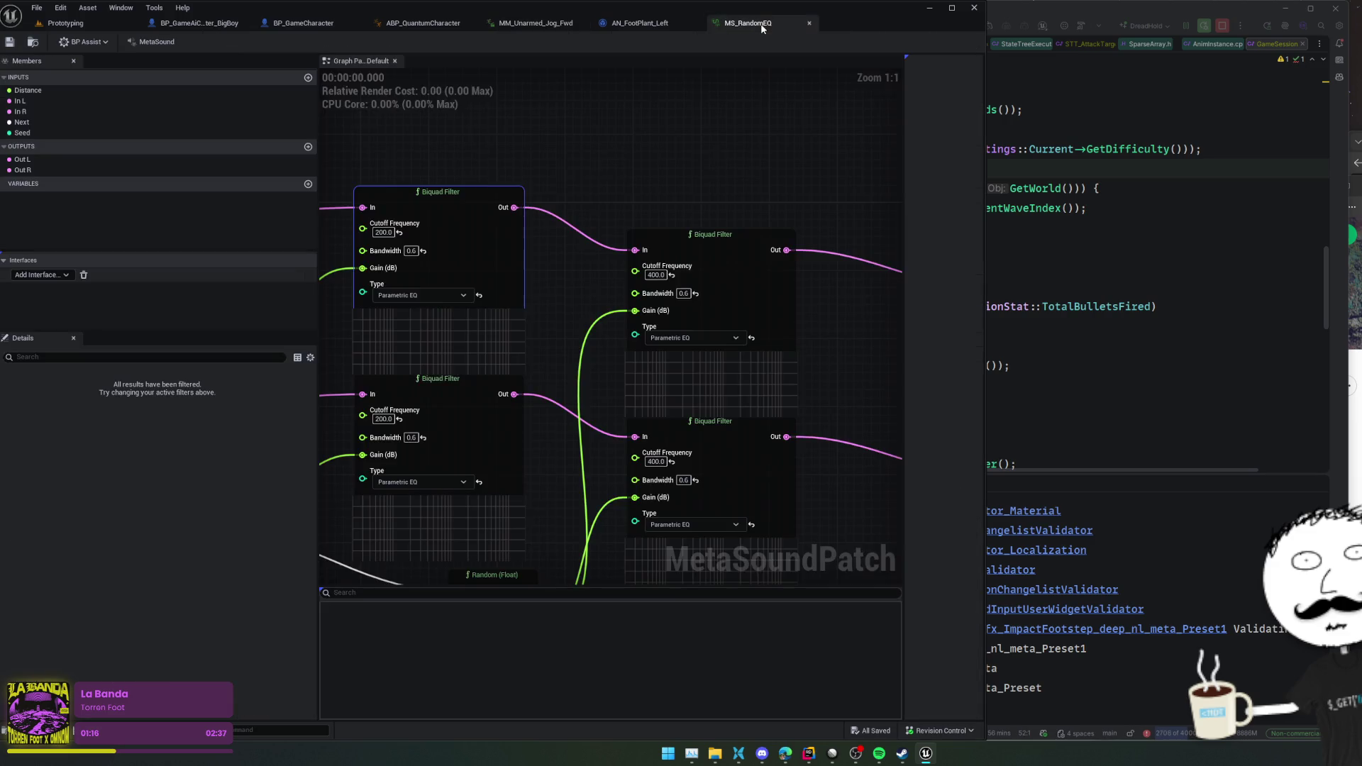
left_click(645, 23)
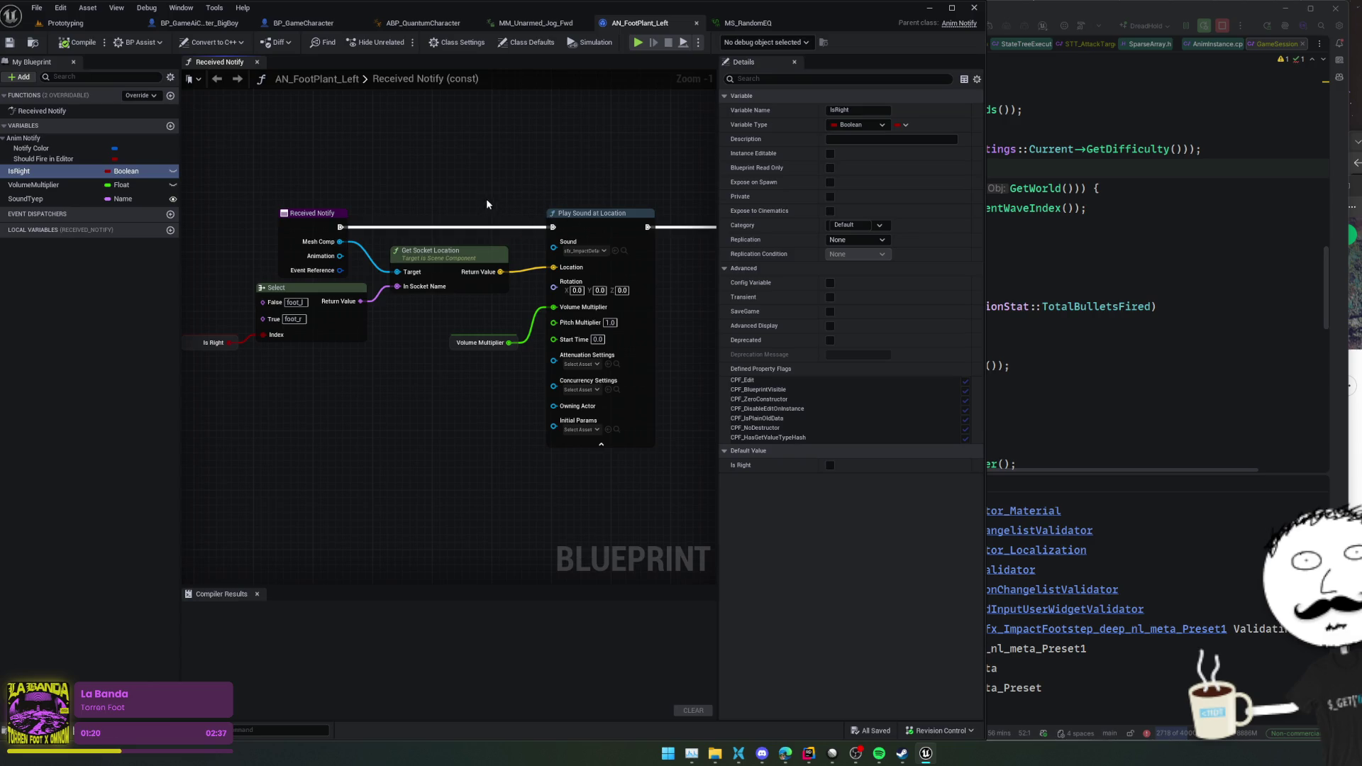
- Rename the variable SoundTyep to SoundType in My Blueprint
left_click(35, 199)
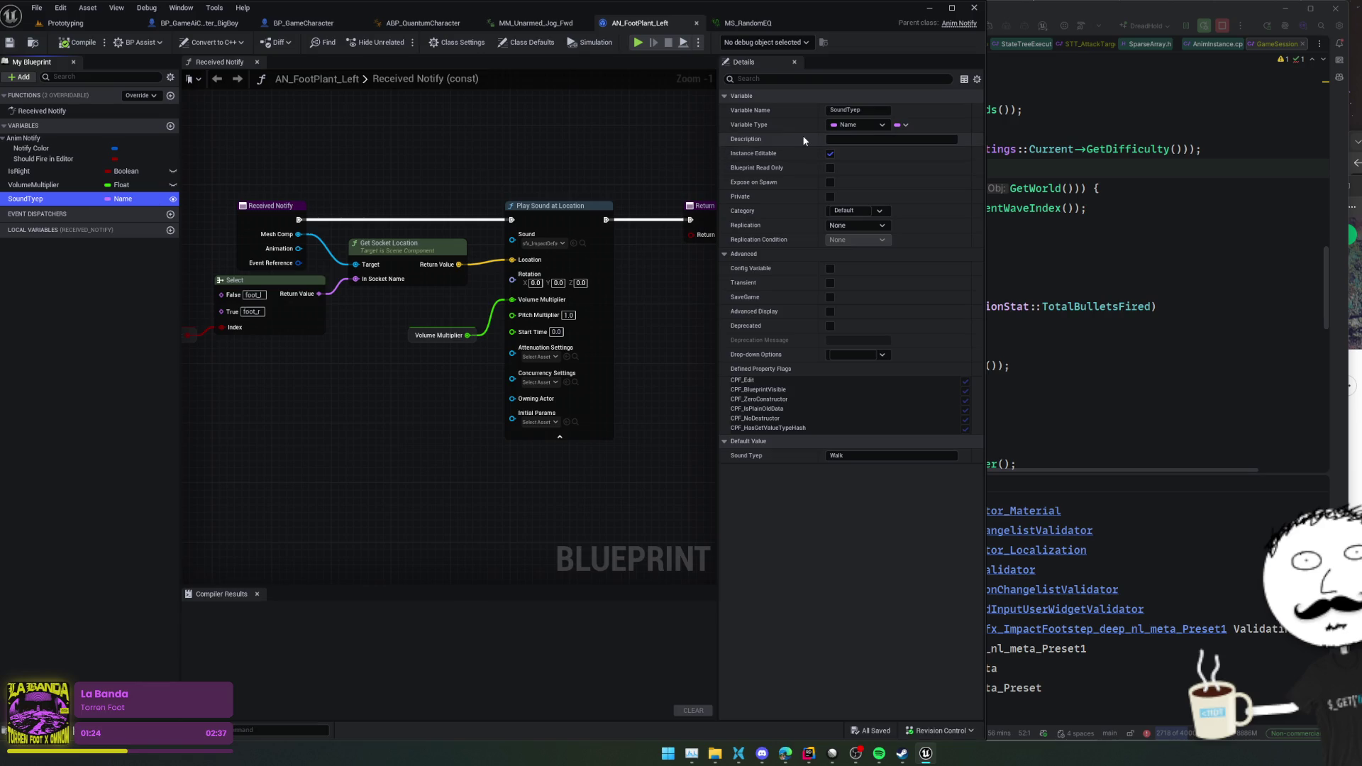
right_click(53, 199)
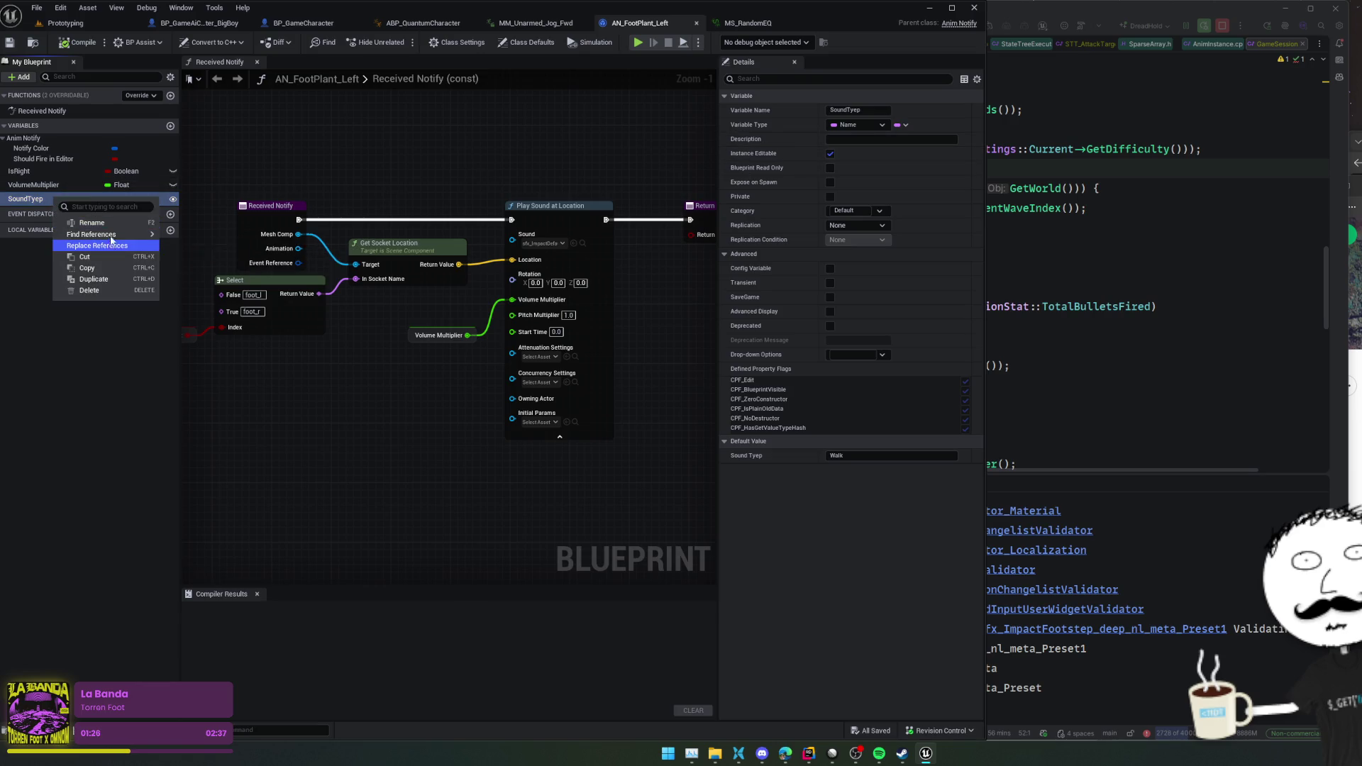
left_click(107, 224)
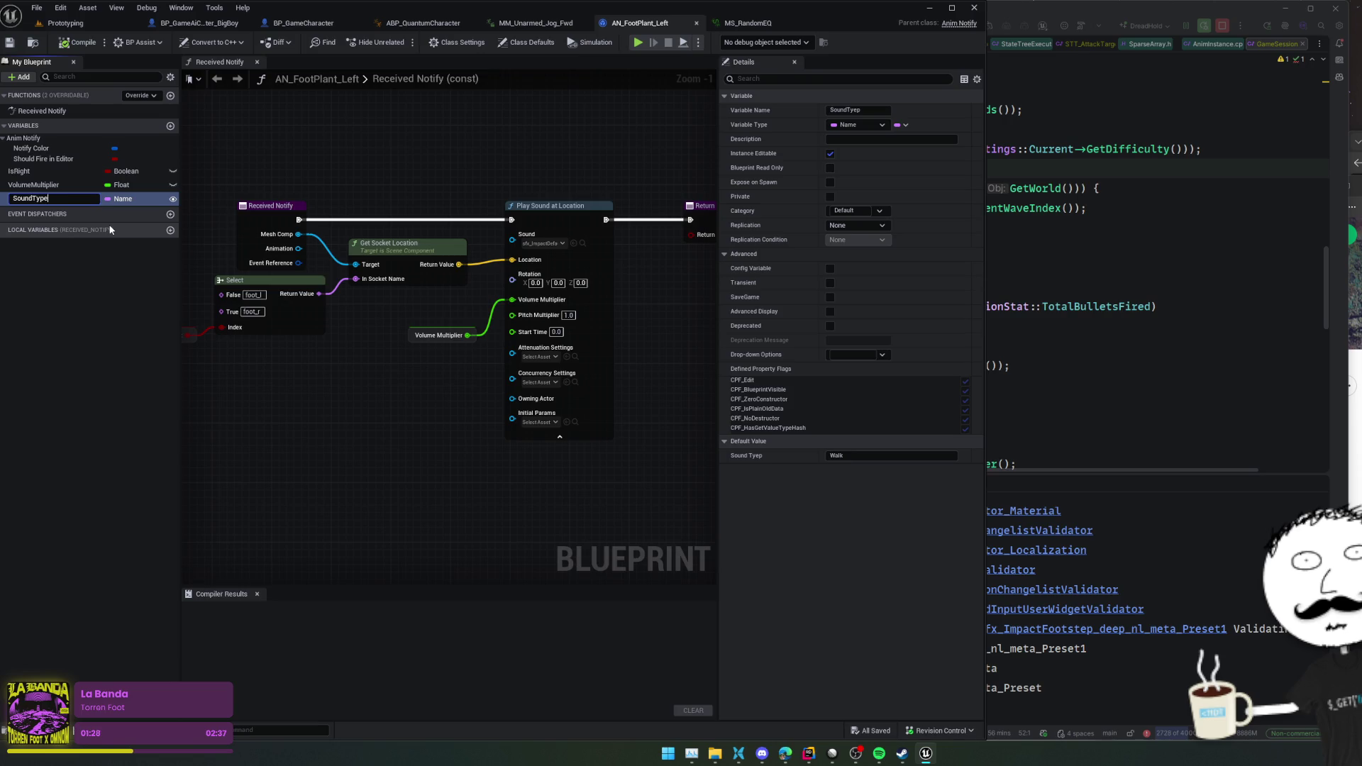
key("Return")
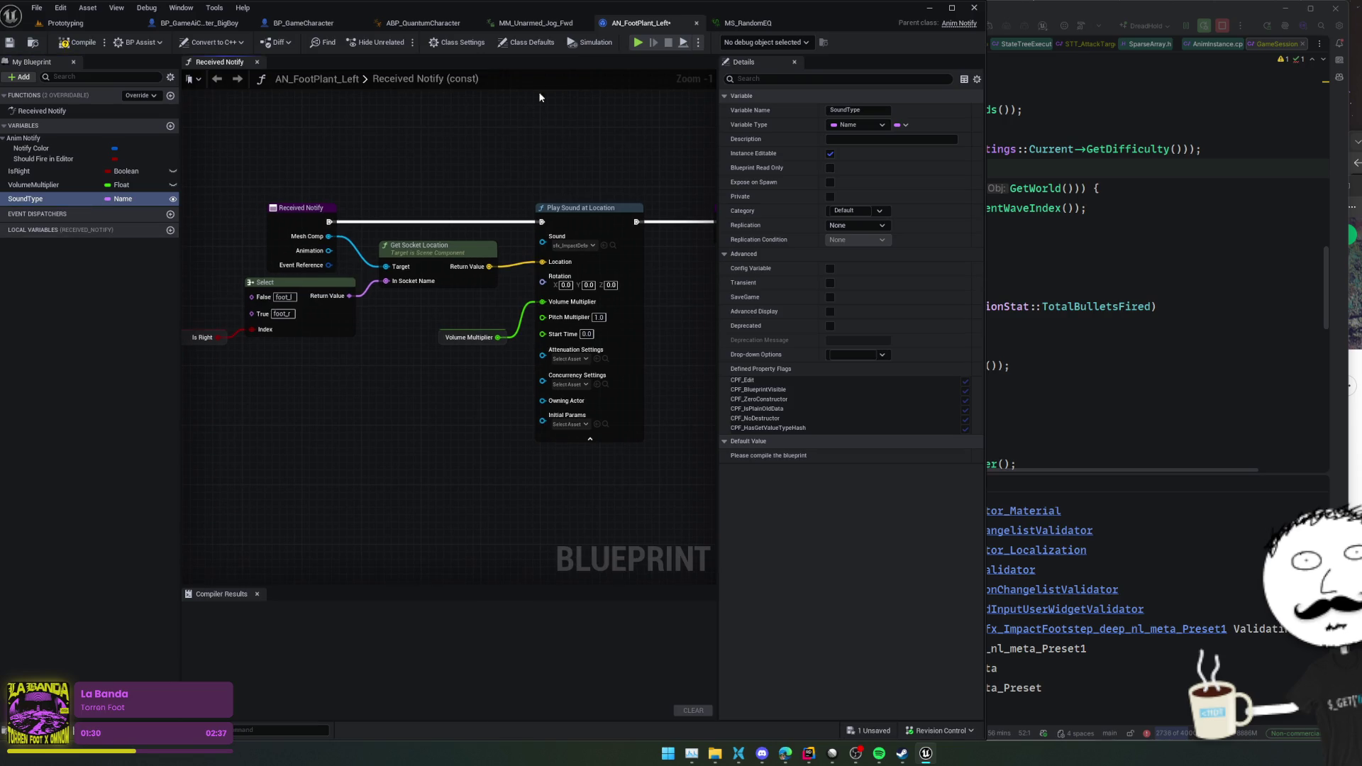
- Check the MM_Unarmed_Jog_Fwd and MS_RandomEQ tabs, then pull a wire from AN_FootPlant_Left's Sound input
left_click(532, 26)
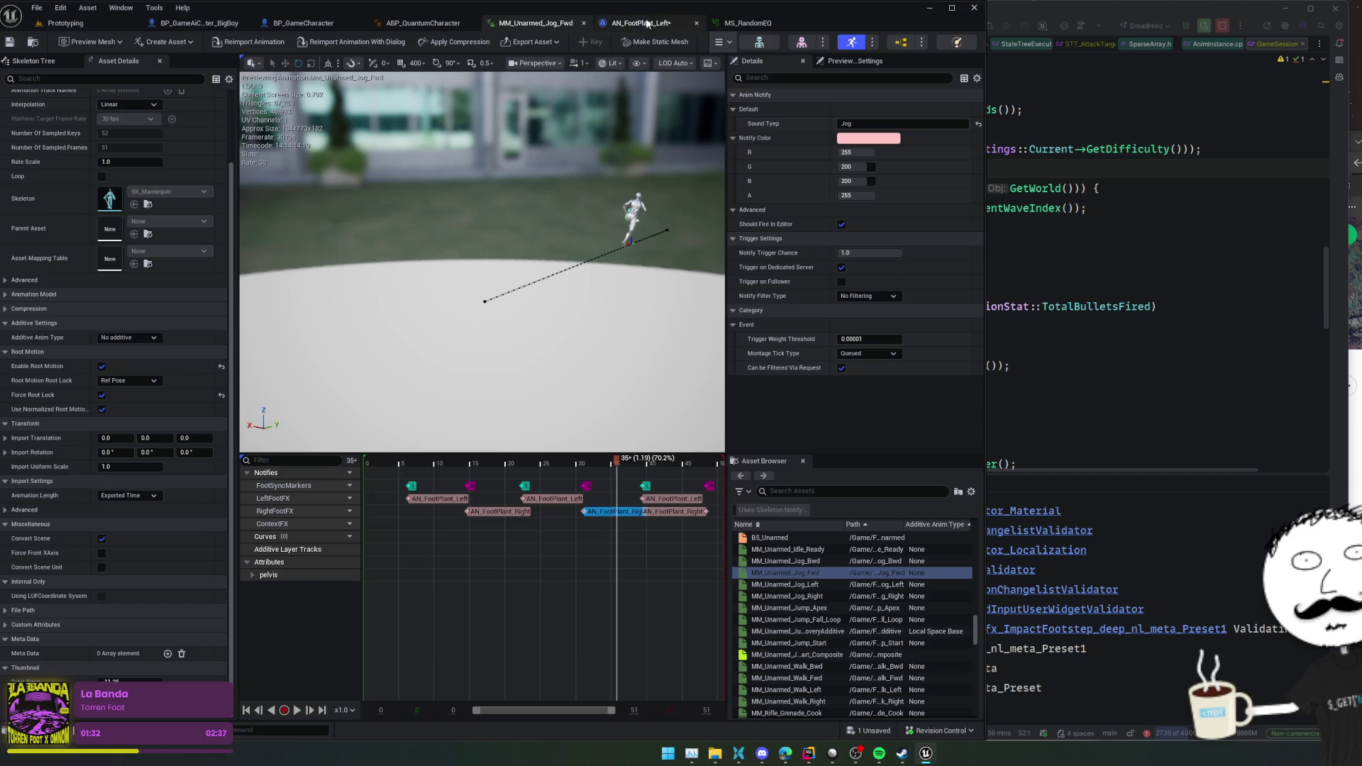
left_click(748, 23)
left_click(642, 24)
mouse_move(371, 362)
left_mouse_down()
mouse_move(424, 309)
mouse_move(312, 376)
mouse_move(412, 332)
left_mouse_up()
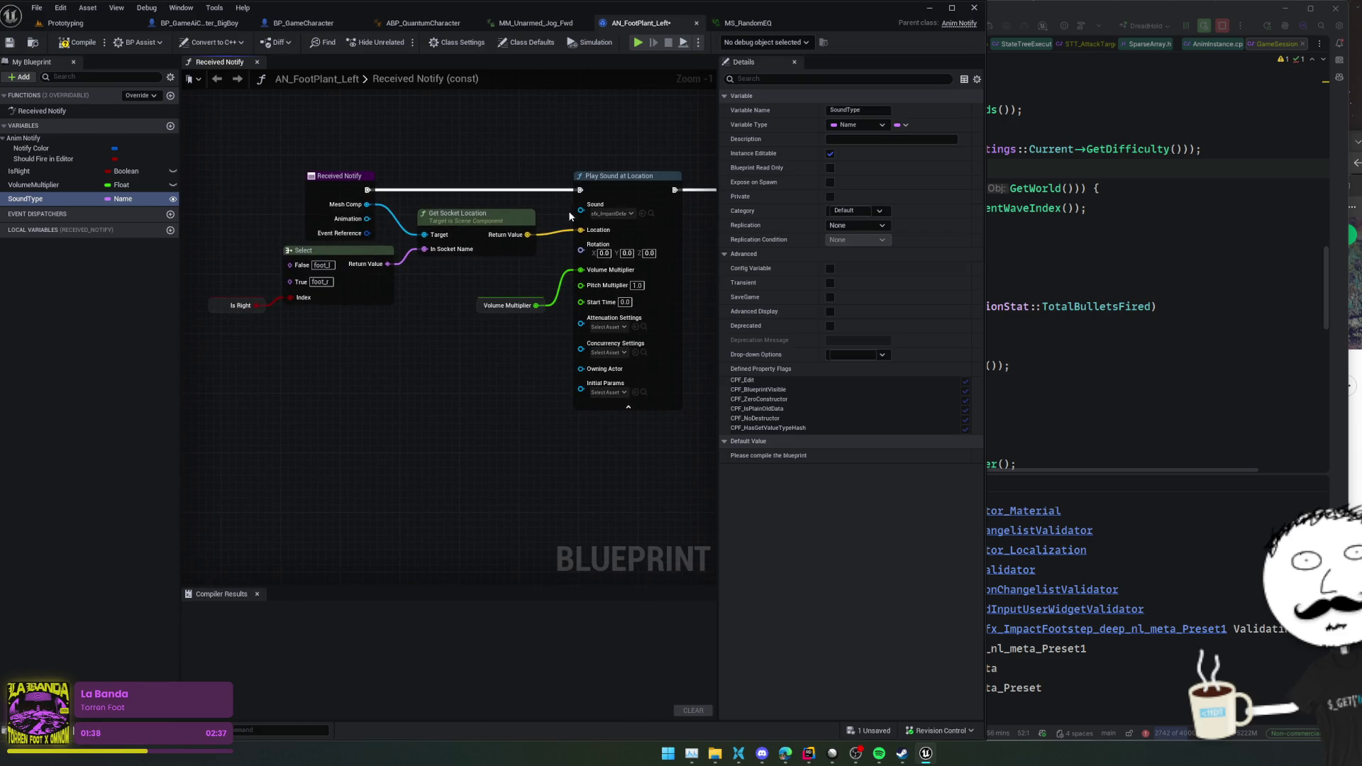
mouse_move(580, 211)
left_mouse_down()
mouse_move(396, 344)
mouse_move(391, 333)
left_mouse_up()
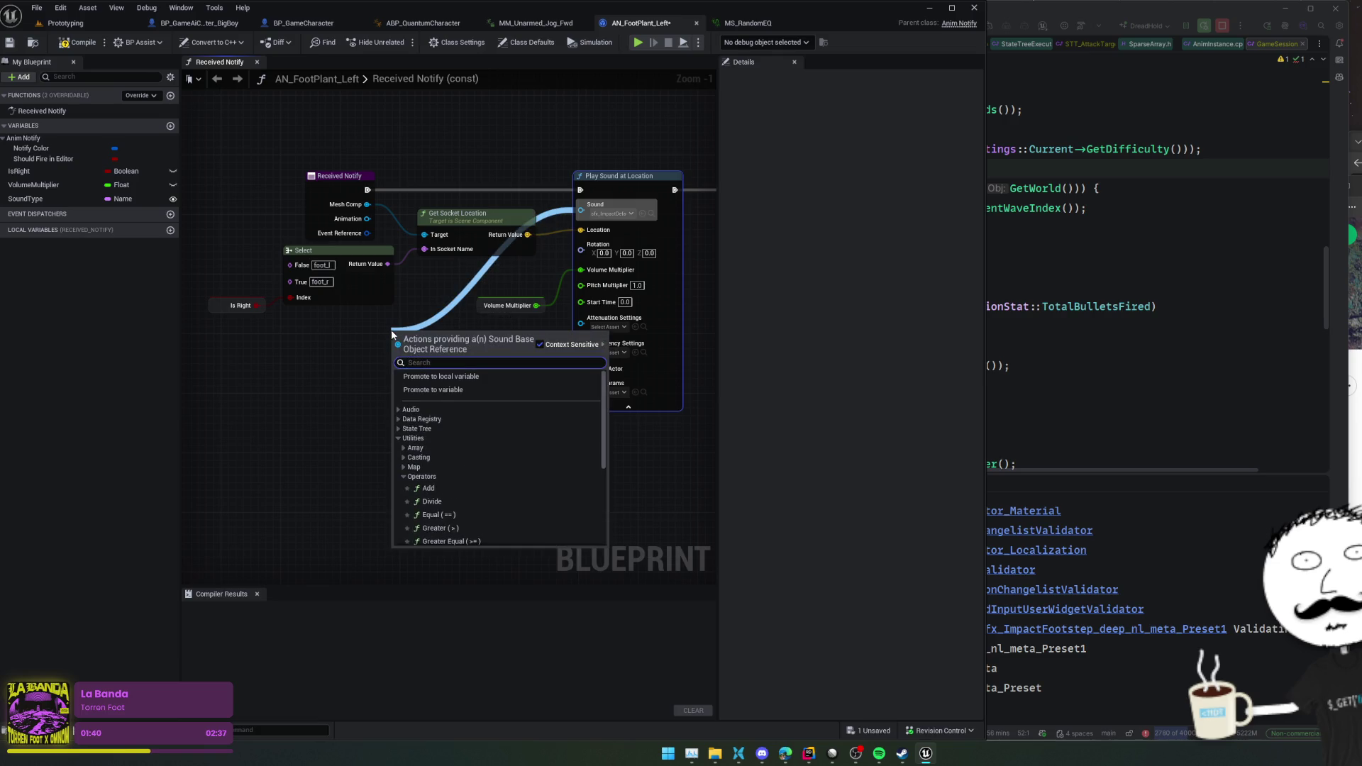
- Add a Select node on the Sound input, then undo it to restore the impact sound
type("select")
key("Return")
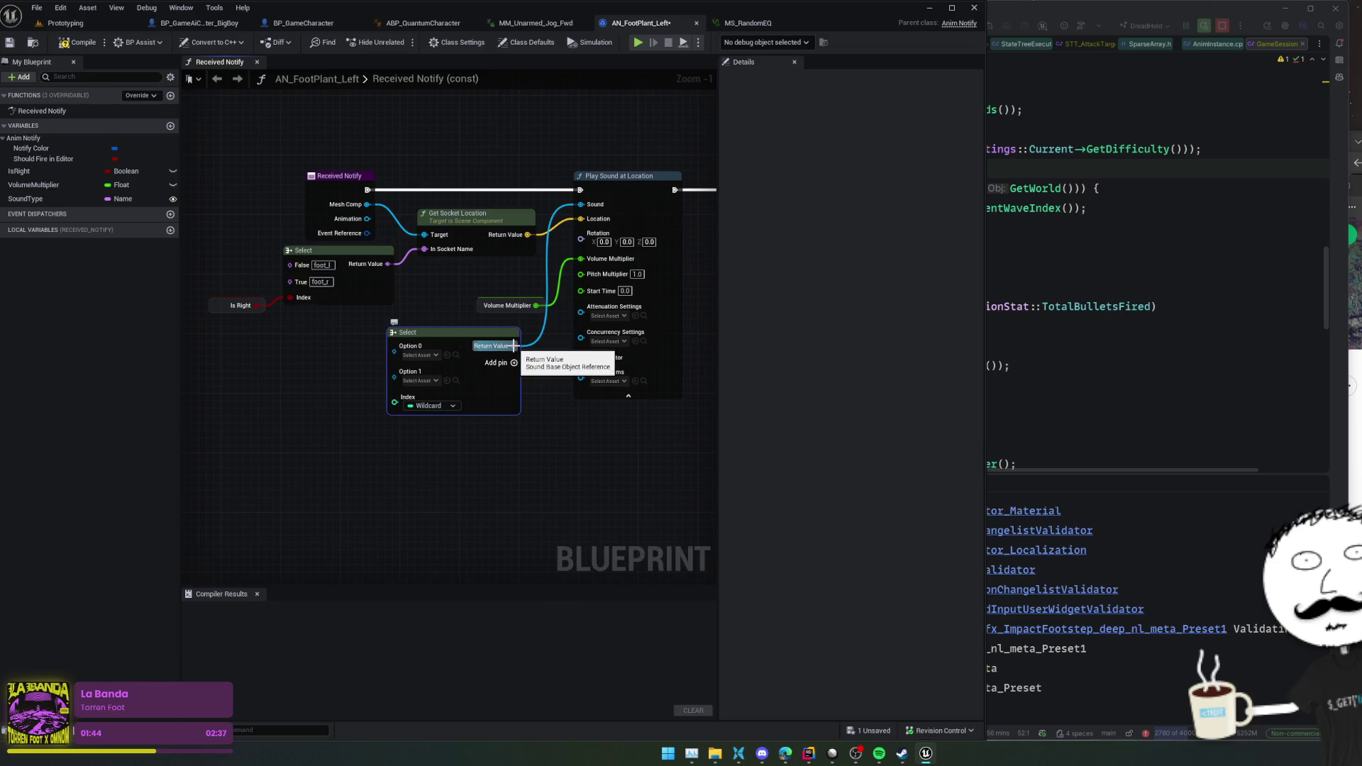
left_click(543, 358)
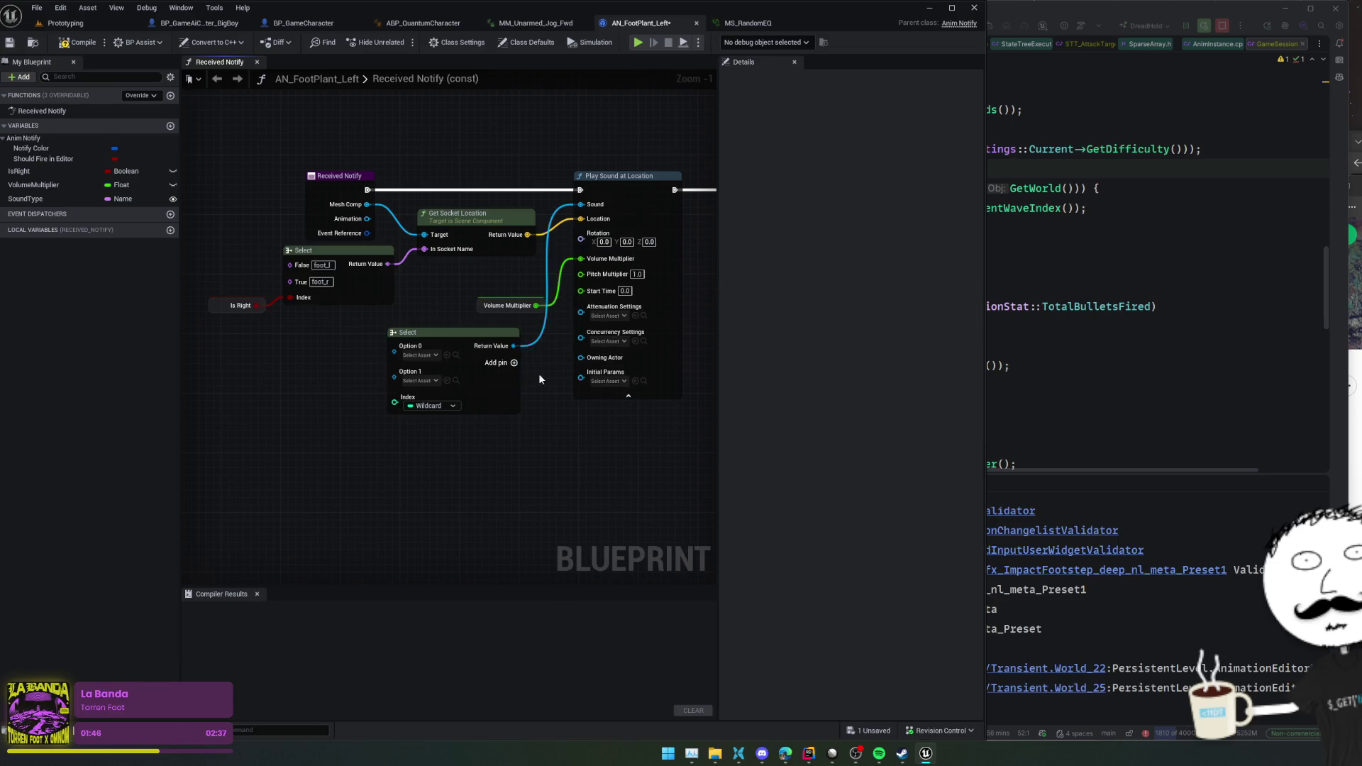
key("ctrl+z")
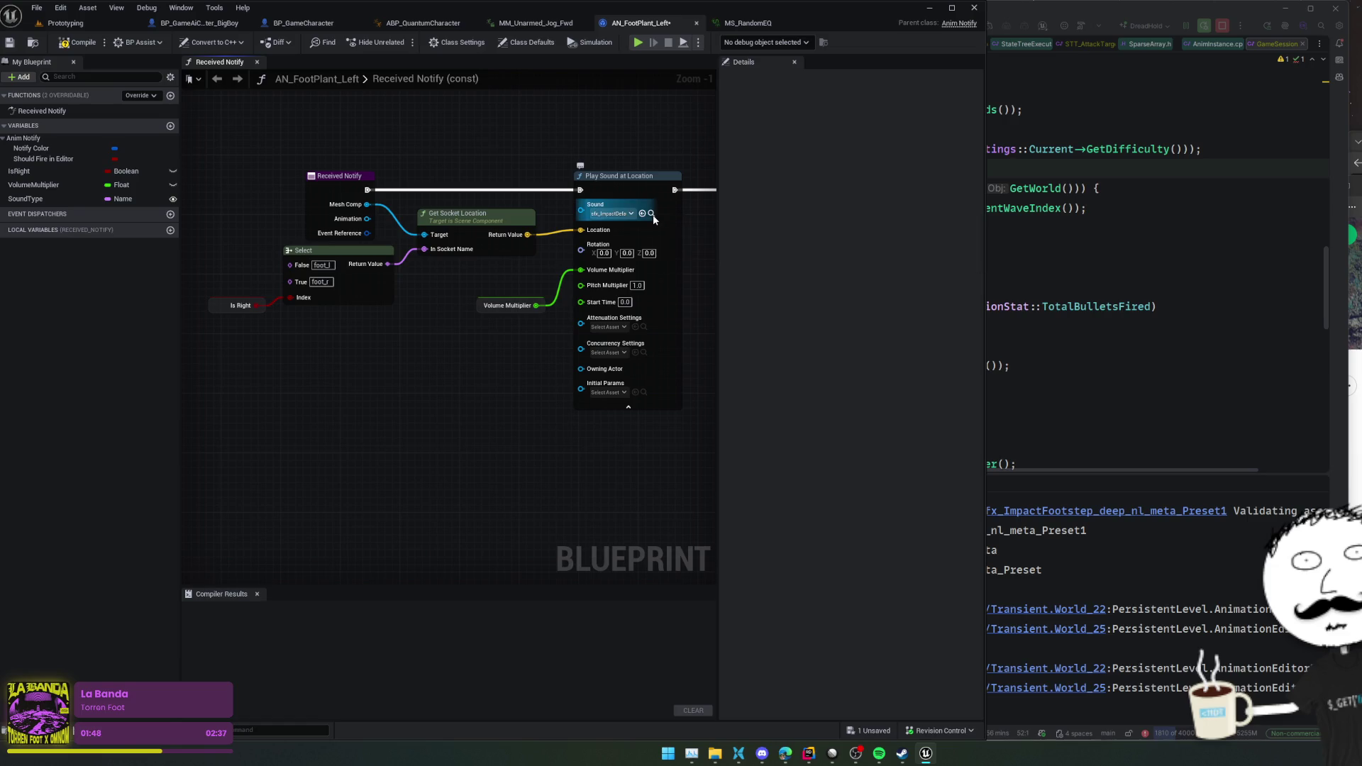
left_click(651, 213)
left_click(642, 22)
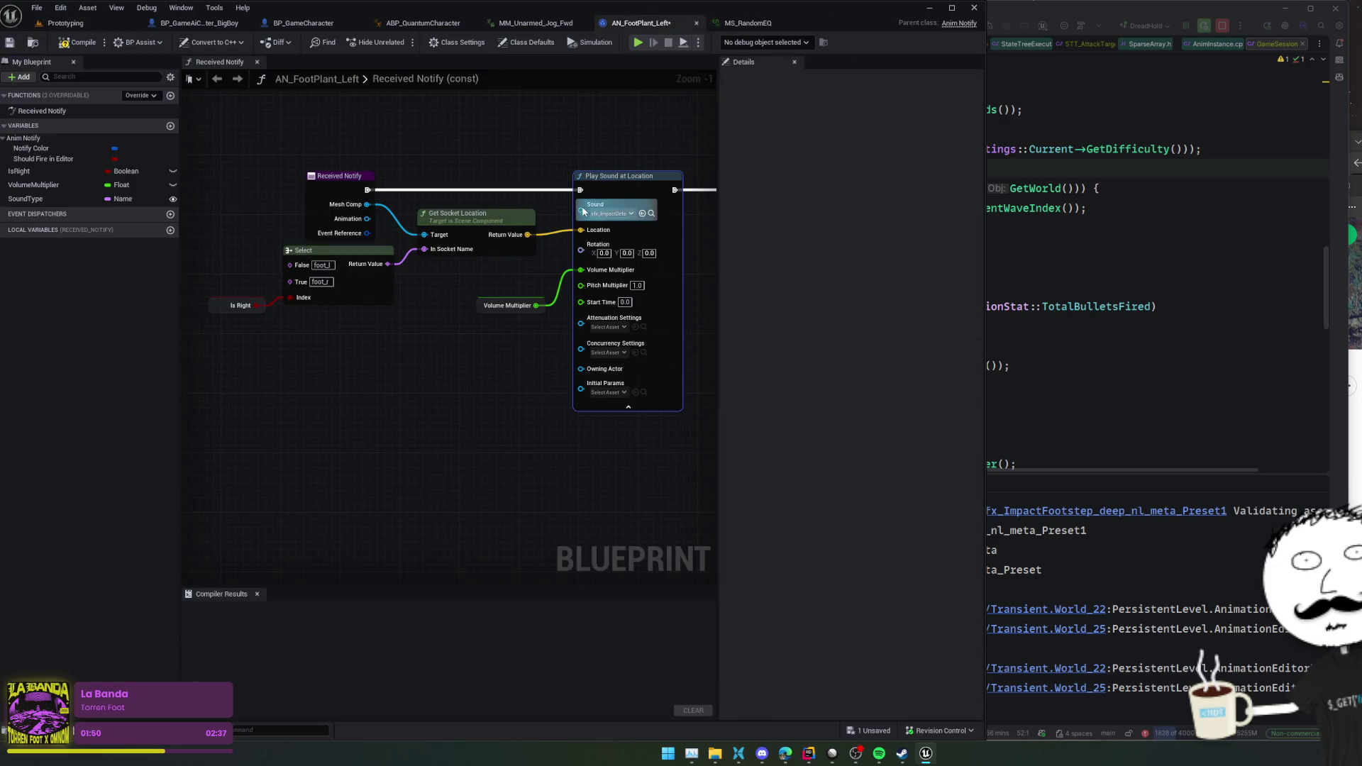
- Feed Play Sound at Location's Sound from a new Select node with Option 0 set to sfx_Impact
left_click_drag(581, 210, 428, 359)
type("select")
key("Return")
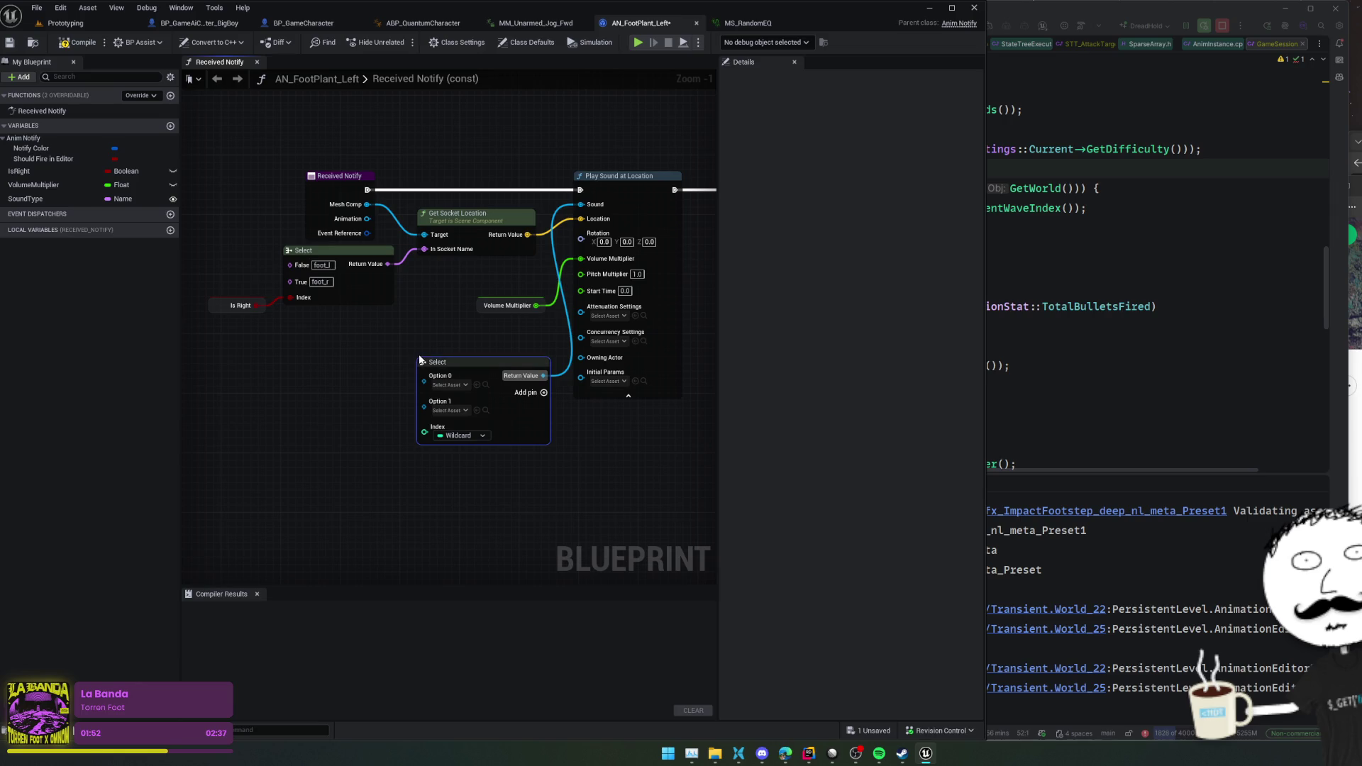
left_click(476, 384)
scroll(385, 416, "up", 1)
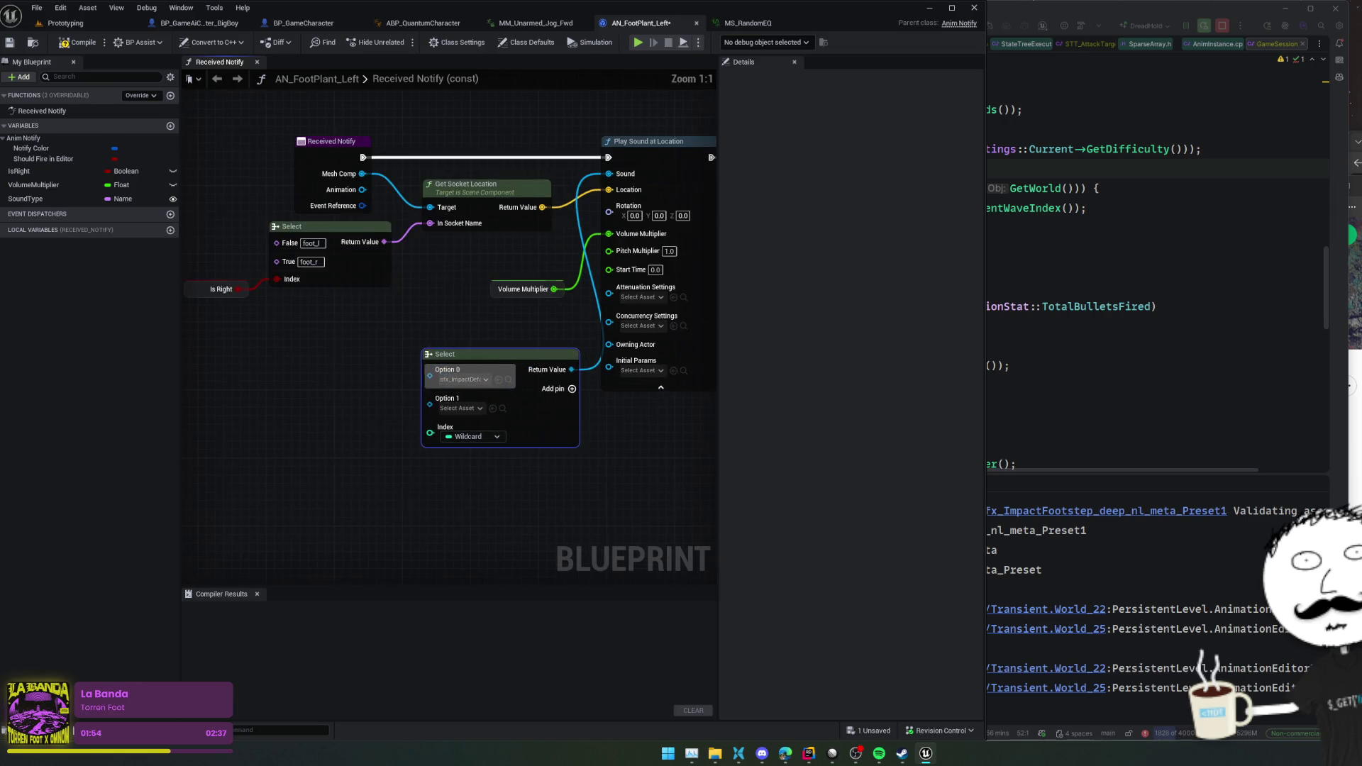
mouse_move(24, 199)
left_mouse_down()
mouse_move(359, 369)
mouse_move(449, 450)
mouse_move(430, 459)
left_mouse_up()
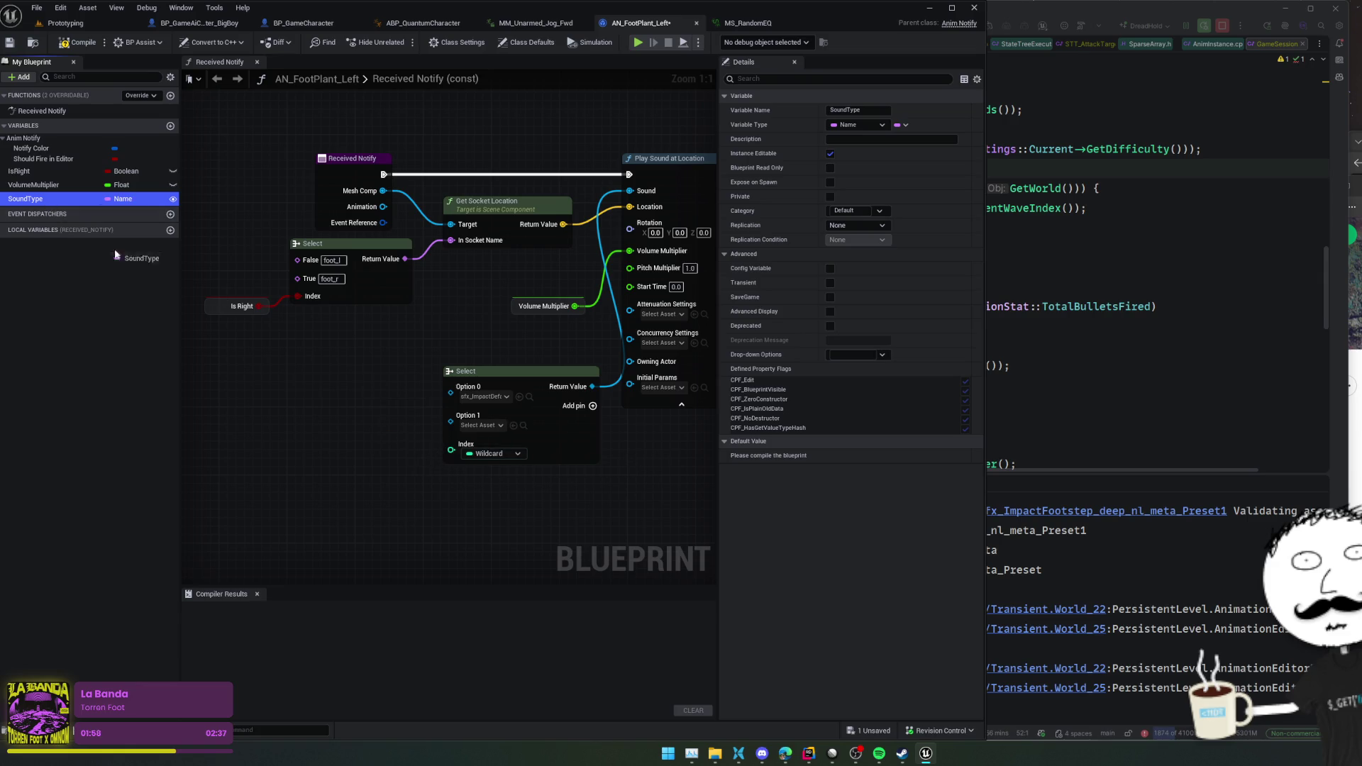
- Place a Sound Type getter and wire it into a new Switch on Name node
mouse_move(115, 256)
left_mouse_down()
mouse_move(302, 447)
mouse_move(452, 458)
left_mouse_up()
left_click(320, 457)
left_click(352, 452)
left_click_drag(352, 451, 376, 403)
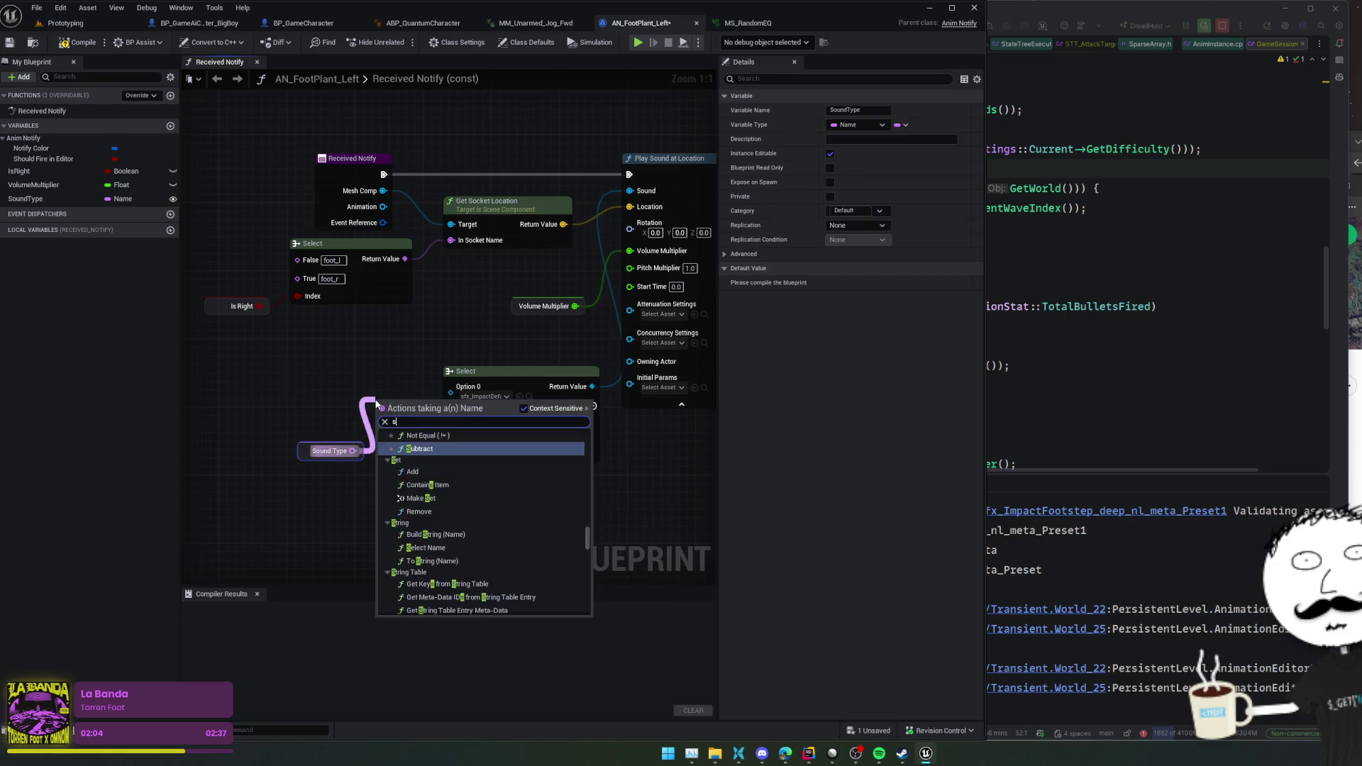
type("switch")
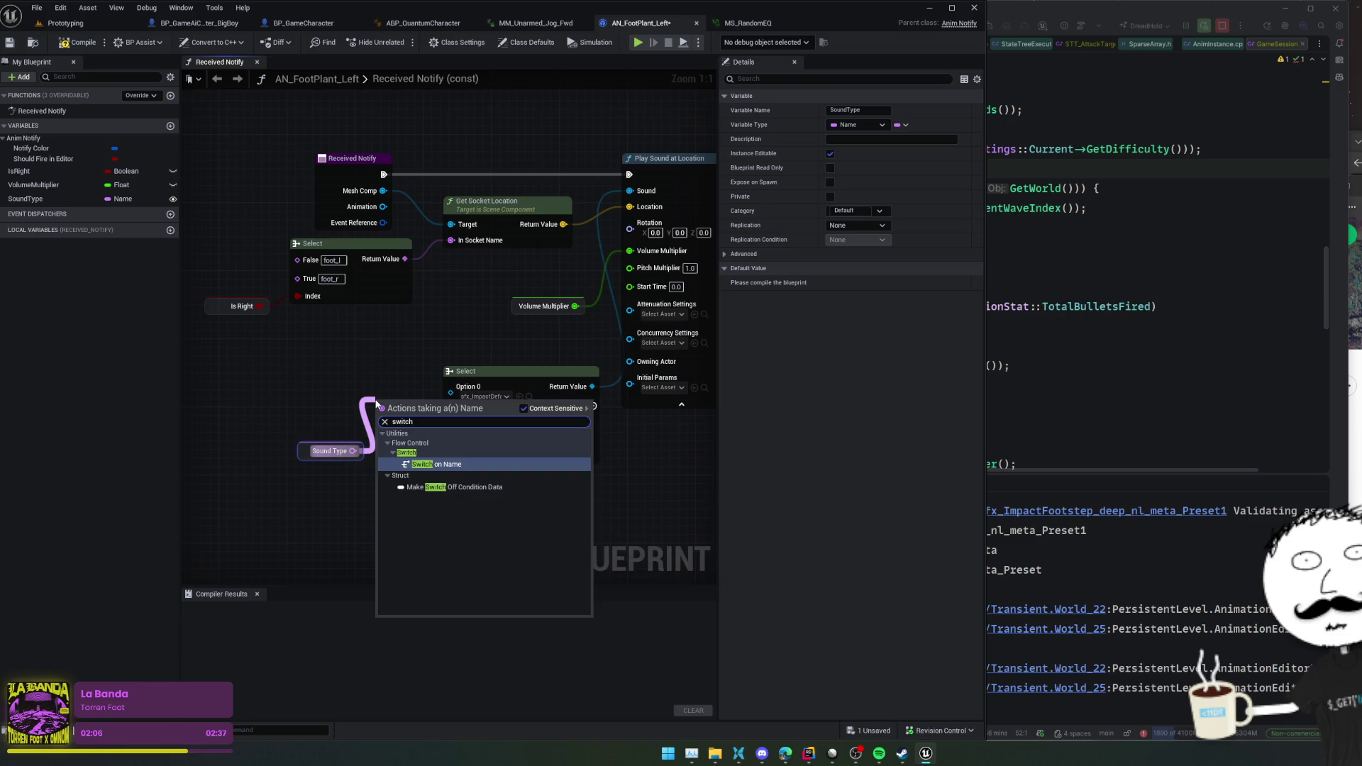
key("Return")
left_click_drag(418, 409, 374, 363)
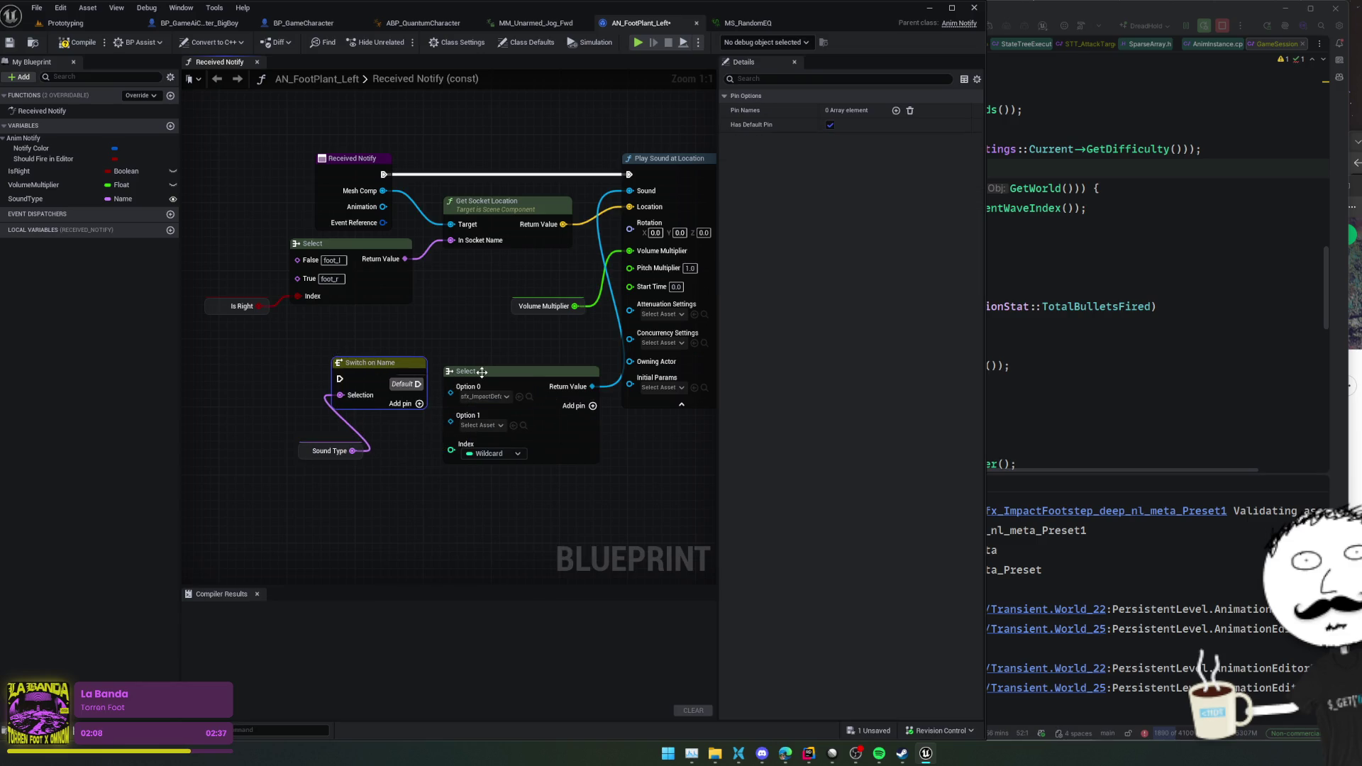
mouse_move(323, 461)
left_mouse_down()
mouse_move(340, 451)
mouse_move(246, 389)
left_mouse_up()
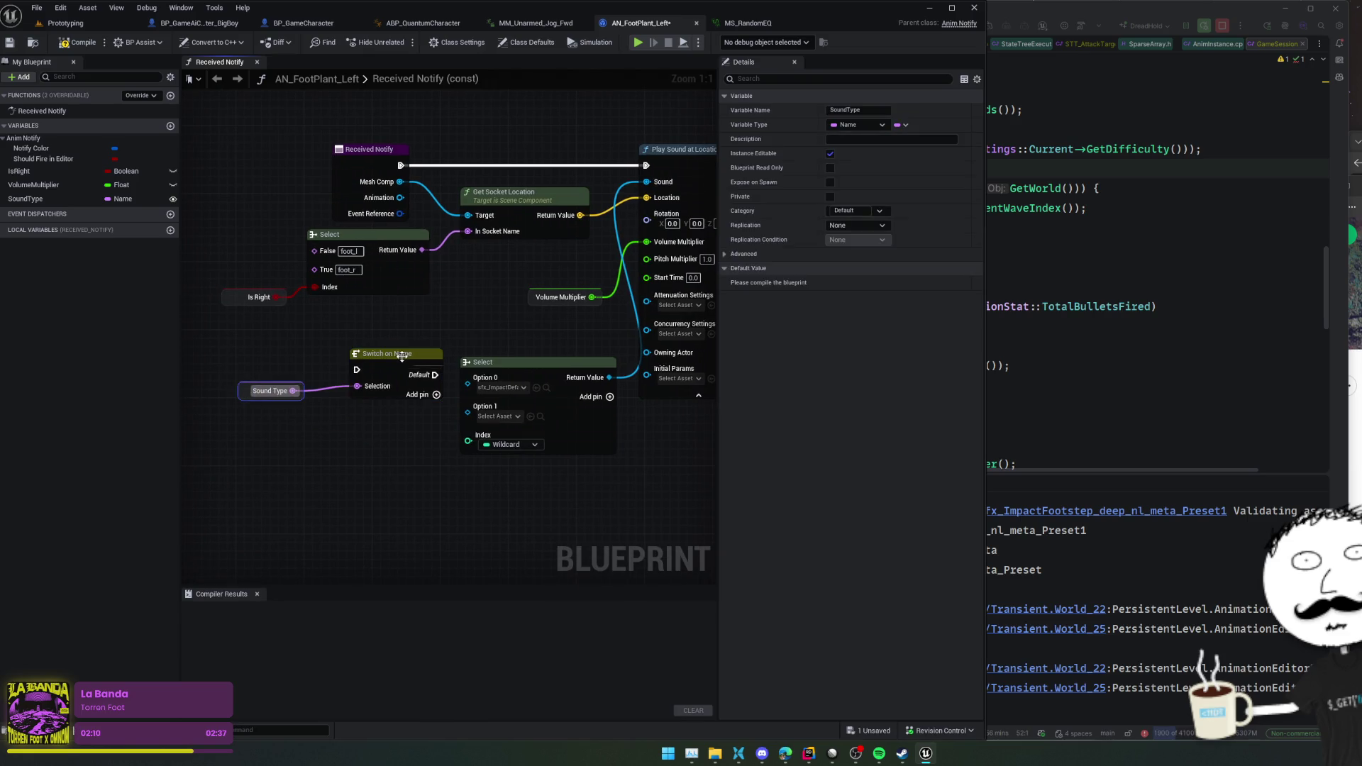
- Add a Case 0 output to the switch, then box-select the switch, Sound Type and Select nodes
left_click(436, 394)
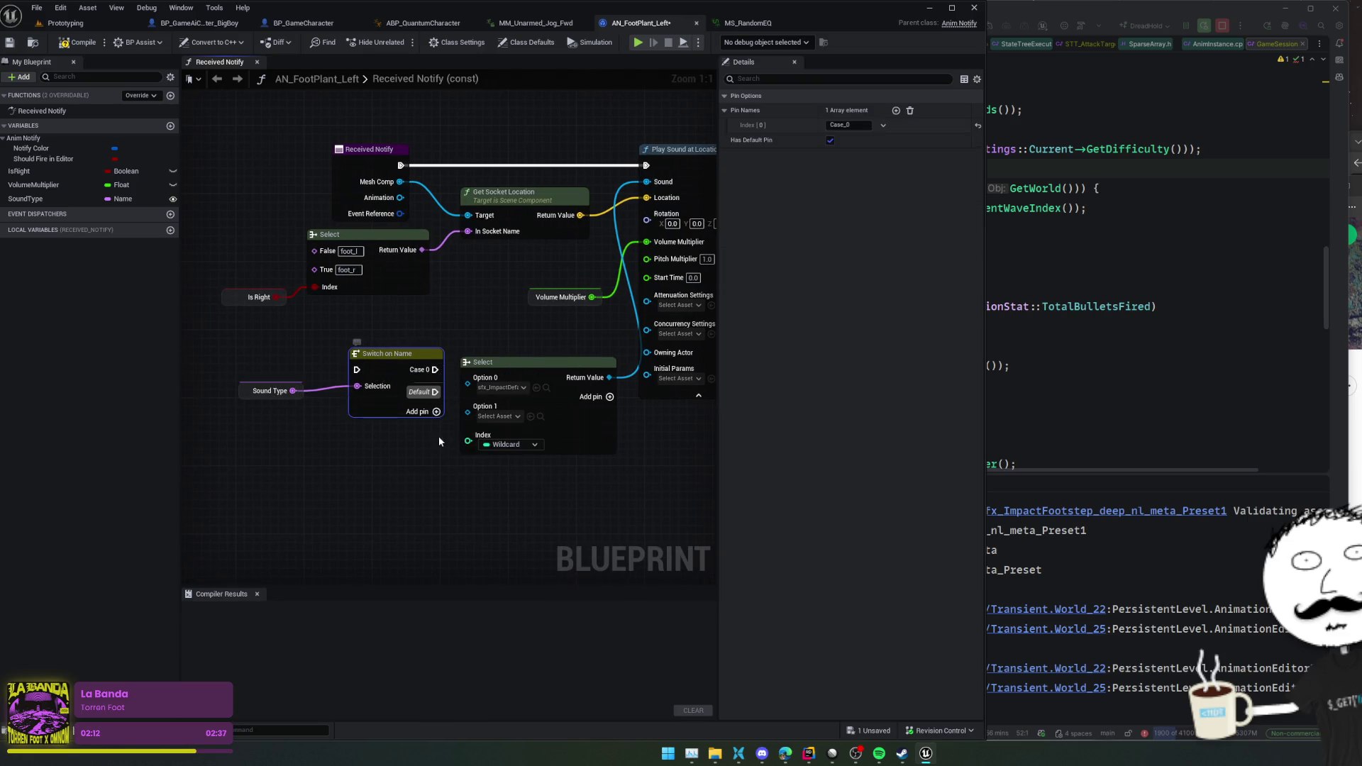
left_click_drag(439, 442, 409, 432)
mouse_move(223, 421)
left_mouse_down()
mouse_move(369, 335)
mouse_move(468, 337)
mouse_move(480, 325)
mouse_move(222, 338)
mouse_move(422, 370)
left_mouse_up()
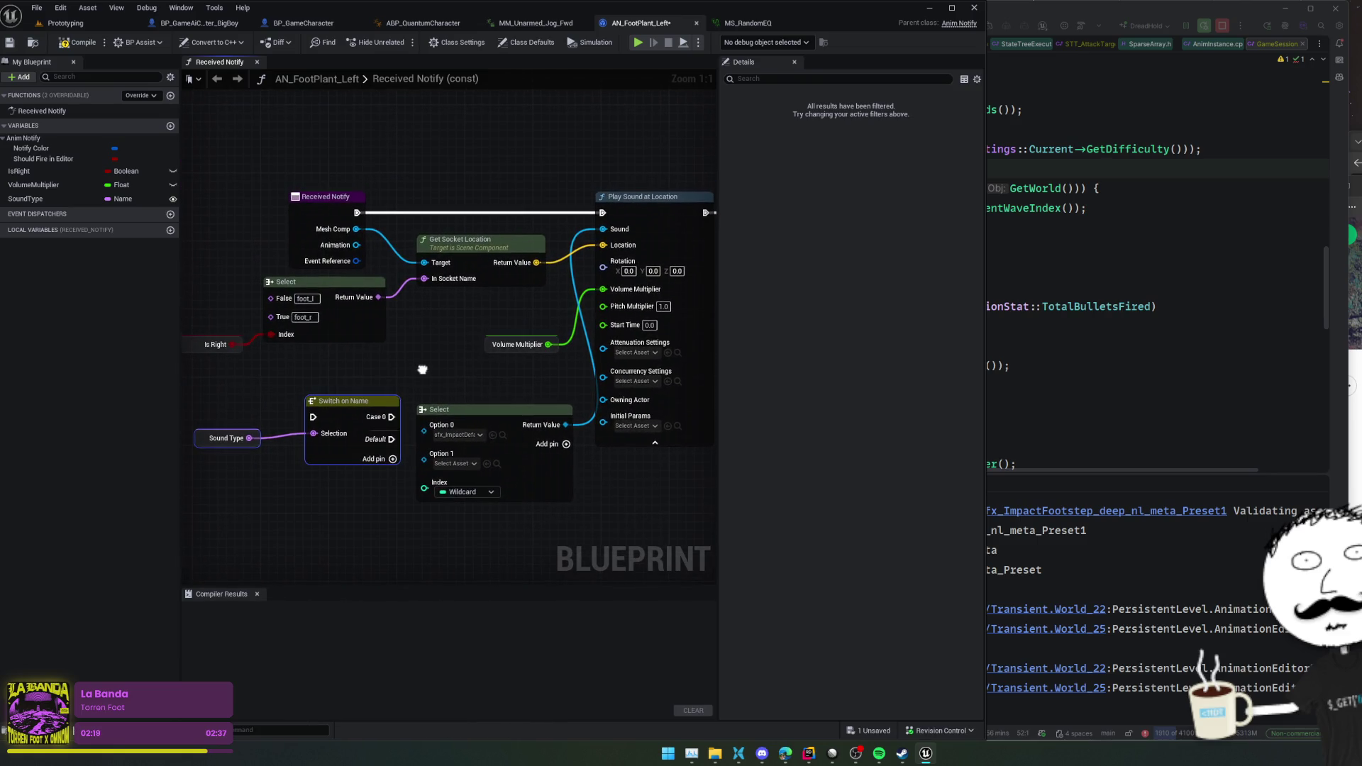
left_click(354, 404)
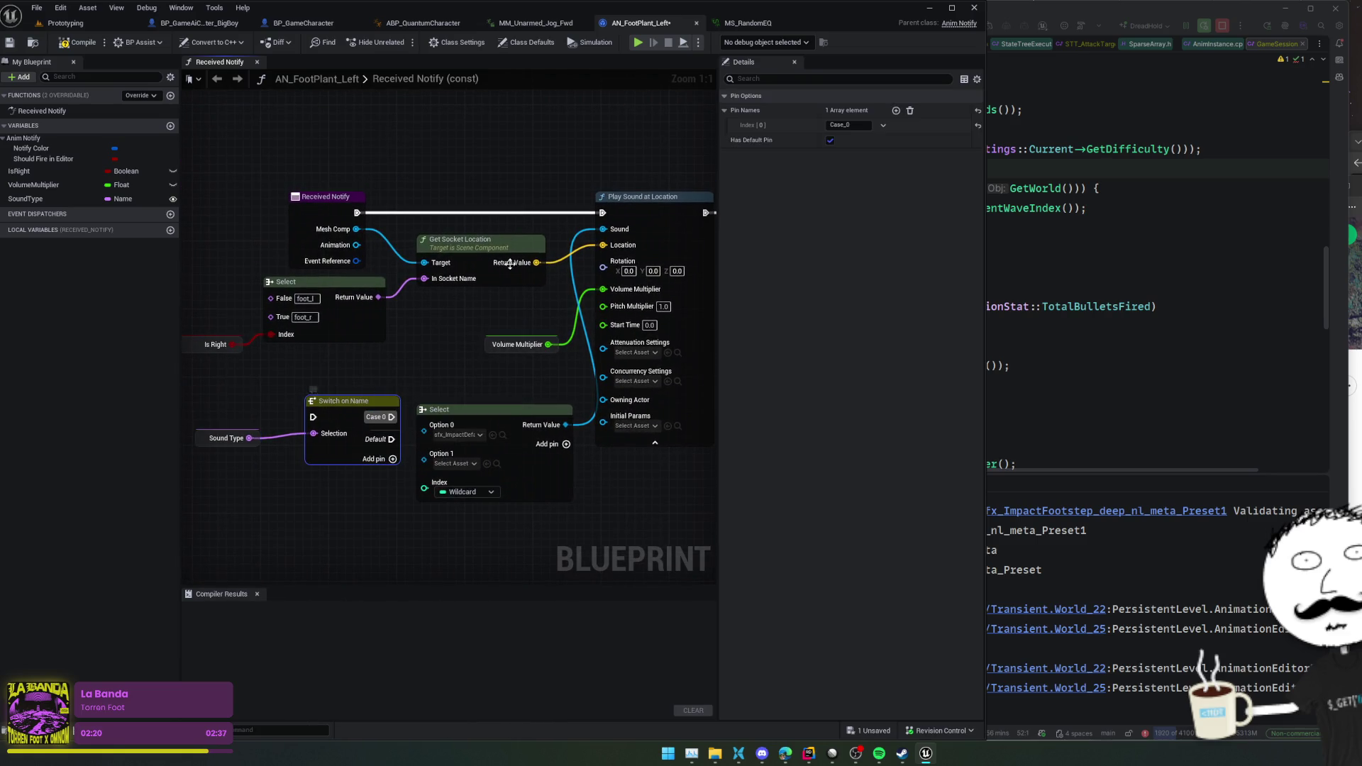
left_click(852, 125)
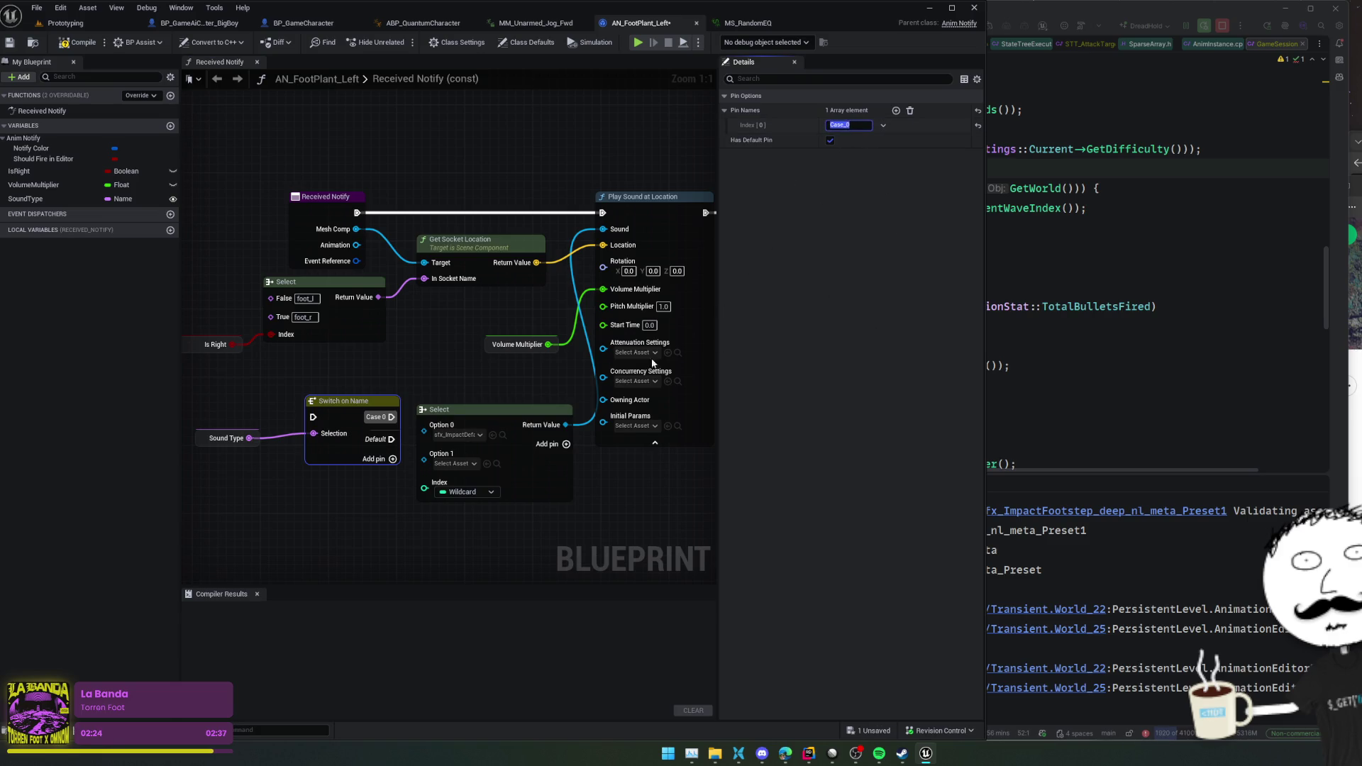
left_click_drag(412, 348, 456, 340)
left_click_drag(264, 479, 403, 374)
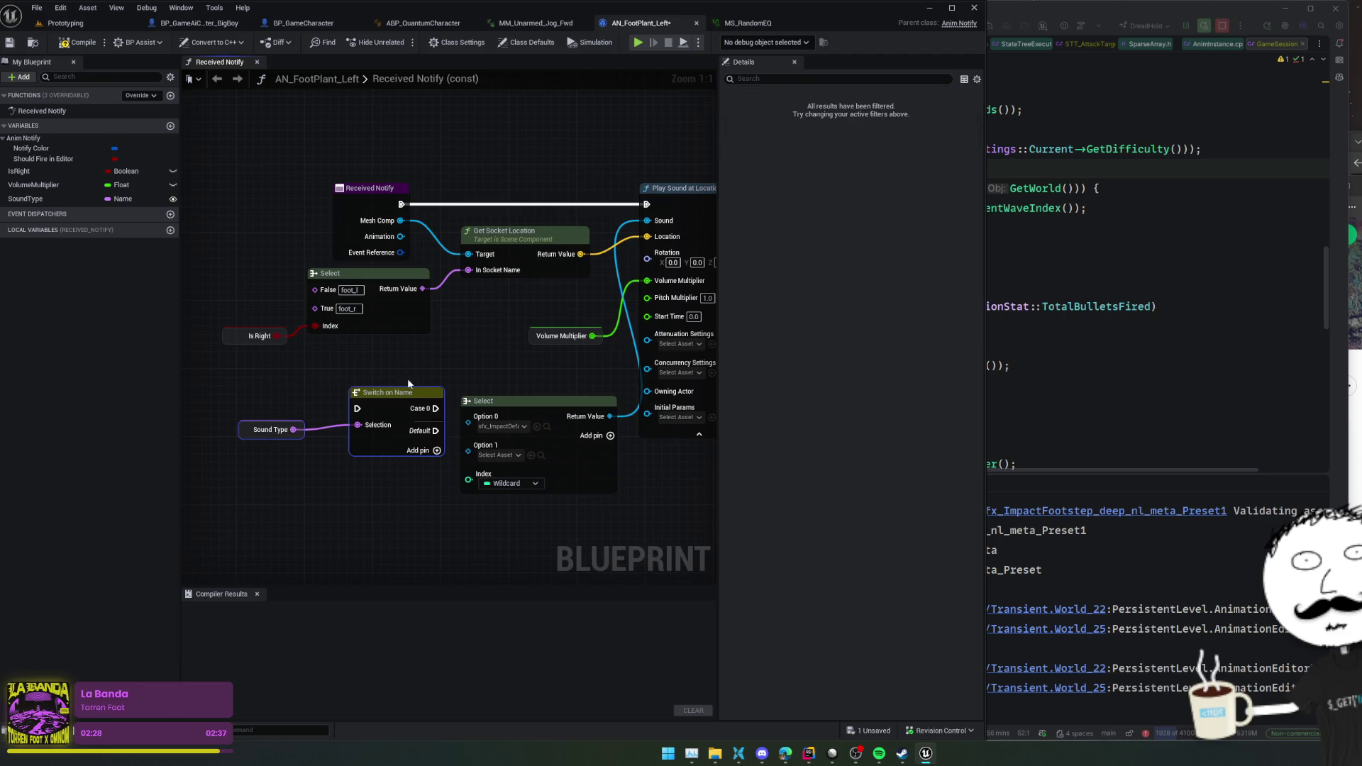
left_click_drag(256, 394, 569, 543)
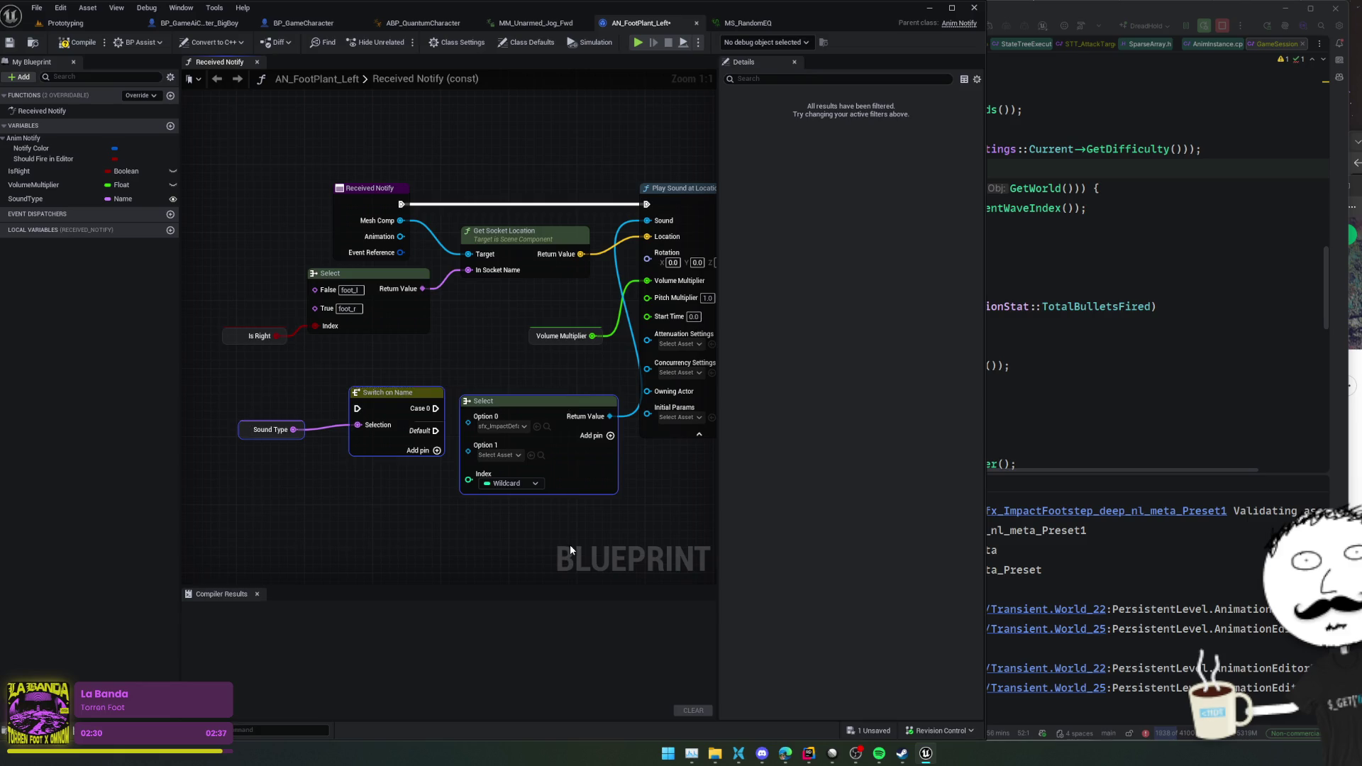
- Delete the switch and Select nodes, set Sound directly to sfx_Impact, compile, and add a Boolean variable
key("Delete")
left_click_drag(525, 415, 389, 458)
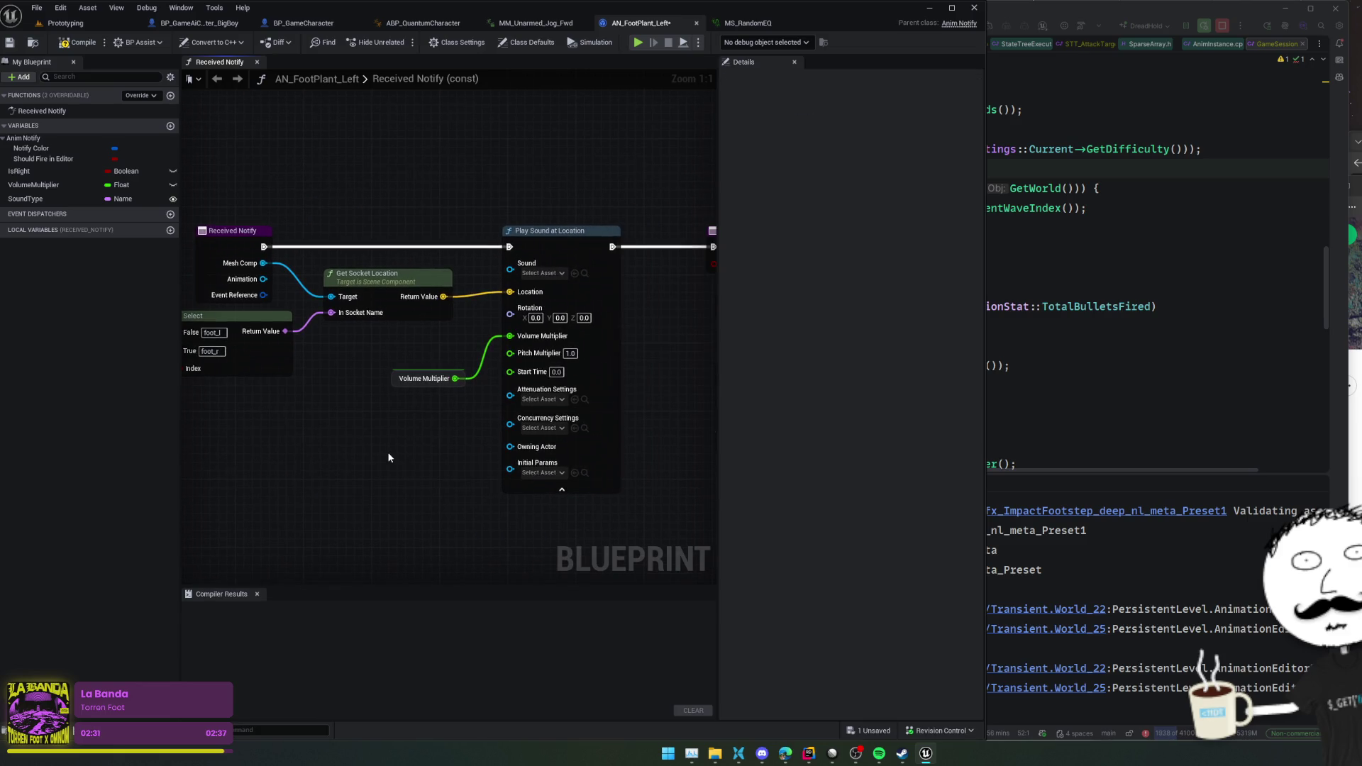
left_click(575, 273)
mouse_move(645, 345)
left_mouse_down()
mouse_move(442, 338)
mouse_move(709, 338)
left_mouse_up()
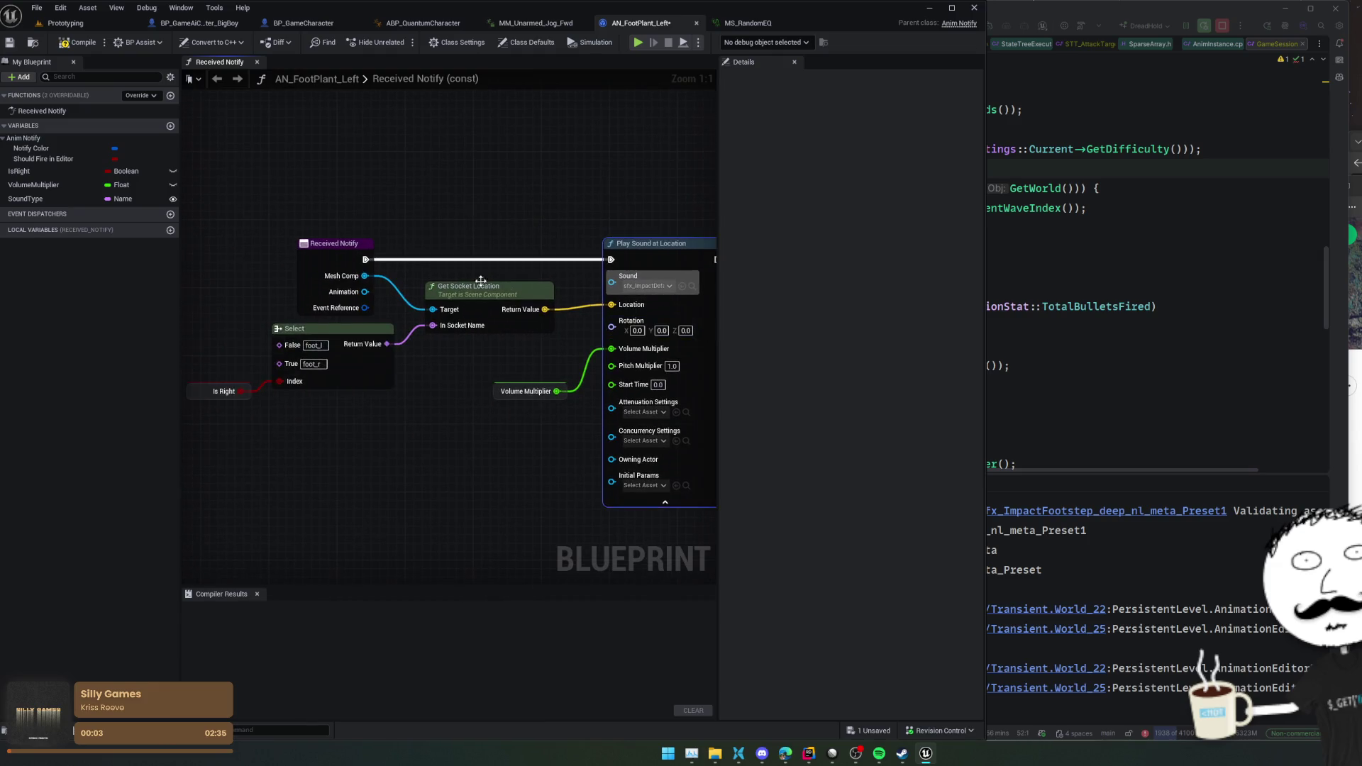
mouse_move(497, 242)
left_mouse_down()
mouse_move(474, 209)
mouse_move(407, 228)
mouse_move(458, 168)
mouse_move(402, 149)
mouse_move(410, 191)
left_mouse_up()
left_click(66, 46)
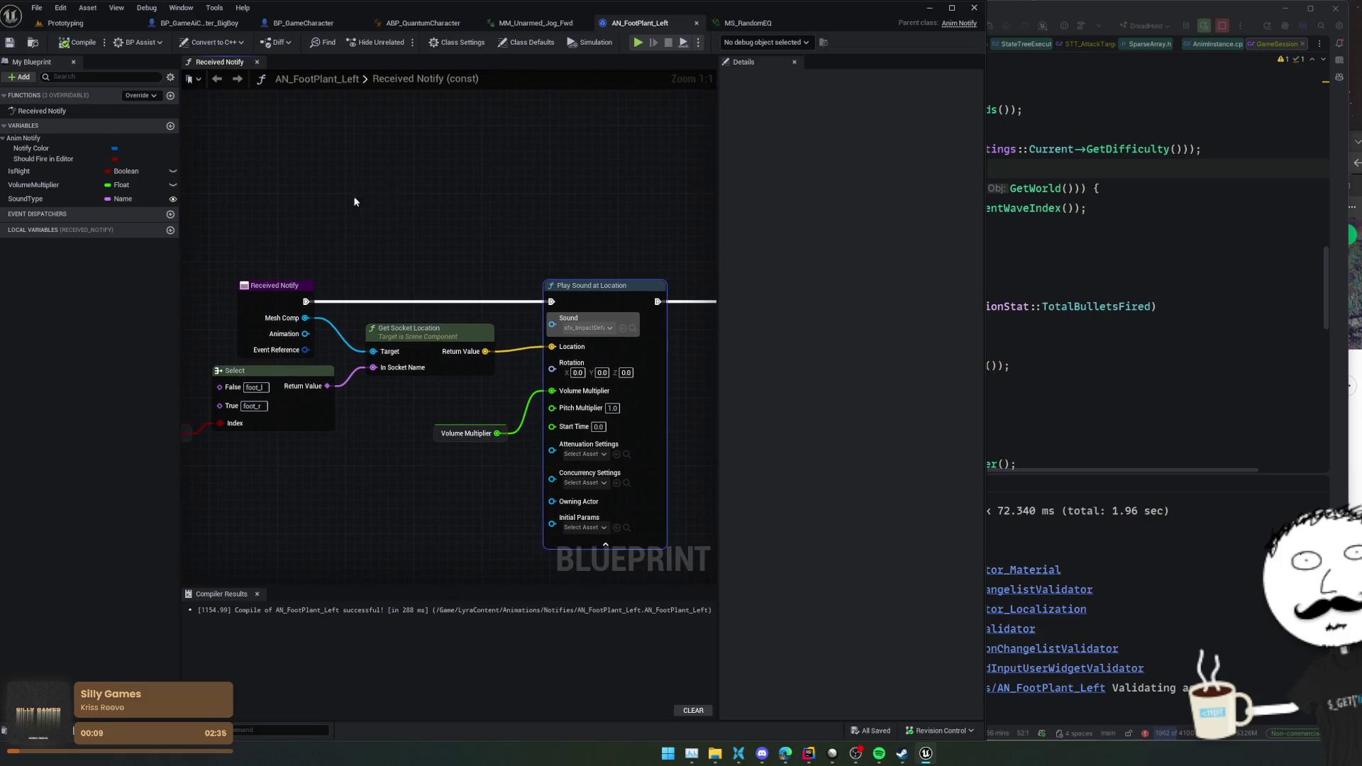
left_click(171, 126)
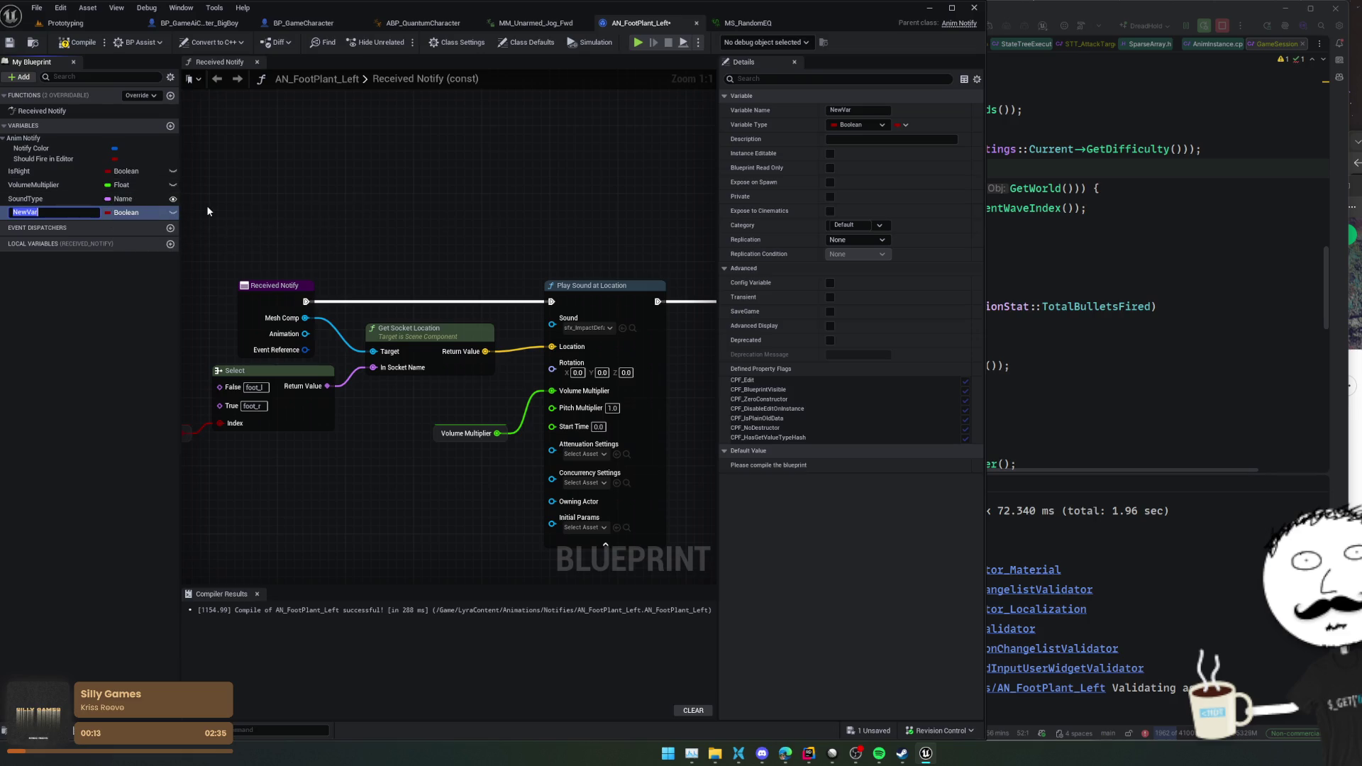
- Name the Boolean Deep?, make it Instance Editable and Expose on Spawn, and place a Get Deep? node
type("Deep?")
key("Return")
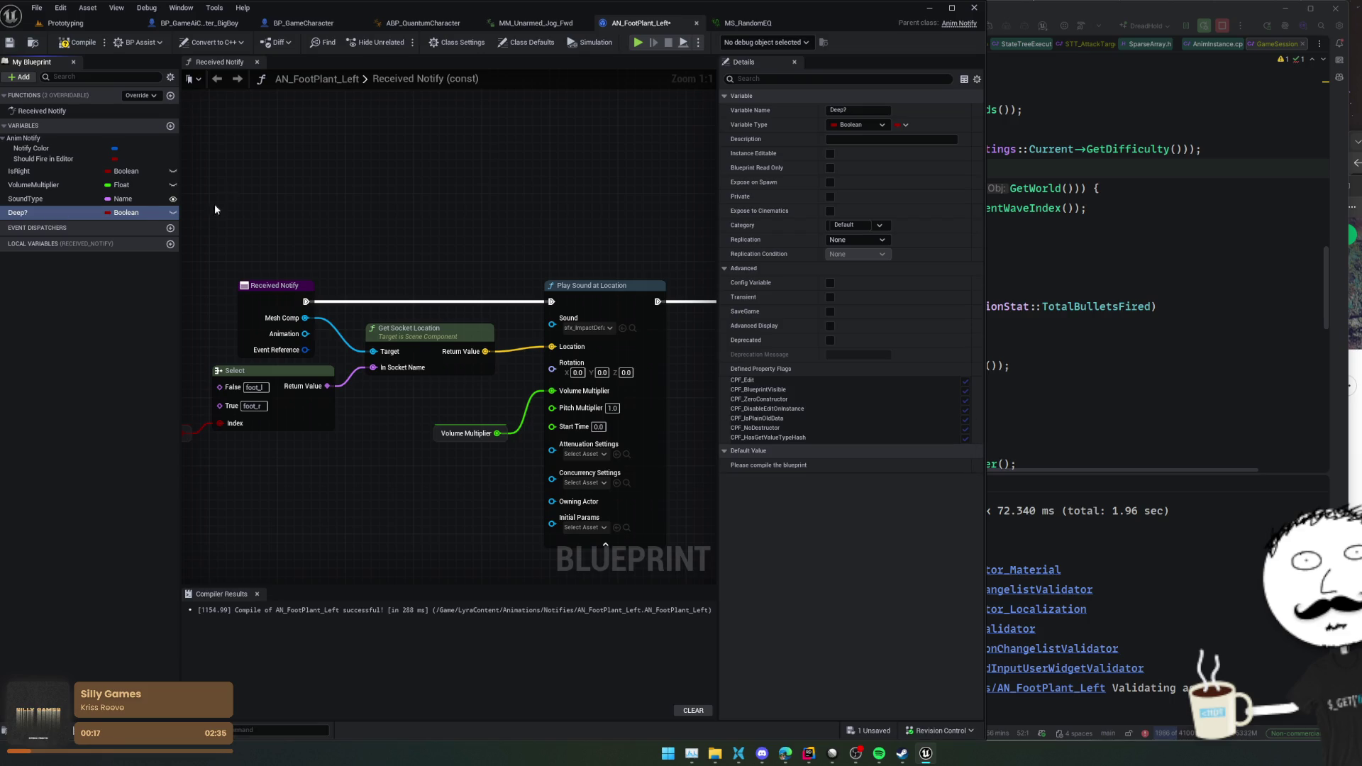
left_click(173, 213)
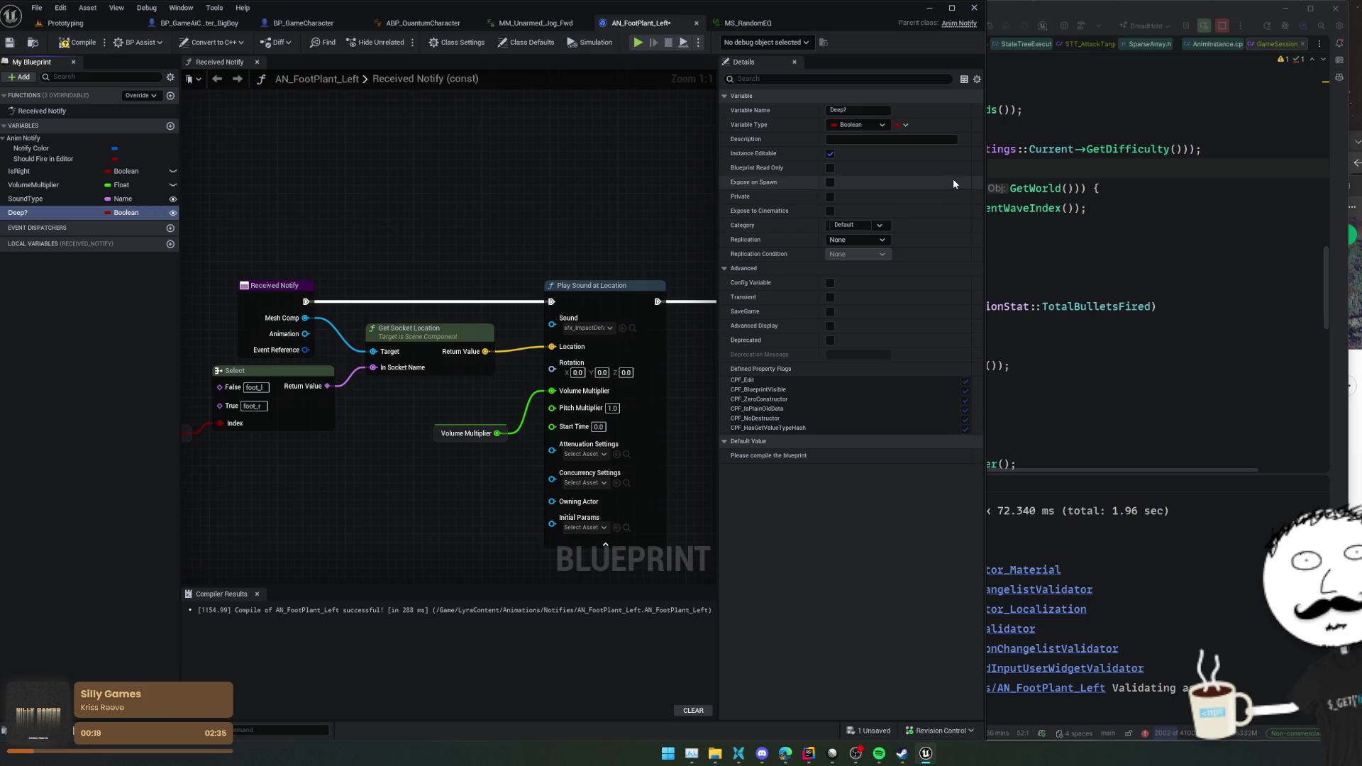
left_click(831, 182)
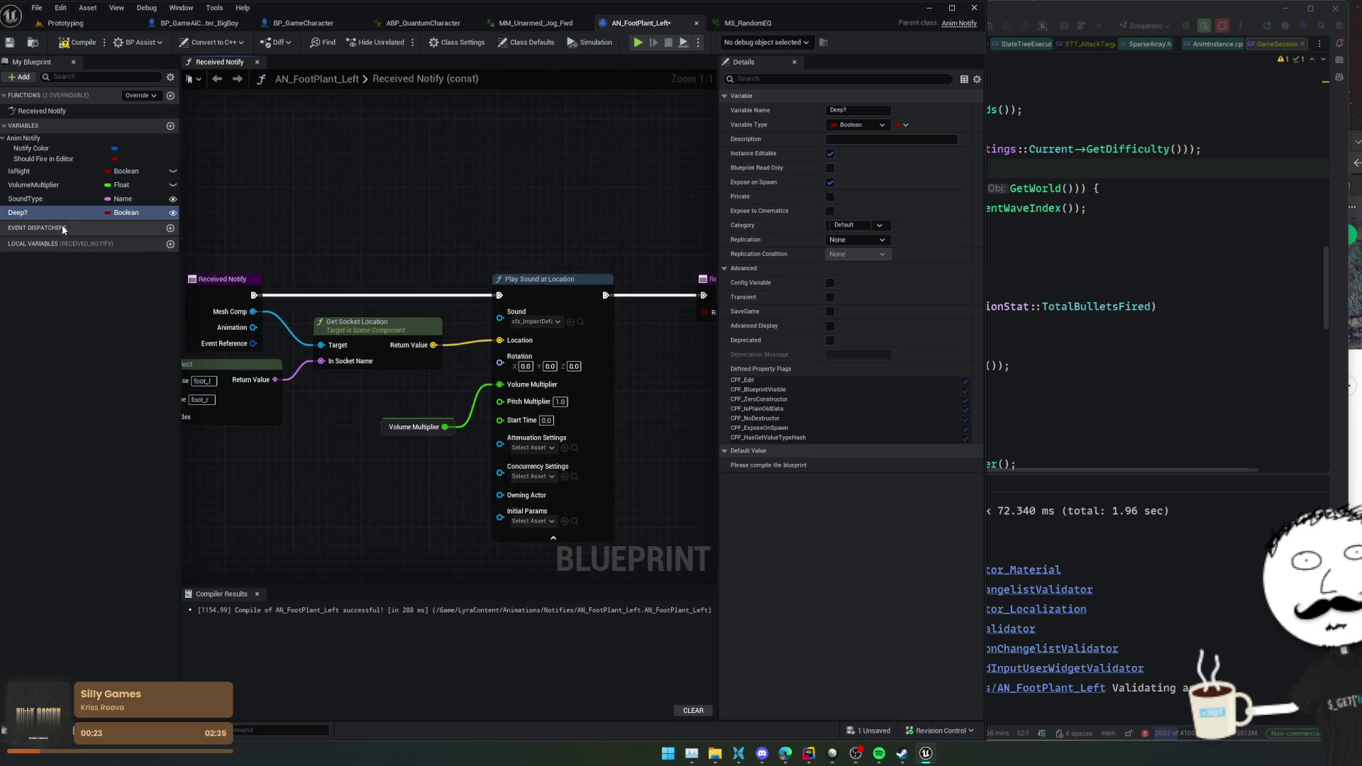
mouse_move(117, 213)
left_mouse_down()
mouse_move(330, 199)
mouse_move(377, 222)
mouse_move(426, 185)
left_mouse_up()
left_click(376, 222)
- Add a Select node feeding the Sound input, with the default impact sound as the False option
type("sele")
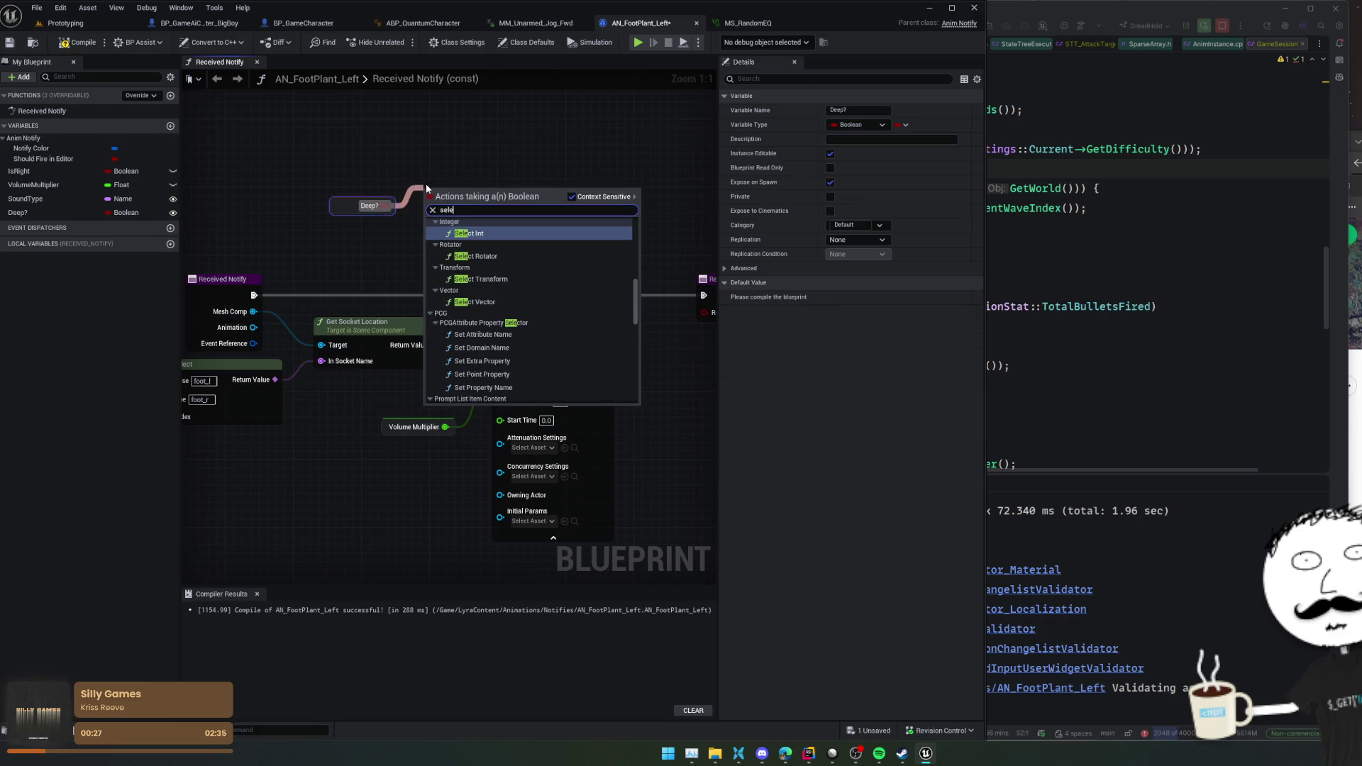
key("Escape")
mouse_move(499, 269)
left_mouse_down()
mouse_move(447, 185)
mouse_move(461, 270)
mouse_move(402, 266)
left_mouse_up()
type("se")
key("Return")
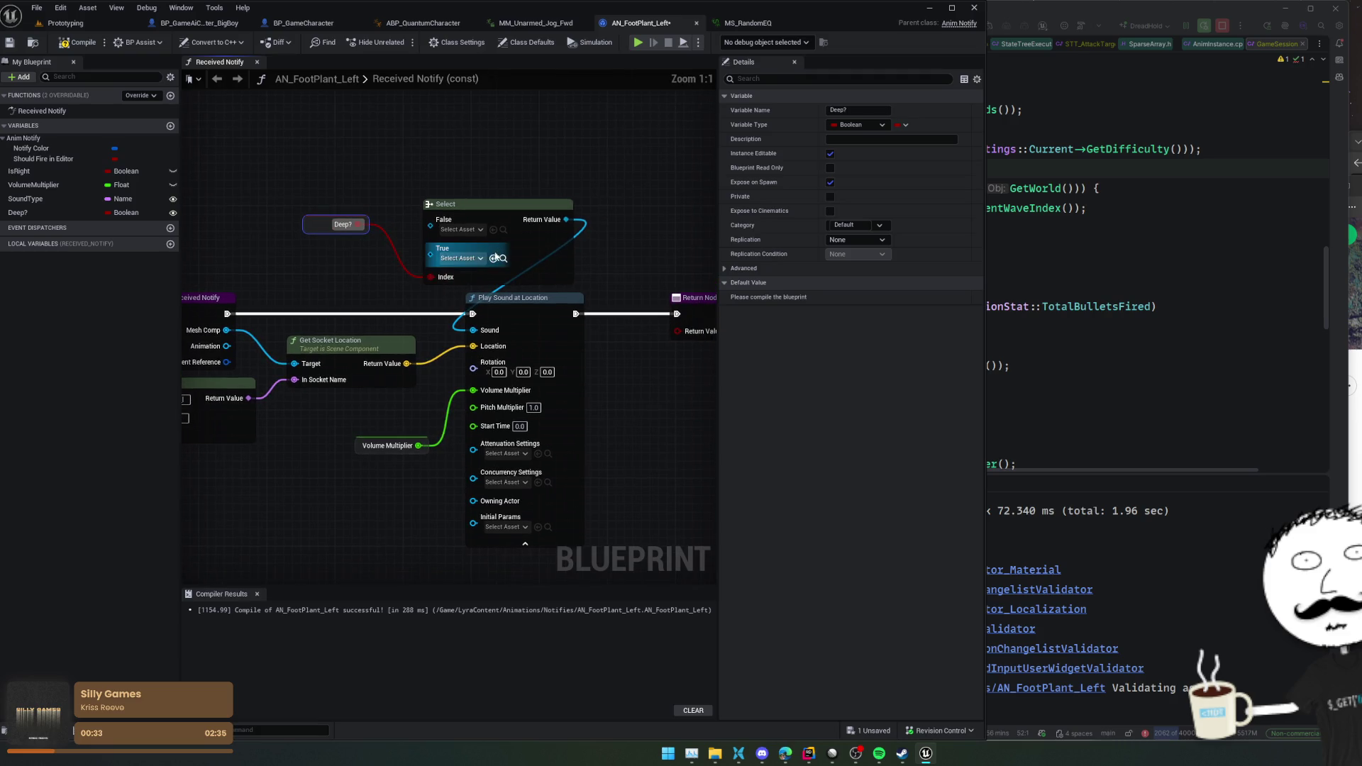
left_click(493, 229)
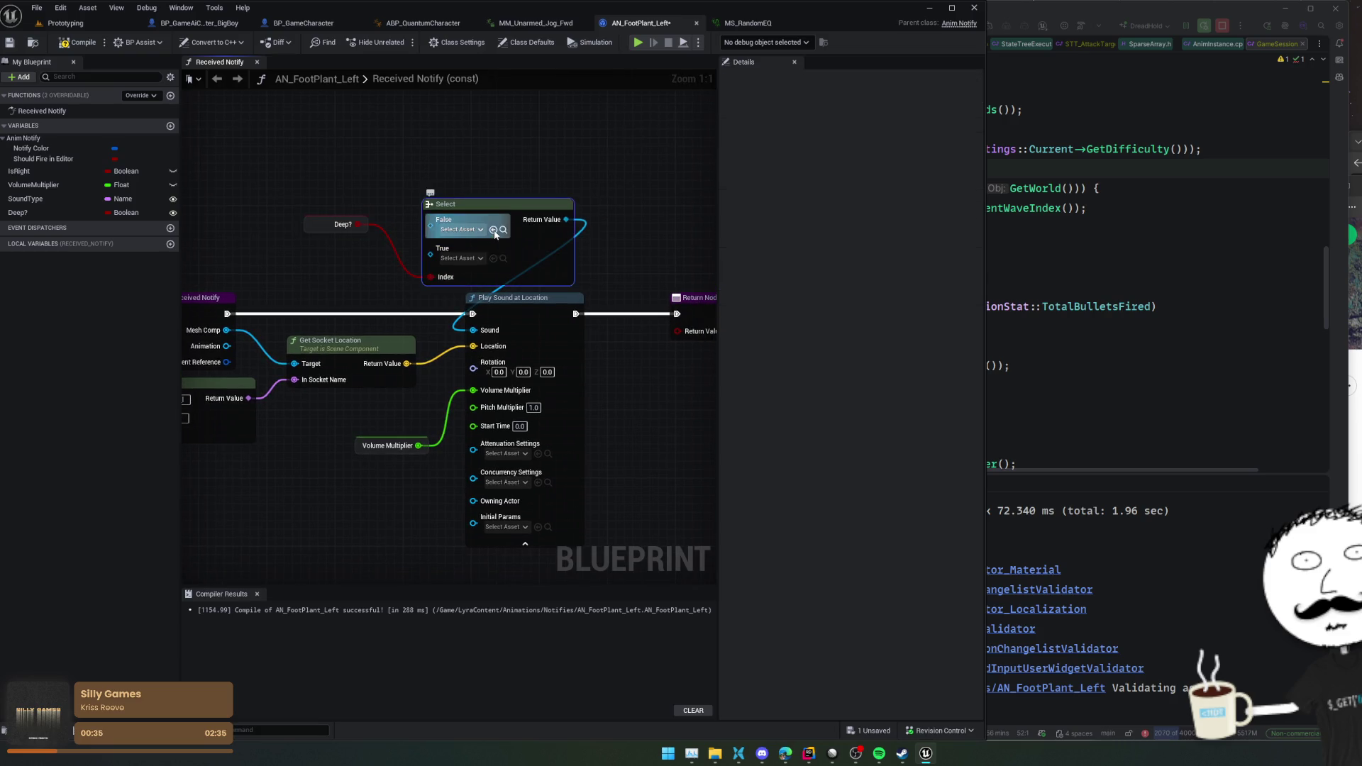
- Set the Select node's True option to sfx_ImpactFootstep_deep_nl_meta_Preset1
left_click(474, 259)
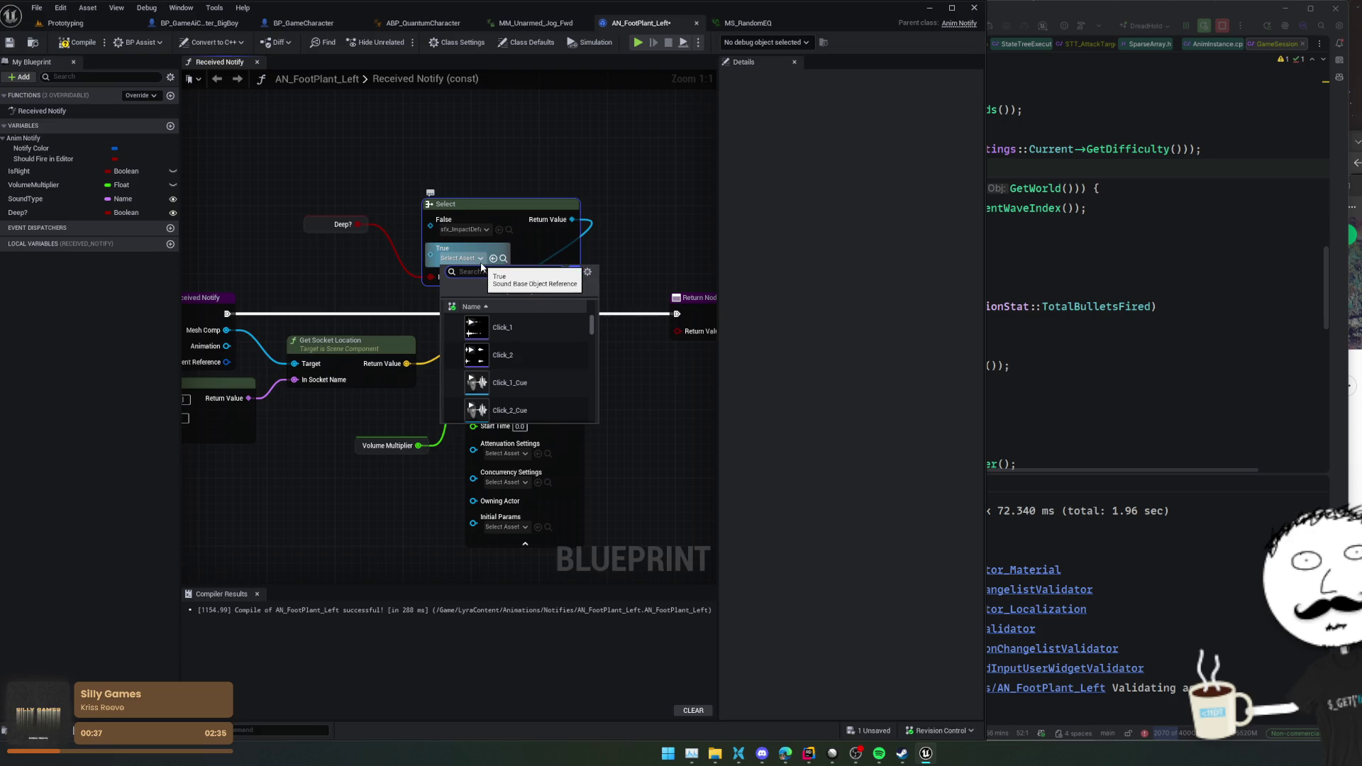
type("impact")
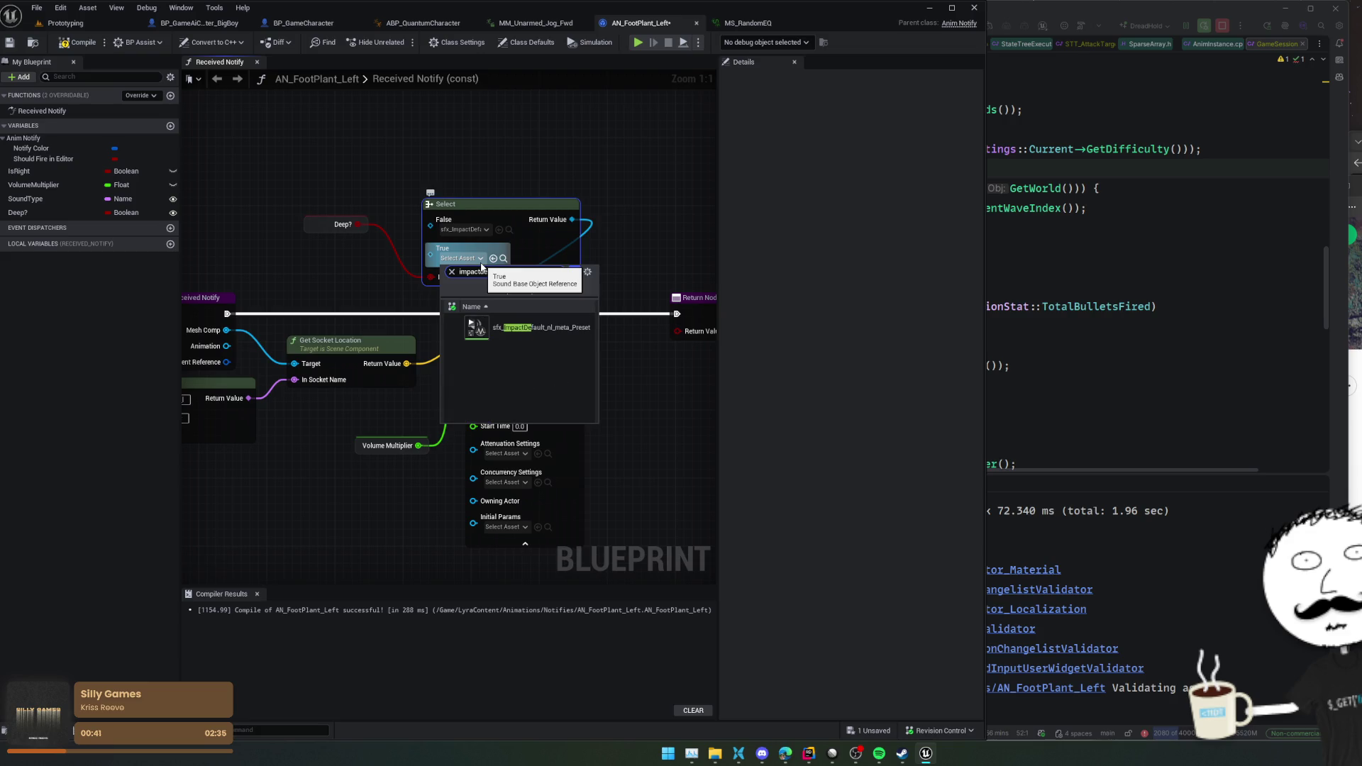
key("BackSpace")
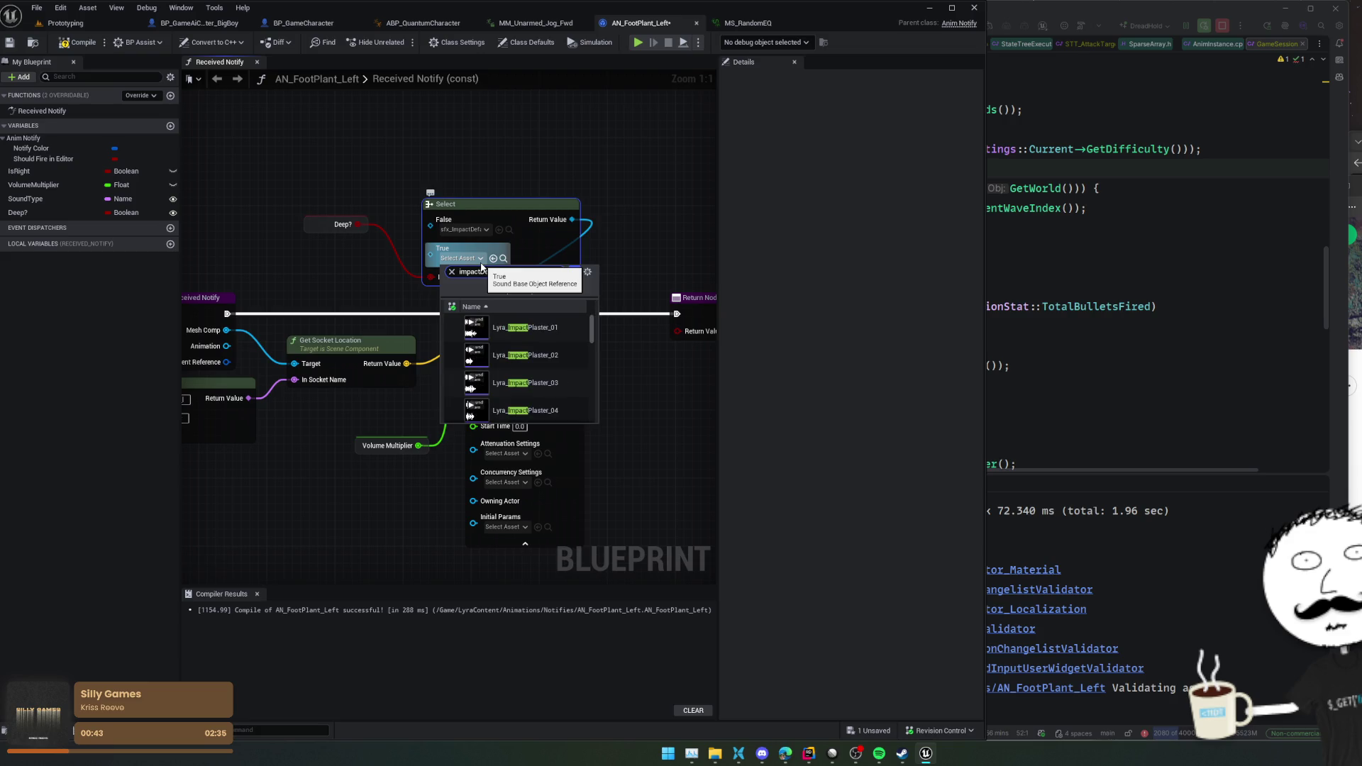
type("de")
left_click(539, 327)
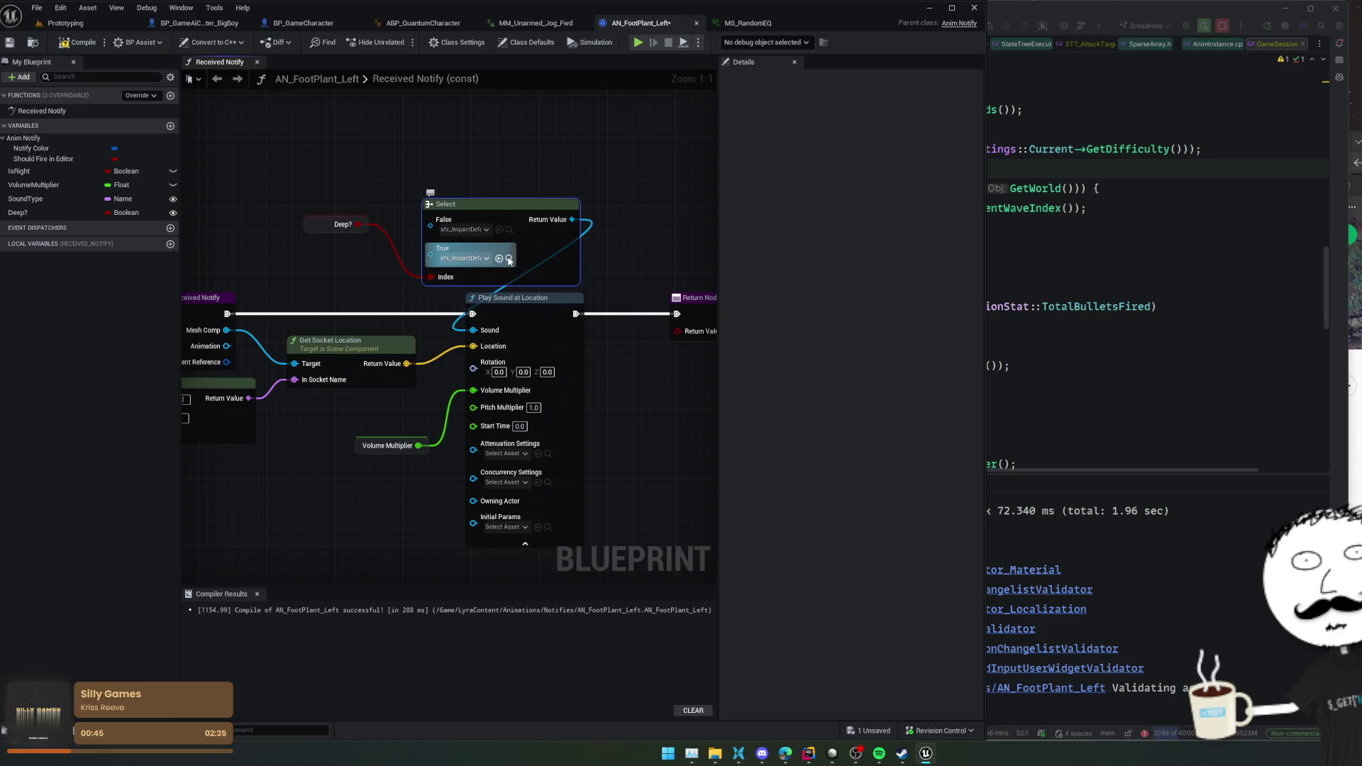
left_click(503, 259)
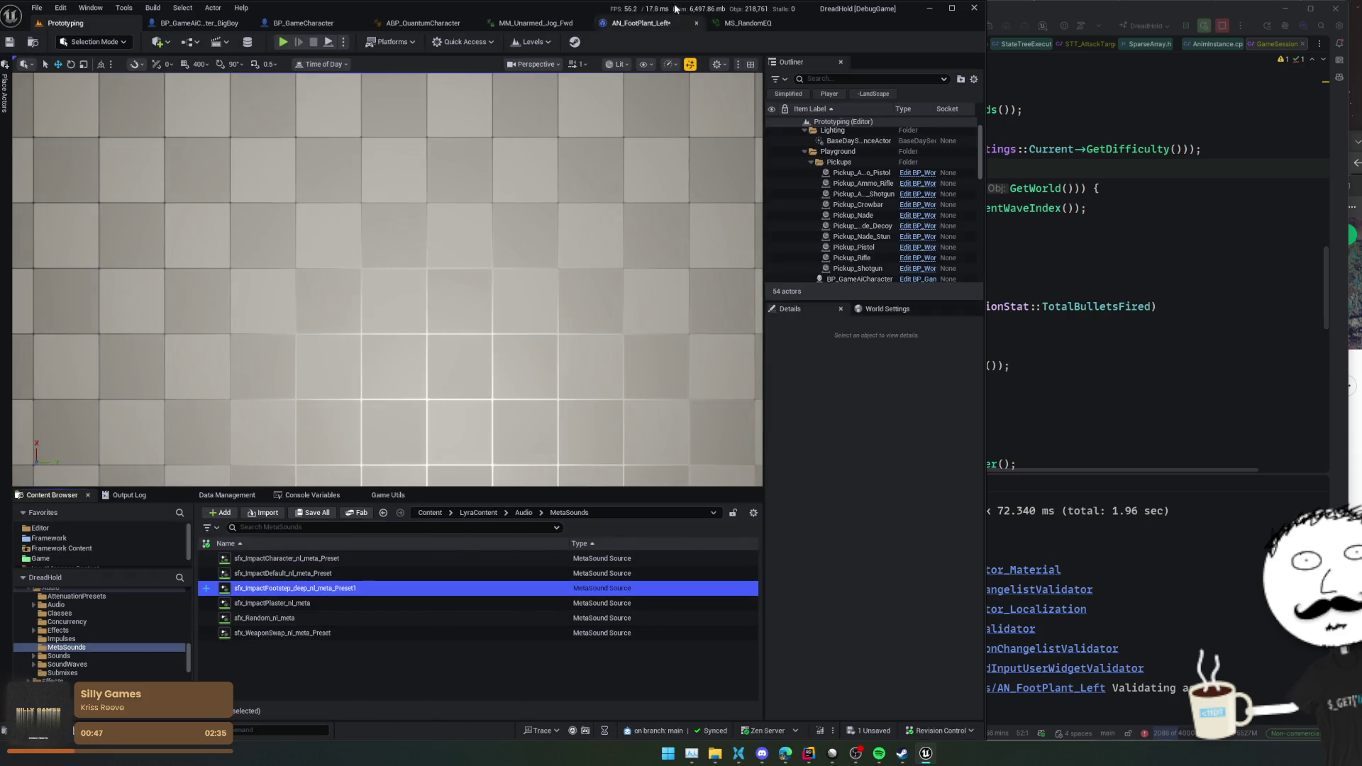
left_click(654, 24)
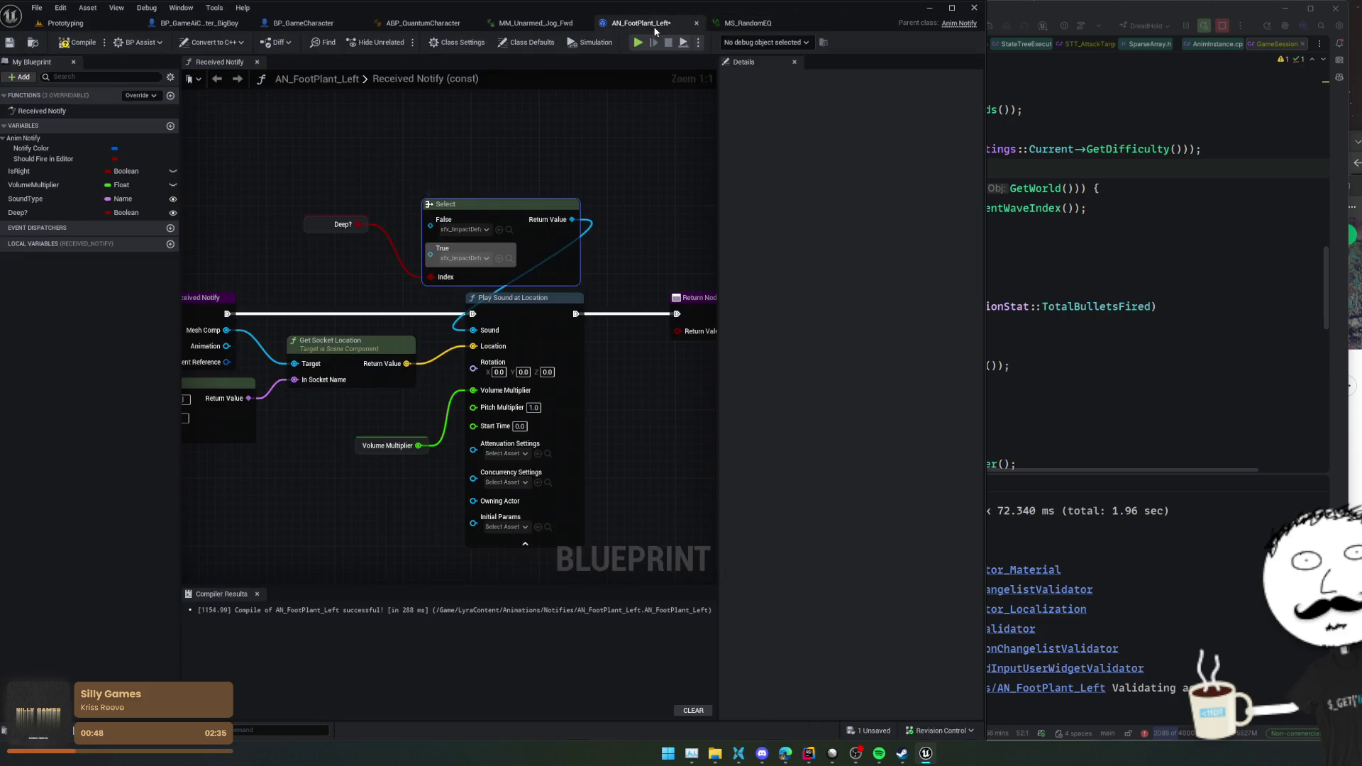
left_click(499, 258)
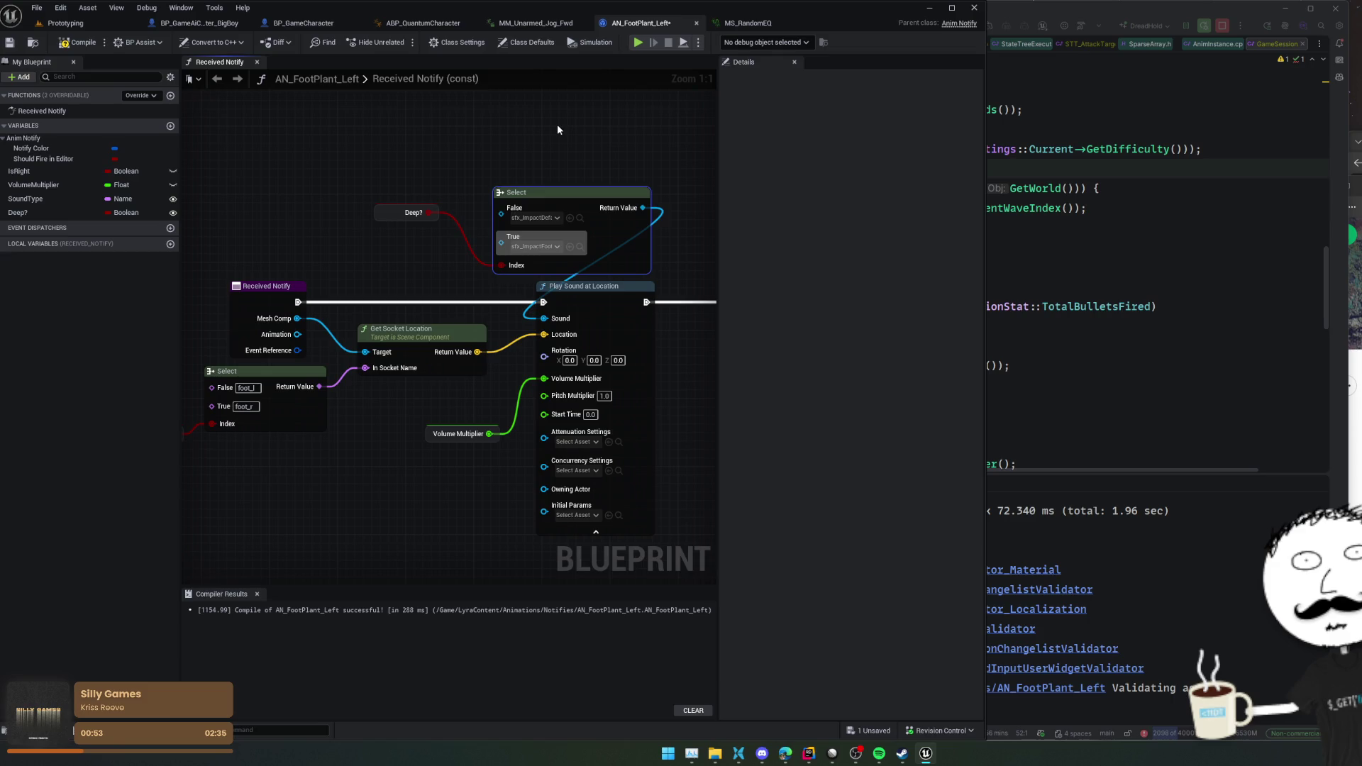
- Save and compile the AN_FootPlant_Left notify, then return to the level editor
left_click_drag(518, 155, 369, 224)
key("ctrl+s")
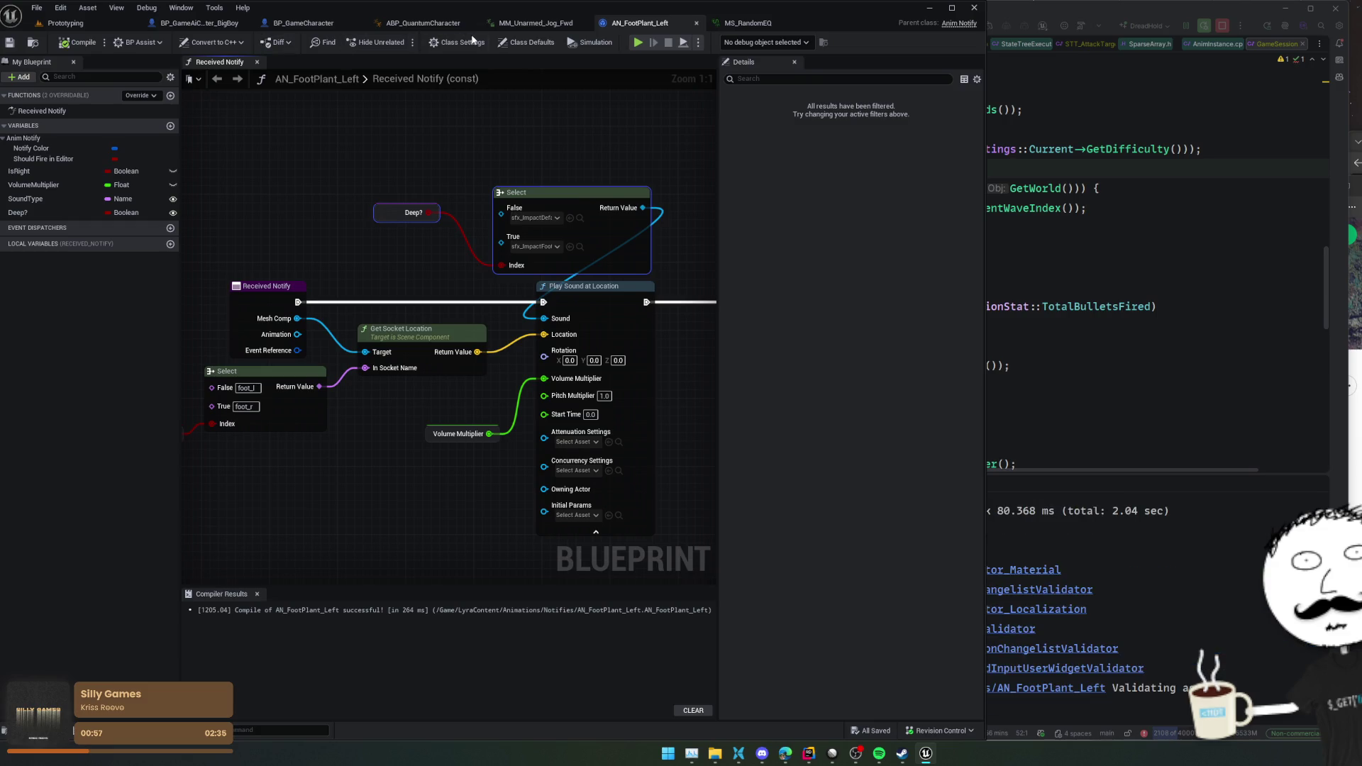
left_click(65, 23)
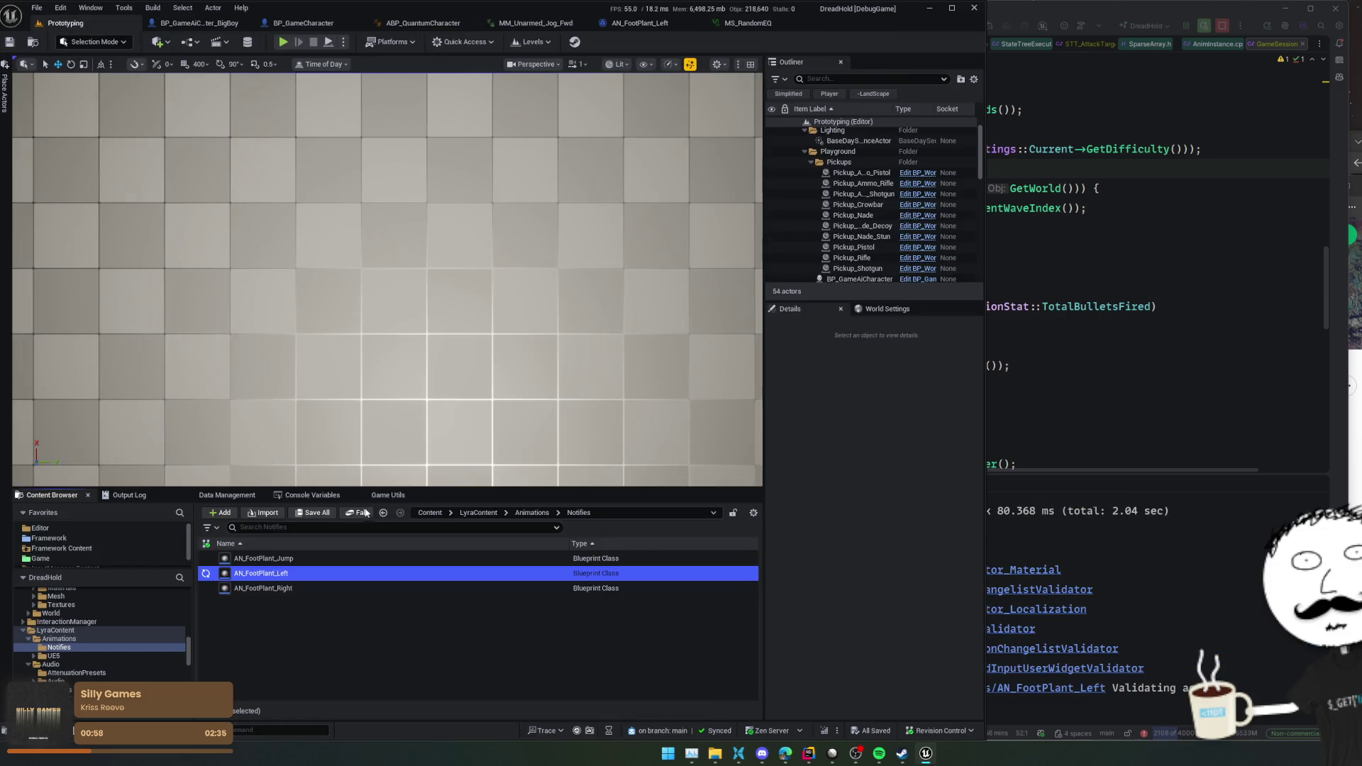
- Open AN_FootPlant_Right in the full Blueprint editor to check its defaults, then close it and MS_RandomEQ
left_click(321, 589)
double_click(321, 589)
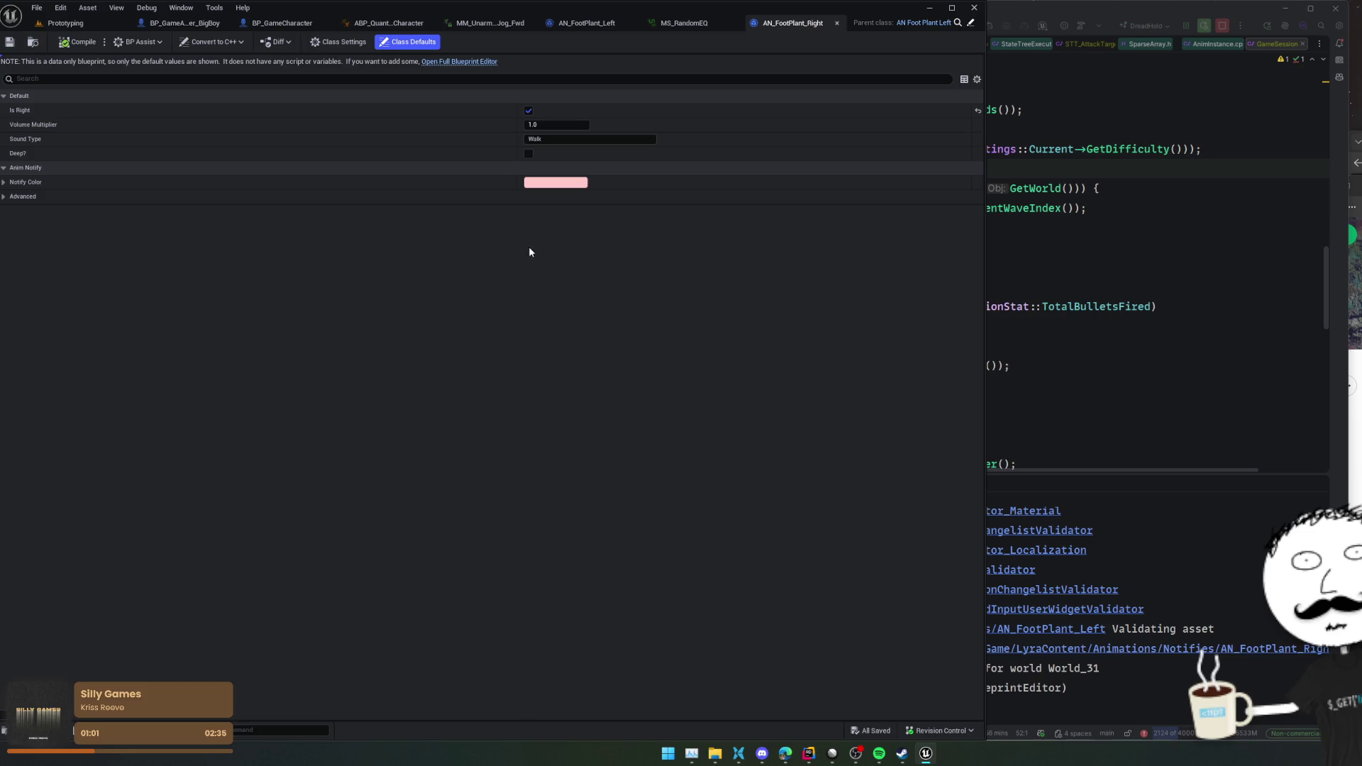
left_click(469, 62)
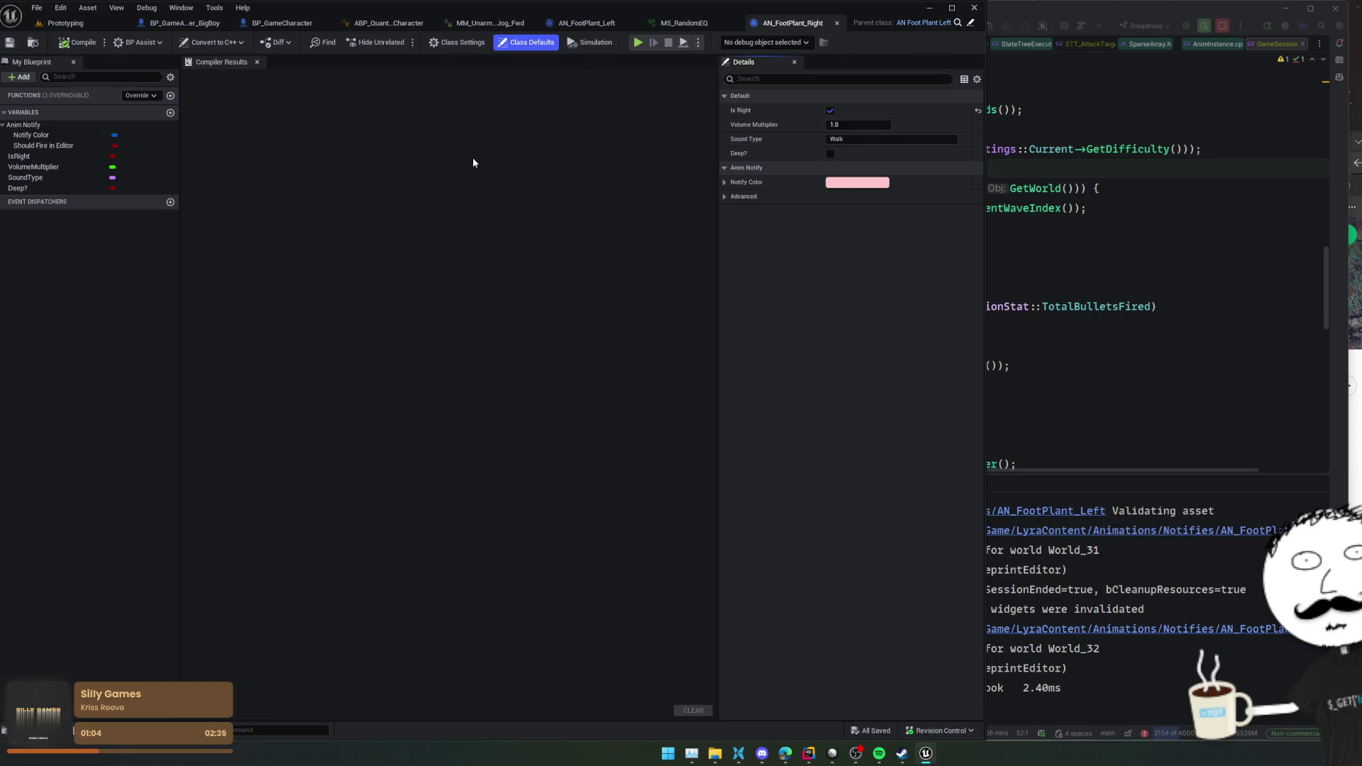
left_click(473, 162)
middle_click(795, 23)
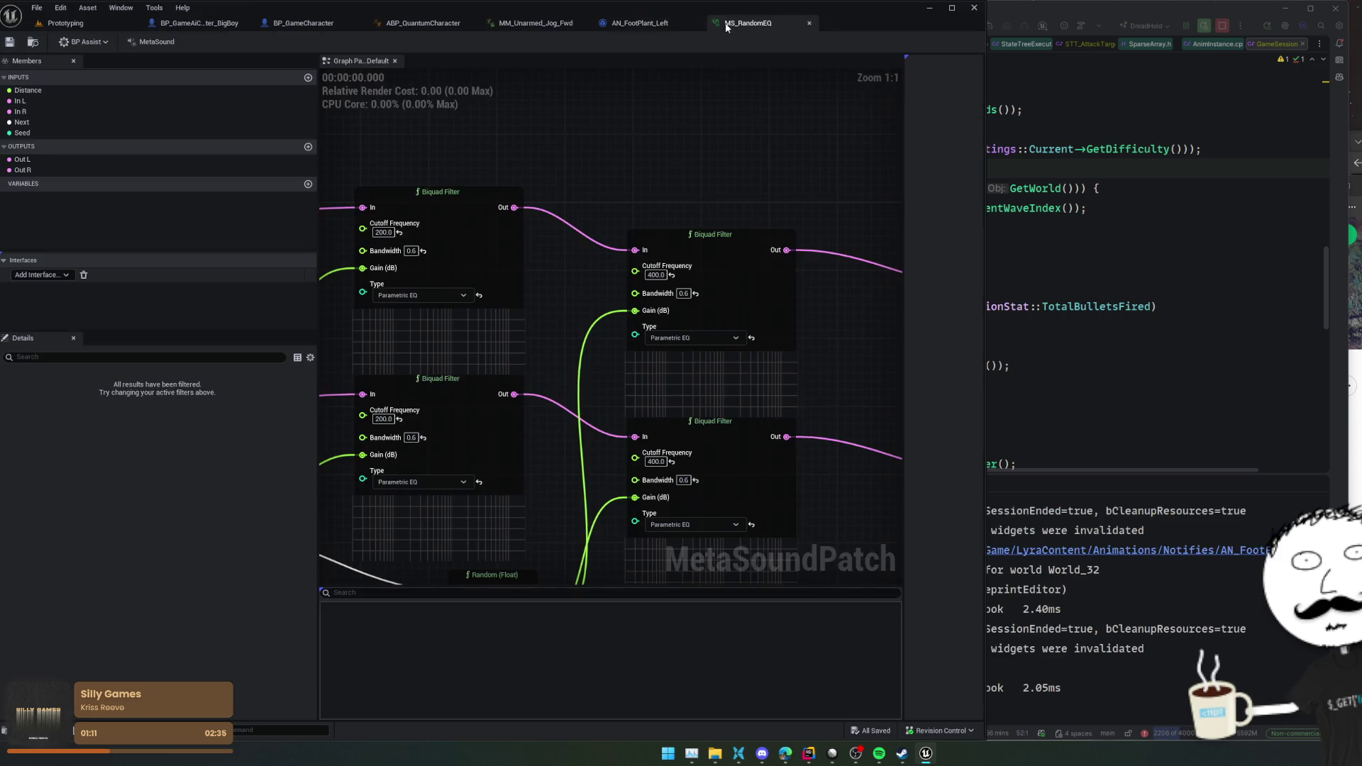
middle_click(763, 23)
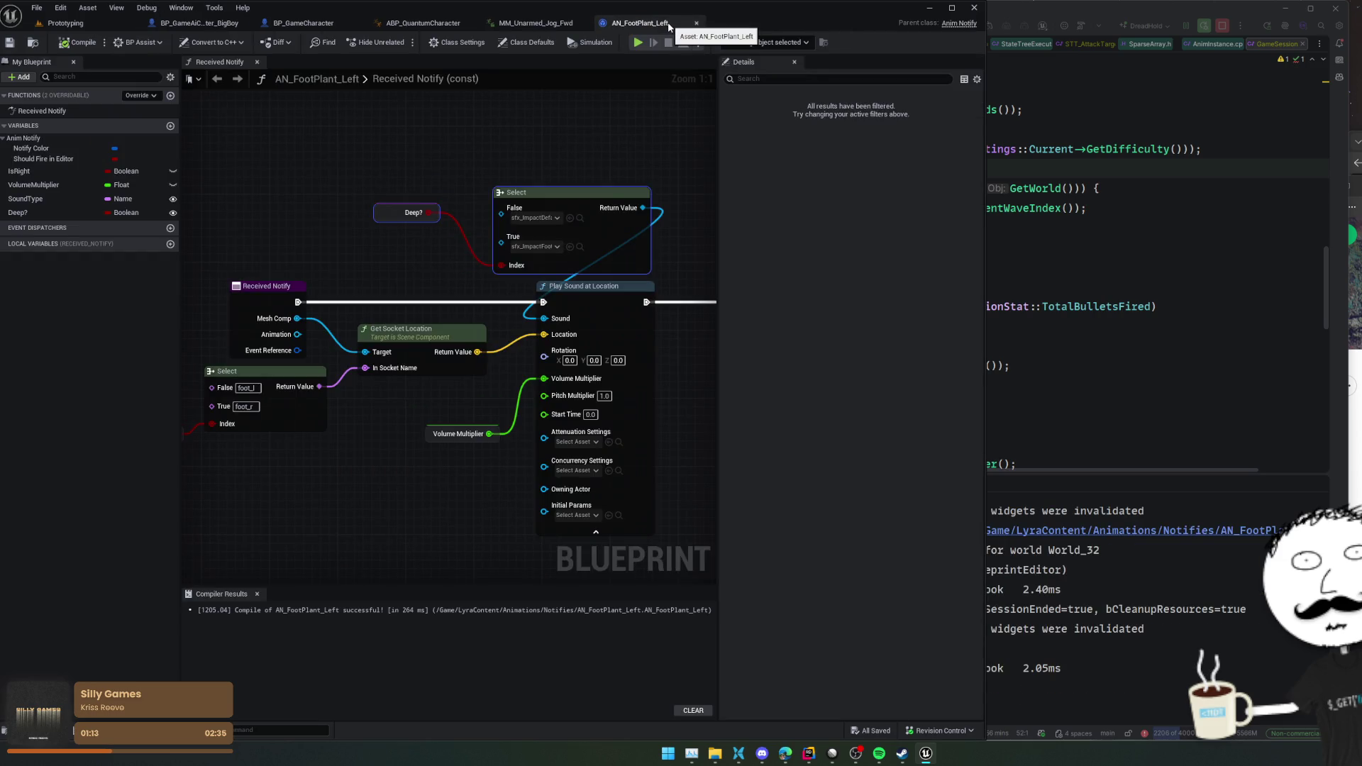
left_click(542, 23)
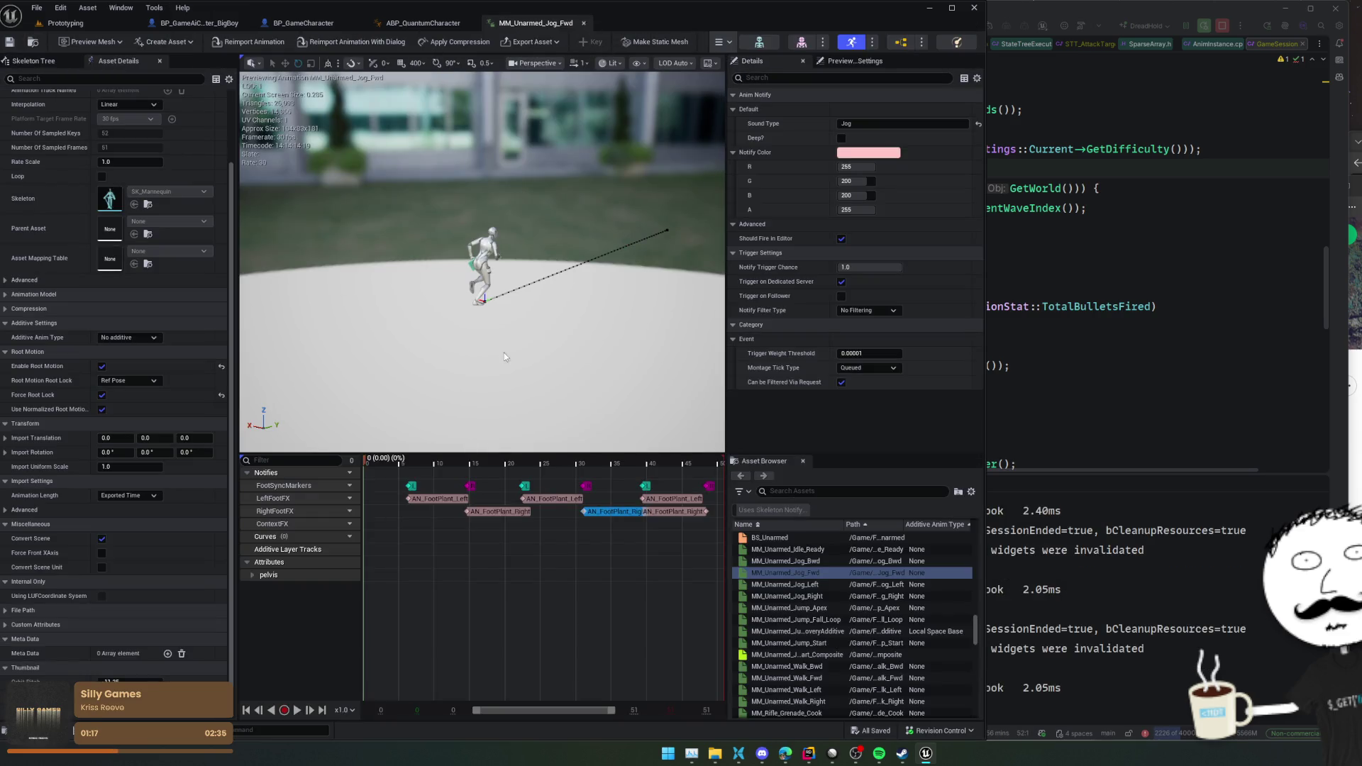
- Inspect the footstep notifies on the MM_Unarmed_Jog_Fwd timeline, then close the animation
left_click(382, 529)
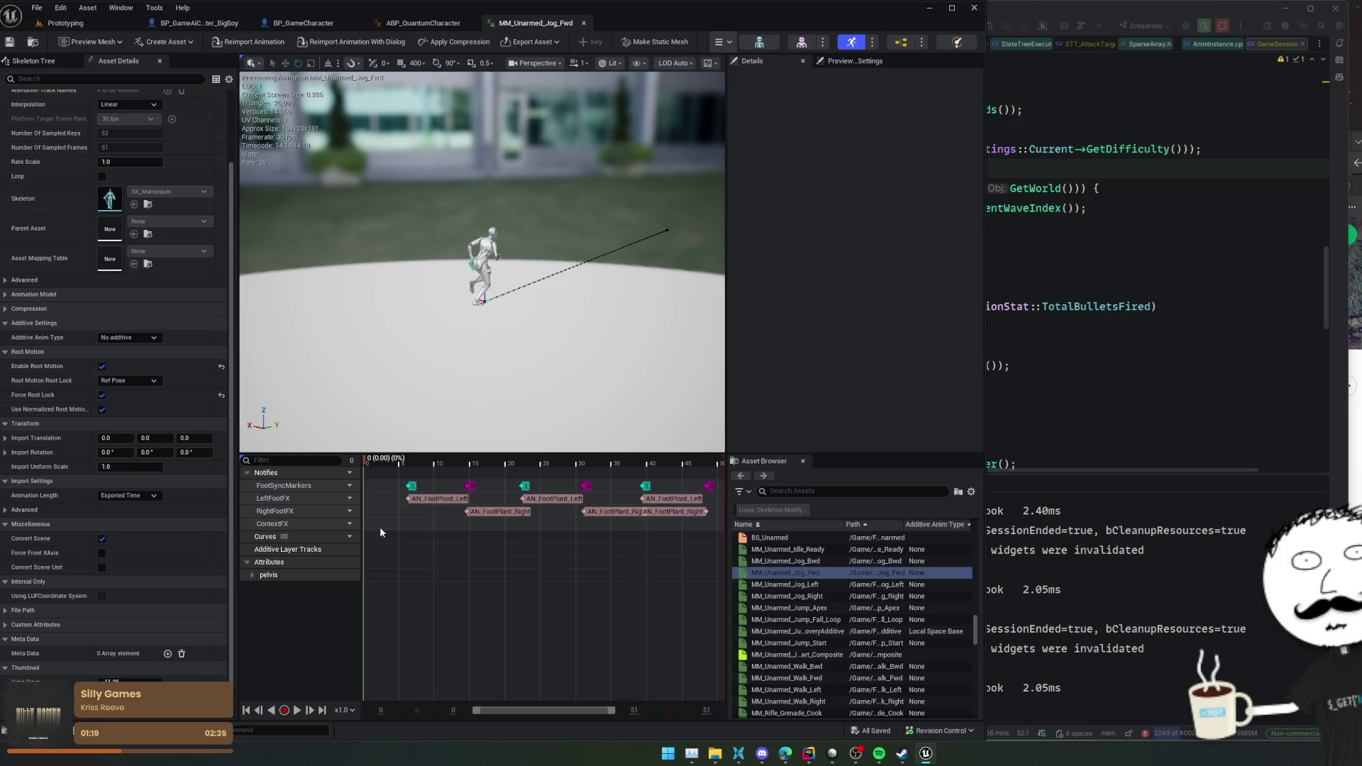
double_click(304, 485)
left_click(412, 490)
left_click(686, 511)
left_click_drag(534, 523, 440, 494)
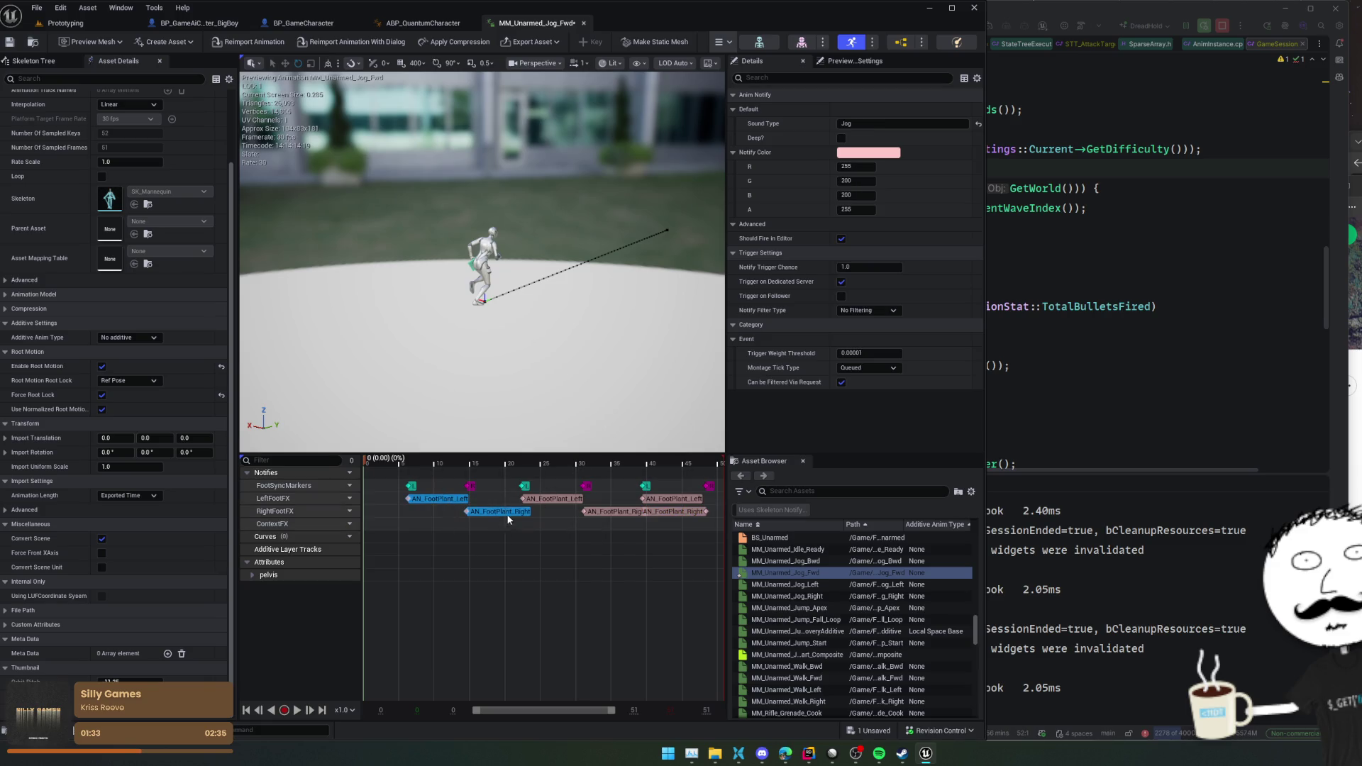
left_click(251, 575)
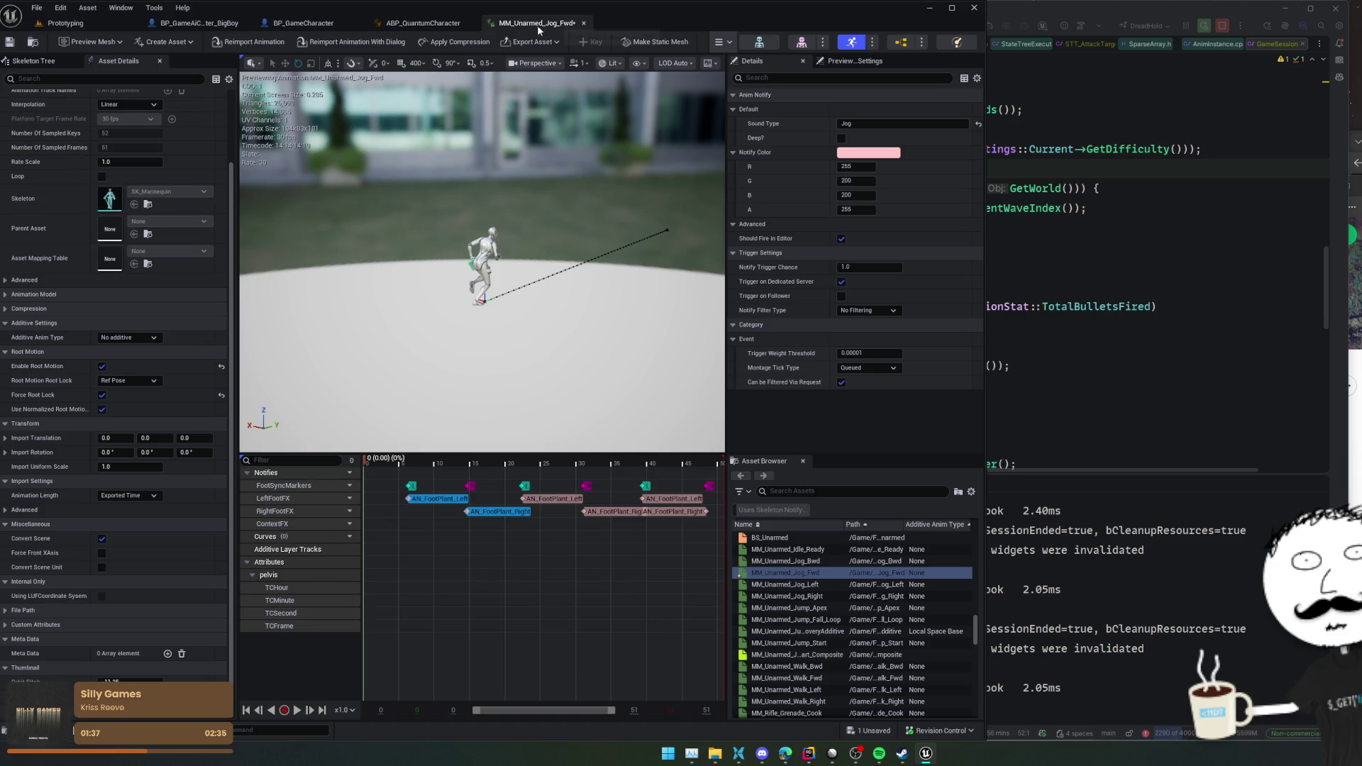
left_click(584, 23)
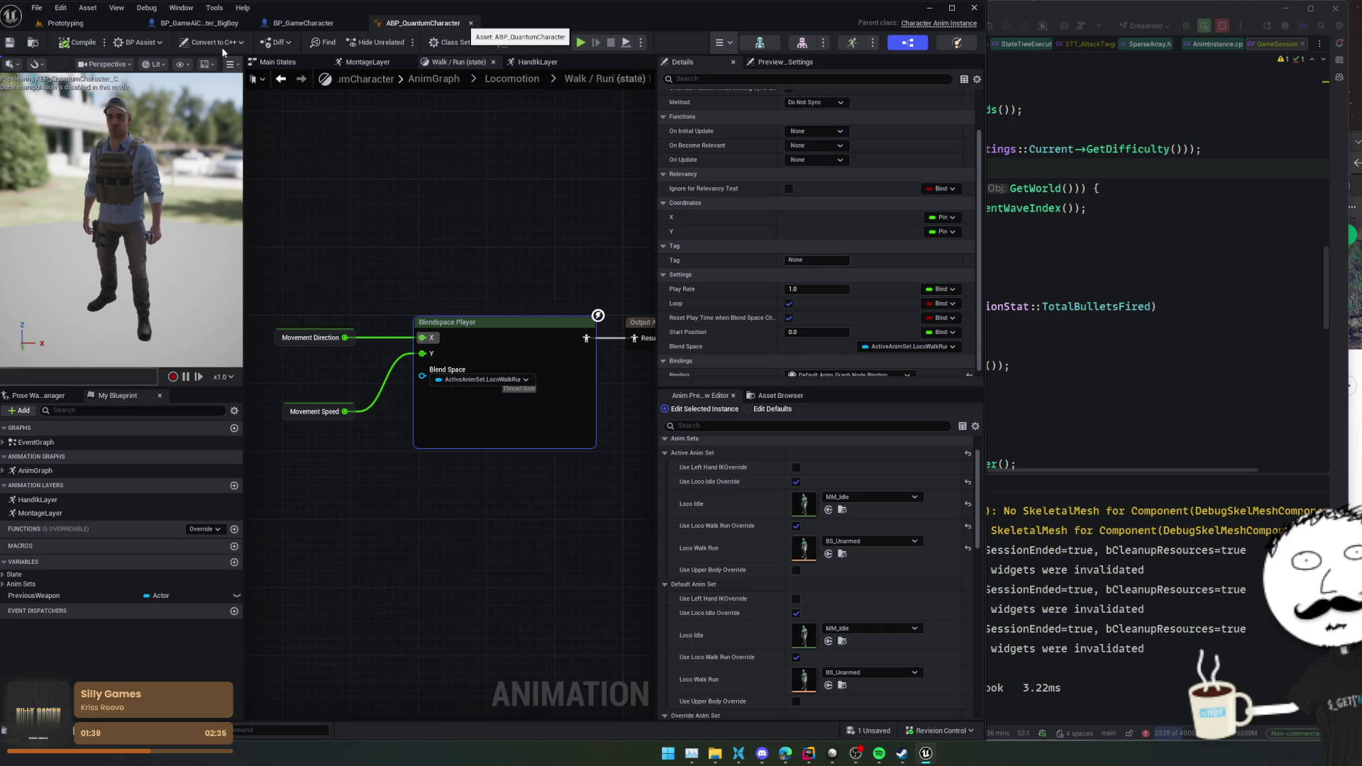
- Return to the Prototyping level, go back to Bot/BigBoy/Animations and open Anim_Run
left_click(91, 23)
key("alt+Left")
key("alt+Left")
key("alt+Left")
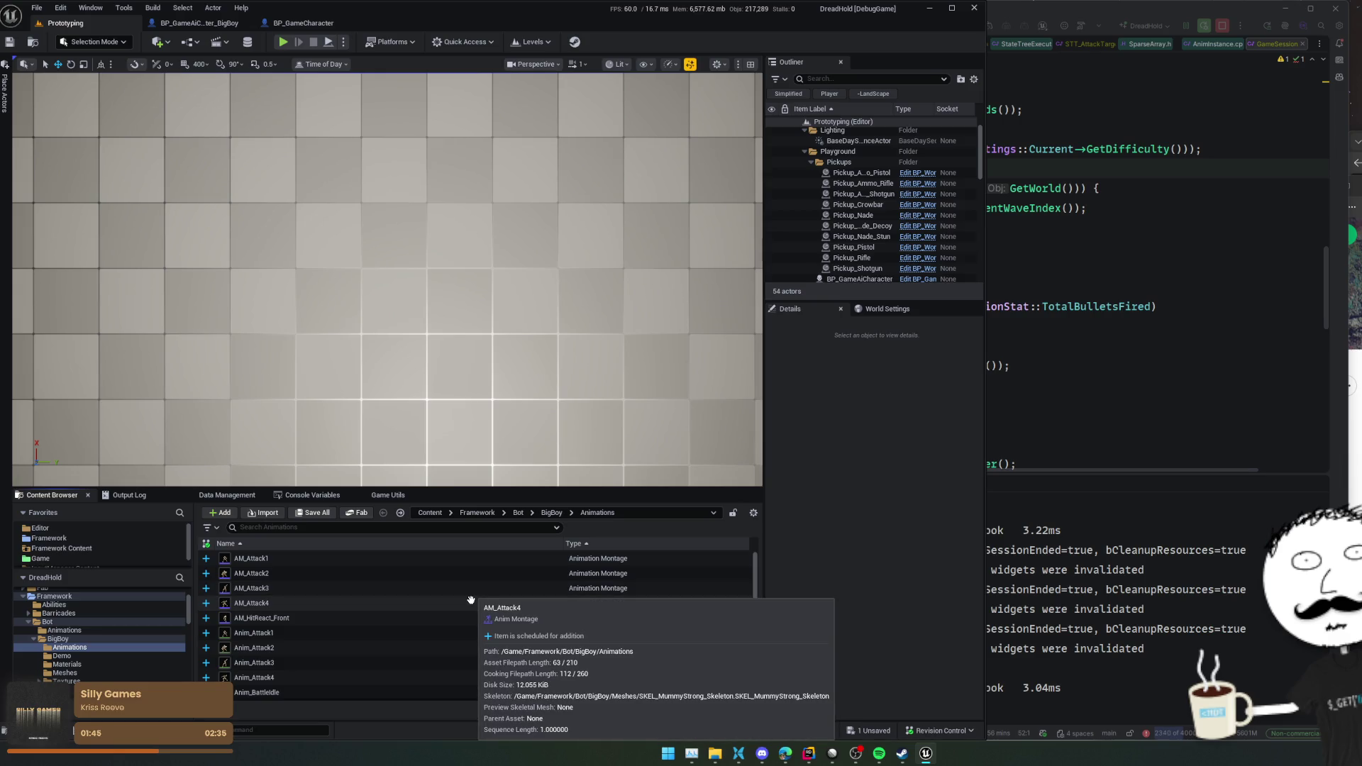
scroll(471, 600, "down", 6)
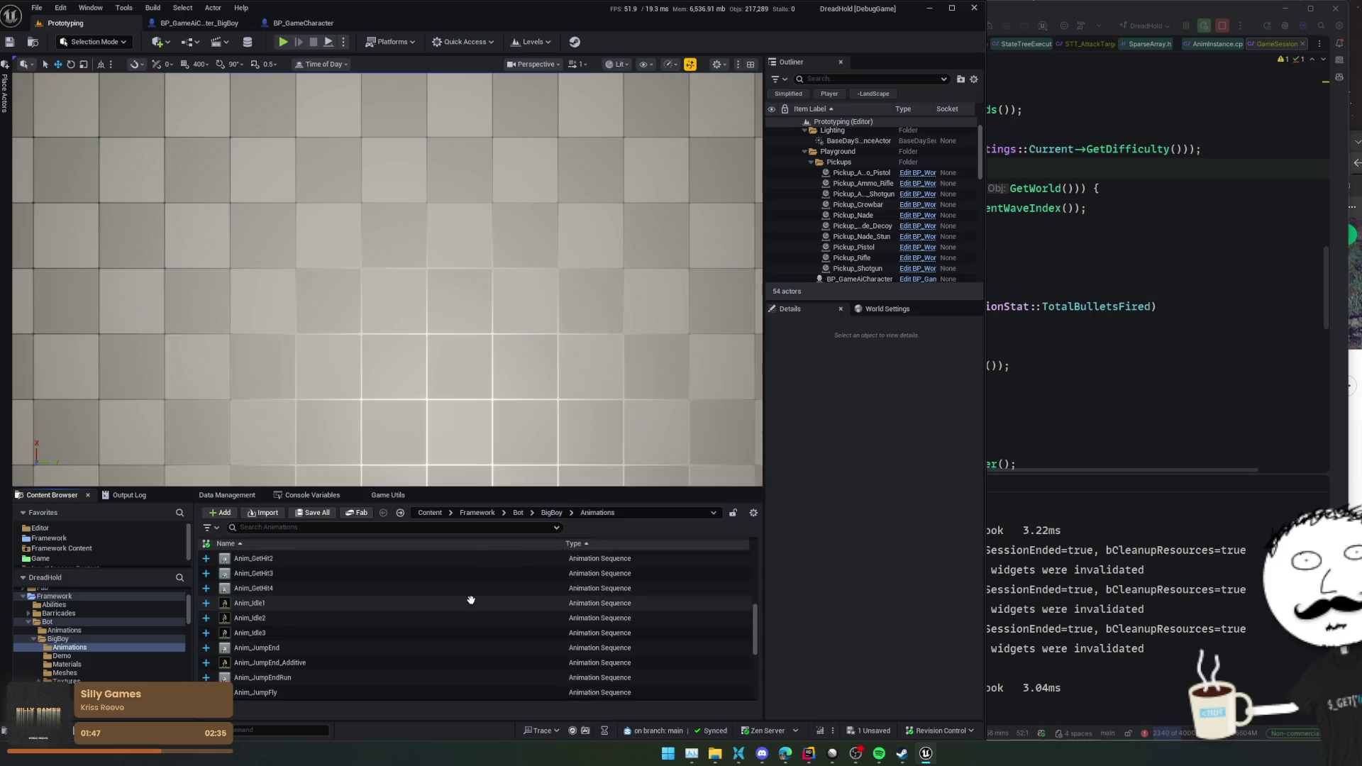
scroll(349, 632, "down", 3)
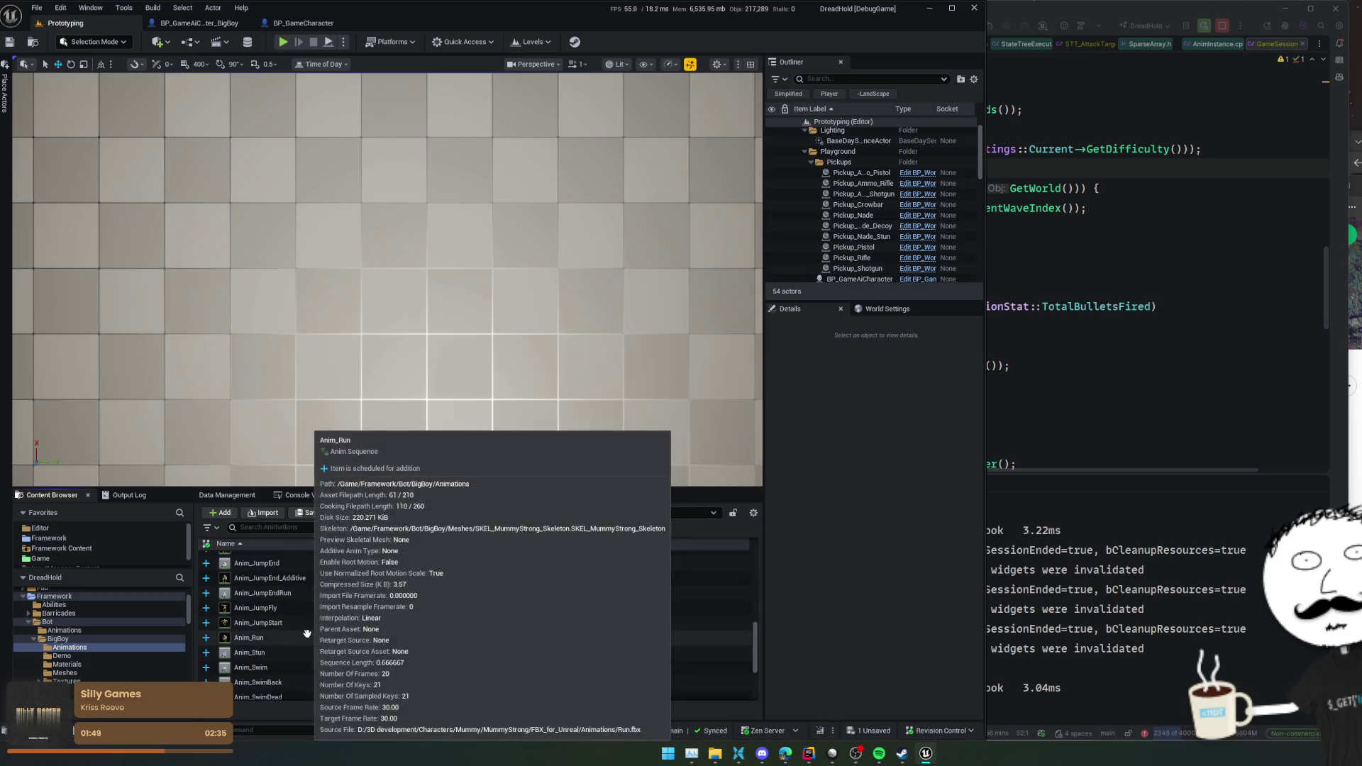
double_click(307, 635)
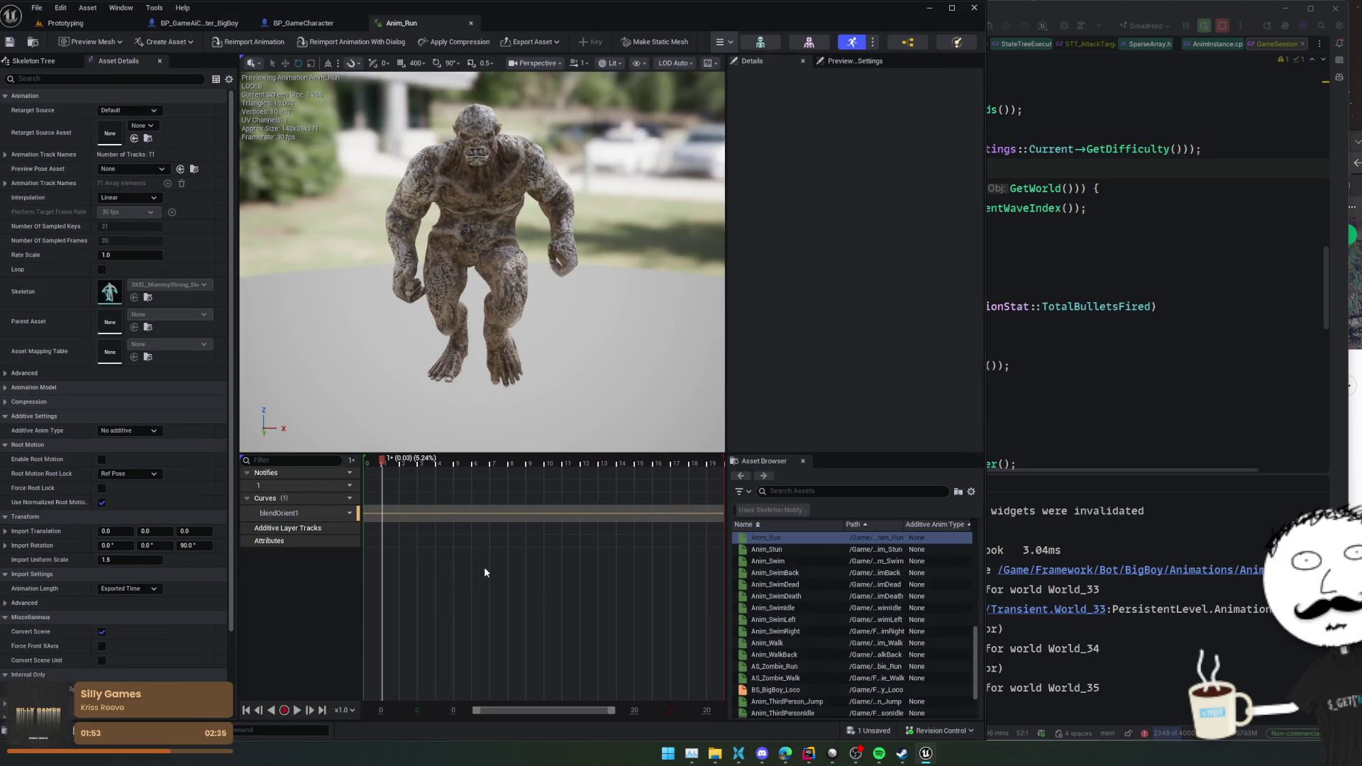
- Add a second notify track to Anim_Run
left_click(347, 473)
left_click(371, 502)
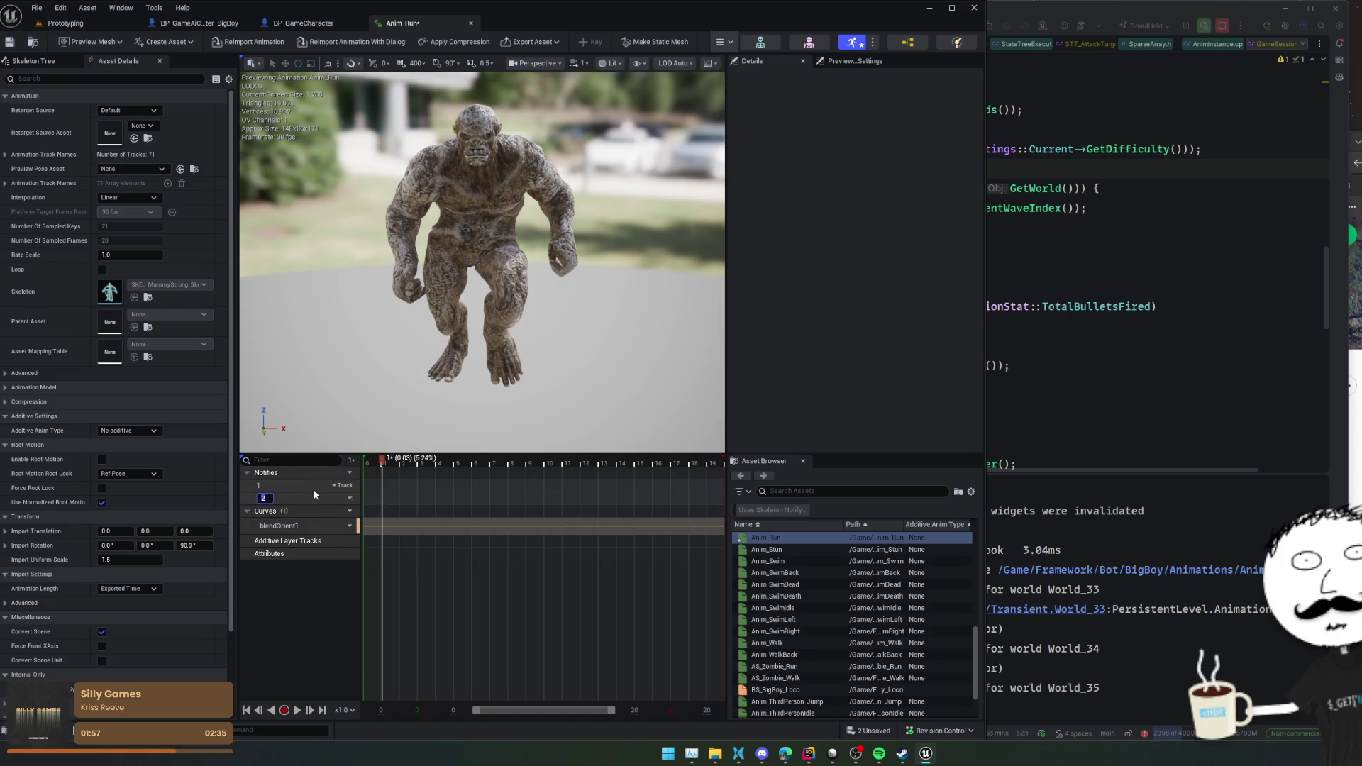
left_click(380, 493)
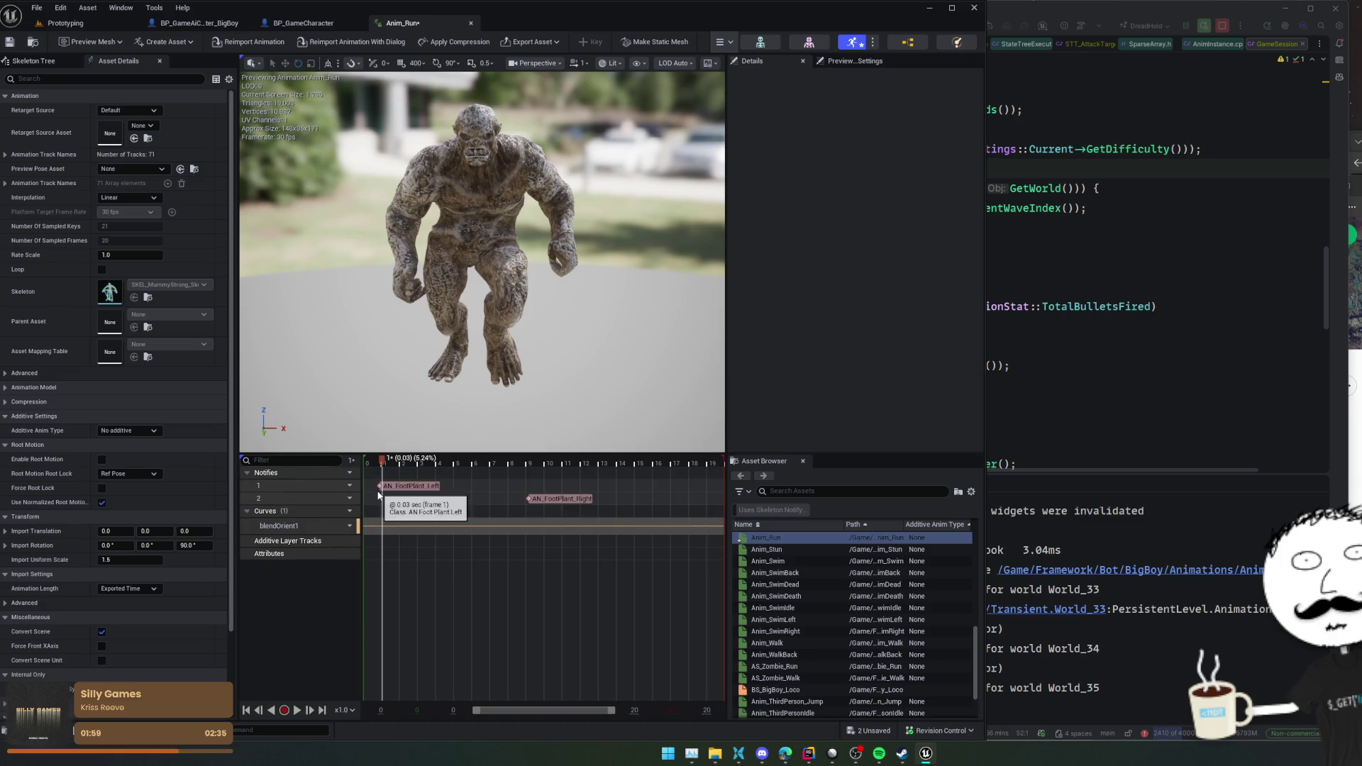
- Shift AN_FootPlant_Left later and move AN_FootPlant_Right to track 2 at the start
left_click(401, 488)
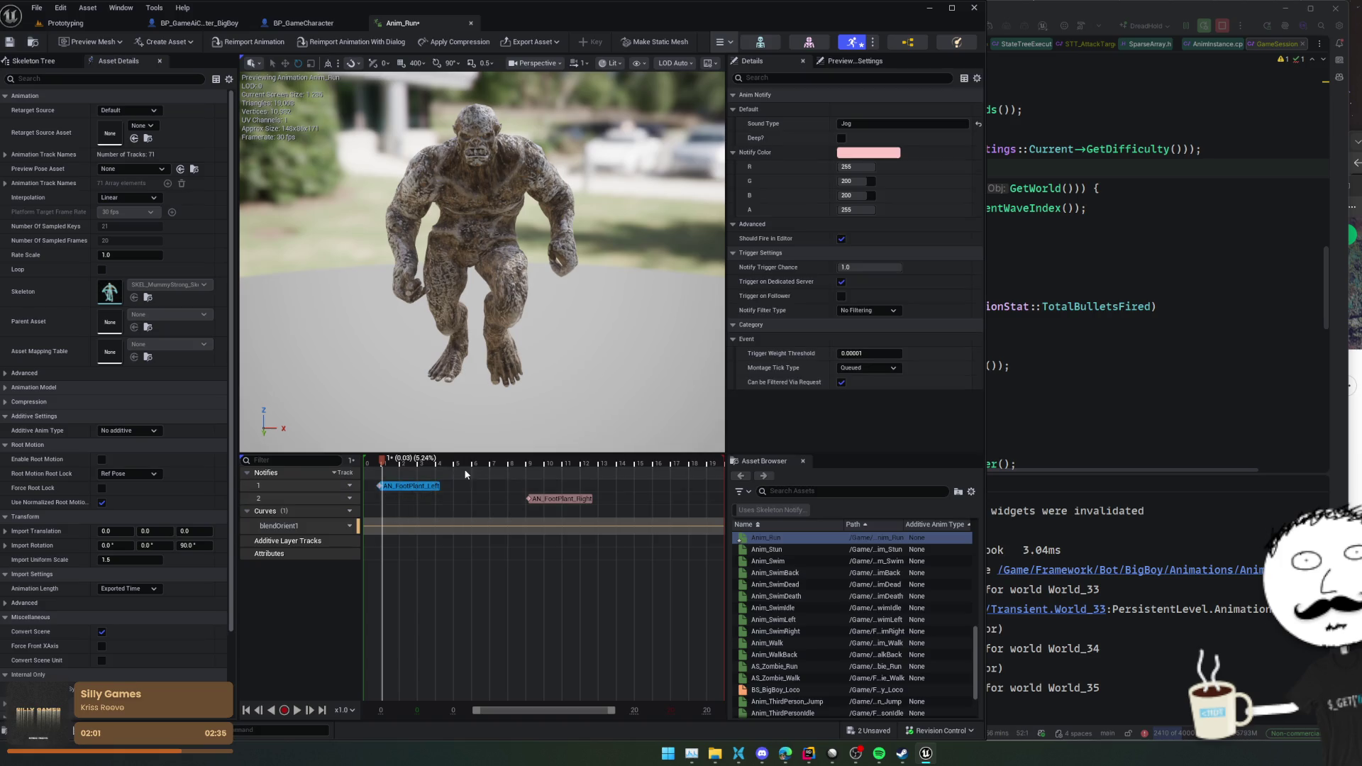
left_click_drag(383, 463, 351, 466)
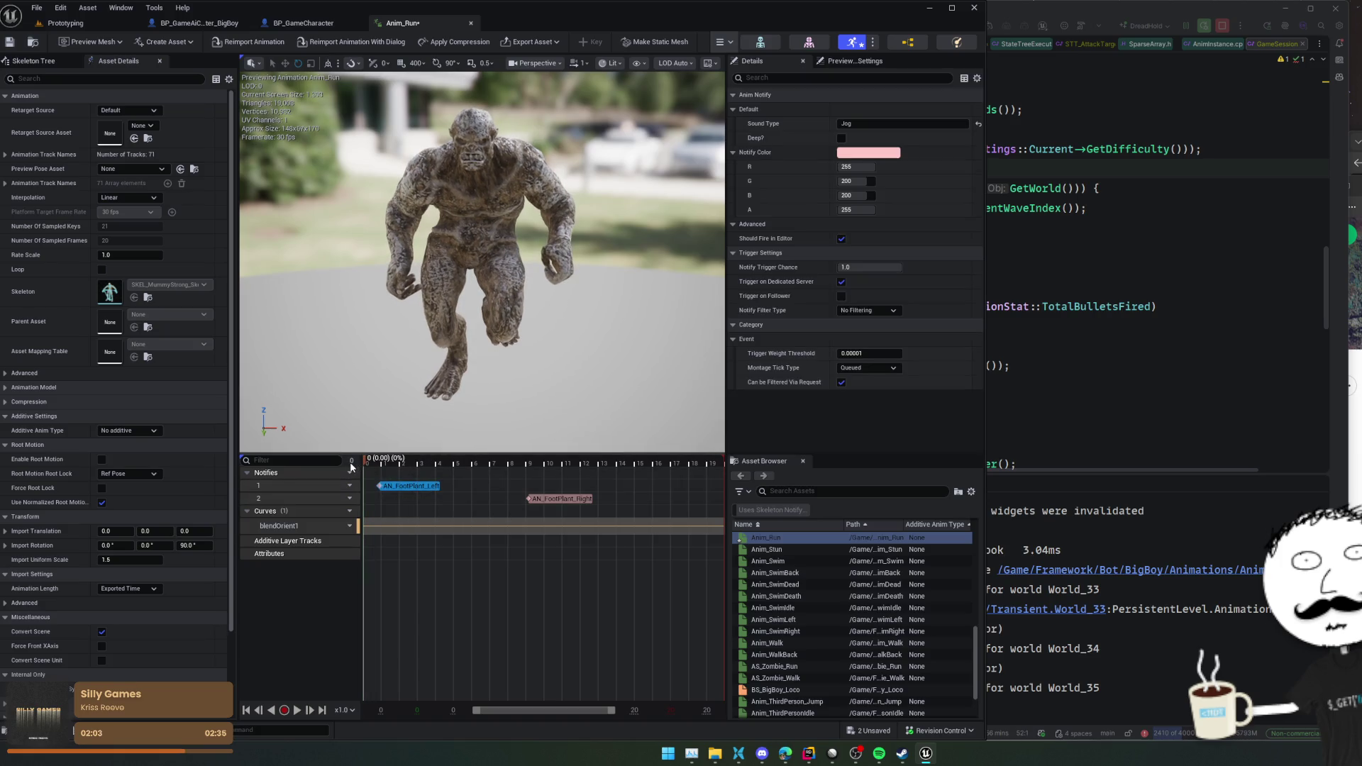
left_click_drag(637, 334, 738, 334)
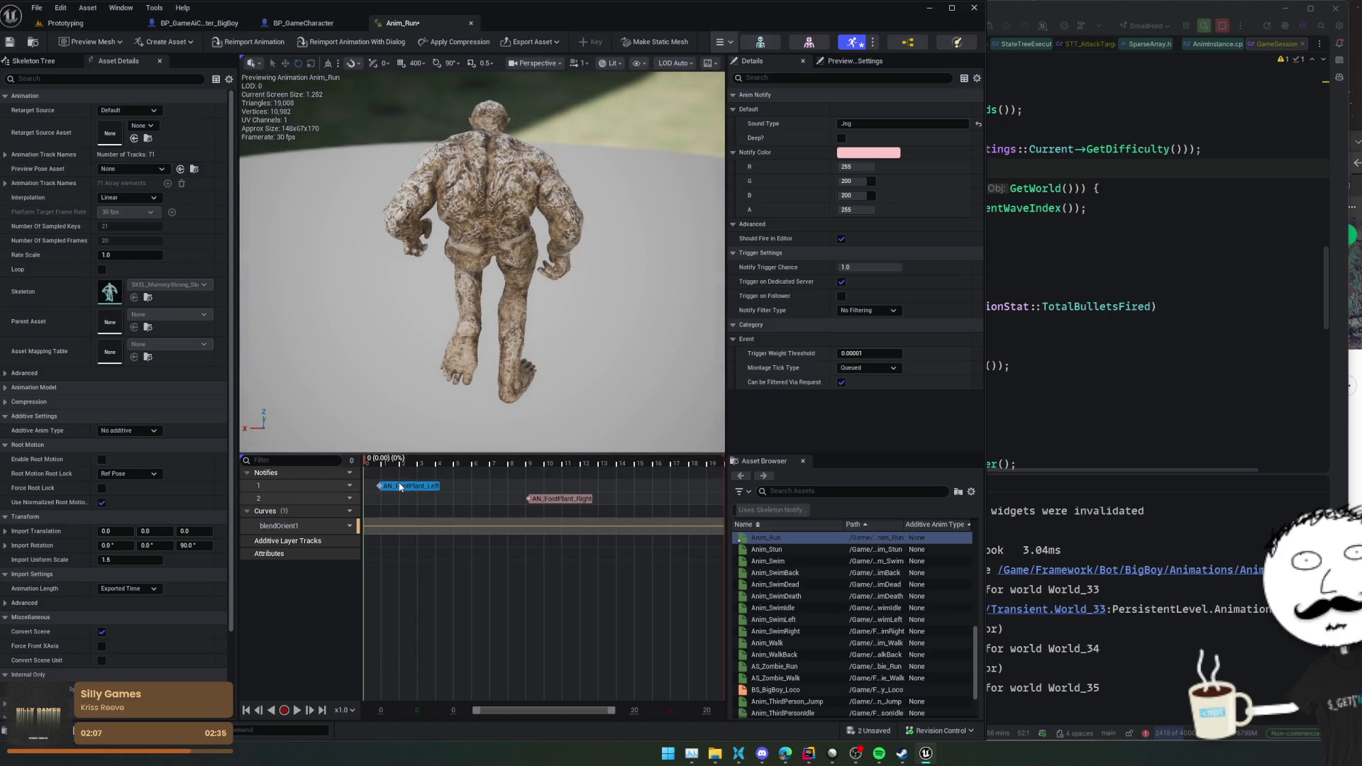
left_click_drag(396, 484, 469, 489)
mouse_move(557, 501)
left_mouse_down()
mouse_move(382, 500)
mouse_move(411, 463)
mouse_move(348, 466)
mouse_move(506, 467)
left_mouse_up()
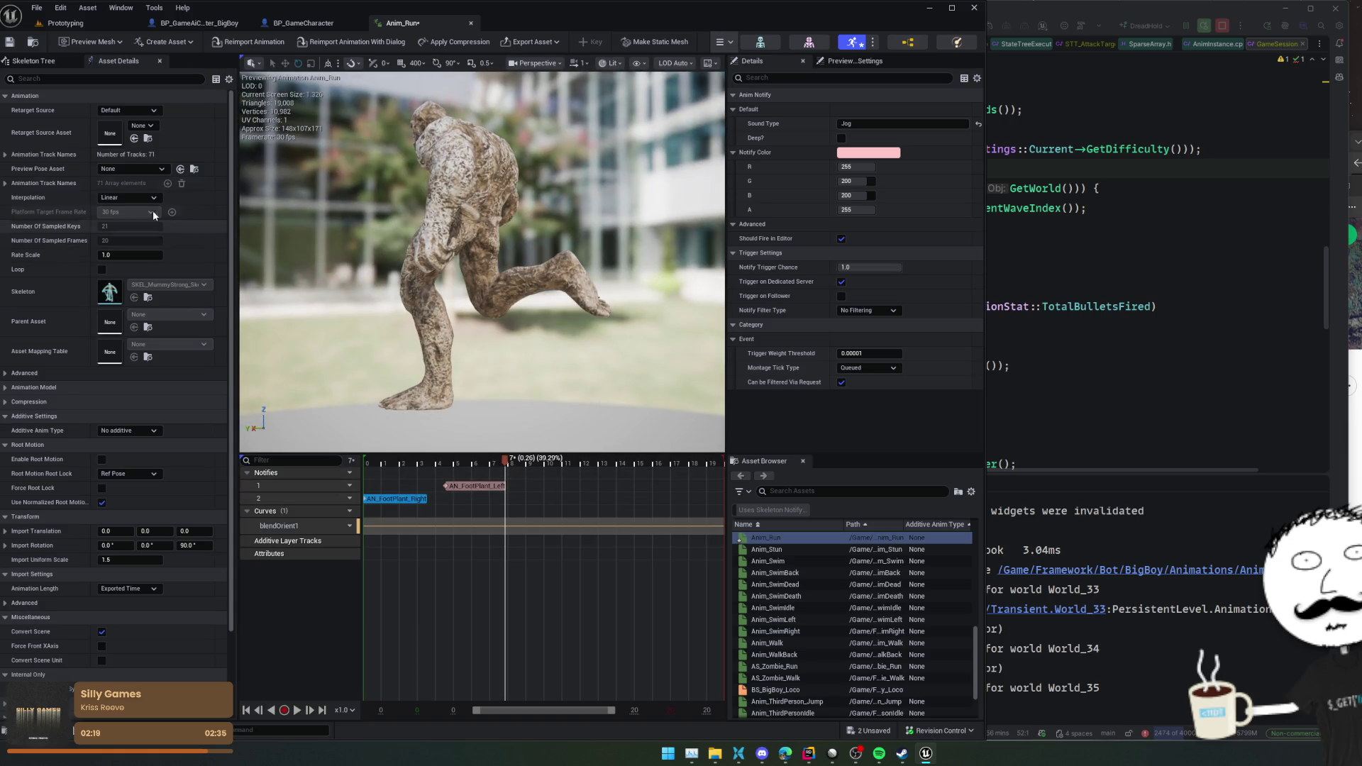
- Turn on Show Floor in the preview scene's Environment settings
left_click(848, 61)
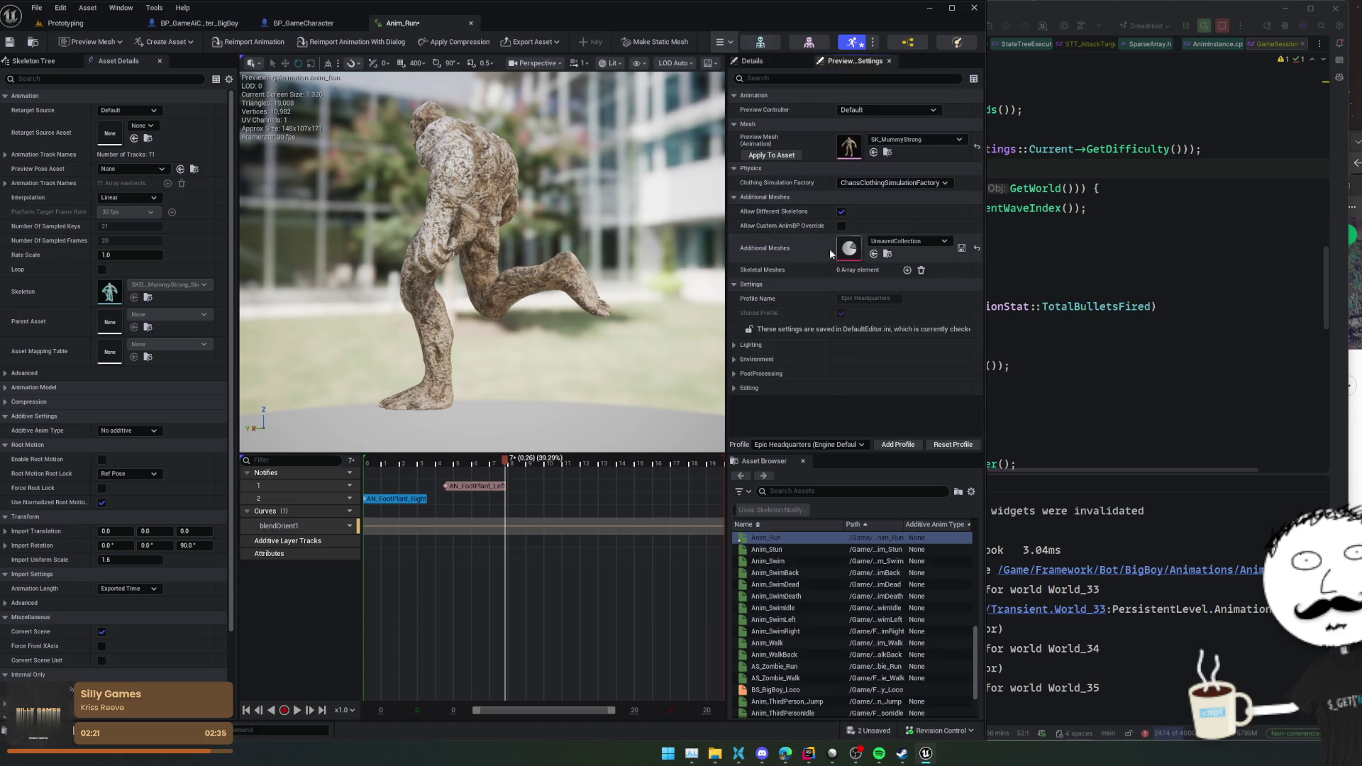
left_click(733, 359)
scroll(780, 351, "down", 1)
left_click(838, 344)
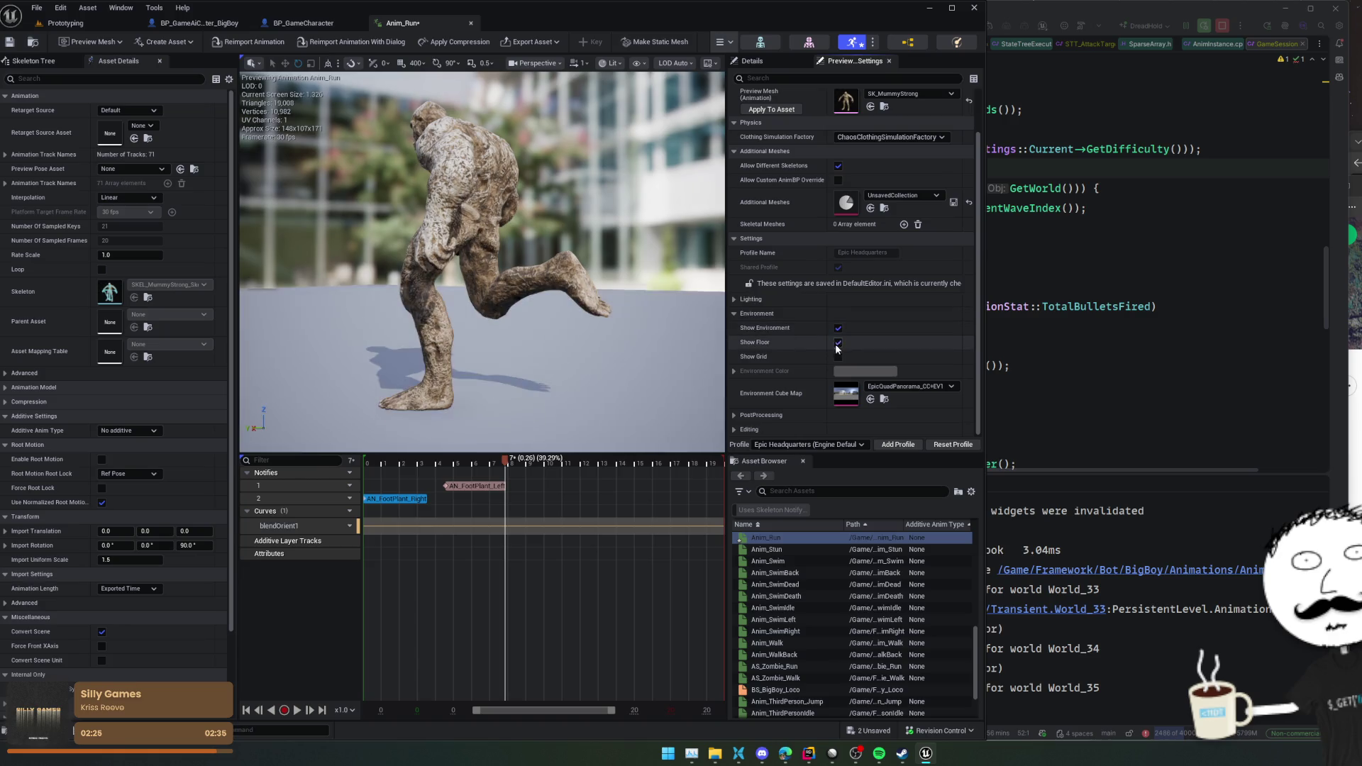
mouse_move(528, 337)
left_mouse_down()
mouse_move(515, 452)
mouse_move(458, 466)
mouse_move(539, 481)
mouse_move(498, 485)
left_mouse_up()
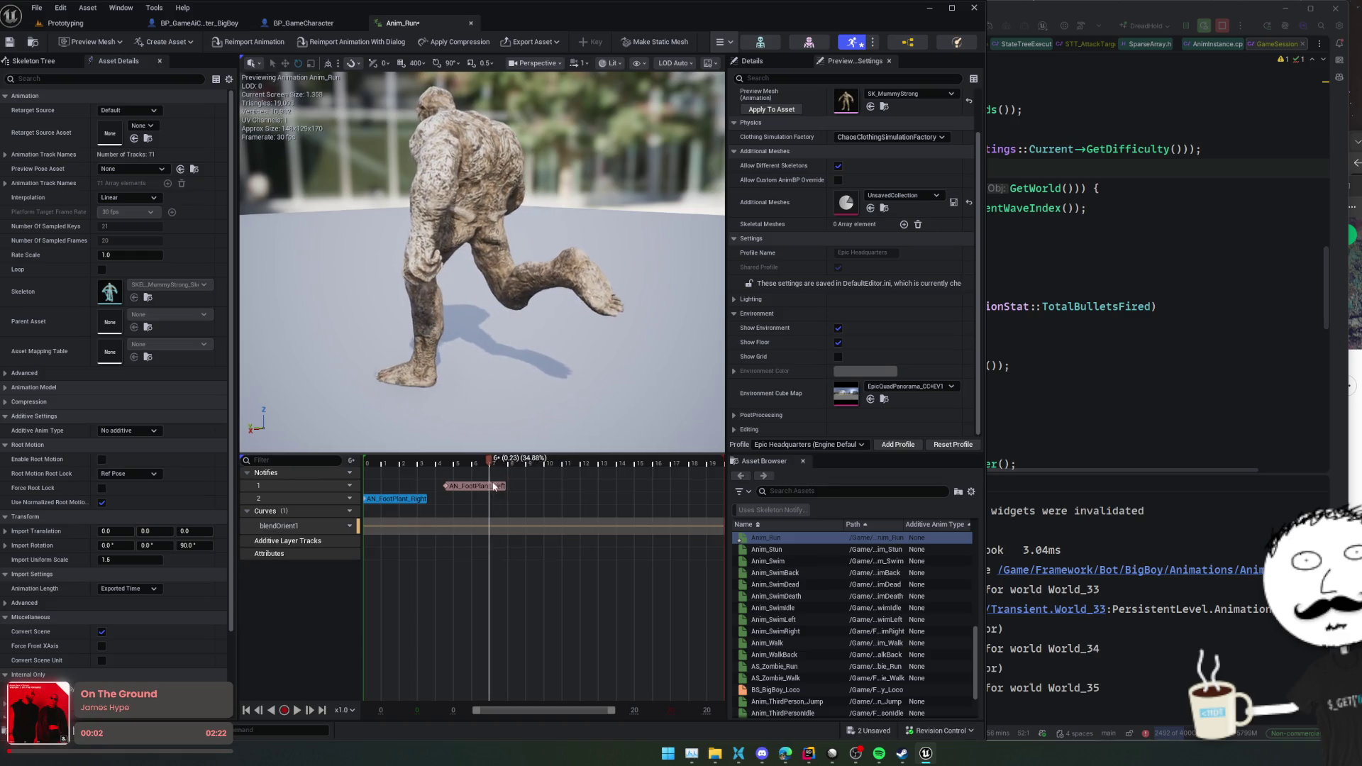
mouse_move(479, 411)
left_mouse_down()
mouse_move(482, 341)
mouse_move(484, 464)
mouse_move(494, 465)
mouse_move(471, 487)
mouse_move(523, 488)
mouse_move(502, 465)
mouse_move(532, 466)
mouse_move(676, 501)
left_mouse_up()
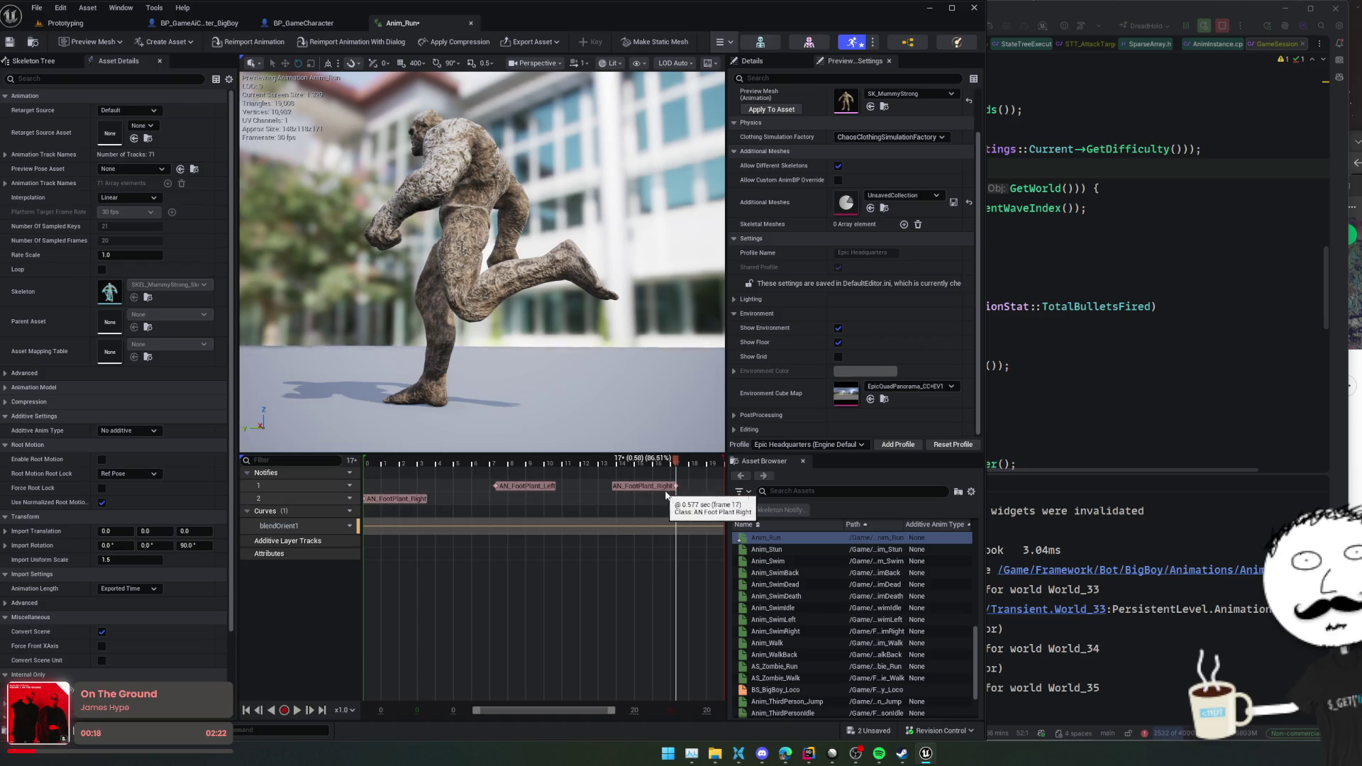
- Move AN_FootPlant_Right to track 2 at frame 17, save Anim_Run, and open Anim_Walk
mouse_move(652, 495)
left_mouse_down()
mouse_move(712, 488)
mouse_move(590, 488)
mouse_move(590, 462)
mouse_move(637, 469)
left_mouse_up()
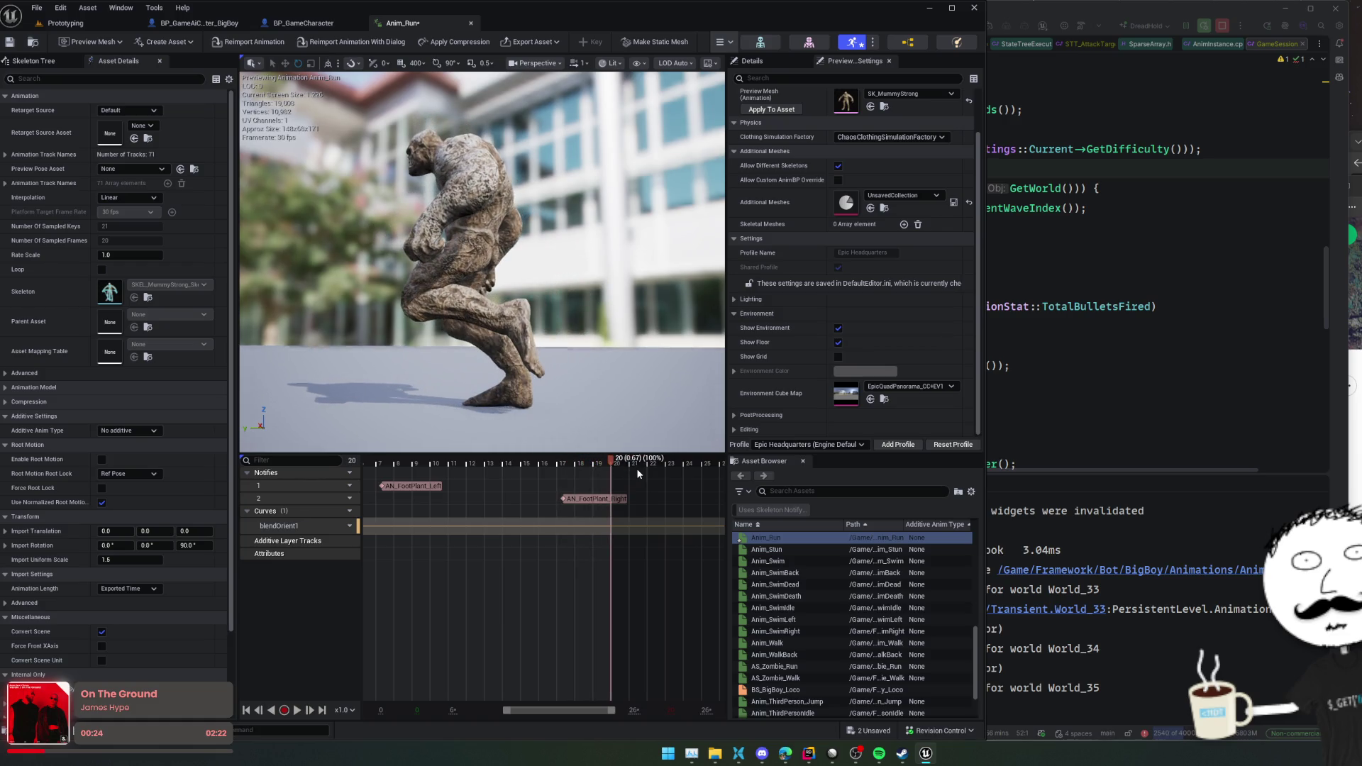
key("ctrl+s")
left_click(420, 486)
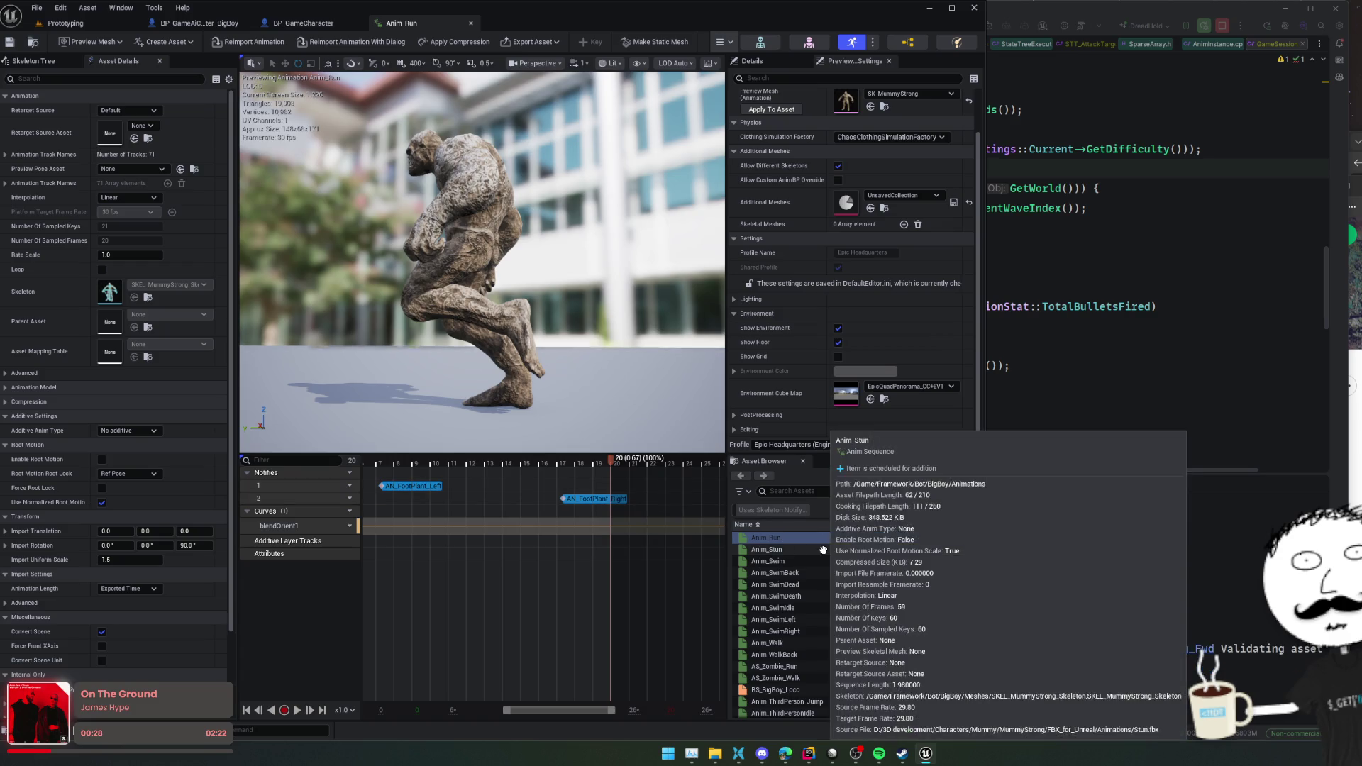
left_click(799, 643)
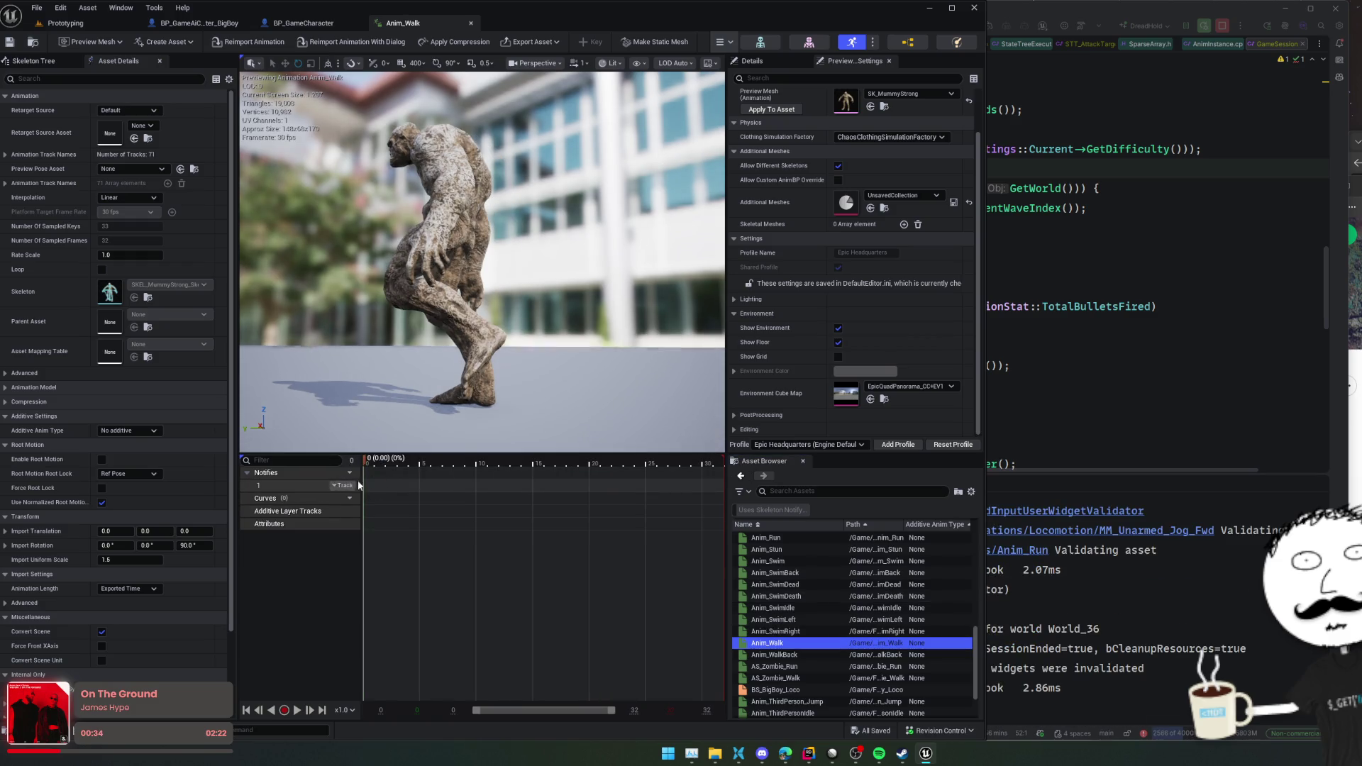
- Paste the foot-plant notifies onto Anim_Walk's notify track and scrub through the walk
left_click(378, 484)
key("ctrl+v")
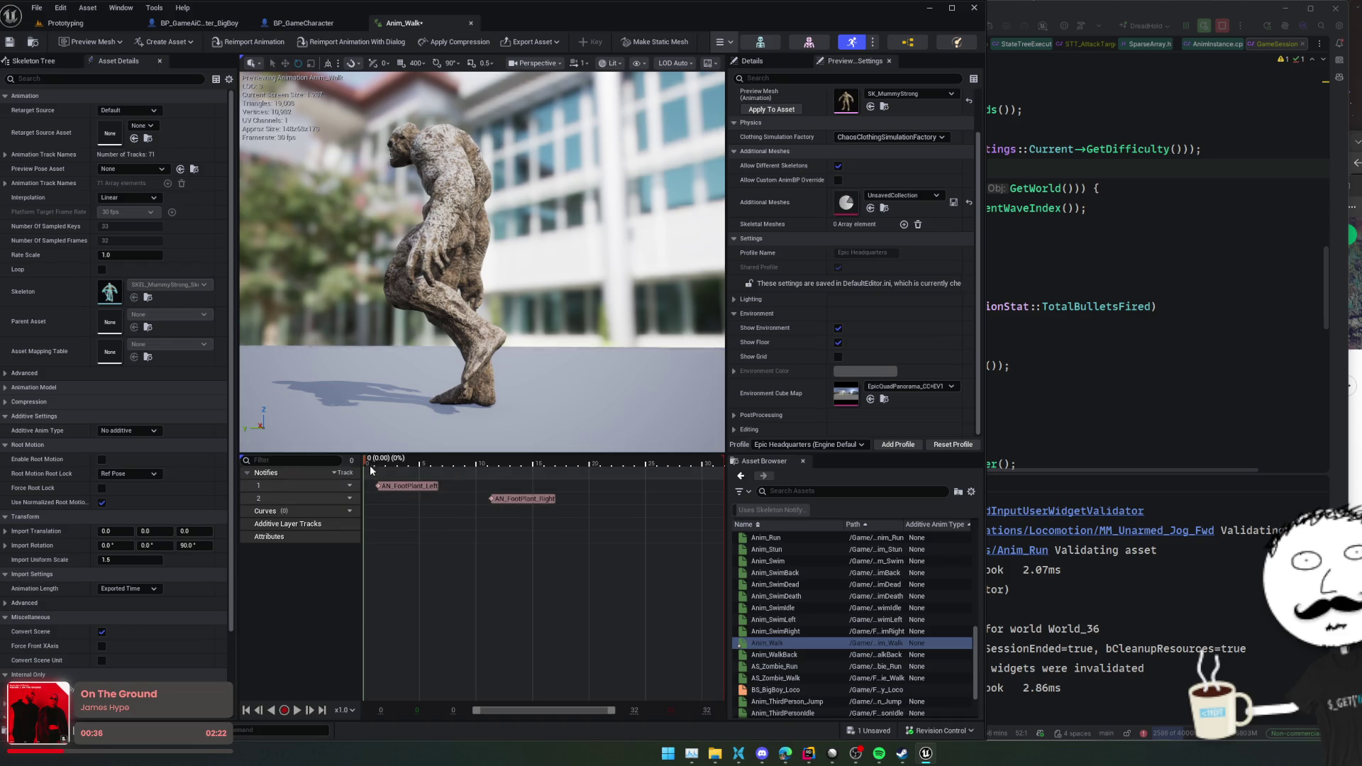
mouse_move(368, 464)
left_mouse_down()
mouse_move(440, 465)
mouse_move(359, 469)
left_mouse_up()
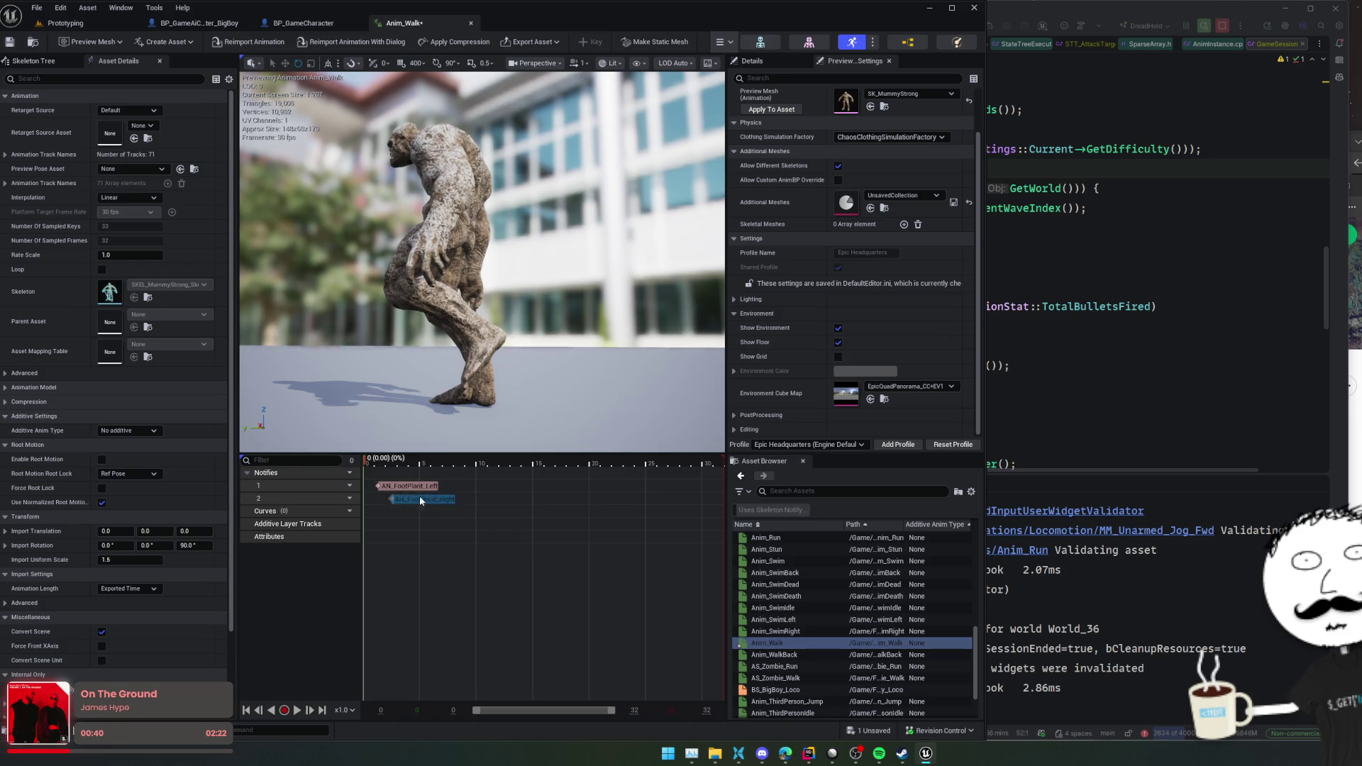
left_click(398, 500)
mouse_move(367, 465)
left_mouse_down()
mouse_move(420, 466)
mouse_move(460, 490)
mouse_move(497, 488)
mouse_move(508, 469)
mouse_move(626, 469)
left_mouse_up()
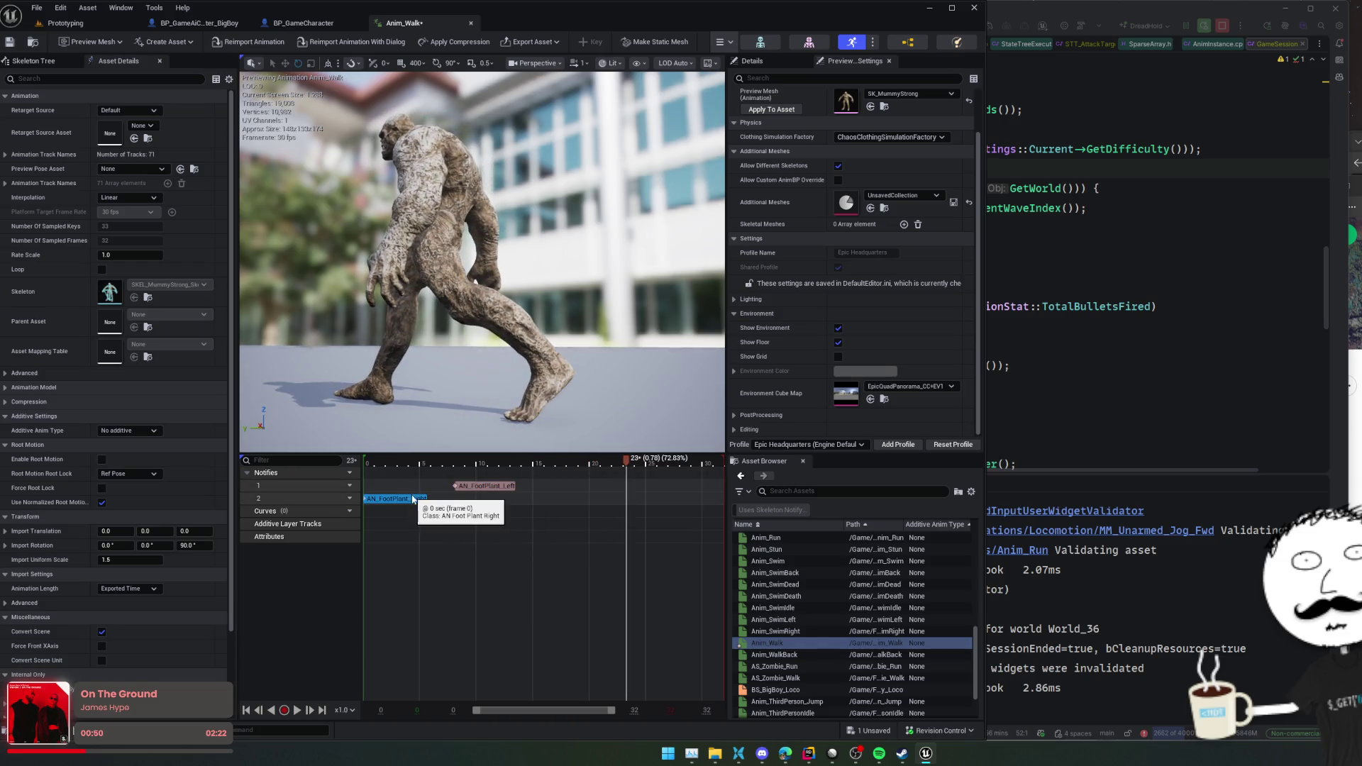
- Copy AN_FootPlant_Right to frame 23 and mark the frame-0 right foot plant Deep
key("ctrl+c")
key("ctrl+v")
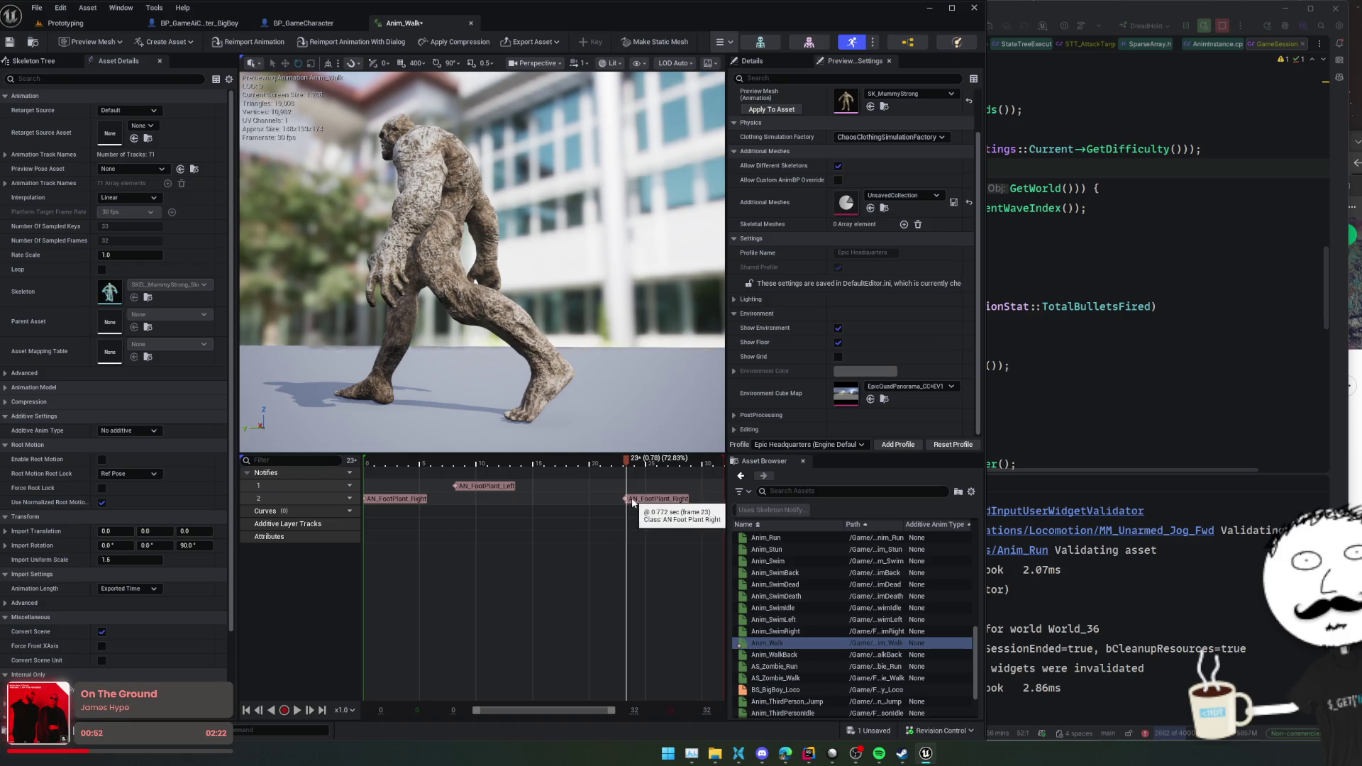
left_click_drag(624, 460, 723, 468)
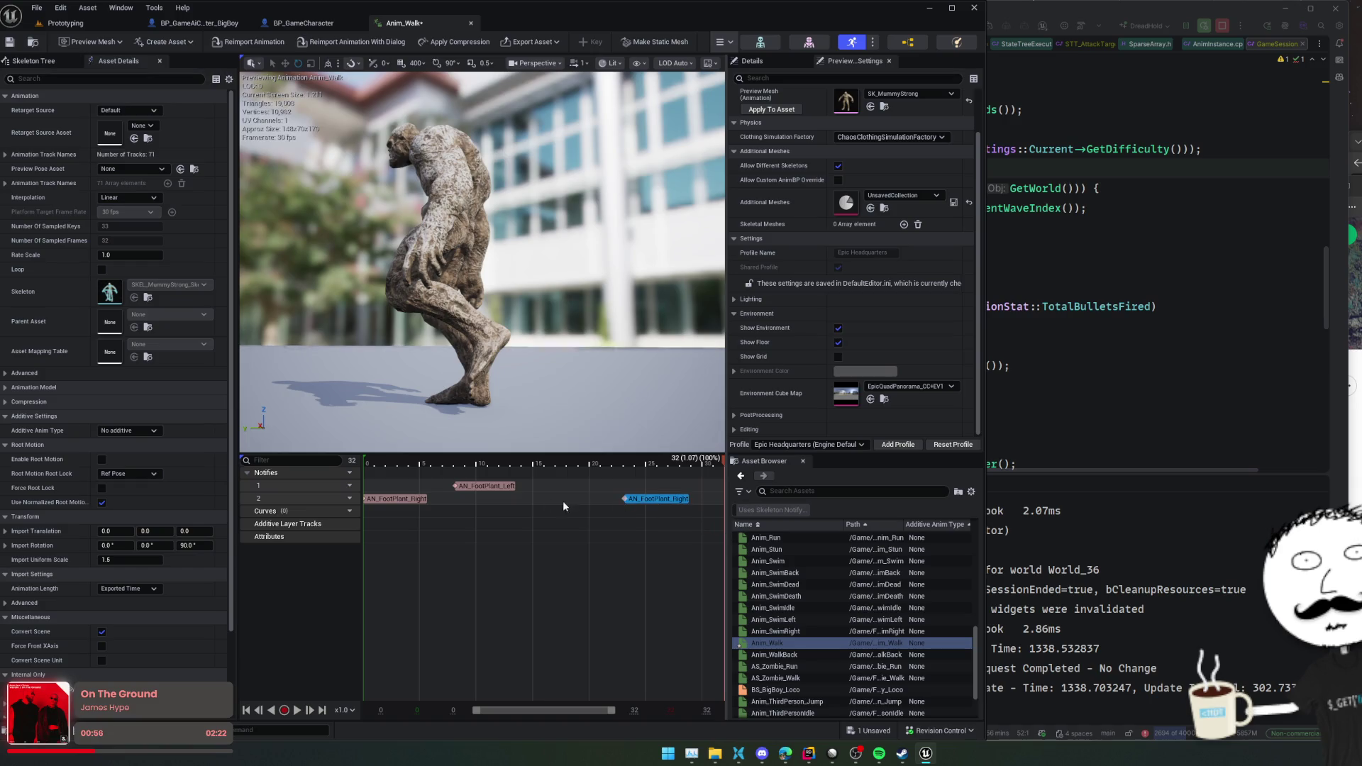
left_click(402, 499)
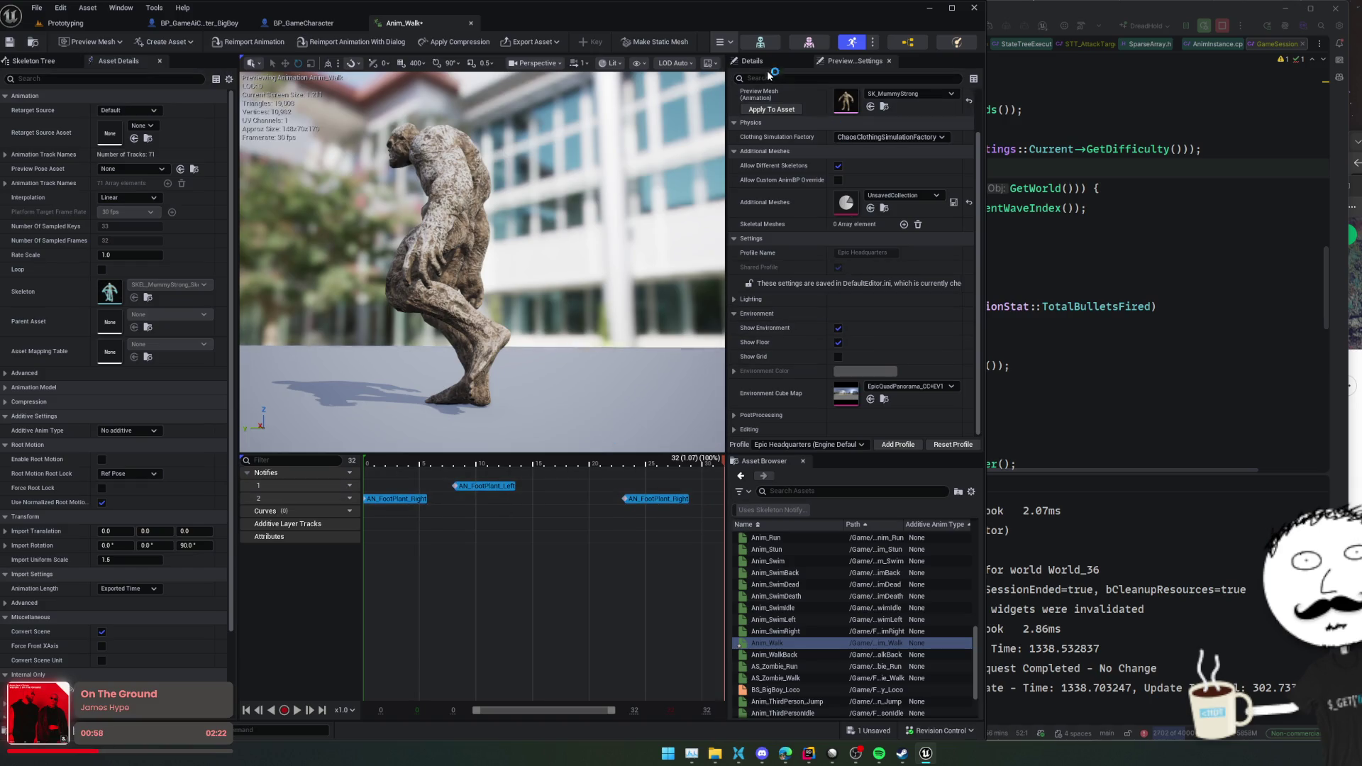
left_click(842, 138)
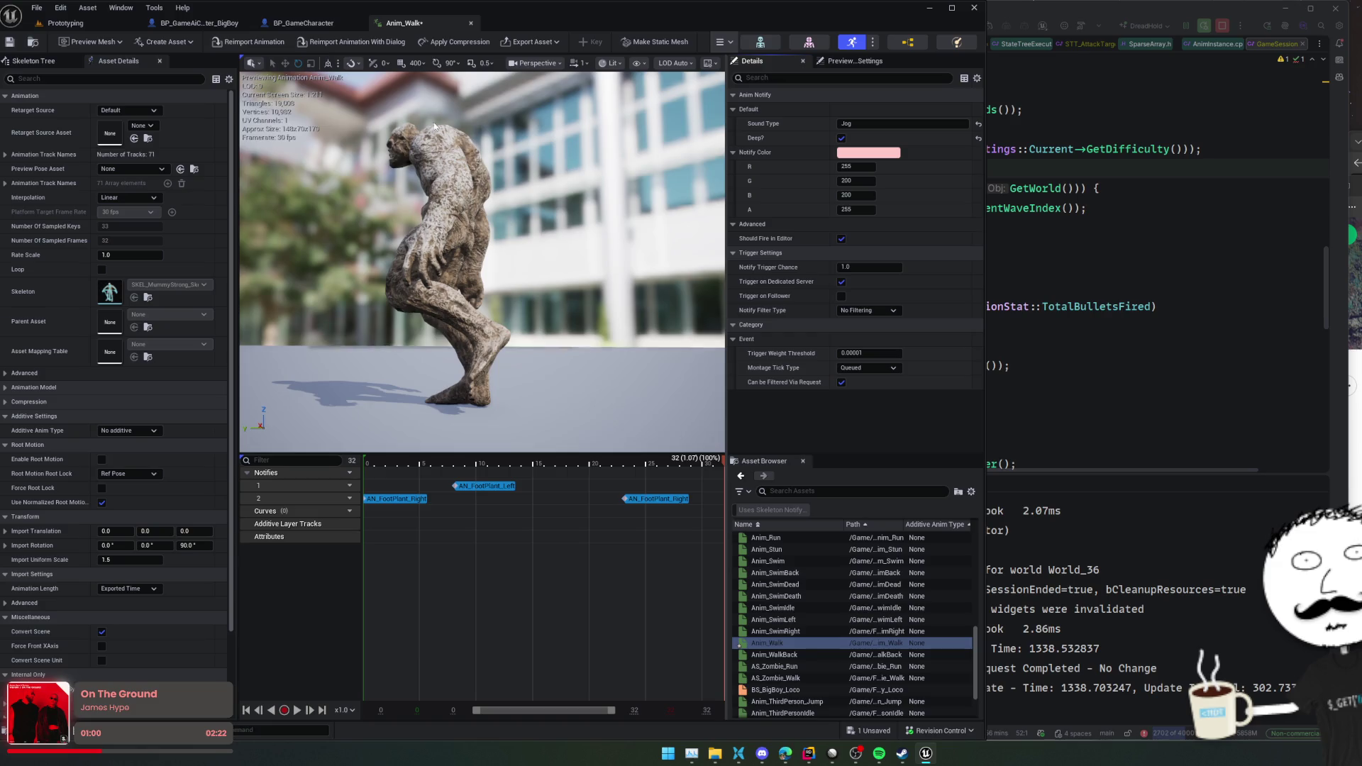
- Save Anim_Walk, then open Anim_Run and save it
left_click(10, 42)
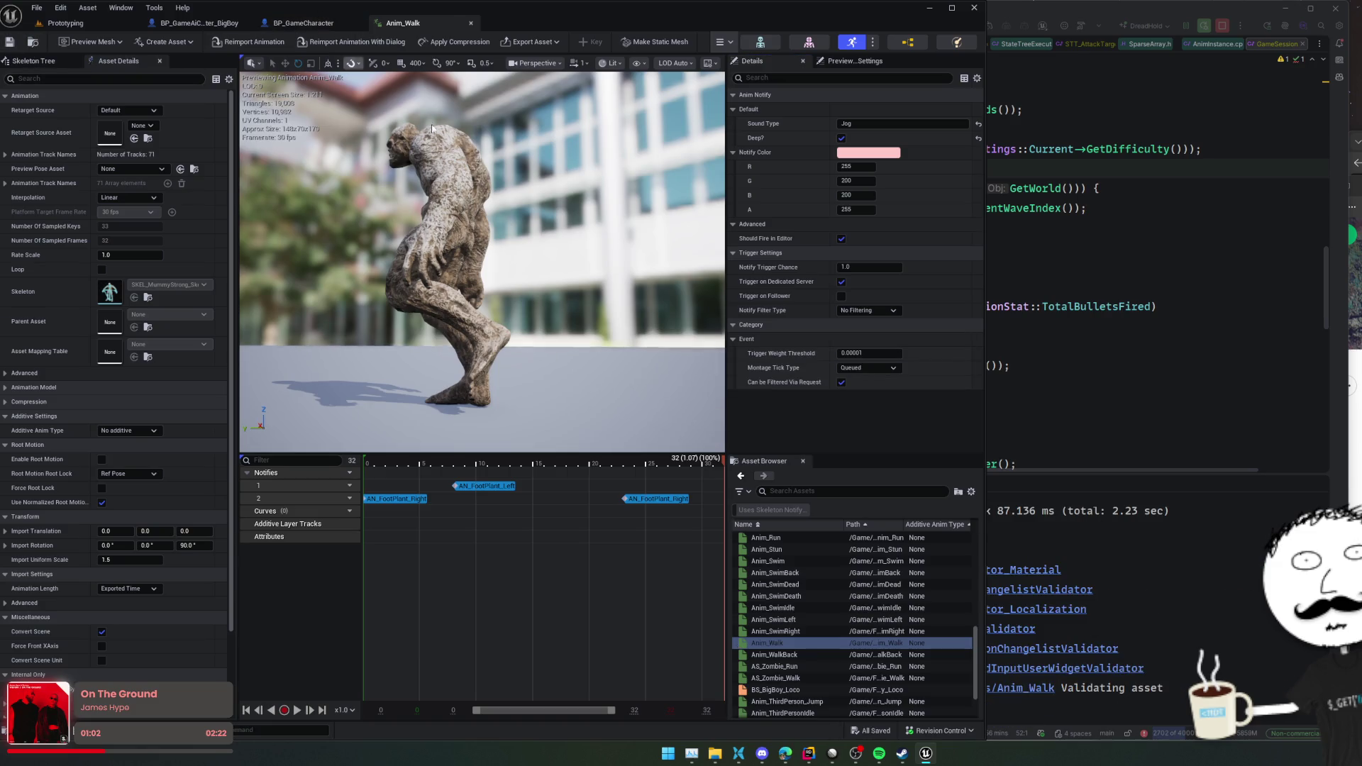
scroll(812, 555, "up", 1)
left_click(811, 555)
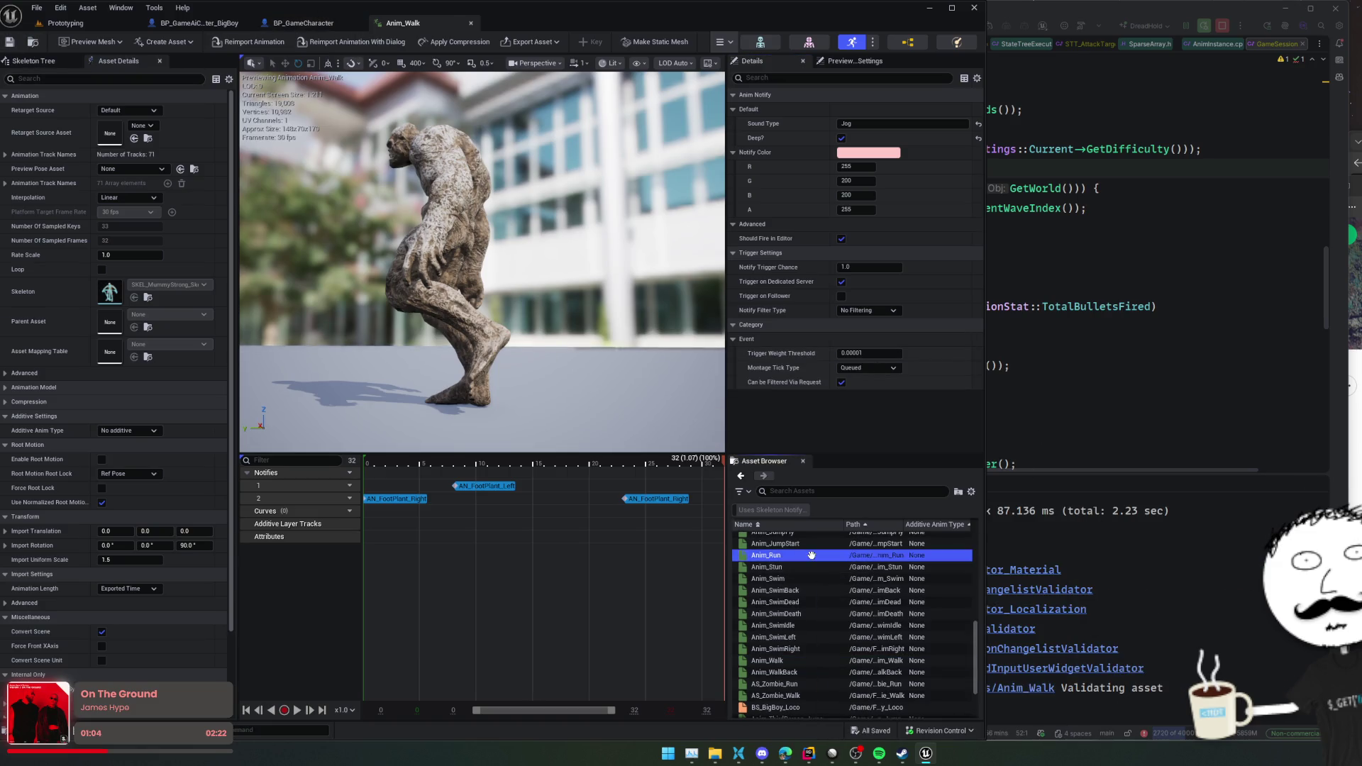
double_click(811, 555)
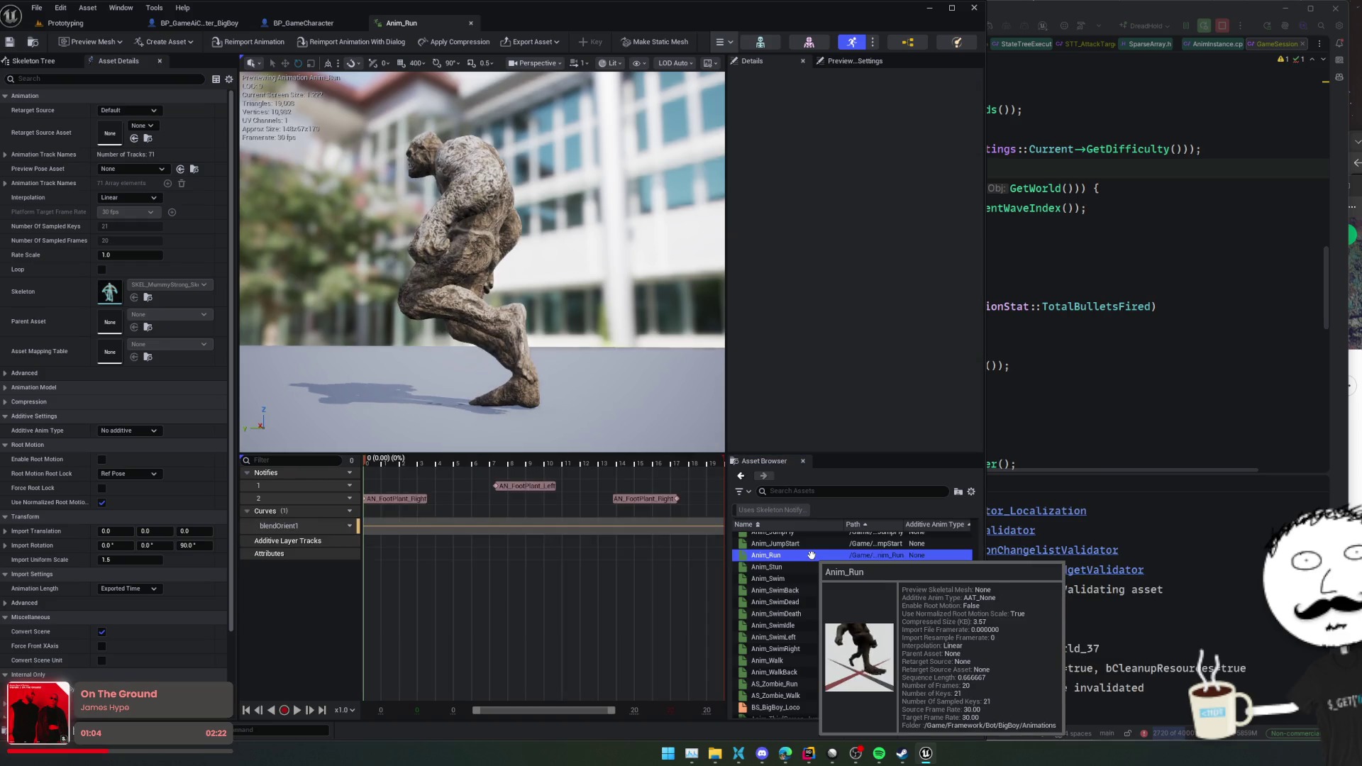
left_click(528, 485)
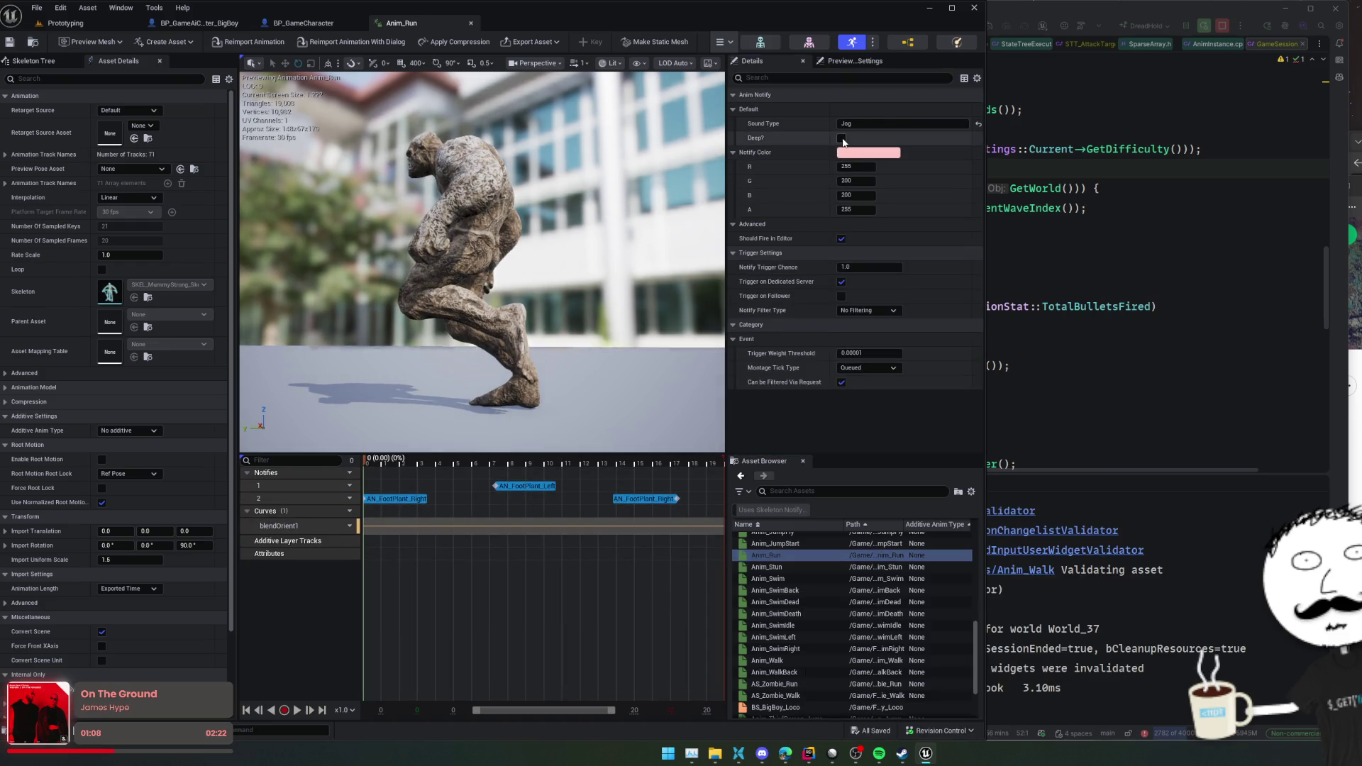
key("ctrl+s")
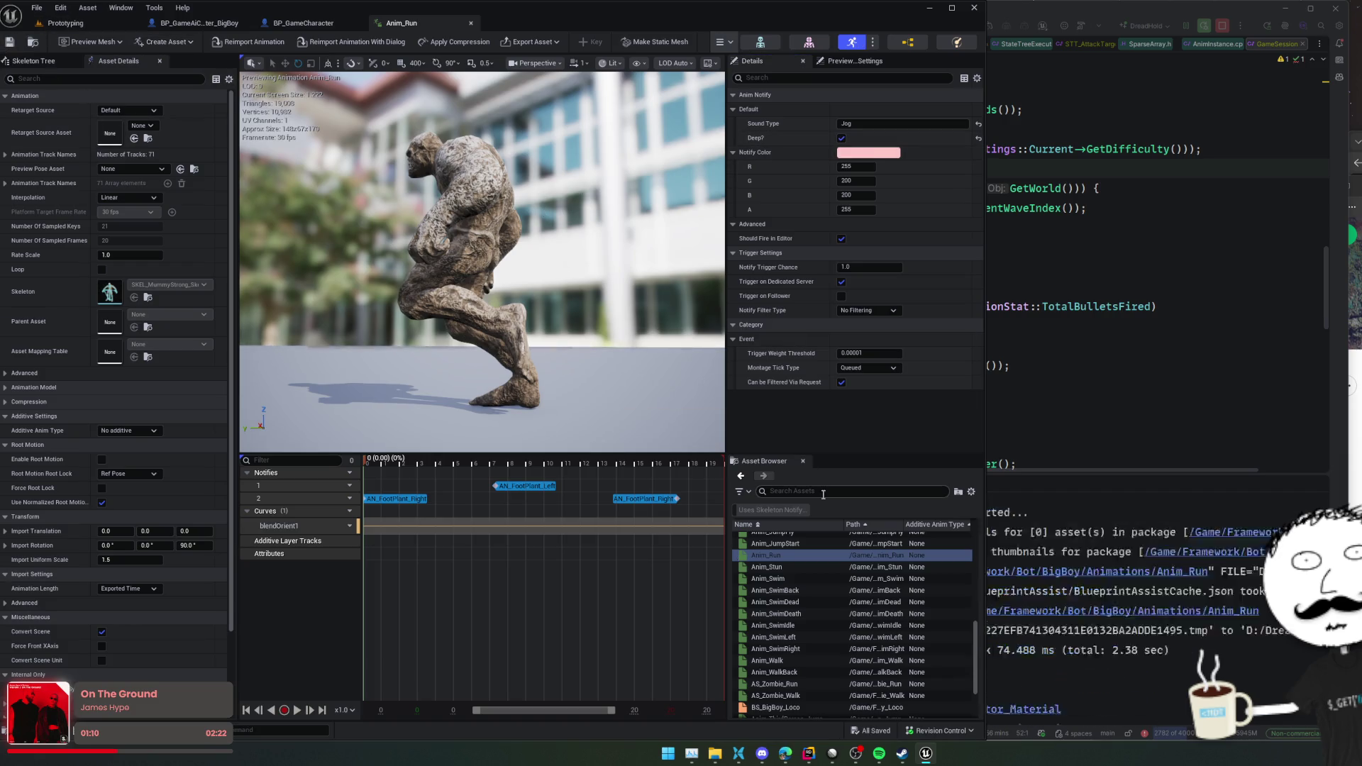
- Scroll the Asset Browser list to locate AS_Zombie_Run
mouse_move(837, 595)
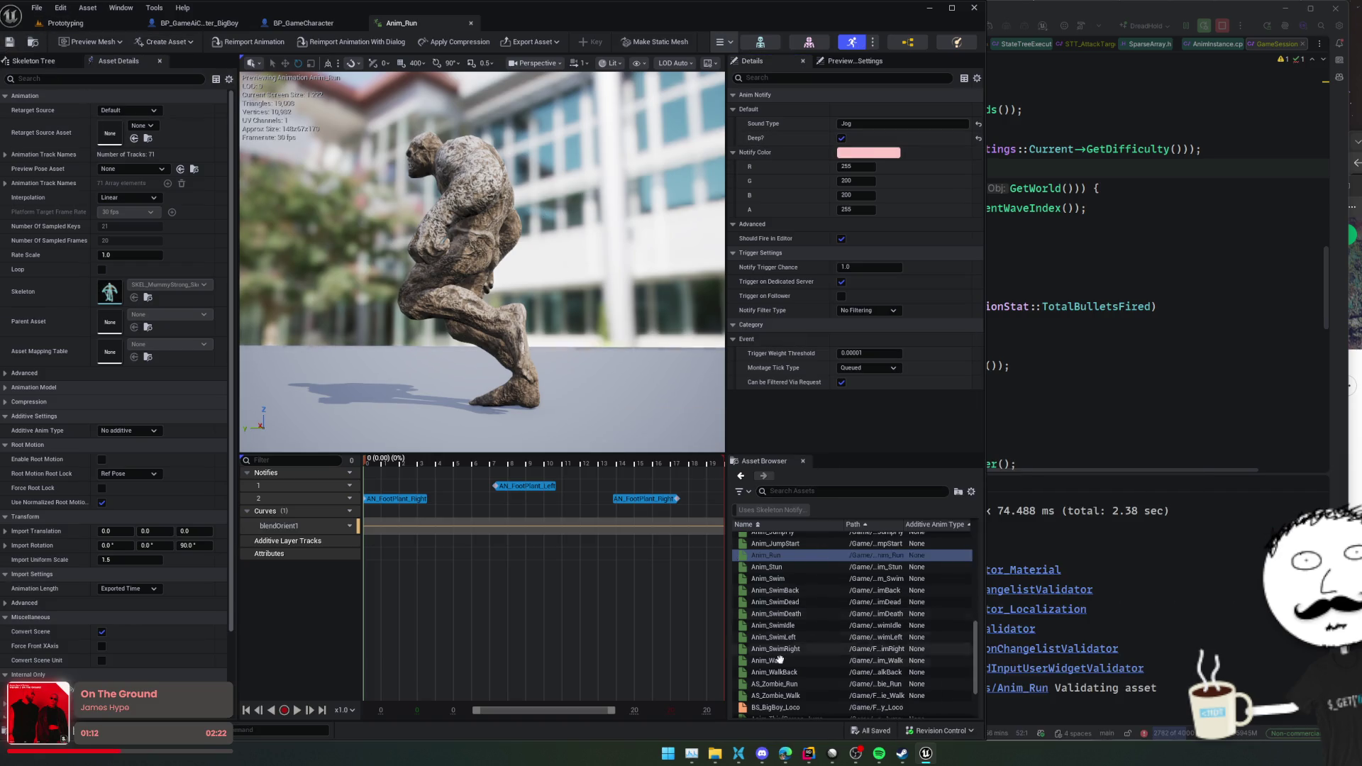
scroll(813, 654, "up", 4)
scroll(813, 654, "up", 4)
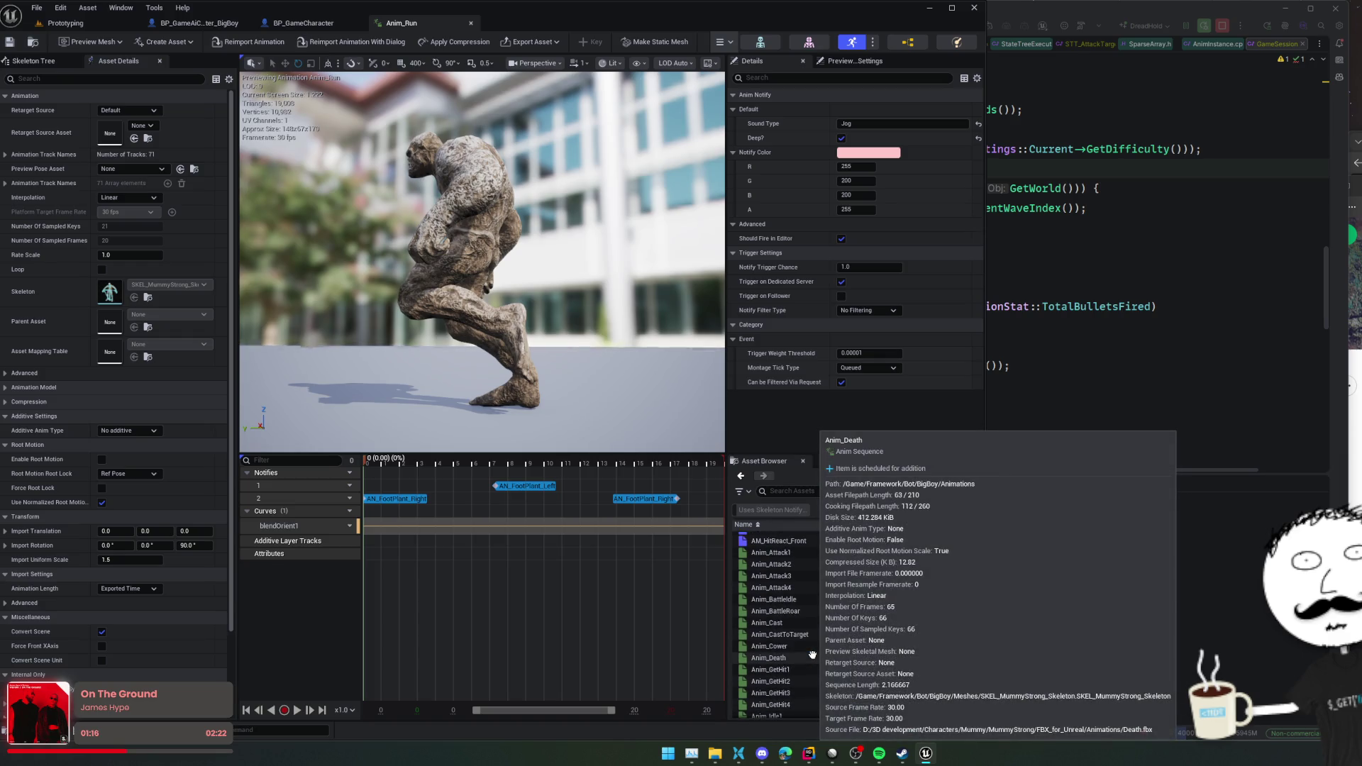
scroll(823, 649, "up", 2)
scroll(832, 642, "down", 15)
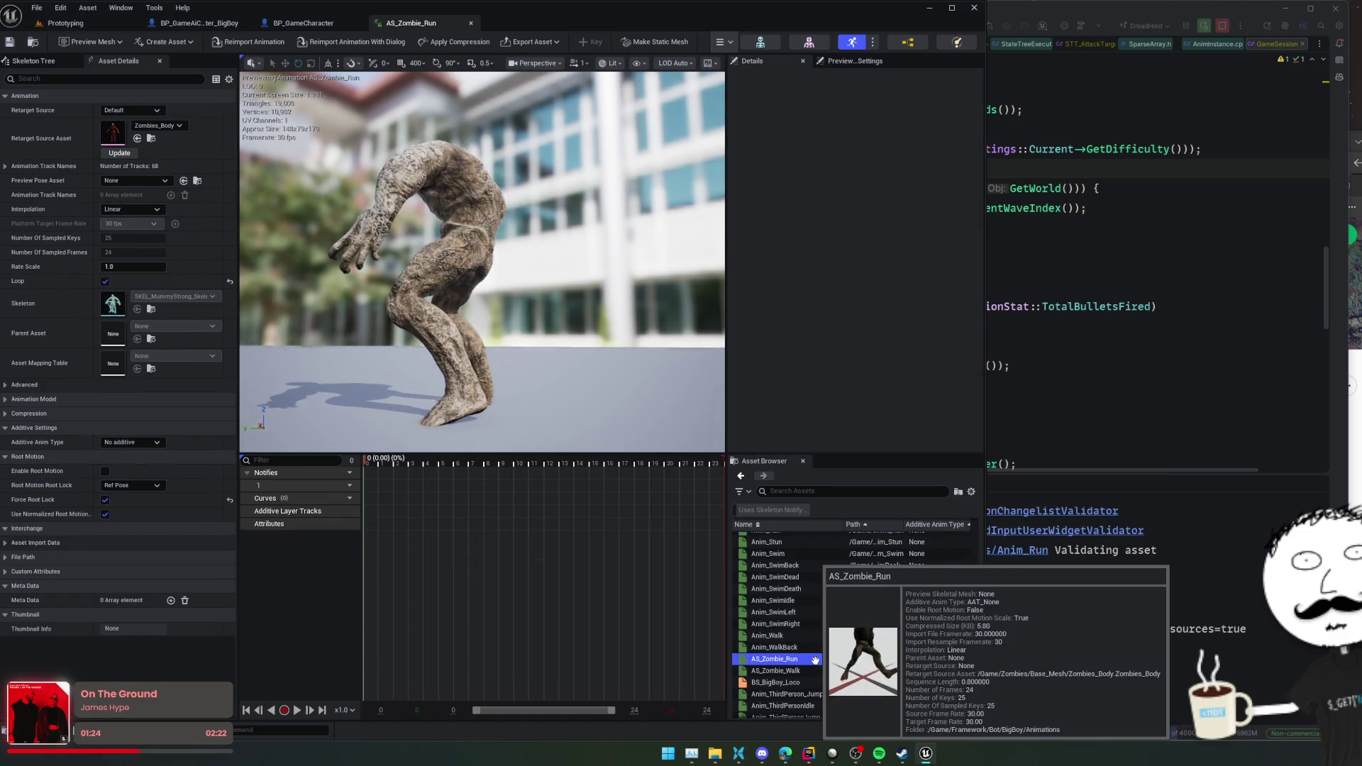
- Play the AS_Zombie_Run preview, then switch to previewing AS_Zombie_Walk
left_click(535, 543)
key("space")
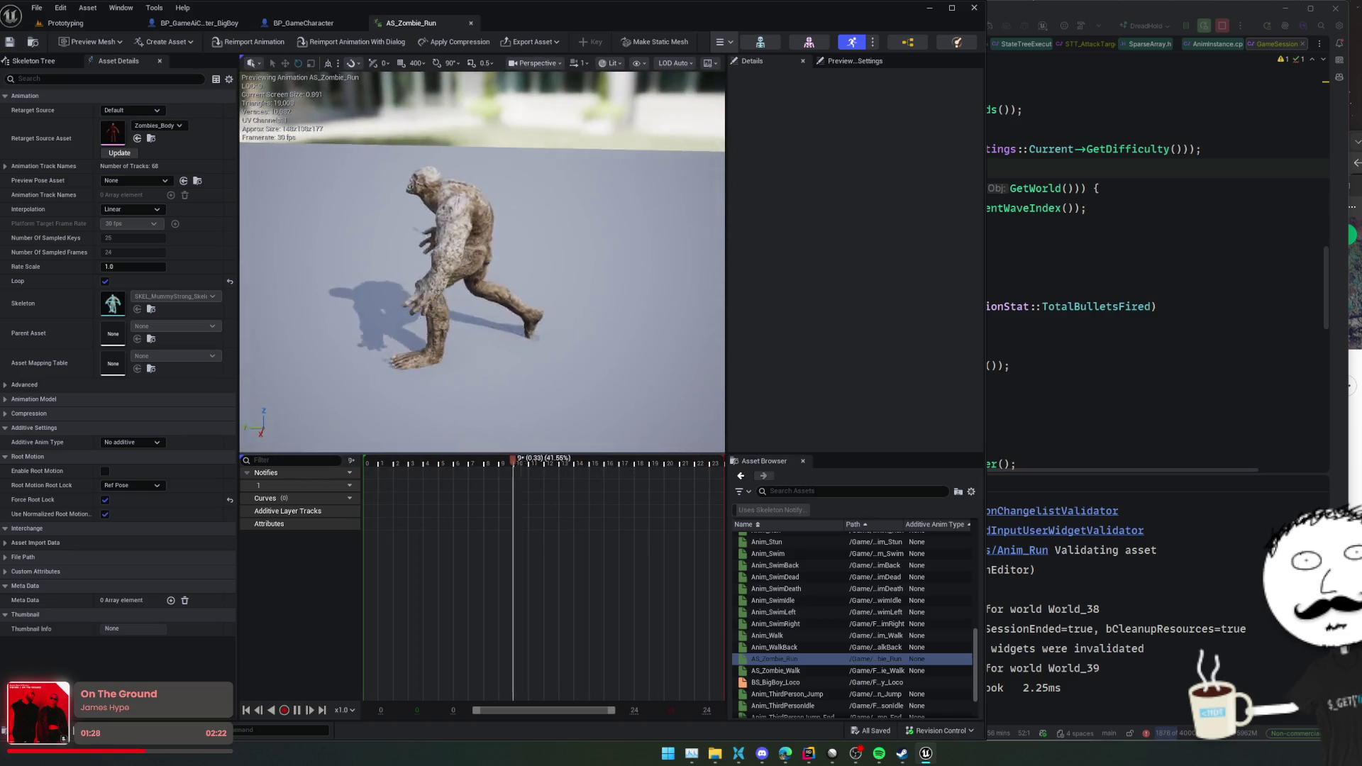
left_click(781, 671)
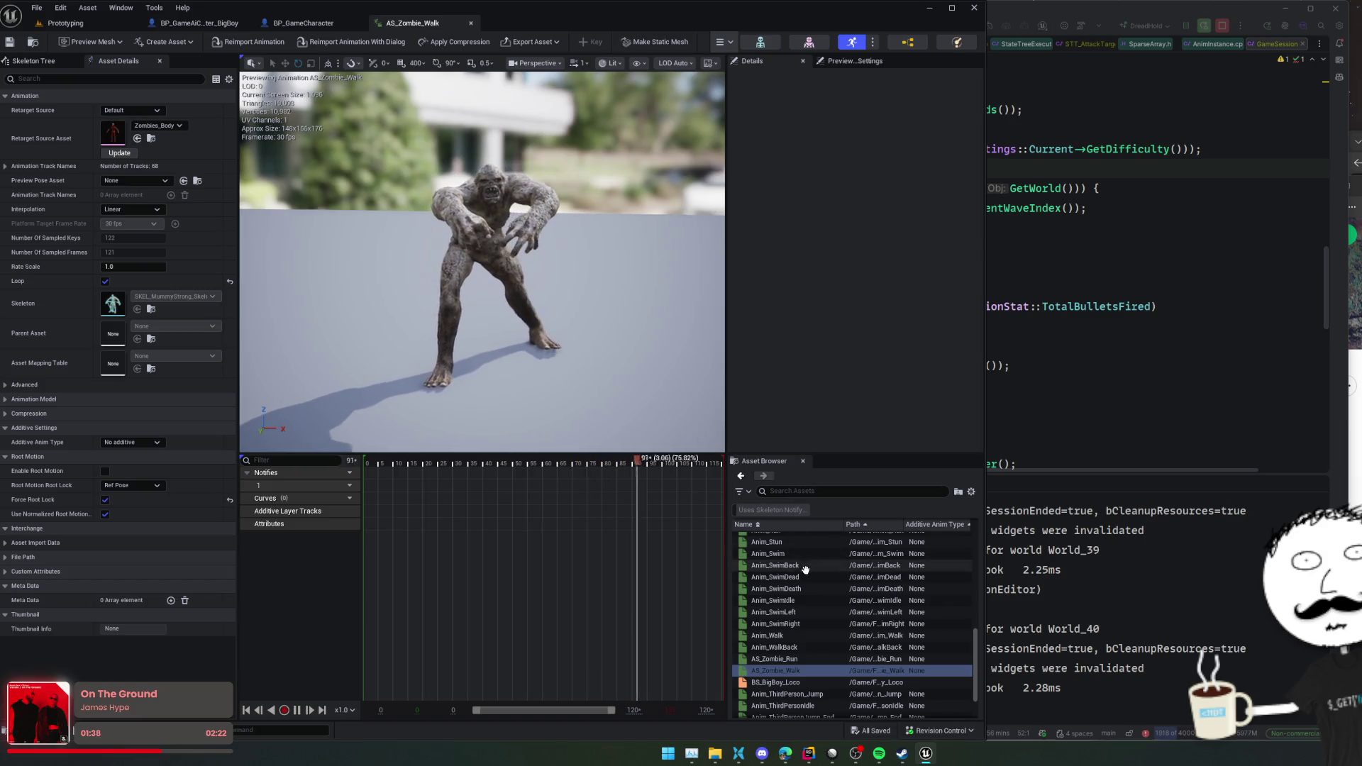
- Stop the walk preview and start a Play-in-Editor session of the Prototyping level
scroll(809, 610, "down", 3)
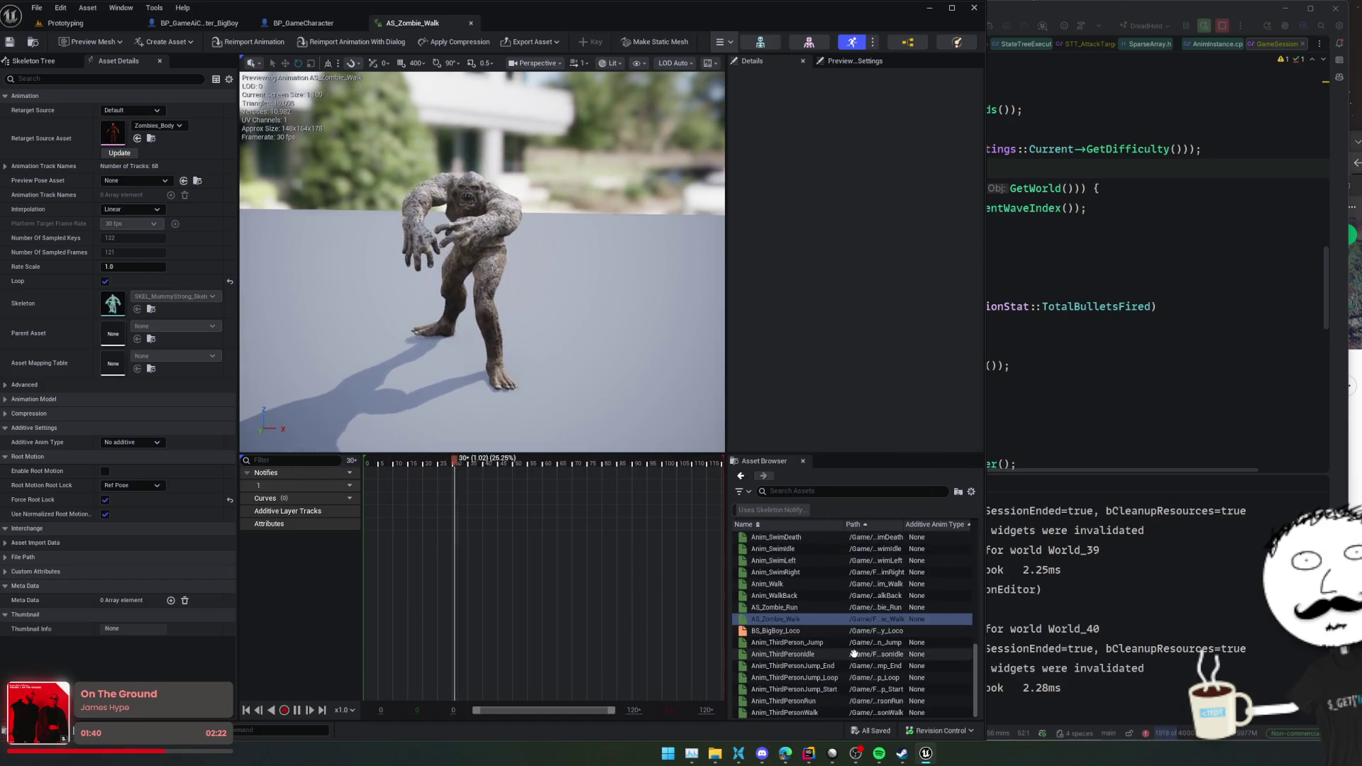
scroll(856, 624, "up", 3)
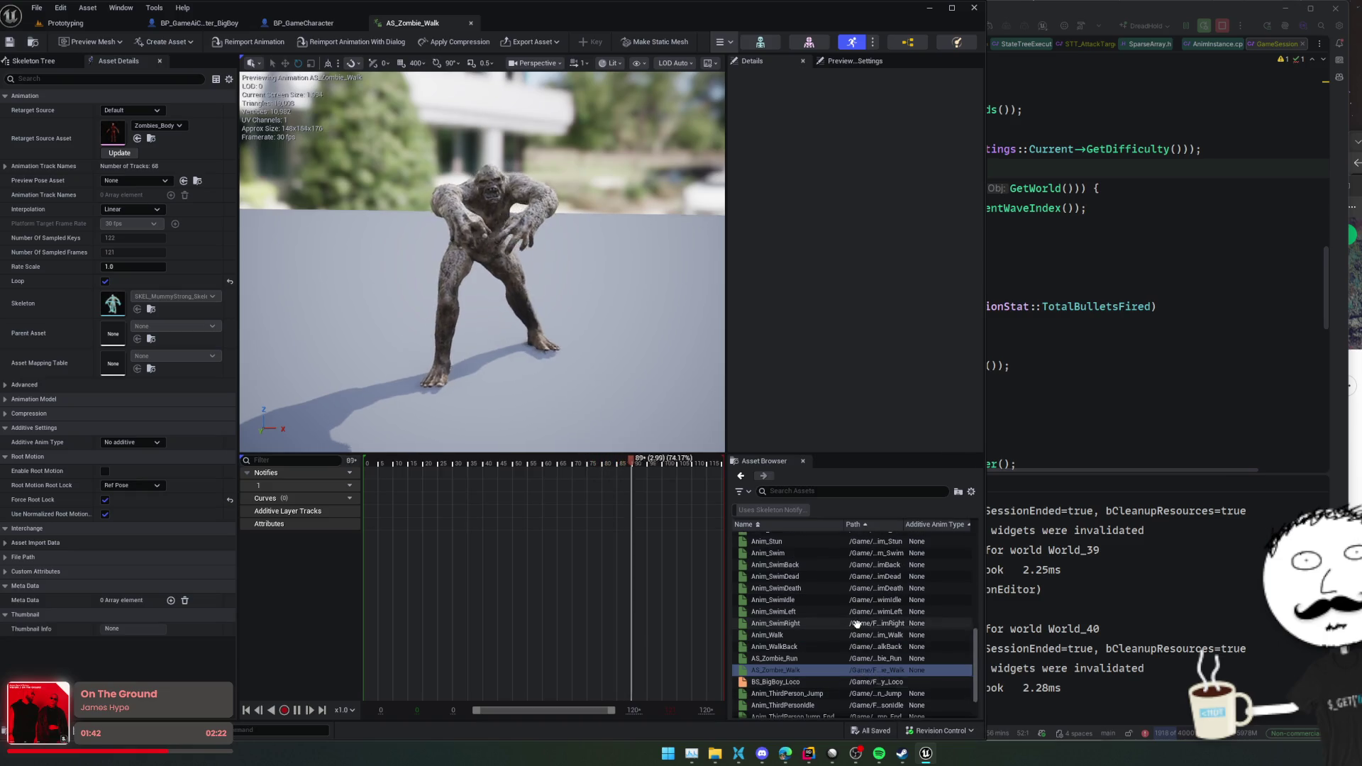
key("space")
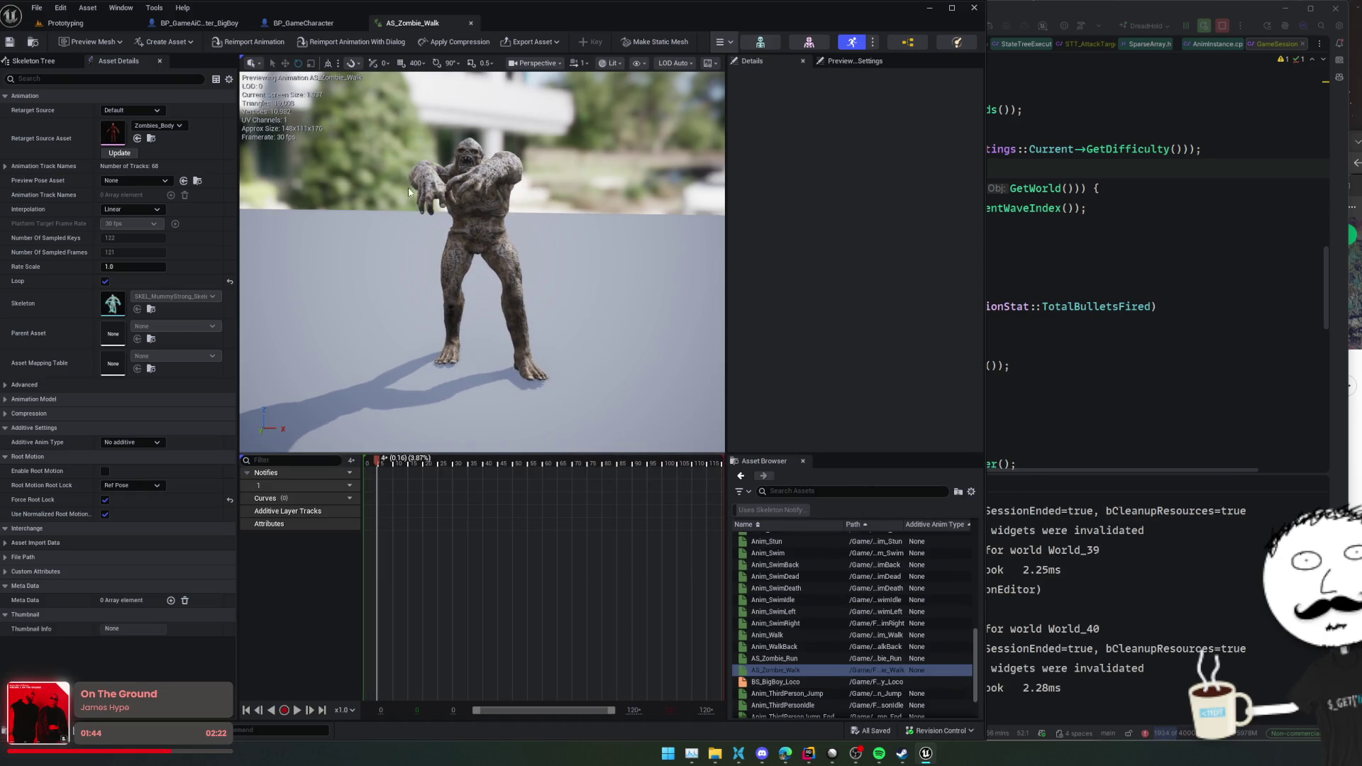
left_click(66, 22)
left_click(283, 42)
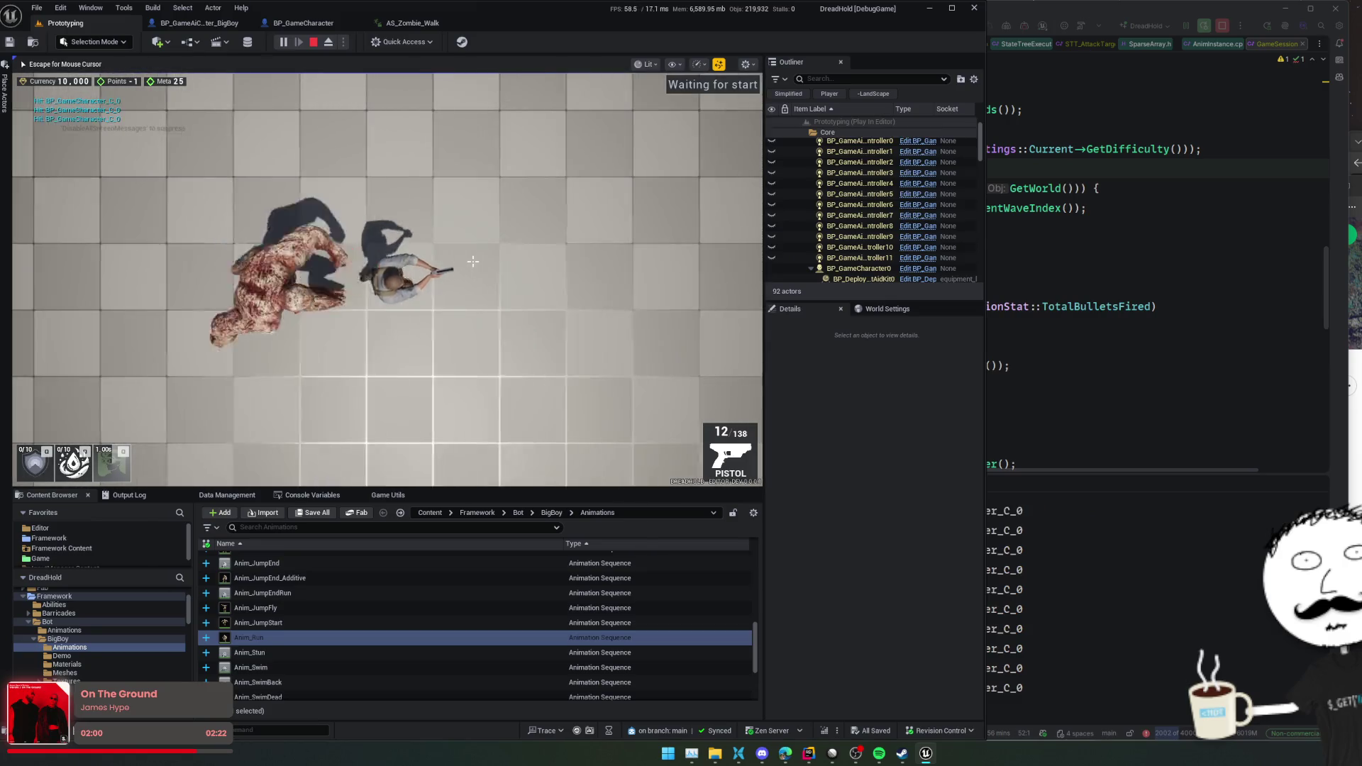
- End the play session and open the AN_FootPlant_Left notify Blueprint
key("Escape")
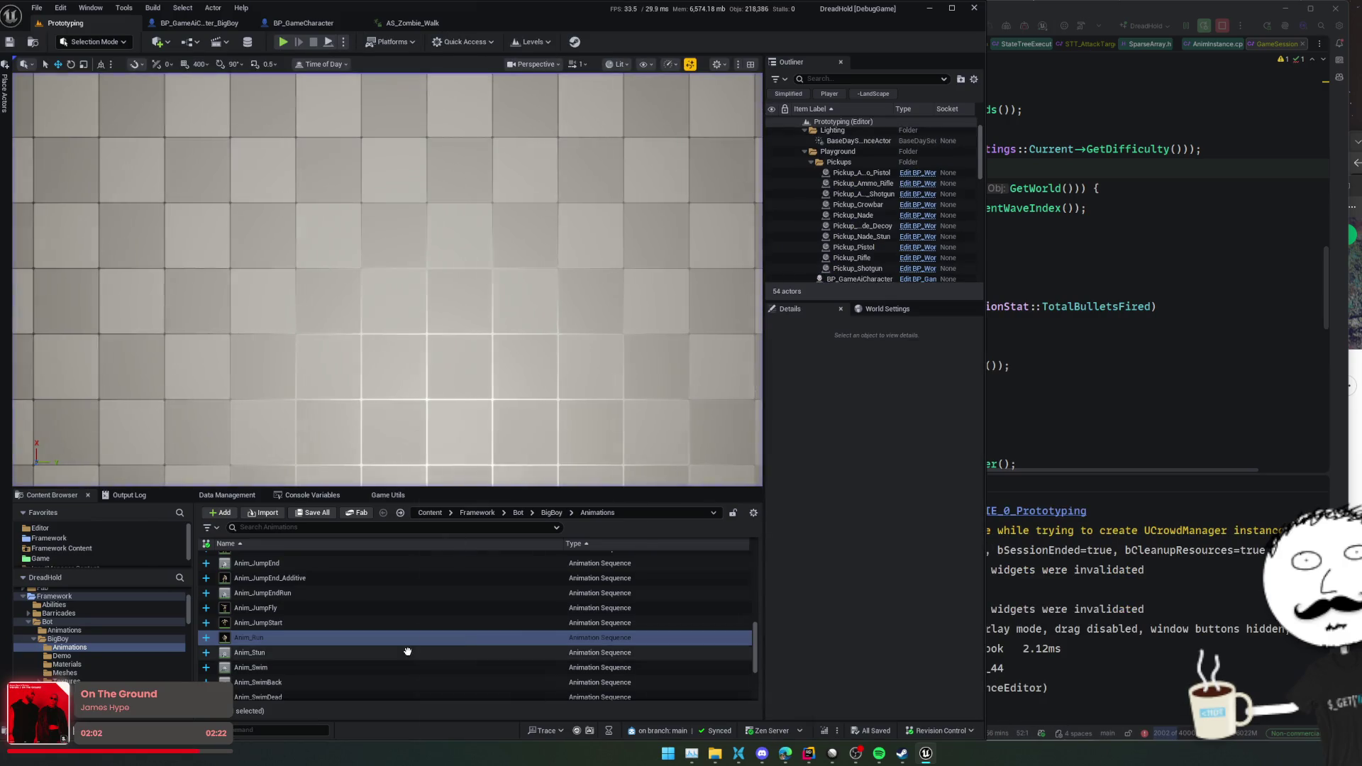
key("Home")
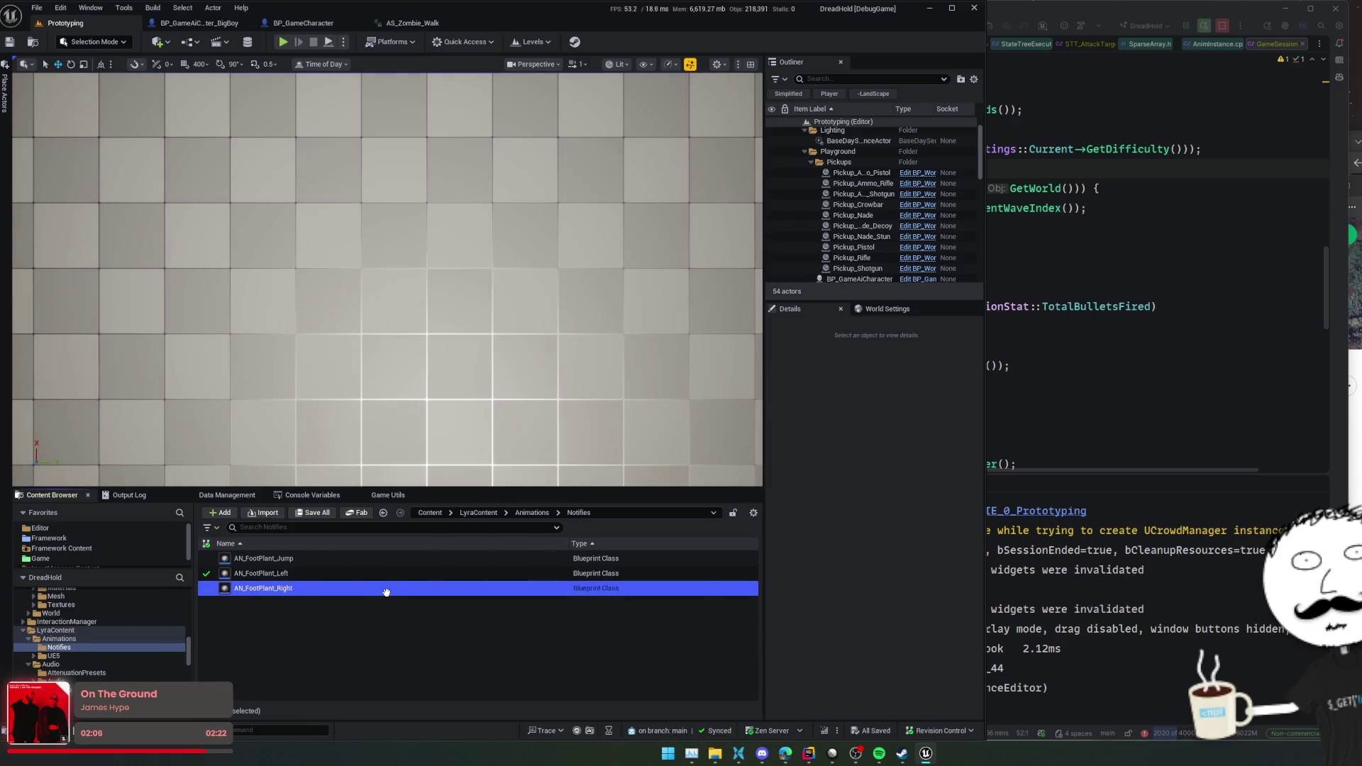
double_click(397, 575)
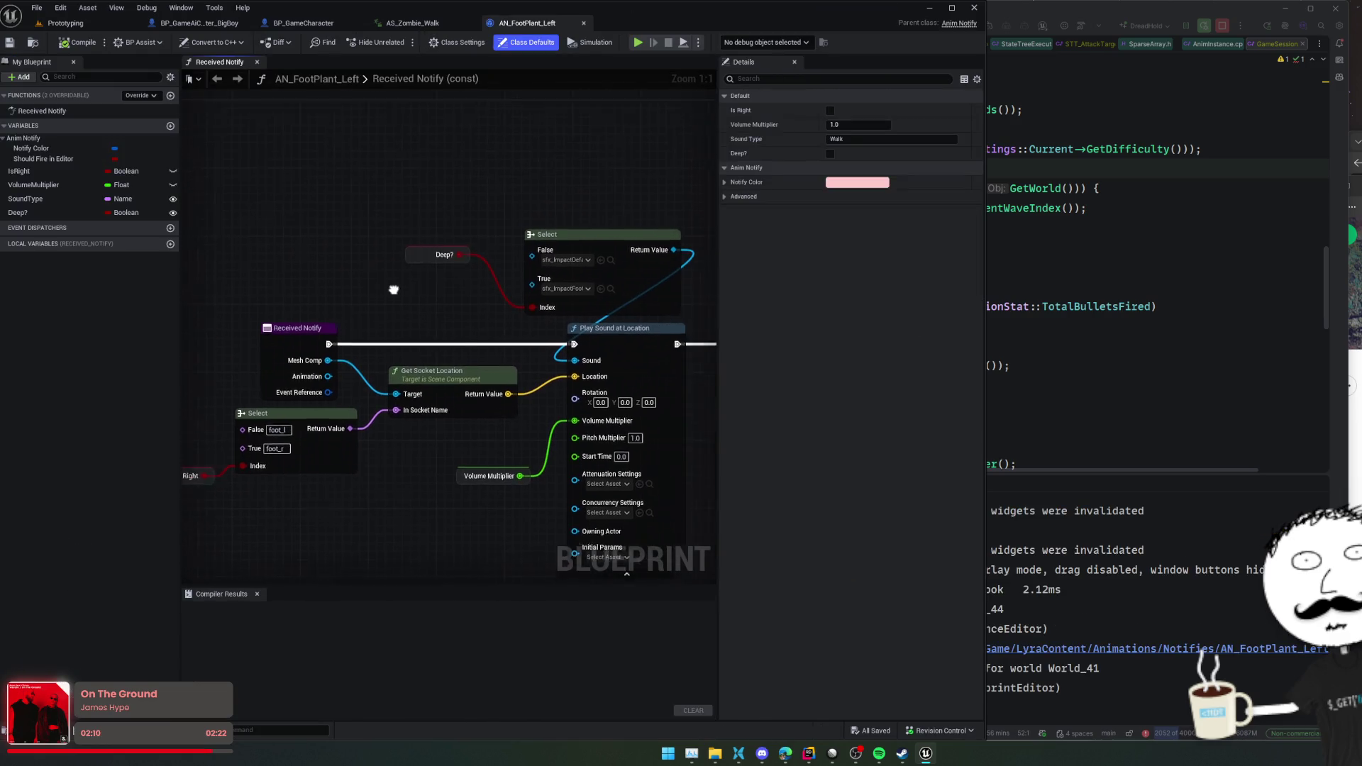
- Rearrange the Deep? and Select nodes, then open sfx_ImpactFootstep_deep_nl_meta_Preset1 from MetaSounds
mouse_move(371, 213)
left_mouse_down()
mouse_move(545, 293)
mouse_move(467, 260)
left_mouse_up()
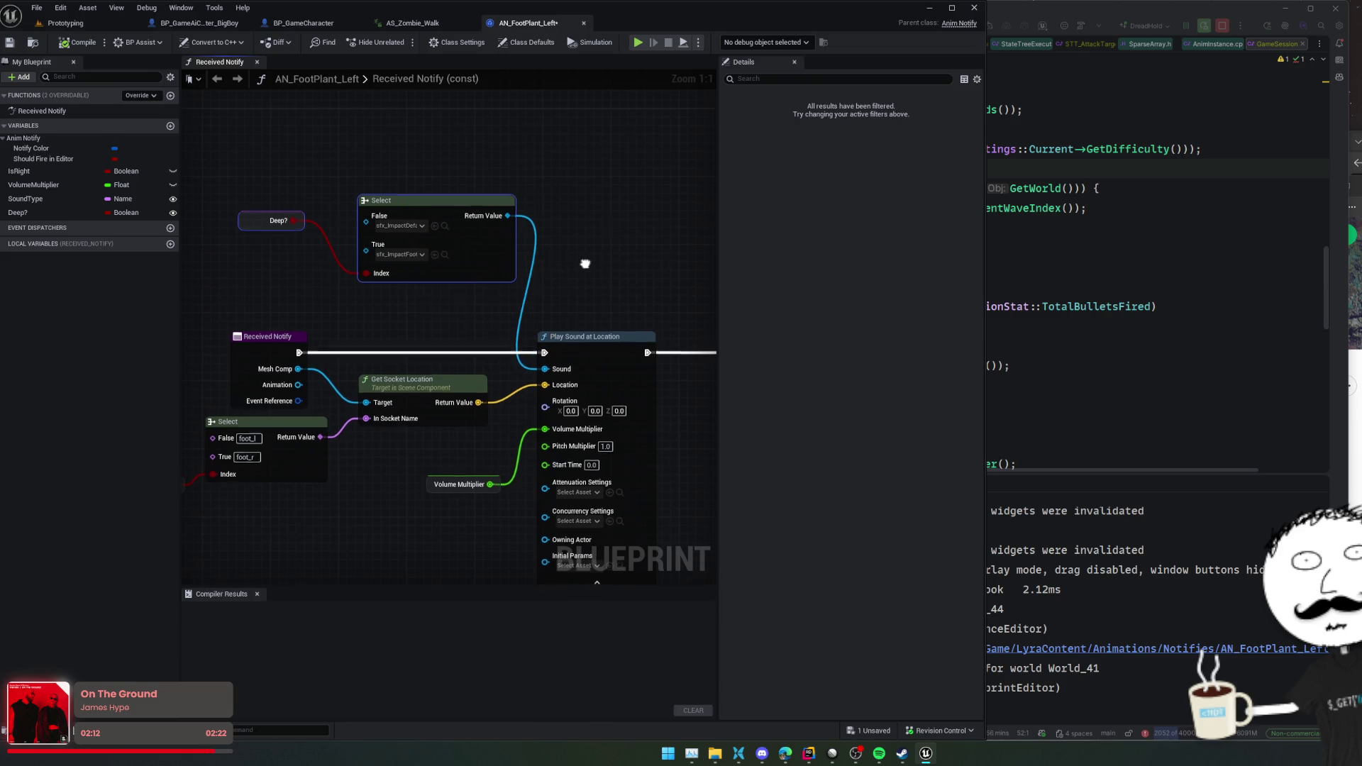
left_click_drag(586, 264, 582, 166)
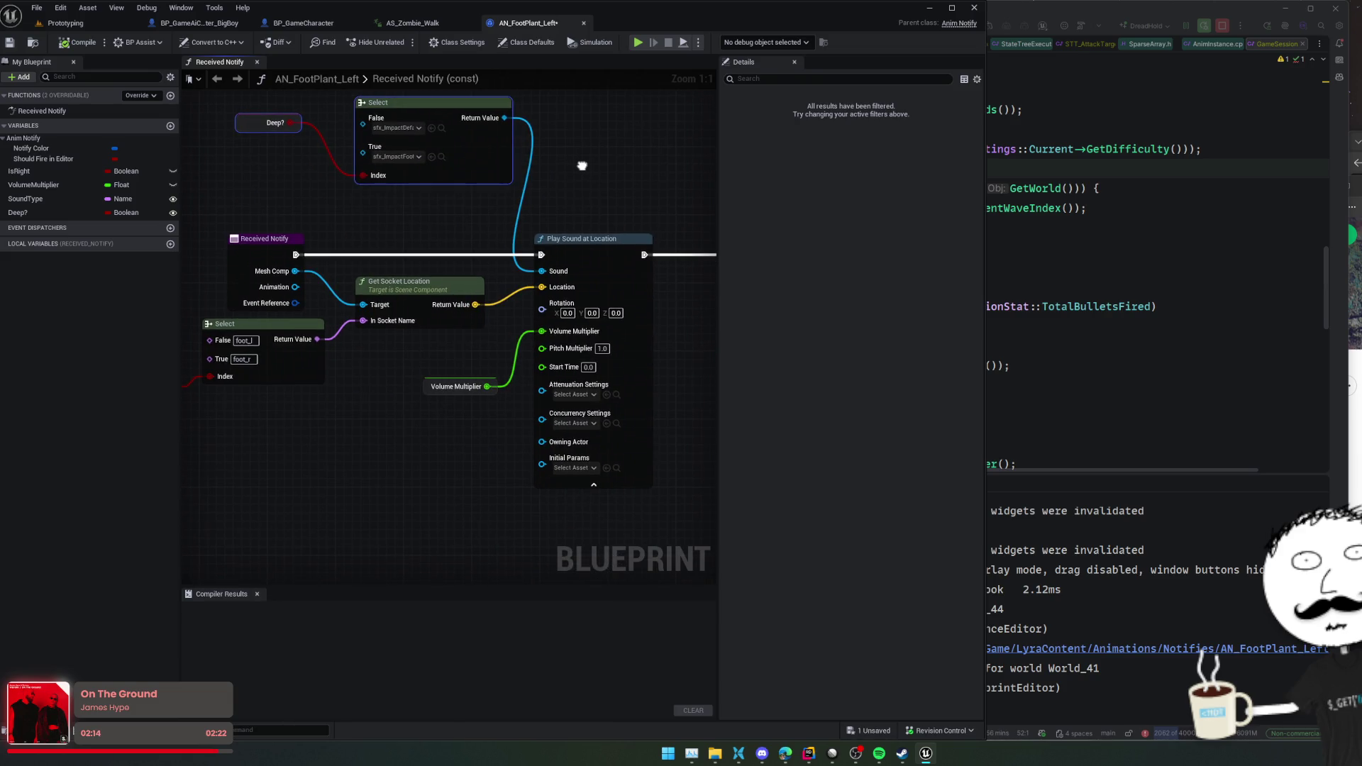
left_click_drag(582, 166, 637, 176)
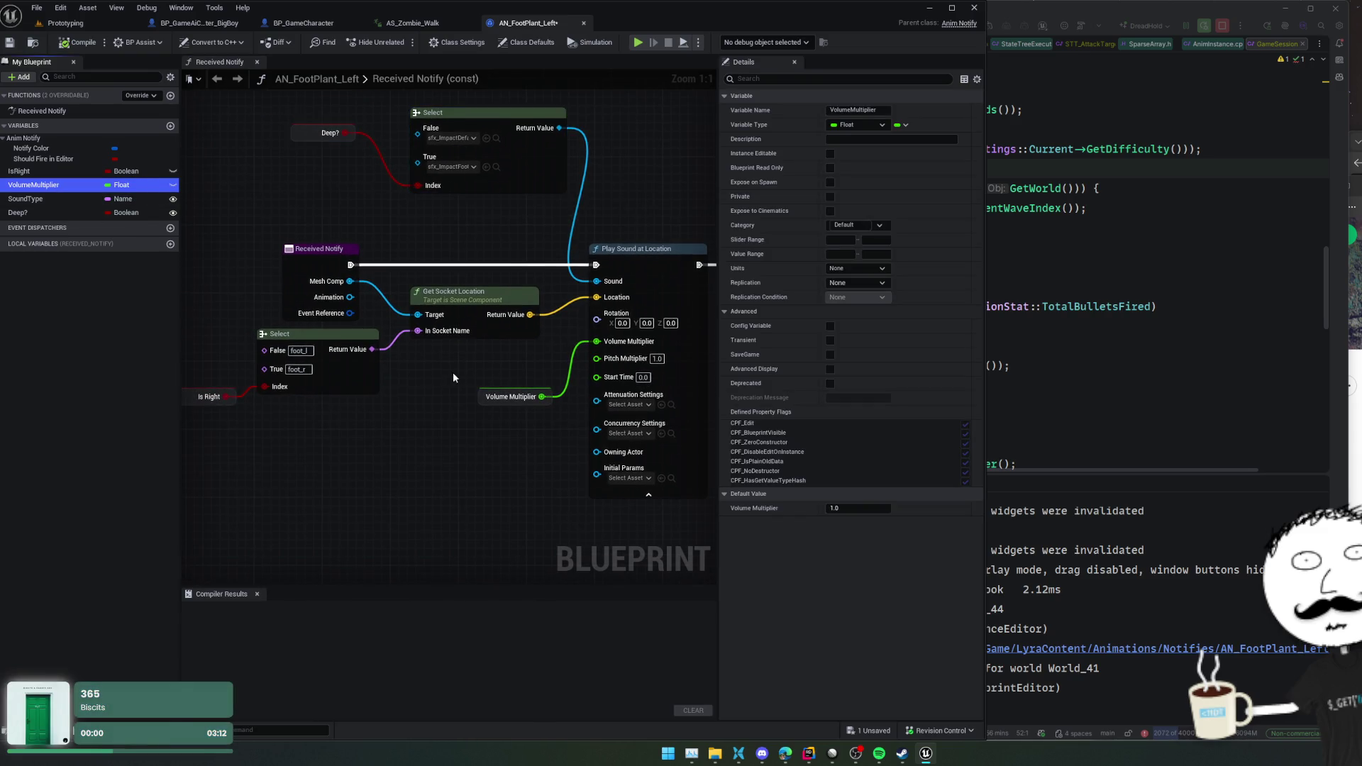
mouse_move(526, 366)
left_mouse_down()
mouse_move(426, 384)
mouse_move(455, 412)
left_mouse_up()
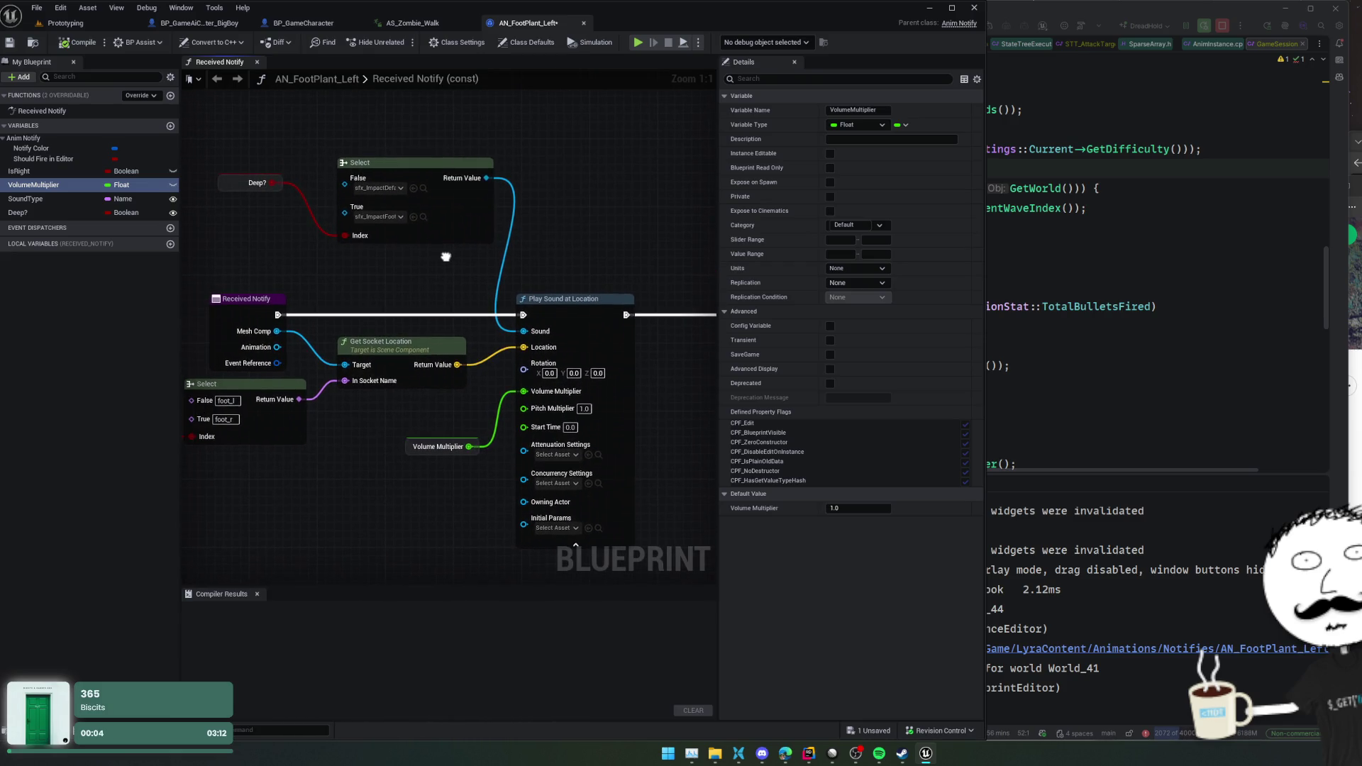
left_click(423, 217)
double_click(387, 588)
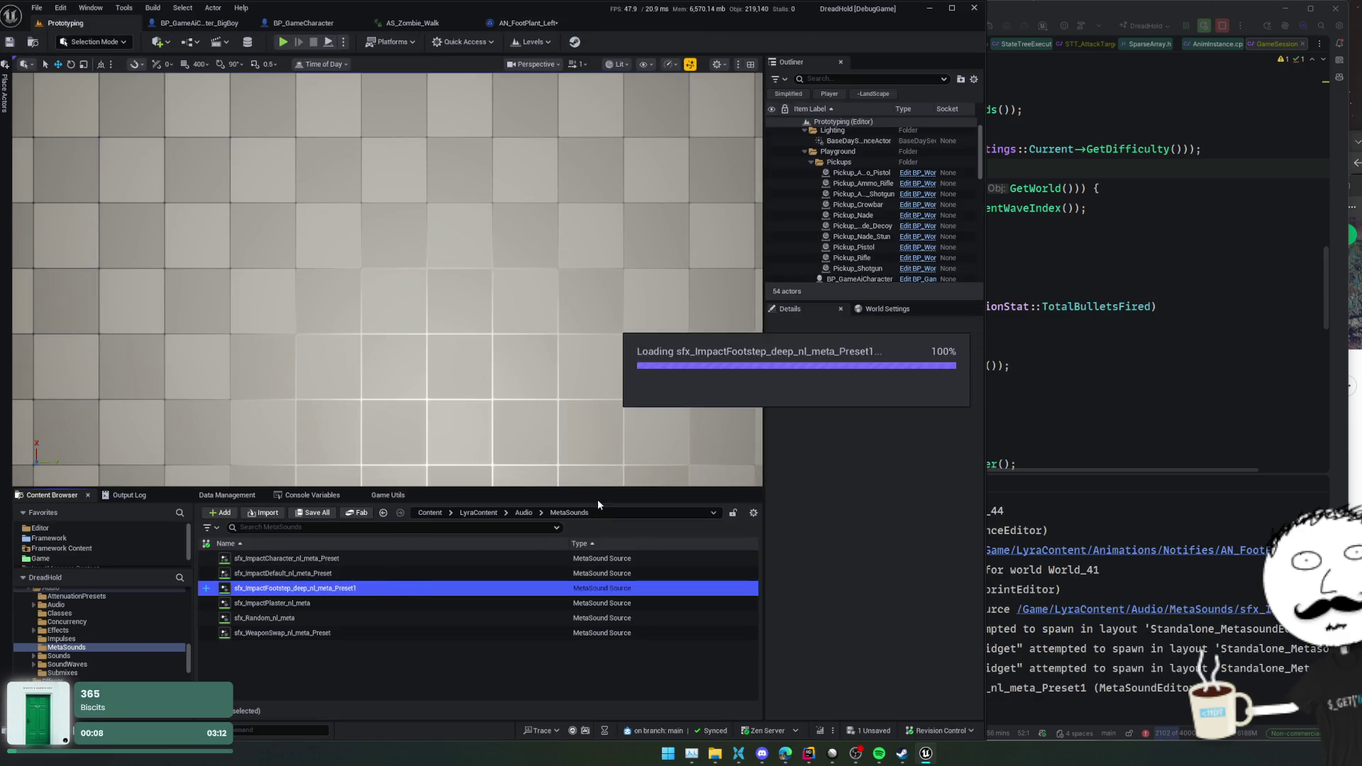
- Zoom into the preset graph and inspect the LayerMinRange and LayerMaxRange inputs
scroll(629, 295, "up", 3)
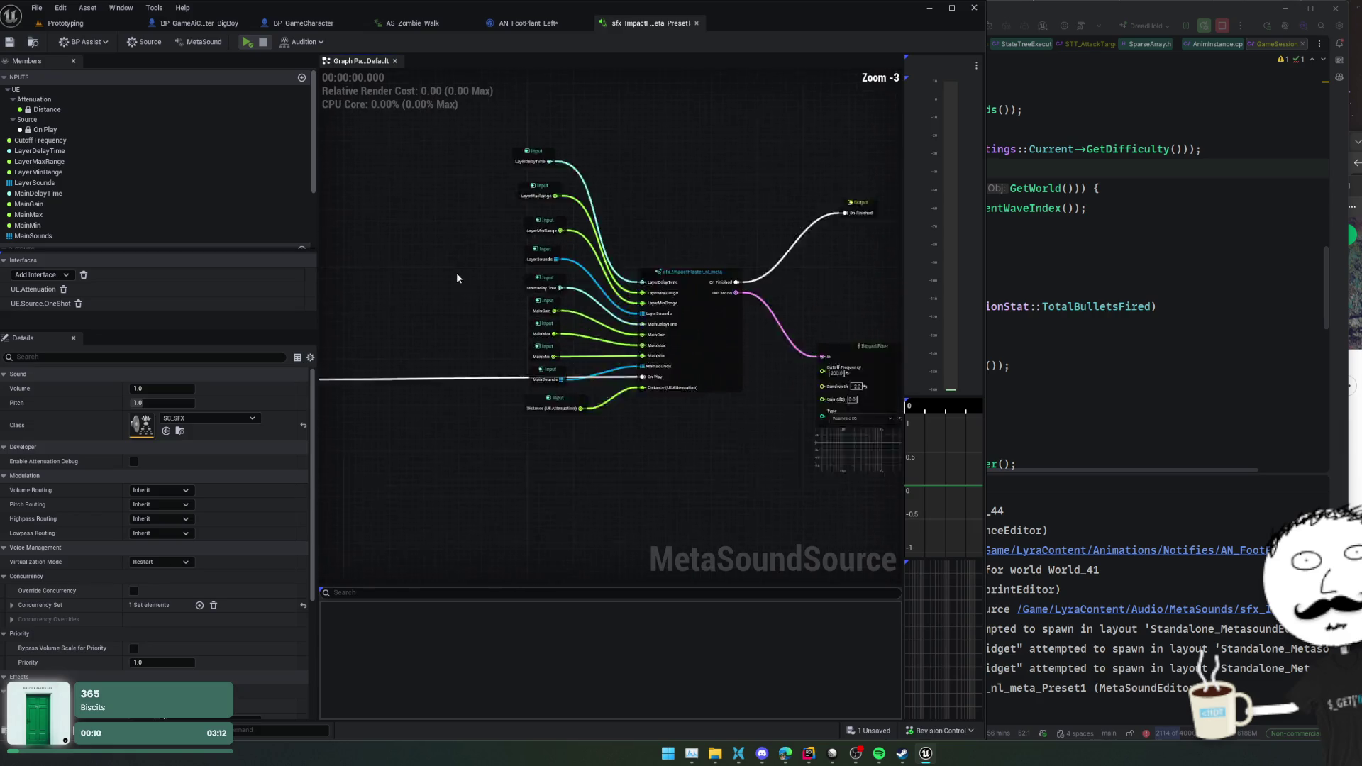
scroll(578, 309, "up", 2)
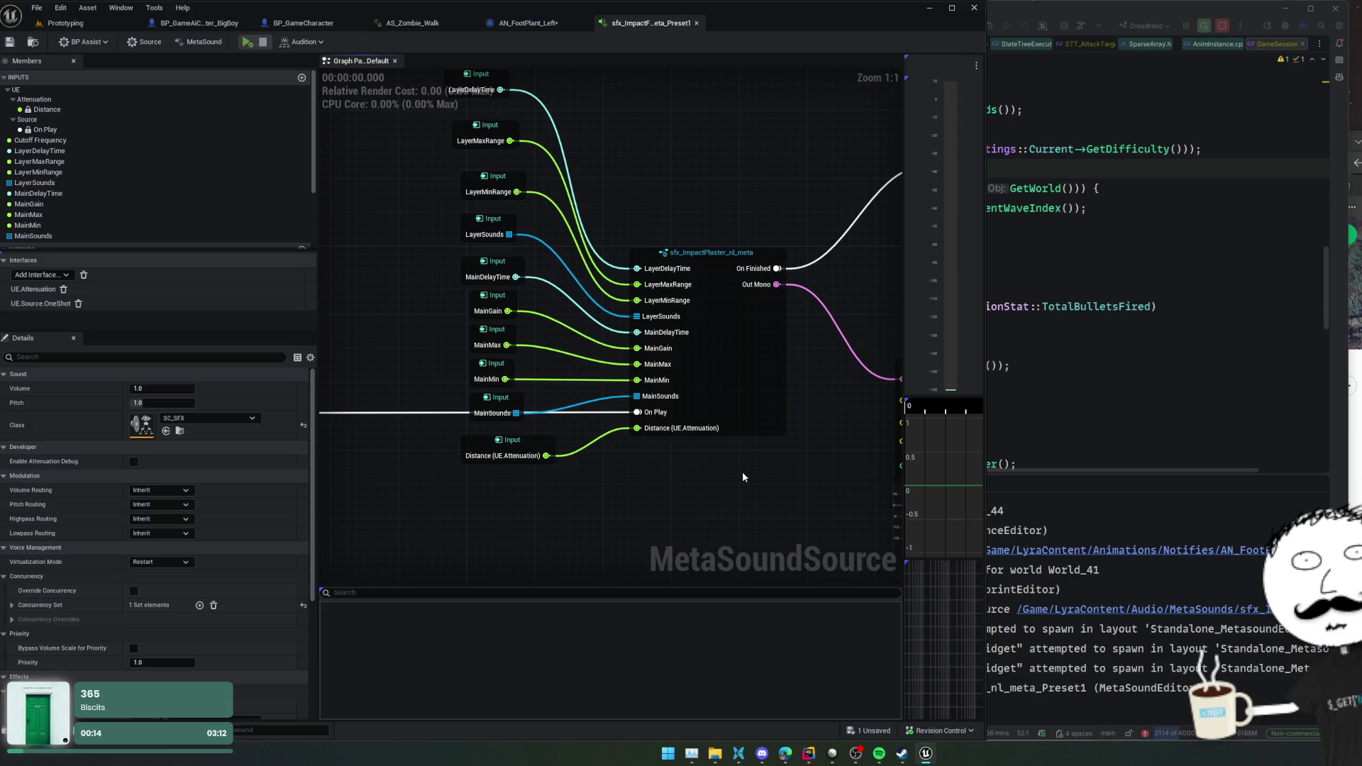
mouse_move(744, 478)
left_mouse_down()
mouse_move(730, 457)
mouse_move(759, 520)
left_mouse_up()
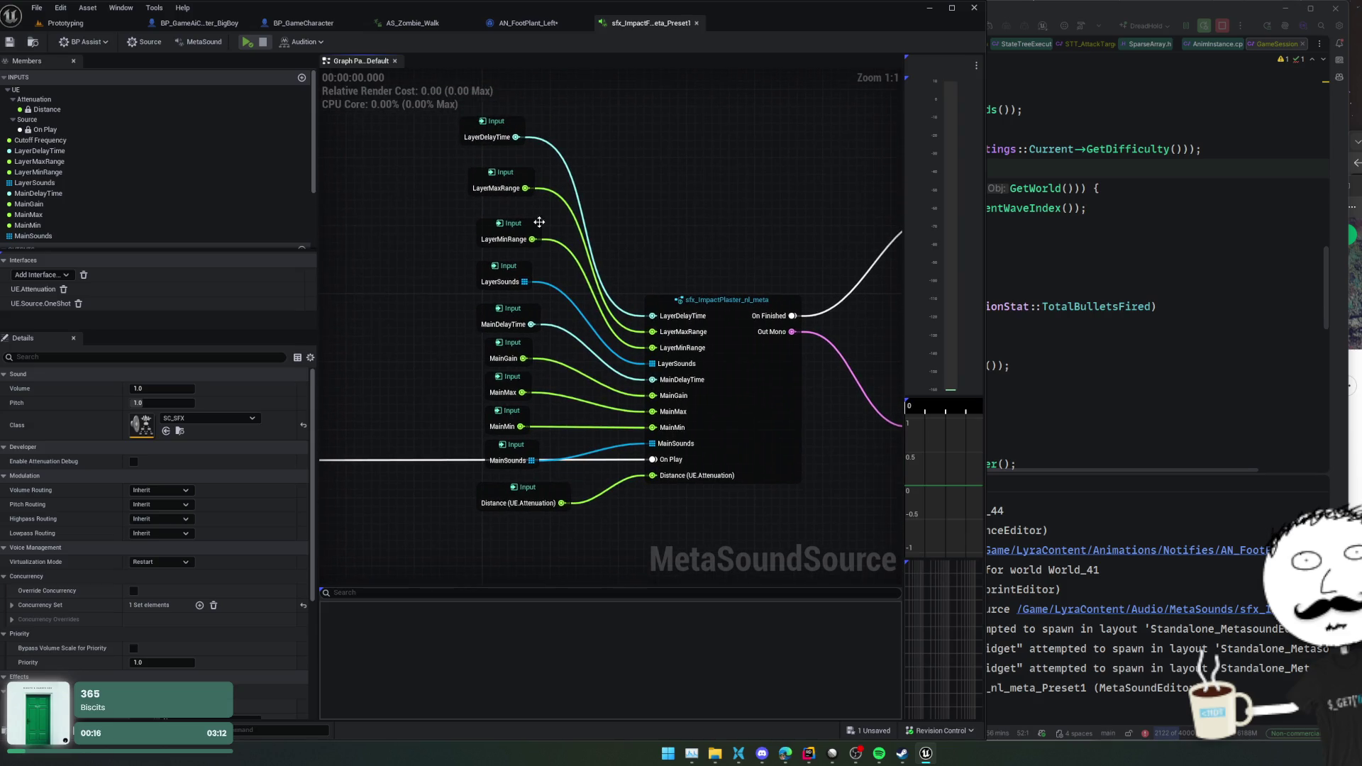
left_click(529, 226)
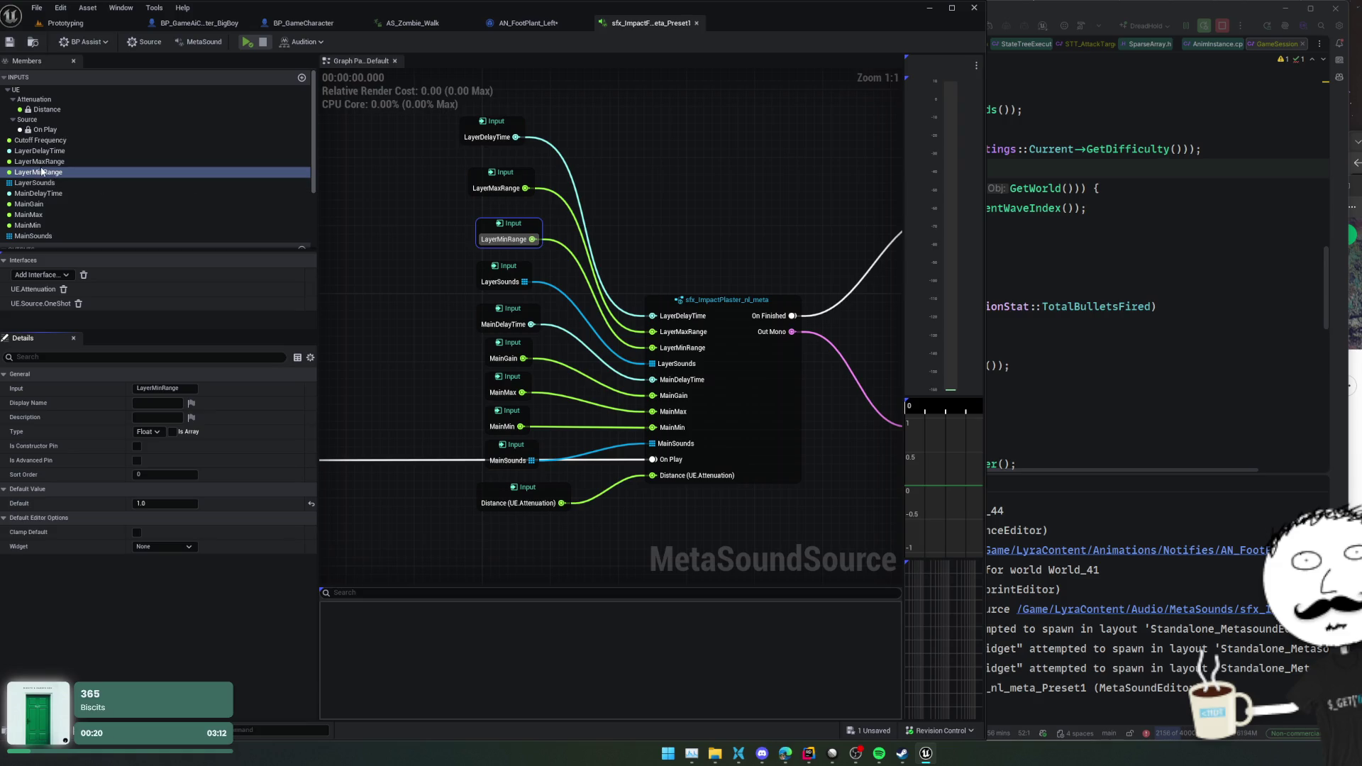
left_click(50, 162)
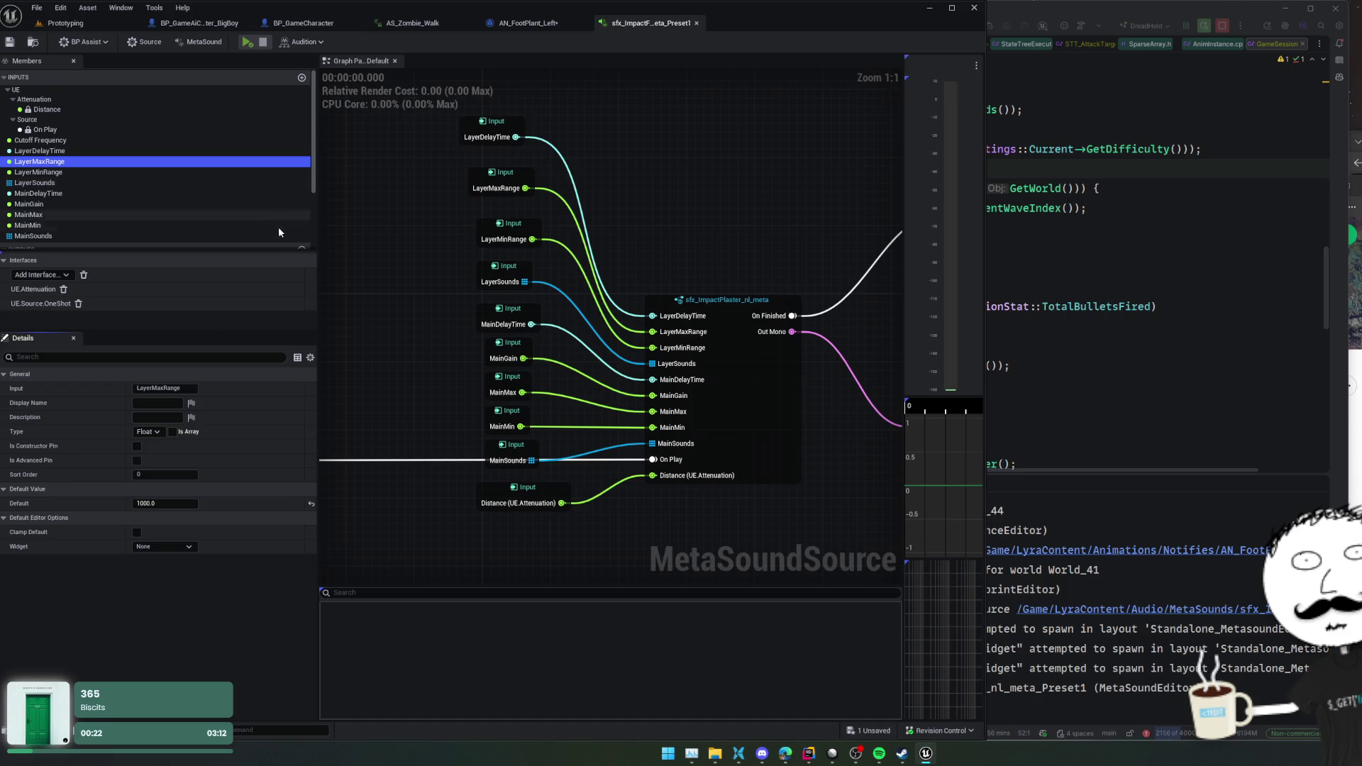
- Frame the graph and open the wrapped sfx_ImpactPlaster_nl_meta MetaSound
left_click(438, 269)
key("Home")
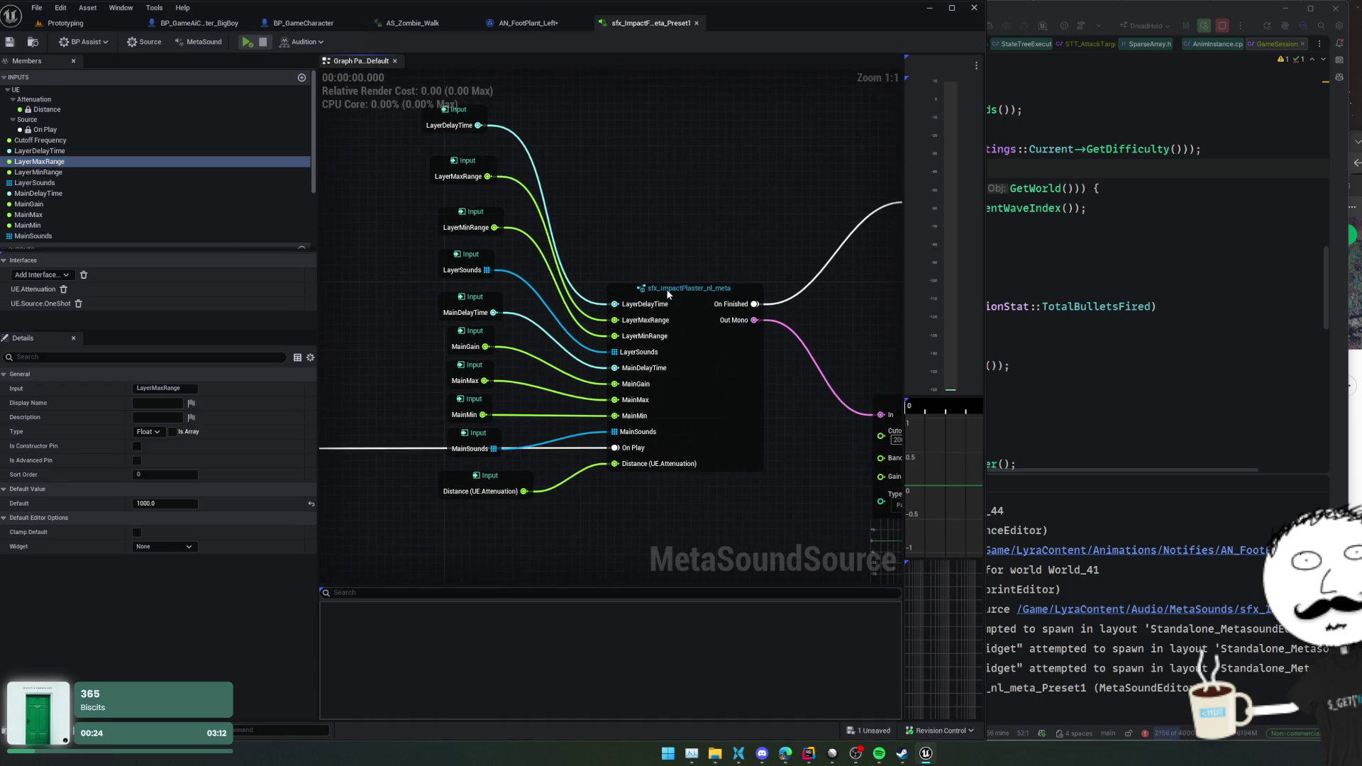
left_click(667, 291)
double_click(661, 464)
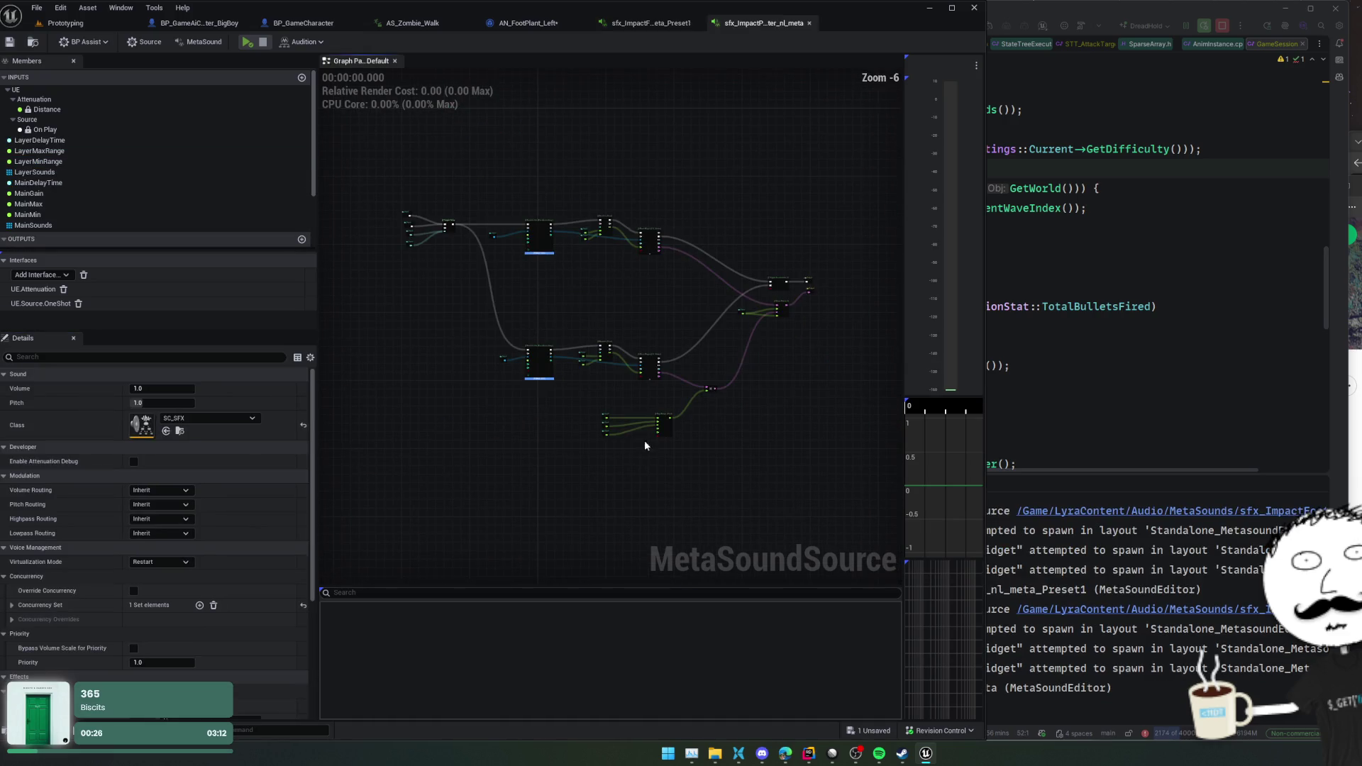
- Zoom into the sfx_ImpactPlaster_nl_meta graph and inspect its LayerMinRange and LayerMaxRange inputs
scroll(617, 429, "up", 3)
scroll(580, 377, "up", 1)
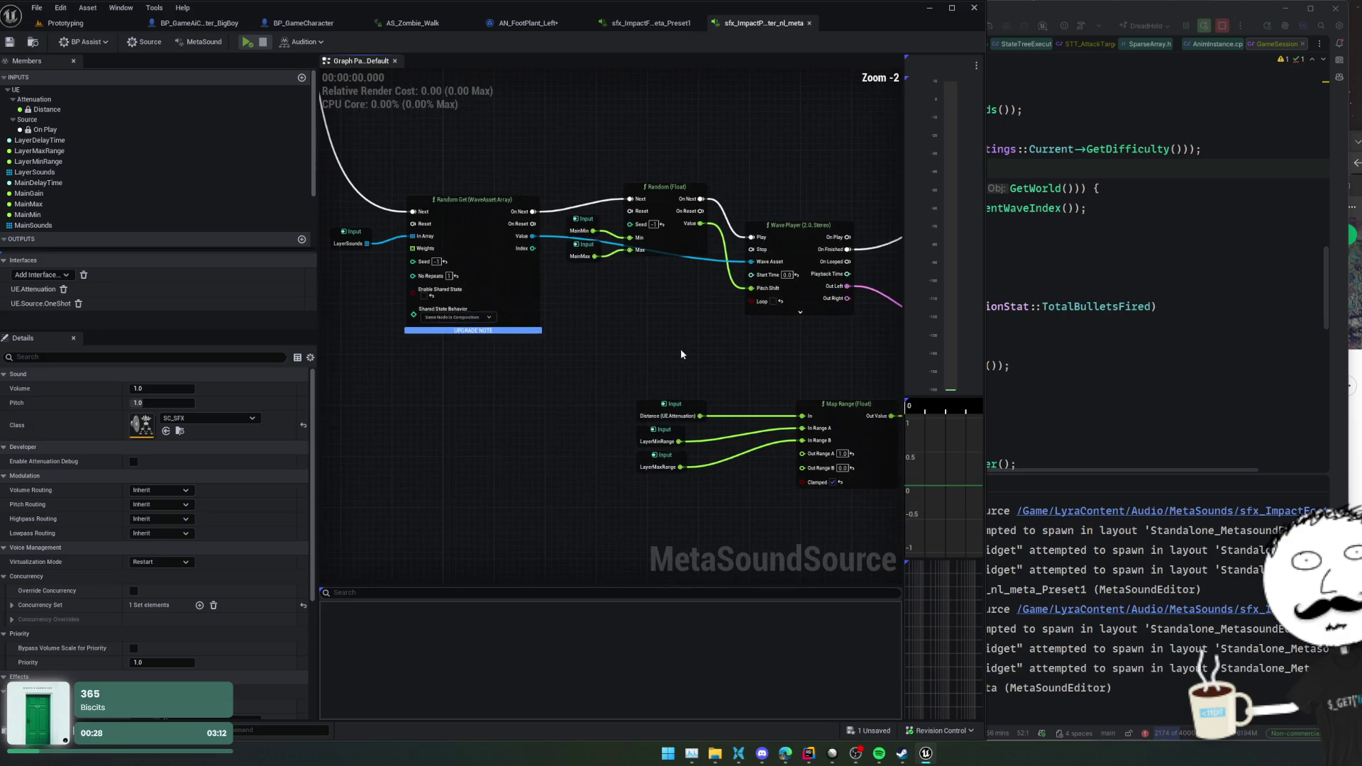
mouse_move(680, 353)
left_mouse_down()
mouse_move(614, 364)
mouse_move(449, 327)
left_mouse_up()
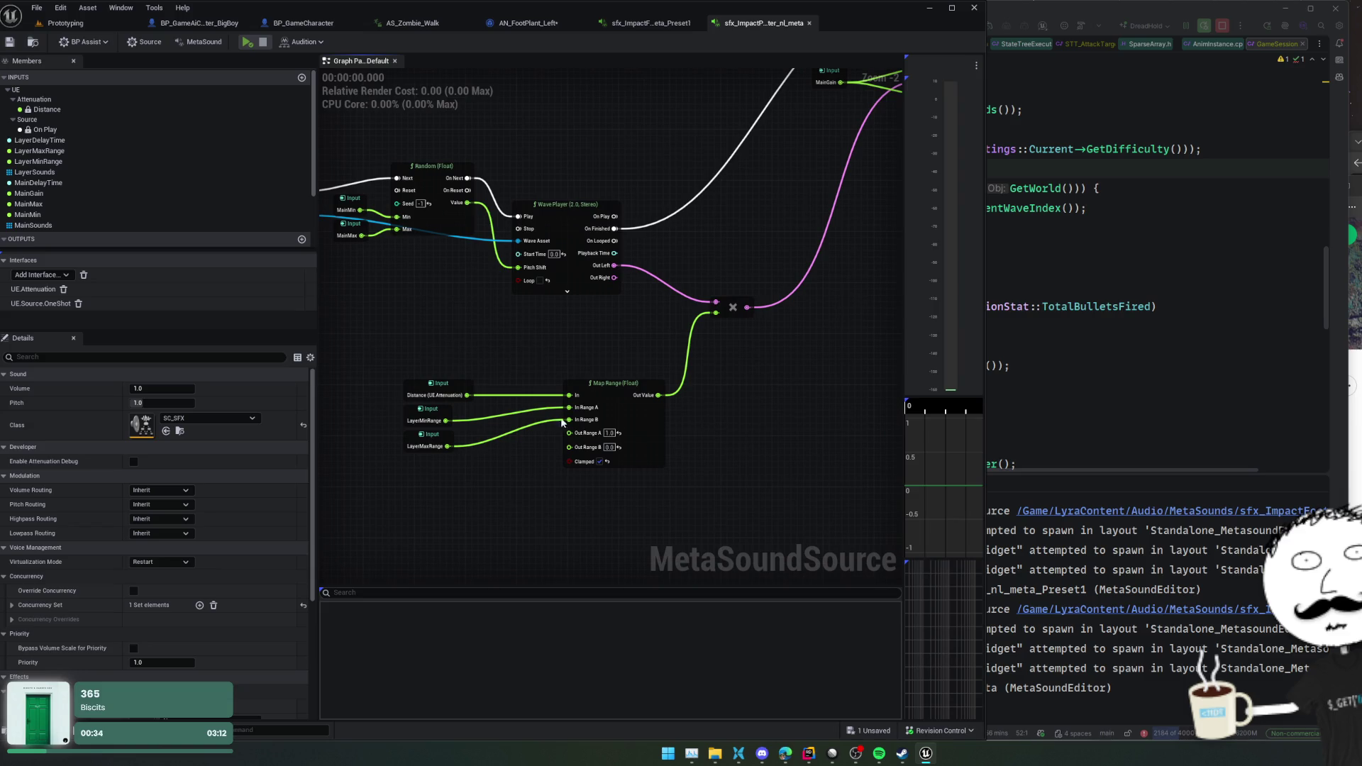
scroll(661, 456, "up", 1)
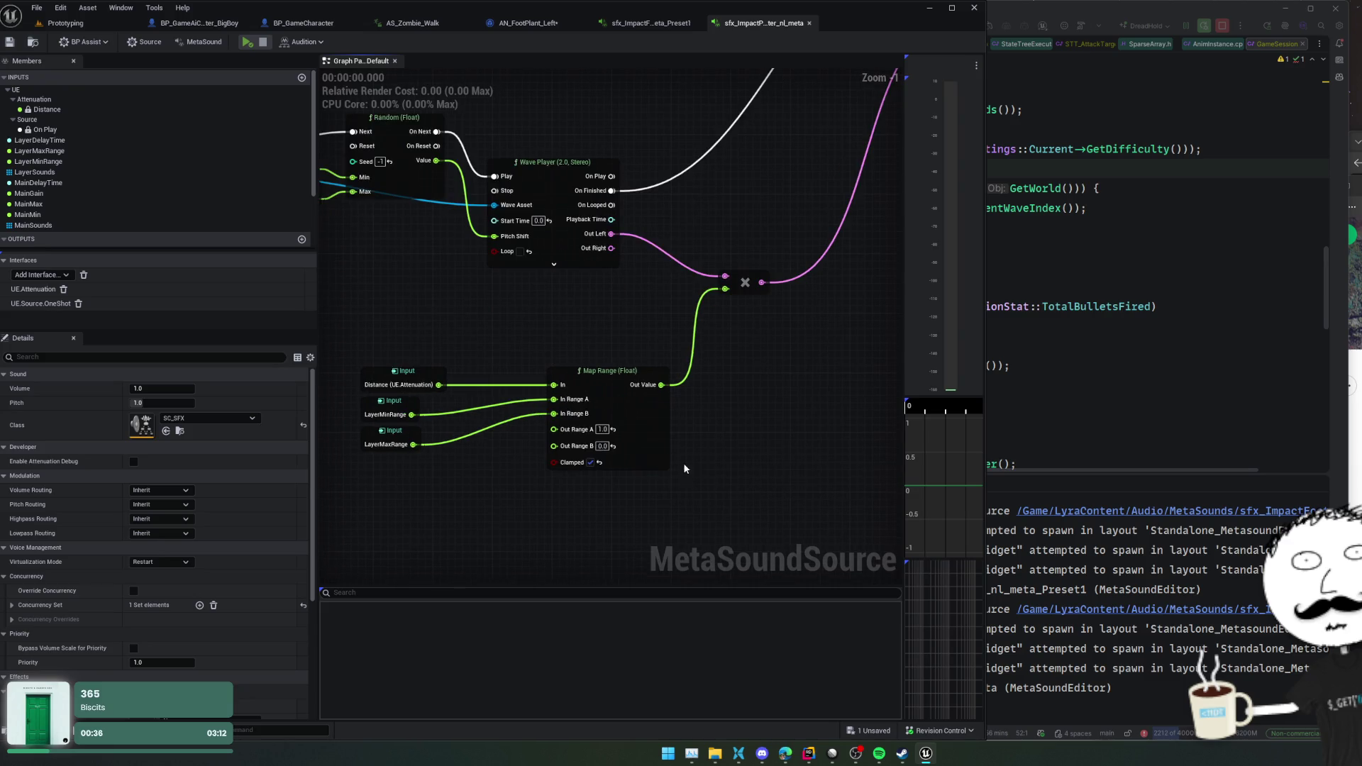
left_click(425, 415)
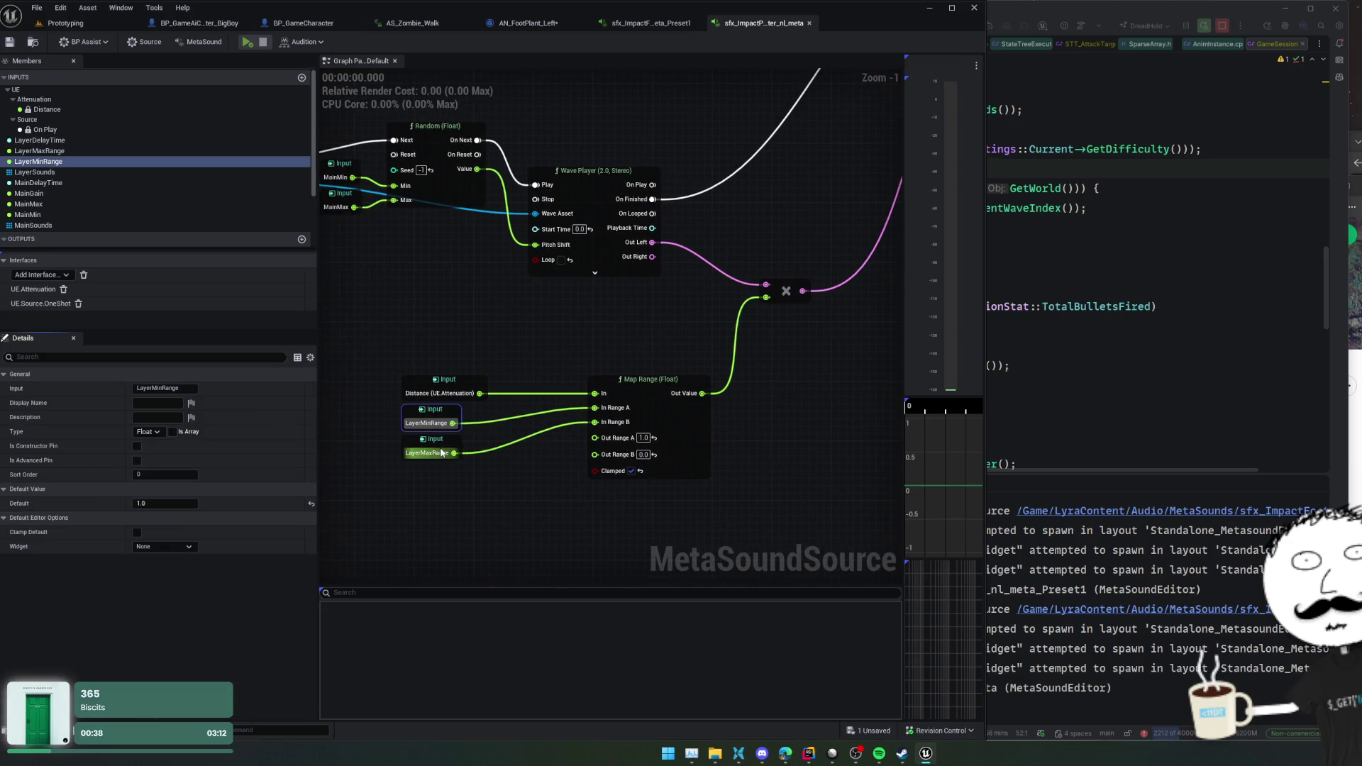
left_click(442, 452)
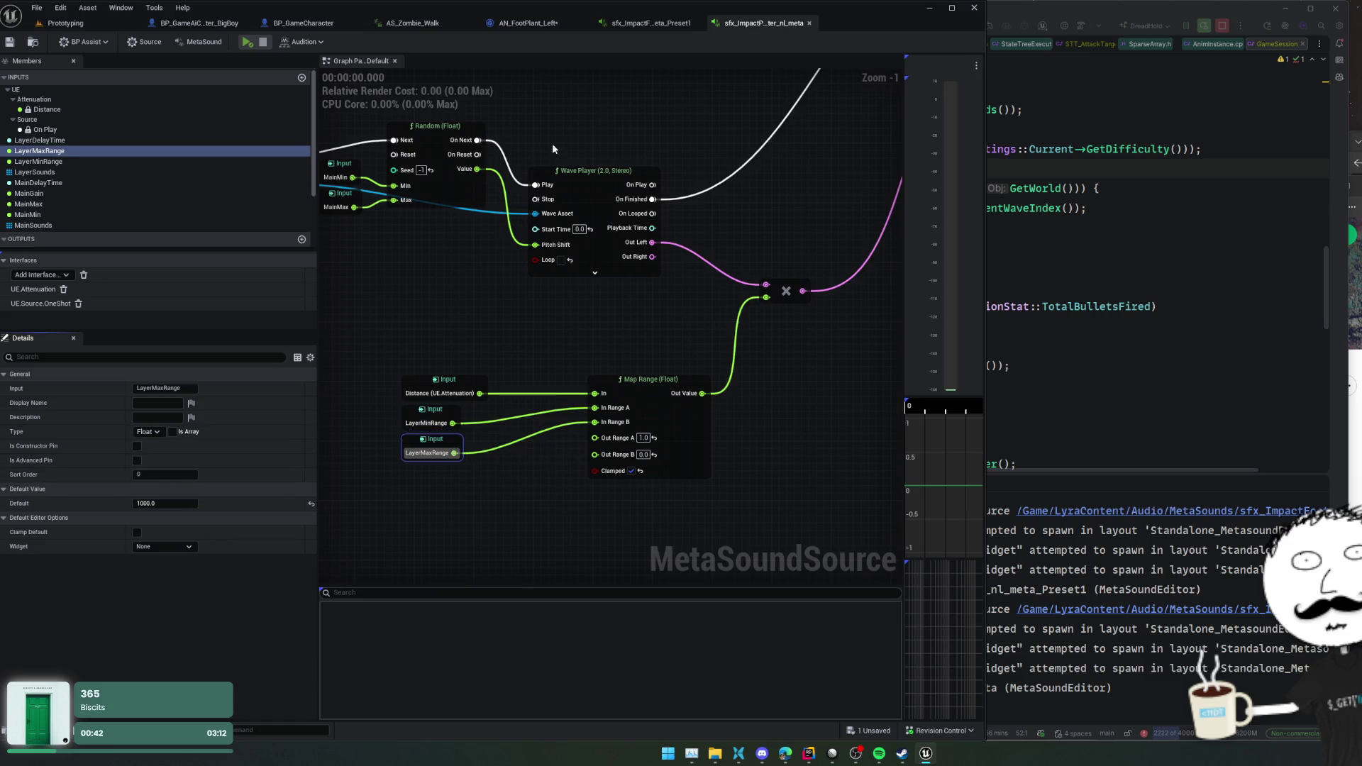
- Compare the Preset1 MetaSound's LayerMinRange and LayerMaxRange inputs
left_click(638, 22)
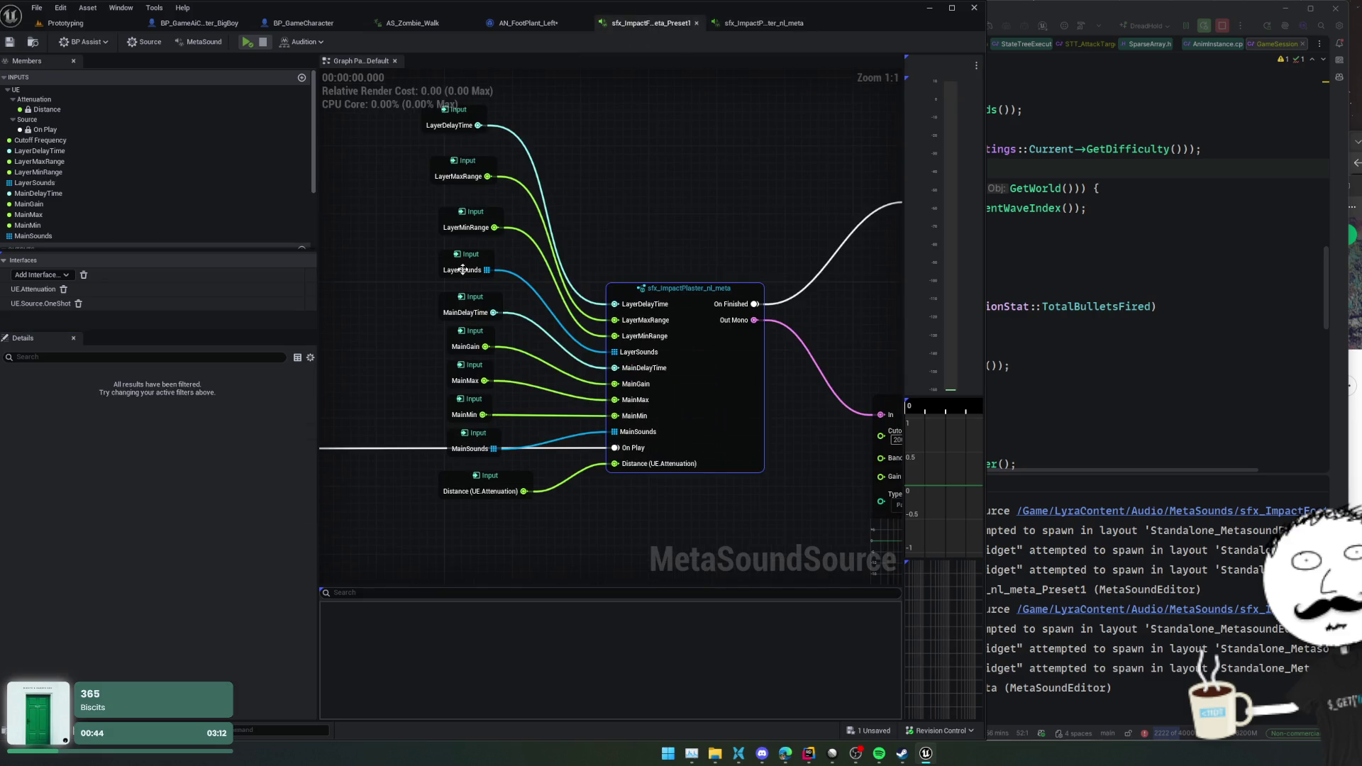
left_click(466, 227)
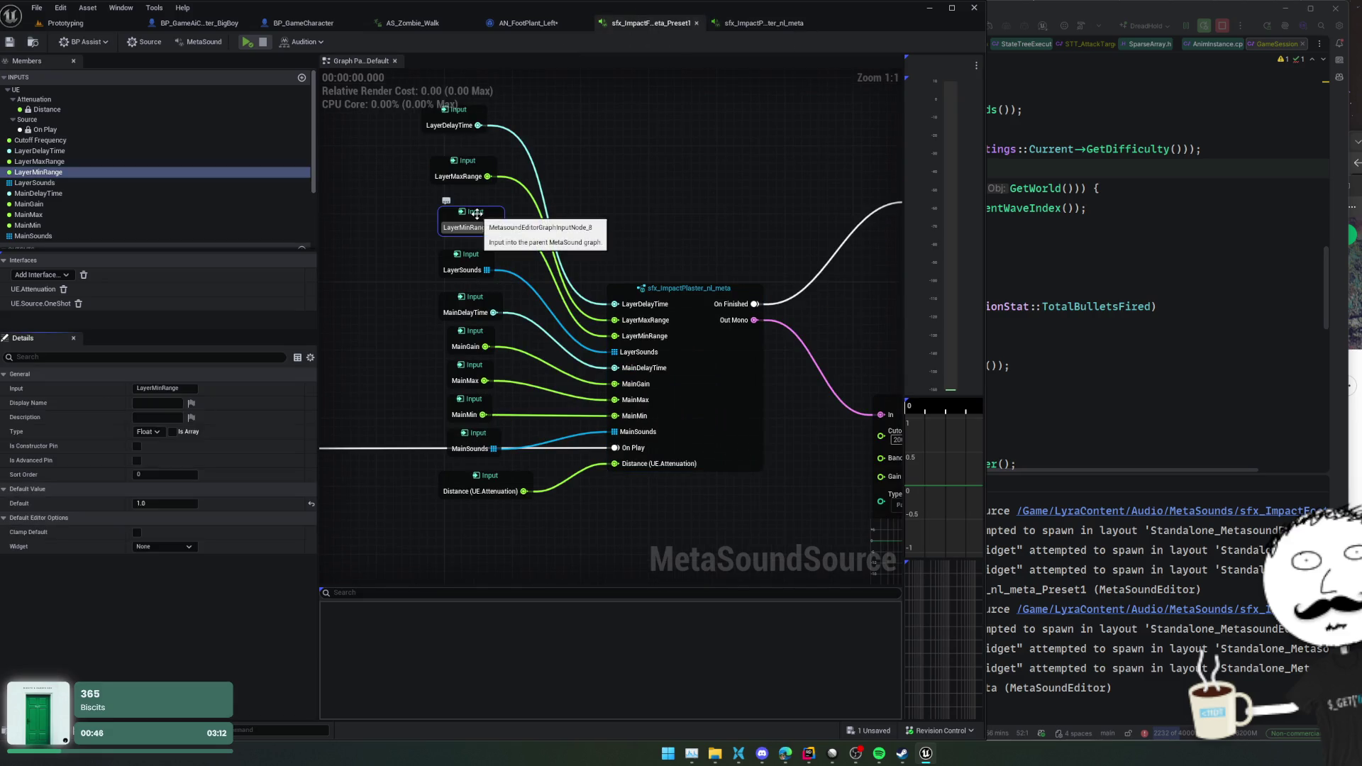
left_click(465, 176)
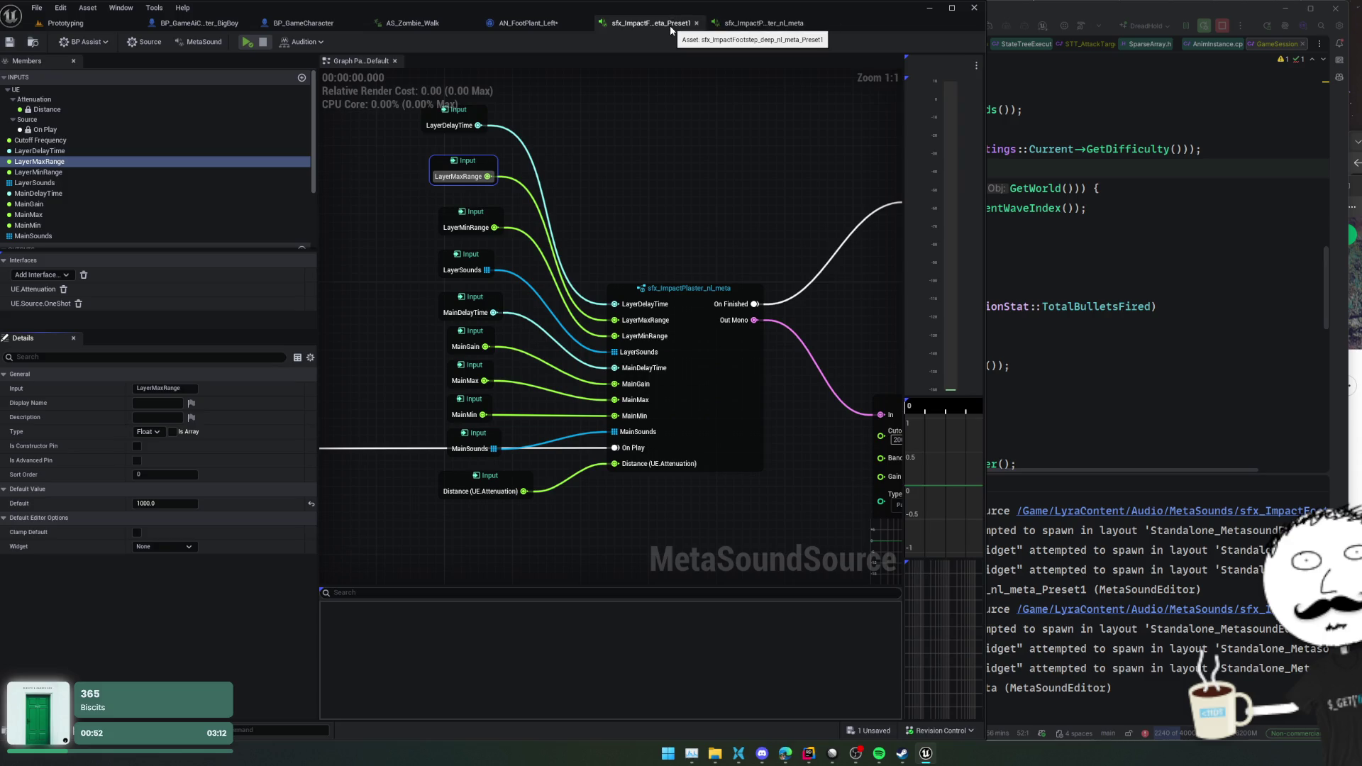
left_click(476, 212)
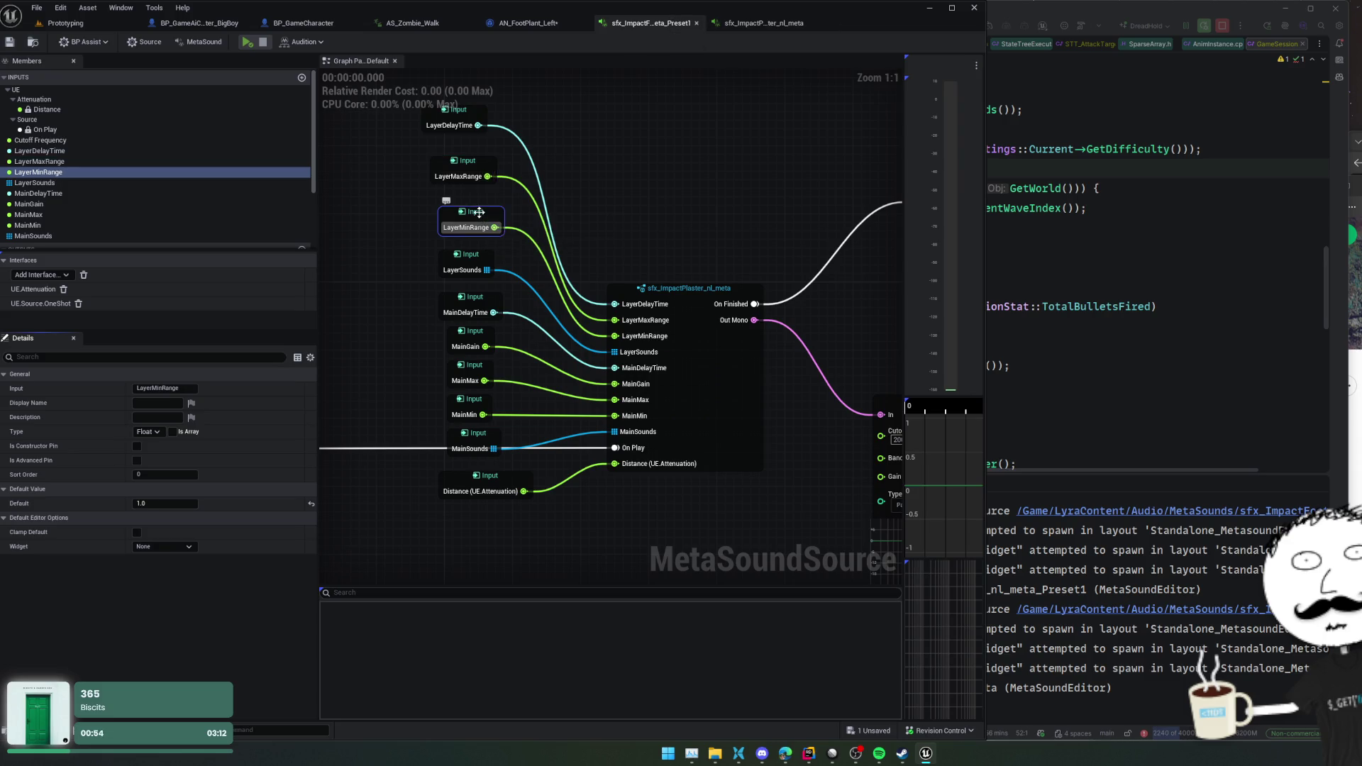
- Set the preset's LayerMaxRange default to 1500, save all, and start a Prototyping play test
left_click(465, 166)
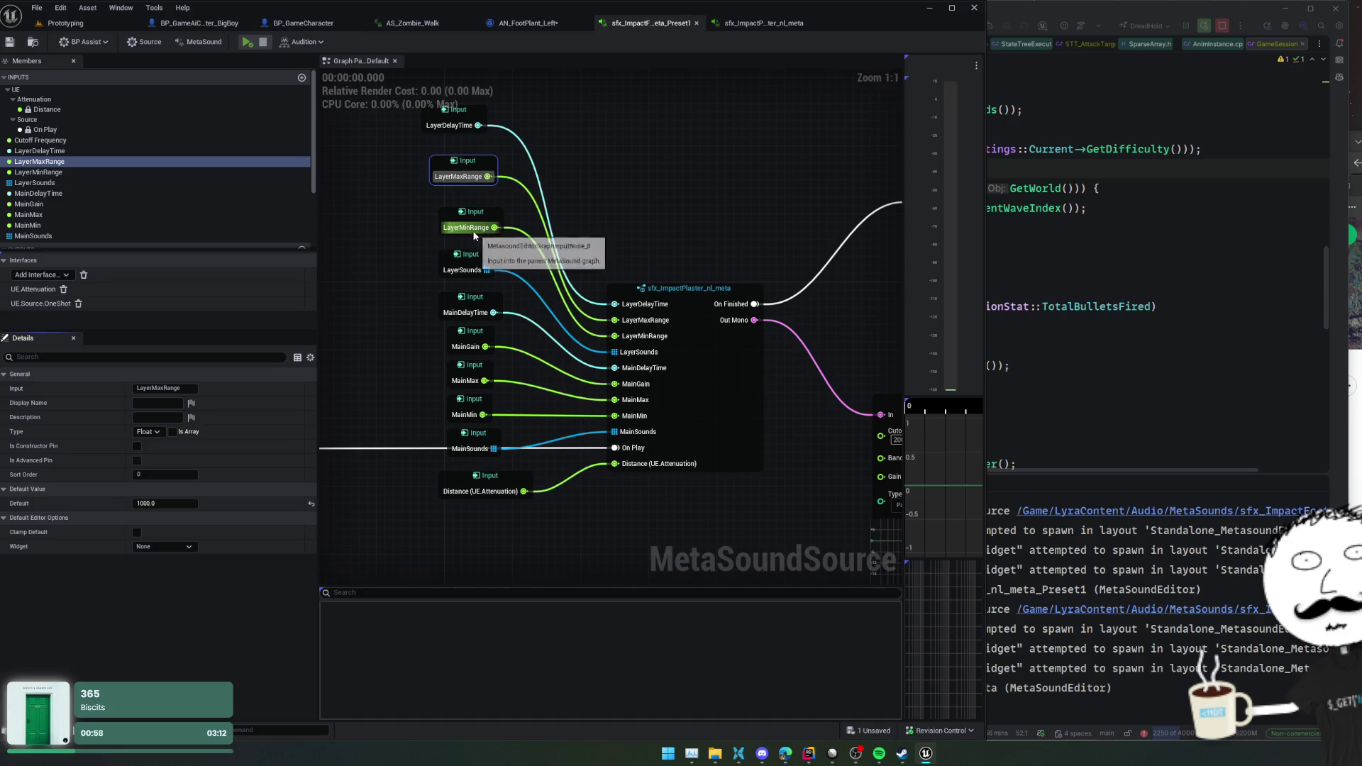
left_click(165, 505)
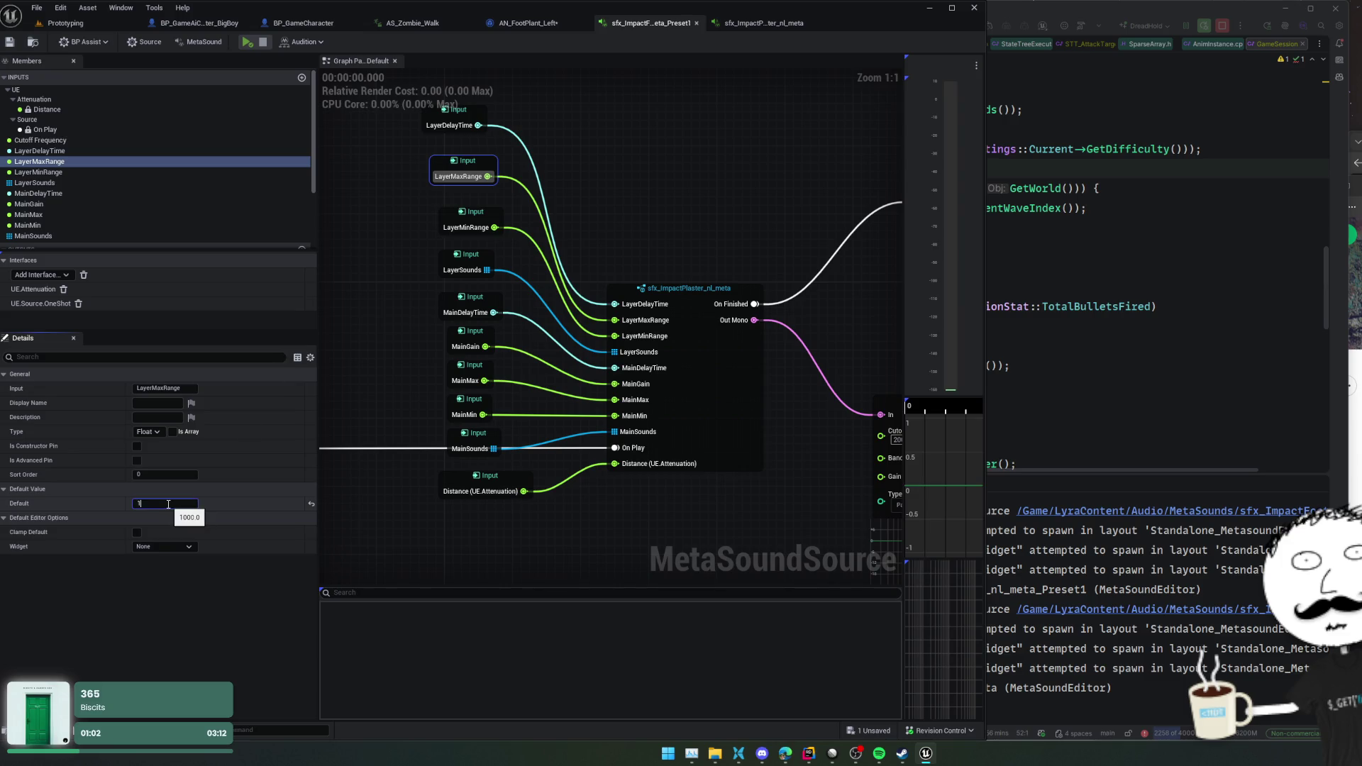
type("1500")
key("Return")
key("ctrl+shift+s")
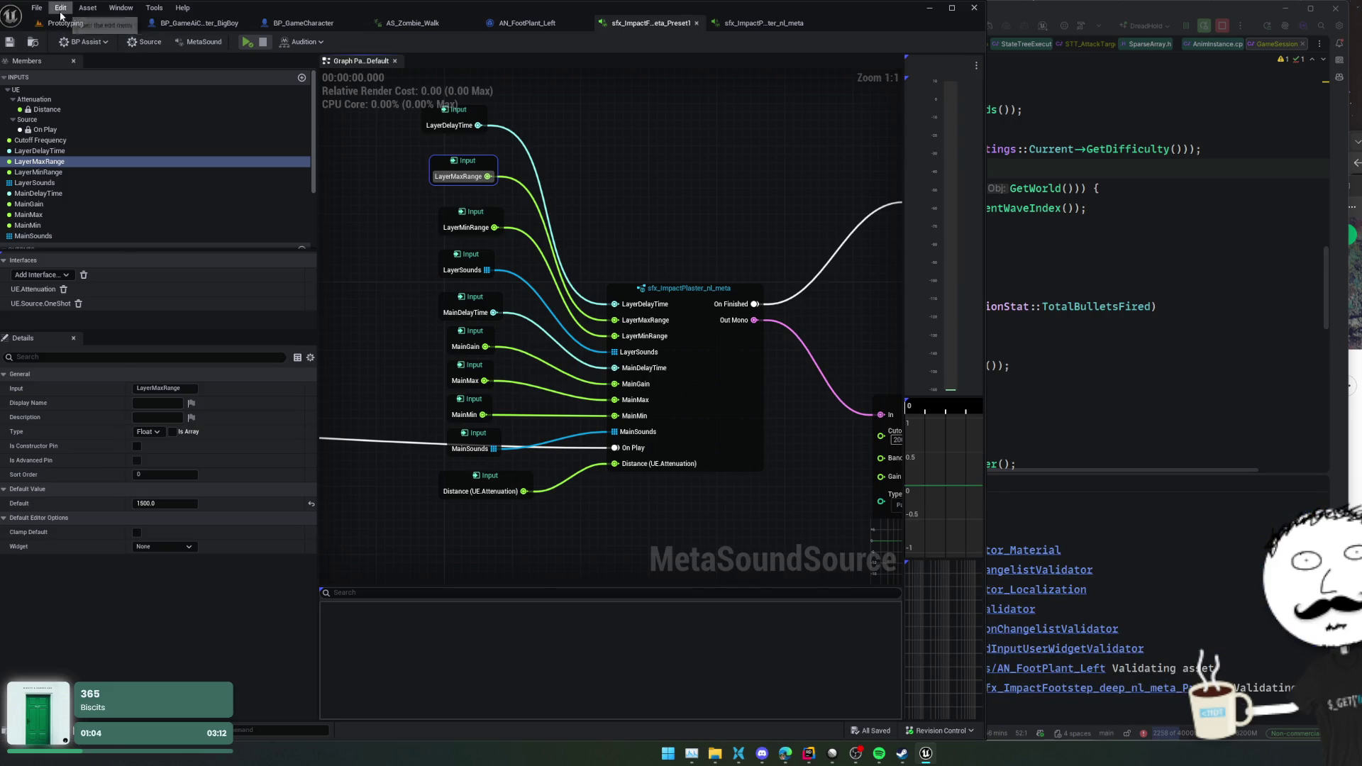
left_click(61, 24)
left_click(278, 42)
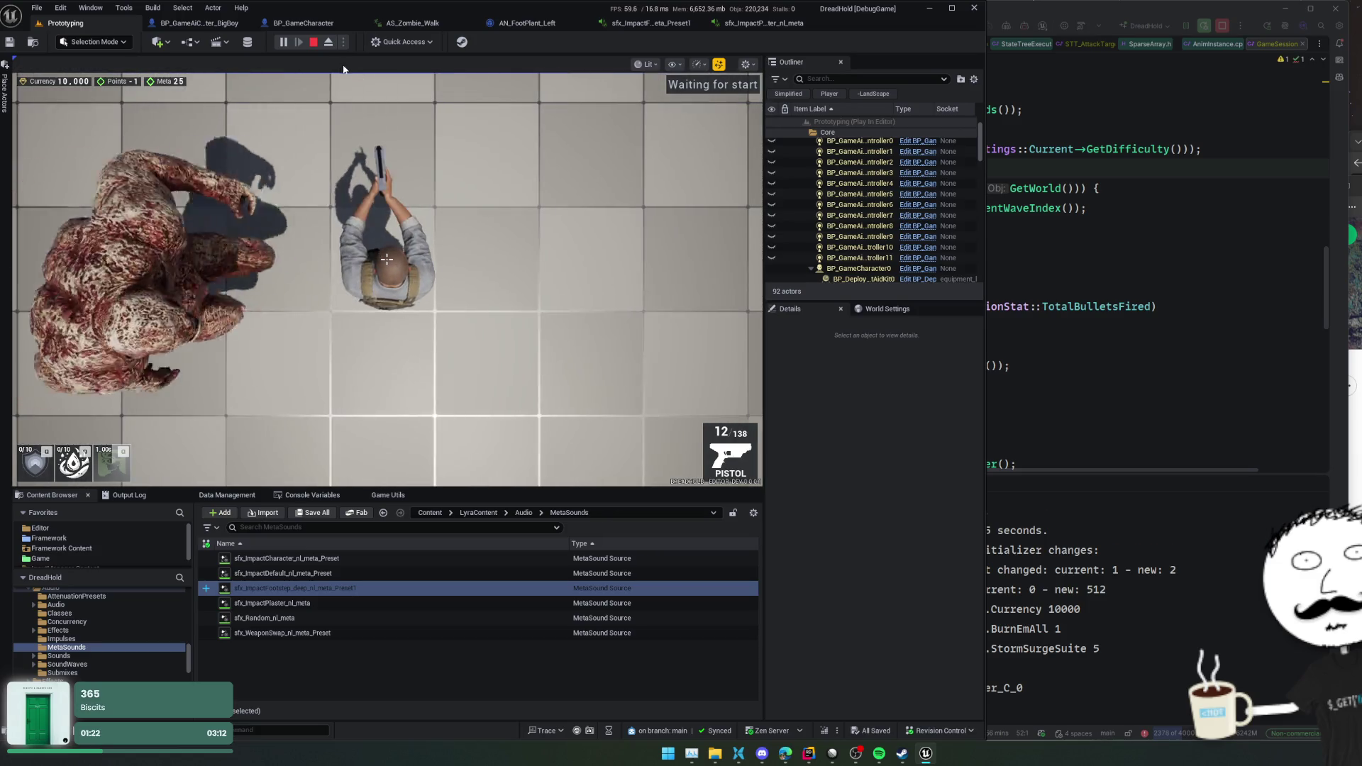
- Stop the play test and revisit the AN_FootPlant_Left blueprint and MetaSound preset
key("Escape")
left_click(312, 43)
left_click(526, 23)
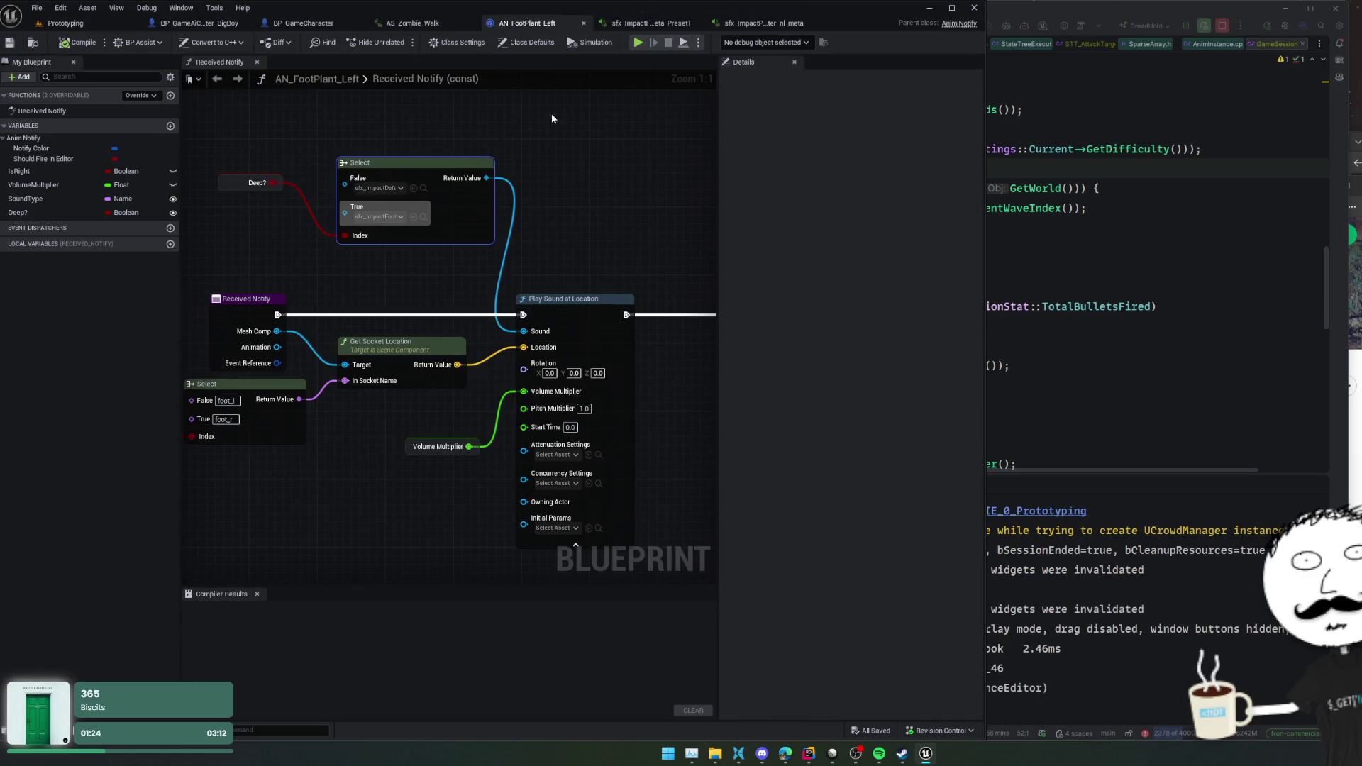
left_click(628, 23)
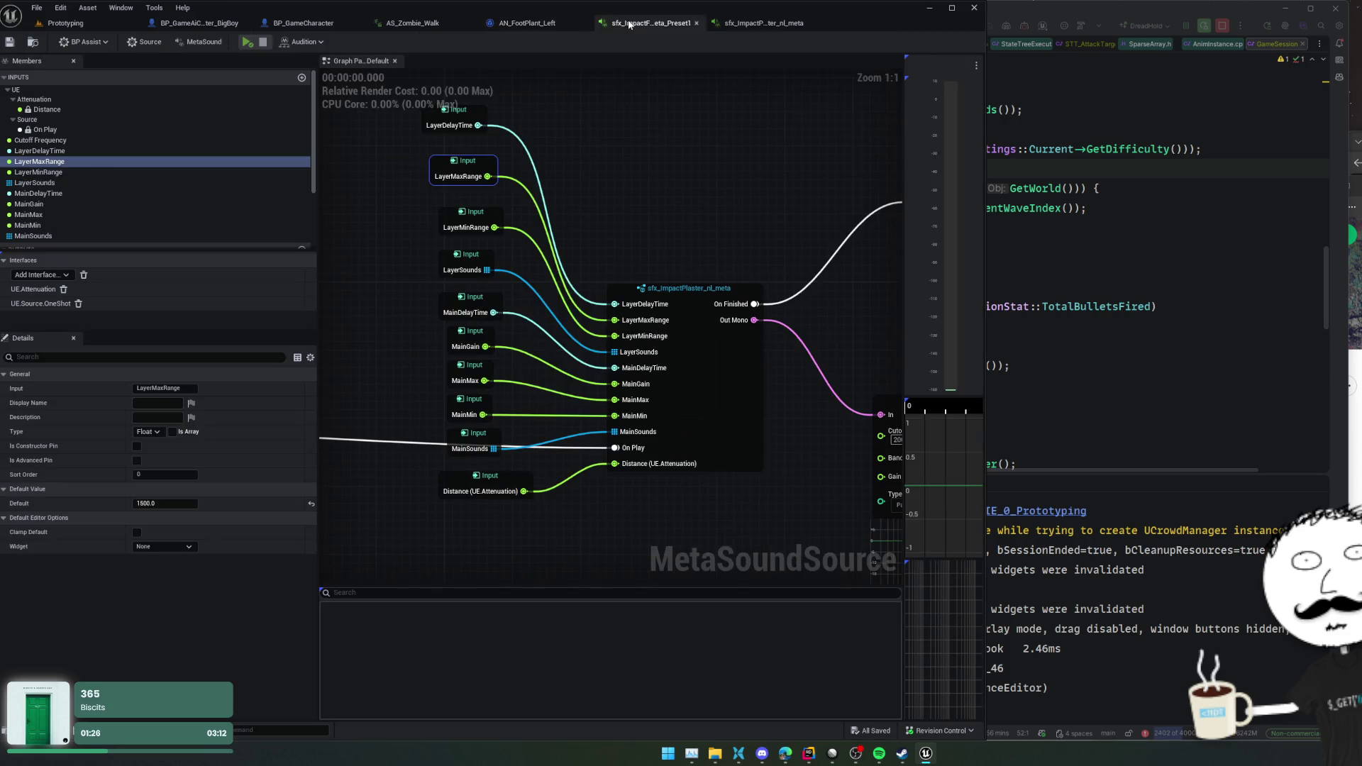
- Check the AN_FootPlant_Left blueprint again, then bring up AS_Zombie_Walk
scroll(630, 146, "down", 1)
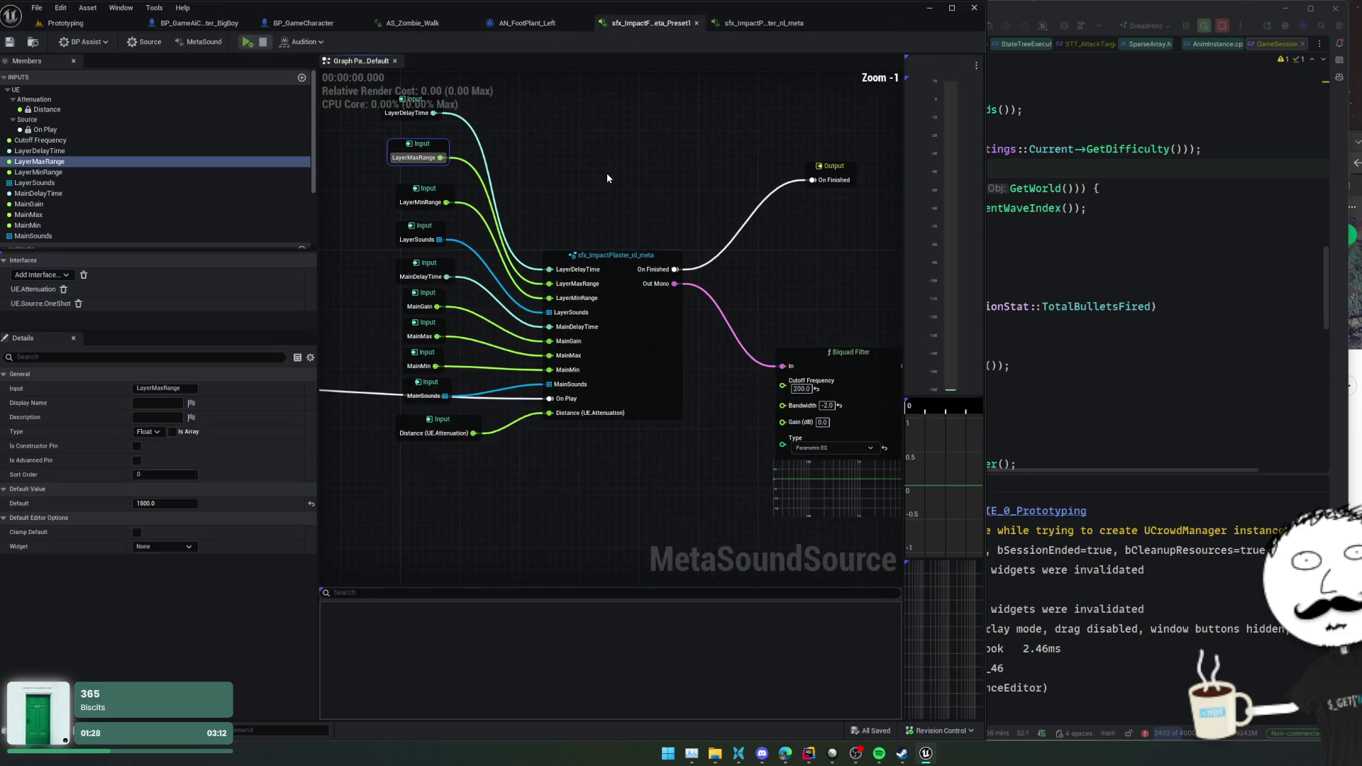
left_click(527, 22)
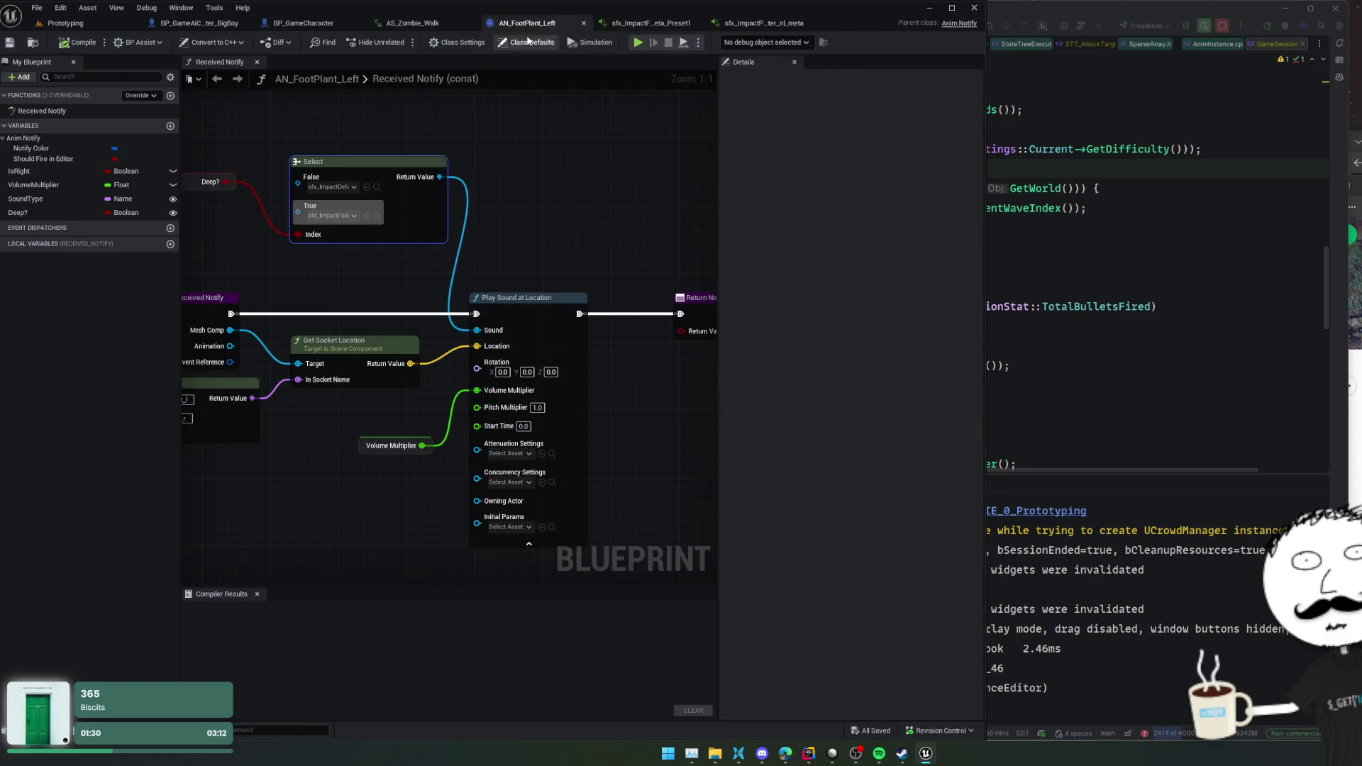
left_click(414, 23)
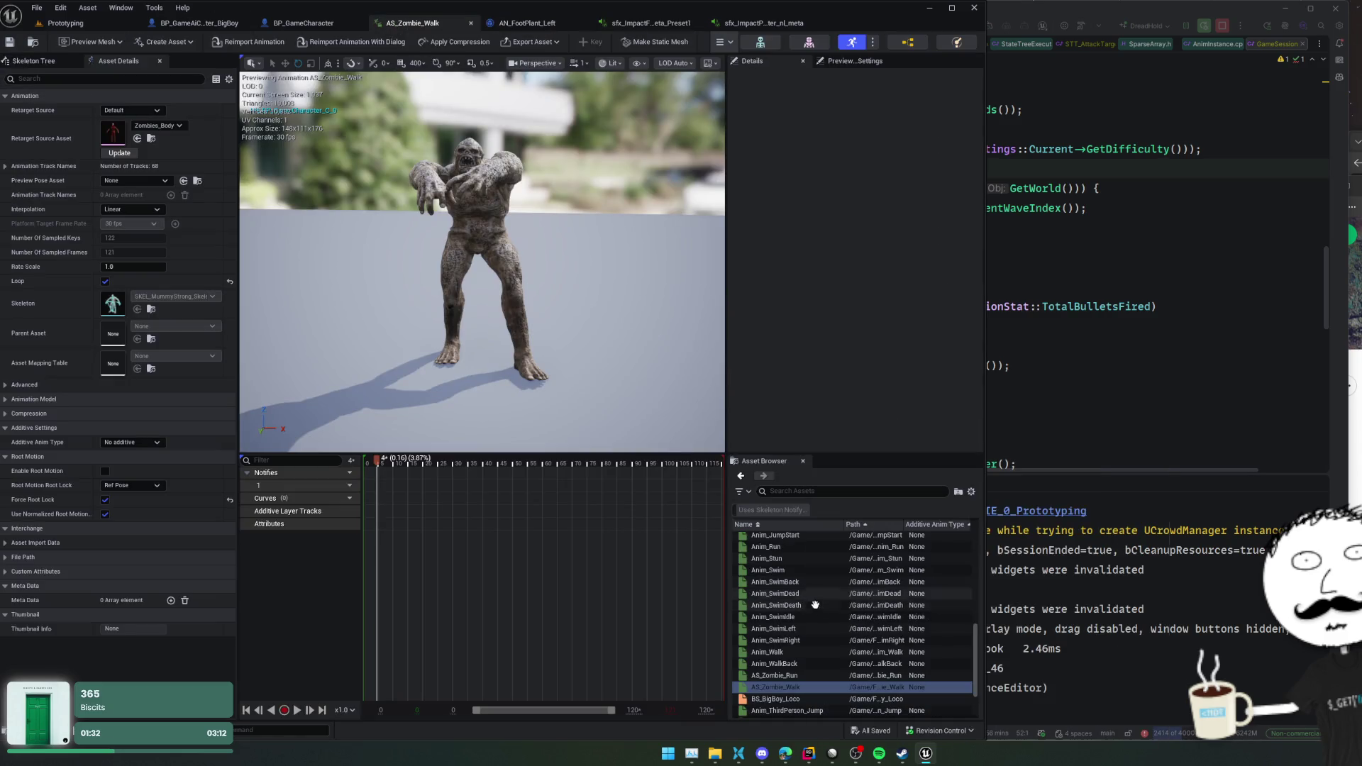
- Delete the frame-0 AN_FootPlant_Right notify from Anim_Walk and save it
double_click(784, 652)
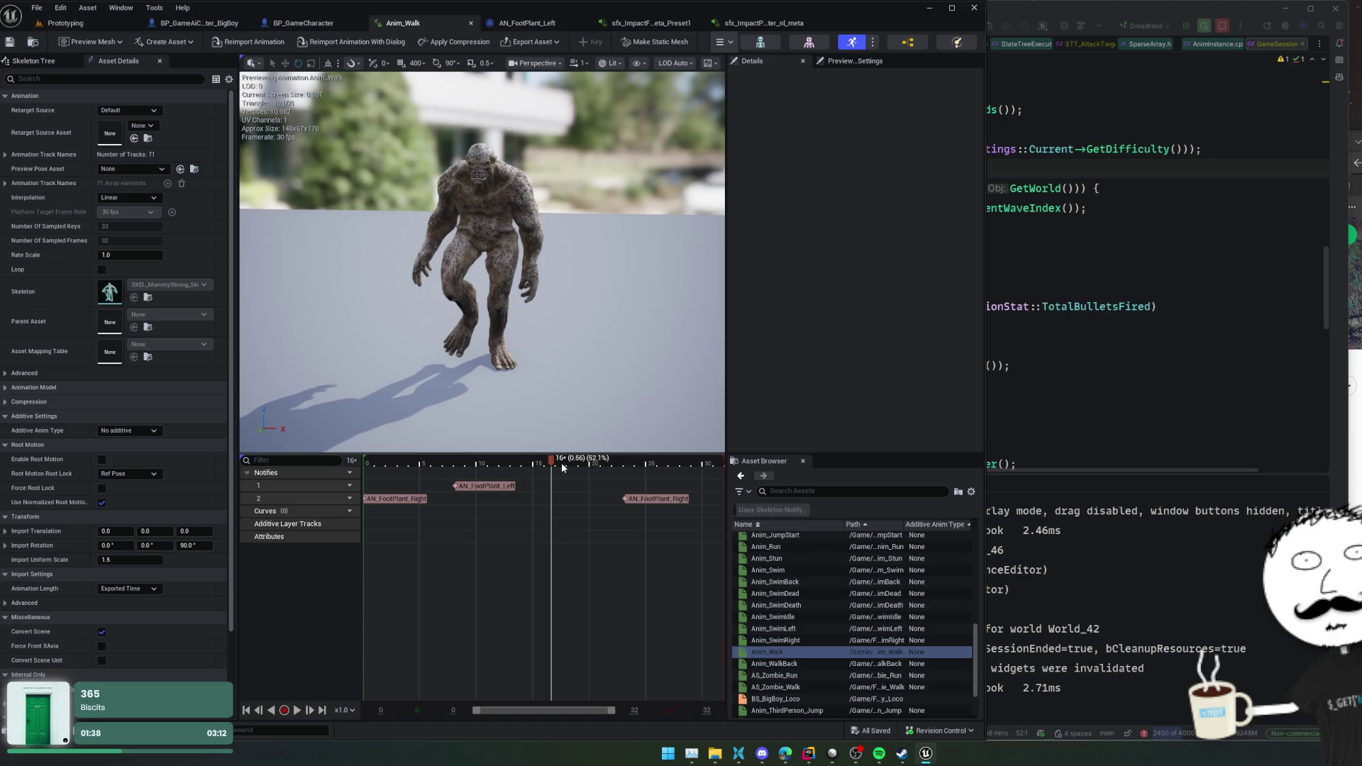
mouse_move(556, 464)
left_mouse_down()
mouse_move(663, 463)
mouse_move(313, 470)
mouse_move(710, 490)
mouse_move(398, 500)
mouse_move(380, 465)
mouse_move(351, 466)
left_mouse_up()
left_click(398, 500)
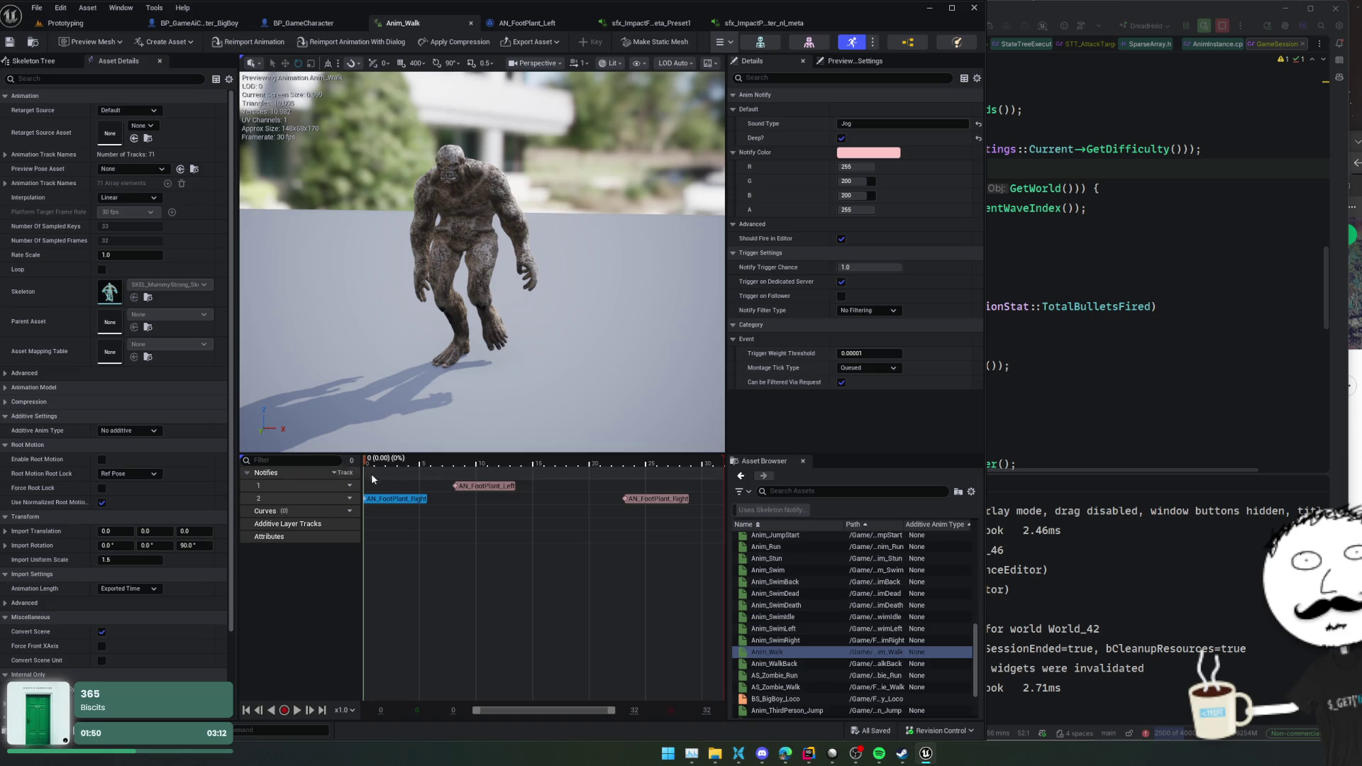
key("Delete")
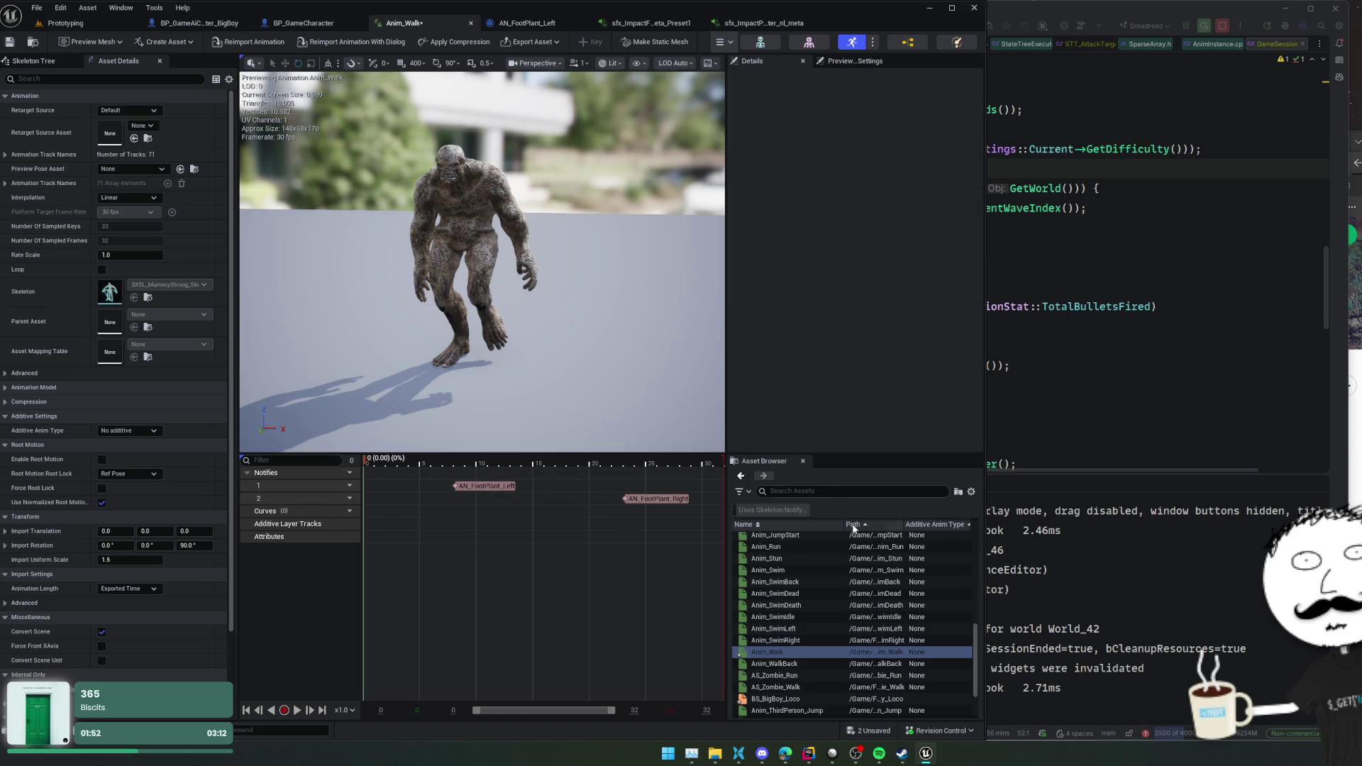
key("ctrl+s")
- Delete the first AN_FootPlant_Right notify from Anim_Run and return to the Prototyping level
double_click(775, 564)
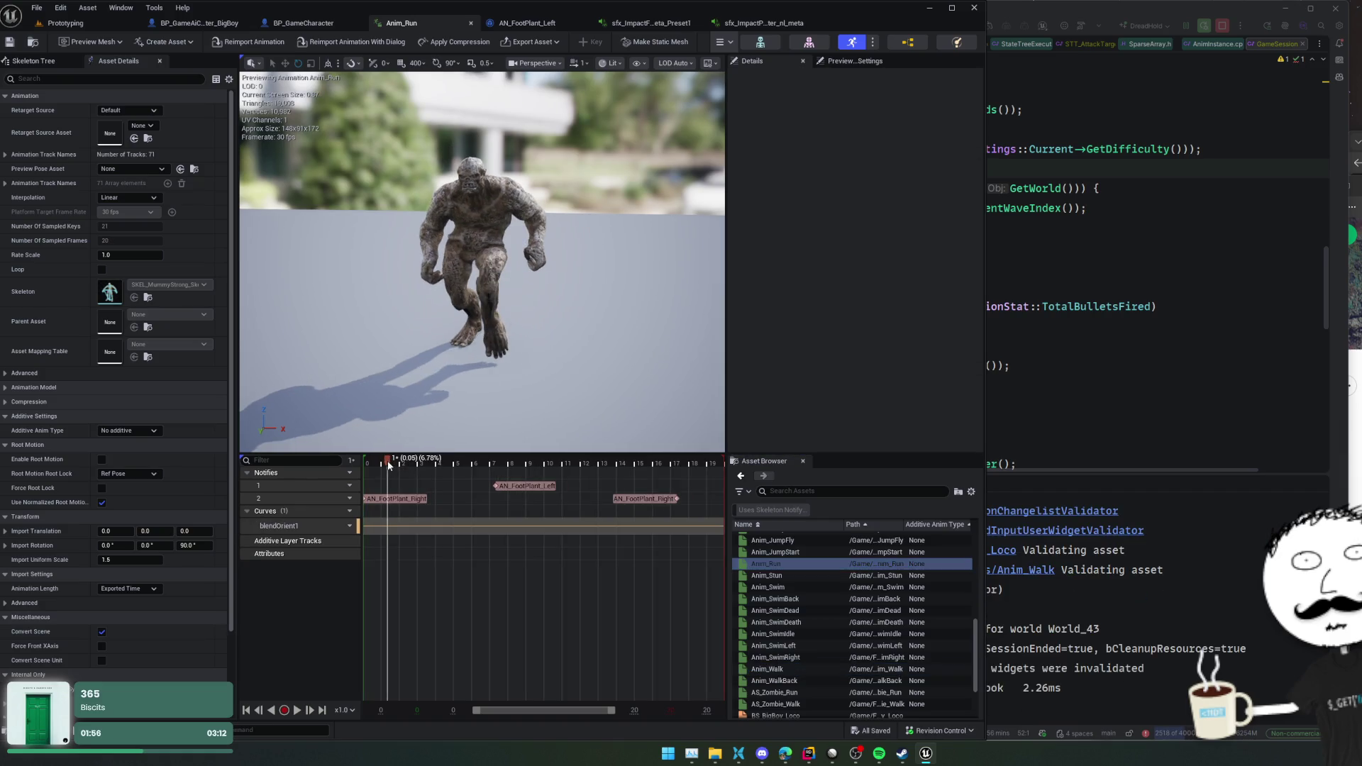
left_click_drag(366, 462, 705, 486)
left_click(395, 499)
key("Delete")
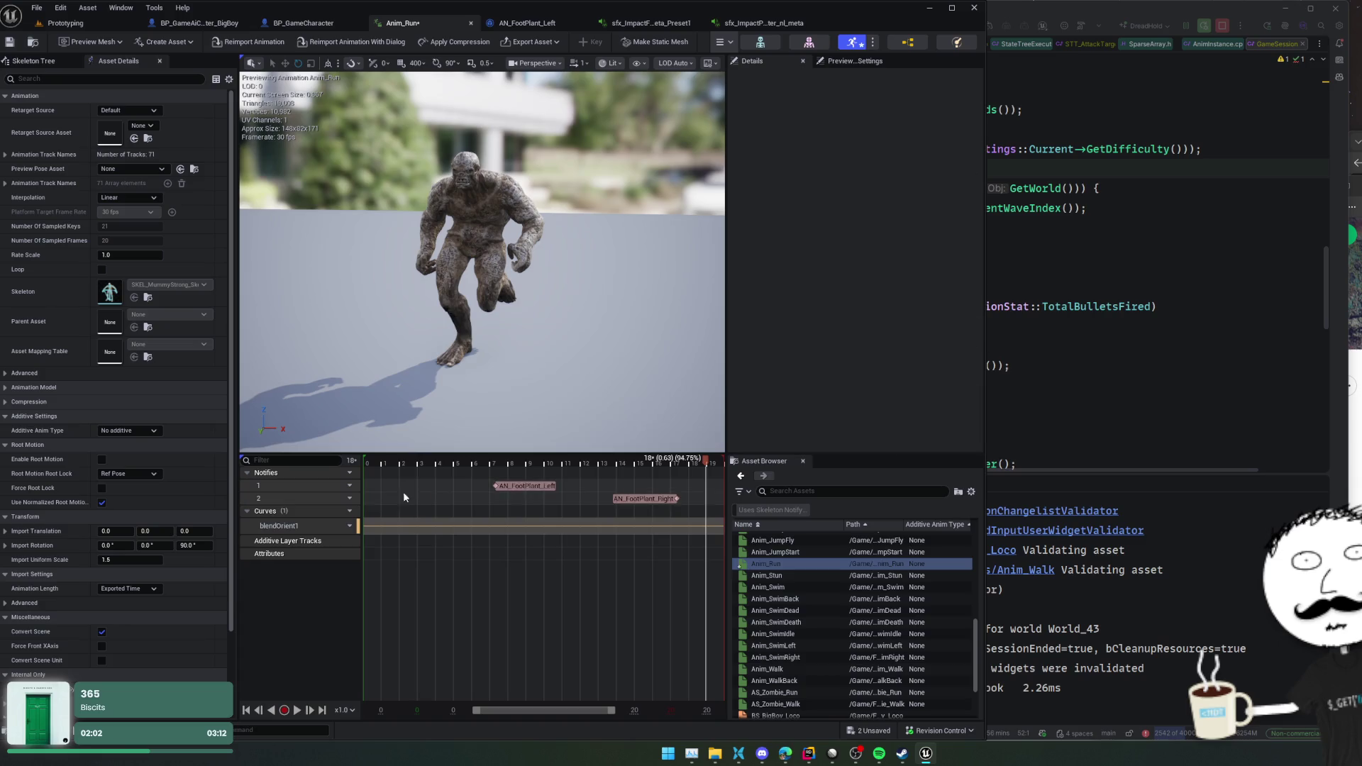
left_click(53, 24)
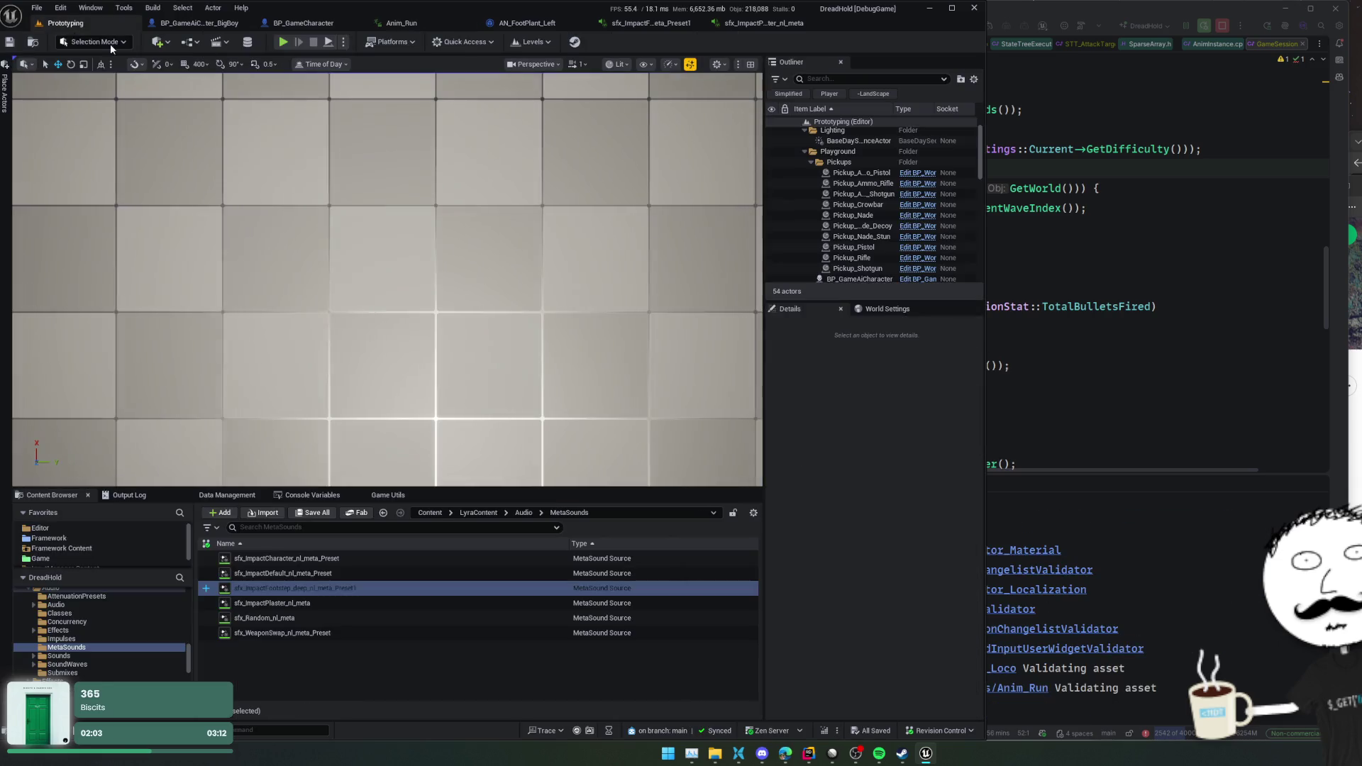
- Run and stop a play test, then show the sfx_ImpactFootstep_deep_nl_meta_Preset1 graph
left_click(284, 42)
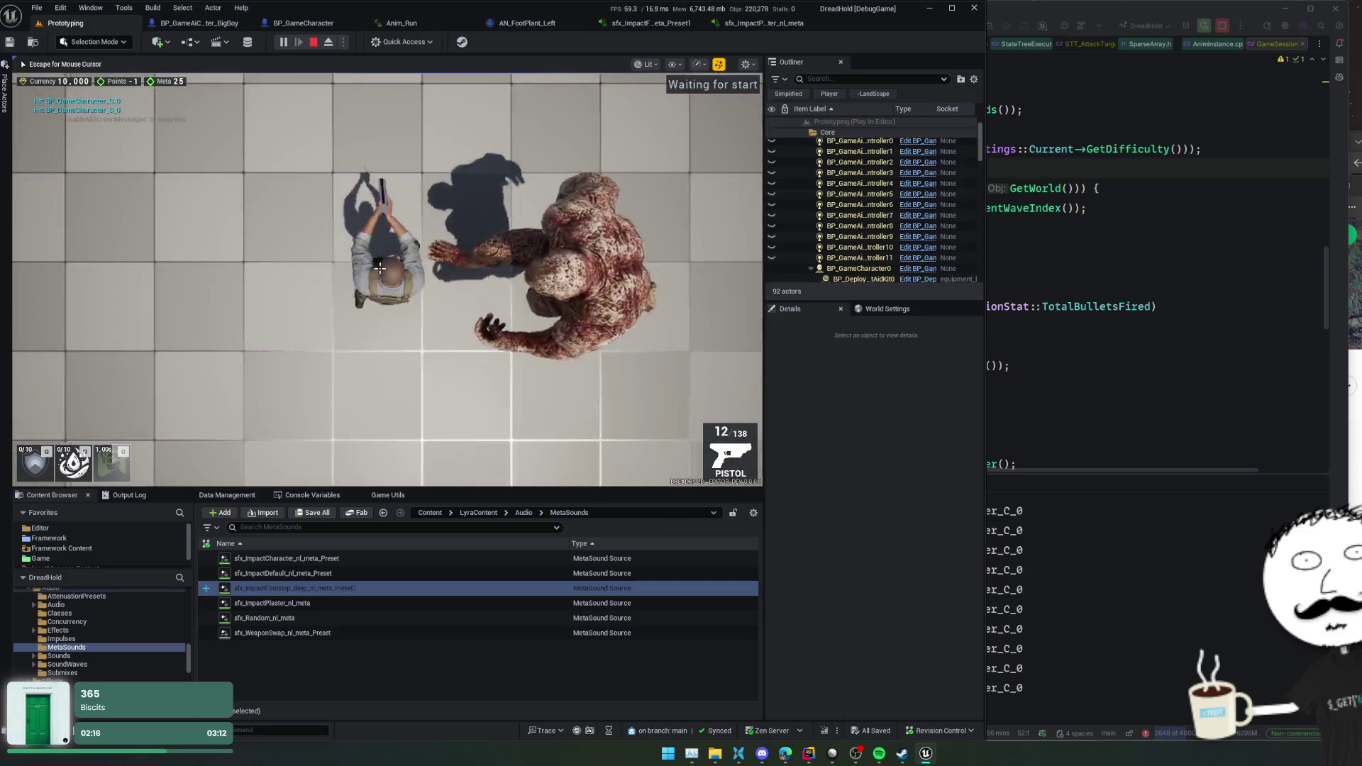
left_click(313, 42)
left_click(651, 22)
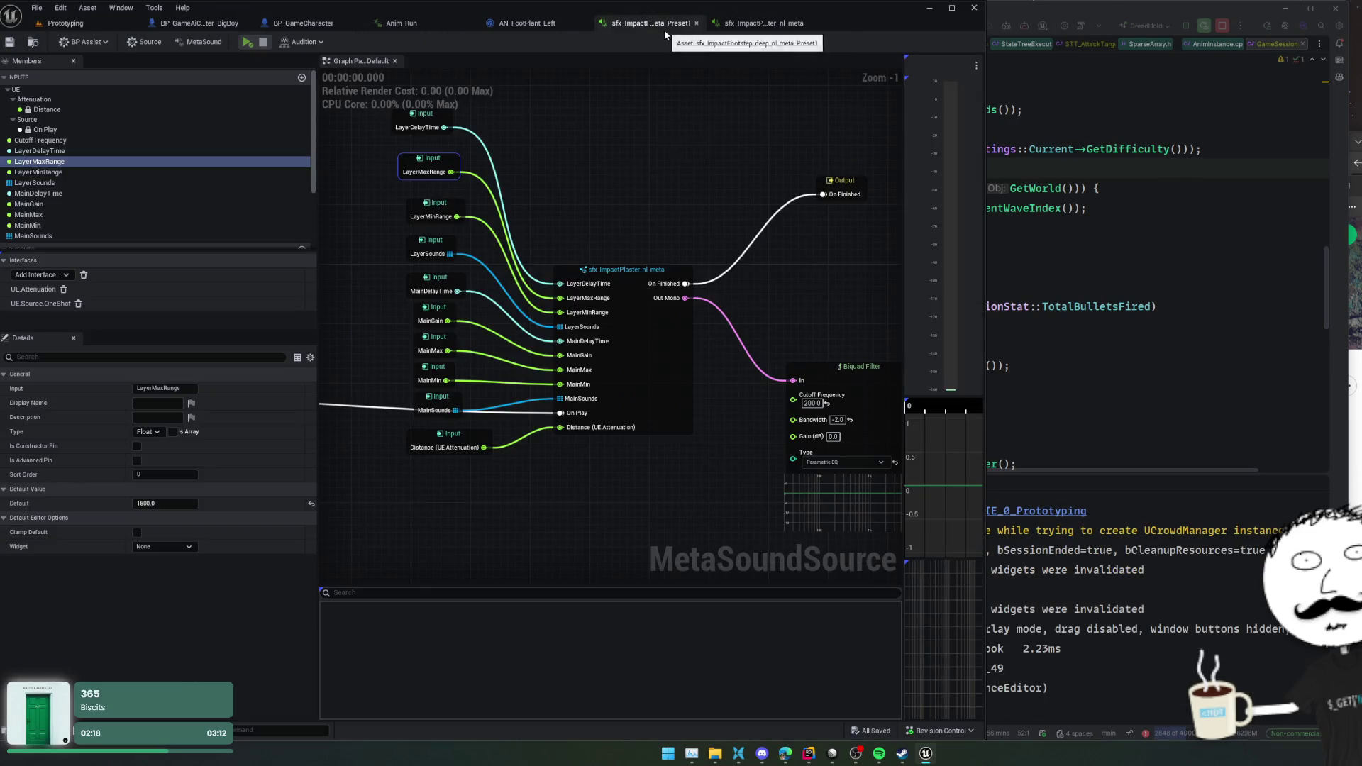
left_click_drag(730, 267, 563, 230)
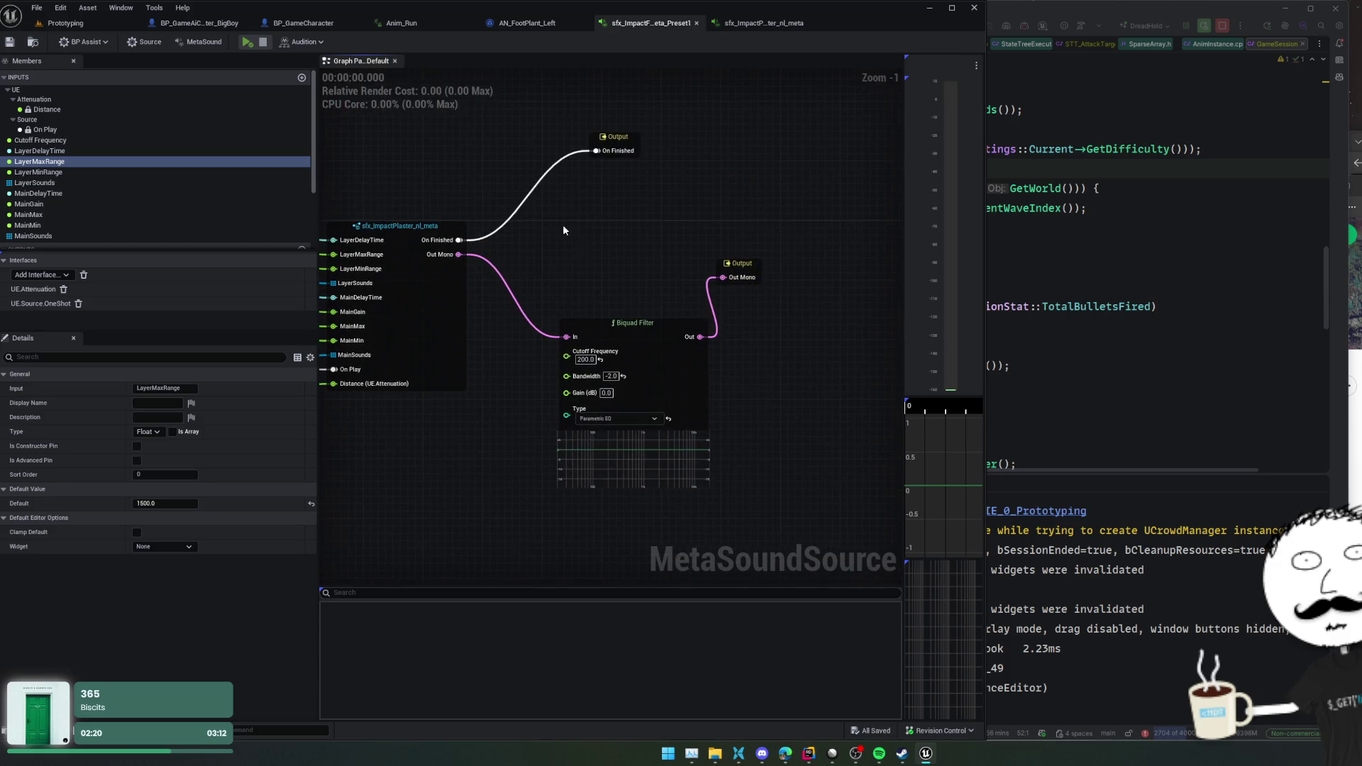
left_click_drag(623, 275, 636, 272)
left_click(667, 321)
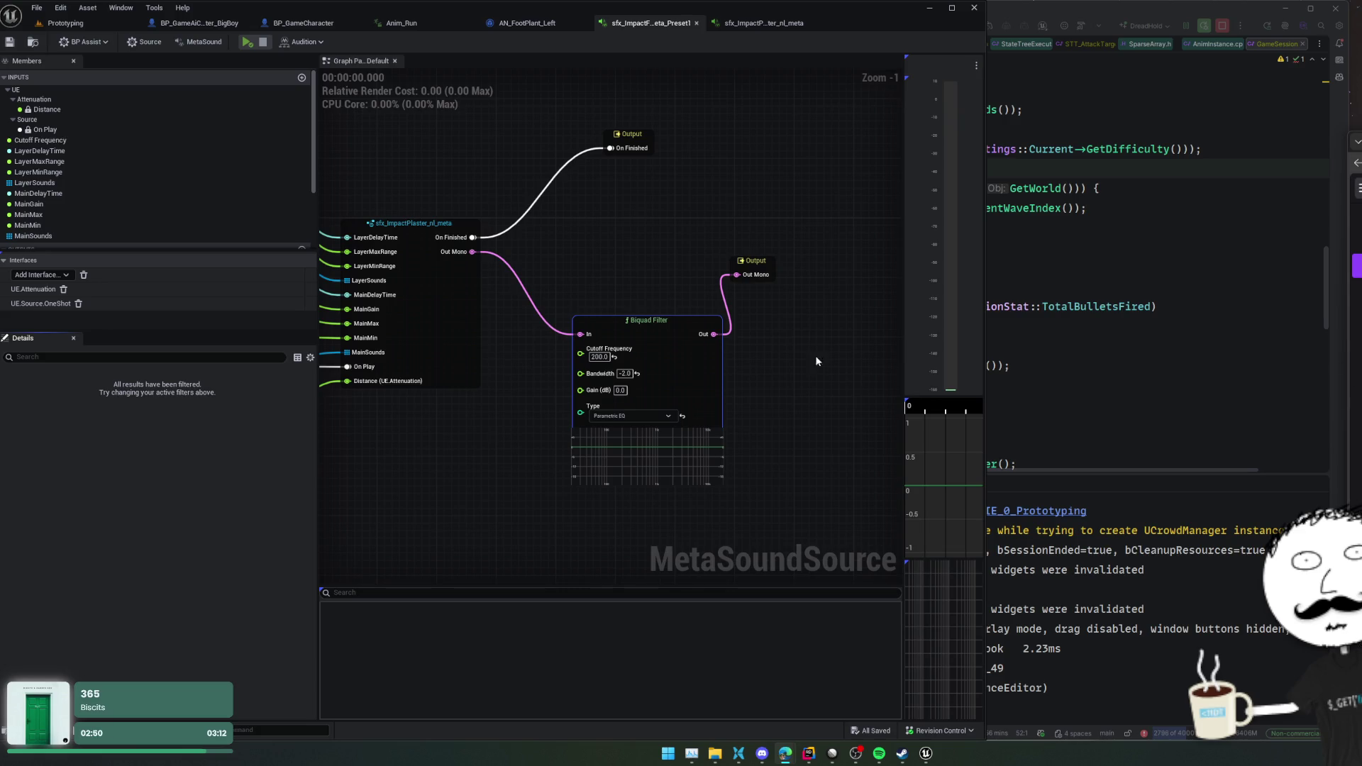
- Drag a wire from Out Mono and add a Biquad Filter node from Functions > Filters
left_click_drag(522, 257, 615, 253)
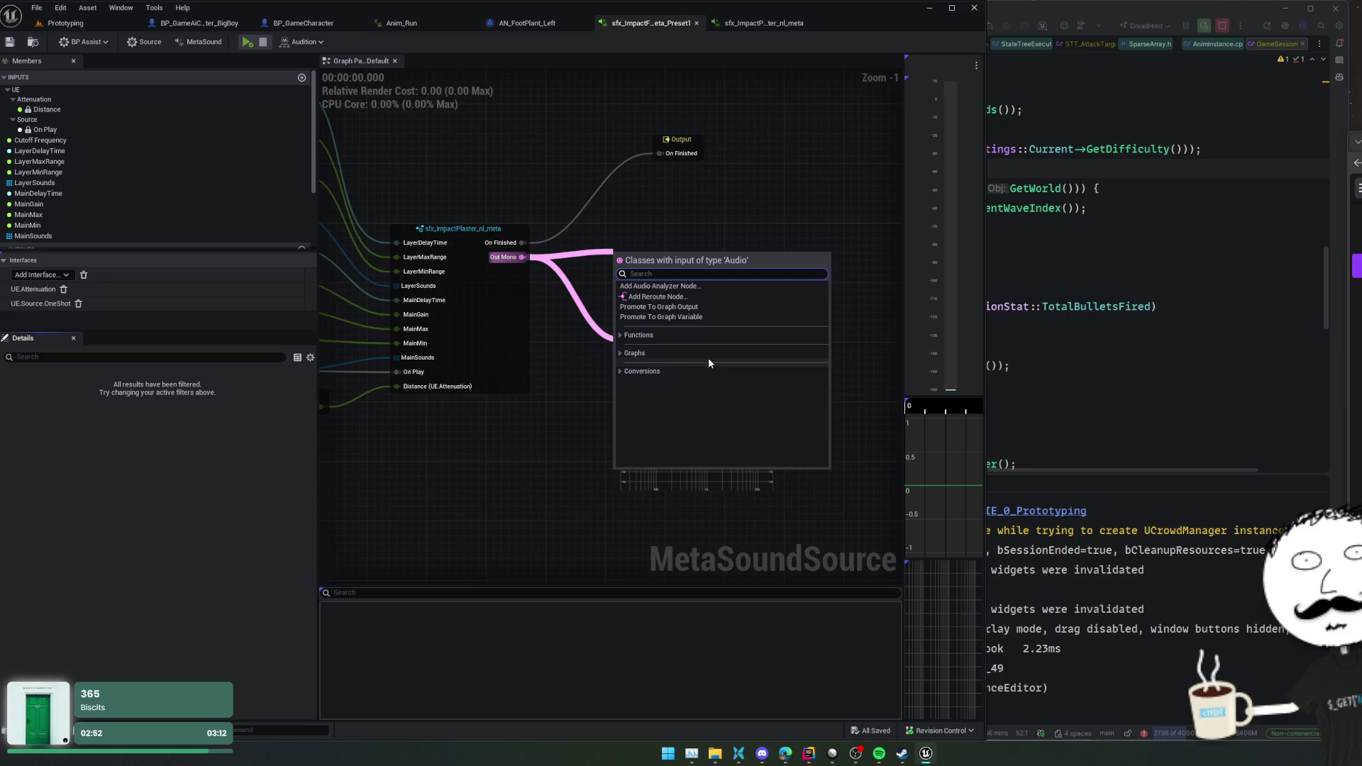
left_click(621, 372)
left_click(620, 354)
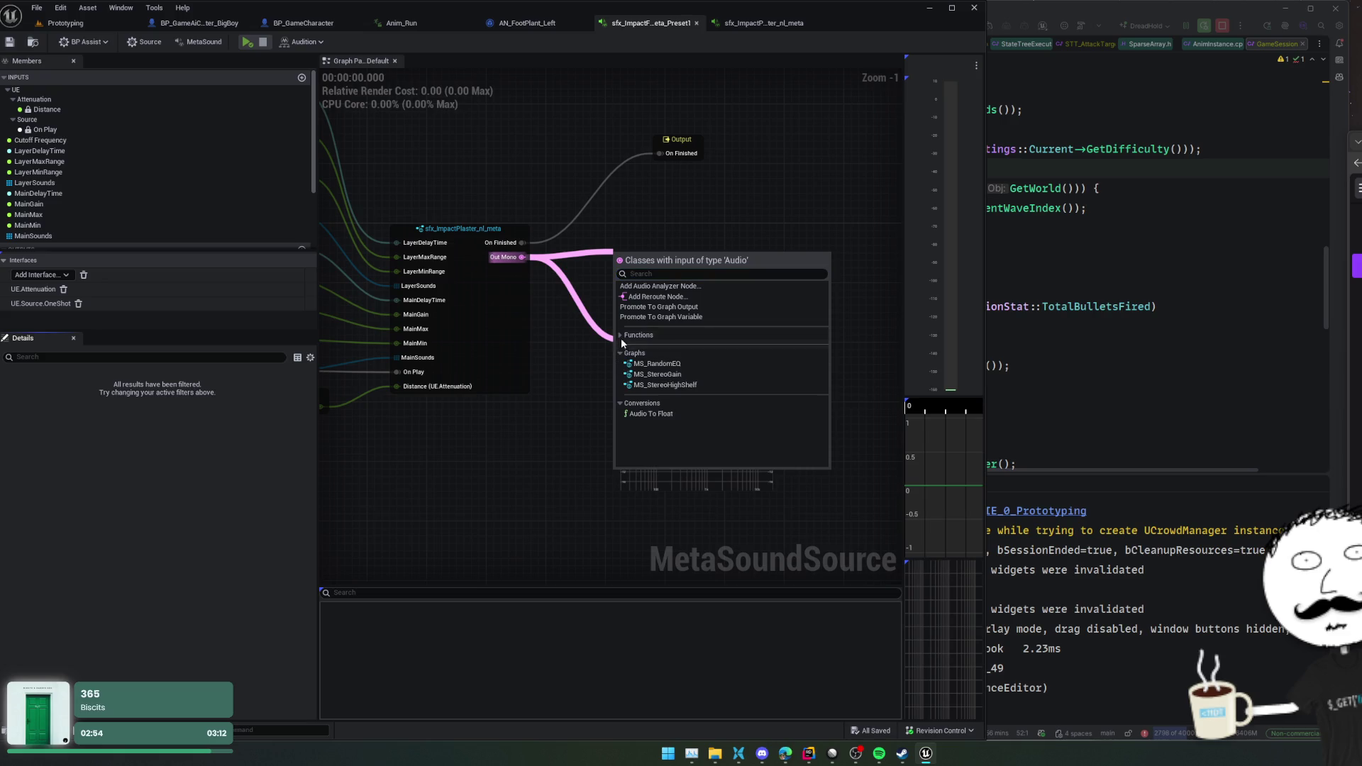
left_click(622, 336)
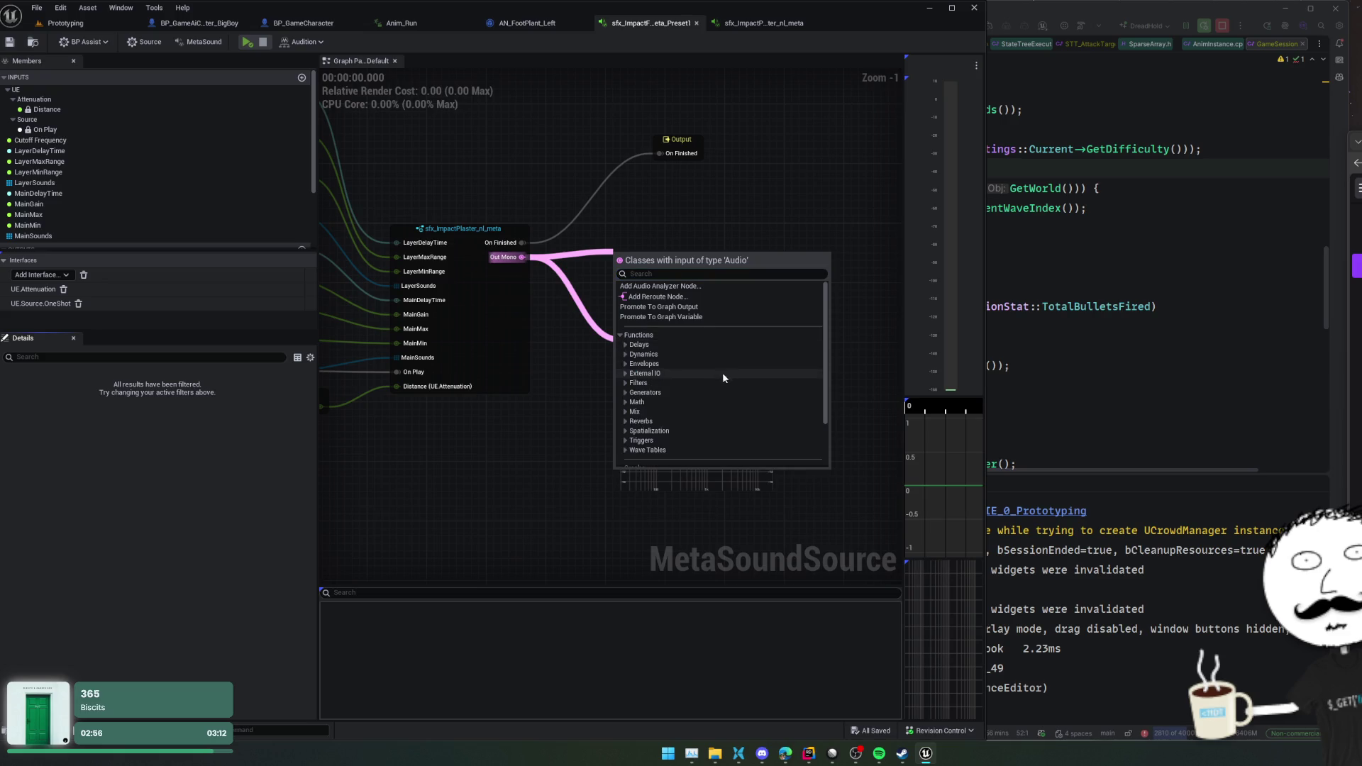
scroll(723, 373, "down", 1)
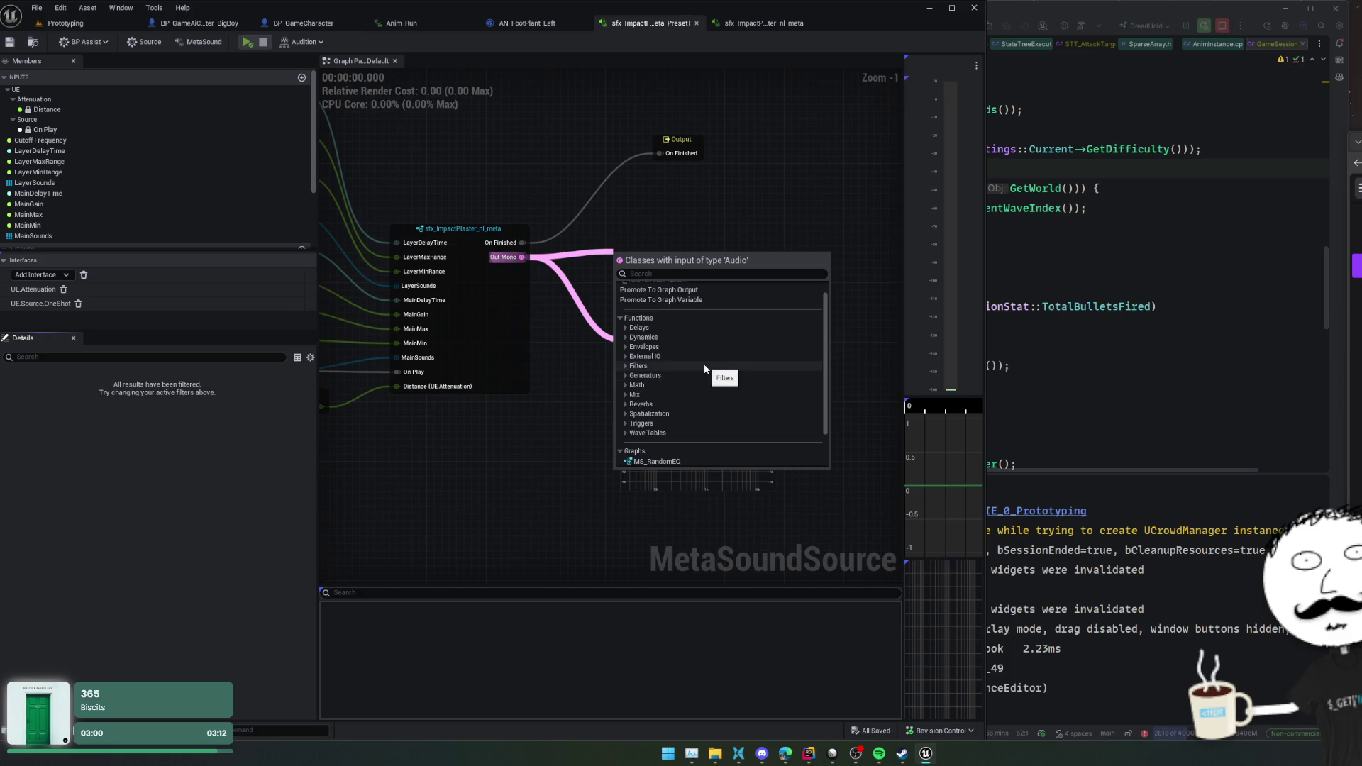
left_click(625, 414)
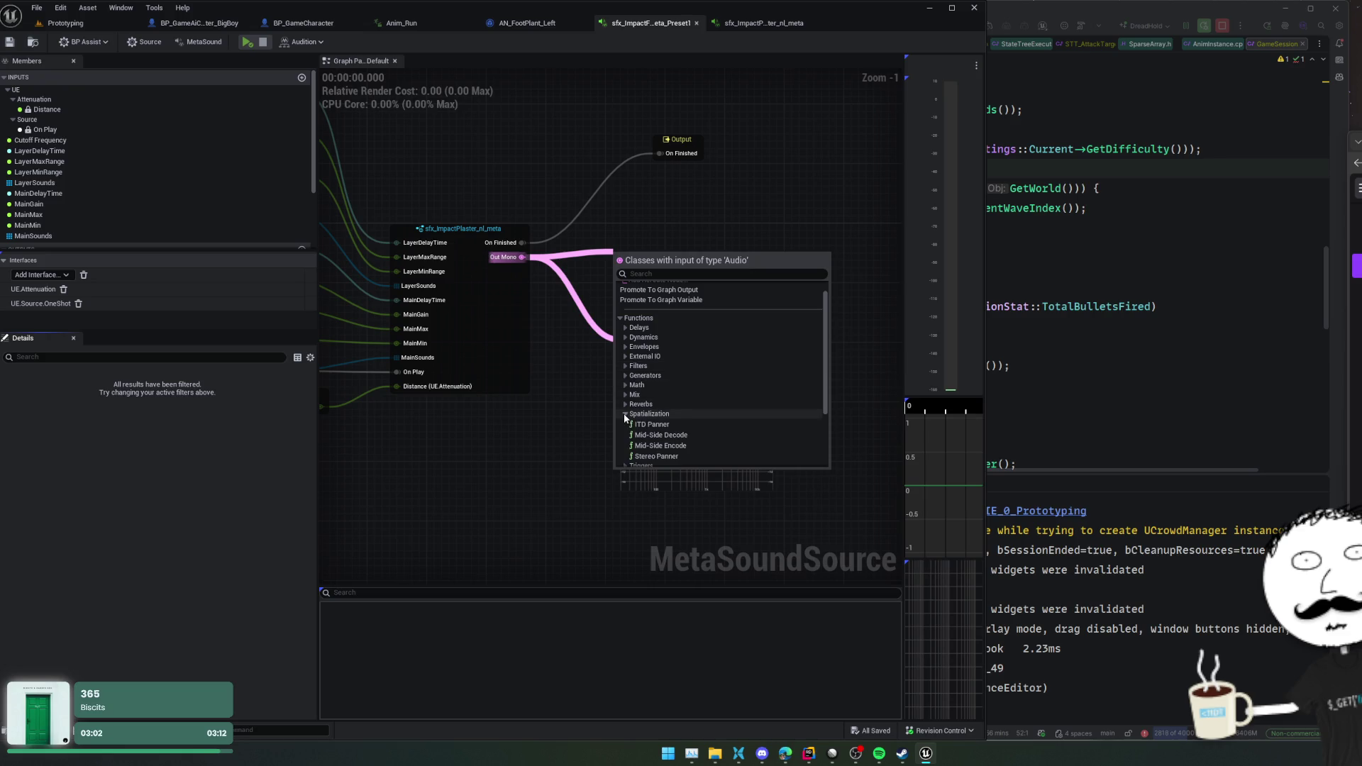
scroll(685, 399, "down", 2)
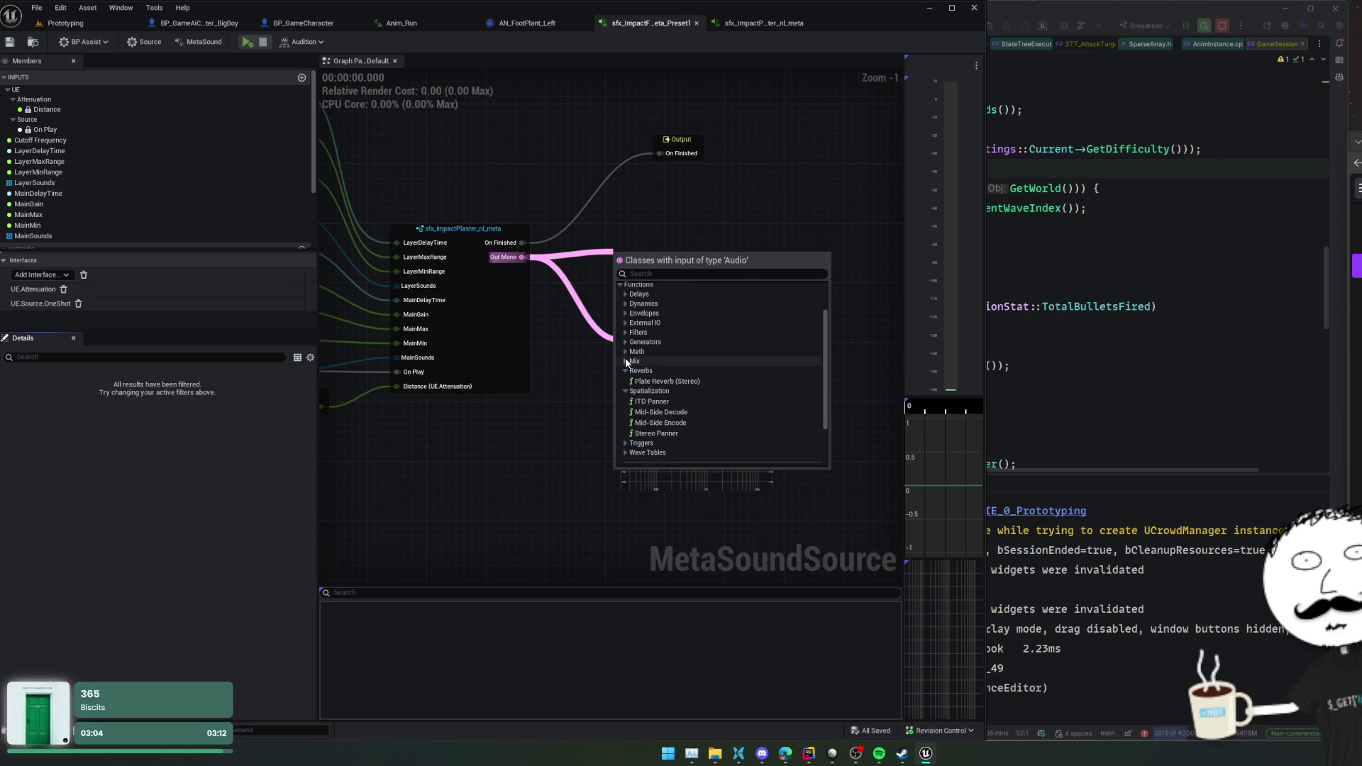
left_click(626, 361)
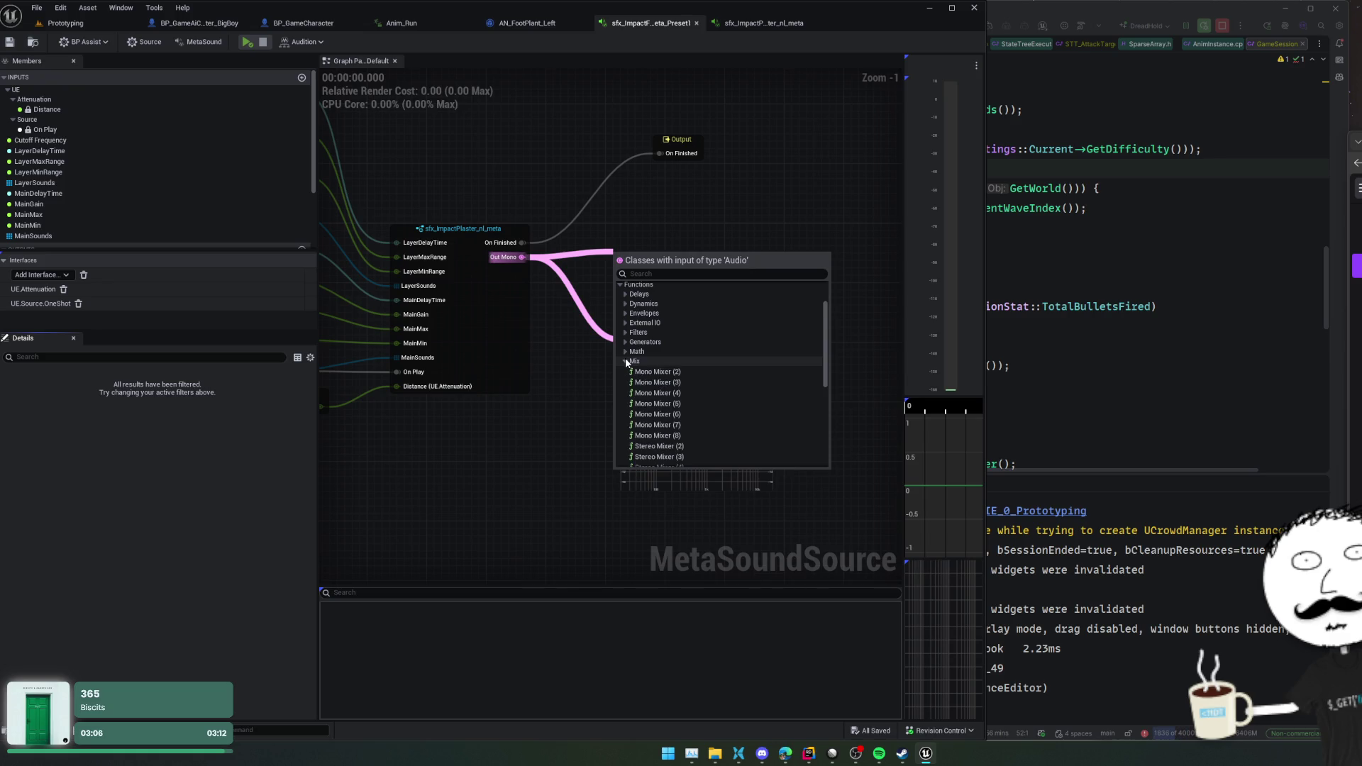
left_click(626, 361)
left_click(625, 352)
left_click(625, 342)
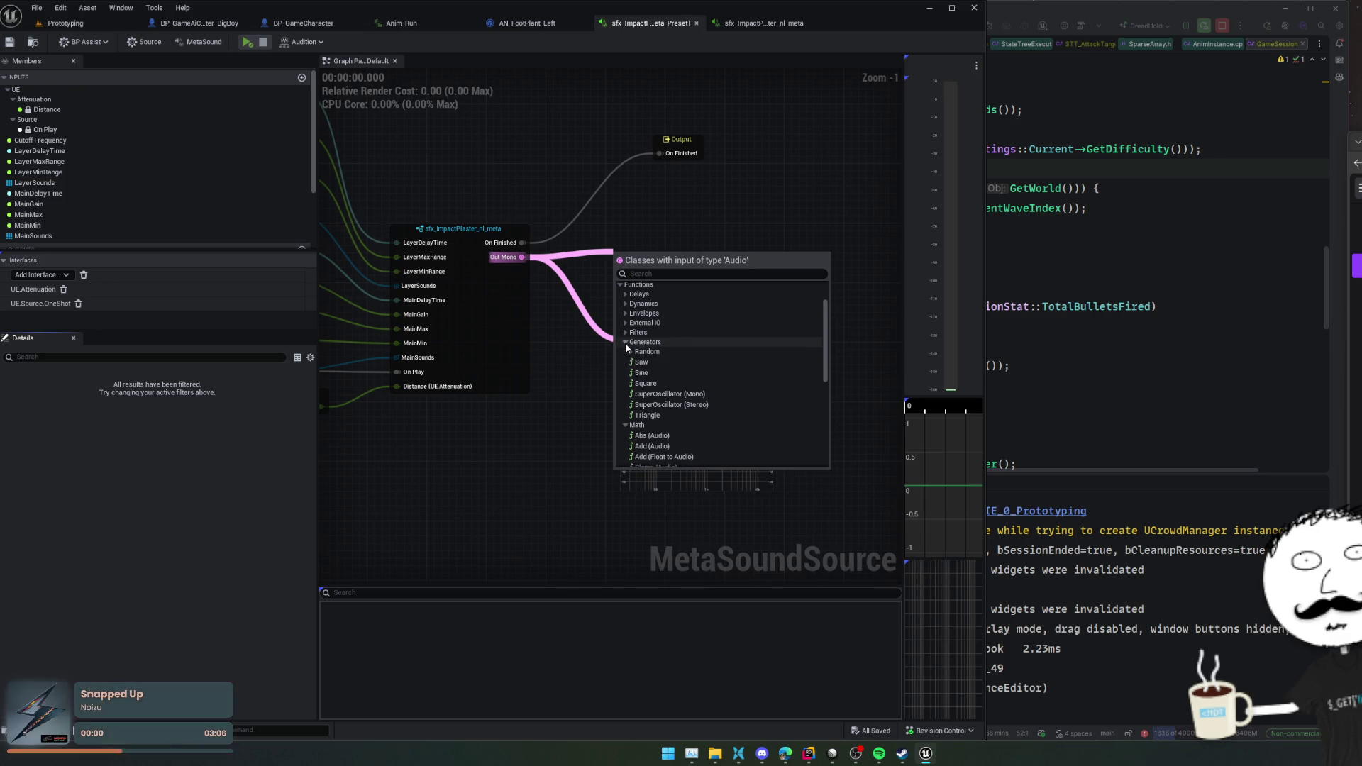
left_click(625, 332)
scroll(785, 362, "down", 3)
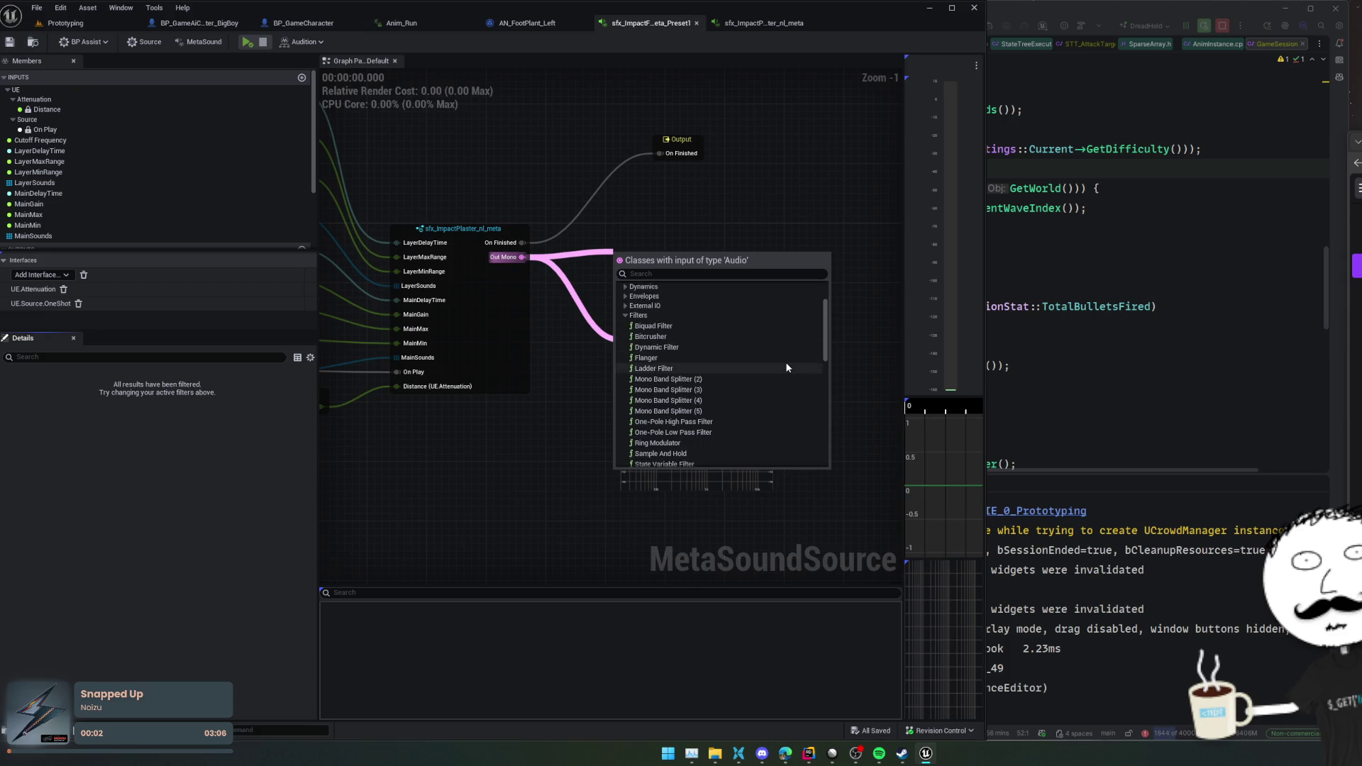
scroll(786, 365, "down", 2)
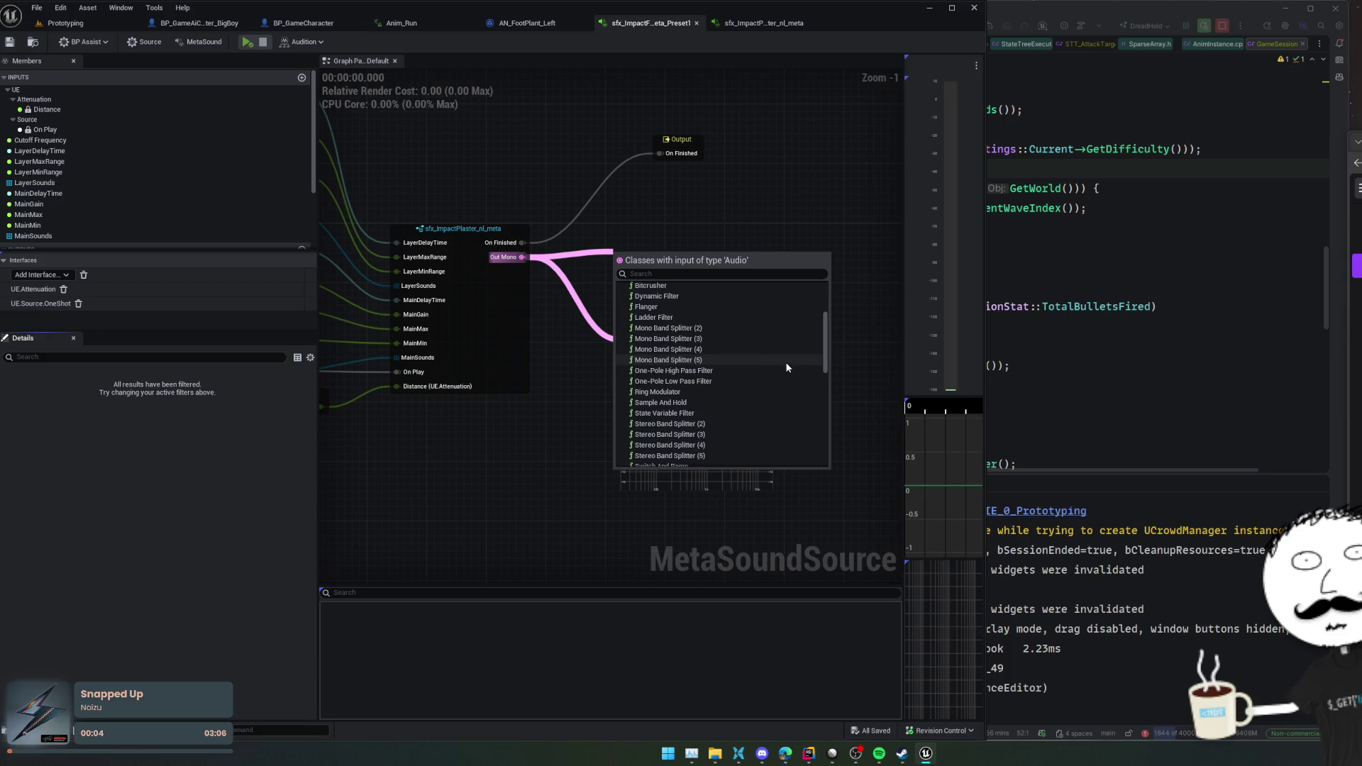
scroll(786, 367, "down", 2)
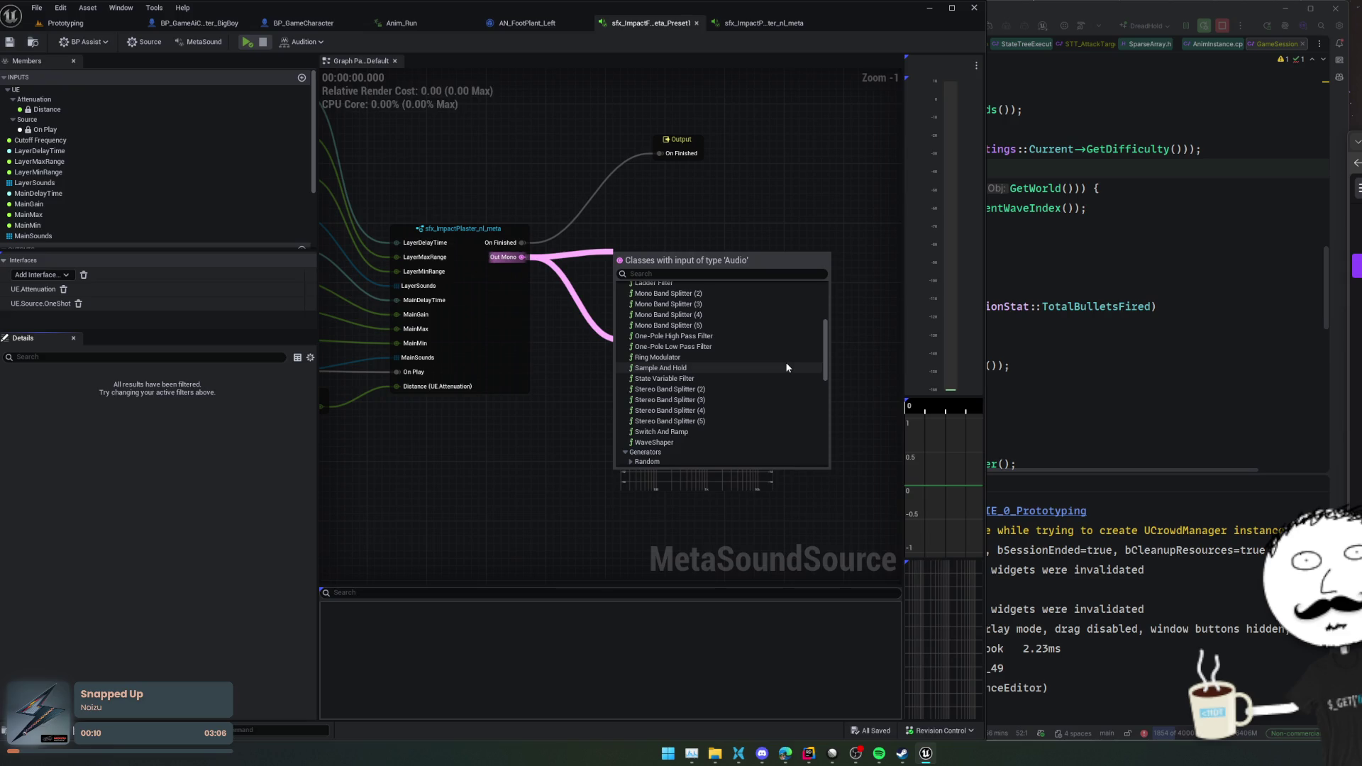
scroll(784, 365, "up", 3)
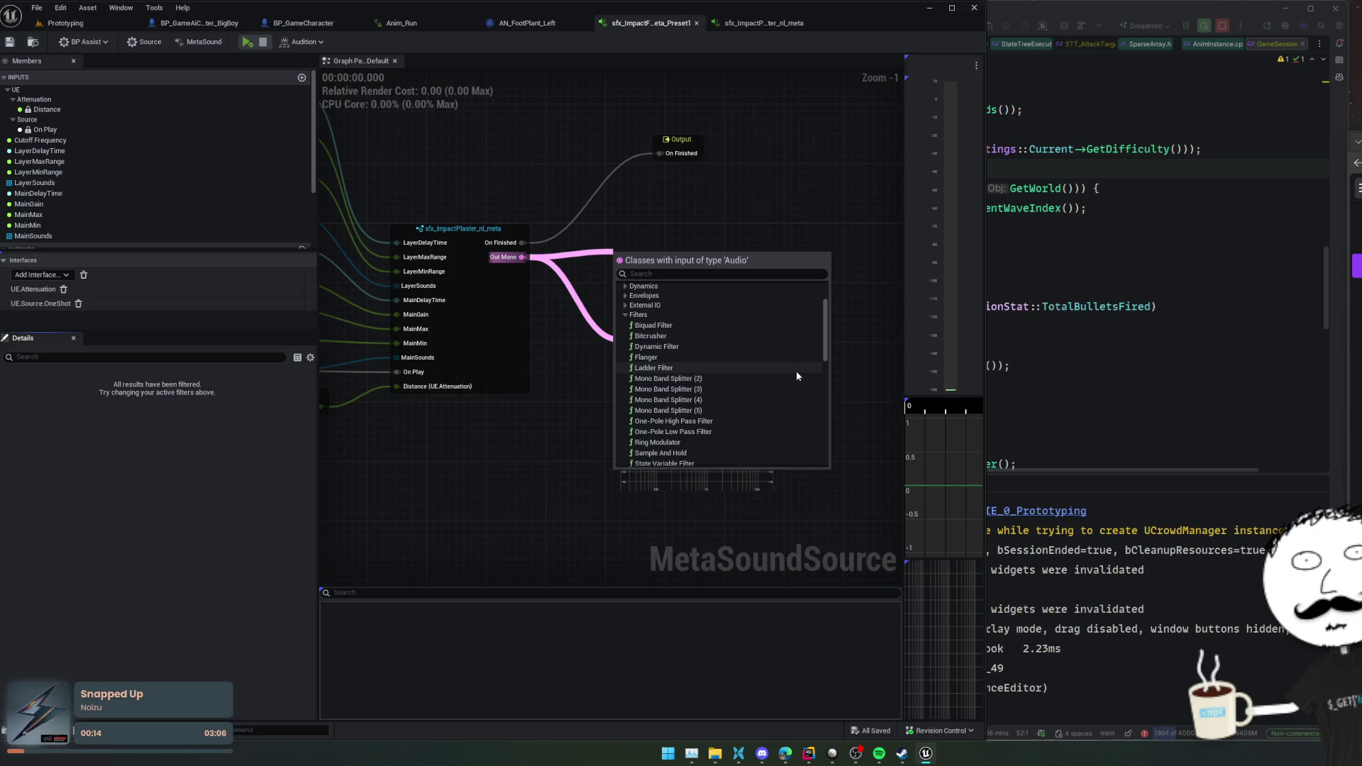
scroll(796, 372, "up", 1)
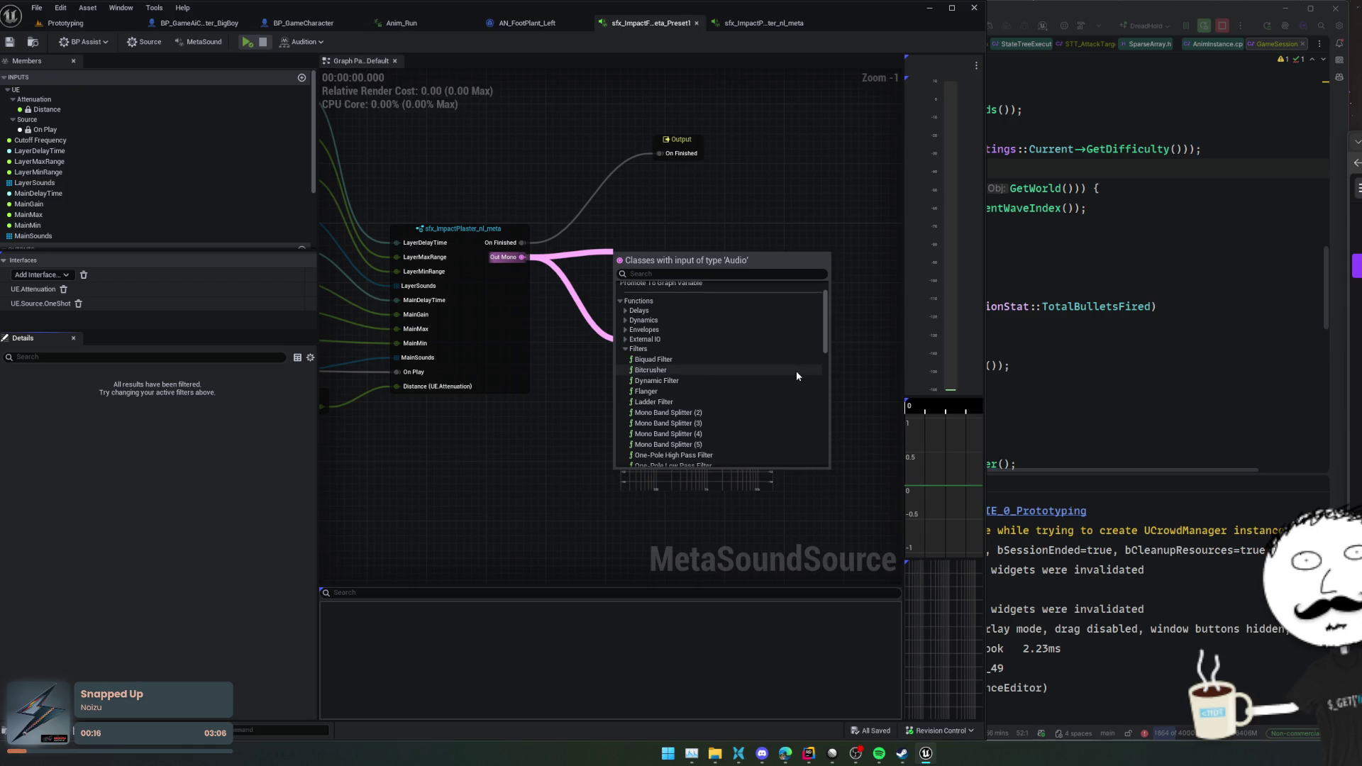
scroll(796, 366, "up", 2)
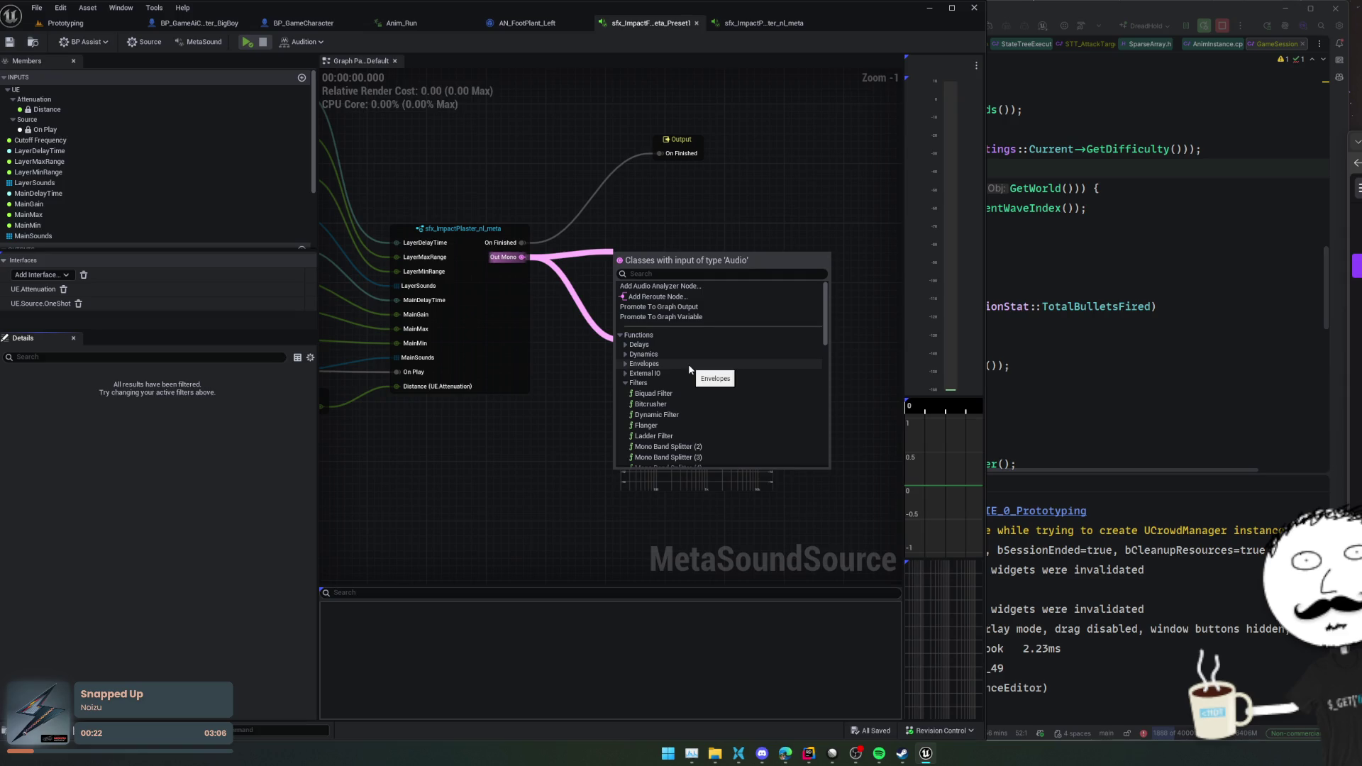
left_click(653, 394)
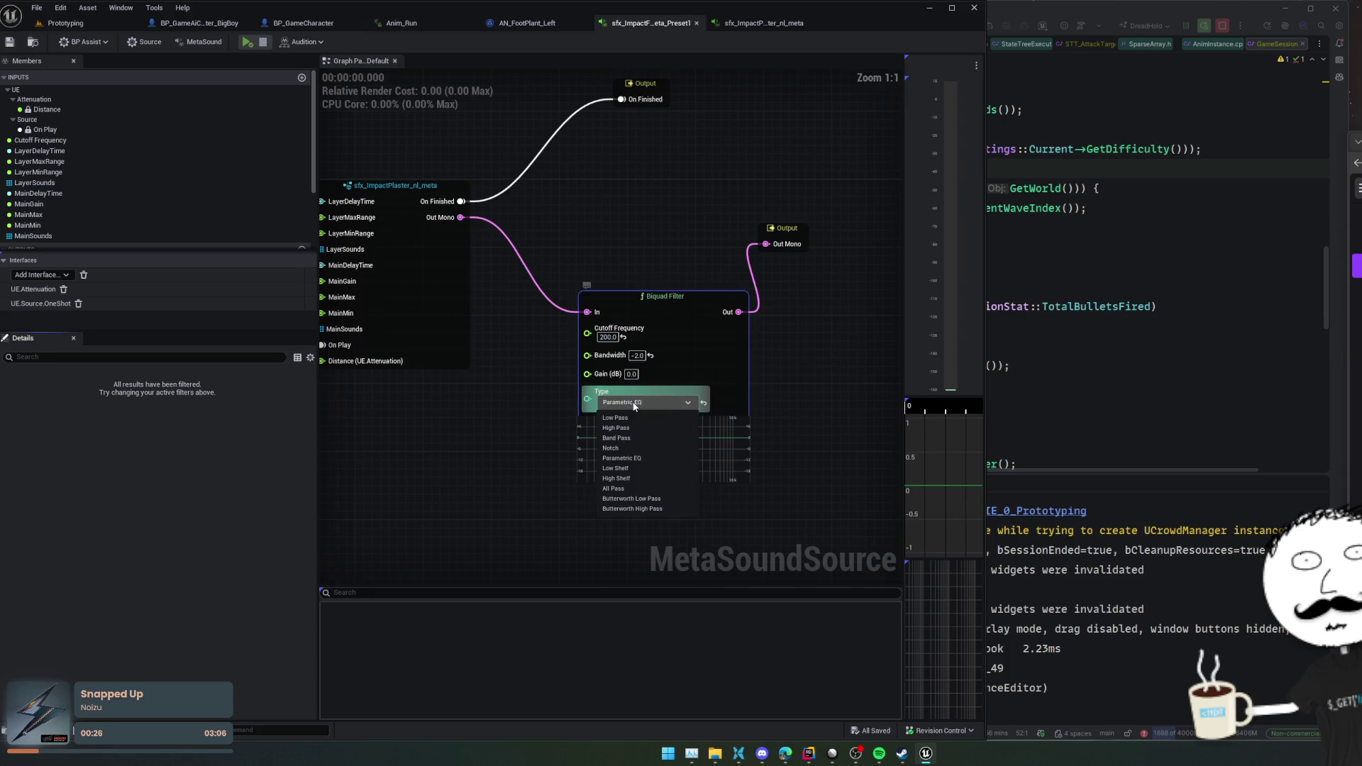
- Switch the Biquad Filter type to Low Pass and promote Bandwidth to a graph input named FilterBandwidth
left_click(644, 403)
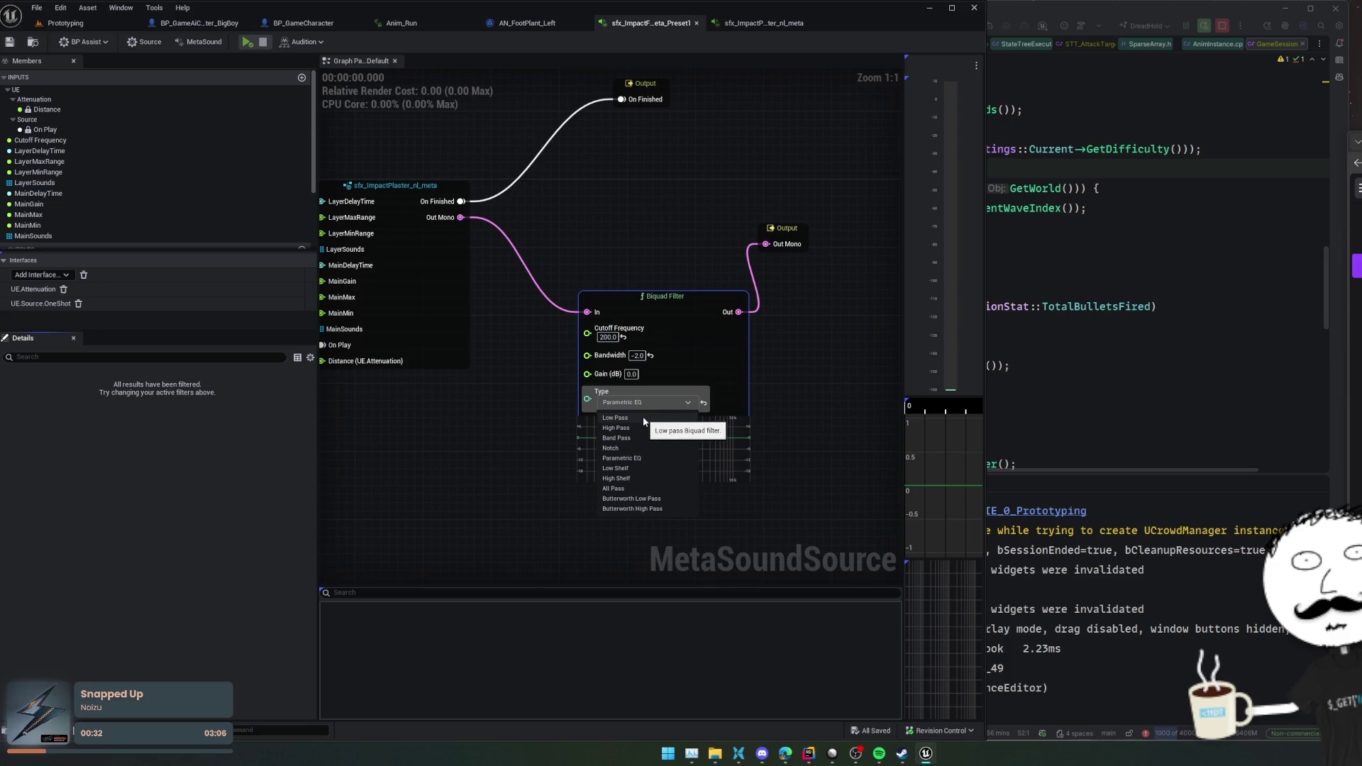
left_click(644, 422)
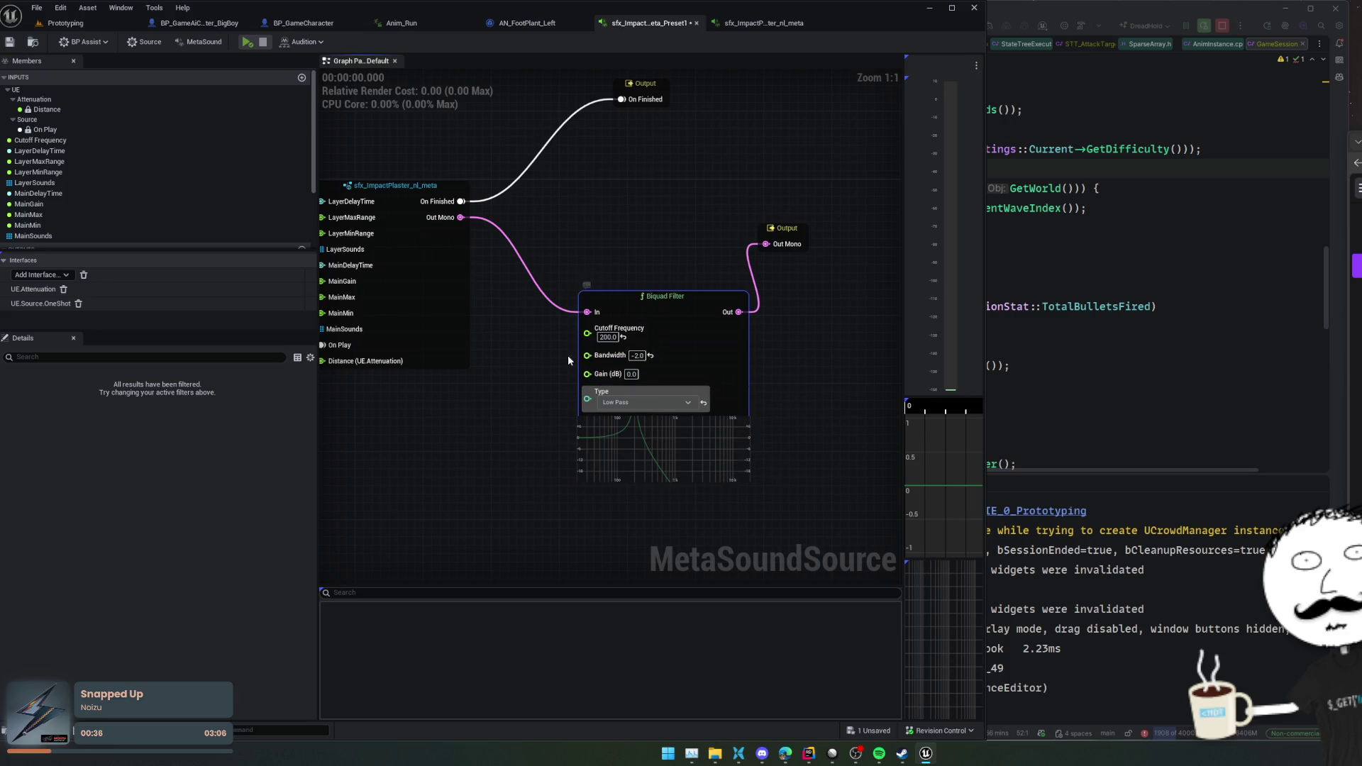
left_click_drag(630, 363, 589, 395)
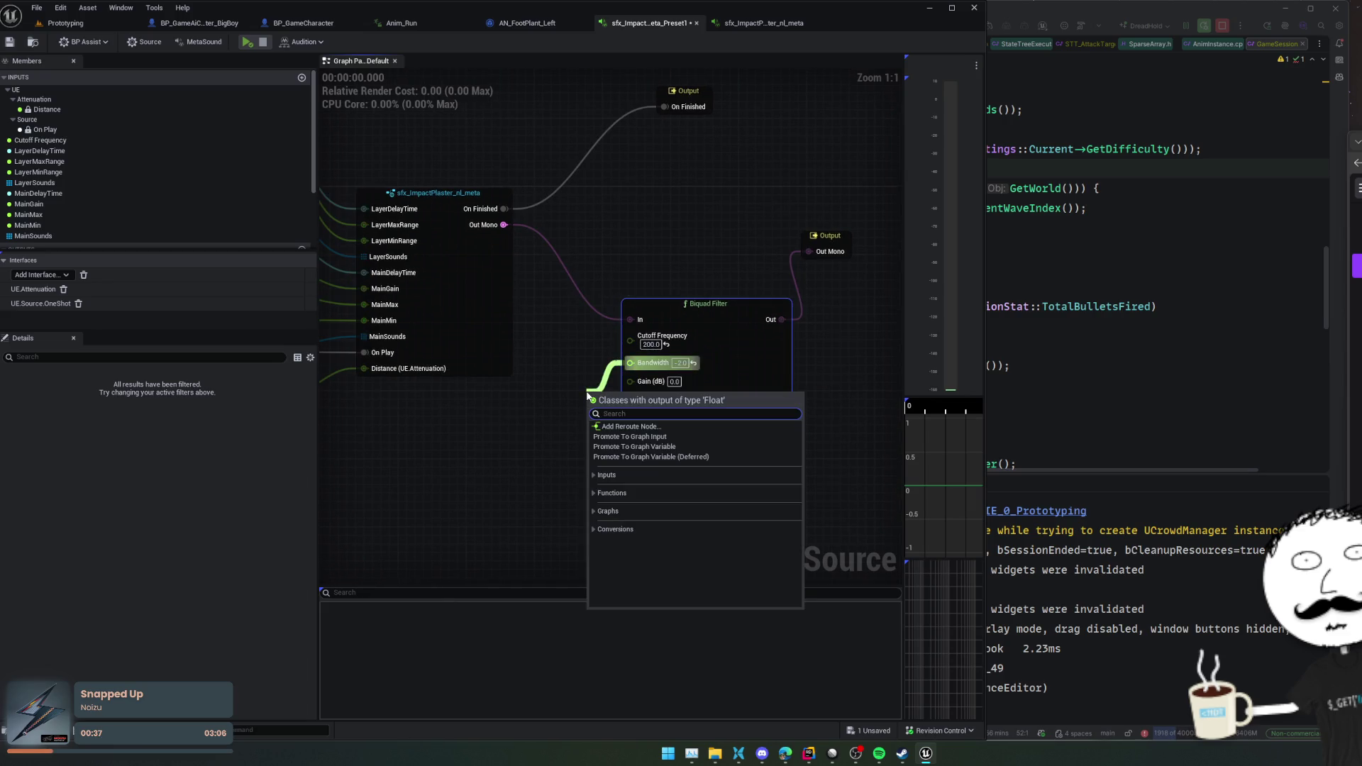
left_click(717, 438)
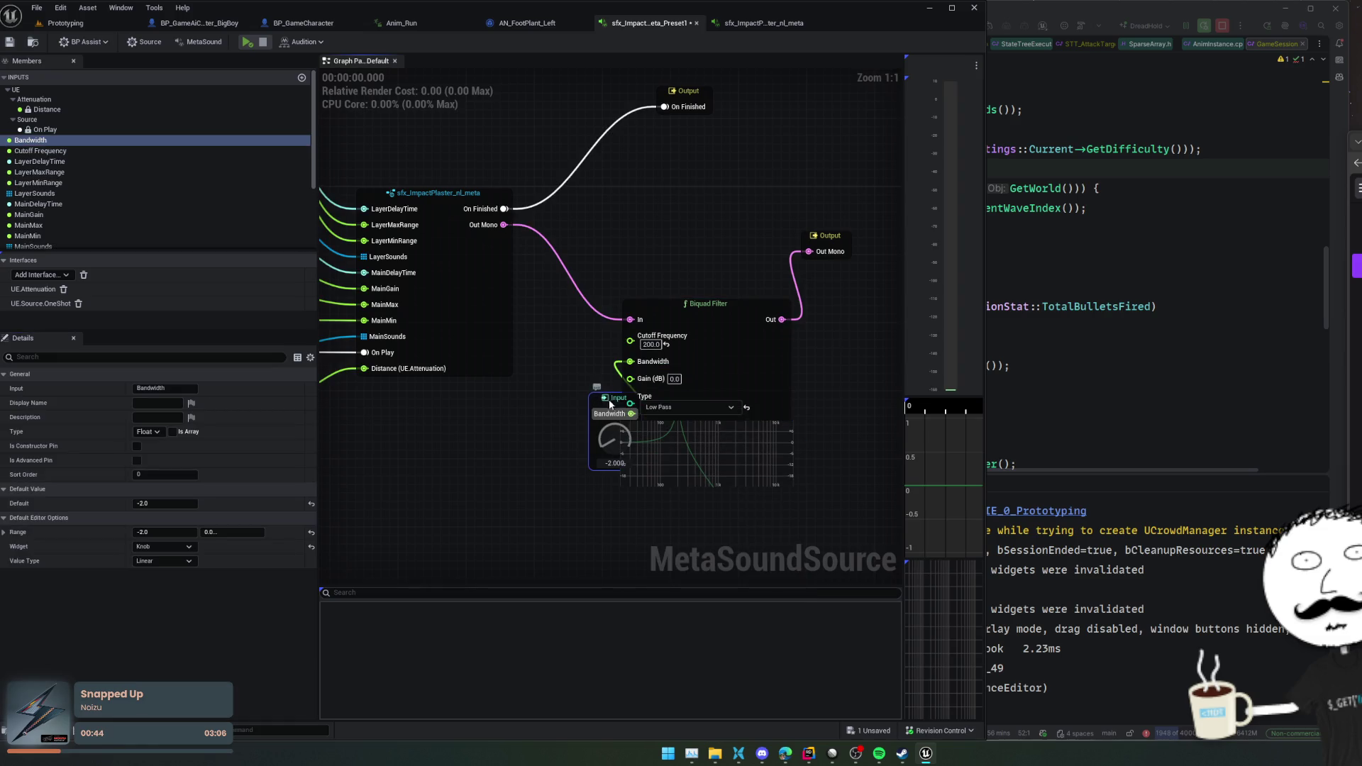
left_click_drag(616, 406, 572, 413)
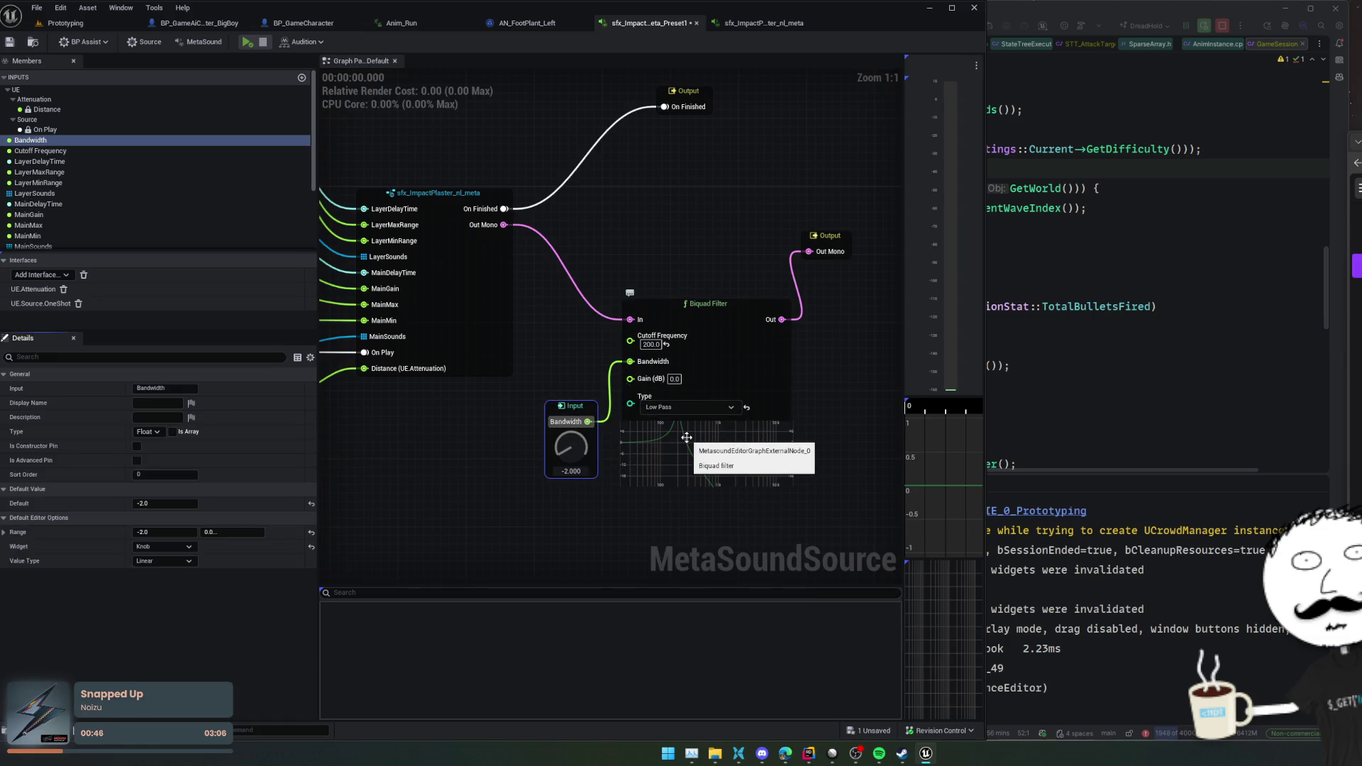
type("Filter")
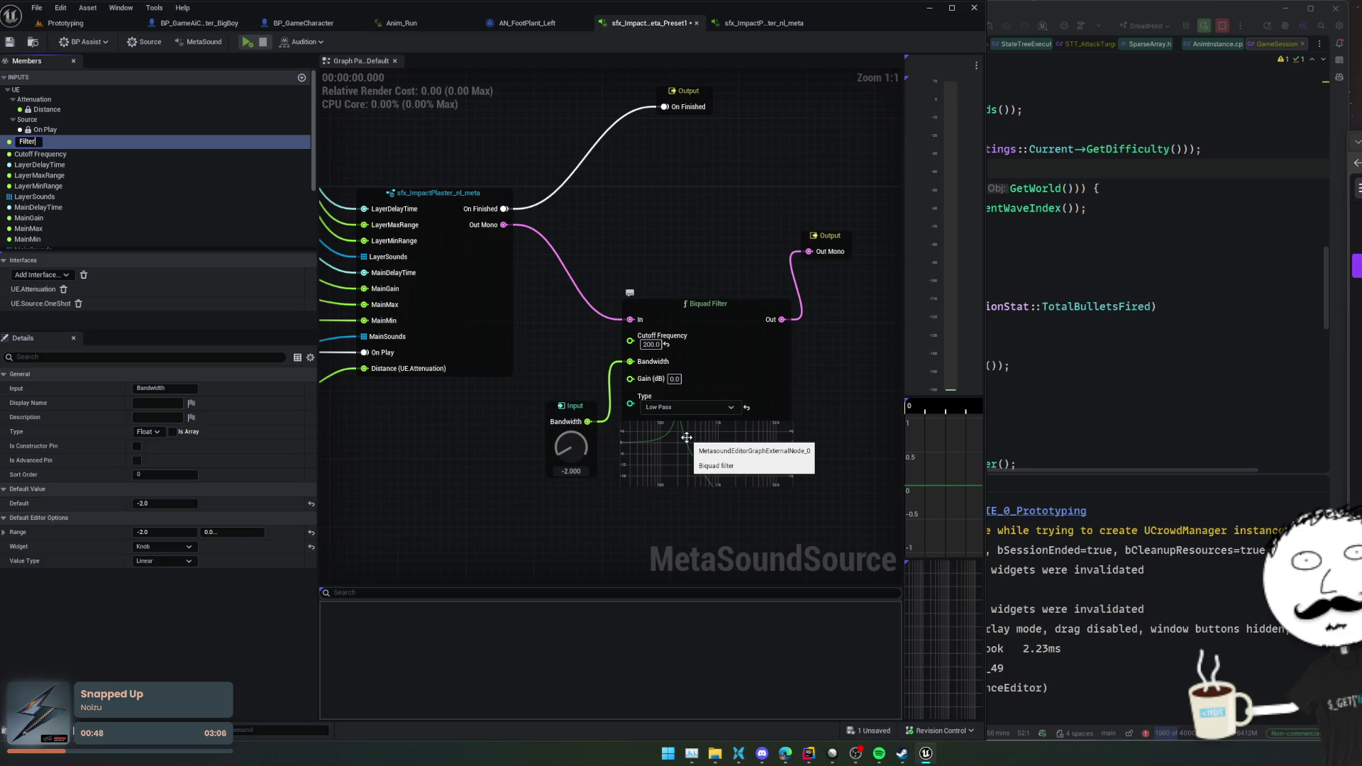
type("tBandwid")
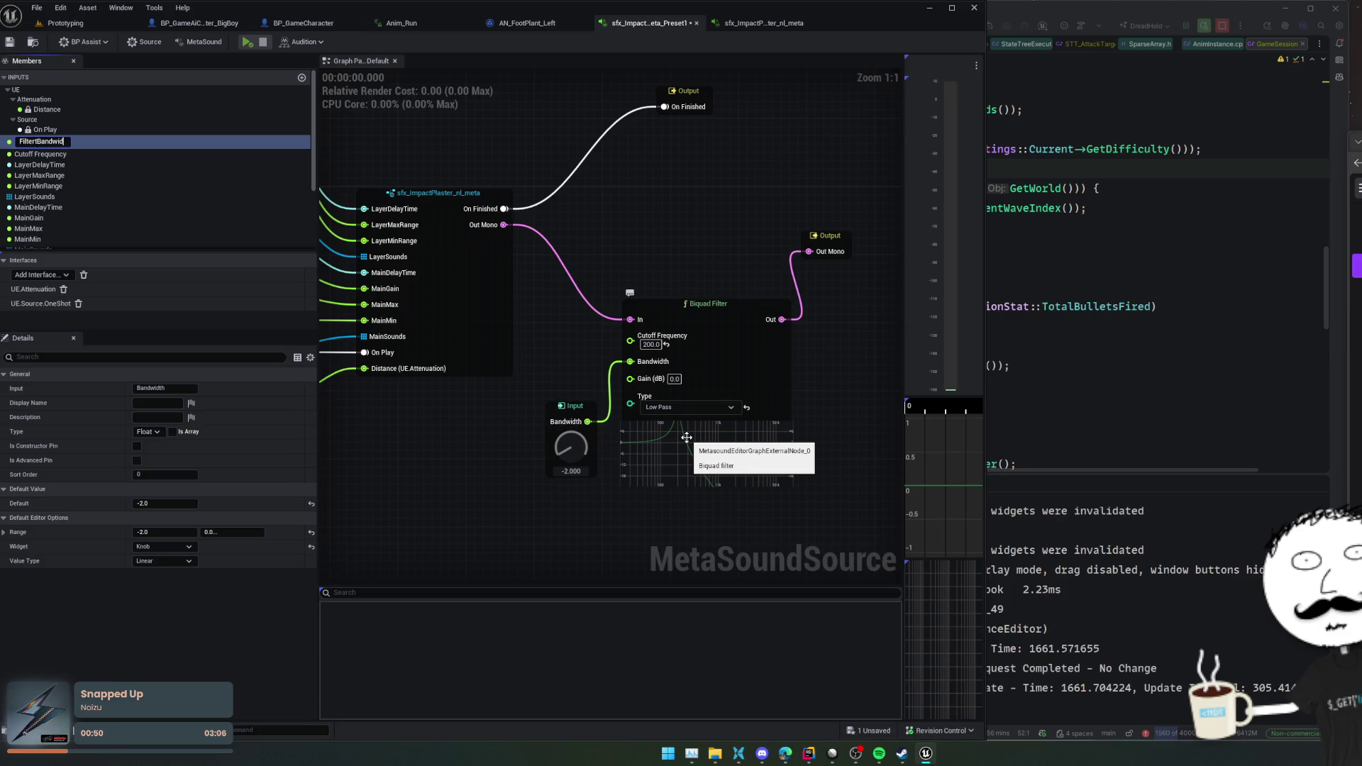
type("th")
key("Return")
mouse_move(568, 415)
left_mouse_down()
mouse_move(534, 424)
mouse_move(538, 454)
mouse_move(555, 447)
left_mouse_up()
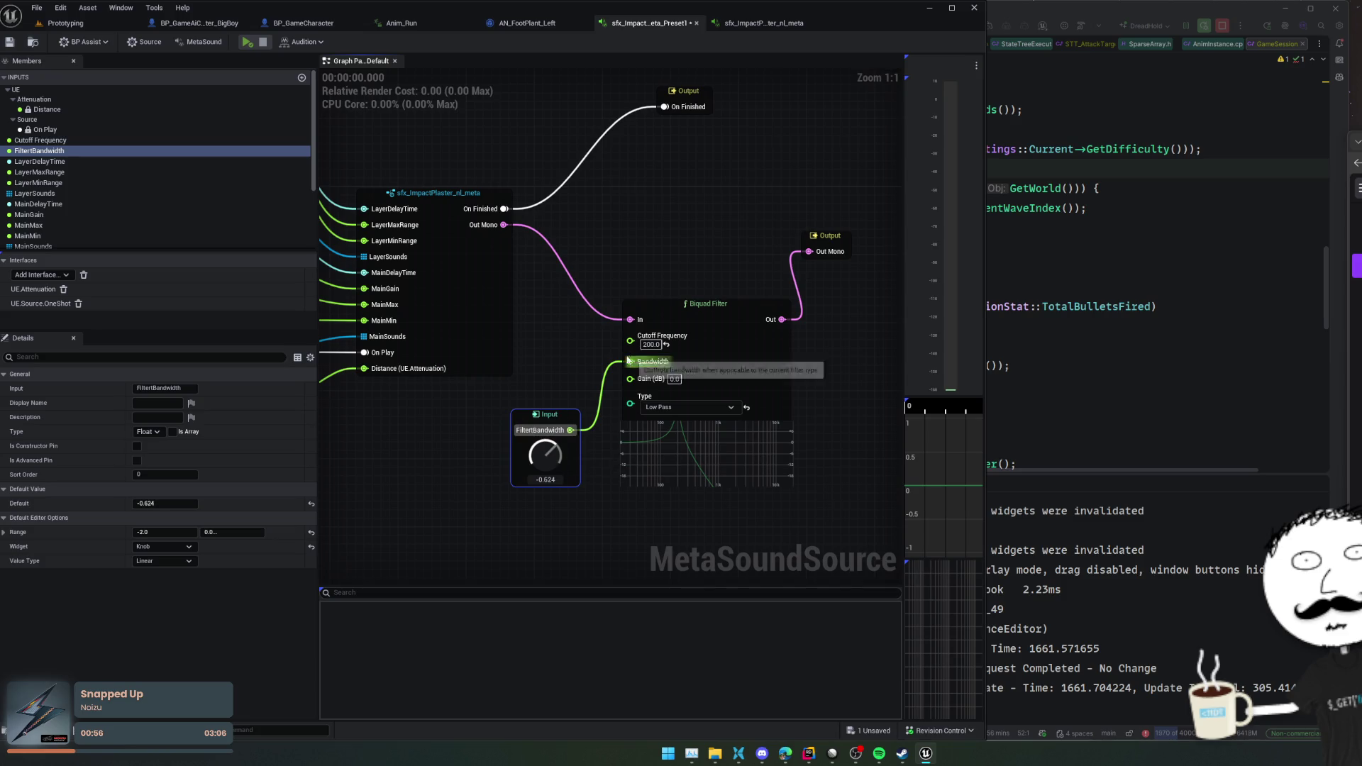
- Promote Cutoff Frequency to a graph input named FilterCutoff, placed beside FilterBandwidth
left_click_drag(630, 342, 574, 350)
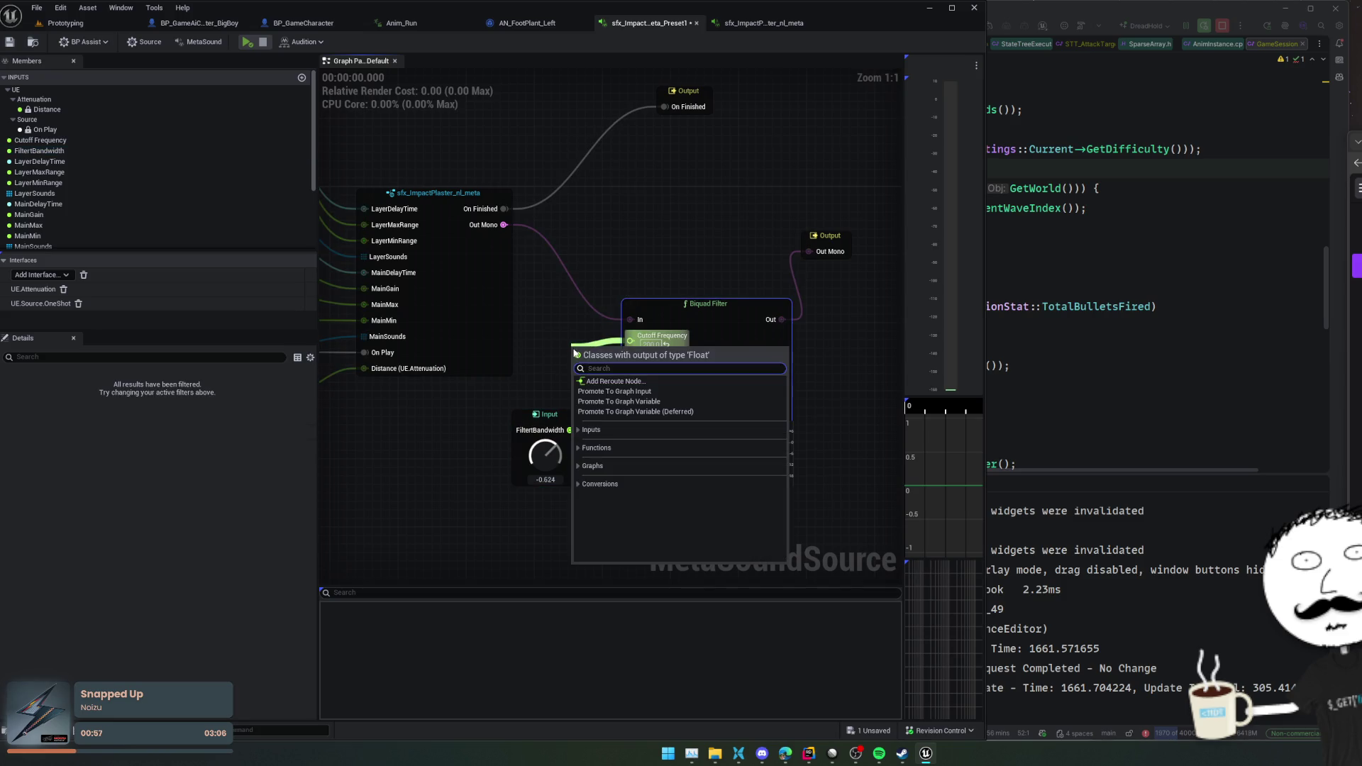
left_click(614, 391)
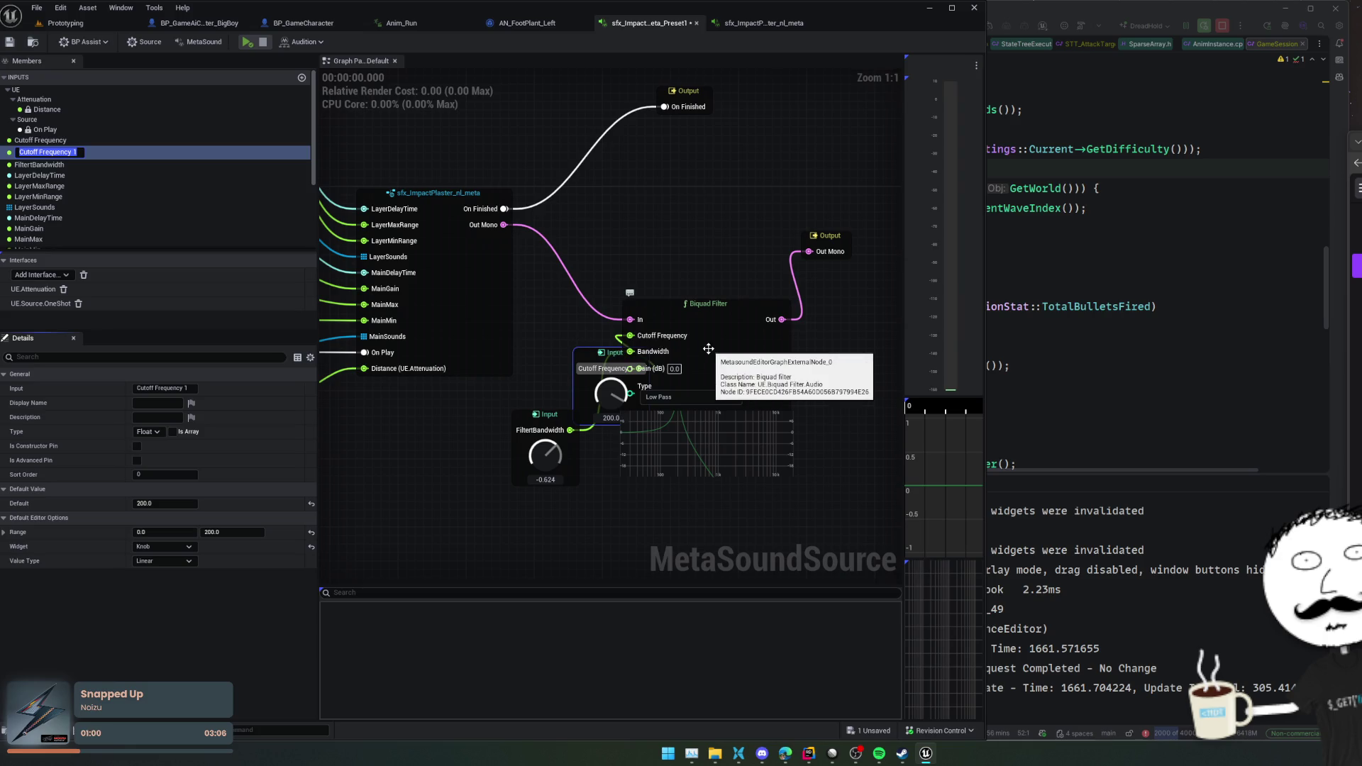
type("Filter")
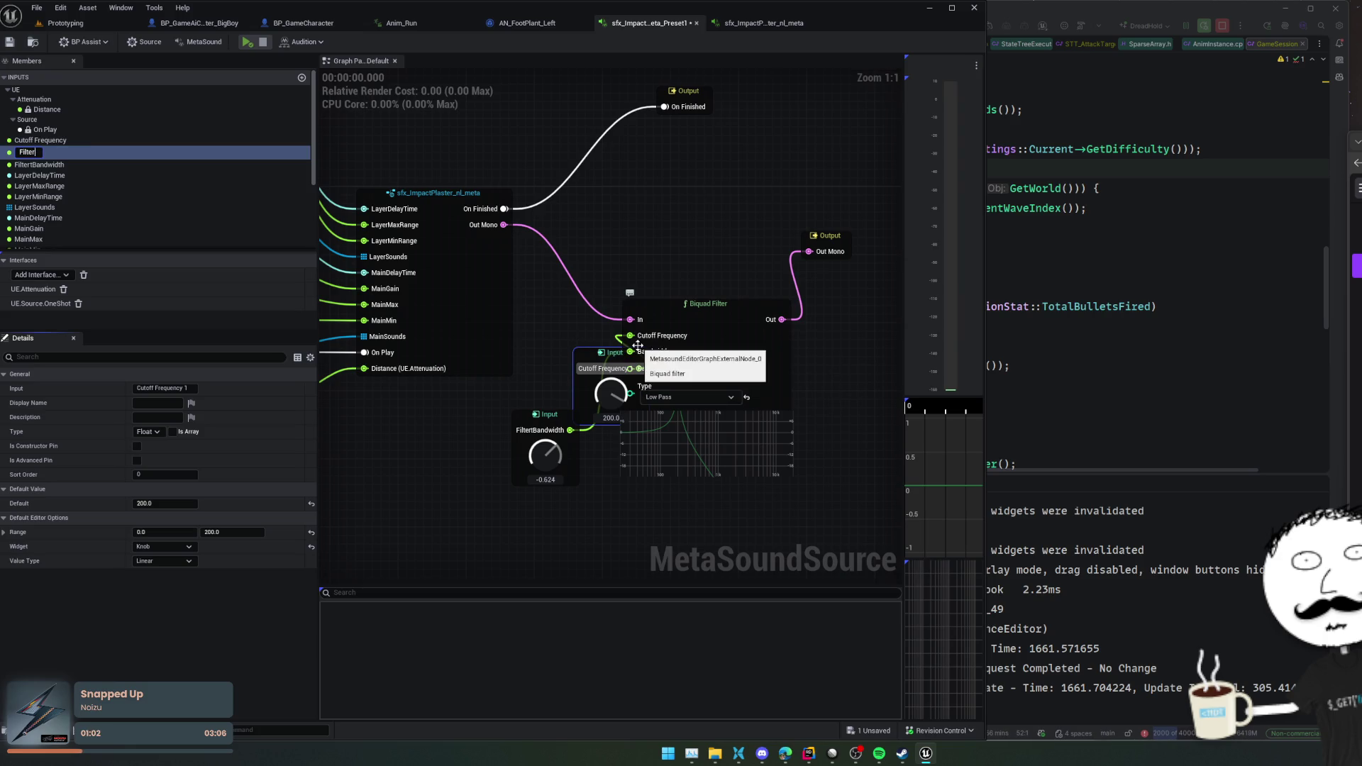
type("f")
key("Return")
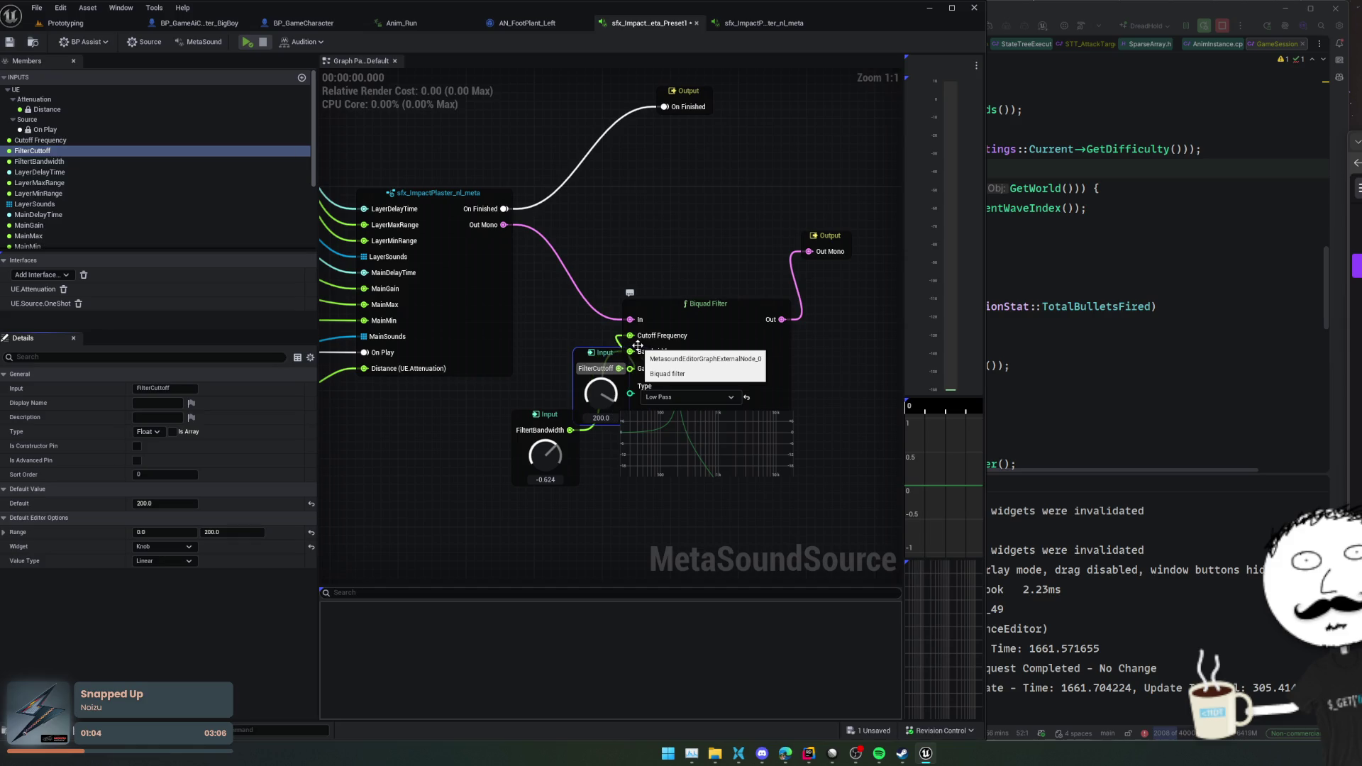
left_click_drag(586, 352, 532, 337)
left_click_drag(543, 419, 548, 436)
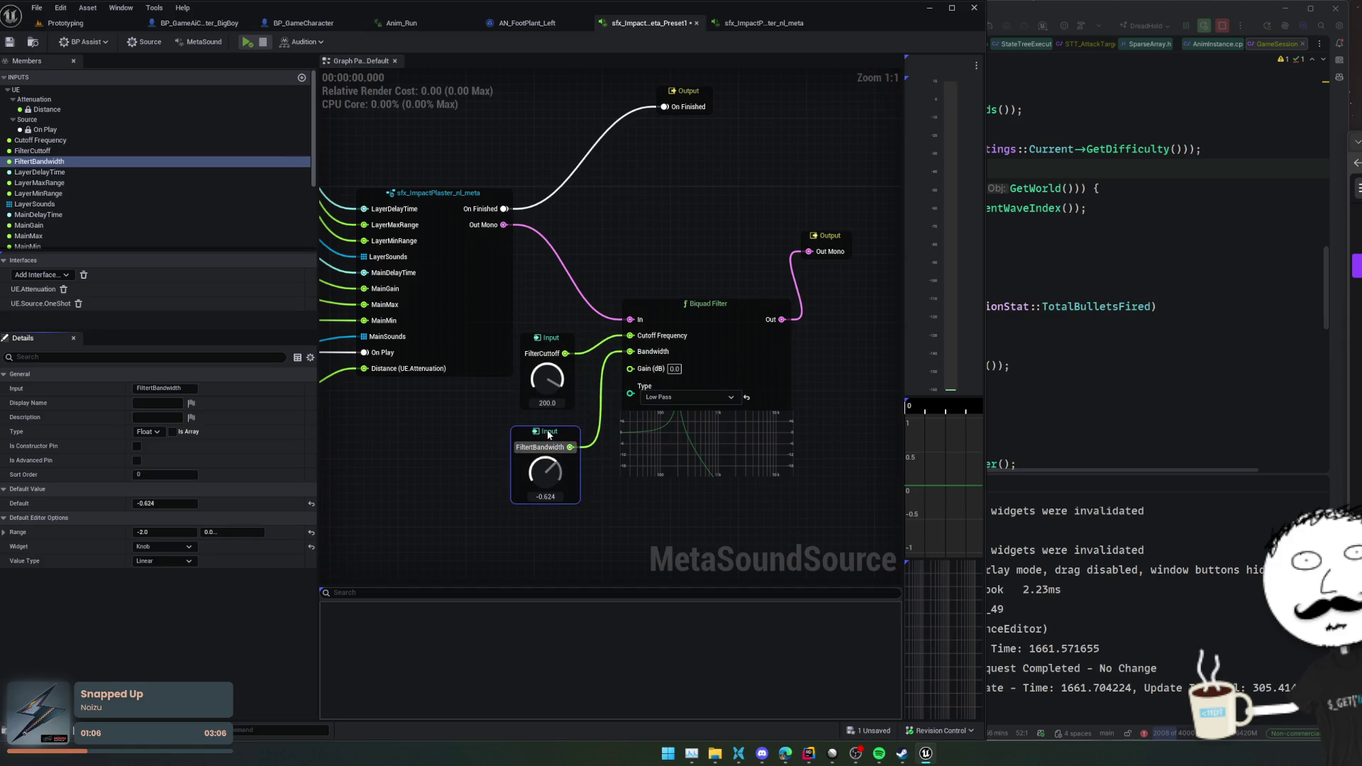
- Test the knobs, setting FilterCutoff to 0.972 and FilterBandwidth to 0.484
mouse_move(549, 376)
left_mouse_down()
mouse_move(543, 492)
mouse_move(580, 264)
left_mouse_up()
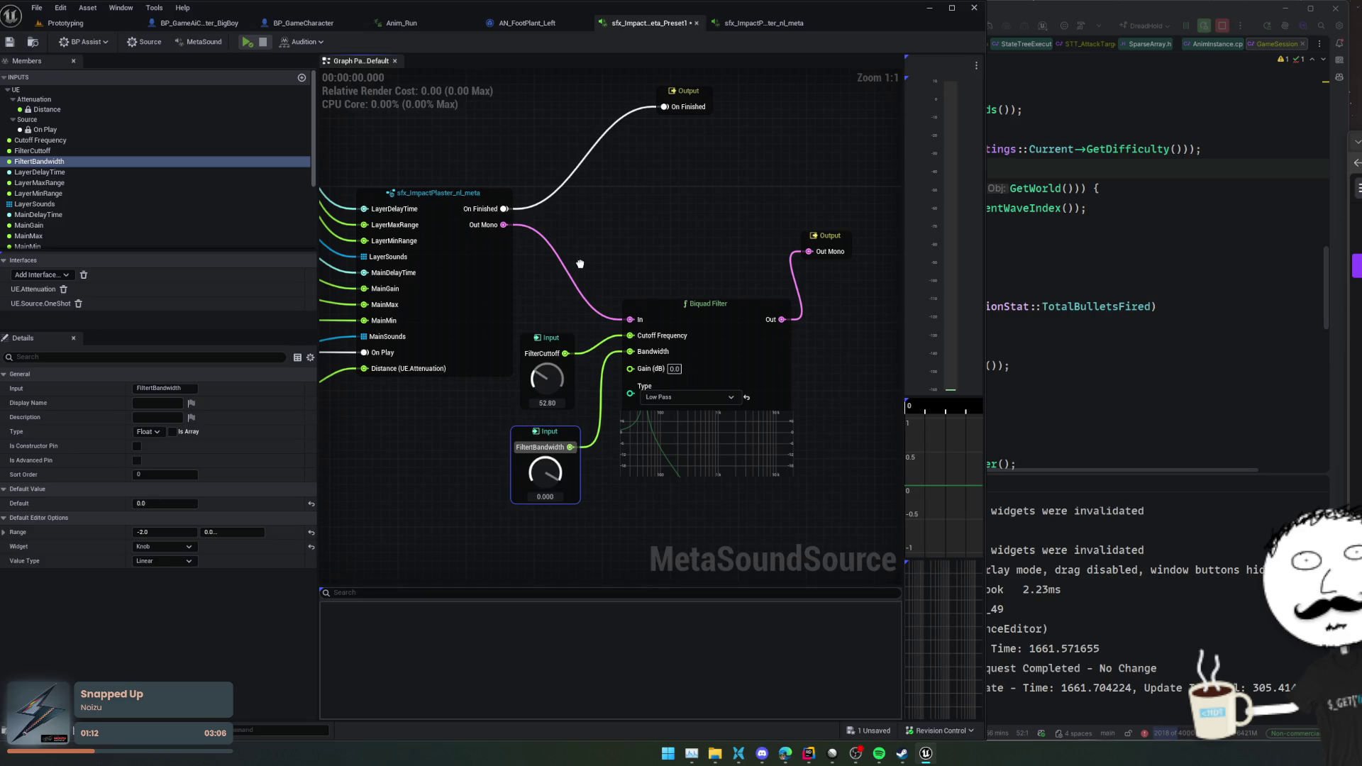
left_click(167, 532)
left_click_drag(545, 474, 541, 458)
left_click_drag(534, 415, 547, 369)
left_click(544, 342)
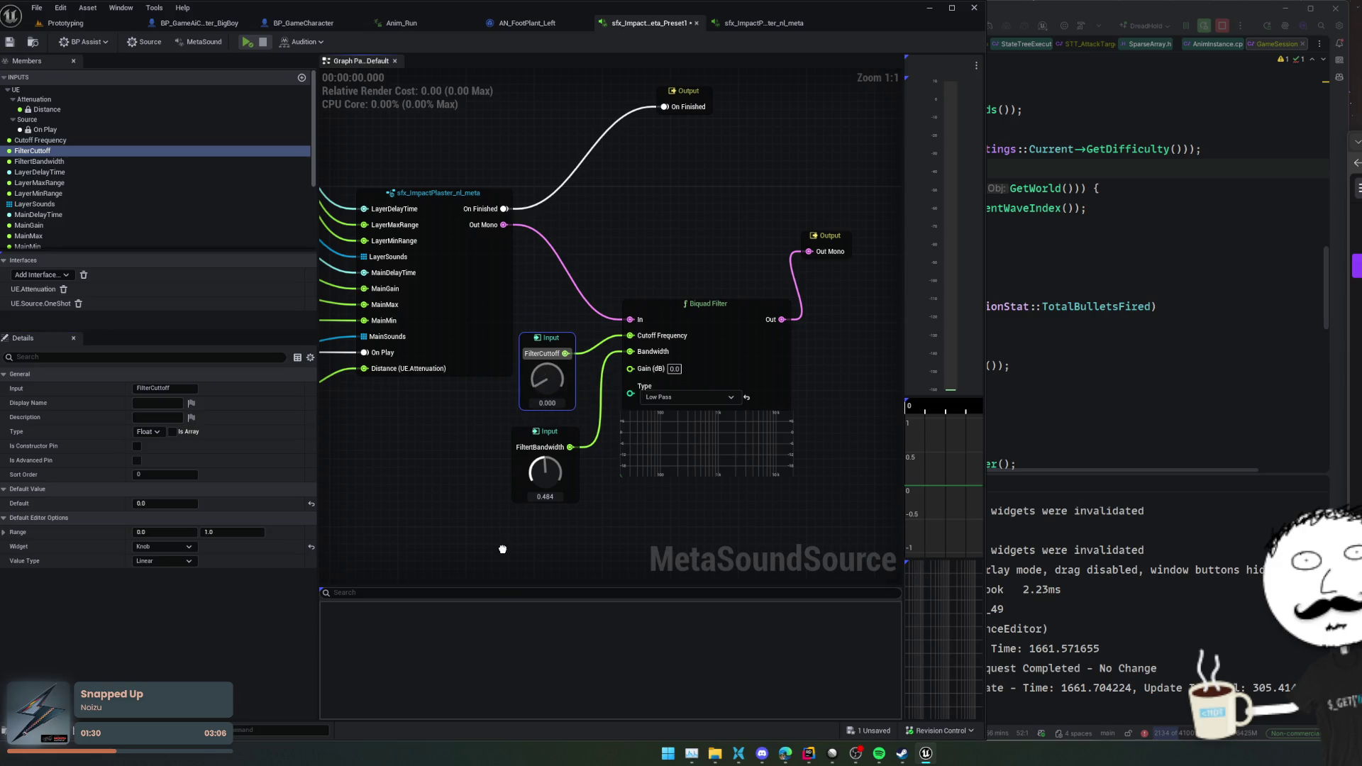
- Set the FilterCutoff input range to a minimum of -1000 and a maximum of 1000
left_click(153, 532)
type("-1000")
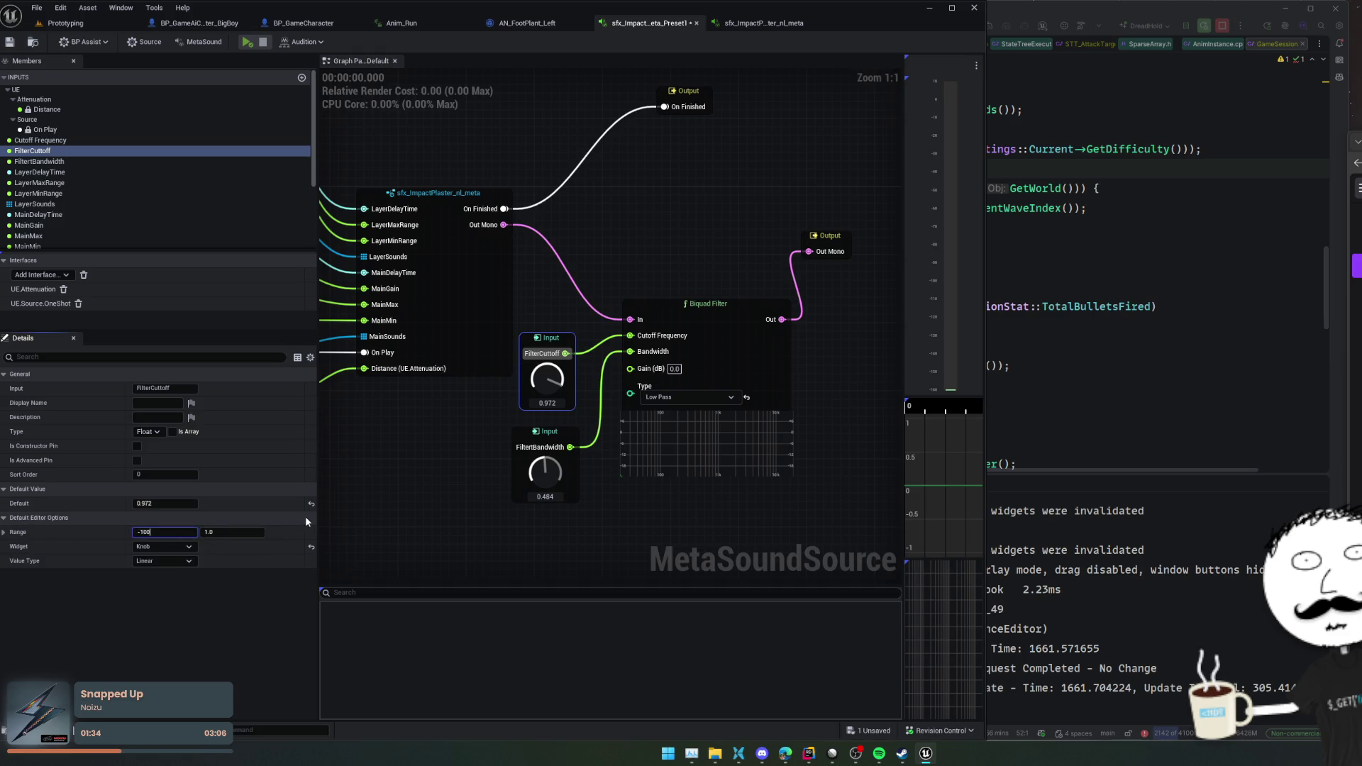
key("Return")
left_click(249, 532)
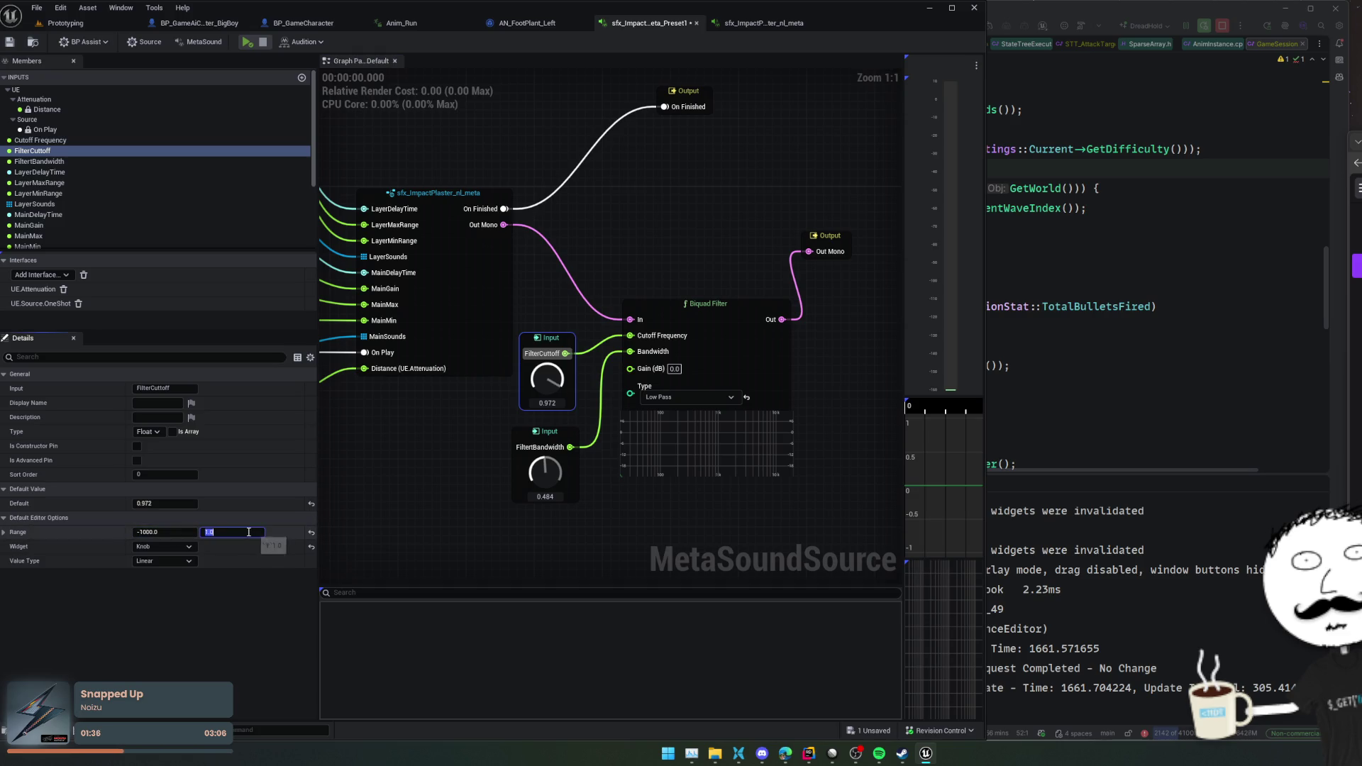
type("10")
key("Return")
- Widen the cutoff range, turn cutoff up to about 2178, and lower FilterBandwidth to 0.184
mouse_move(547, 377)
left_mouse_down()
mouse_move(528, 379)
mouse_move(533, 395)
mouse_move(611, 320)
left_mouse_up()
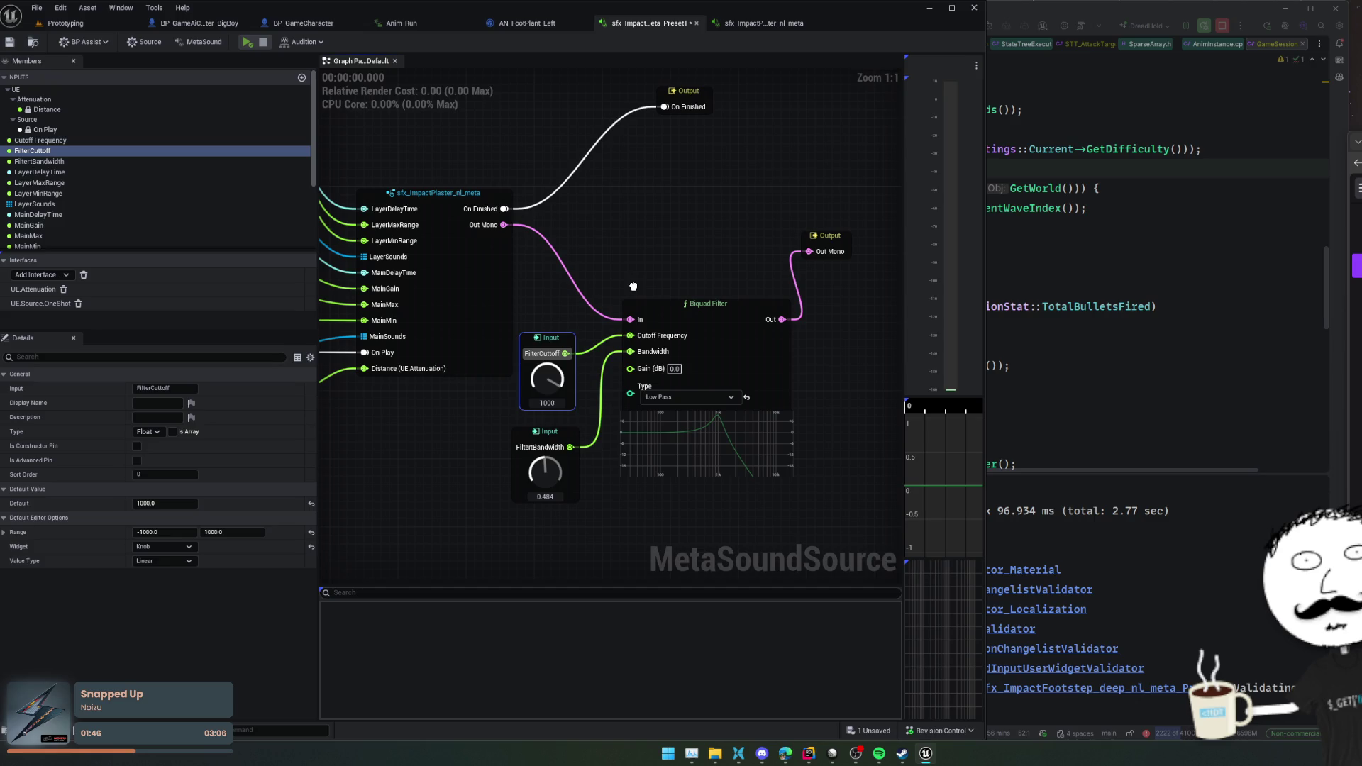
left_click_drag(233, 532, 284, 532)
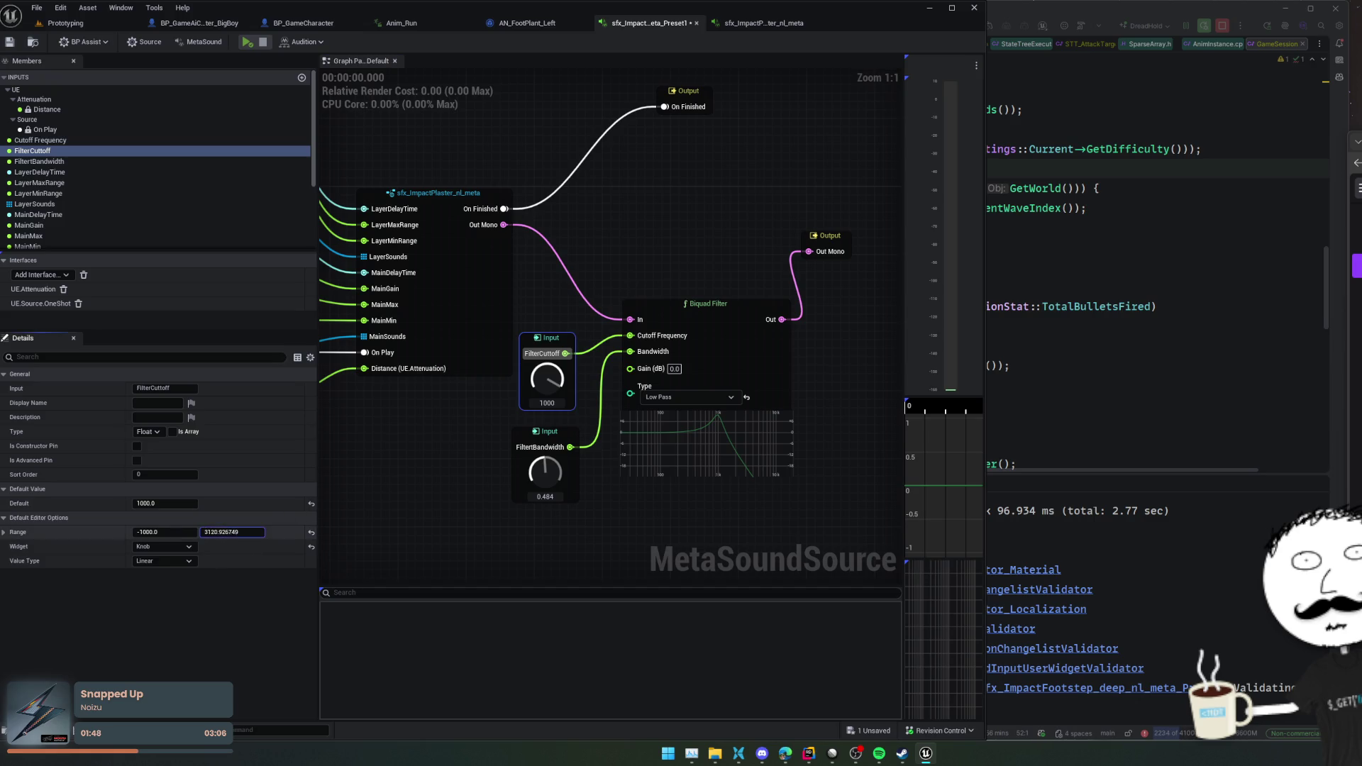
mouse_move(547, 377)
left_mouse_down()
mouse_move(598, 267)
mouse_move(543, 377)
left_mouse_up()
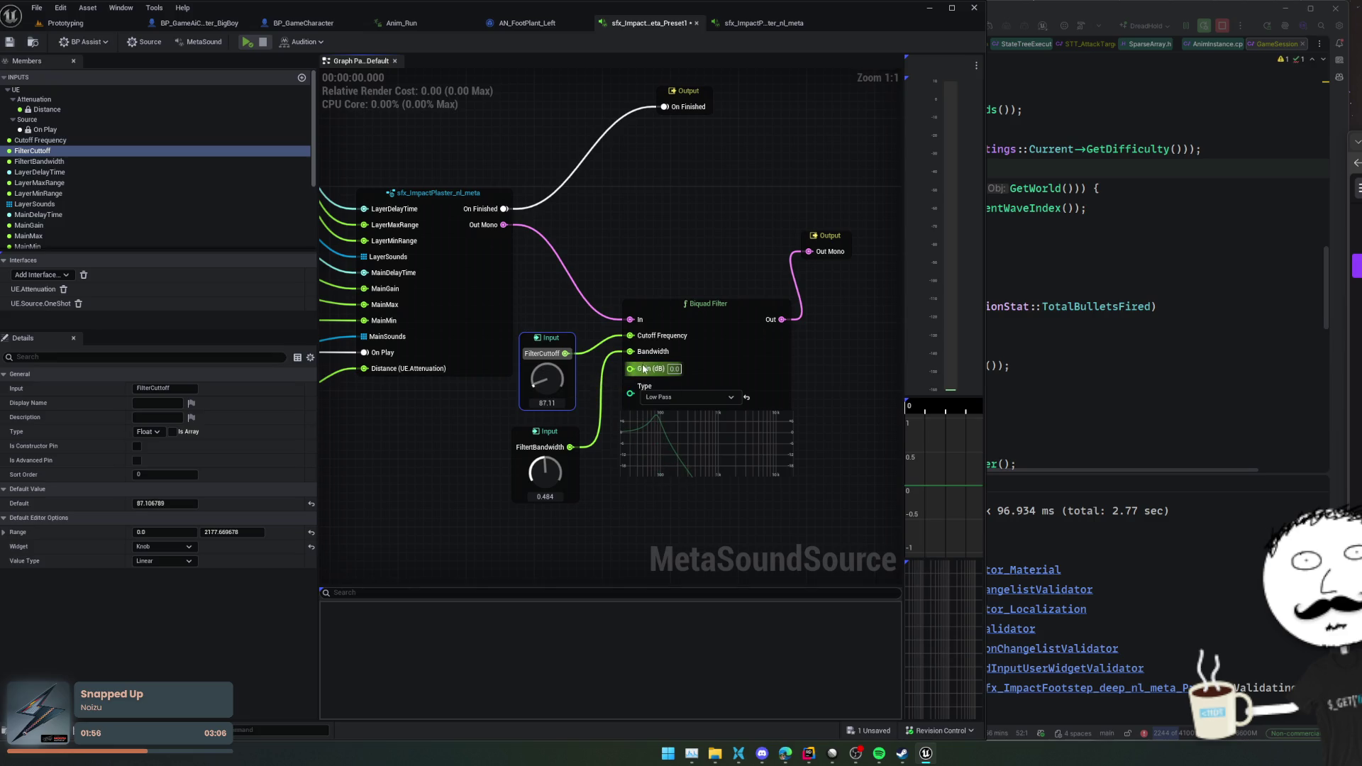
mouse_move(552, 468)
left_mouse_down()
mouse_move(536, 486)
mouse_move(538, 455)
left_mouse_up()
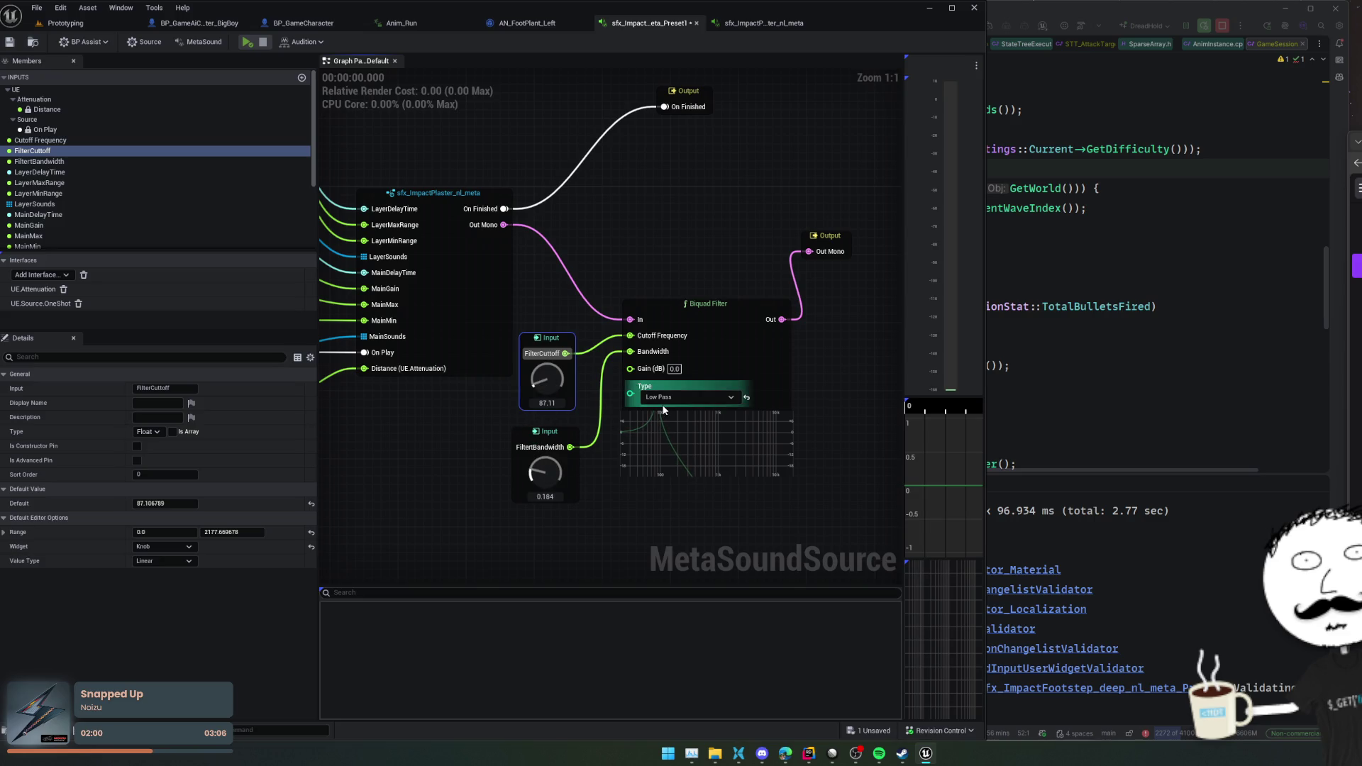
- Try the Band Pass and Notch filter types, then settle on Parametric EQ
left_click(673, 396)
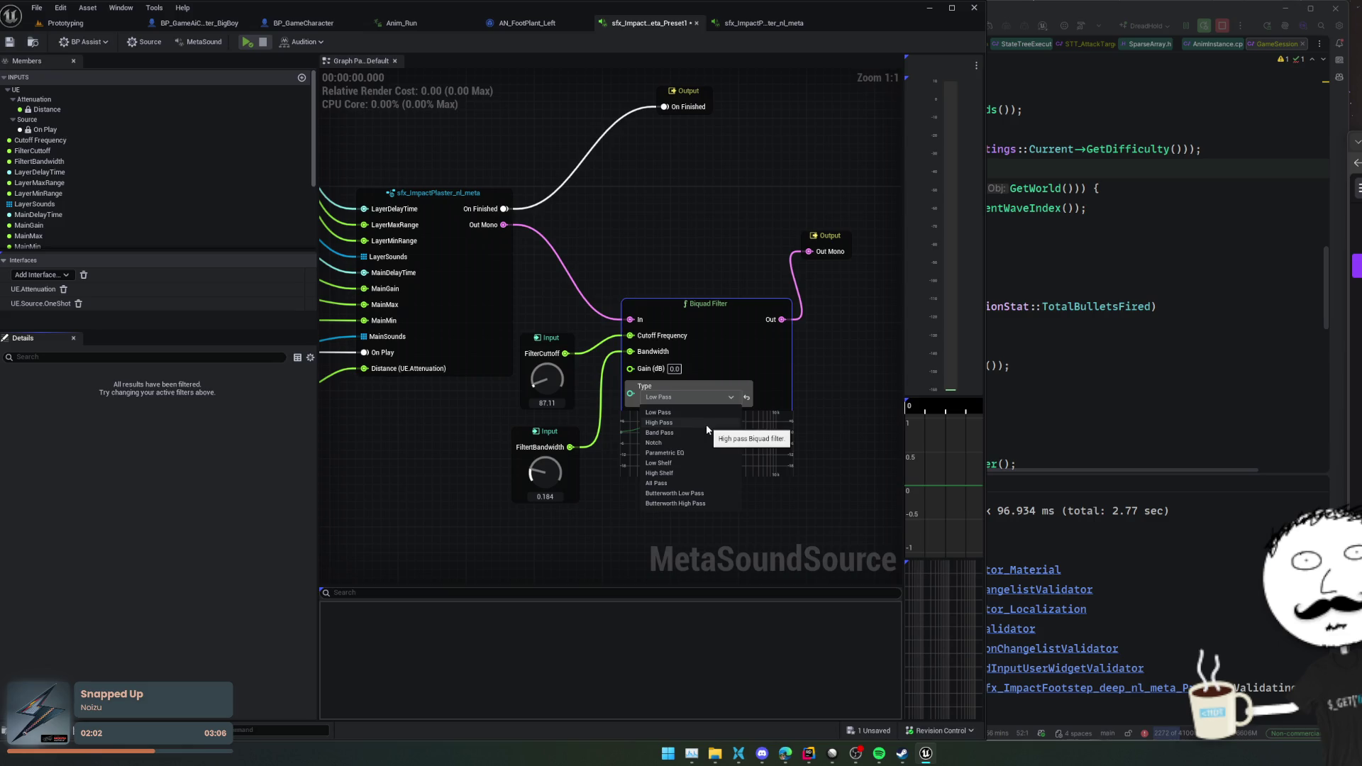
left_click(692, 432)
left_click_drag(551, 473, 529, 399)
left_click(710, 396)
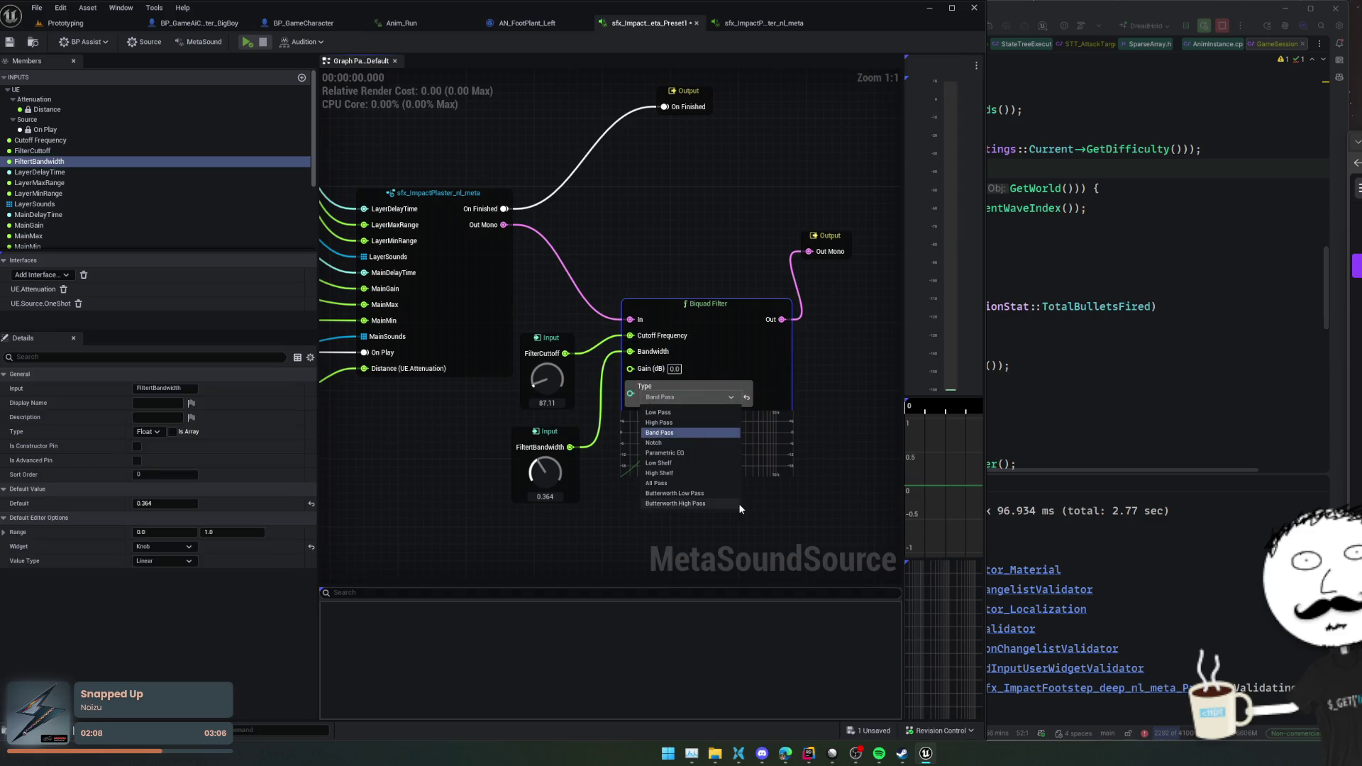
left_click(717, 442)
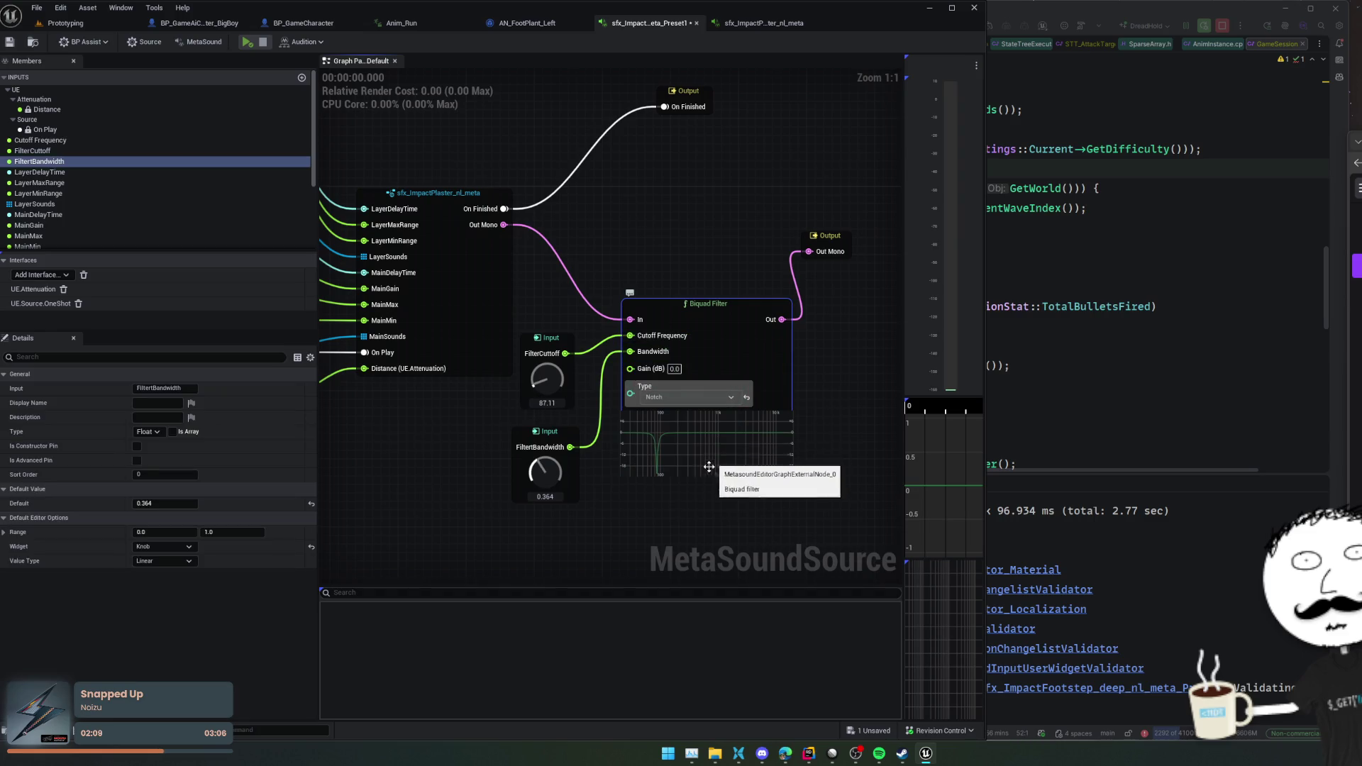
left_click(672, 399)
left_click(664, 451)
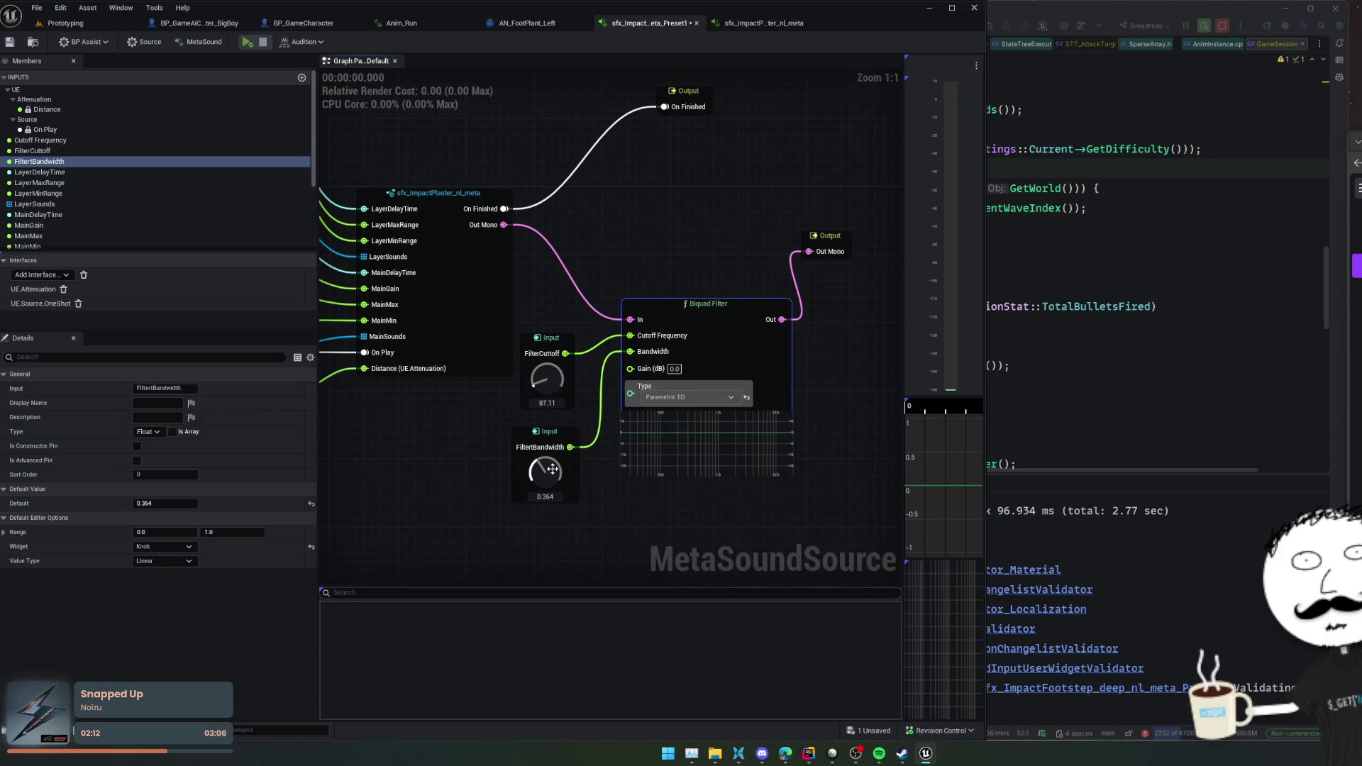
- Tune FilterBandwidth to 0.216 and FilterCutoff to about 206.1, then pull a wire from Gain (dB)
left_click_drag(543, 469, 540, 491)
left_click_drag(544, 400, 543, 366)
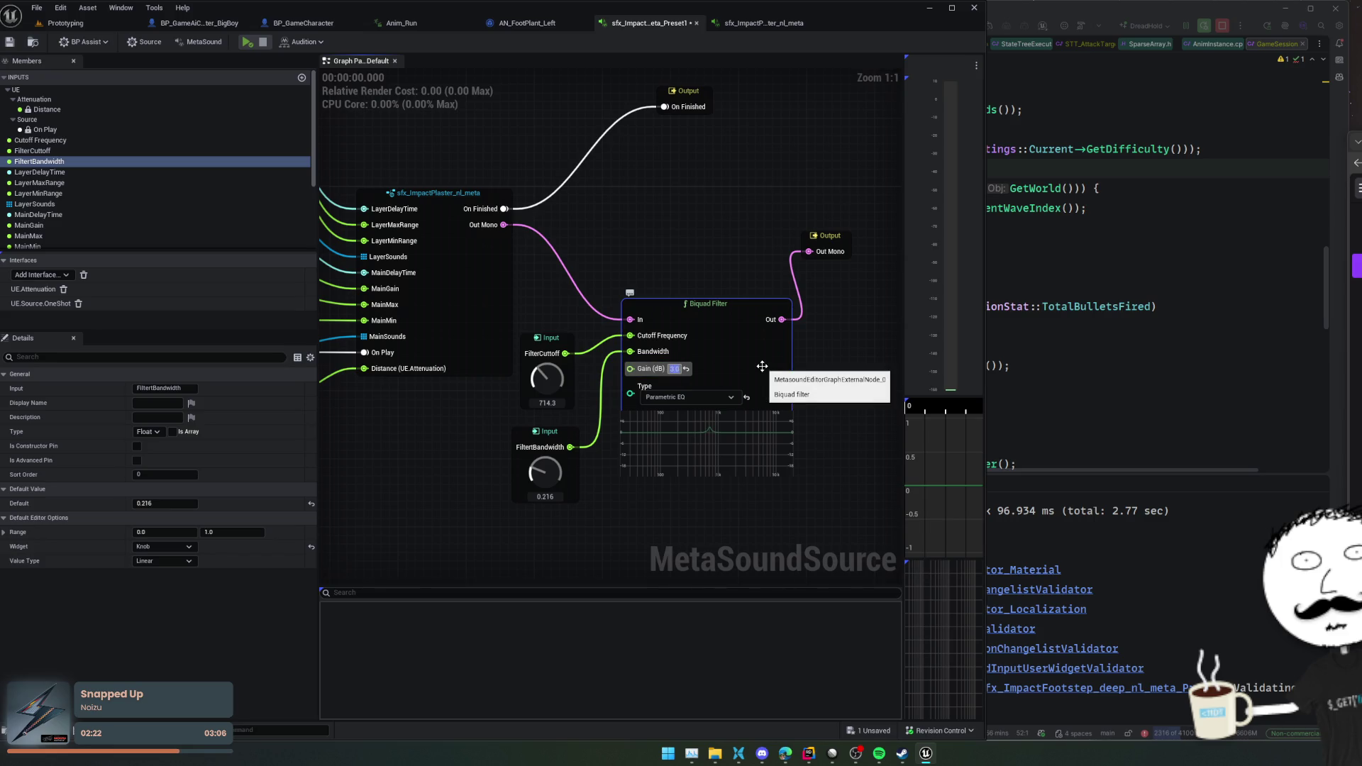
left_click_drag(543, 397, 541, 402)
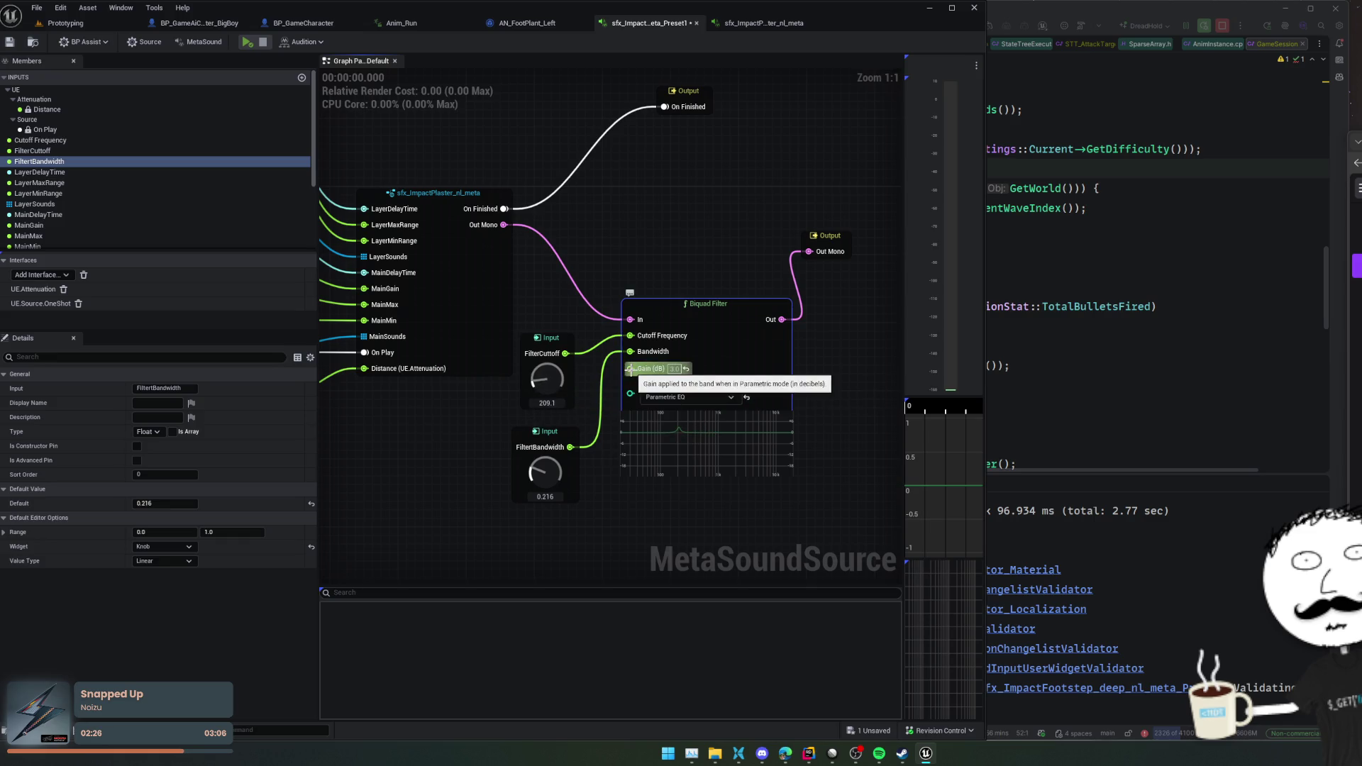
mouse_move(630, 369)
left_mouse_down()
mouse_move(532, 535)
mouse_move(539, 520)
left_mouse_up()
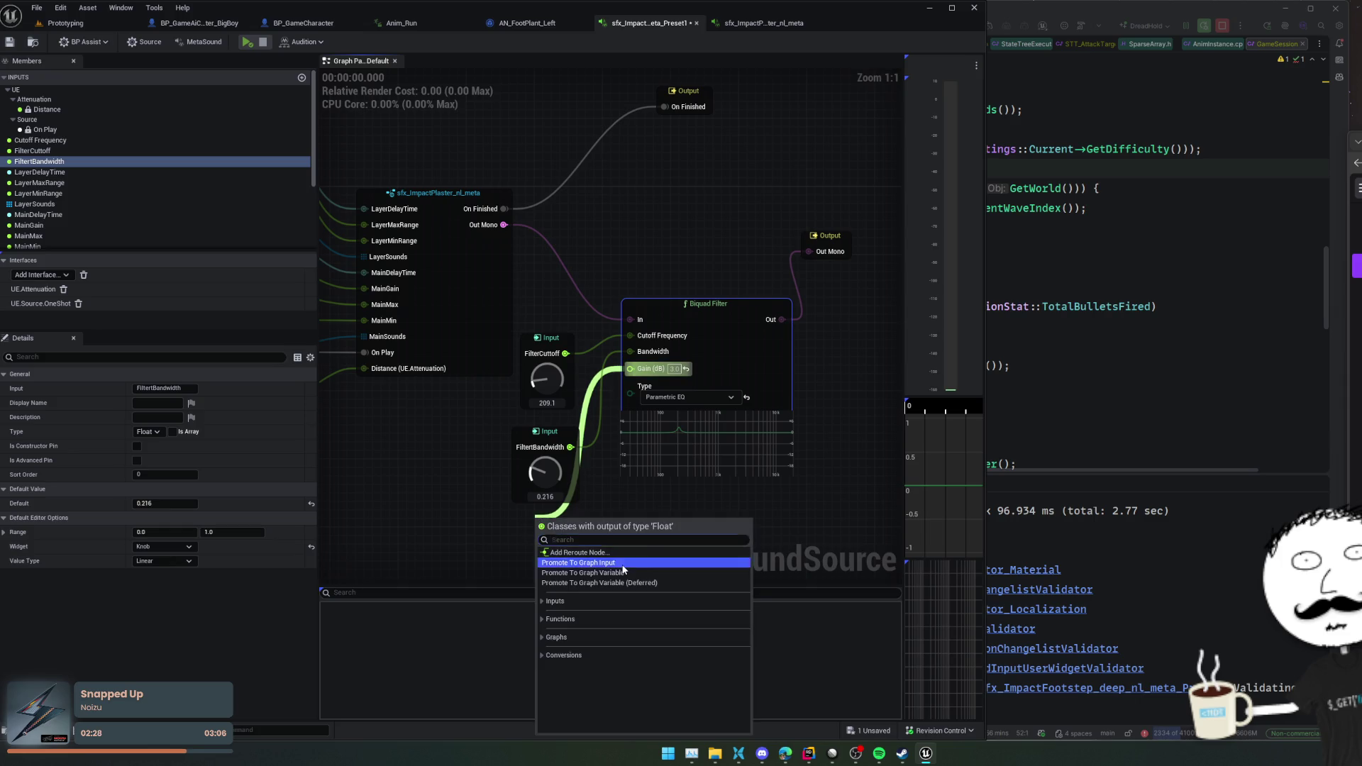
- Promote Gain (dB) to a graph input named FilterGain and save the MetaSound
left_click(579, 563)
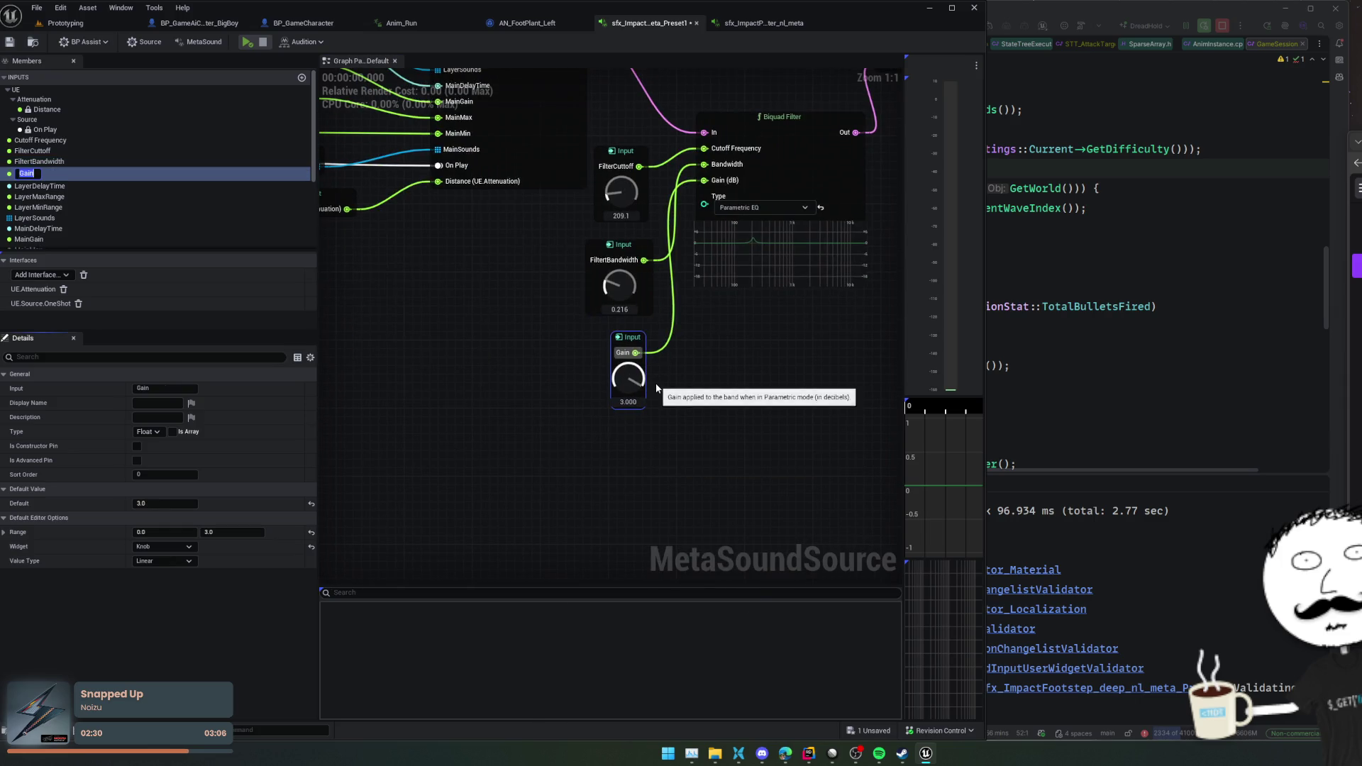
left_click_drag(656, 385, 657, 420)
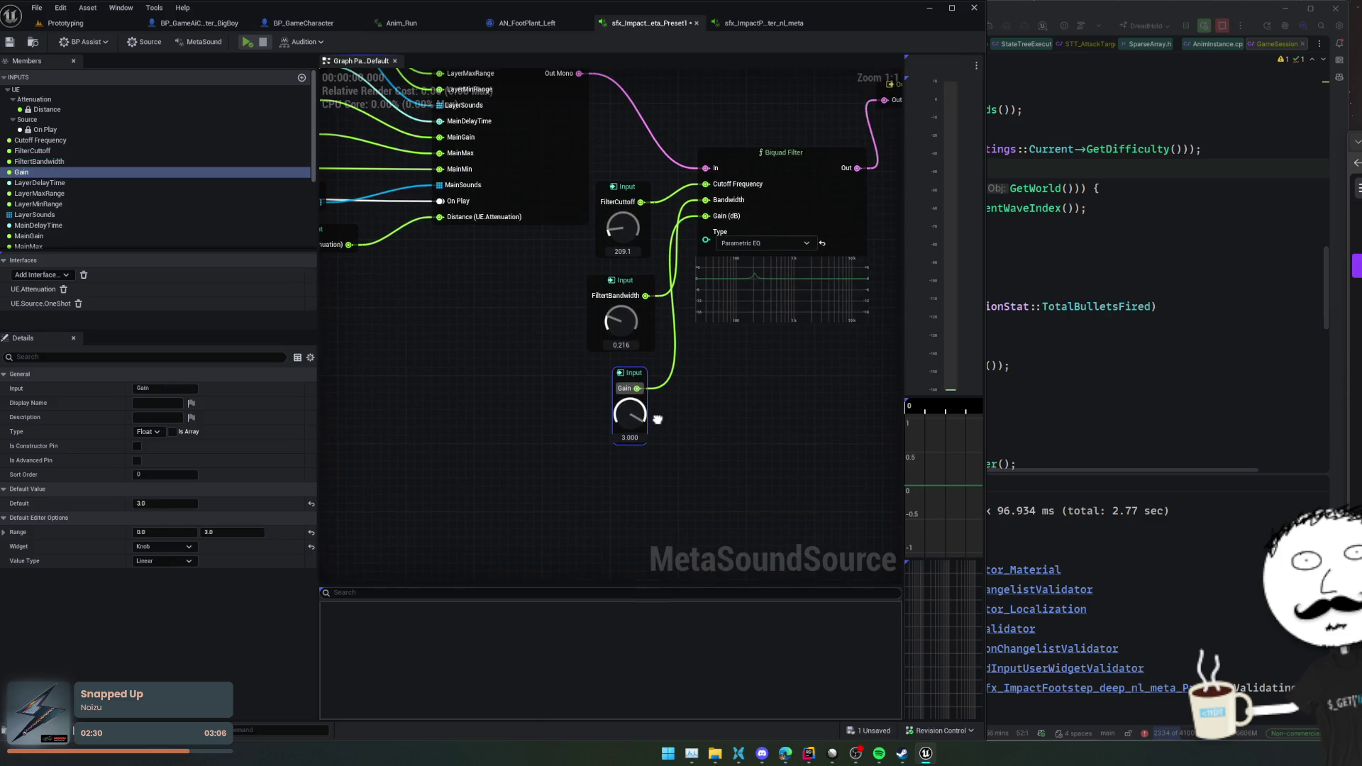
left_click(732, 390)
type("Filter")
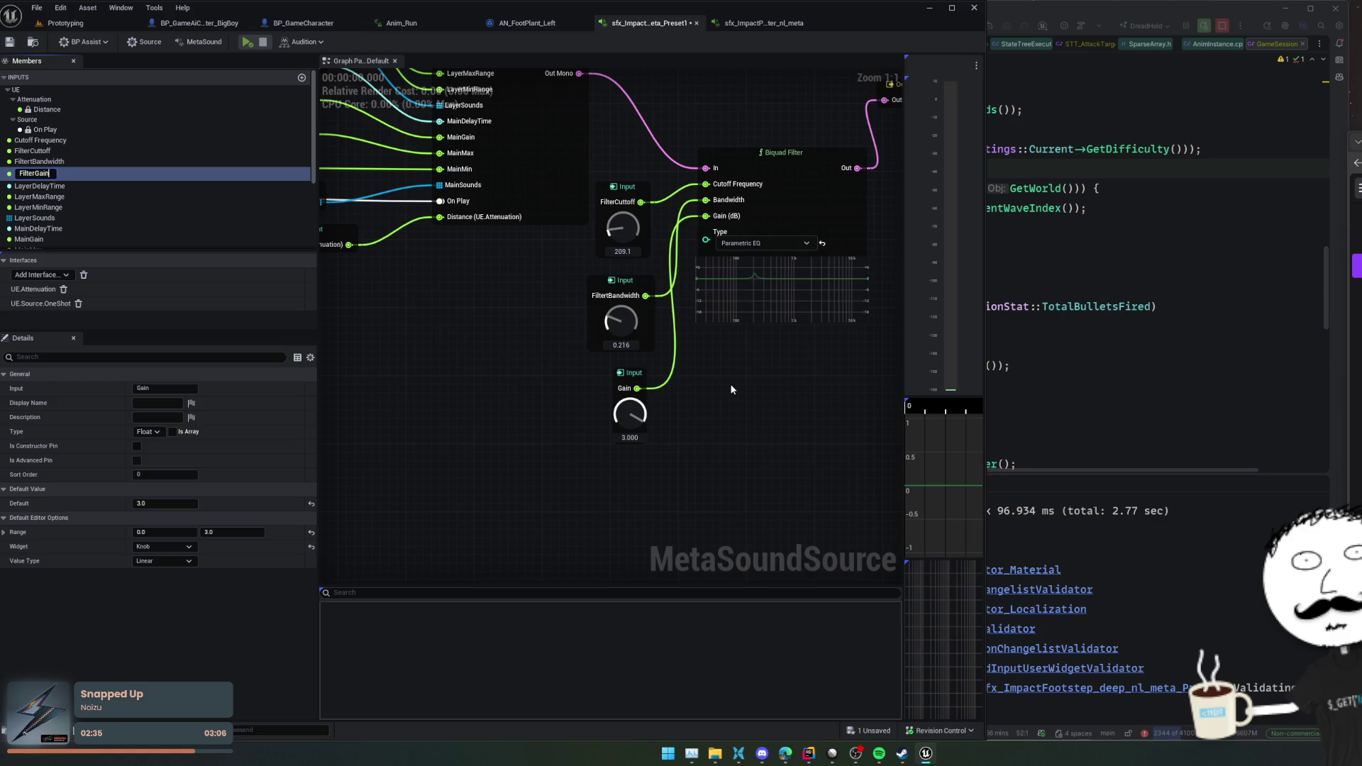
key("Return")
key("ctrl+s")
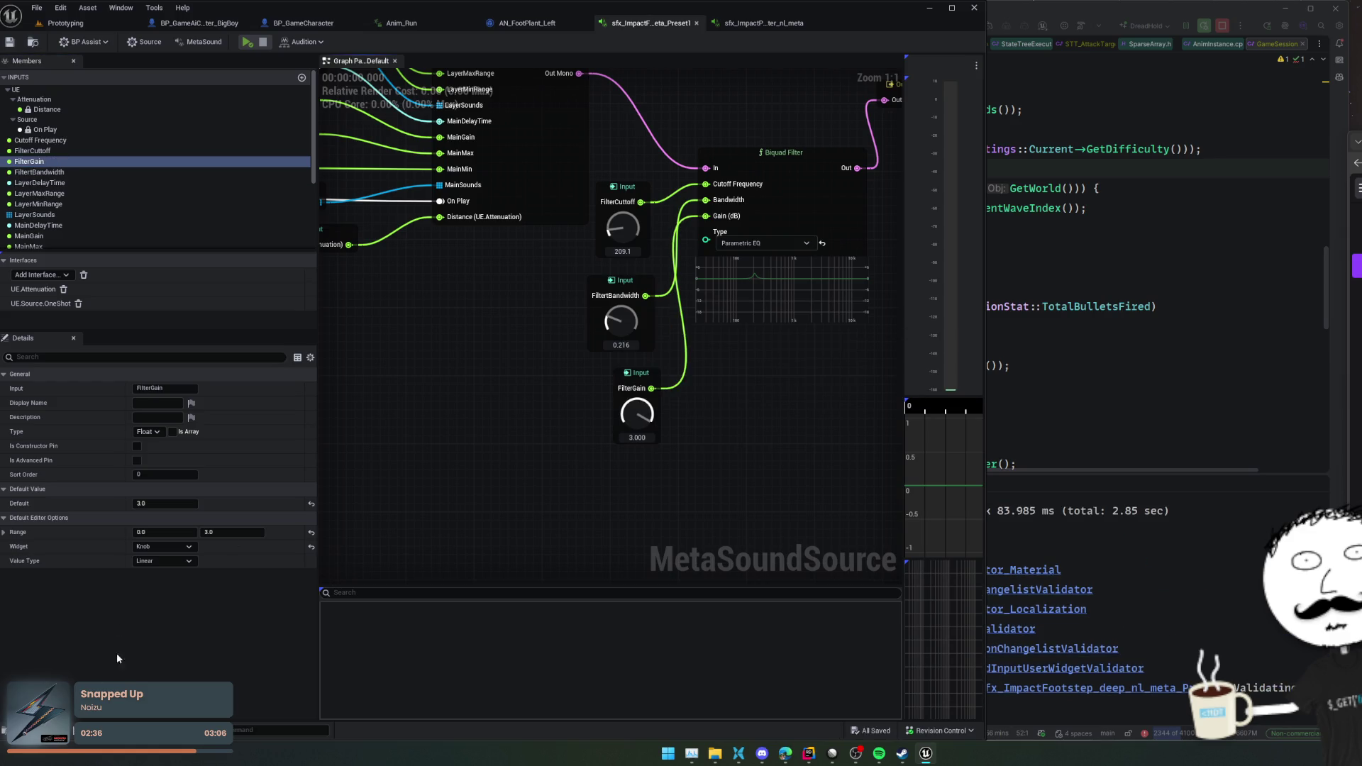
left_click_drag(633, 413, 533, 473)
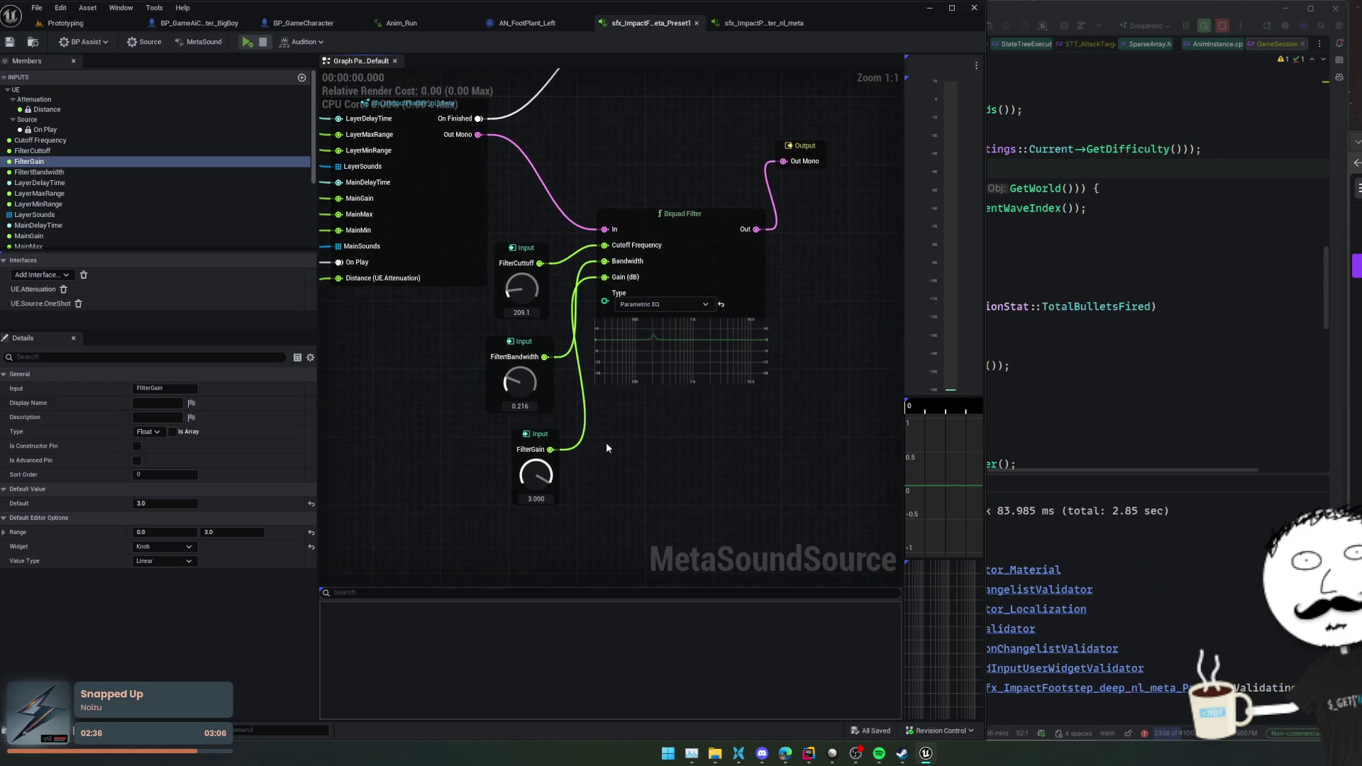
- Set the FilterGain range to -24 to 24 and turn its knob to 11.52
left_click(233, 533)
type("1")
key("Return")
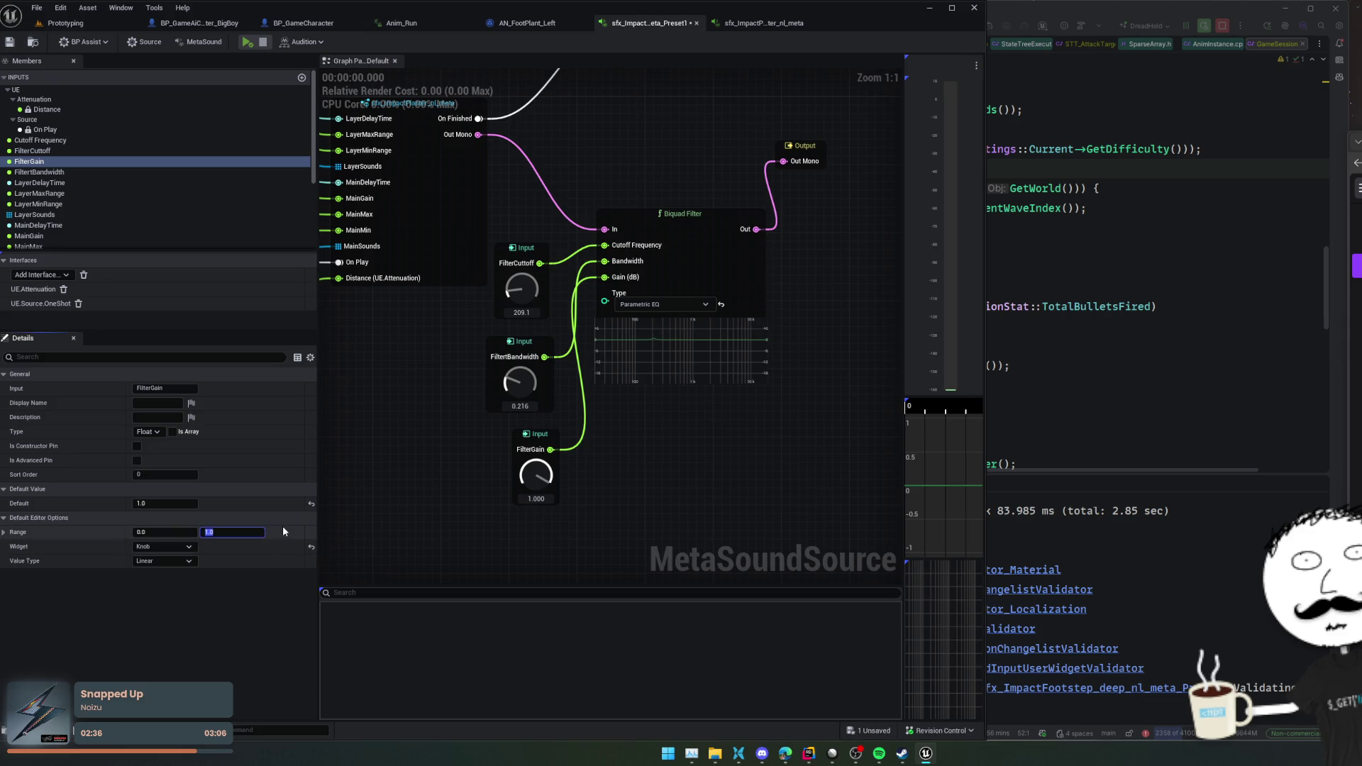
type("24")
key("Return")
left_click(151, 531)
type("-24")
key("Return")
mouse_move(680, 467)
left_mouse_down()
mouse_move(702, 519)
mouse_move(692, 473)
left_mouse_up()
mouse_move(554, 482)
left_mouse_down()
mouse_move(543, 569)
mouse_move(535, 479)
mouse_move(548, 491)
mouse_move(562, 413)
left_mouse_up()
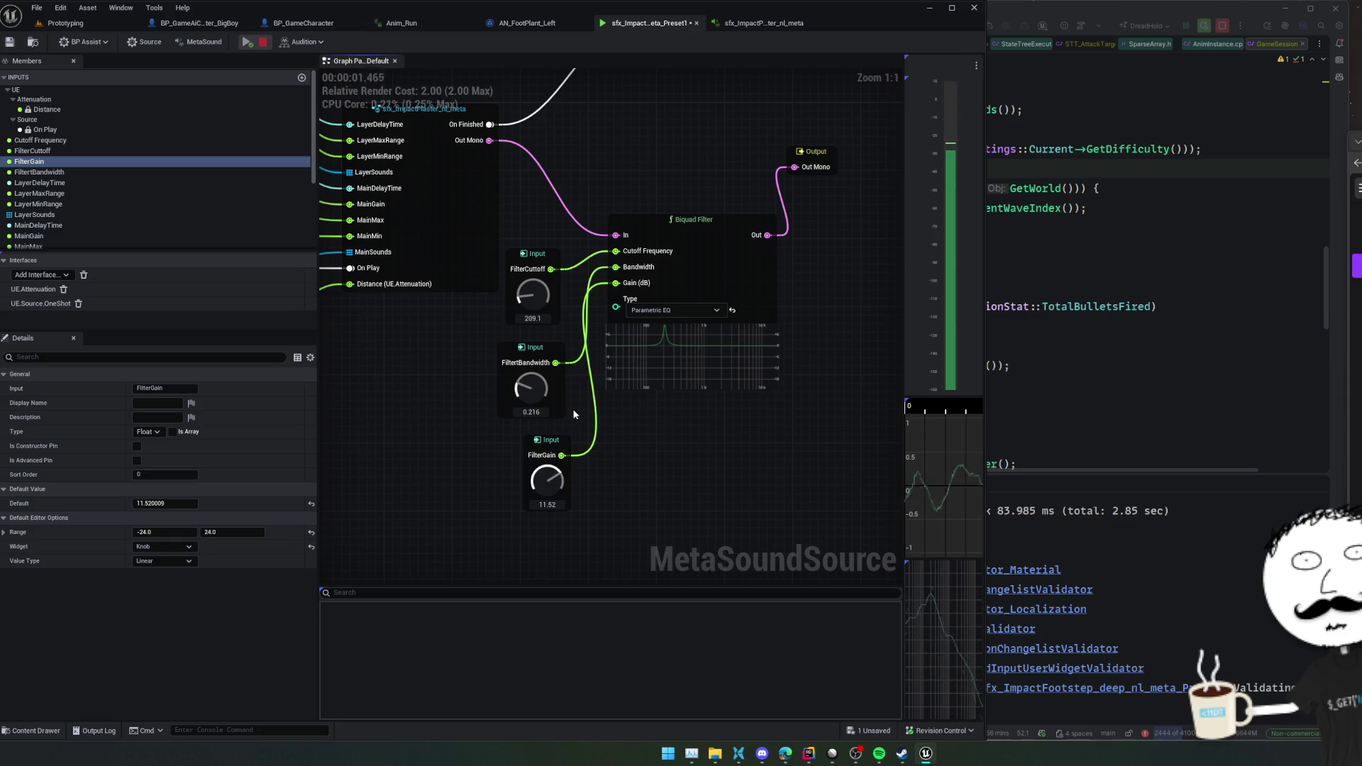
- Play the preset while adjusting the bandwidth and cutoff knobs
mouse_move(537, 377)
left_mouse_down()
mouse_move(530, 391)
mouse_move(550, 292)
mouse_move(534, 299)
left_mouse_up()
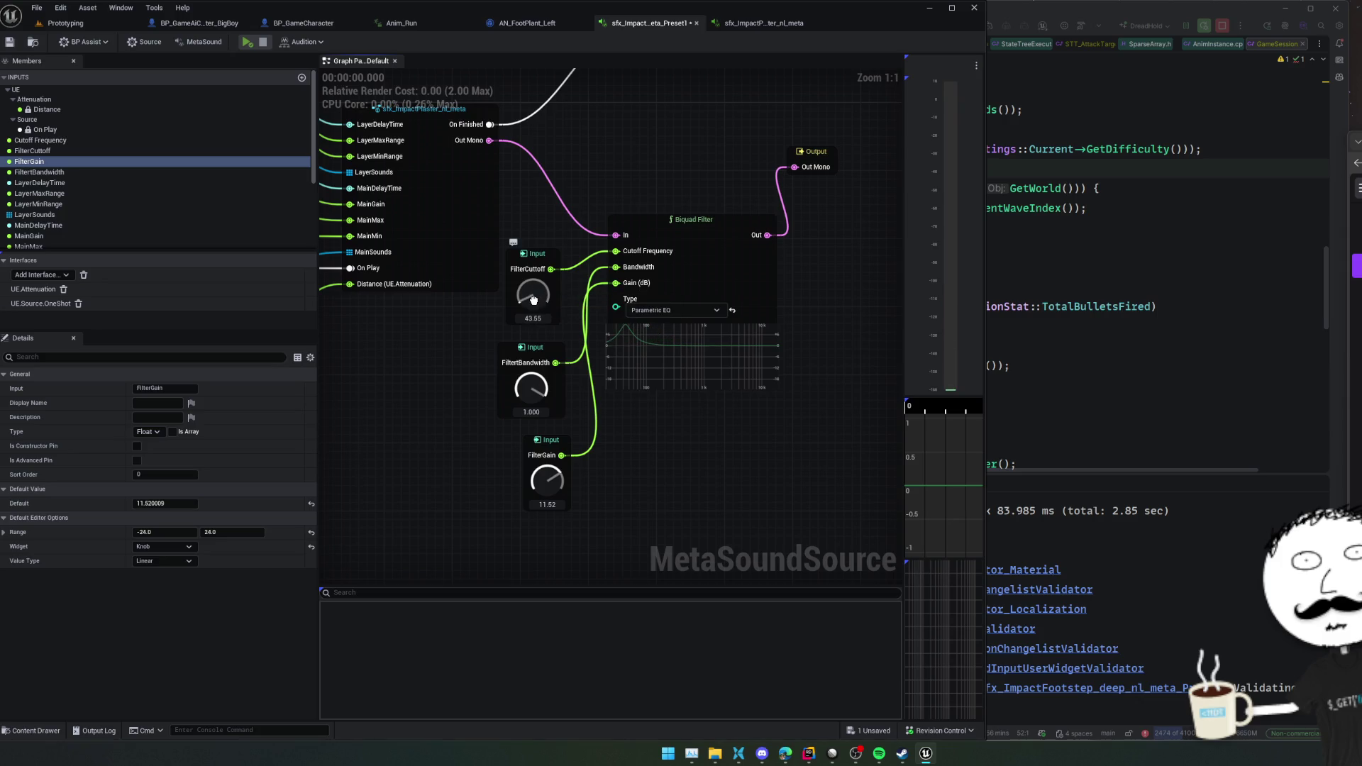
key("space")
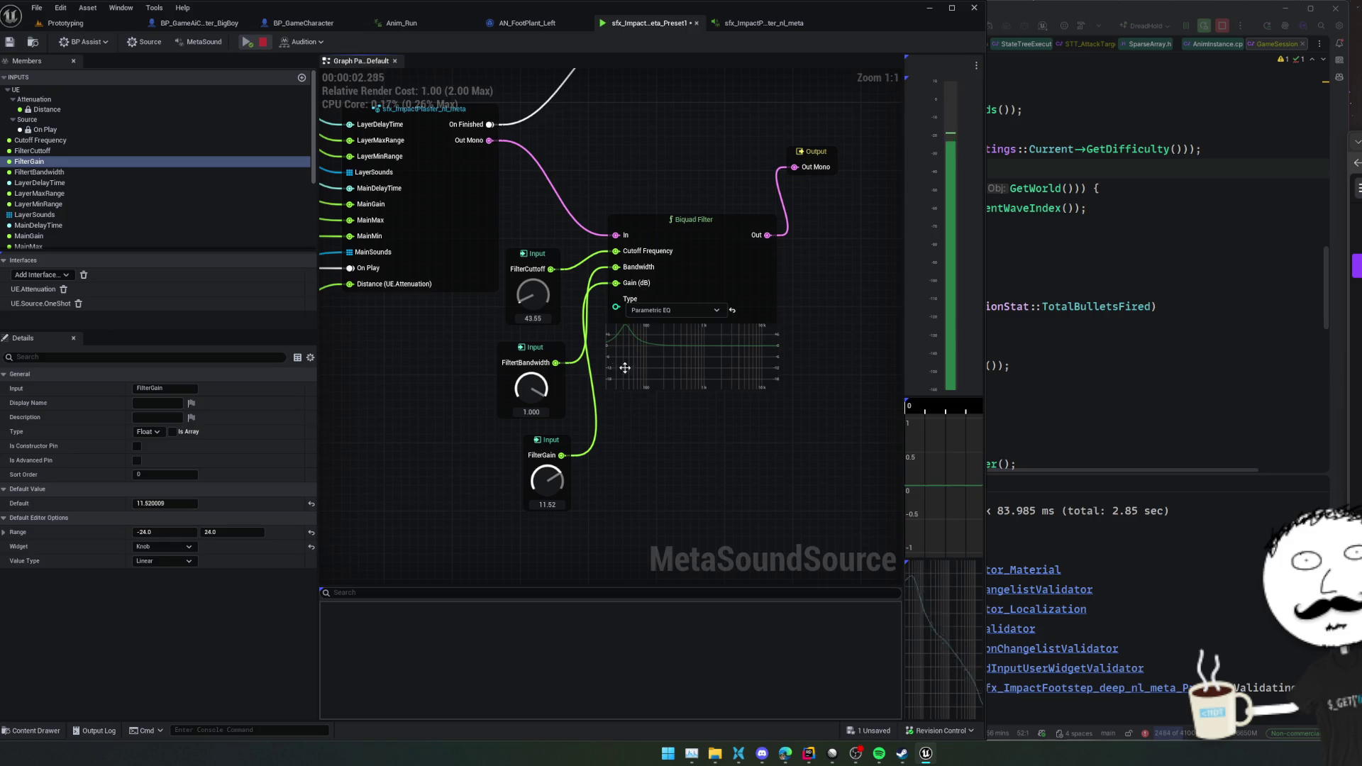
left_click_drag(536, 302, 542, 298)
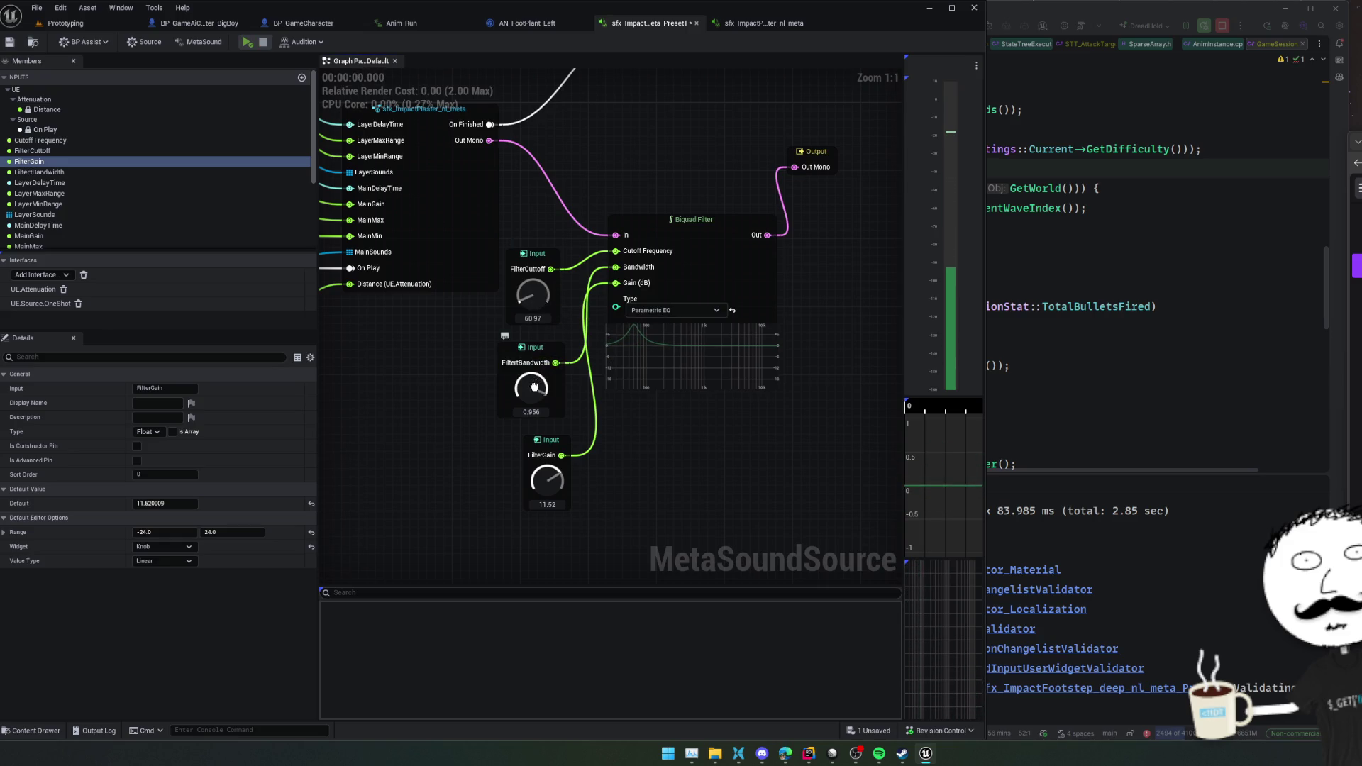
left_click_drag(543, 371, 545, 353)
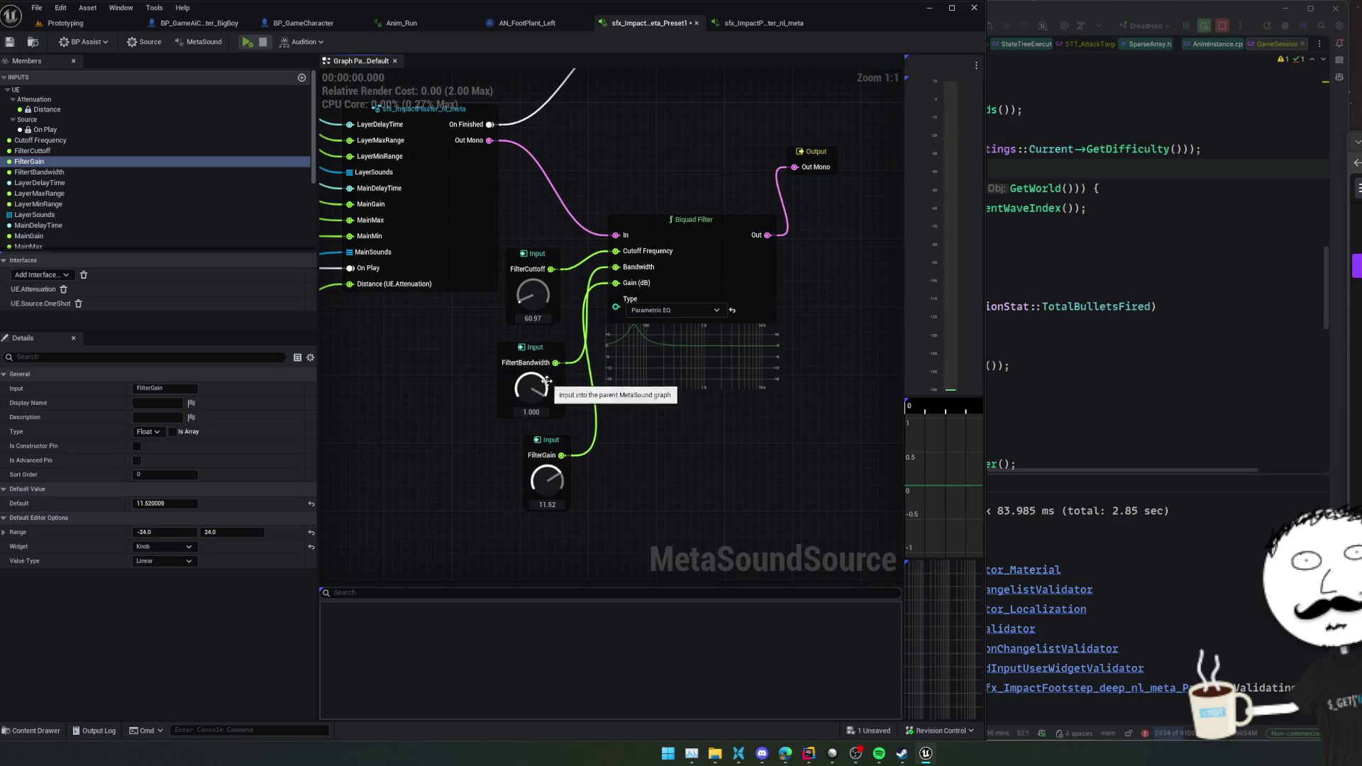
- Raise the FilterBandwidth range maximum to 6 and push the bandwidth above 1
left_click(528, 363)
left_click(227, 532)
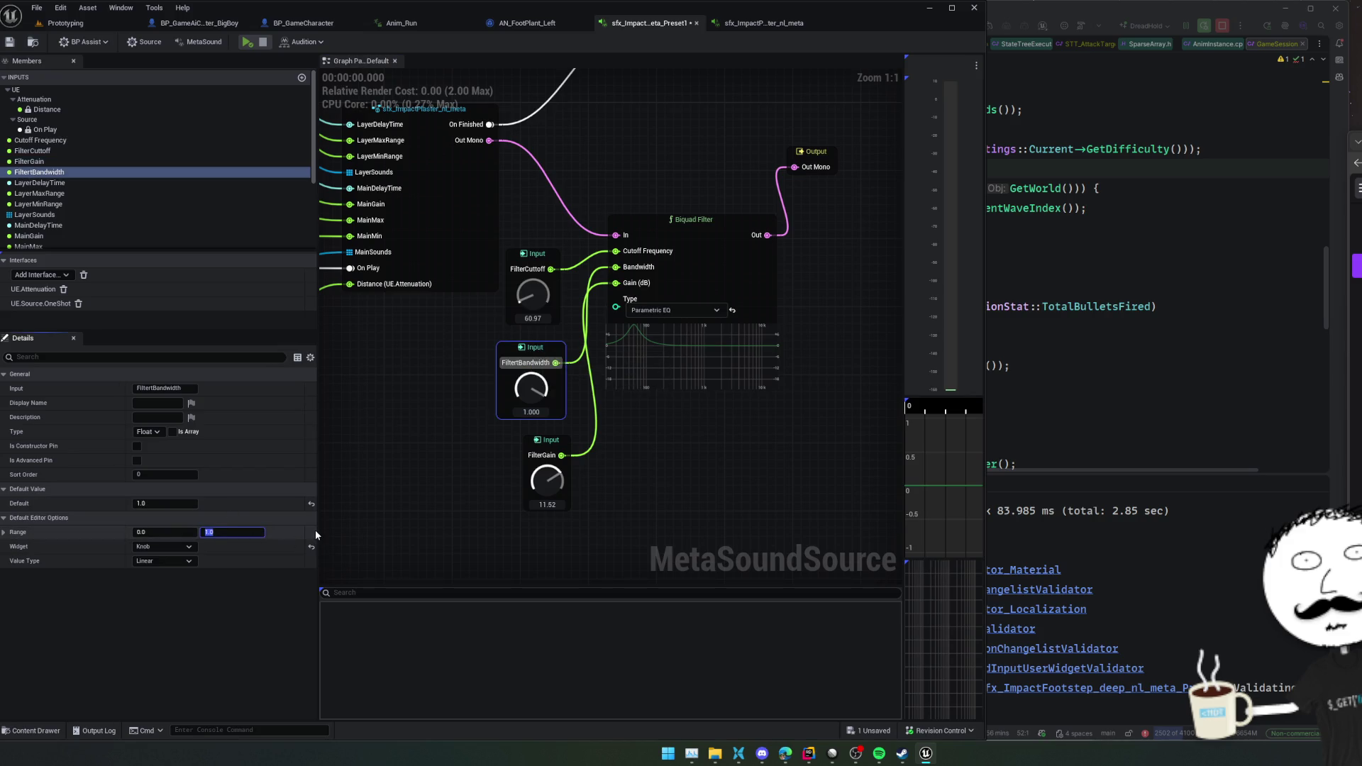
type("5")
key("Return")
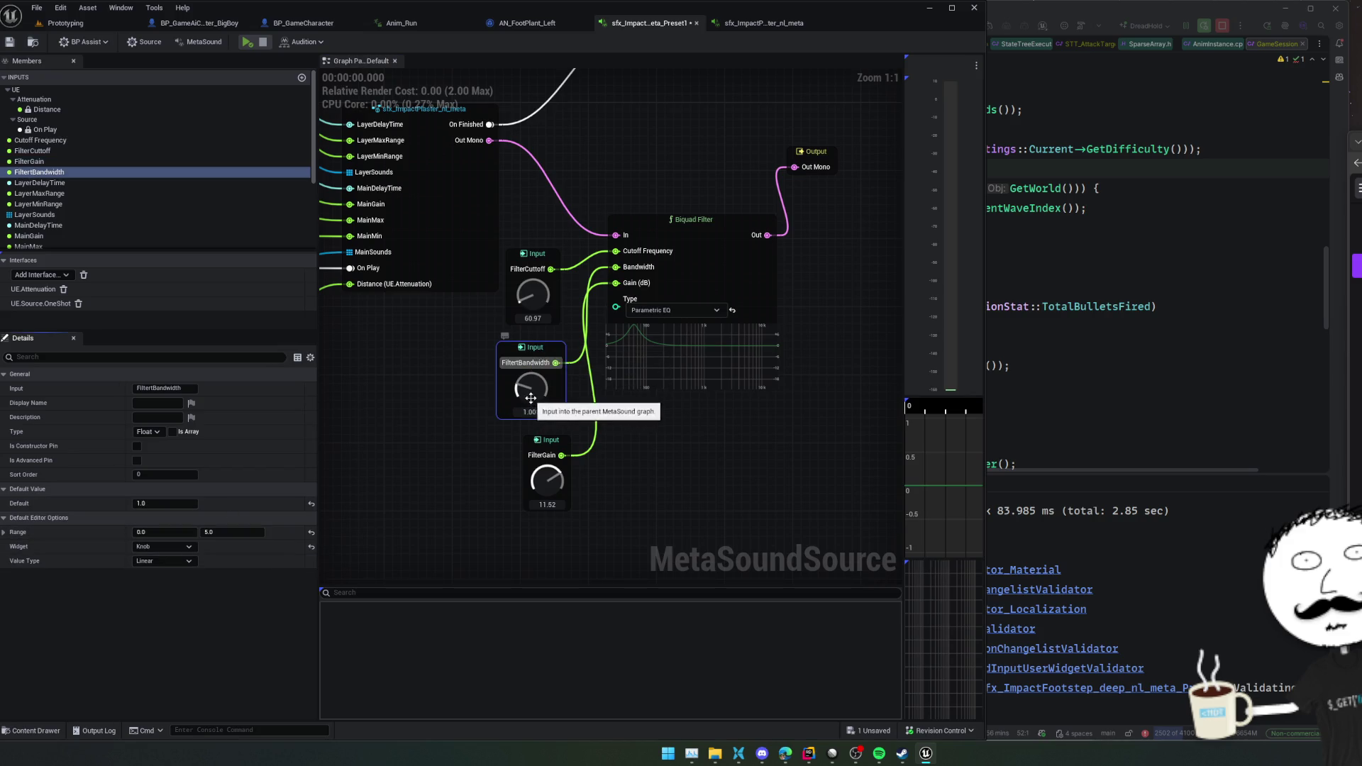
left_click_drag(531, 398, 535, 388)
left_click(672, 434)
- Replay the preset, set bandwidth to 0.72 and gain to 21.70, and return to the Prototyping level
key("space")
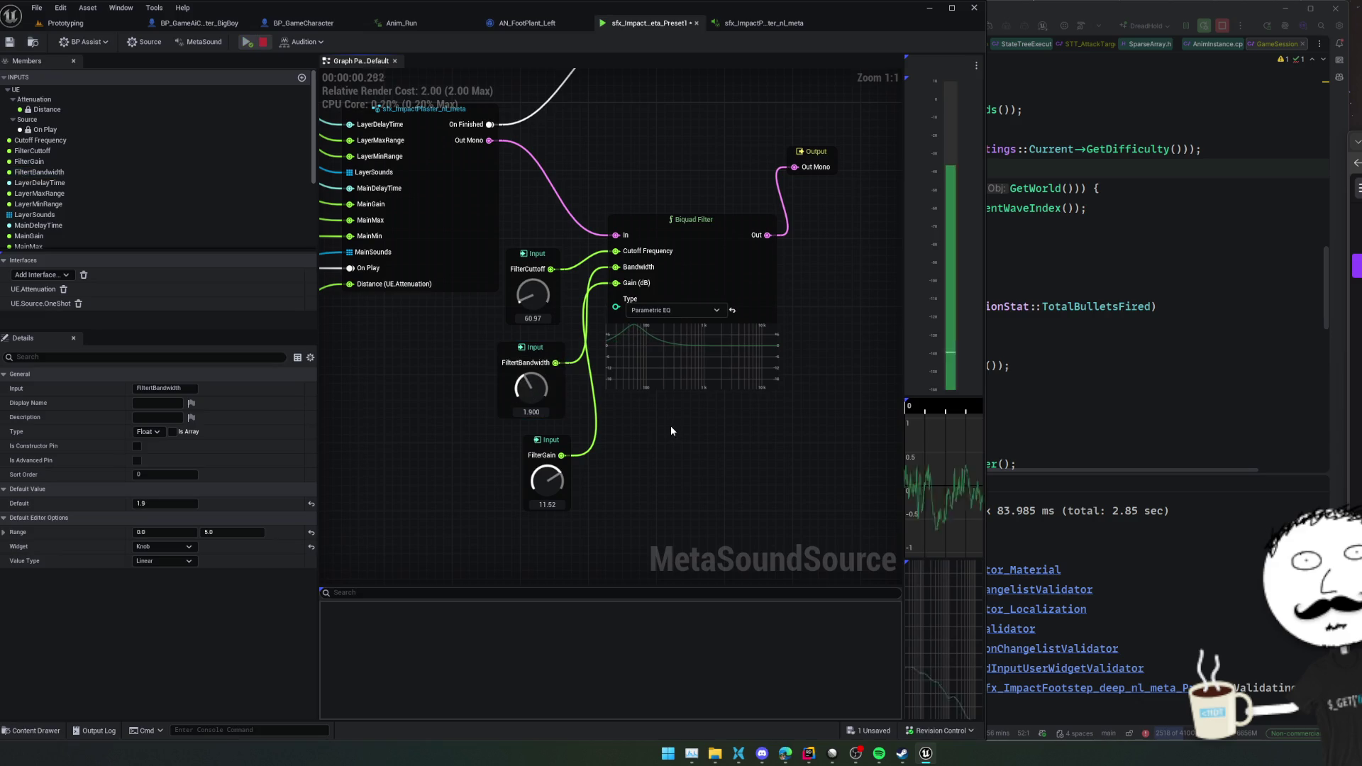
left_click_drag(531, 392, 549, 419)
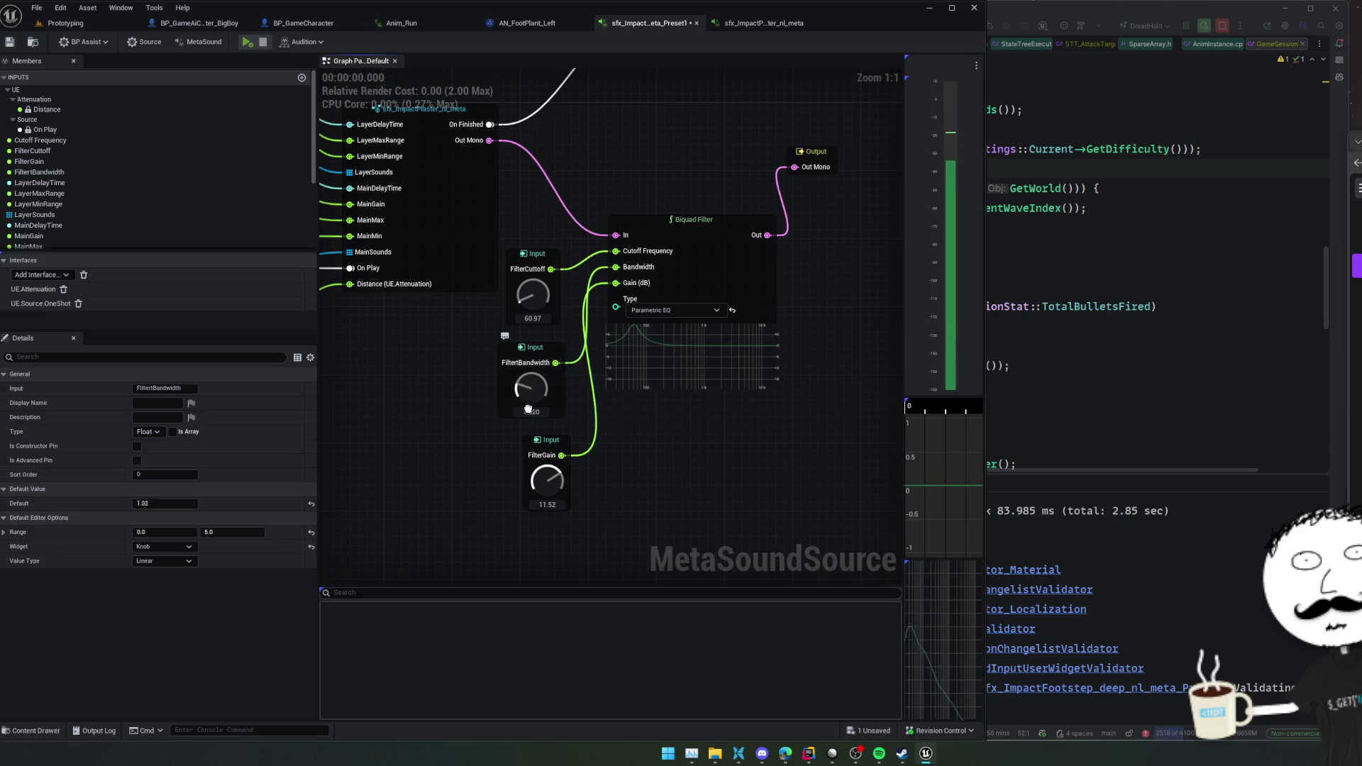
left_click_drag(547, 482, 549, 472)
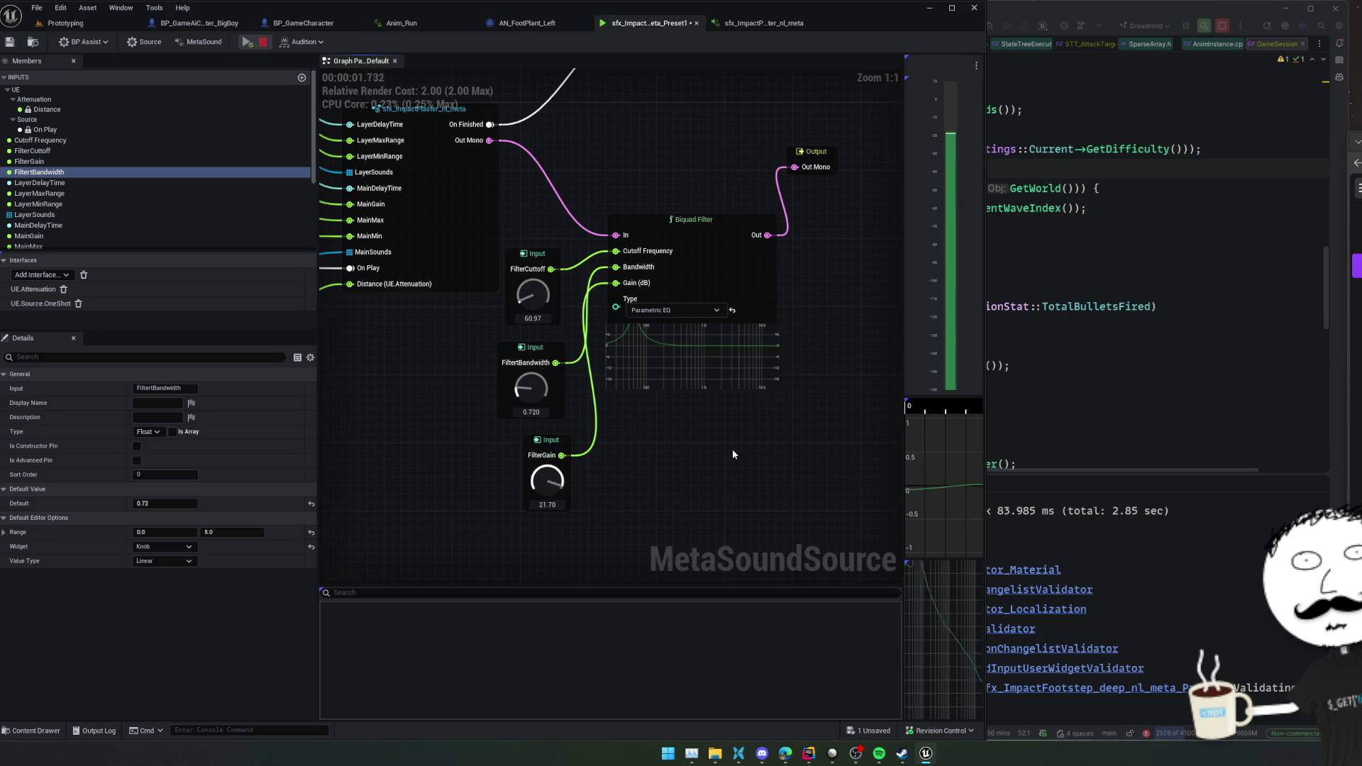
scroll(732, 454, "down", 2)
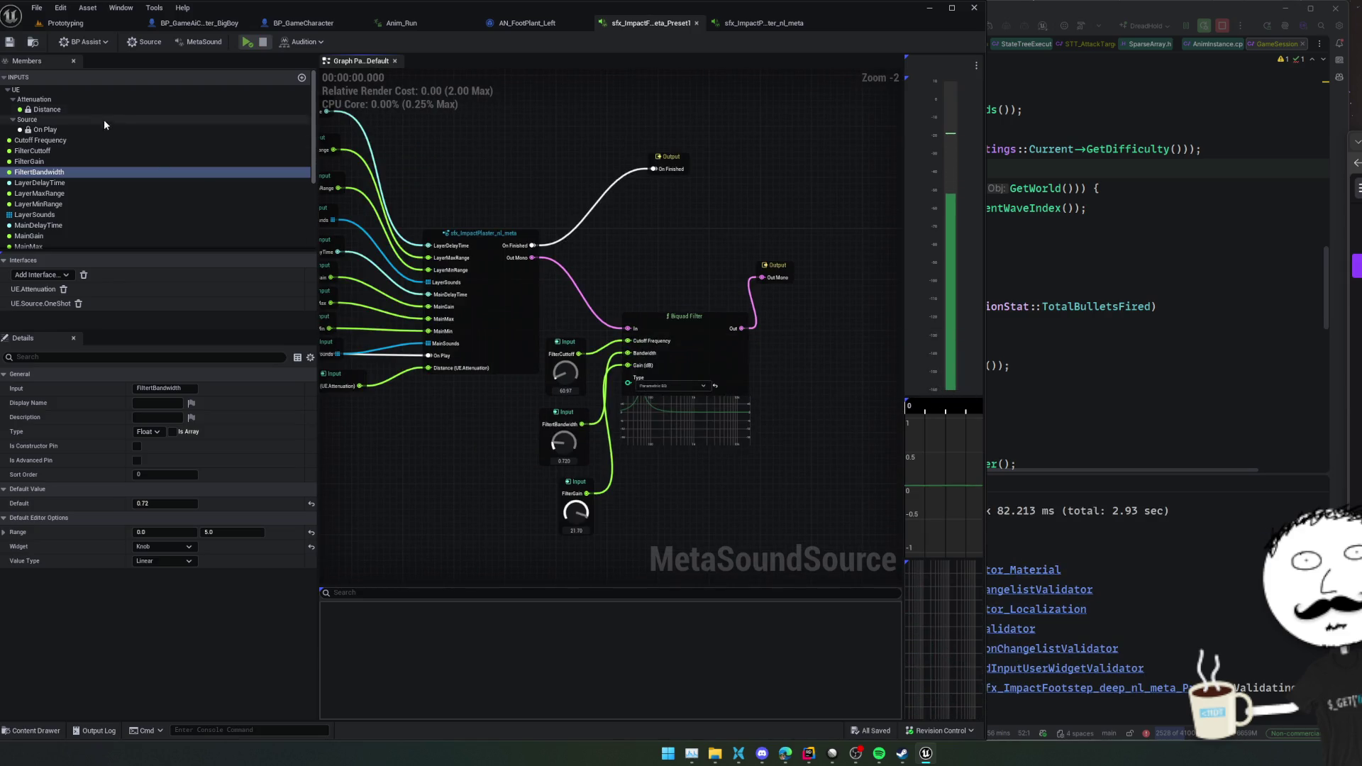
left_click(65, 23)
- Start a Play-in-Editor session and walk the player character around the level
left_click(286, 41)
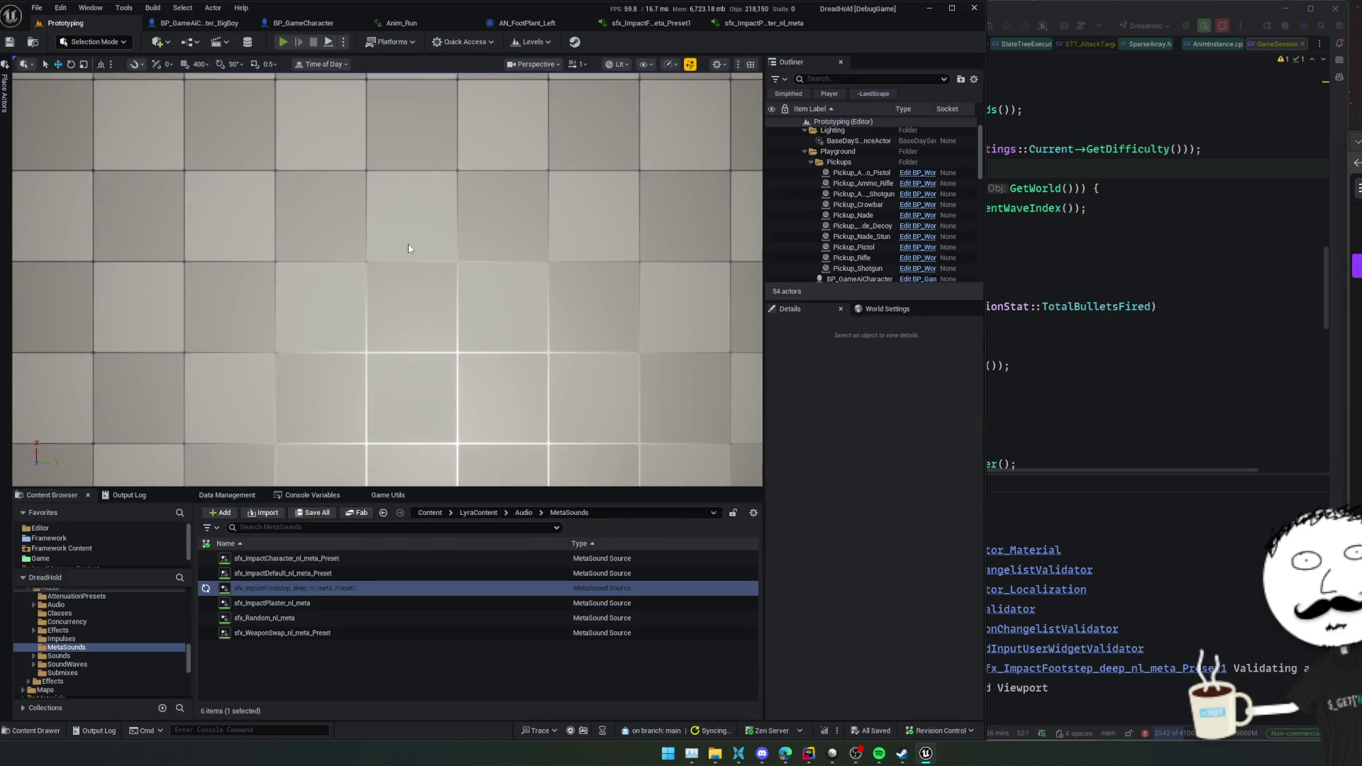
key("a")
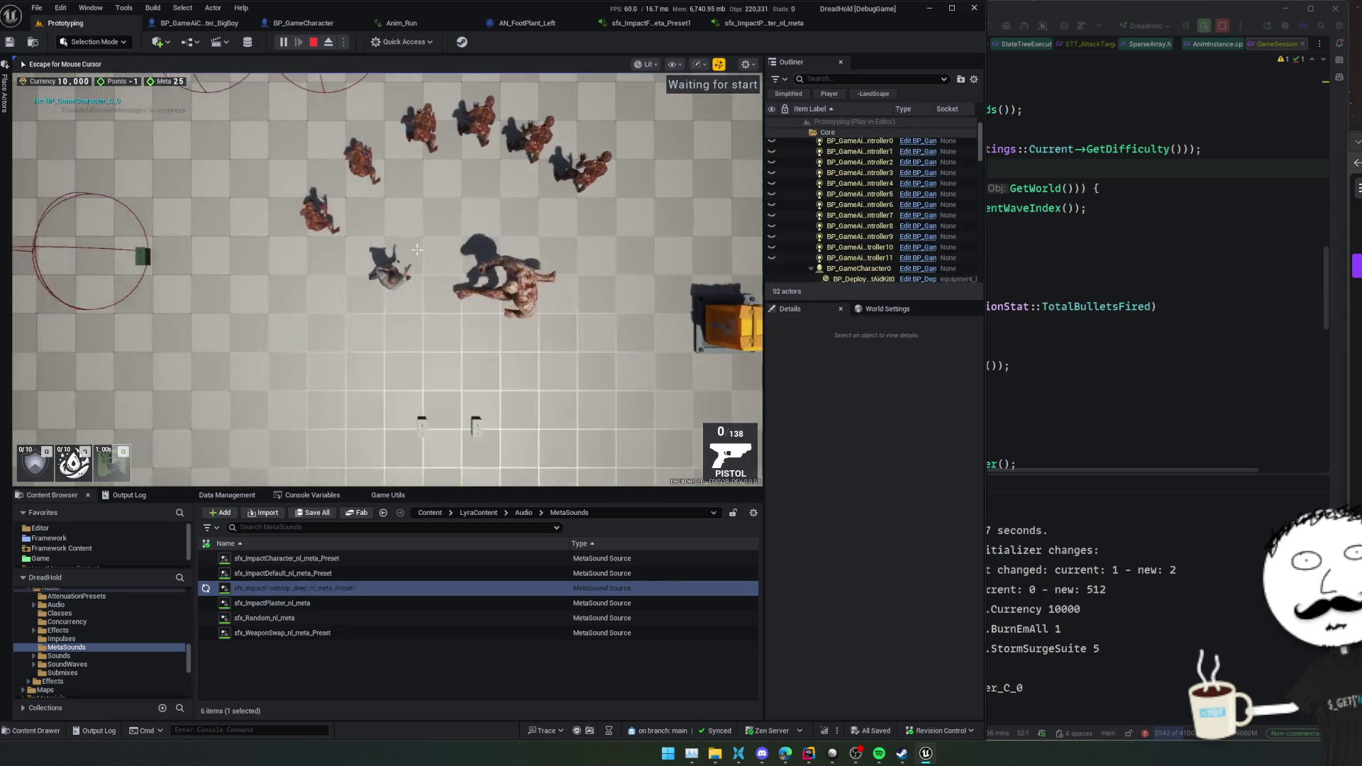
key("a")
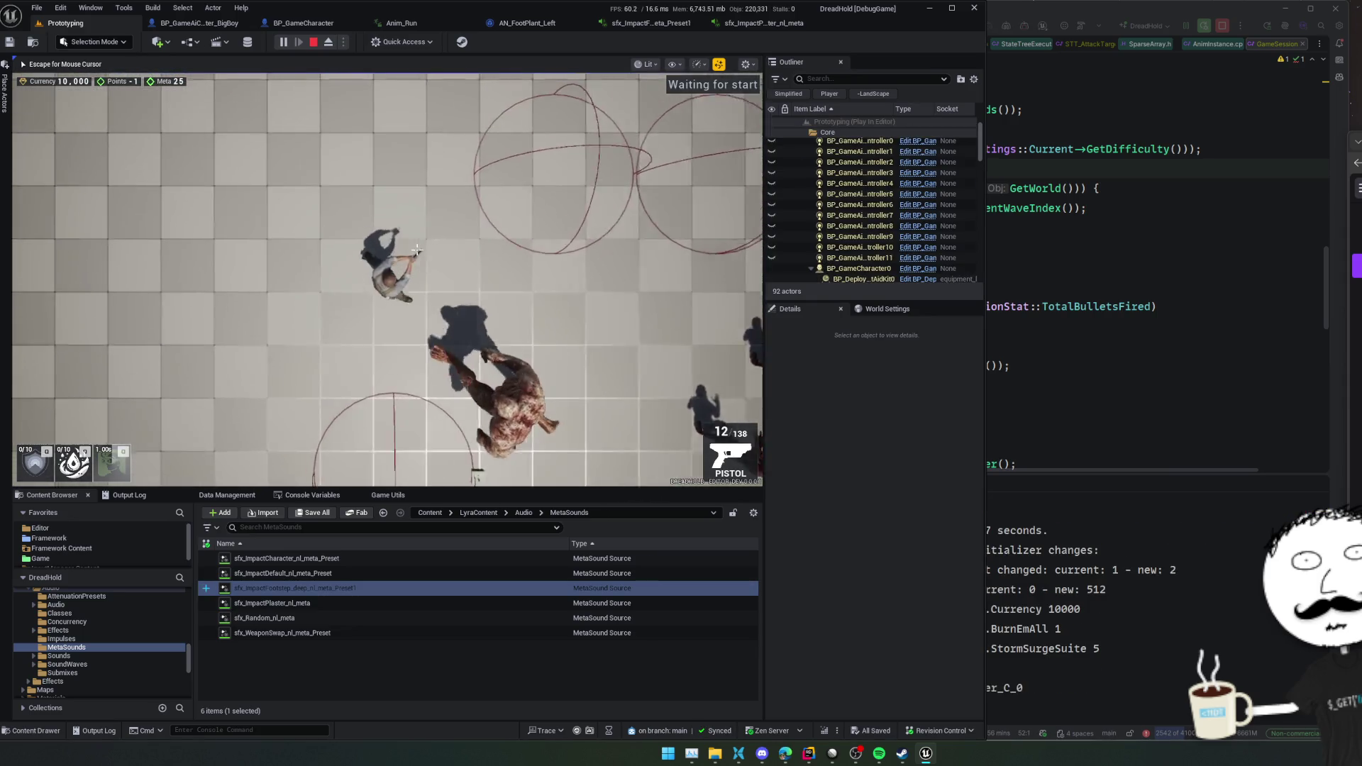
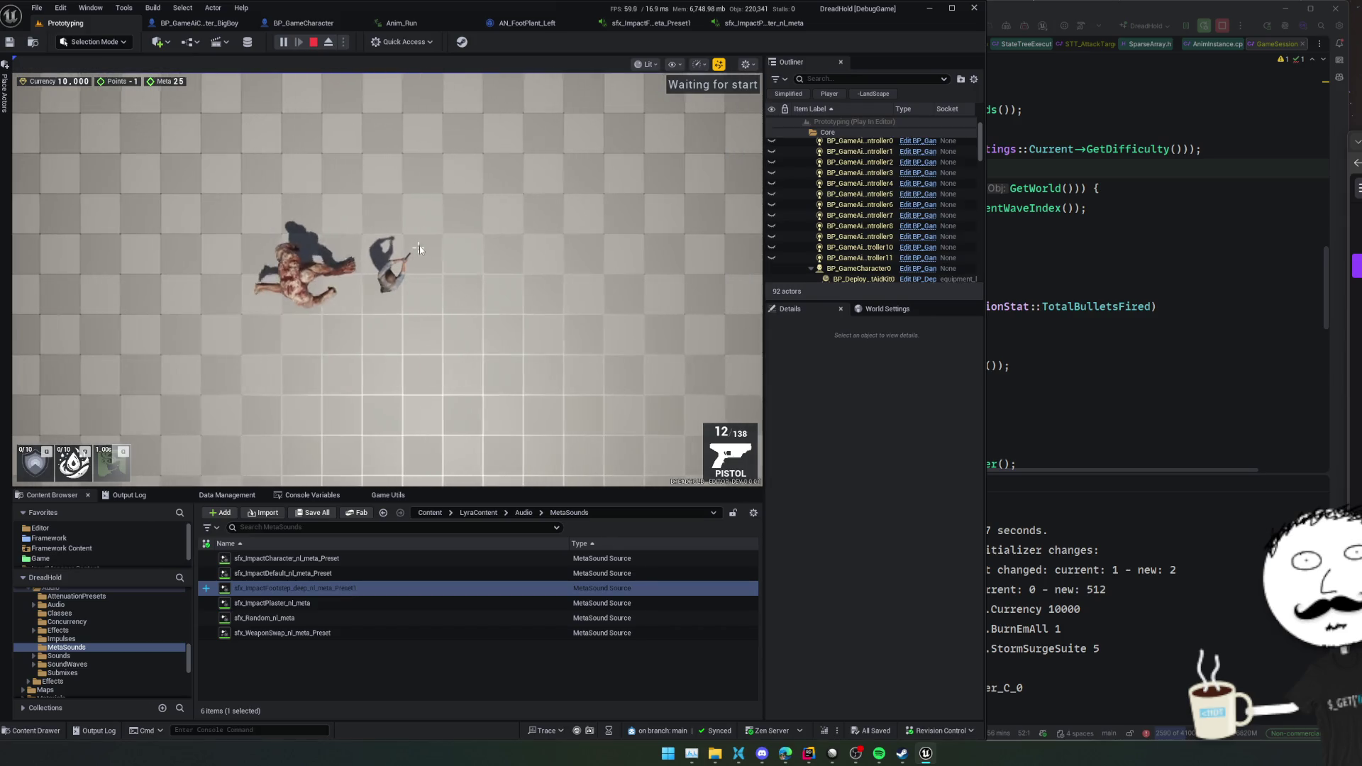
- Stop the running play session and bring up the footstep impact MetaSound preset
key("shift+F1")
left_click(316, 43)
left_click(535, 24)
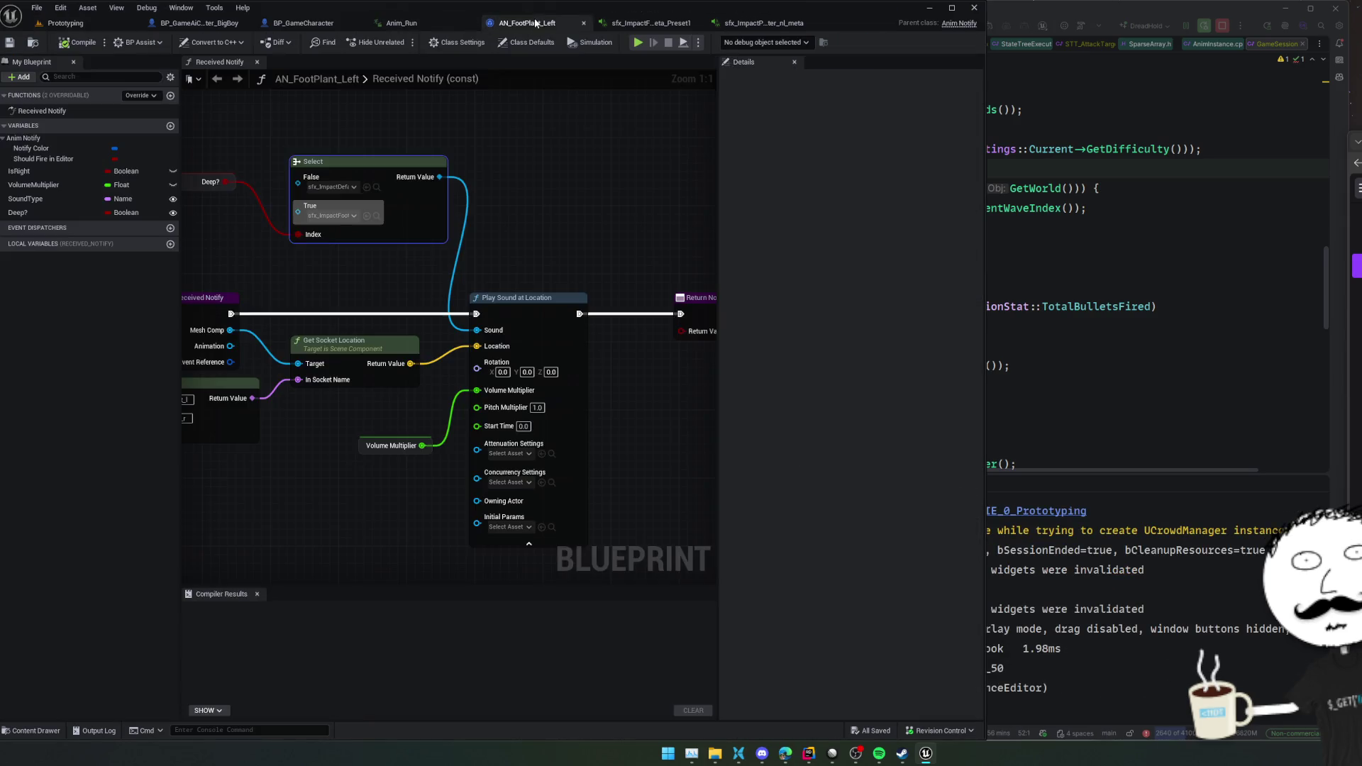
left_click(642, 23)
scroll(672, 240, "up", 1)
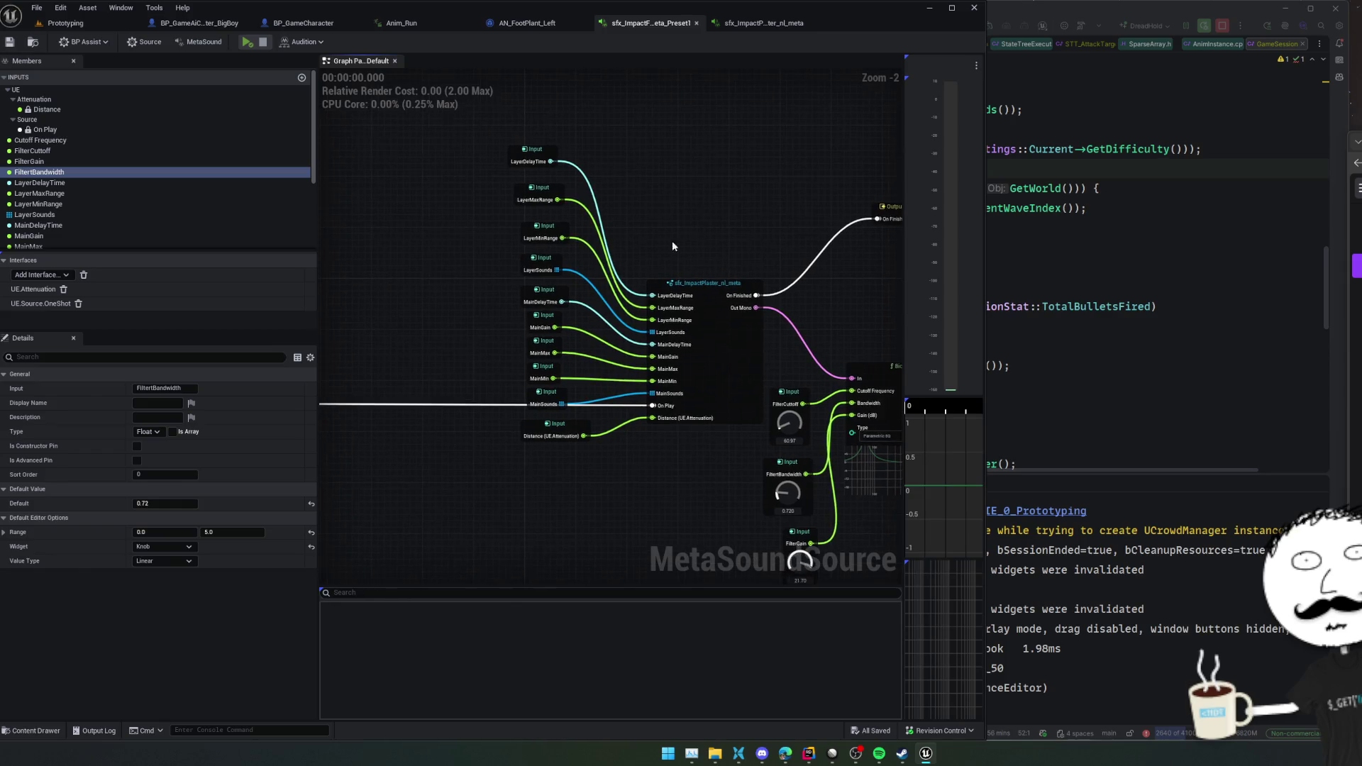
- Set the LayerMinRange default to 400 and LayerMaxRange to 2500
left_click(554, 223)
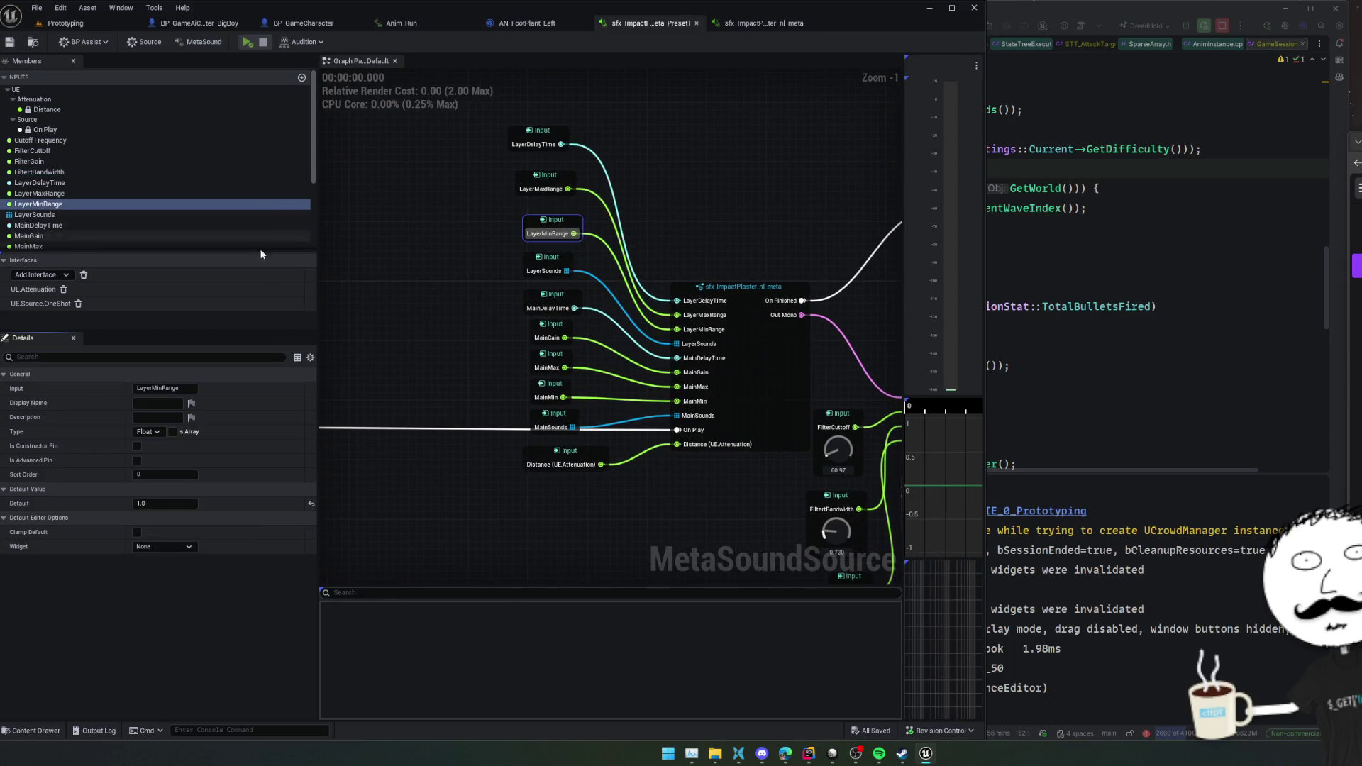
left_click(178, 504)
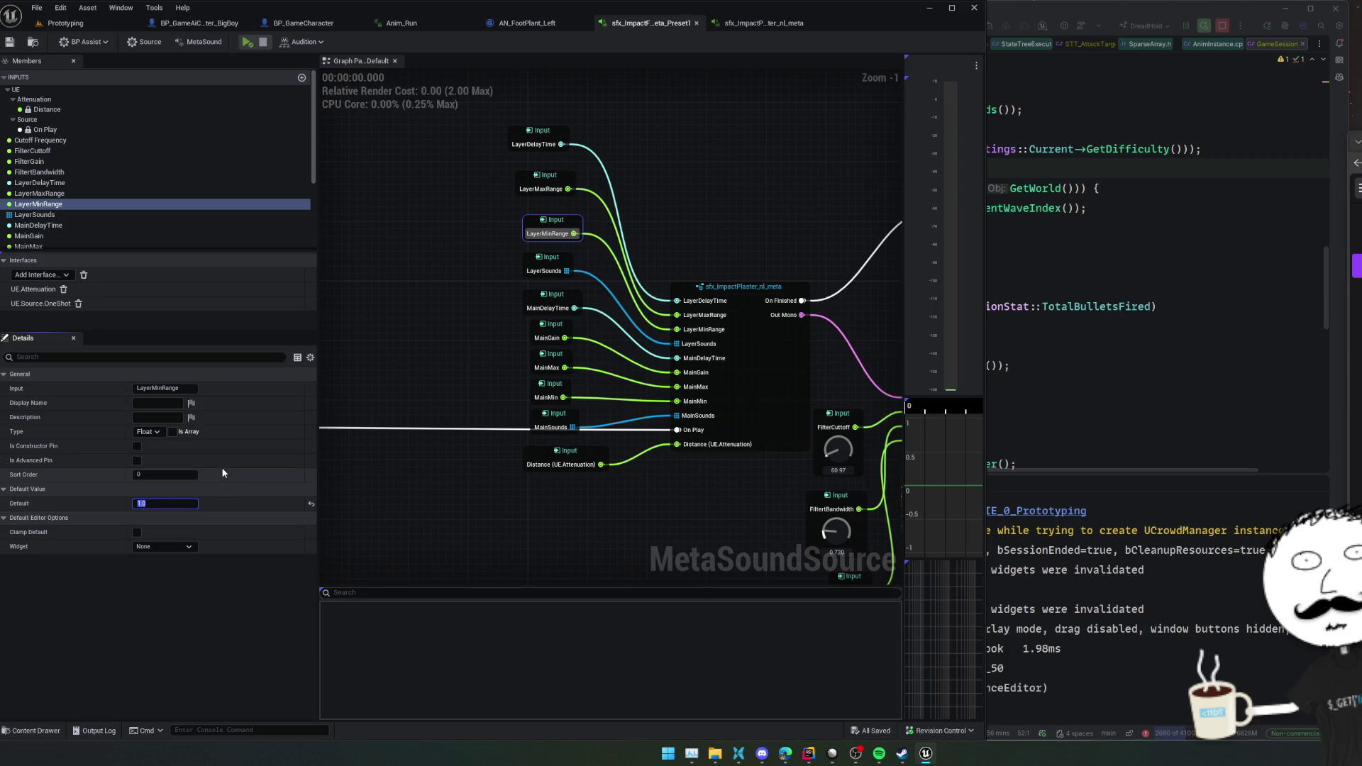
type("400")
key("Return")
left_click(543, 173)
left_click(162, 505)
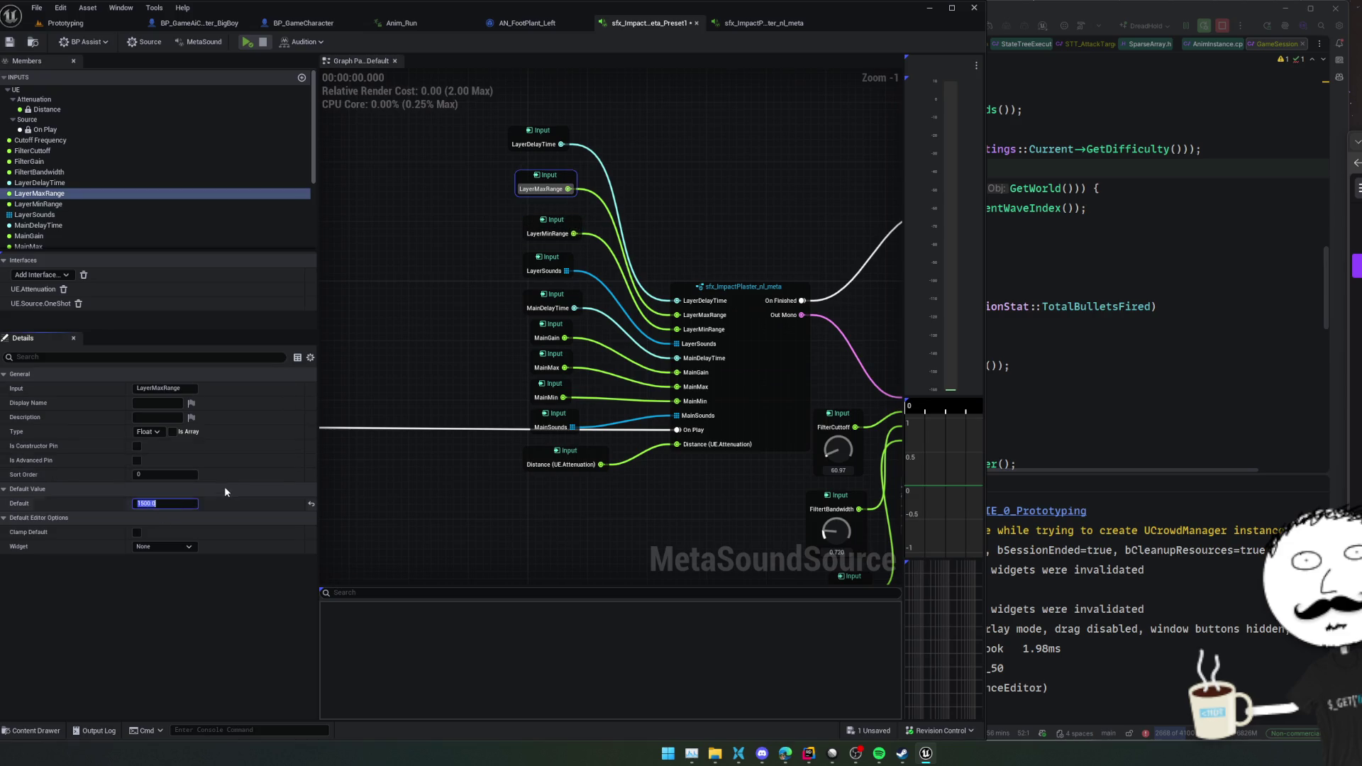
key("Home")
key("Delete")
type("2")
key("Return")
- Save the preset and start a play test on the Prototyping level
key("ctrl+s")
left_click(65, 23)
left_click(284, 42)
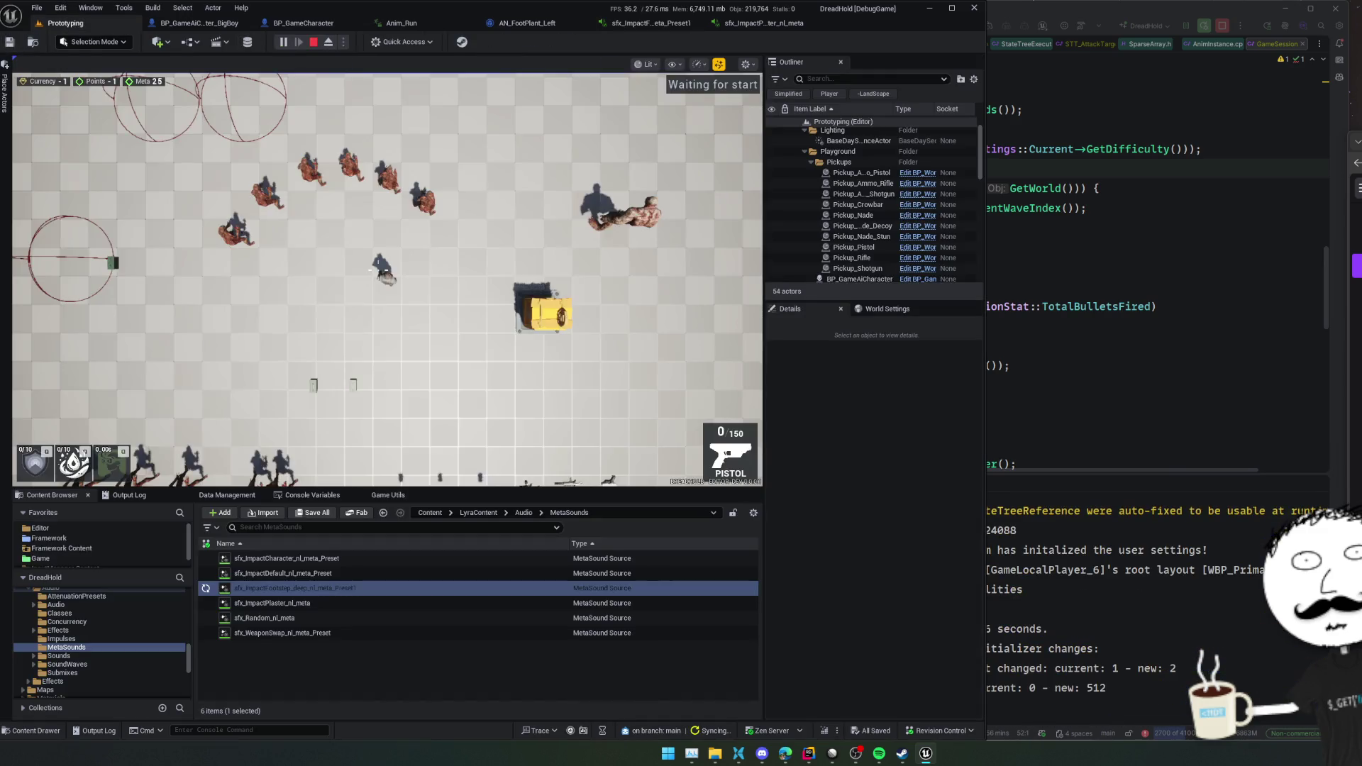
- Move around and shoot the enemies to hear the new footstep ranges, then exit play
left_click(370, 270)
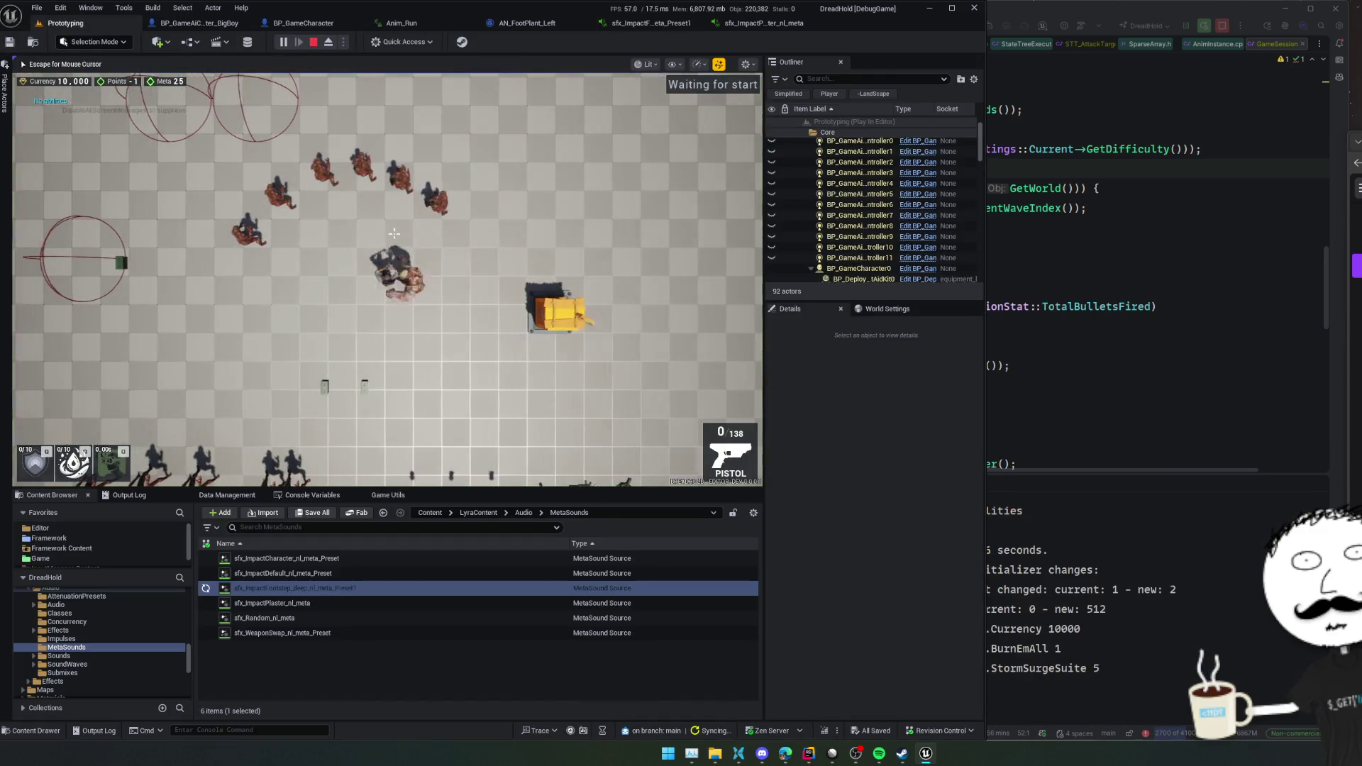
key("w+a")
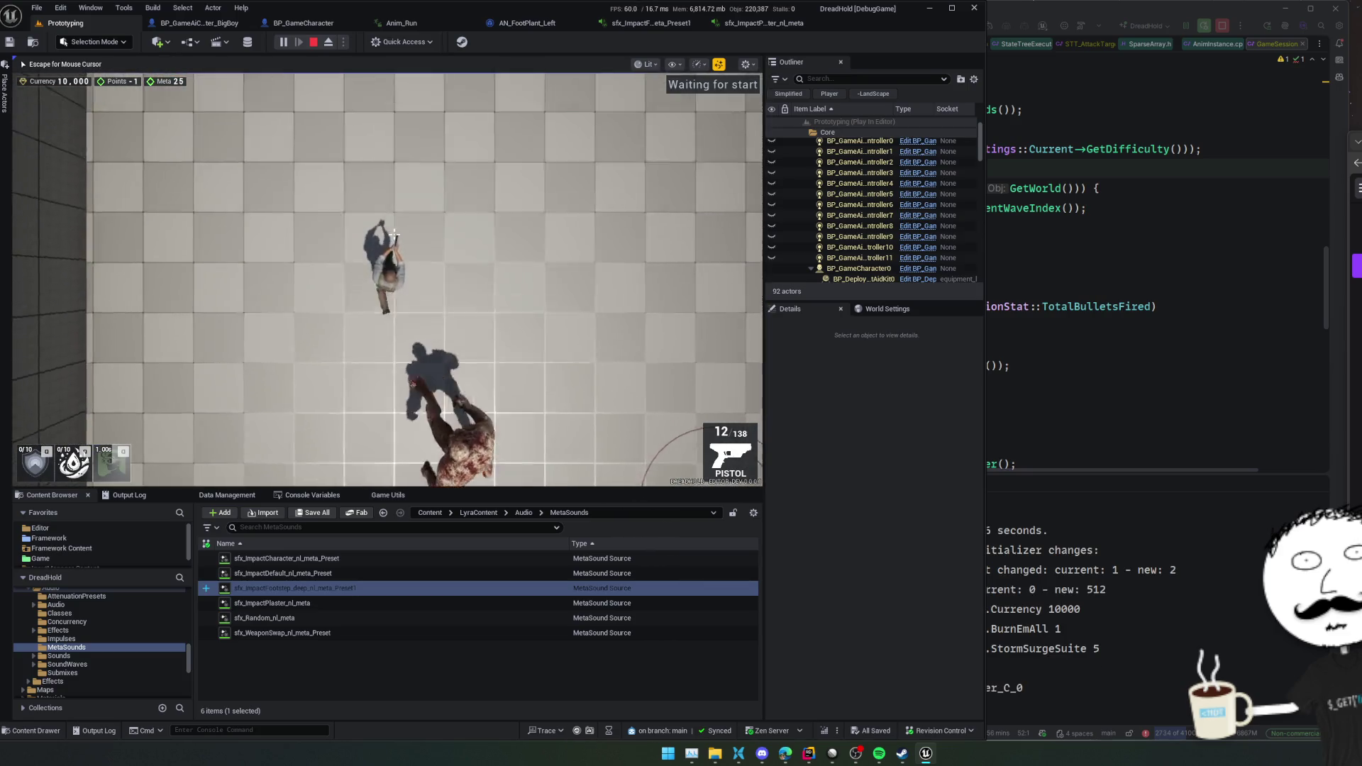
scroll(394, 235, "up", 3)
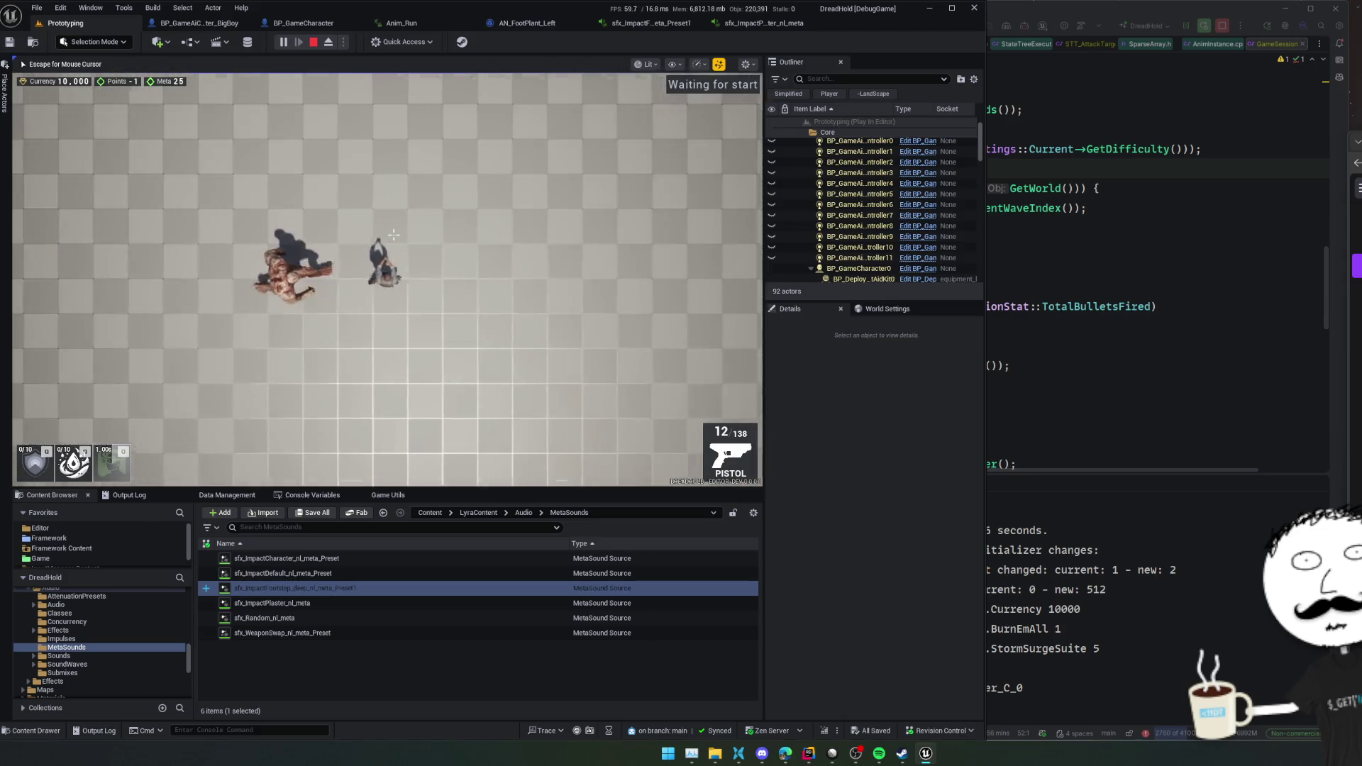
key("Escape")
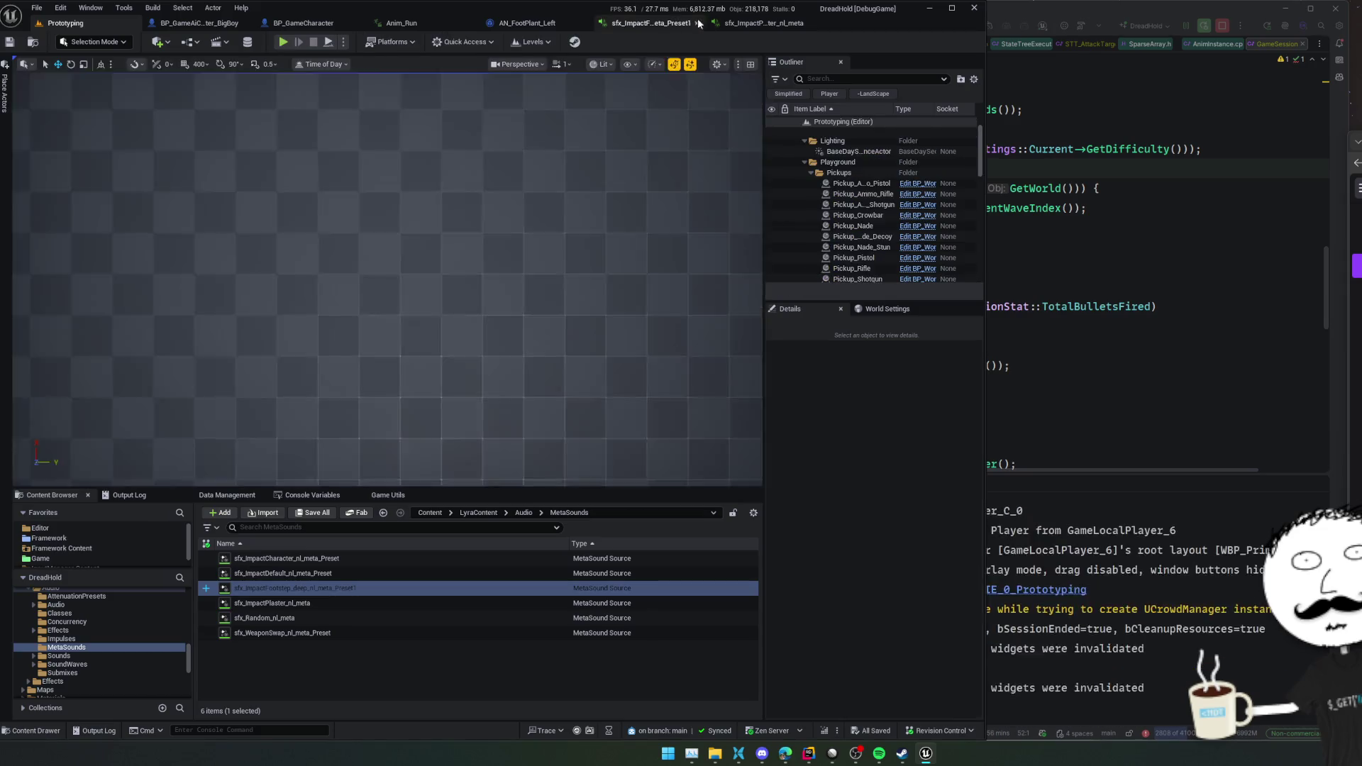
- Inspect the Distance, Map Range and Random nodes in sfx_ImpactPlaster_nl_meta, then go back to the preset
left_click(741, 25)
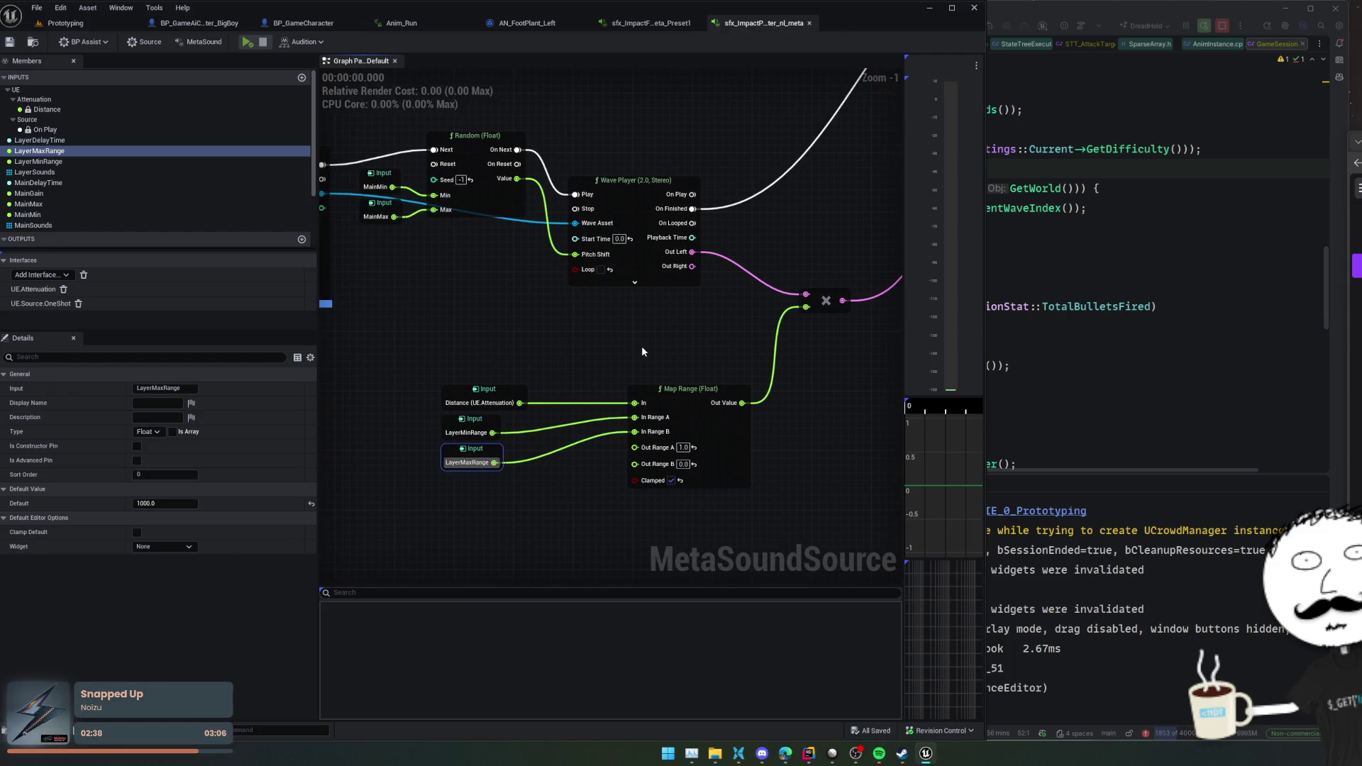
mouse_move(641, 347)
left_mouse_down()
mouse_move(543, 362)
mouse_move(656, 357)
left_mouse_up()
left_click(497, 405)
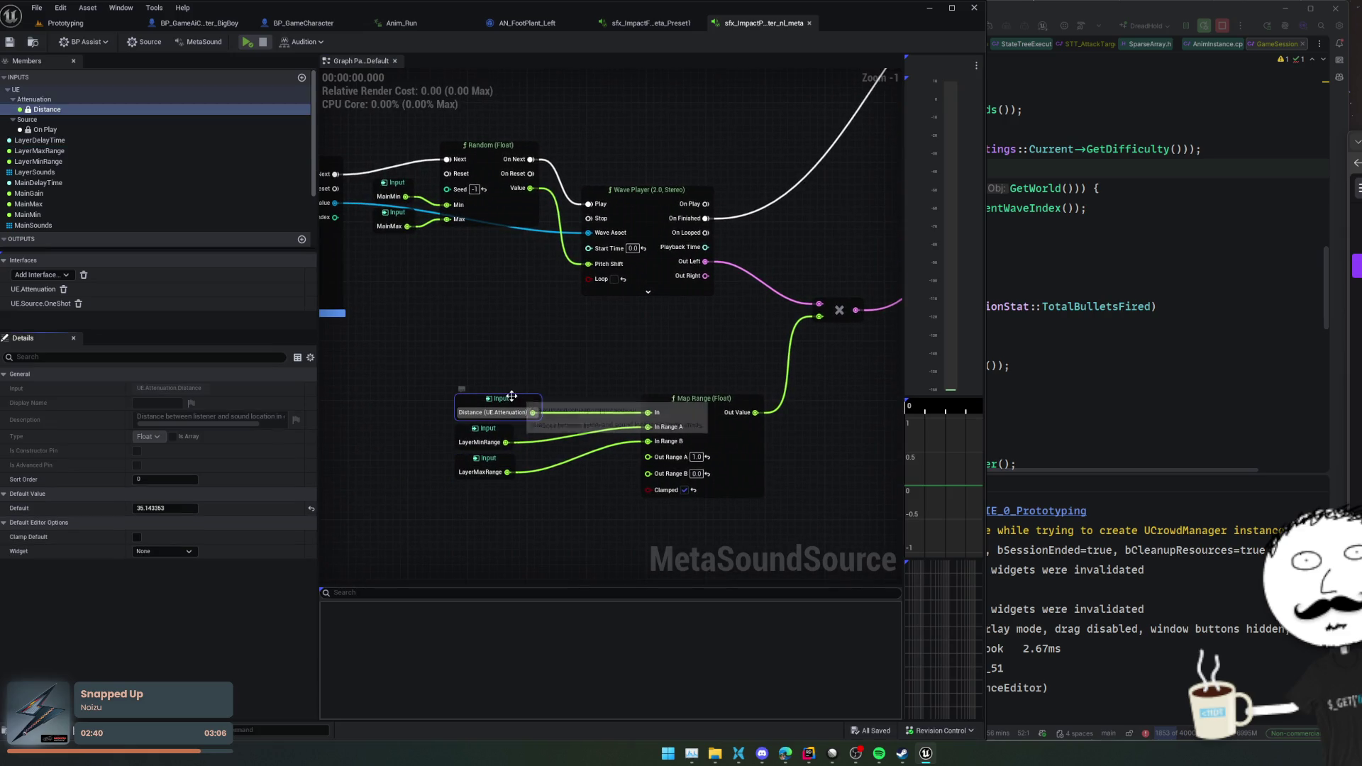
left_click_drag(549, 371, 656, 369)
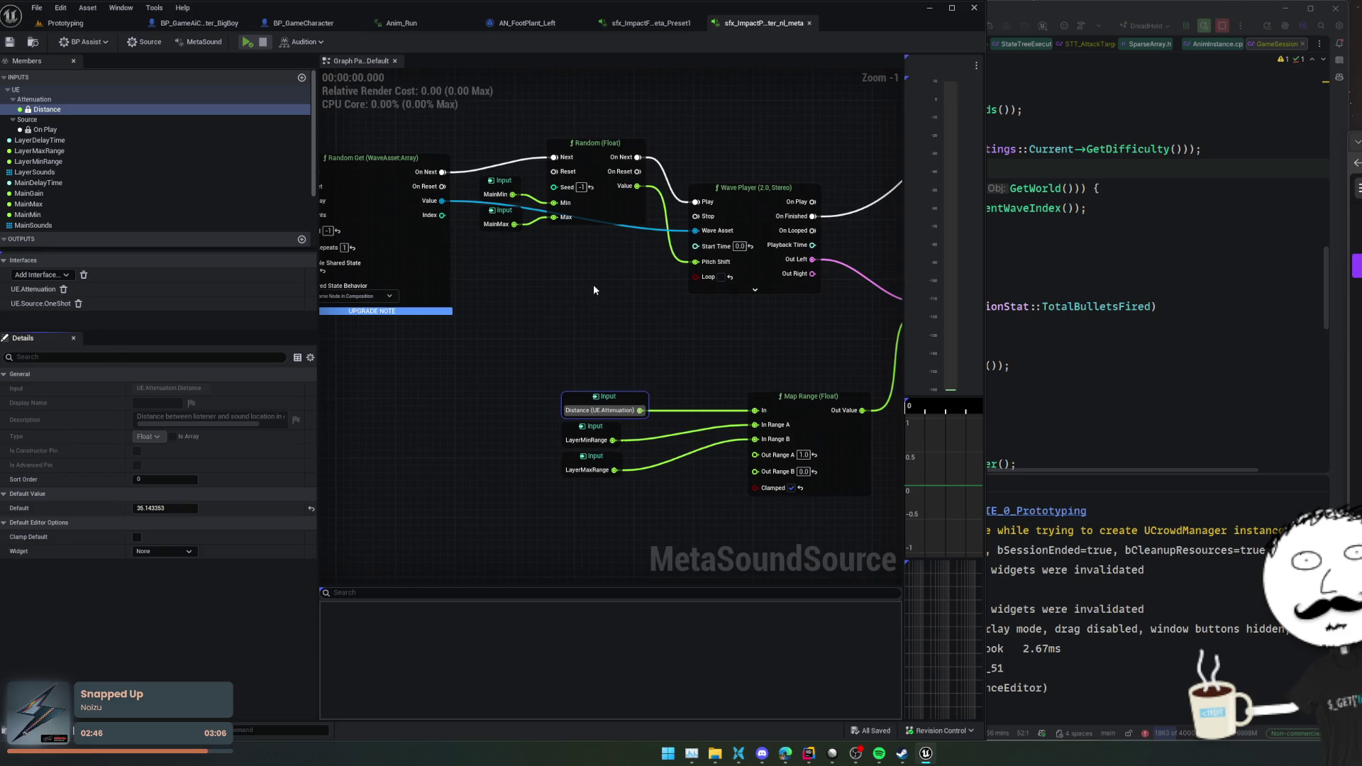
left_click(667, 23)
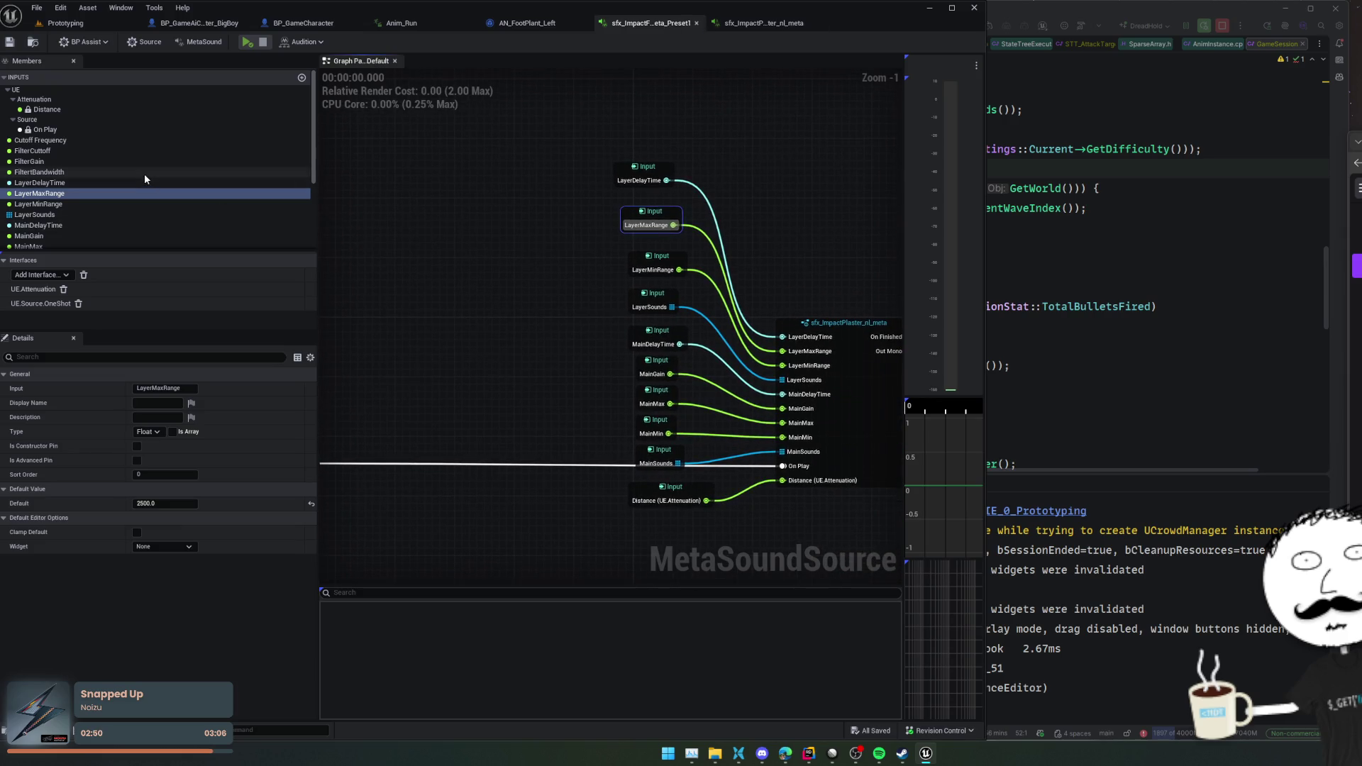
- Review the Distance input's default and the MetaSound source's sound settings
left_click(71, 109)
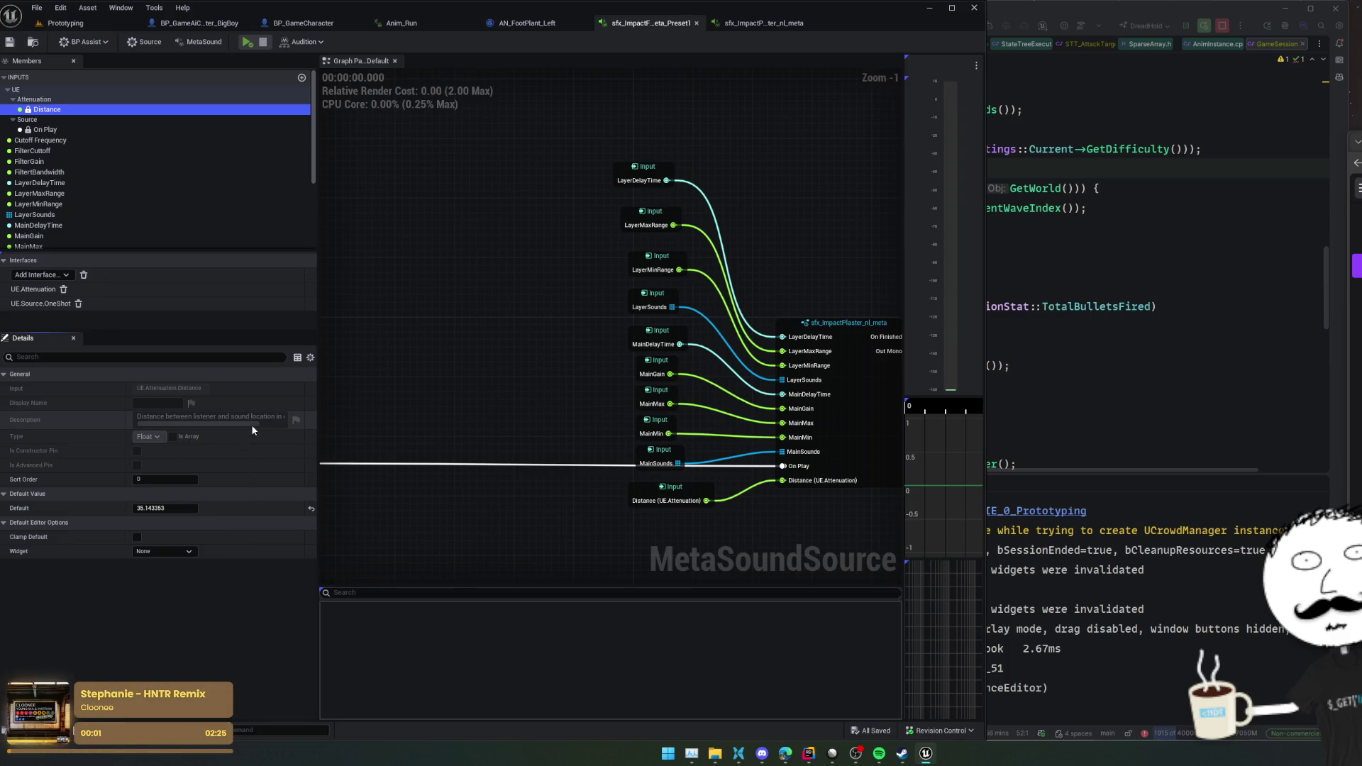
left_click(252, 425)
scroll(105, 214, "down", 2)
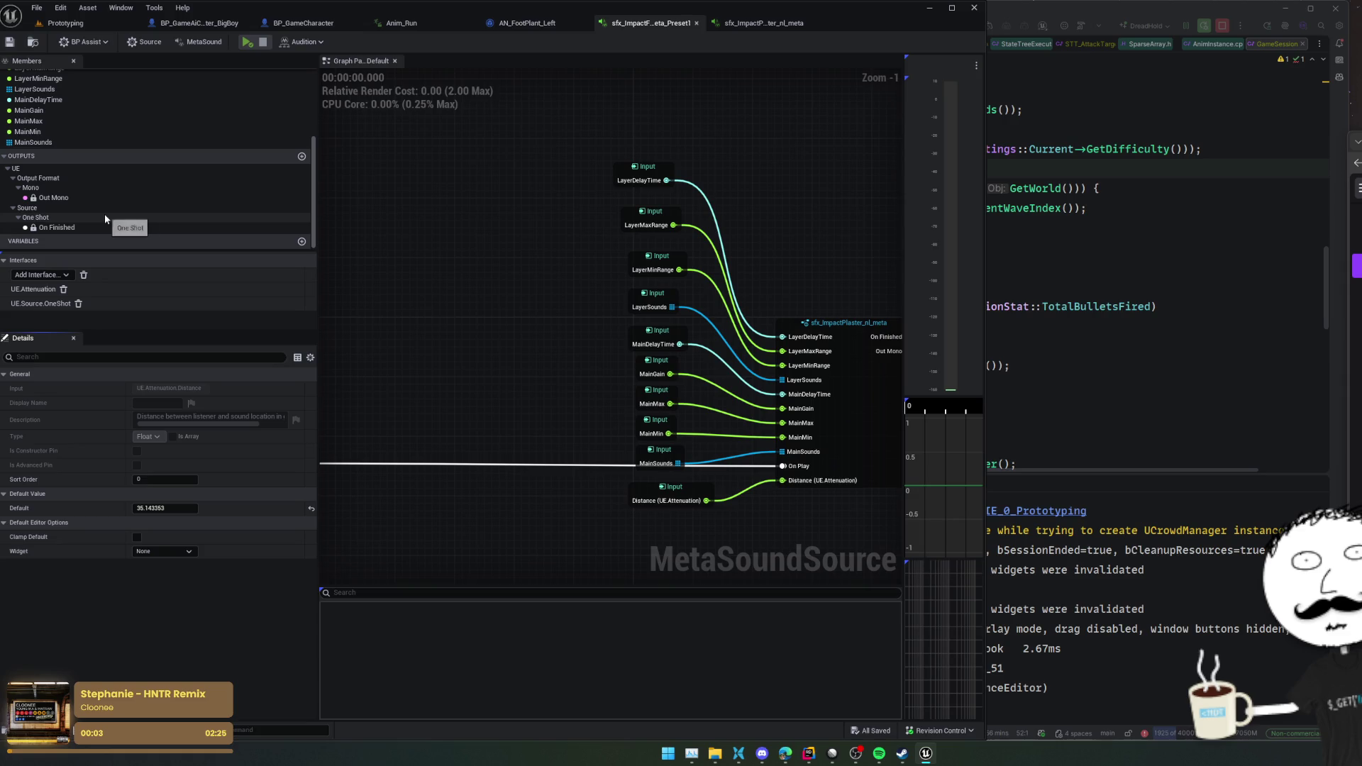
scroll(109, 214, "up", 2)
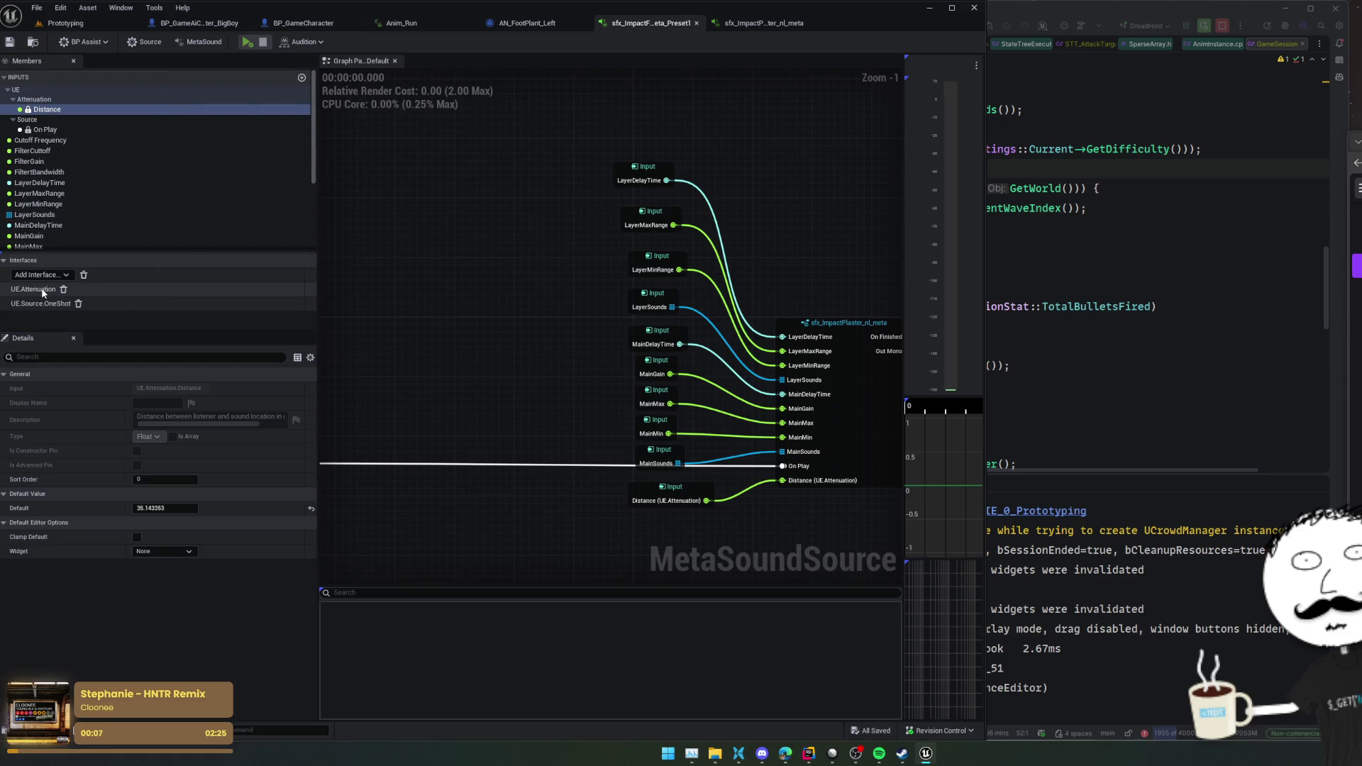
left_click(146, 42)
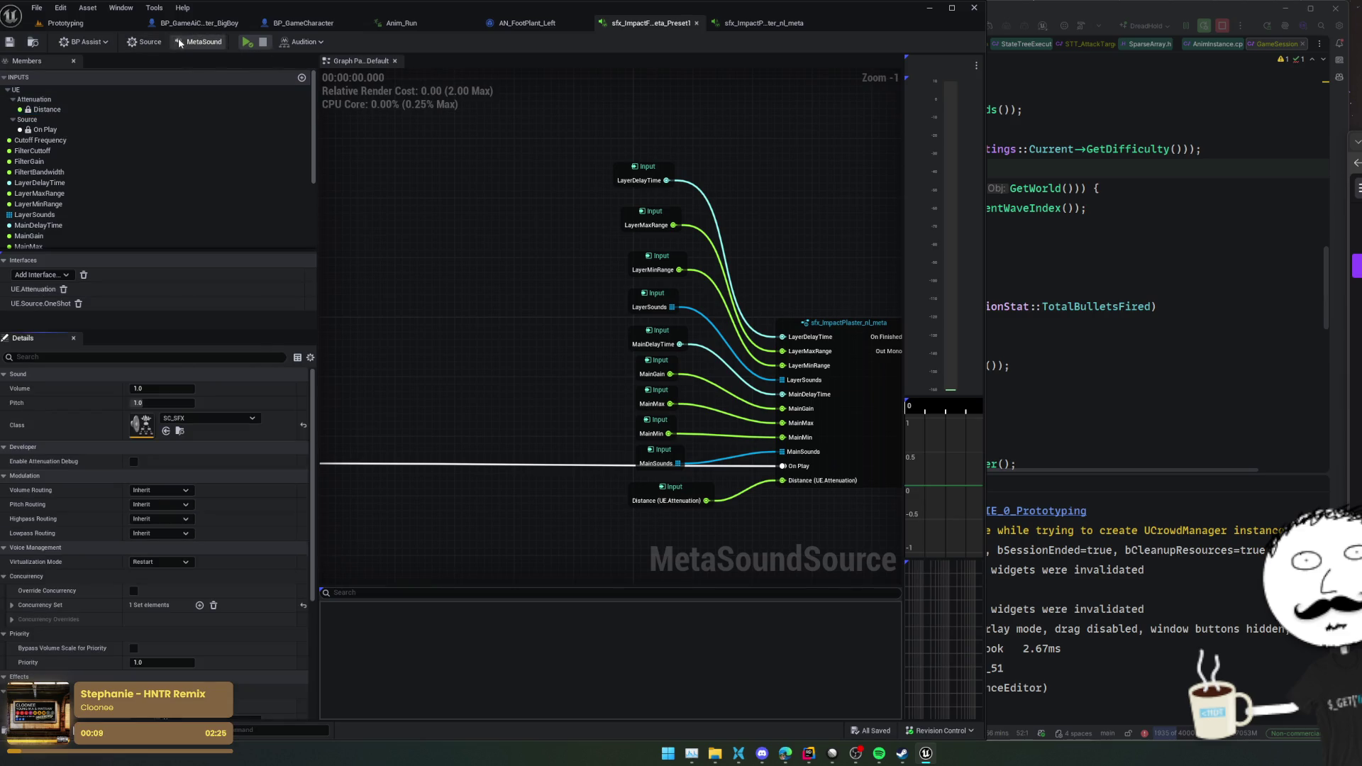
scroll(234, 475, "down", 3)
scroll(225, 482, "down", 3)
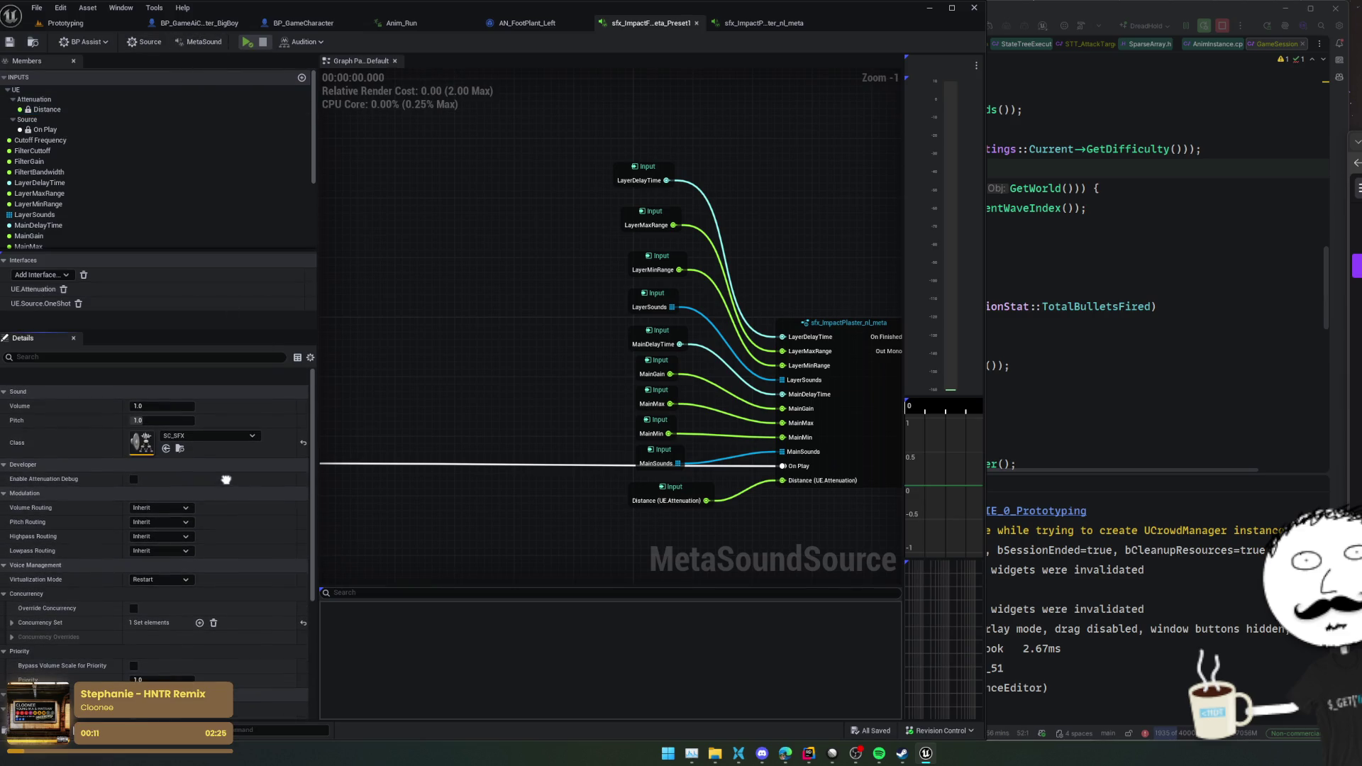
scroll(227, 369, "down", 3)
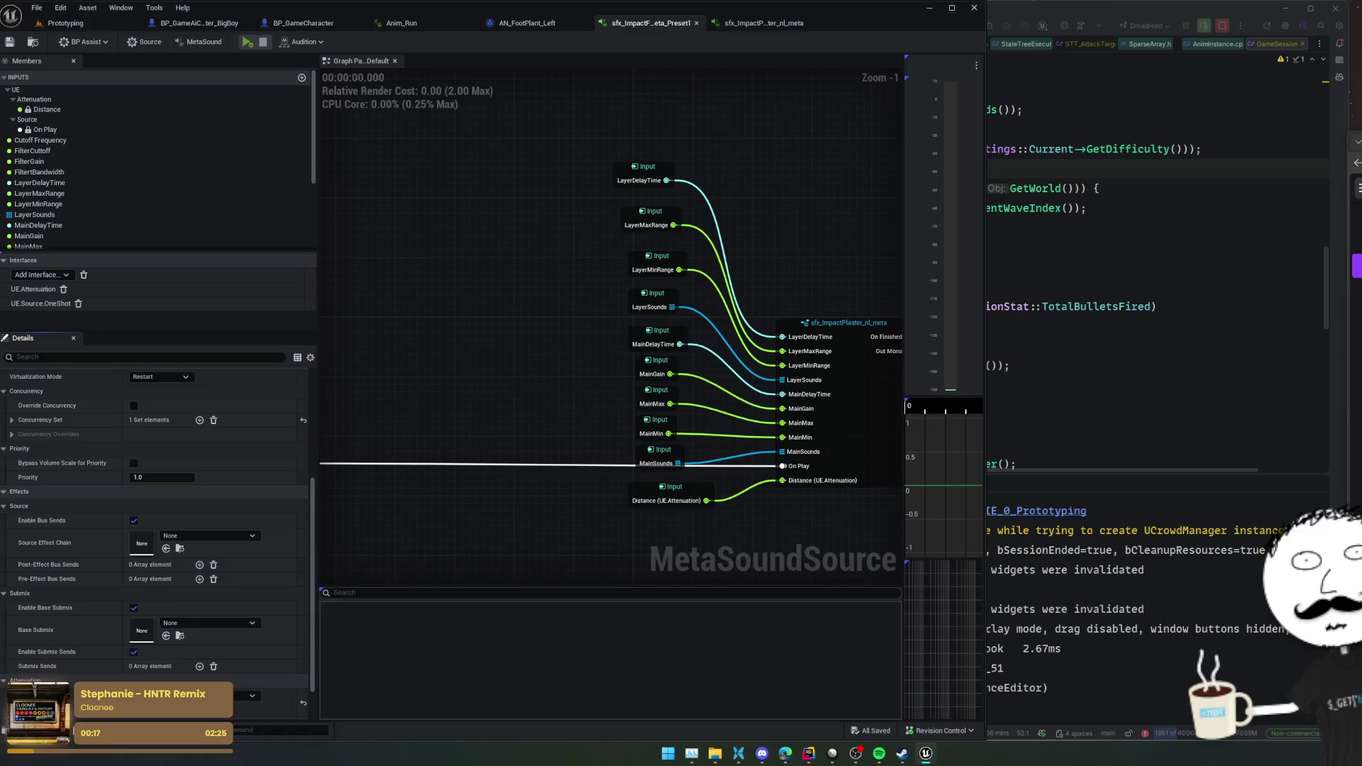
scroll(155, 539, "down", 3)
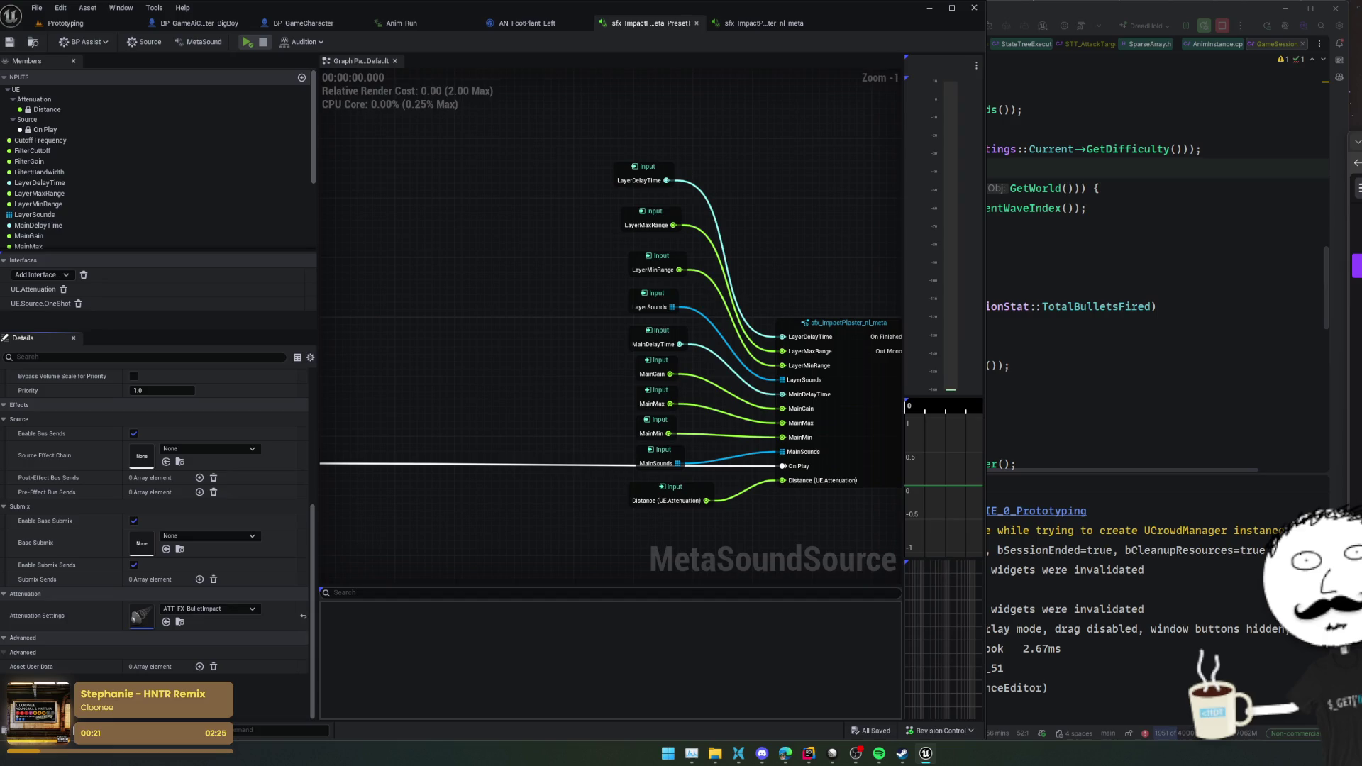
scroll(193, 408, "up", 1)
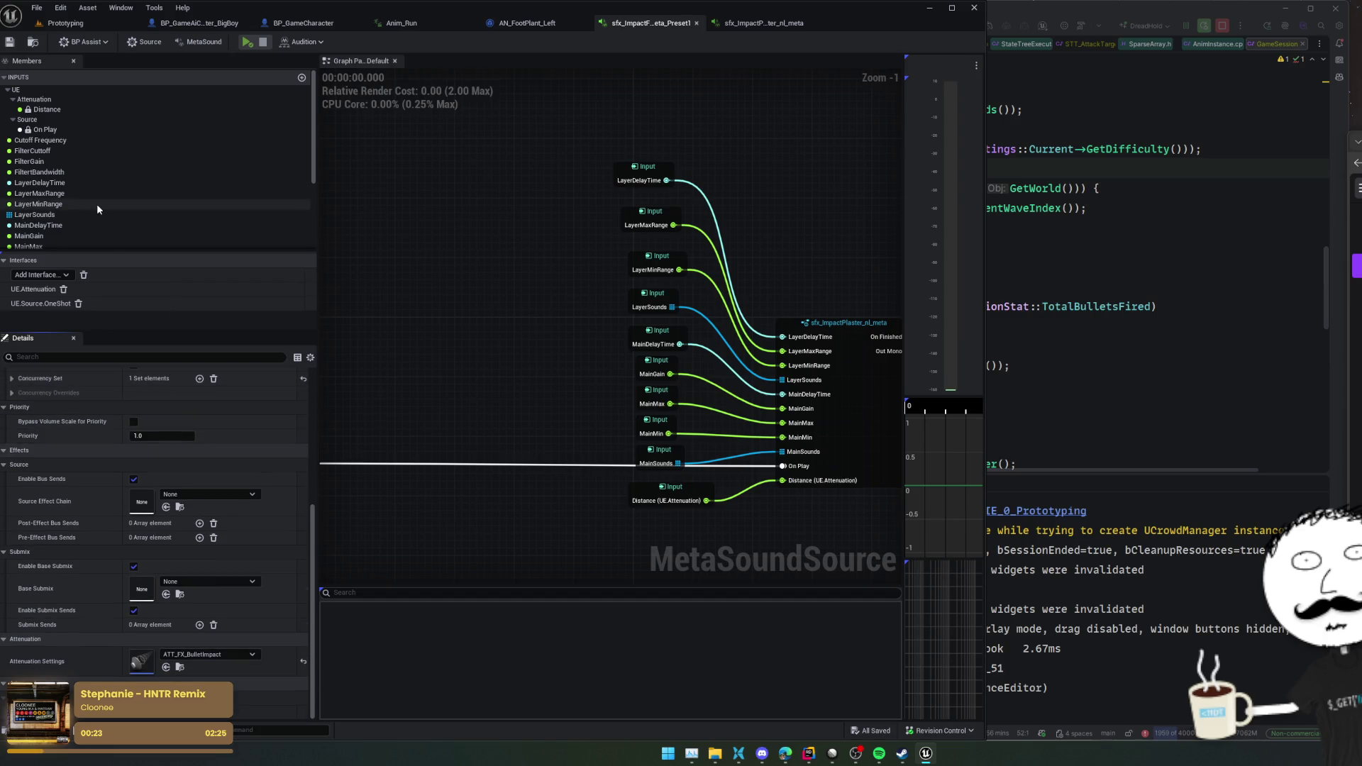
- Set the Distance input default to 400, then return to the Prototyping level
left_click(79, 109)
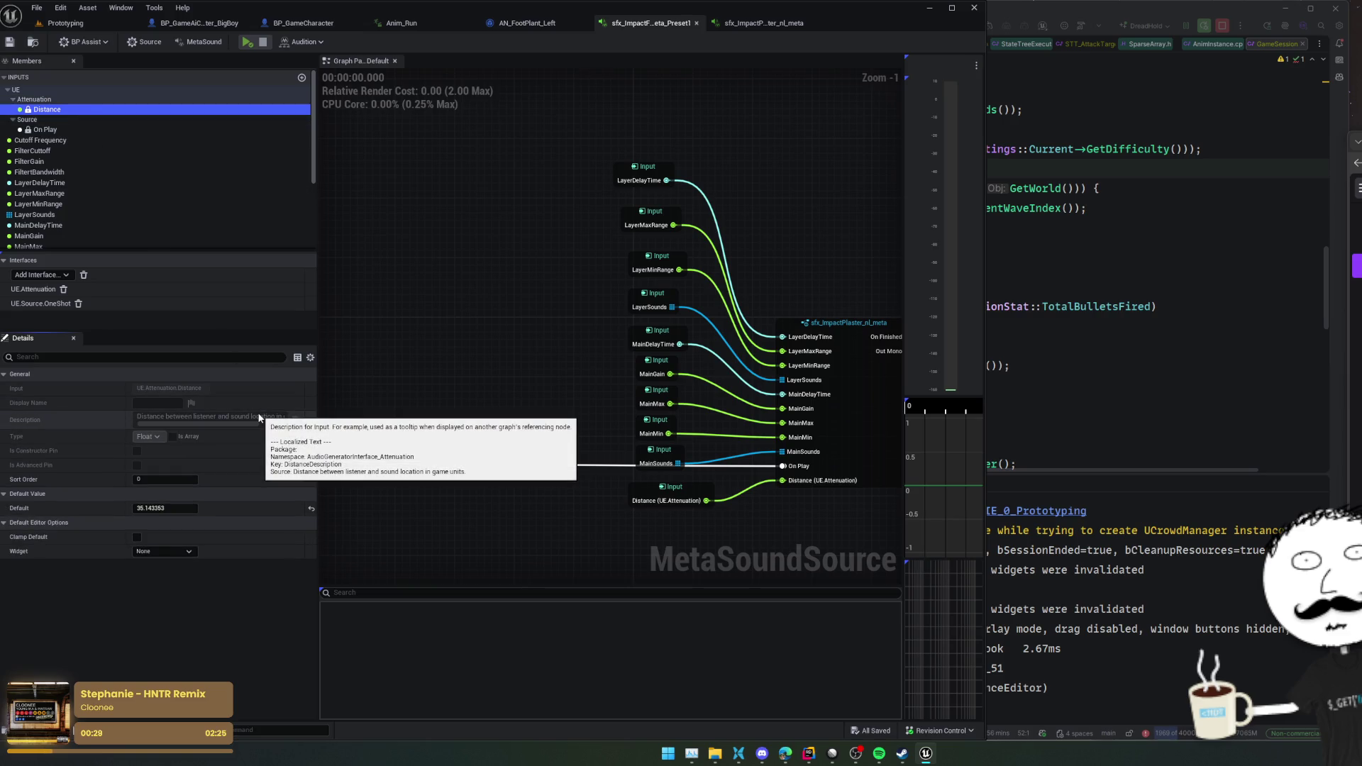
left_click_drag(389, 358, 262, 376)
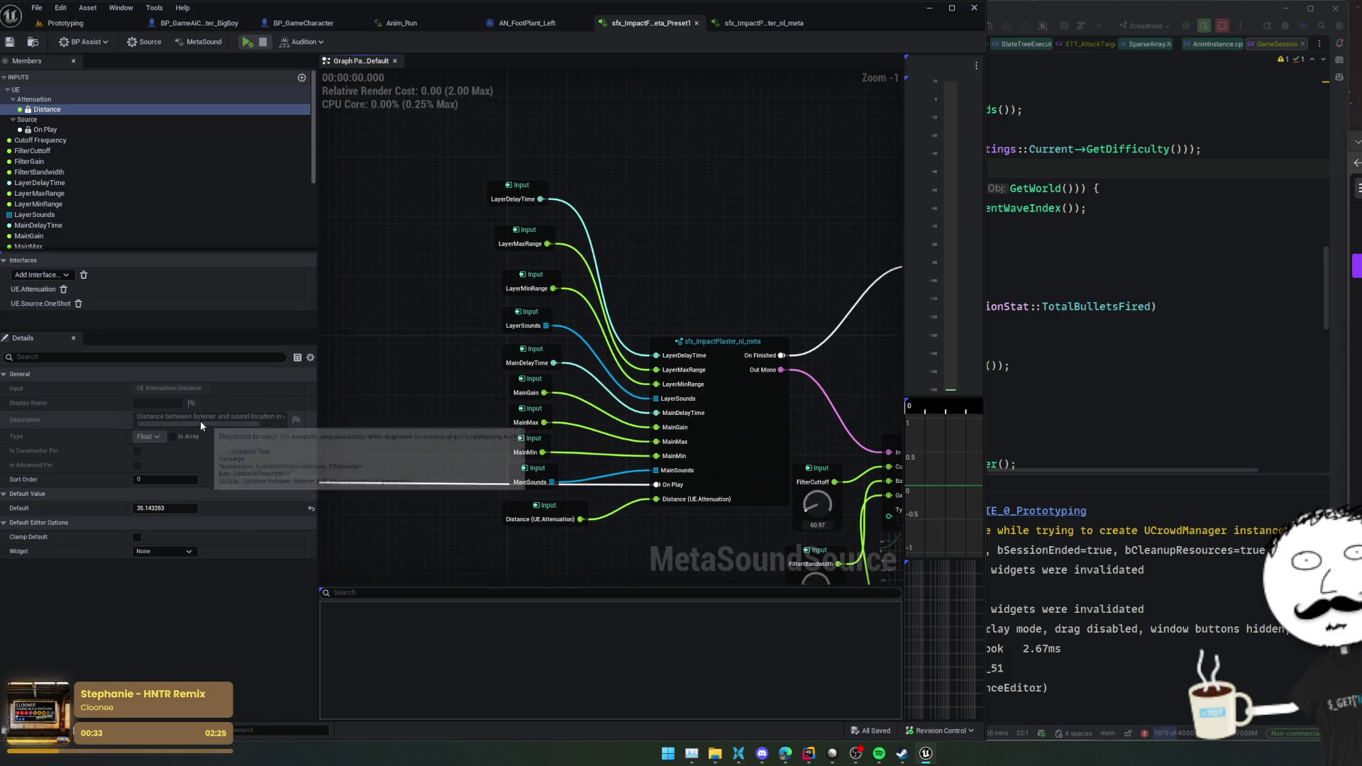
left_click(178, 507)
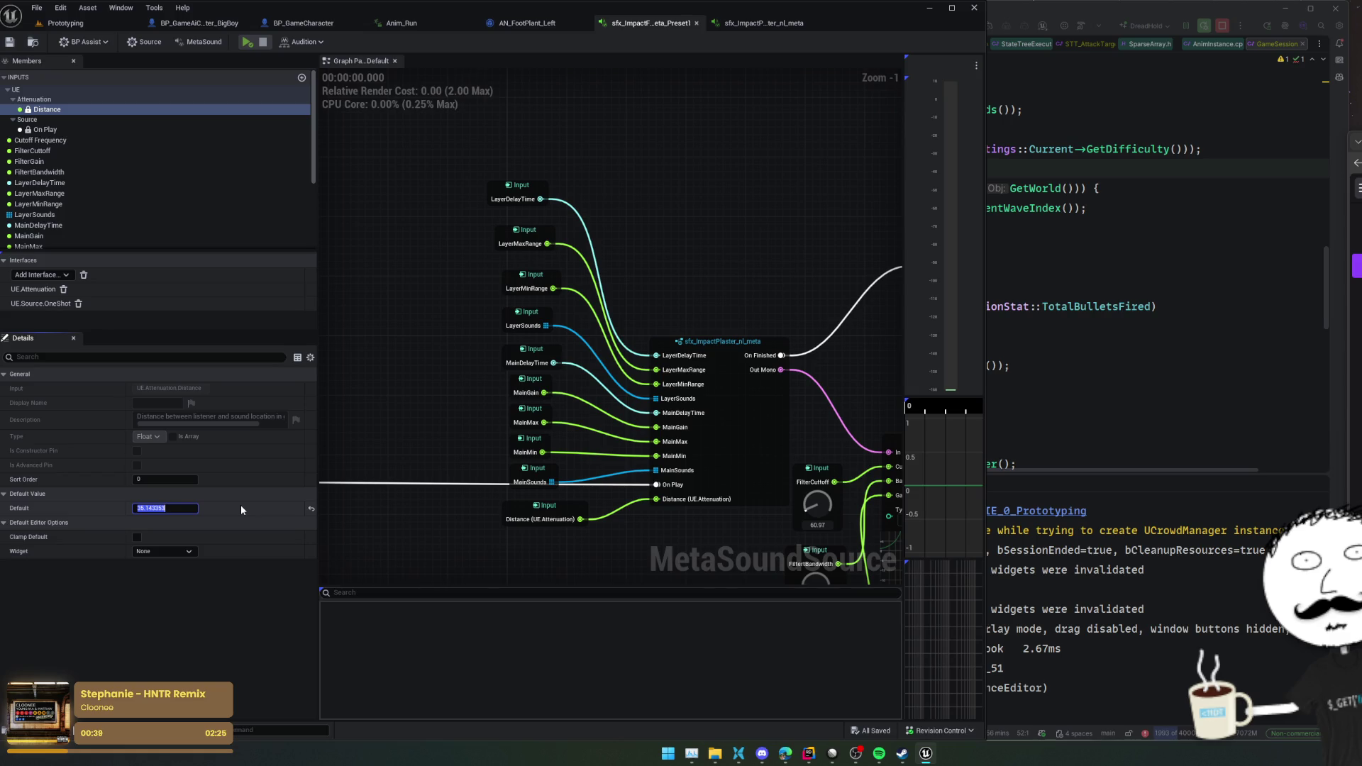
type("400")
key("Return")
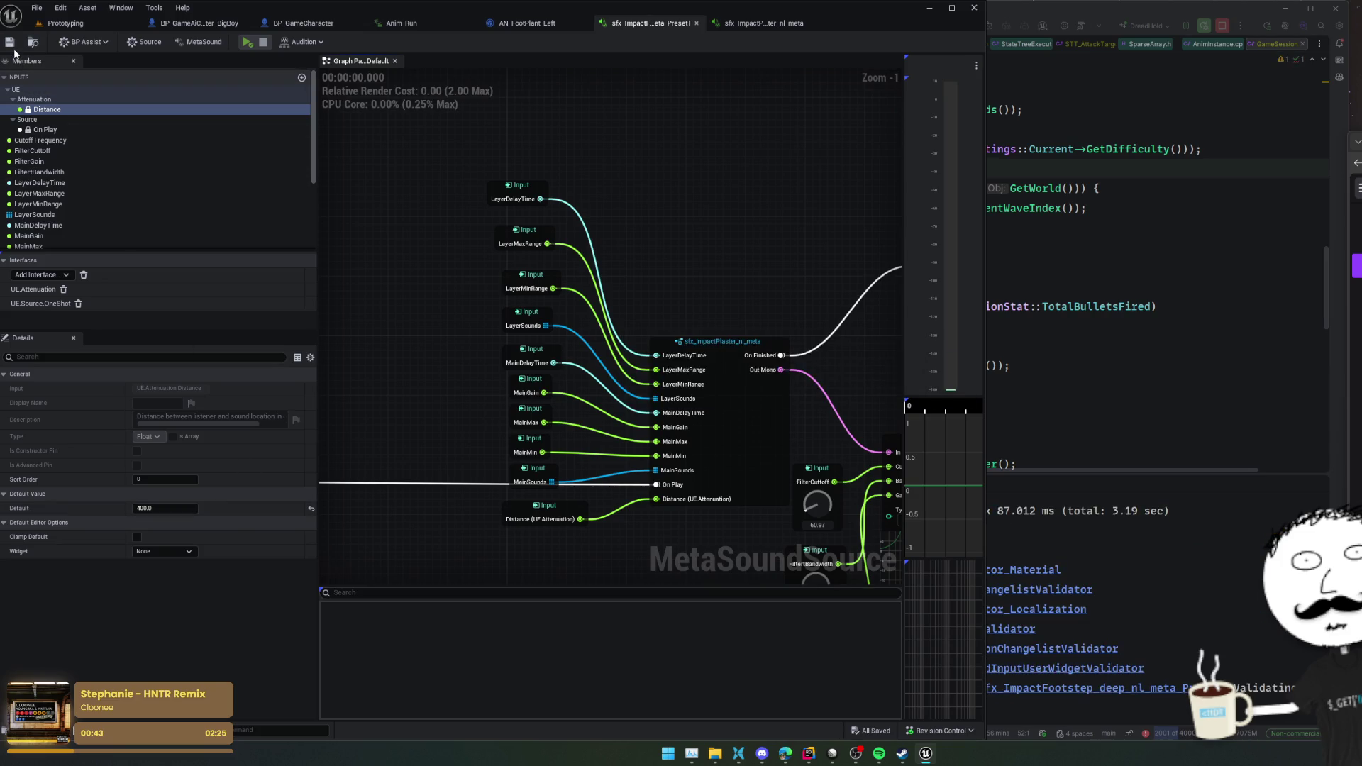
left_click(82, 31)
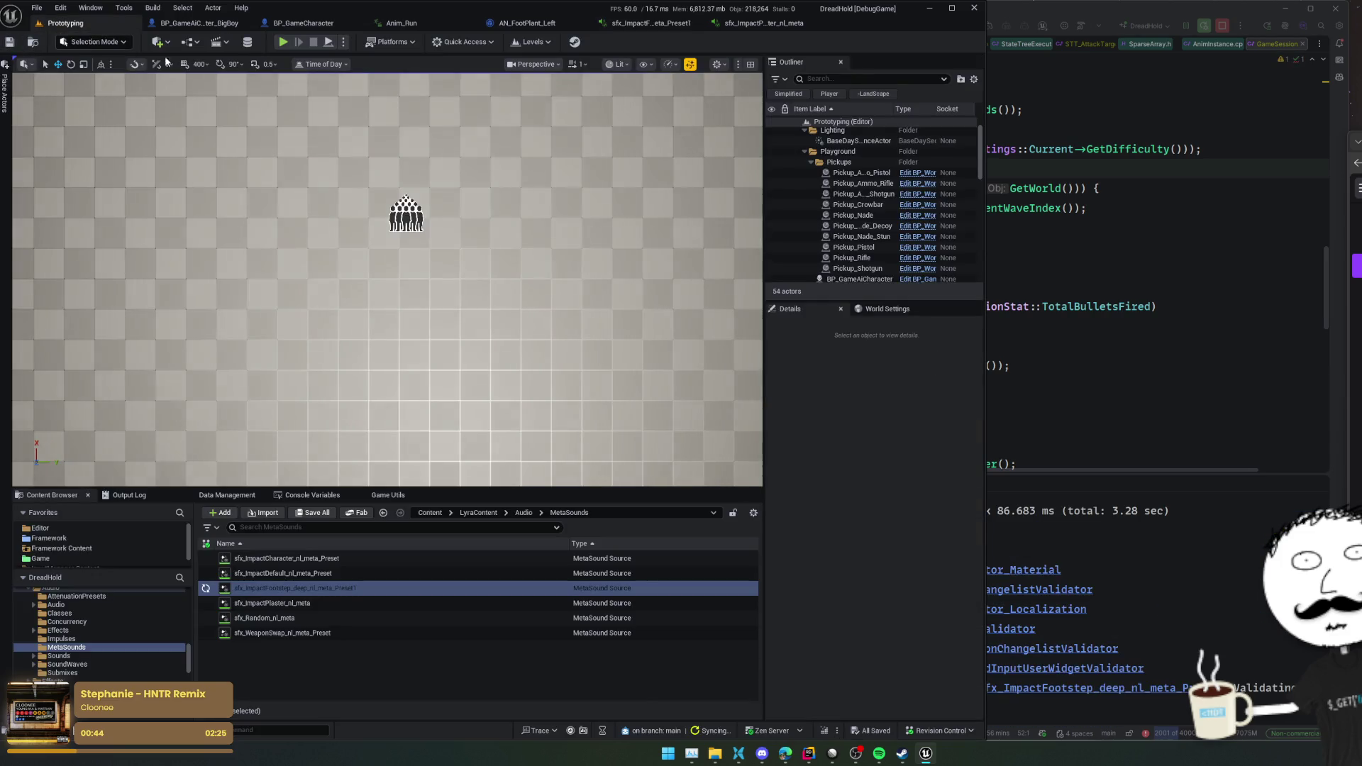
- Play-test the 400 Distance default by moving and shooting, then return to the preset graph
left_click(284, 43)
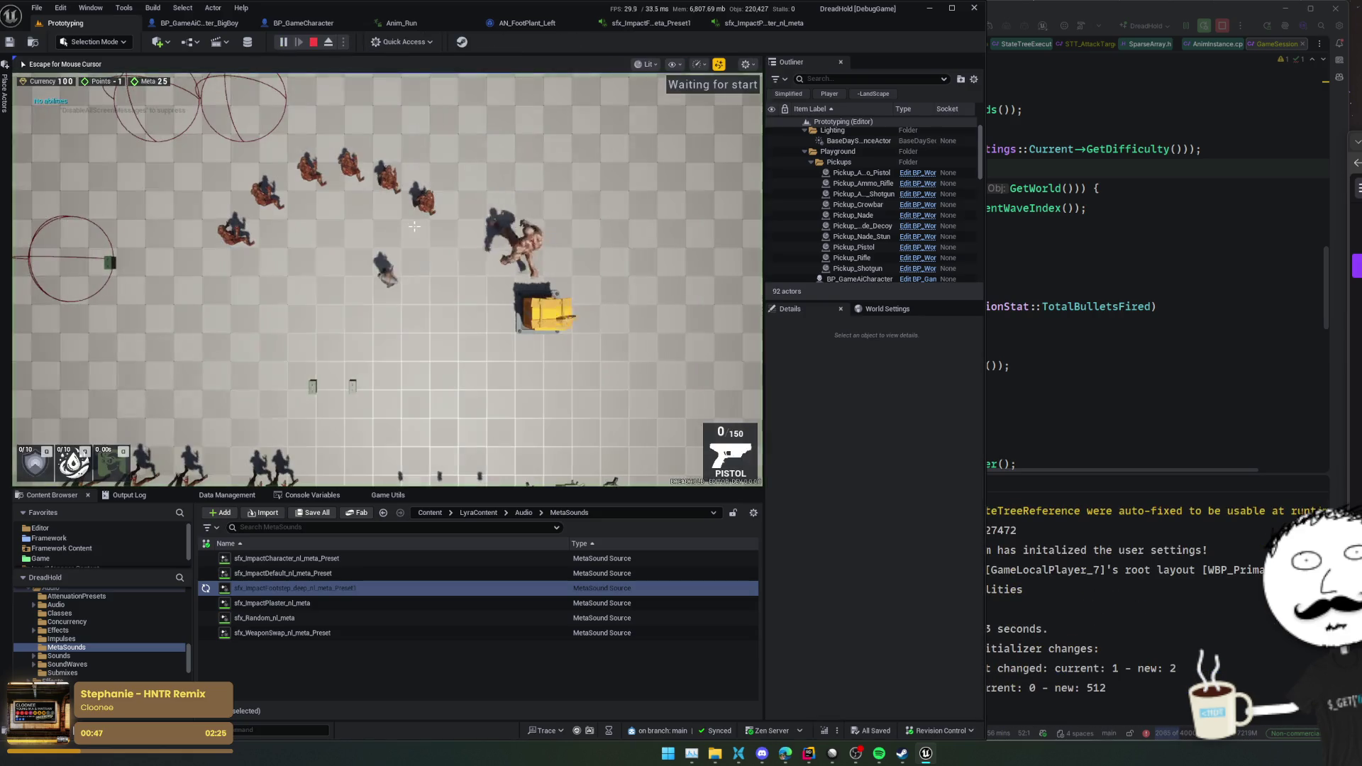
key("a")
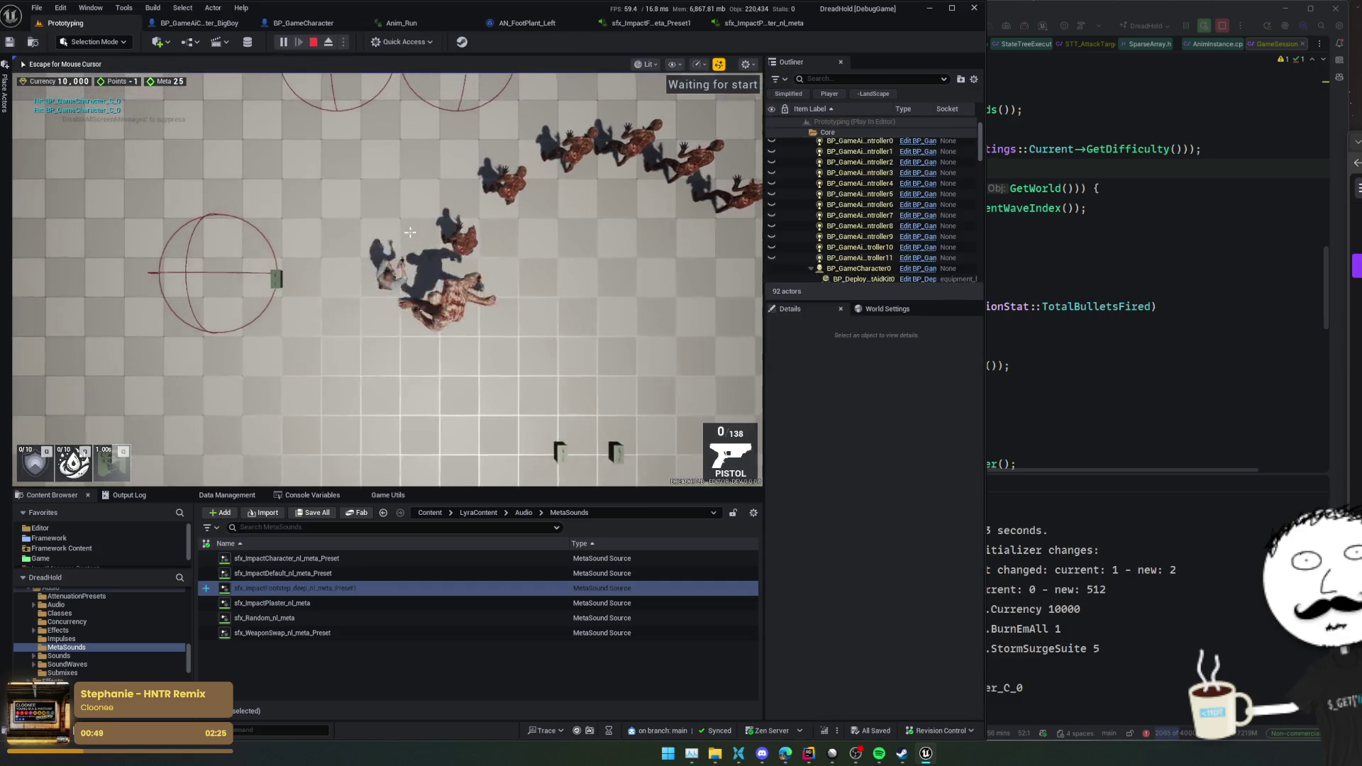
left_click(383, 269)
key("w")
key("a")
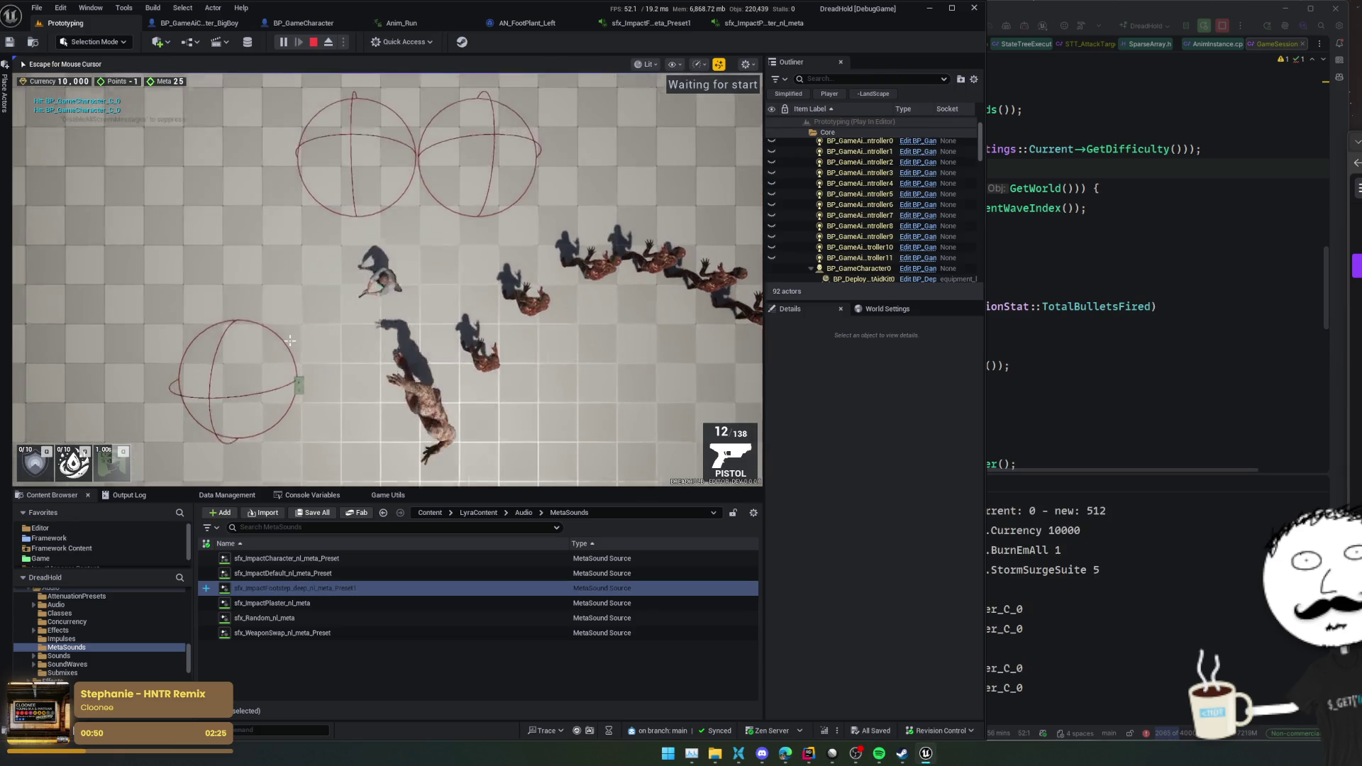
key("a")
key("w")
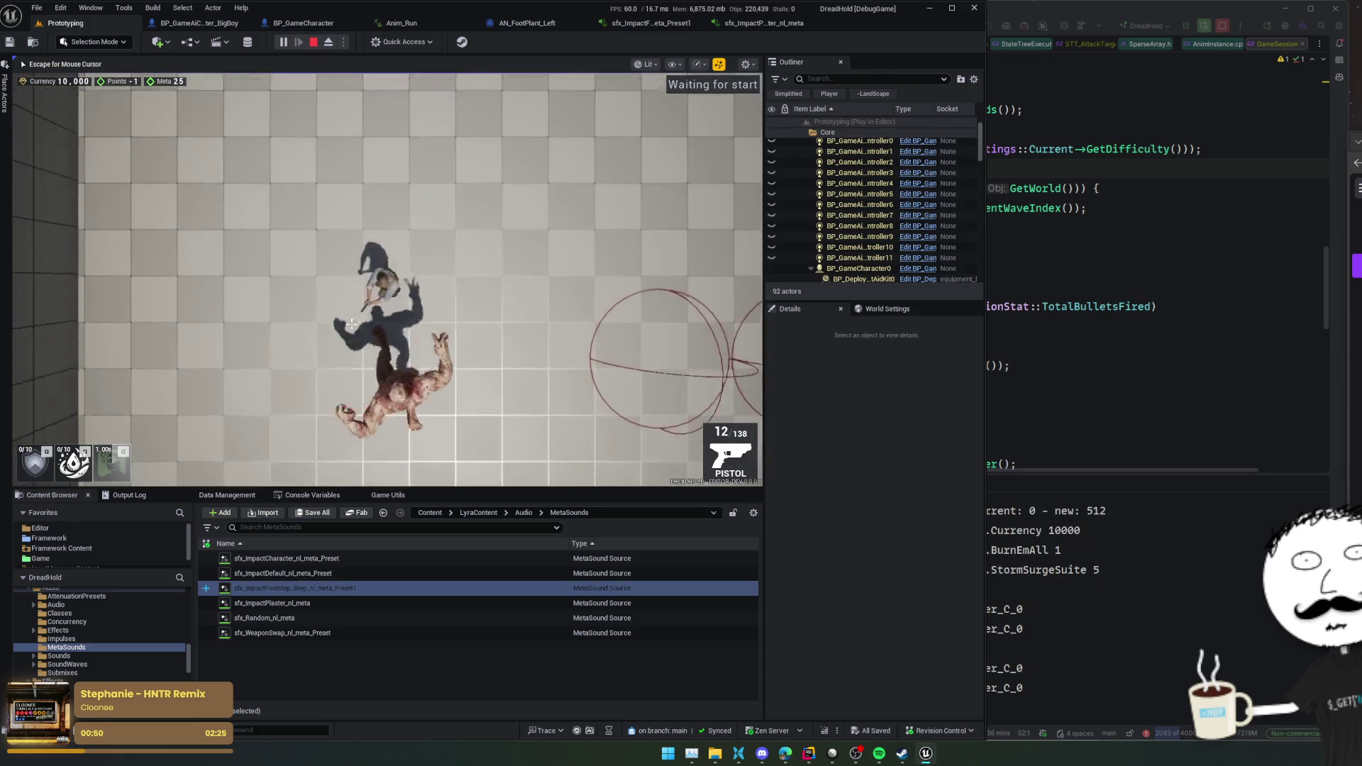
scroll(350, 326, "down", 5)
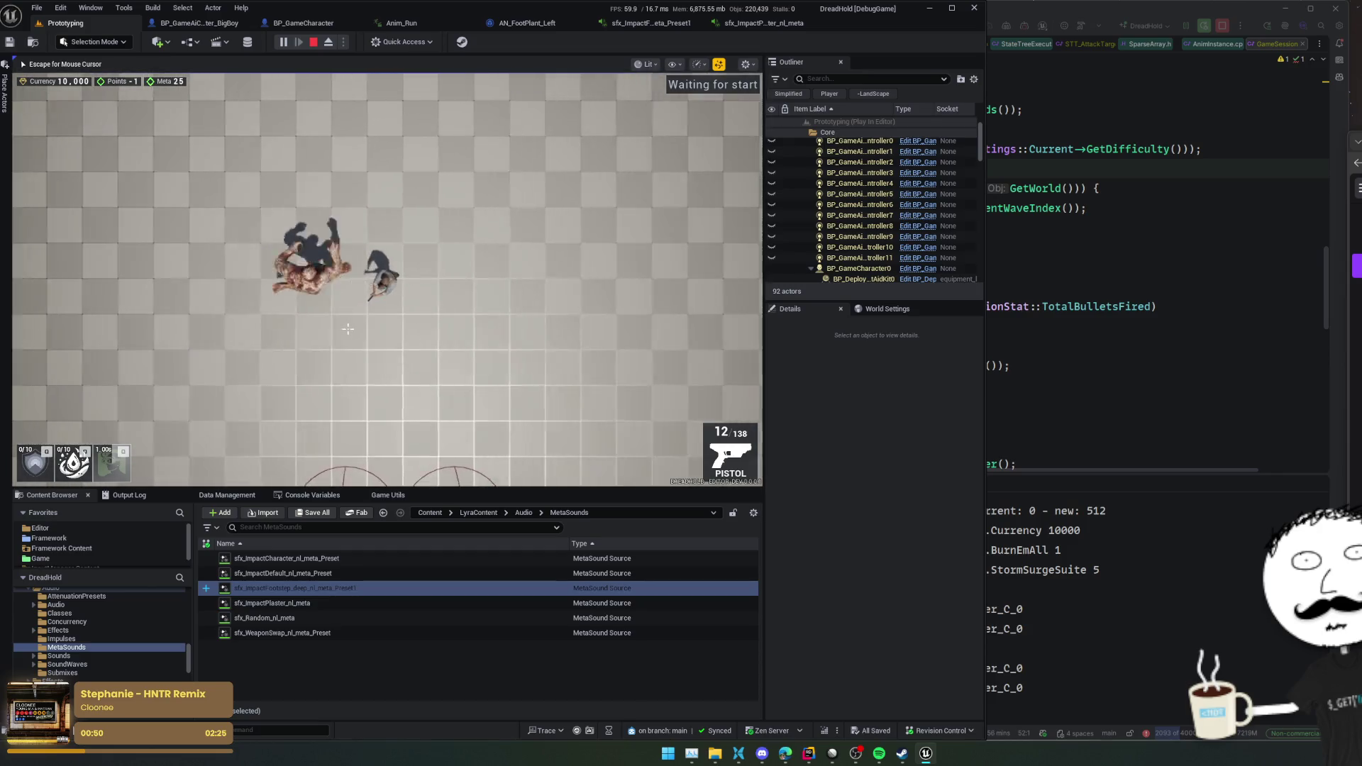
left_click(651, 24)
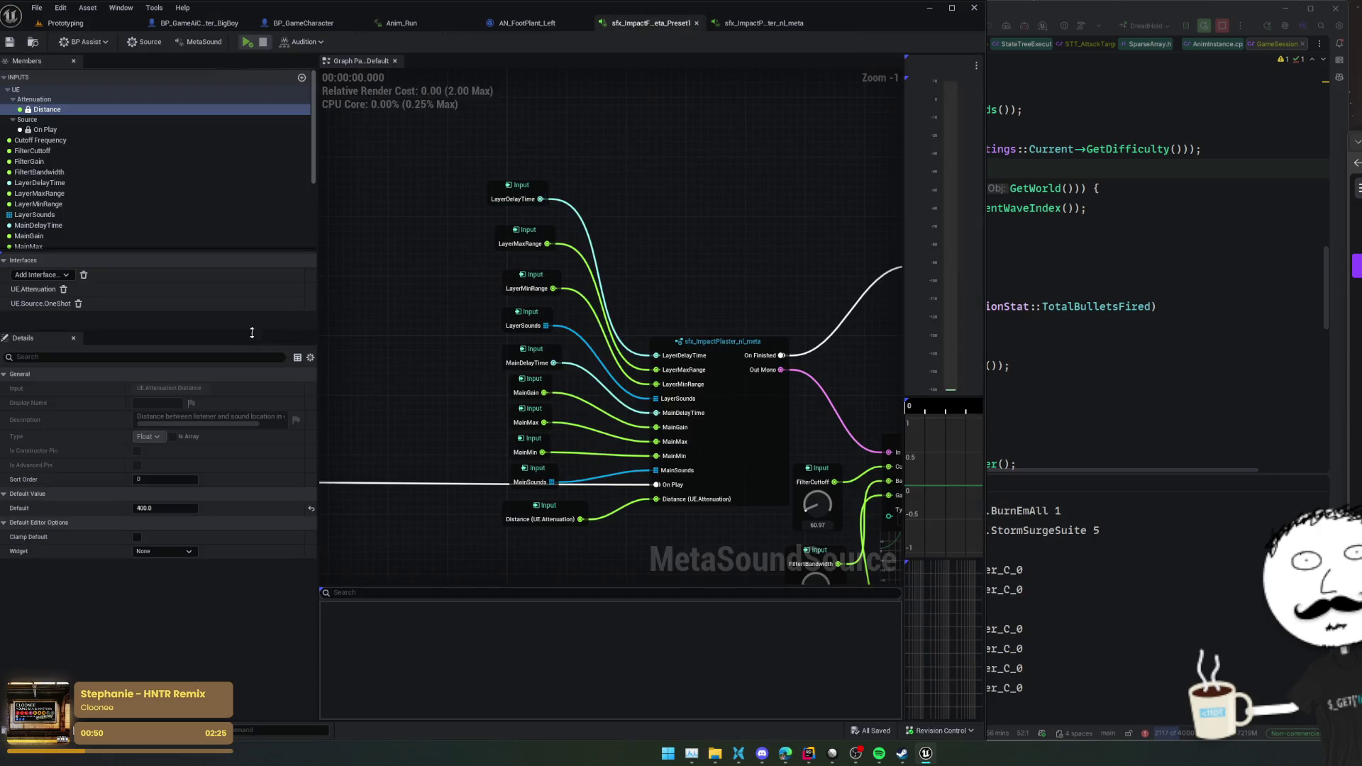
- Raise the Distance default to about 933, save, and check it in the running game
left_click_drag(183, 508, 242, 508)
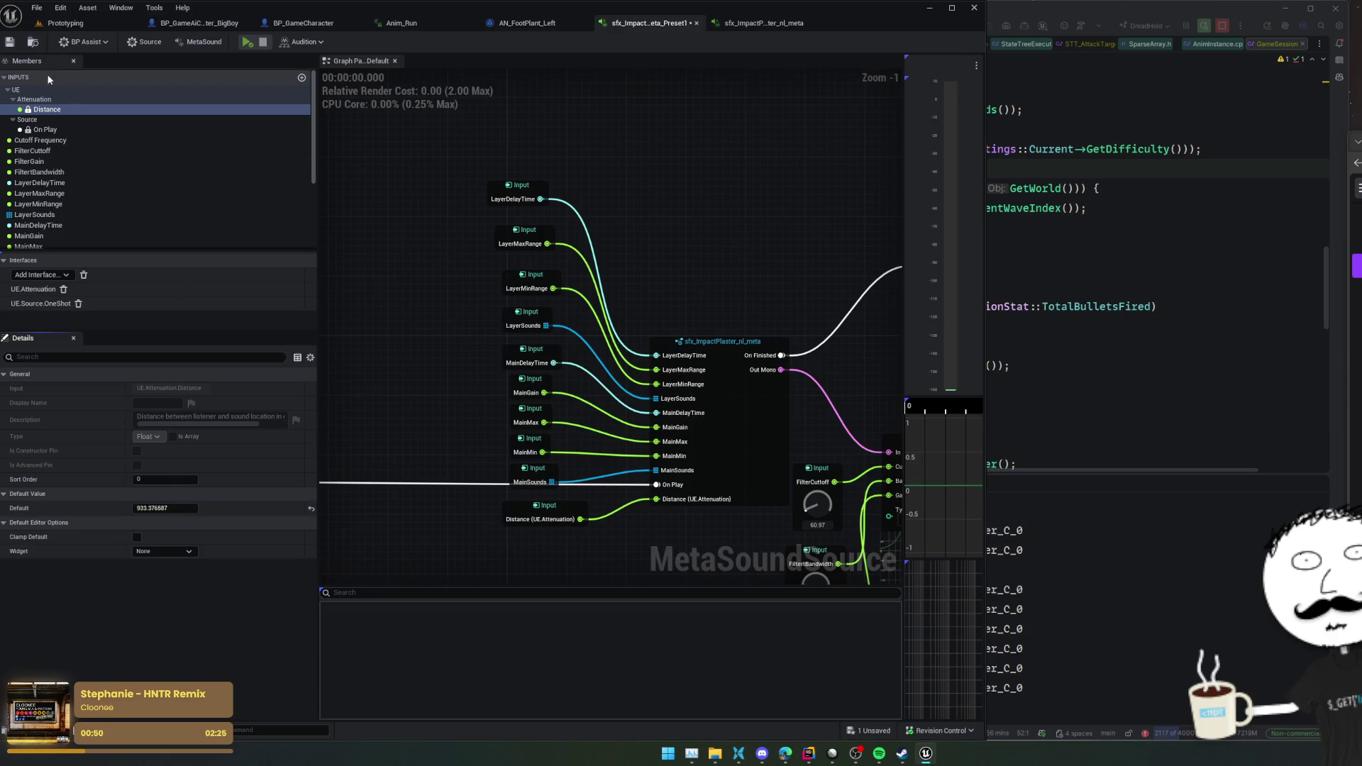
left_click(11, 42)
left_click(65, 22)
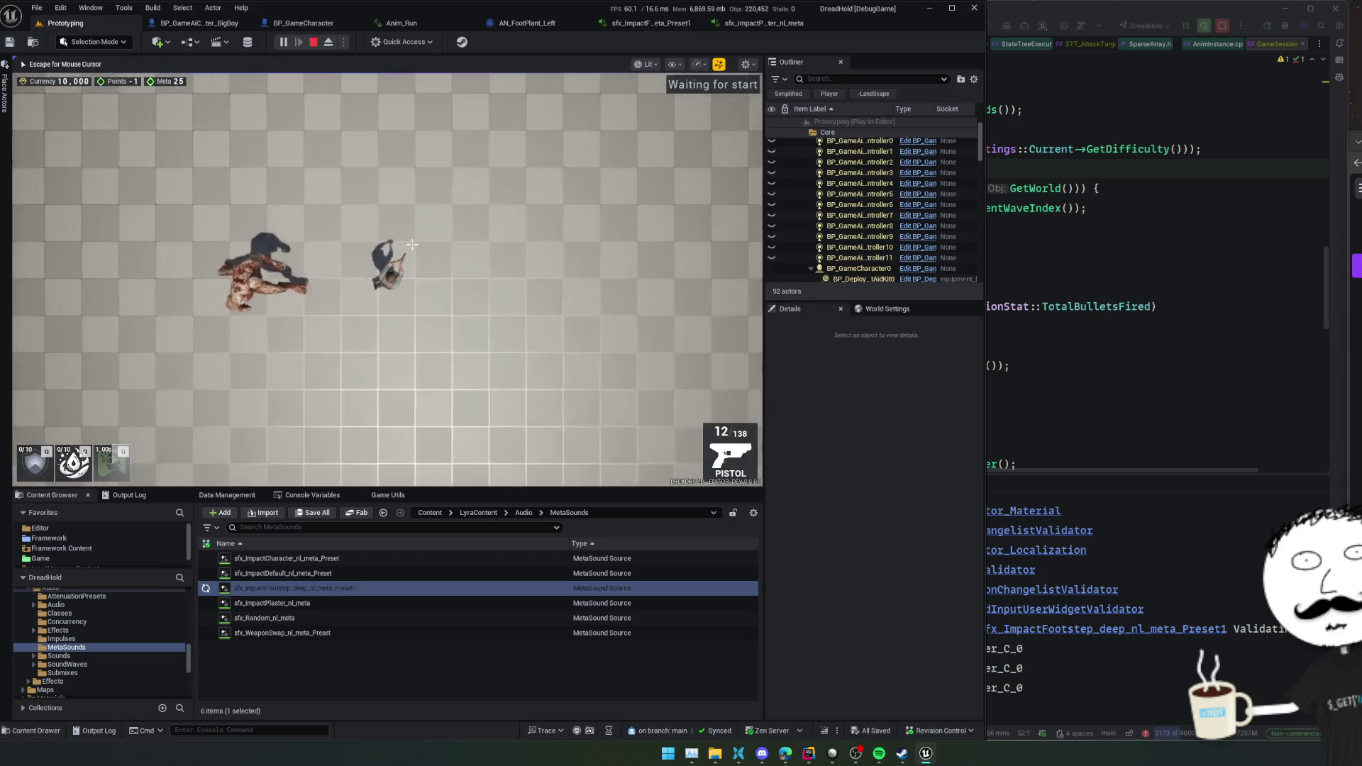
scroll(413, 243, "up", 5)
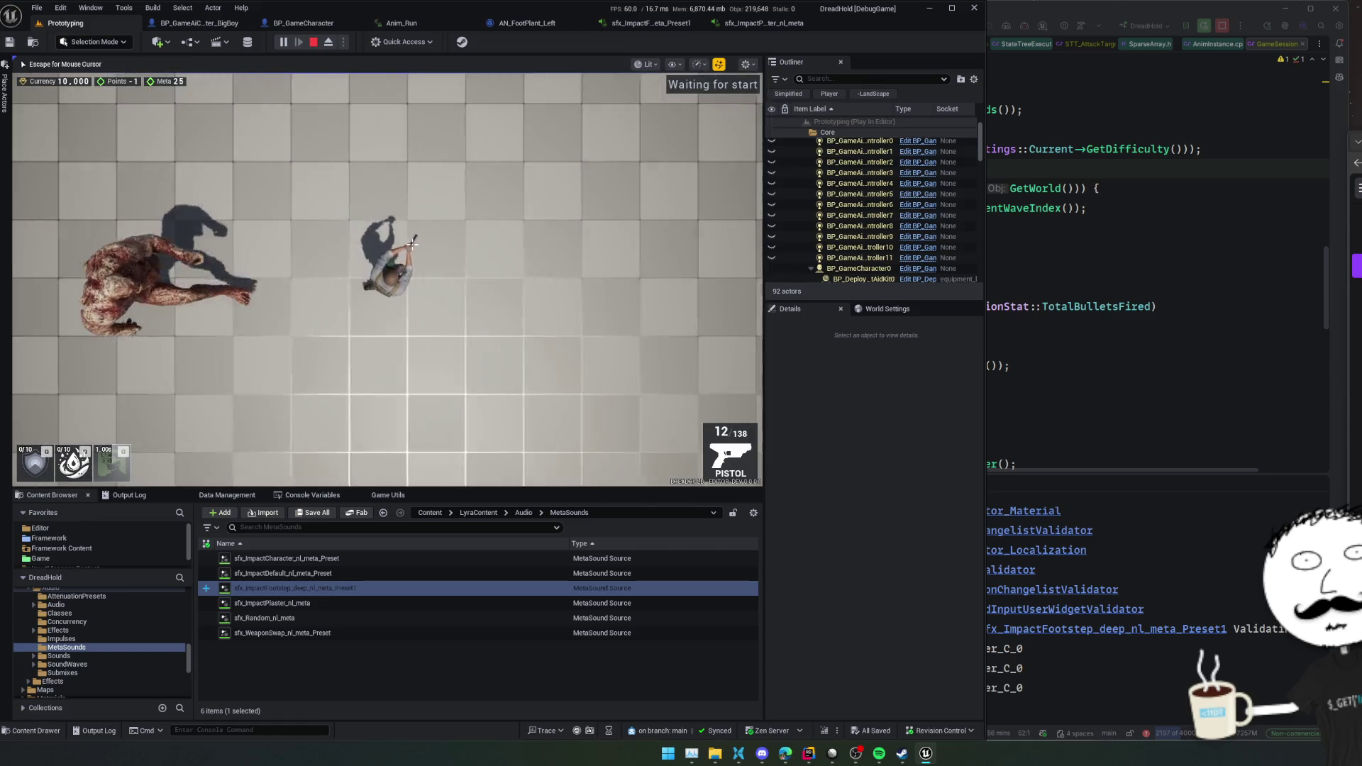
- Raise the Distance default to about 3064, save, and test again on Prototyping
left_click(670, 24)
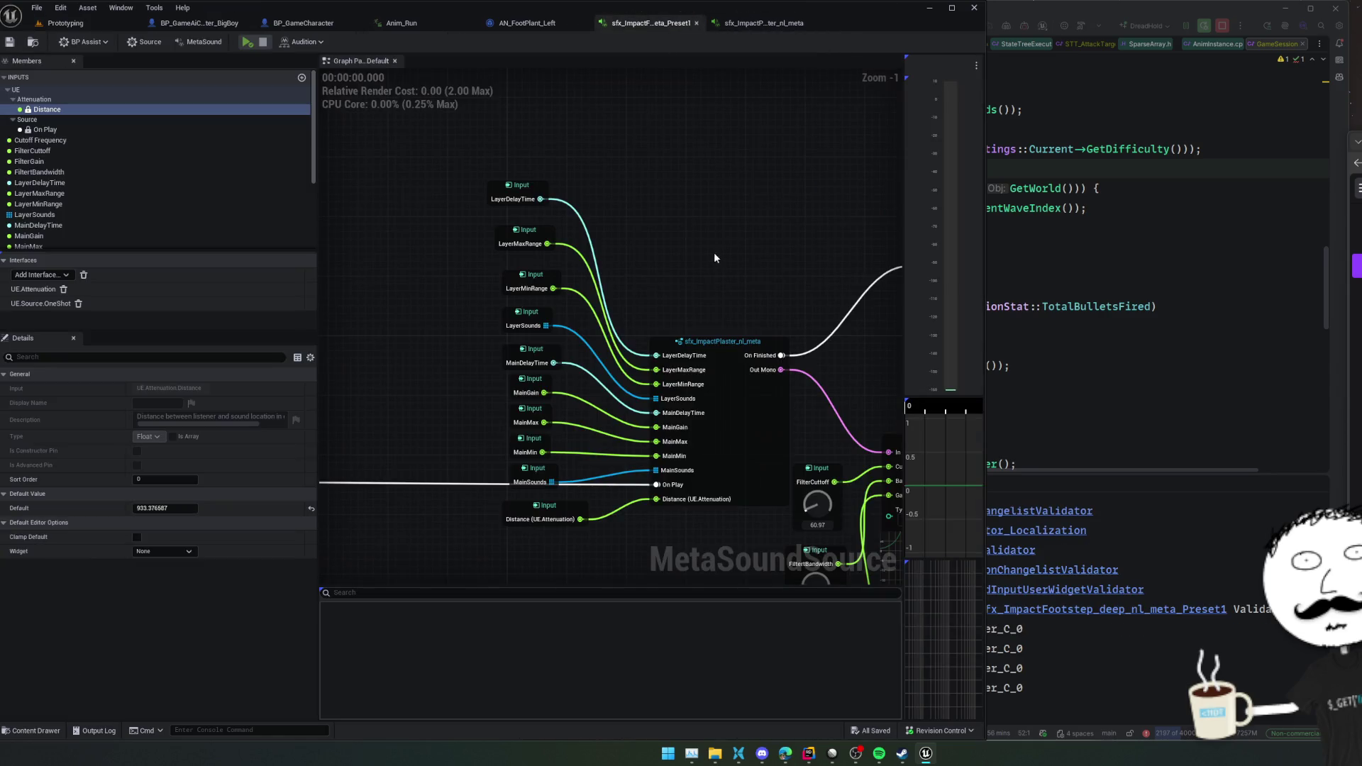
left_click_drag(170, 508, 234, 509)
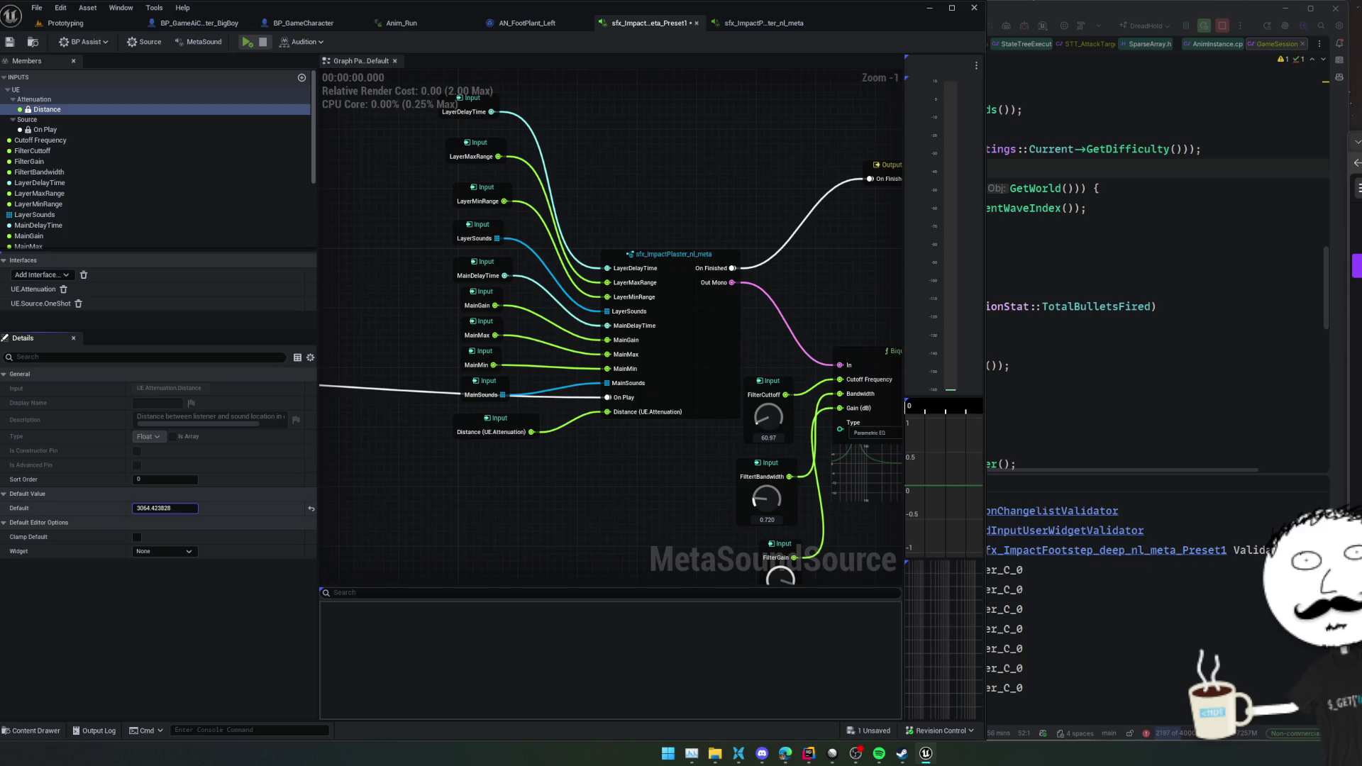
key("ctrl+s")
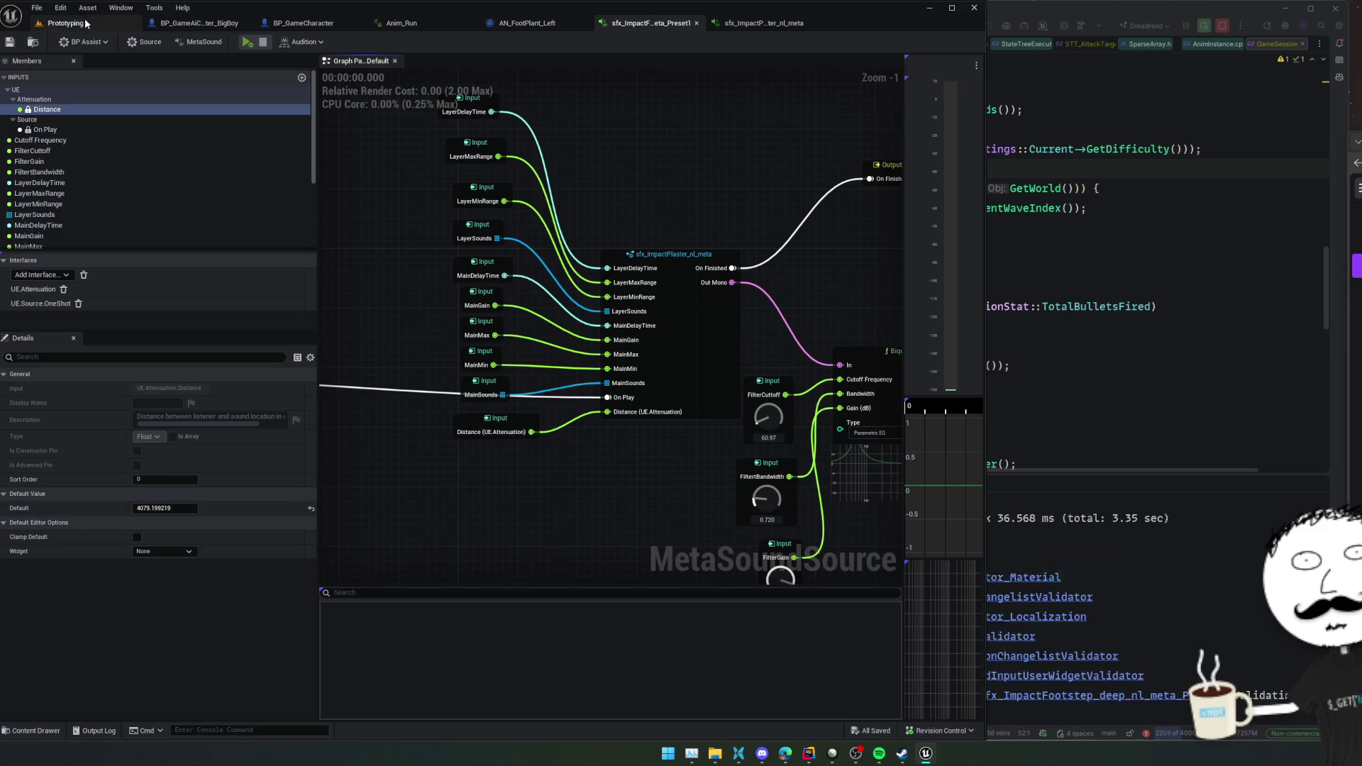
left_click(66, 23)
left_click(178, 134)
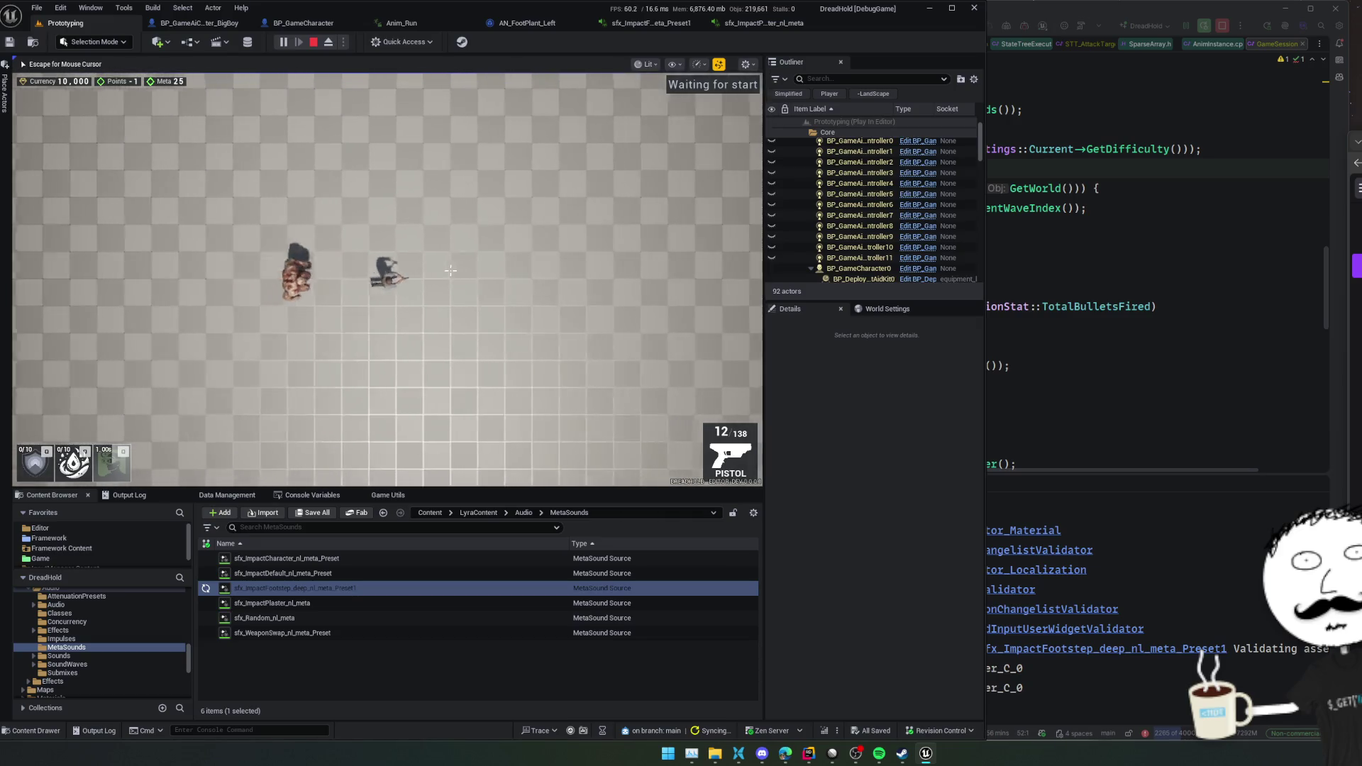
key("Escape")
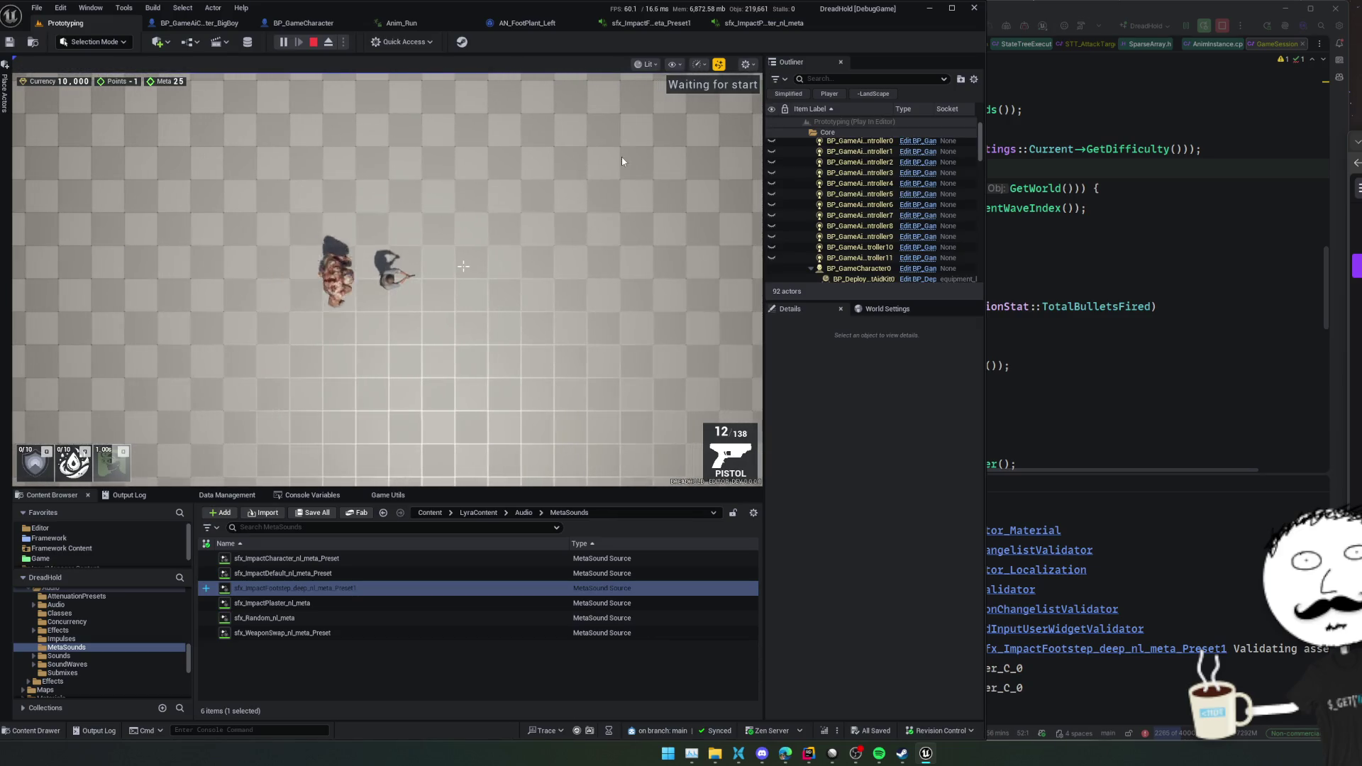
left_click(781, 26)
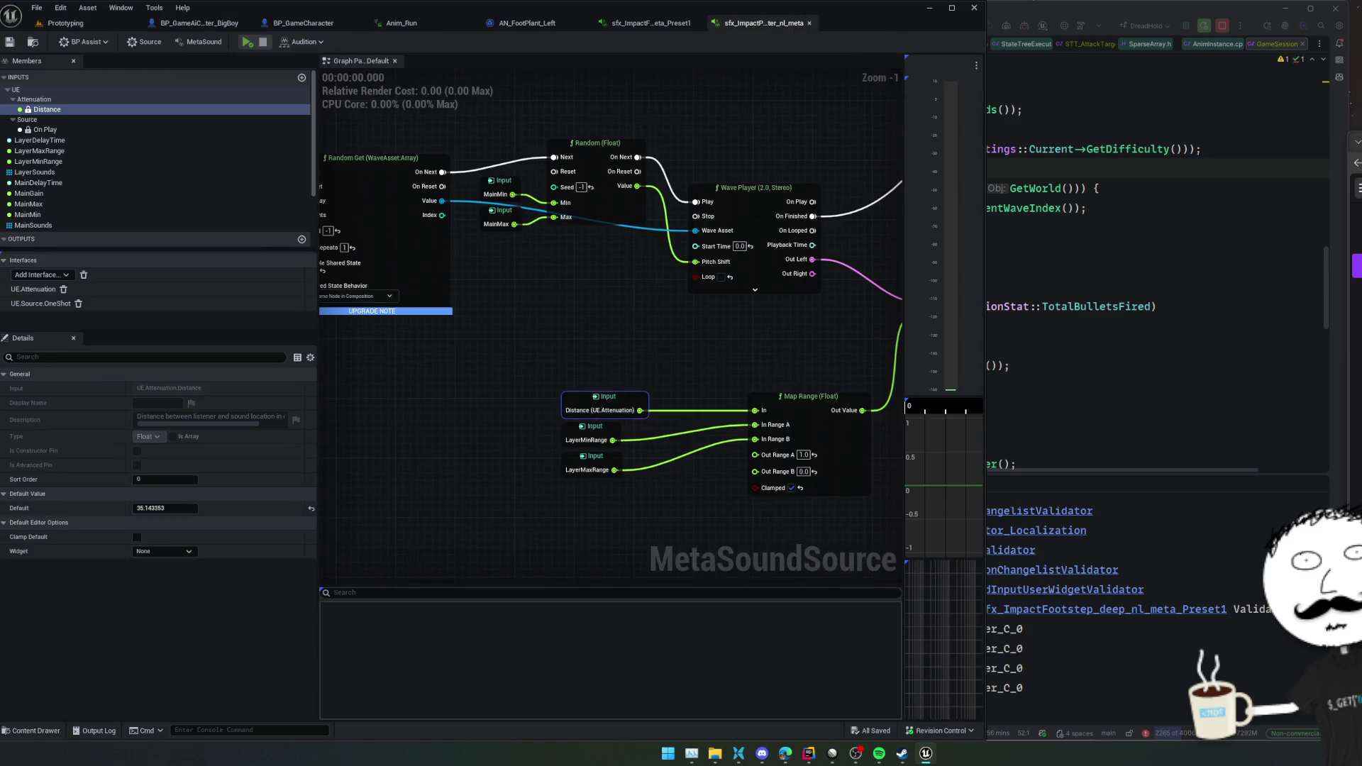
- Set the ImpactPlaster Distance default to 400.0 and save the asset
scroll(525, 438, "down", 2)
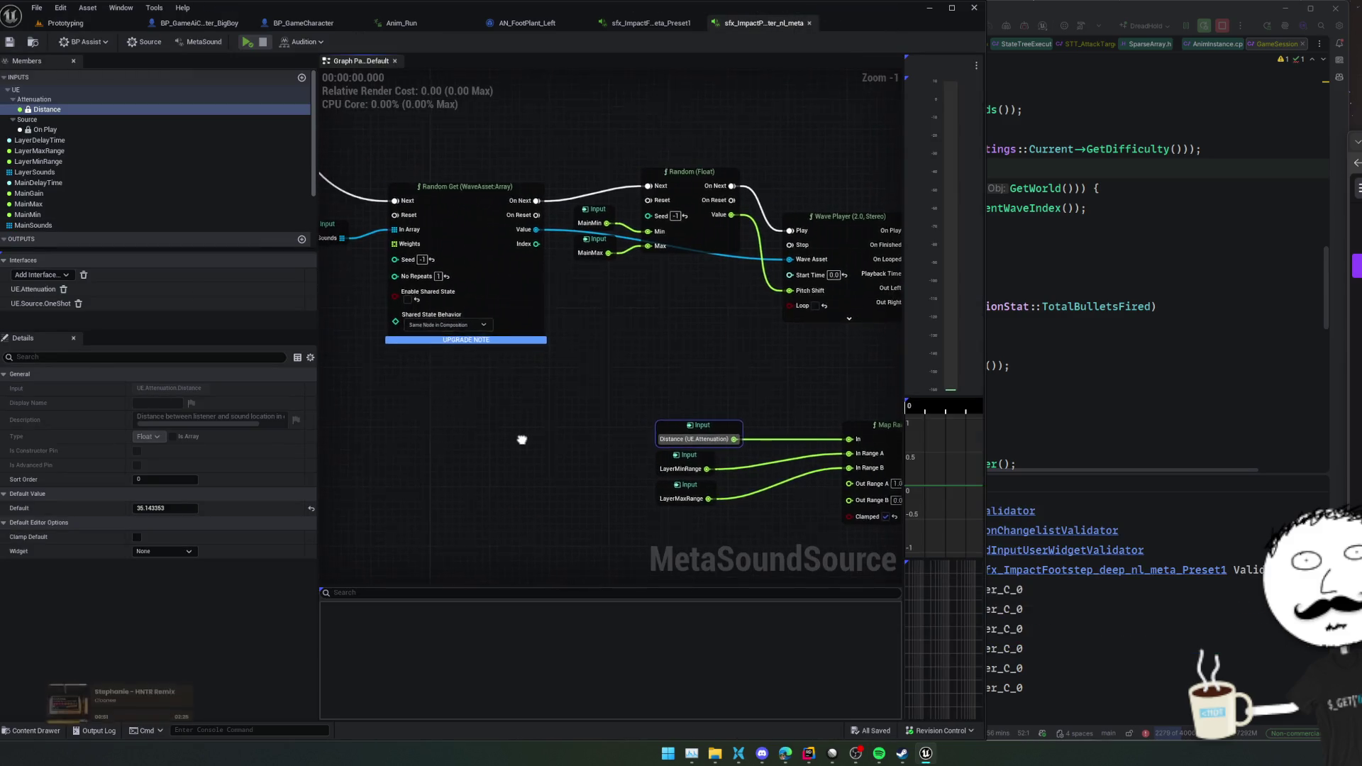
mouse_move(531, 435)
left_mouse_down()
mouse_move(373, 424)
mouse_move(389, 422)
left_mouse_up()
left_click(187, 506)
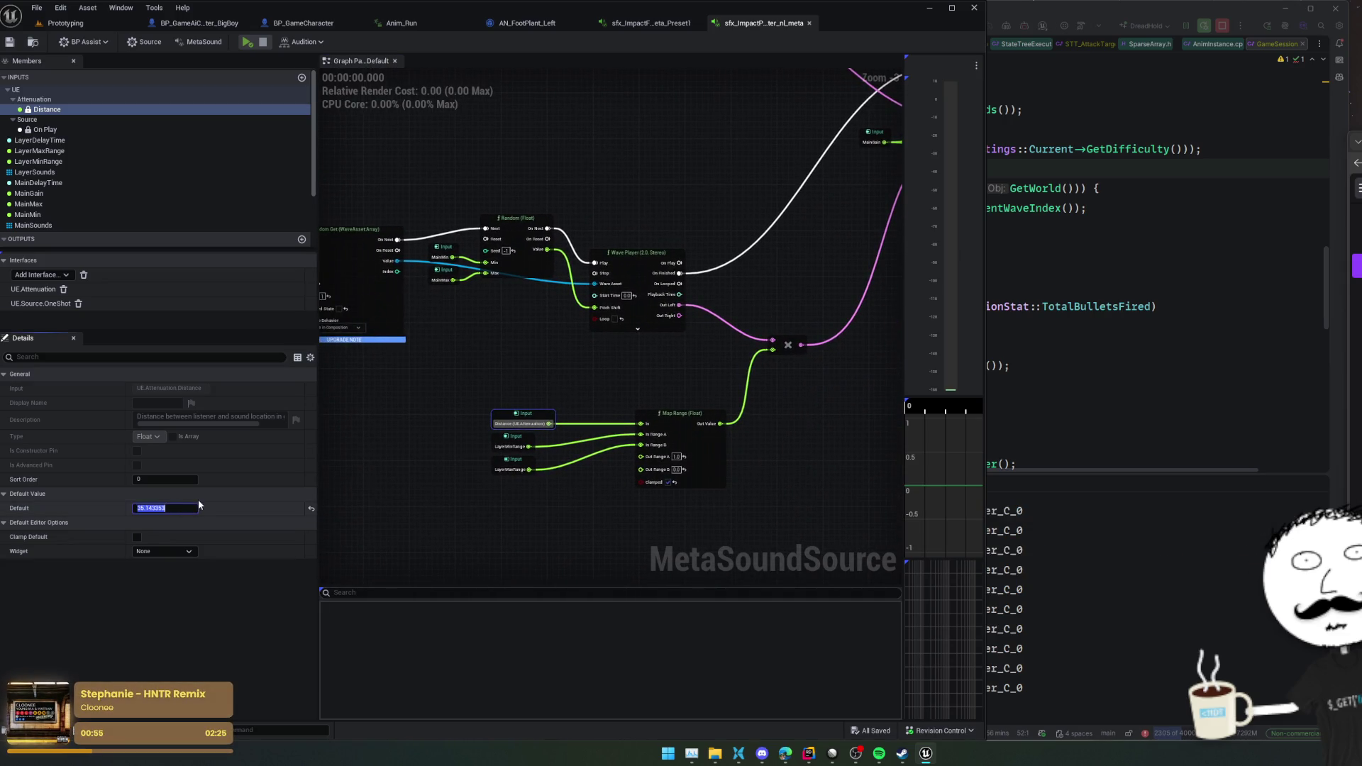
type("400")
key("Return")
key("ctrl+s")
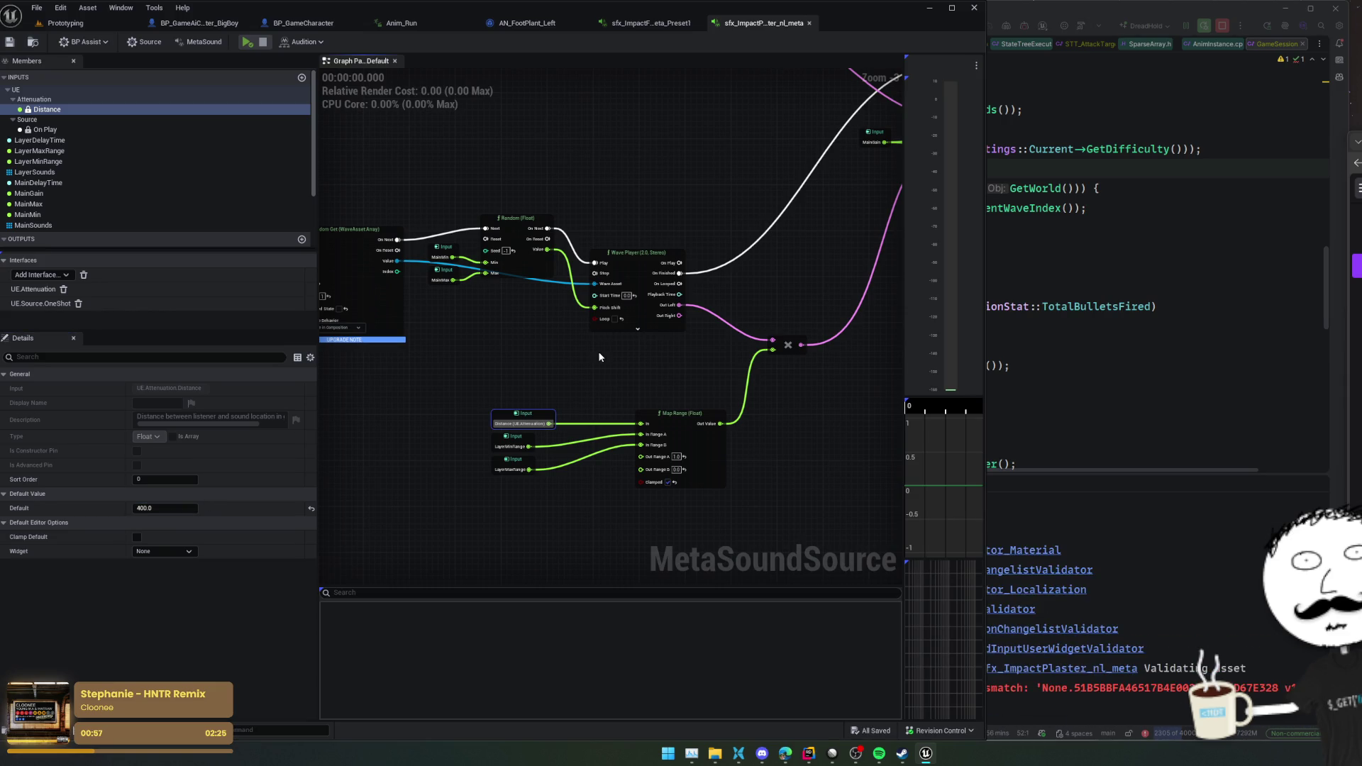
- Stop the running play session and return to the Unreal editor
mouse_move(598, 351)
left_mouse_down()
mouse_move(460, 355)
mouse_move(414, 337)
mouse_move(347, 471)
mouse_move(496, 497)
mouse_move(599, 322)
left_mouse_up()
left_click(1148, 602)
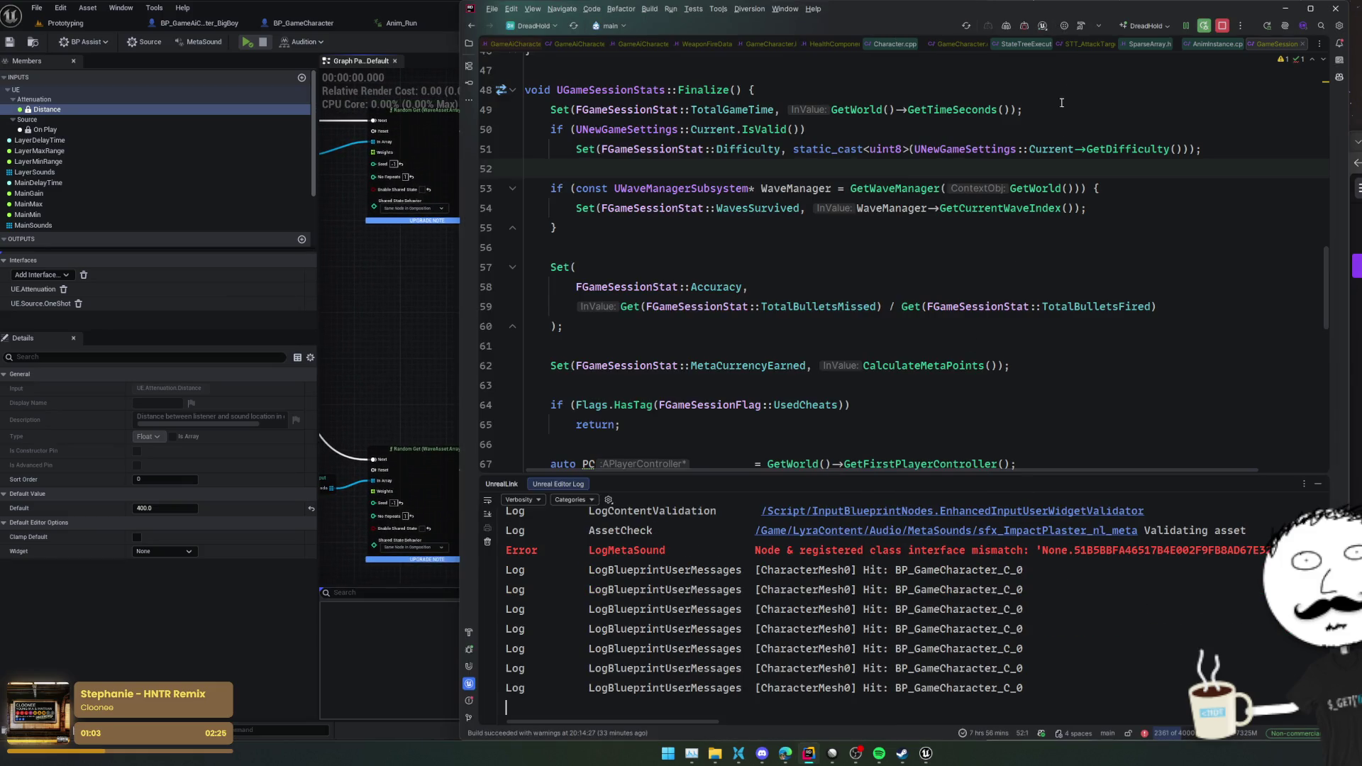
left_click(1023, 26)
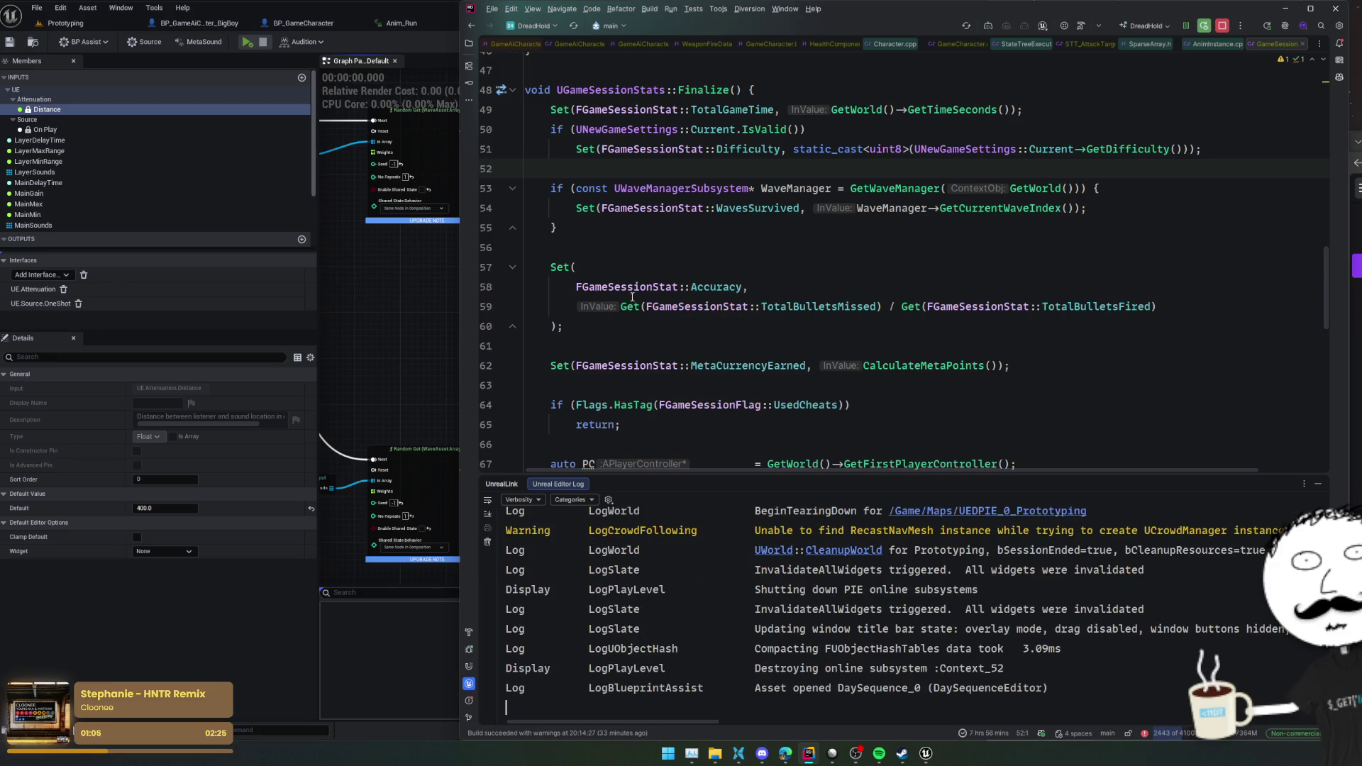
left_click(427, 303)
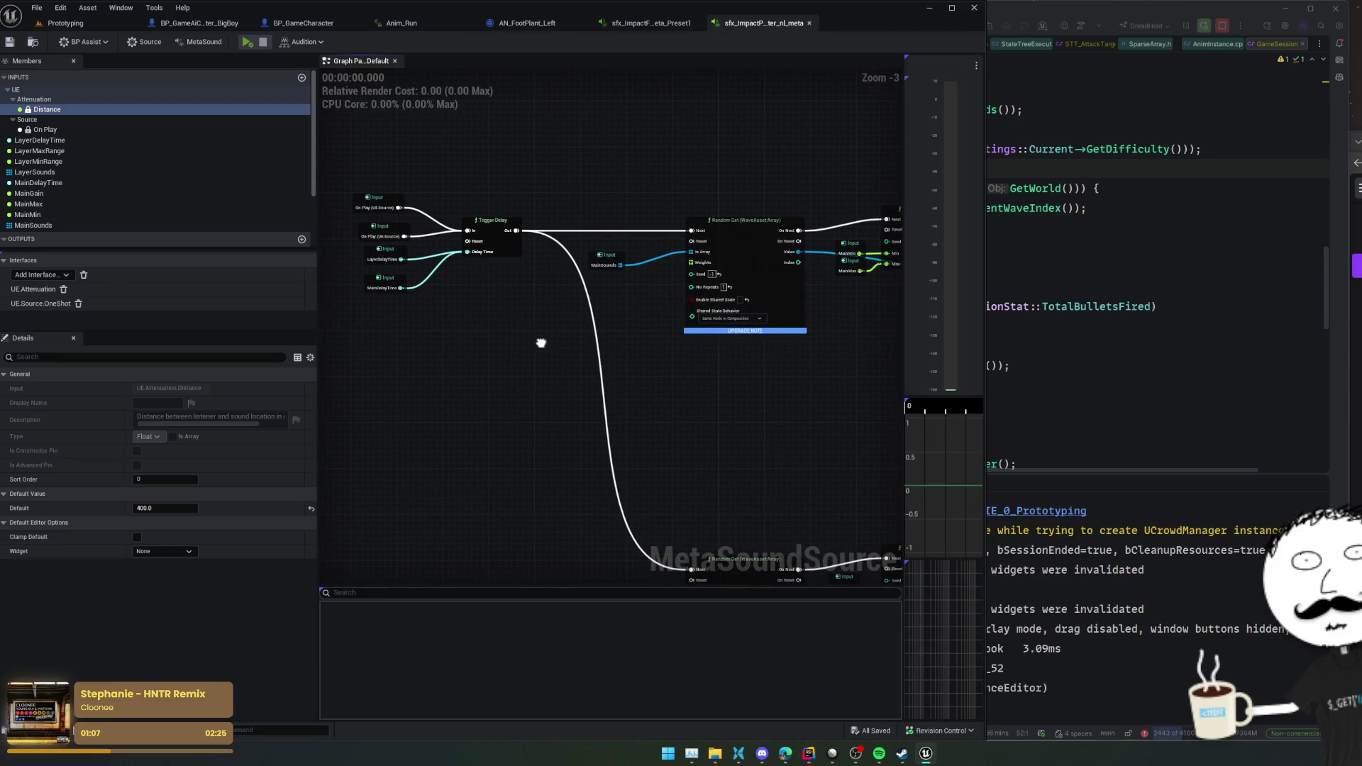
scroll(541, 344, "up", 1)
scroll(673, 387, "up", 1)
mouse_move(673, 387)
left_mouse_down()
mouse_move(664, 398)
mouse_move(665, 357)
mouse_move(642, 353)
mouse_move(665, 384)
left_mouse_up()
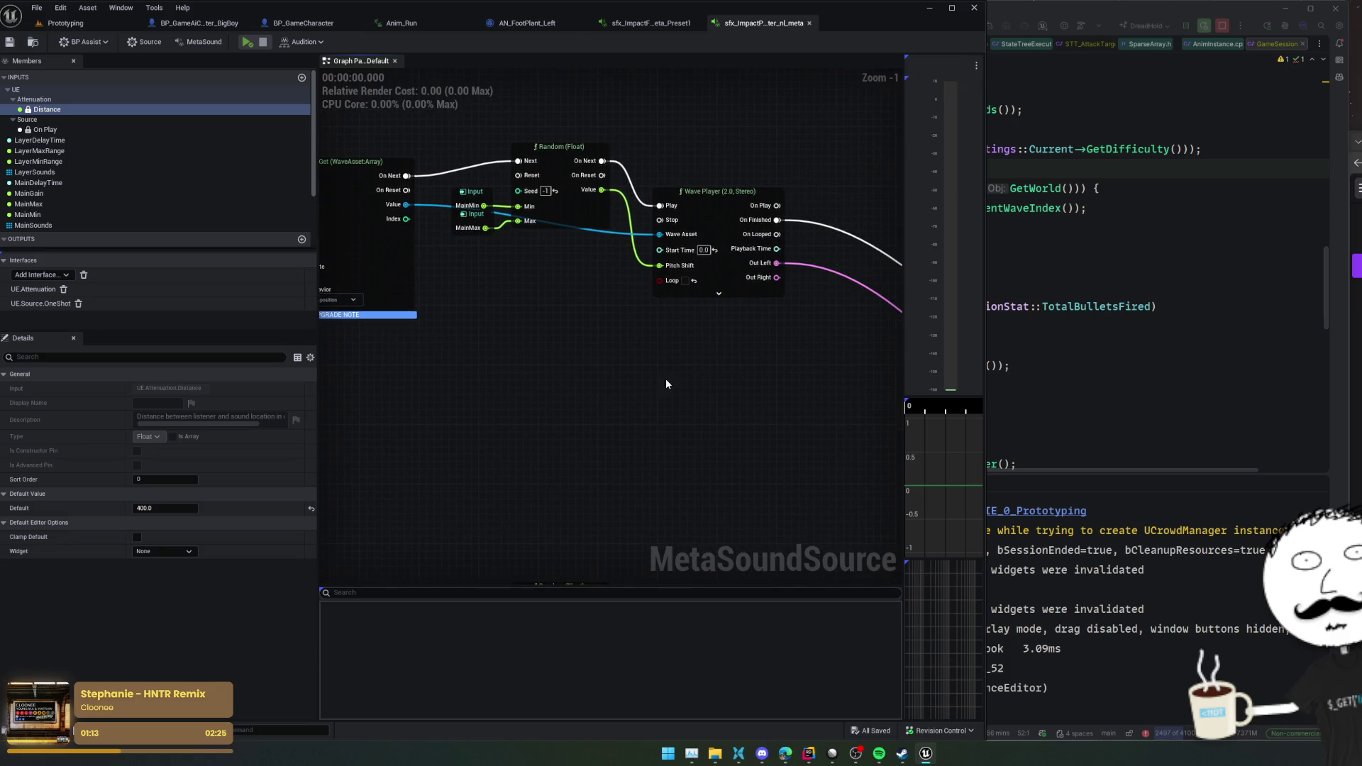
mouse_move(743, 445)
left_mouse_down()
mouse_move(702, 407)
mouse_move(781, 125)
mouse_move(660, 183)
mouse_move(682, 181)
mouse_move(587, 415)
mouse_move(453, 311)
mouse_move(475, 239)
mouse_move(486, 242)
left_mouse_up()
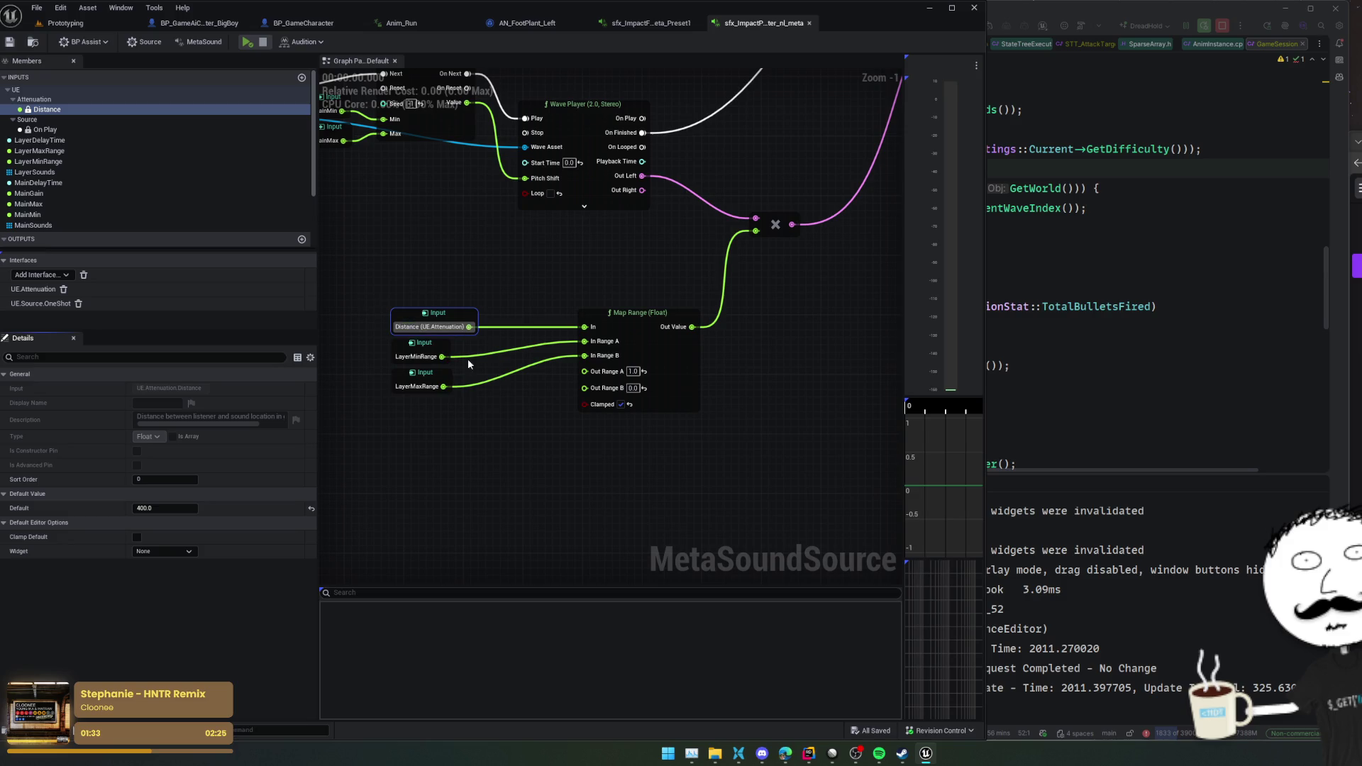
left_click_drag(550, 377, 556, 386)
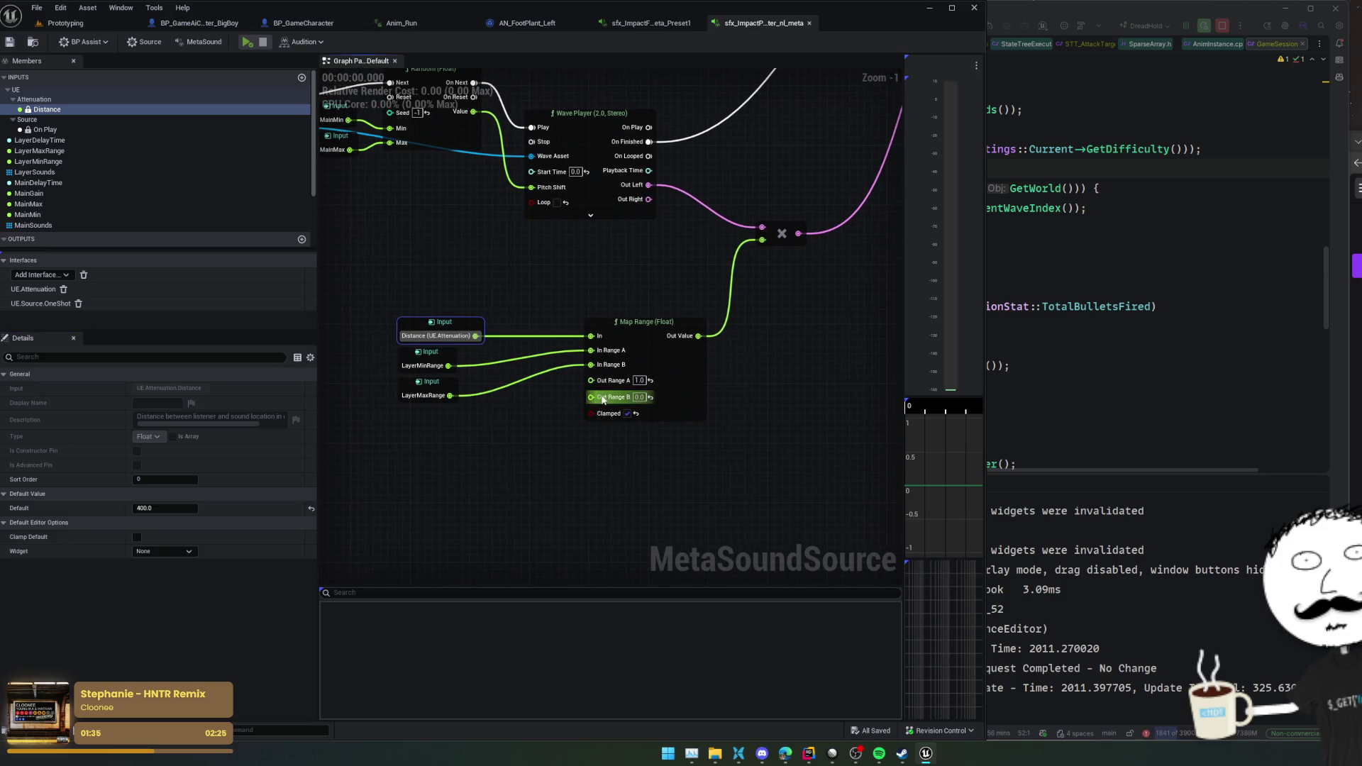
left_click_drag(648, 442, 653, 446)
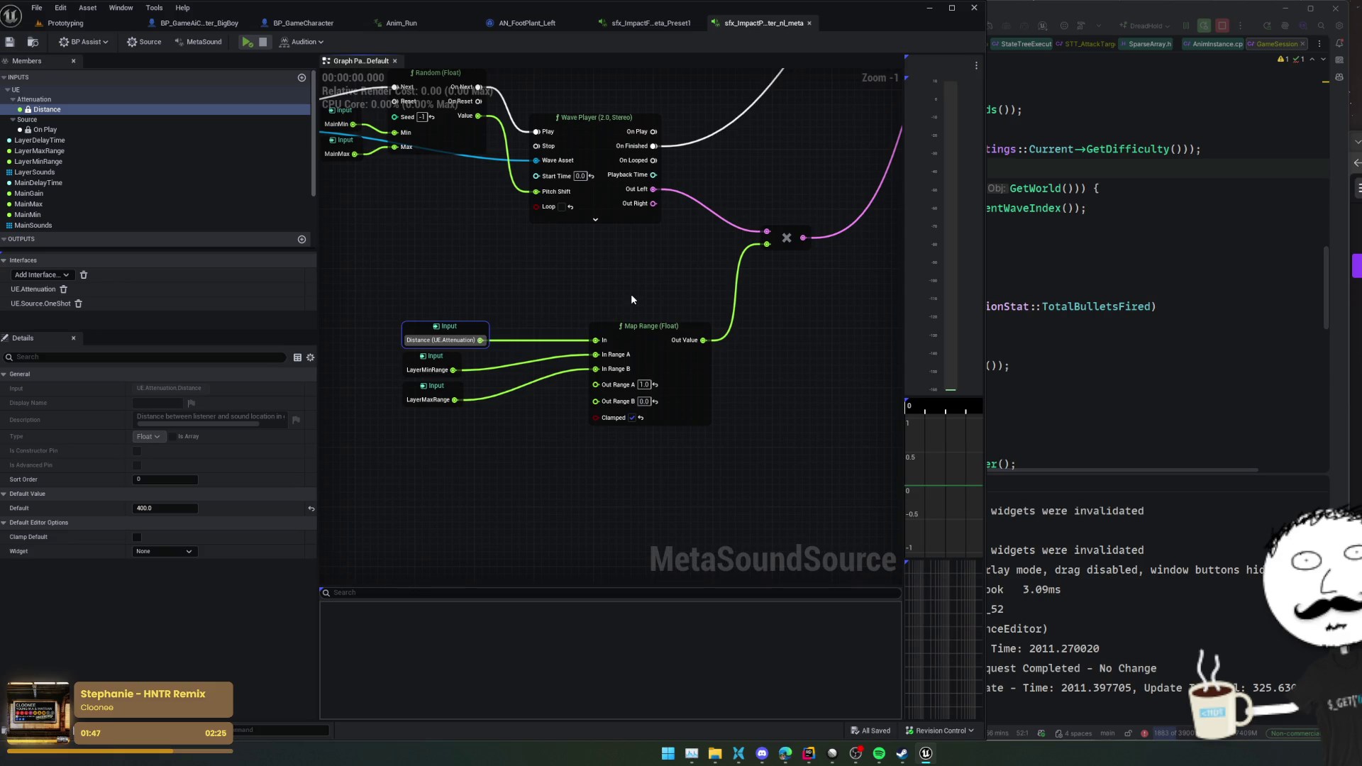
scroll(631, 300, "down", 3)
mouse_move(593, 351)
left_mouse_down()
mouse_move(496, 423)
mouse_move(442, 416)
mouse_move(659, 417)
mouse_move(794, 444)
mouse_move(678, 210)
mouse_move(614, 203)
mouse_move(480, 308)
left_mouse_up()
scroll(662, 417, "up", 1)
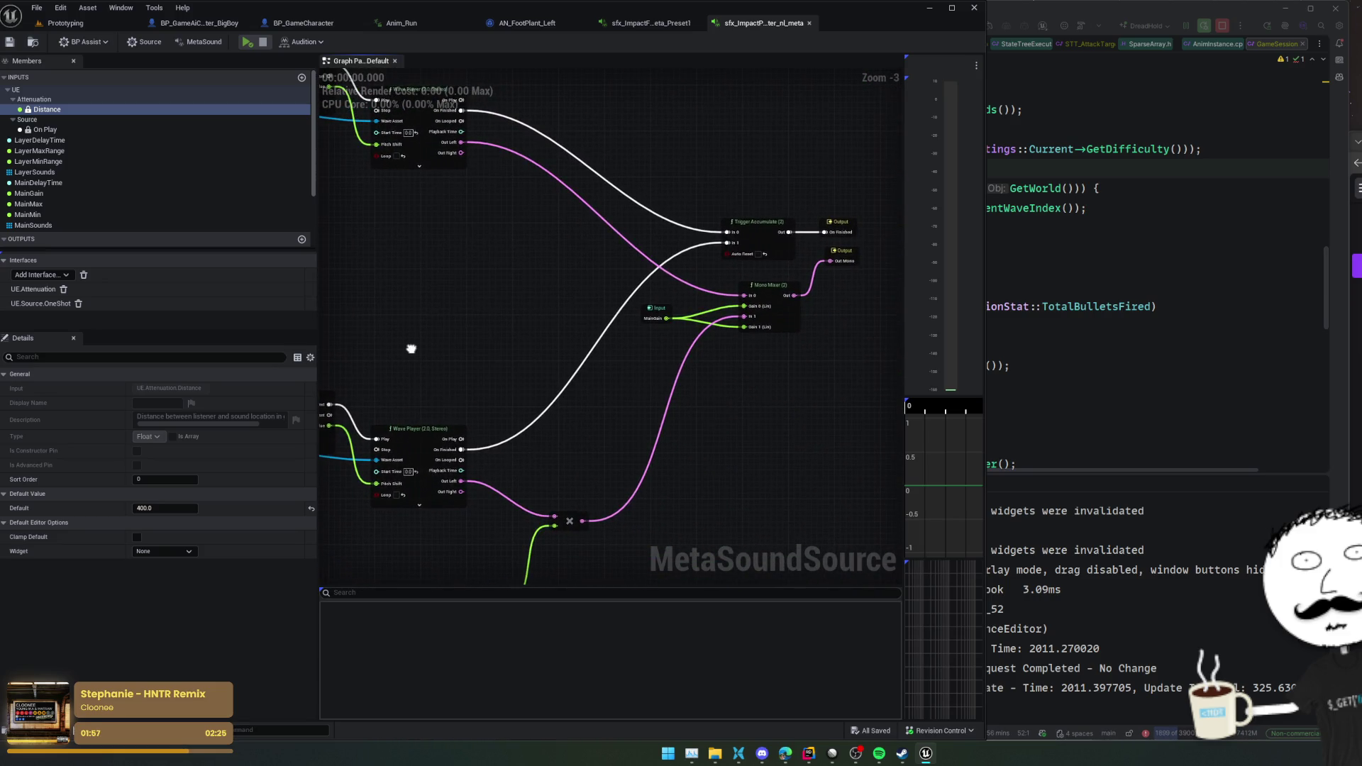
mouse_move(411, 348)
left_mouse_down()
mouse_move(671, 328)
mouse_move(666, 298)
mouse_move(891, 313)
mouse_move(840, 490)
mouse_move(663, 447)
mouse_move(526, 383)
mouse_move(670, 234)
mouse_move(684, 495)
mouse_move(863, 498)
left_mouse_up()
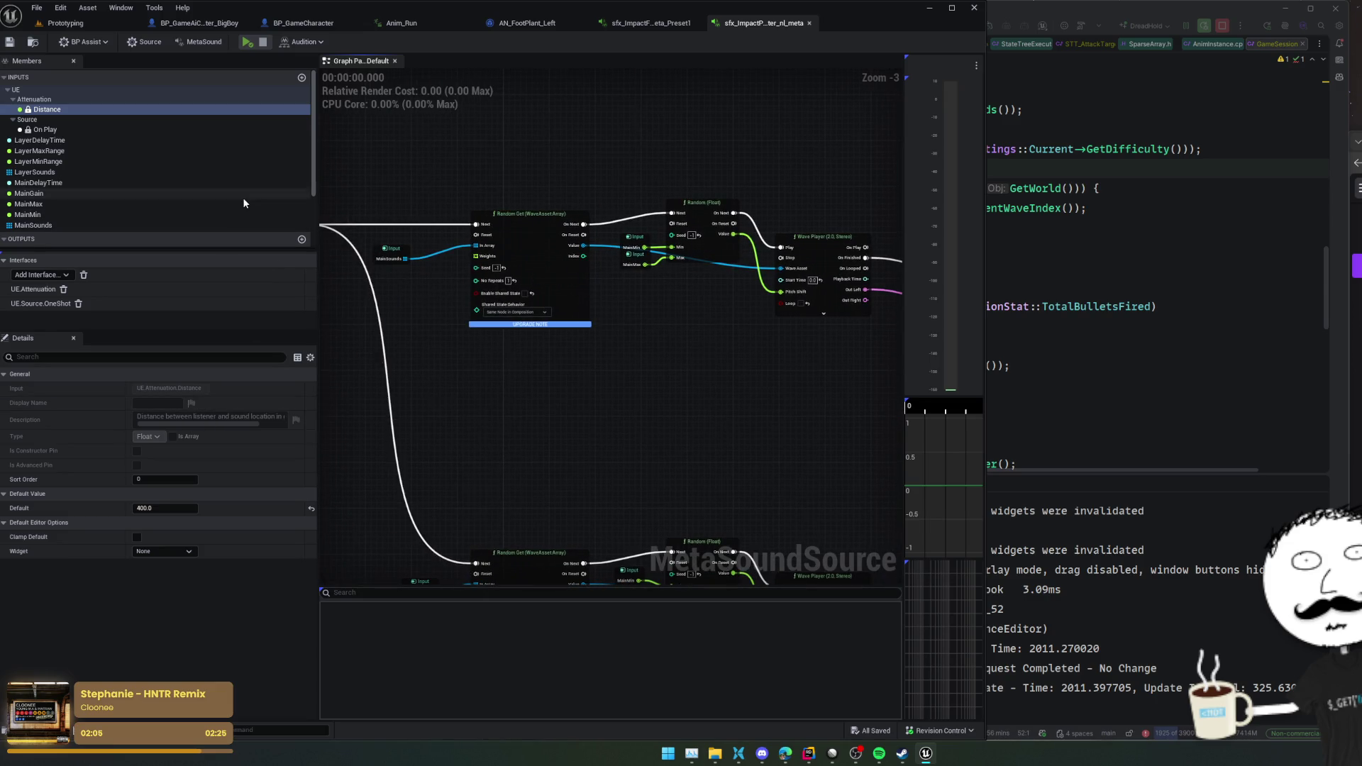
- Pan the footstep preset graph to the ImpactPlaster node and review its actions
left_click(646, 22)
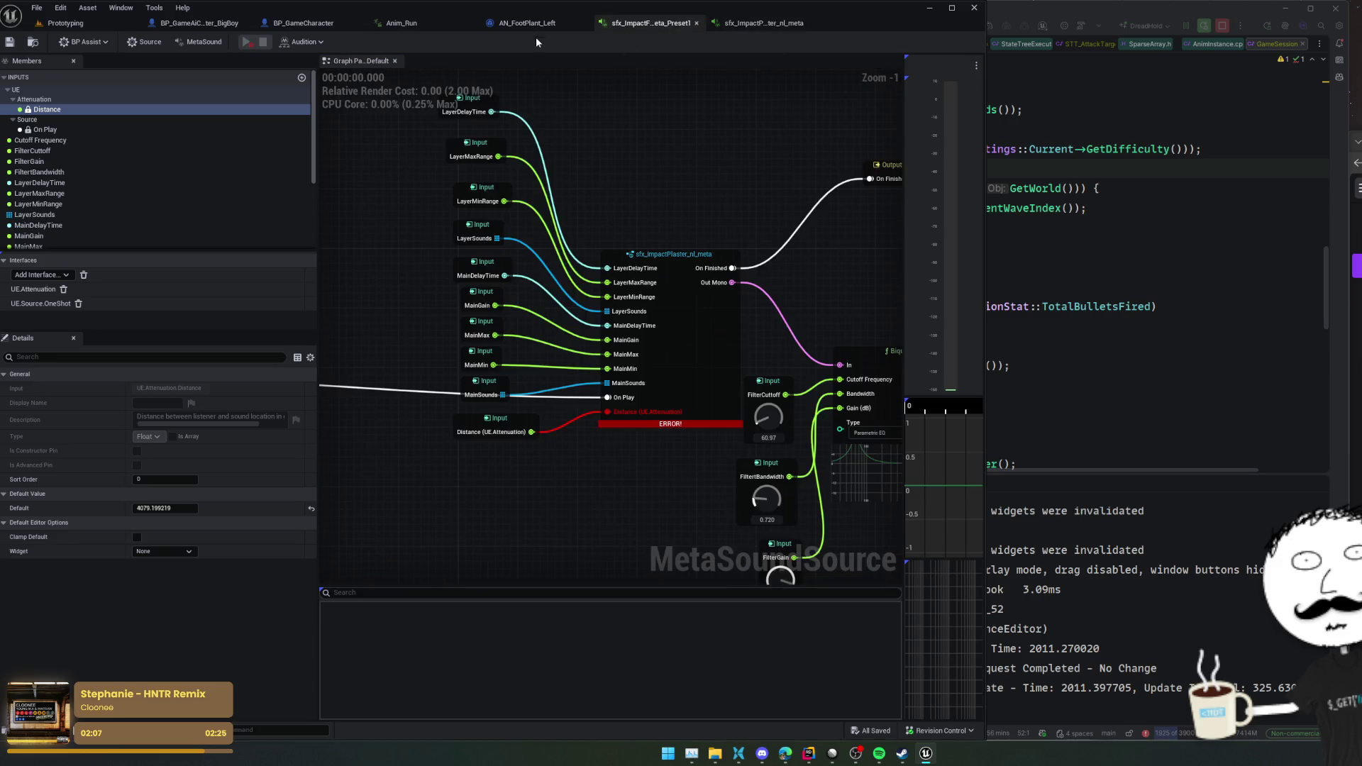
left_click_drag(640, 475, 626, 473)
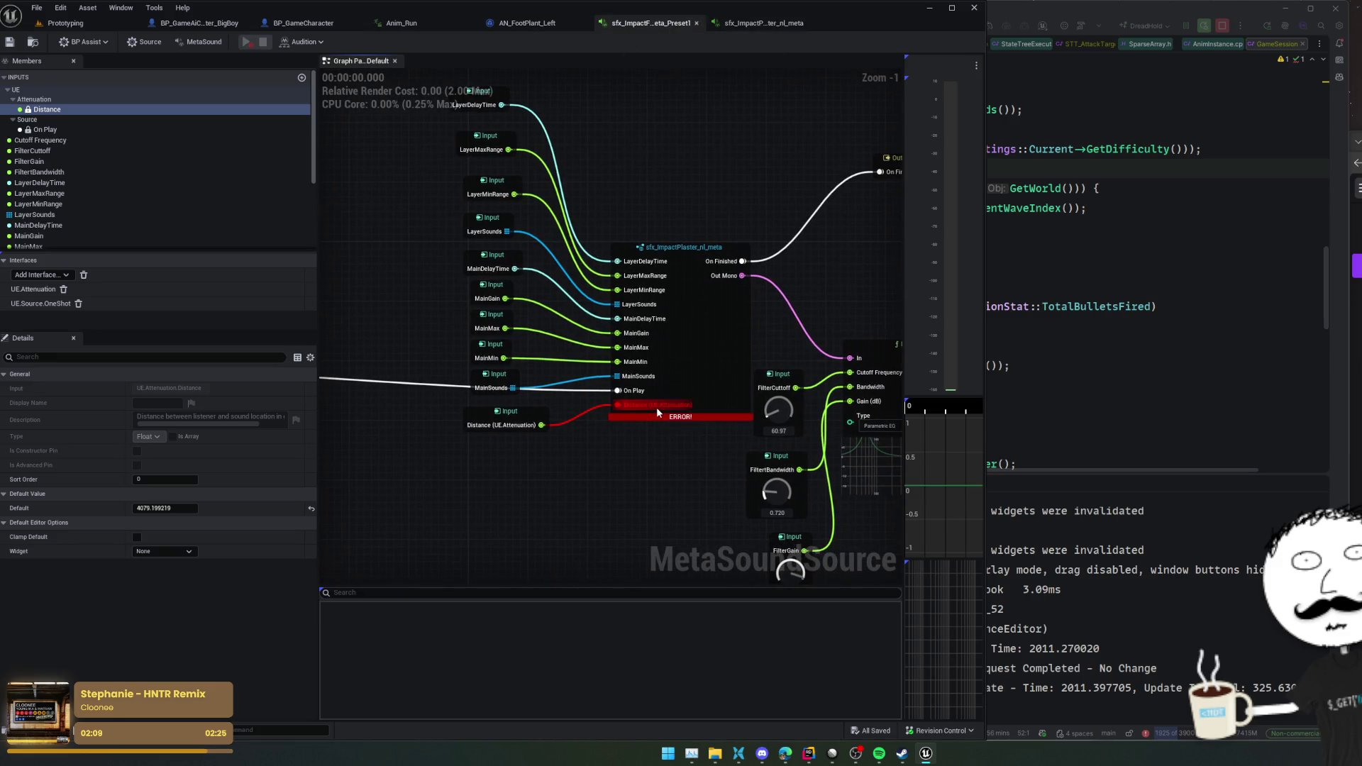
left_click_drag(749, 366, 705, 361)
right_click(705, 363)
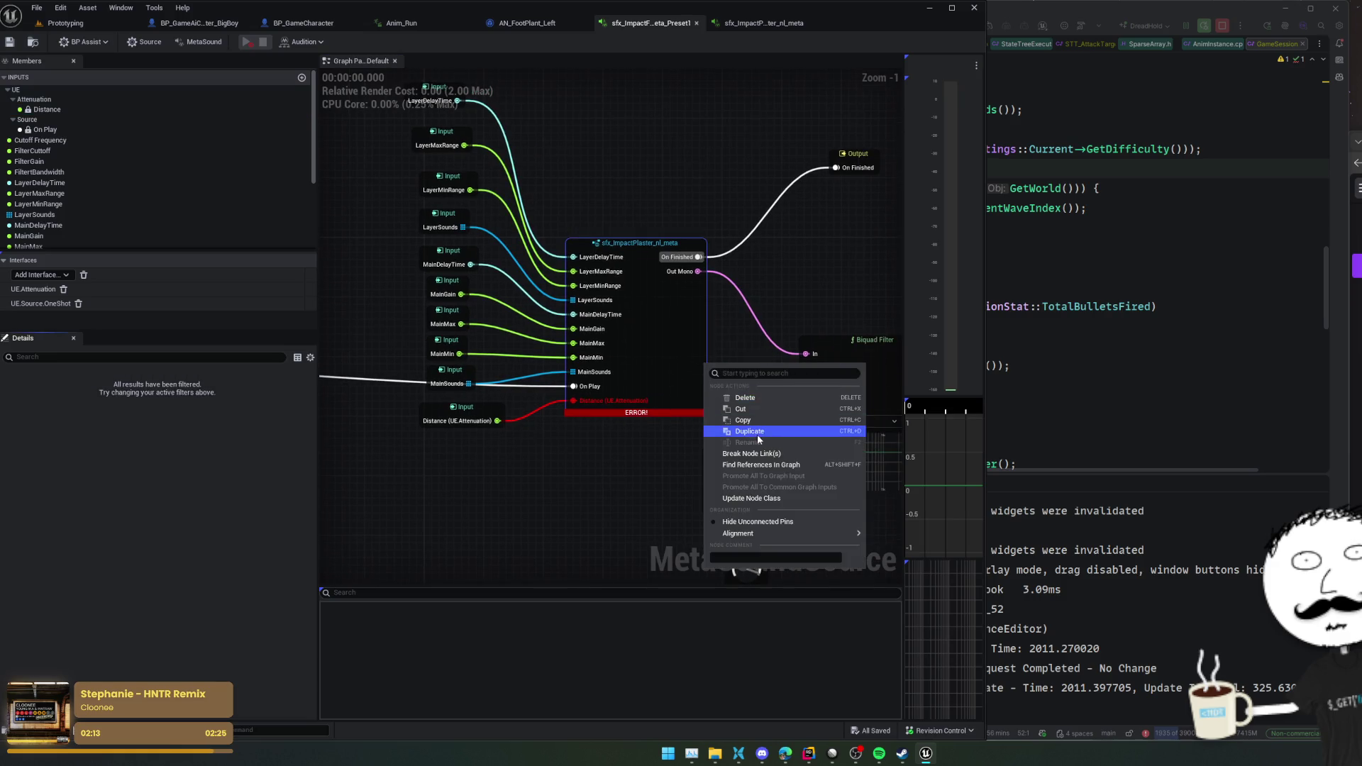
left_click(607, 493)
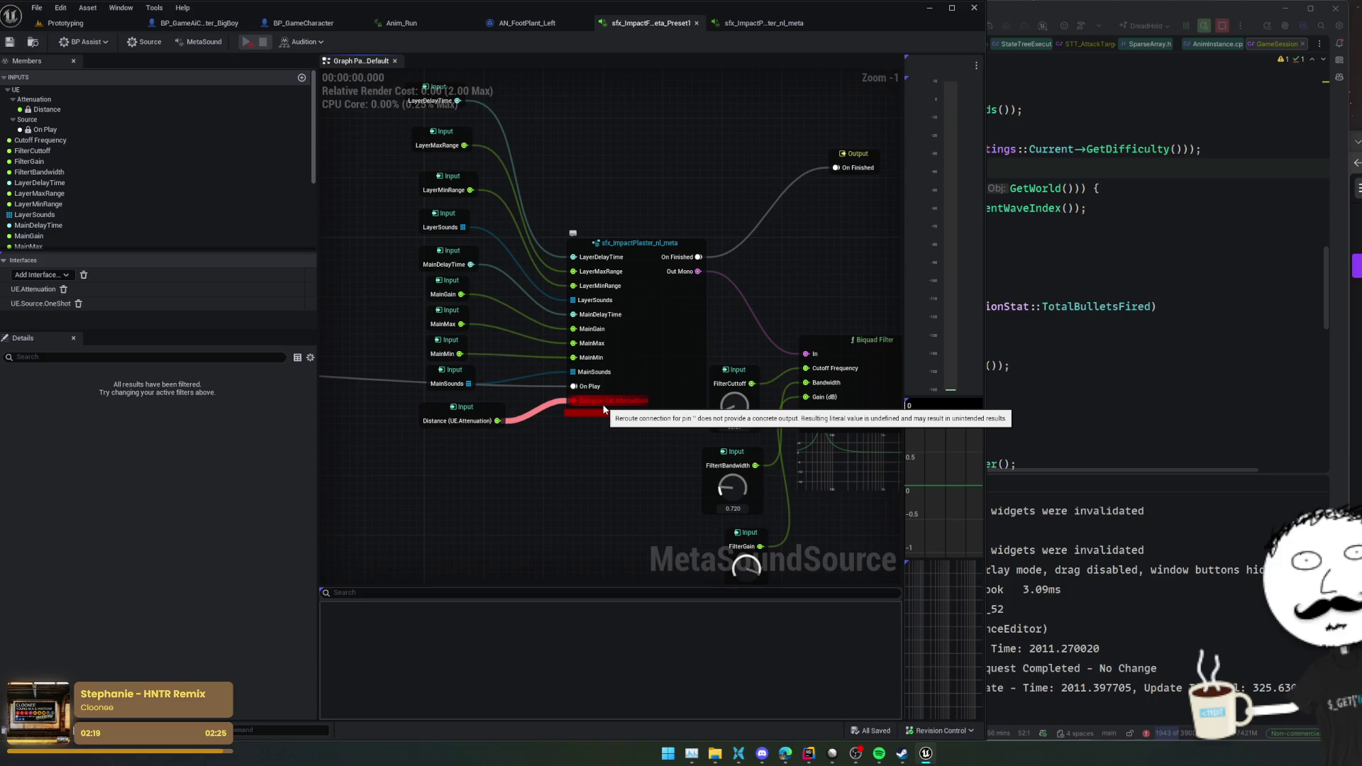
scroll(608, 459, "down", 2)
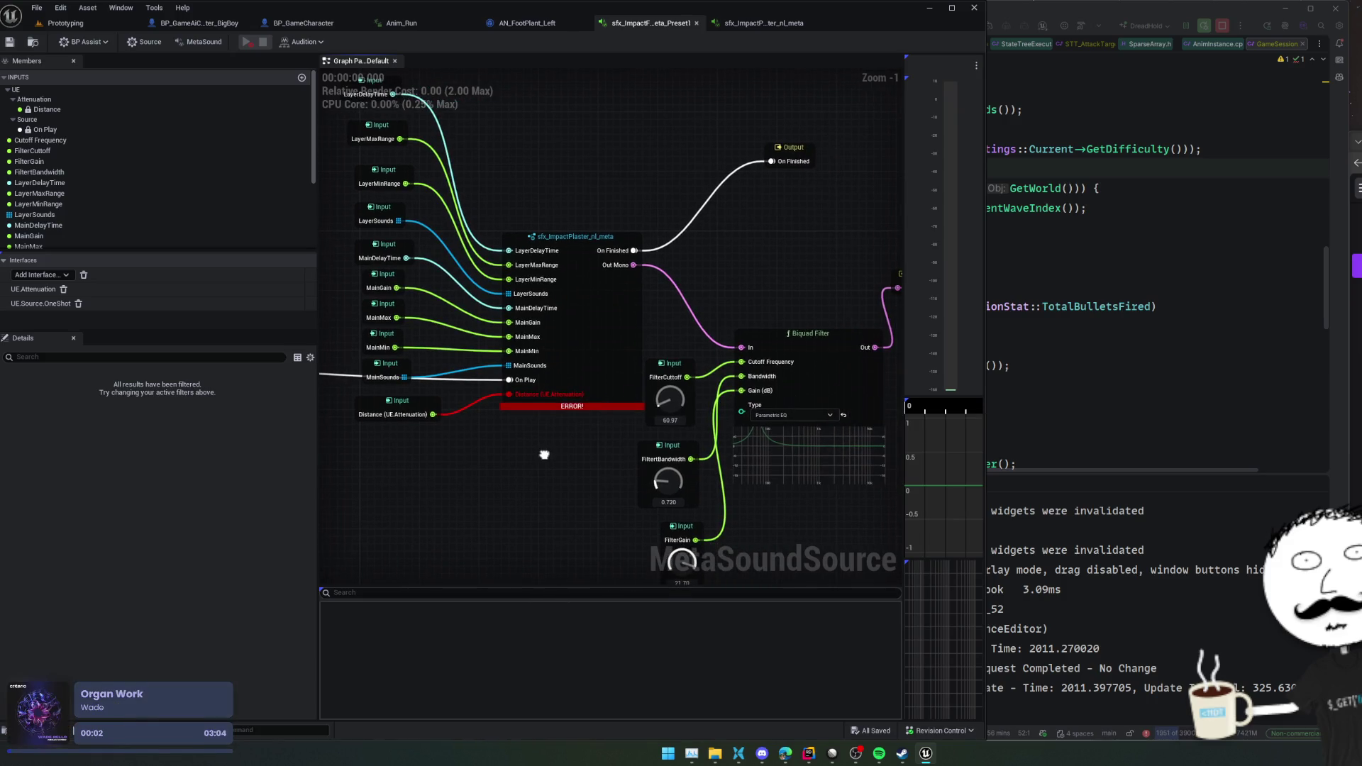
left_click_drag(545, 456, 566, 443)
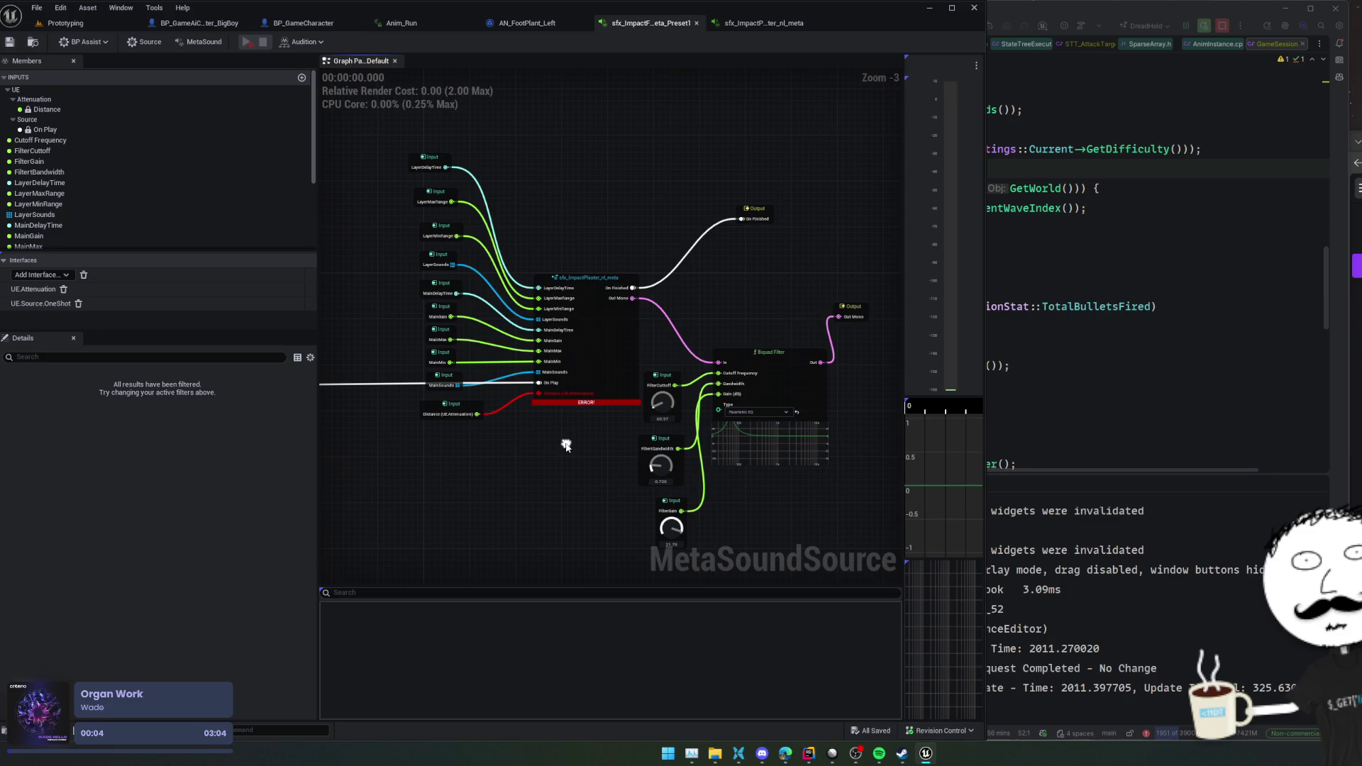
- Reconnect Distance (UE.Attenuation) to the plaster node's Distance pin and save the preset
left_click(538, 401, "alt")
scroll(522, 411, "up", 3)
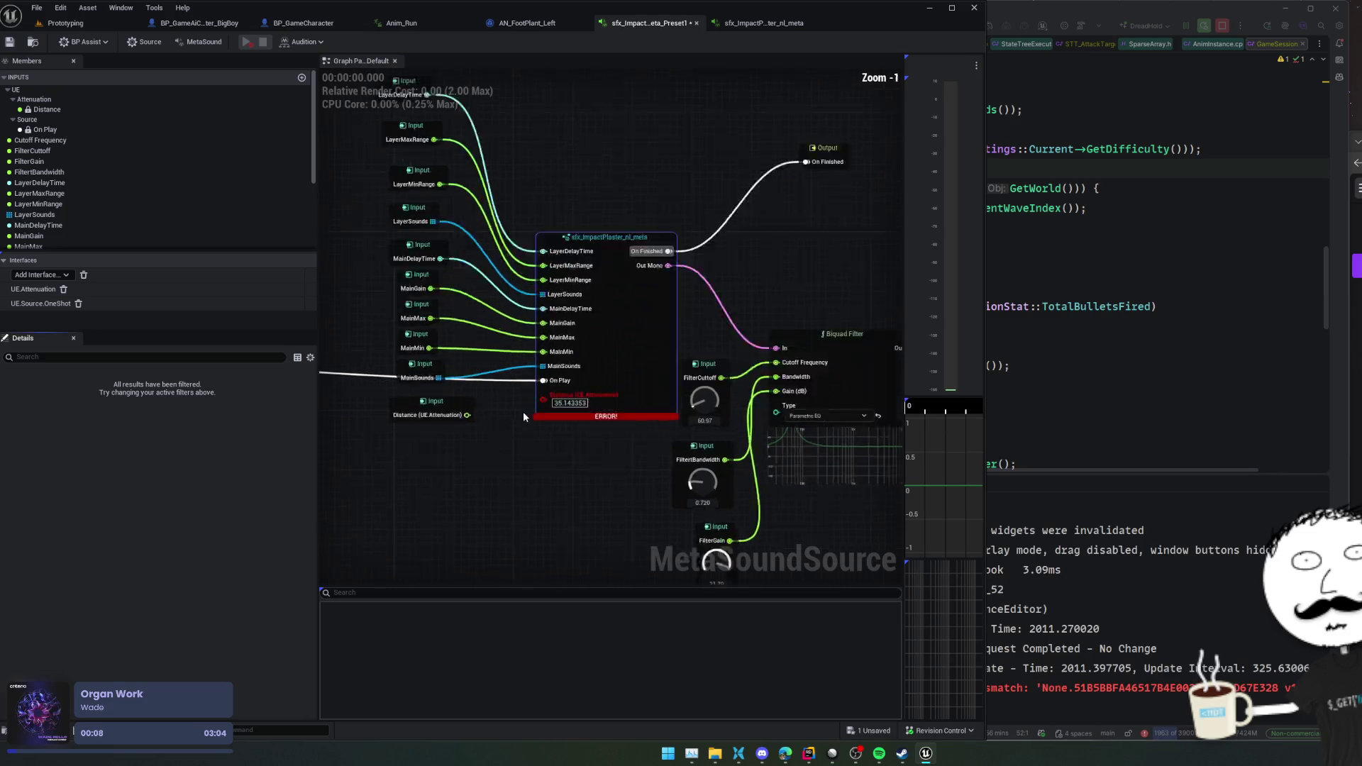
left_click(10, 42)
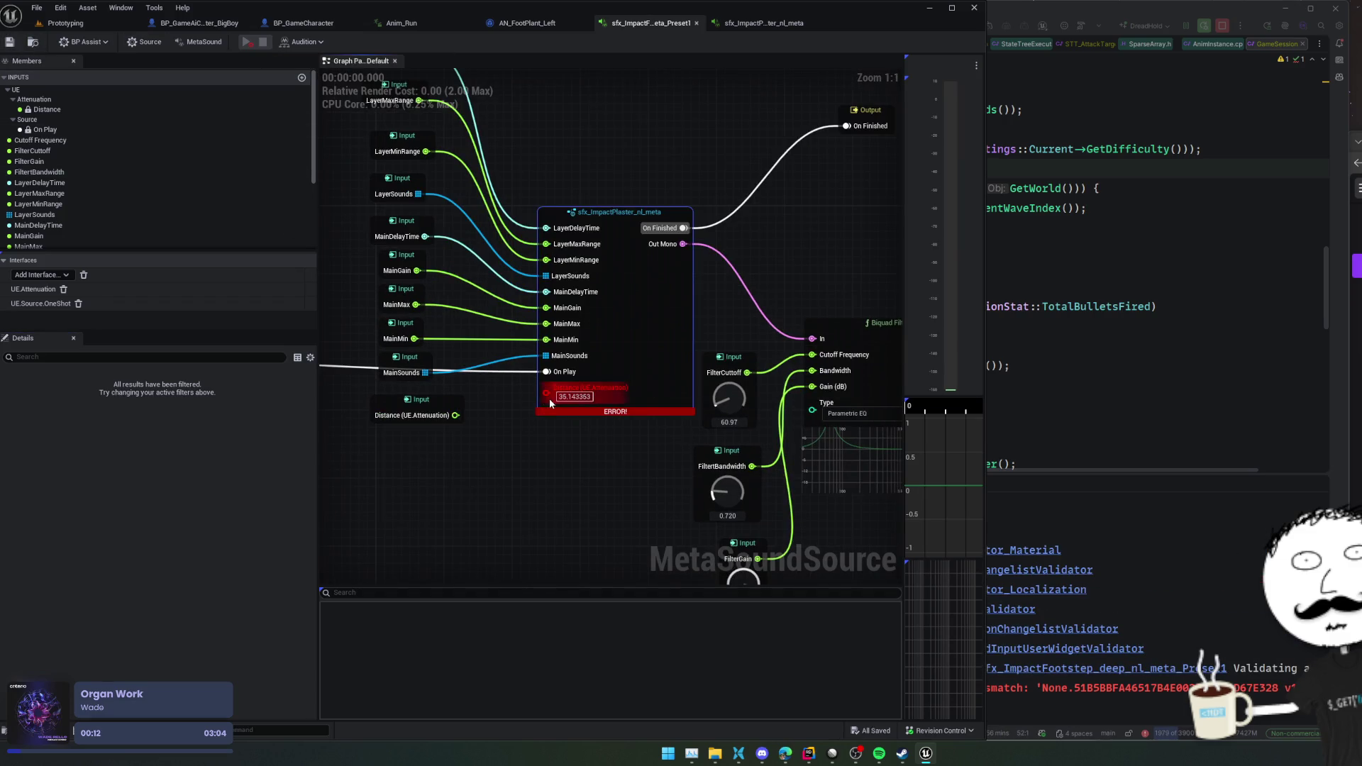
left_click_drag(549, 398, 455, 415)
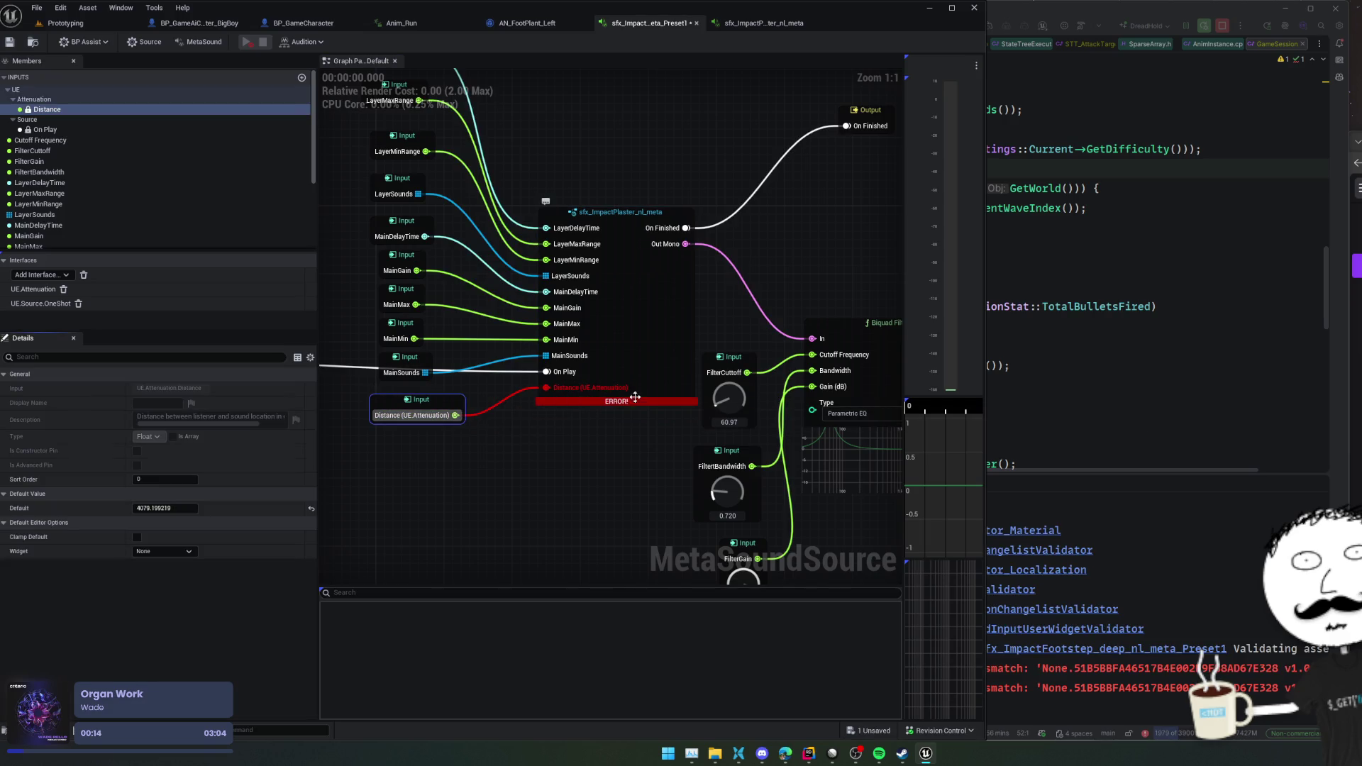
key("ctrl+s")
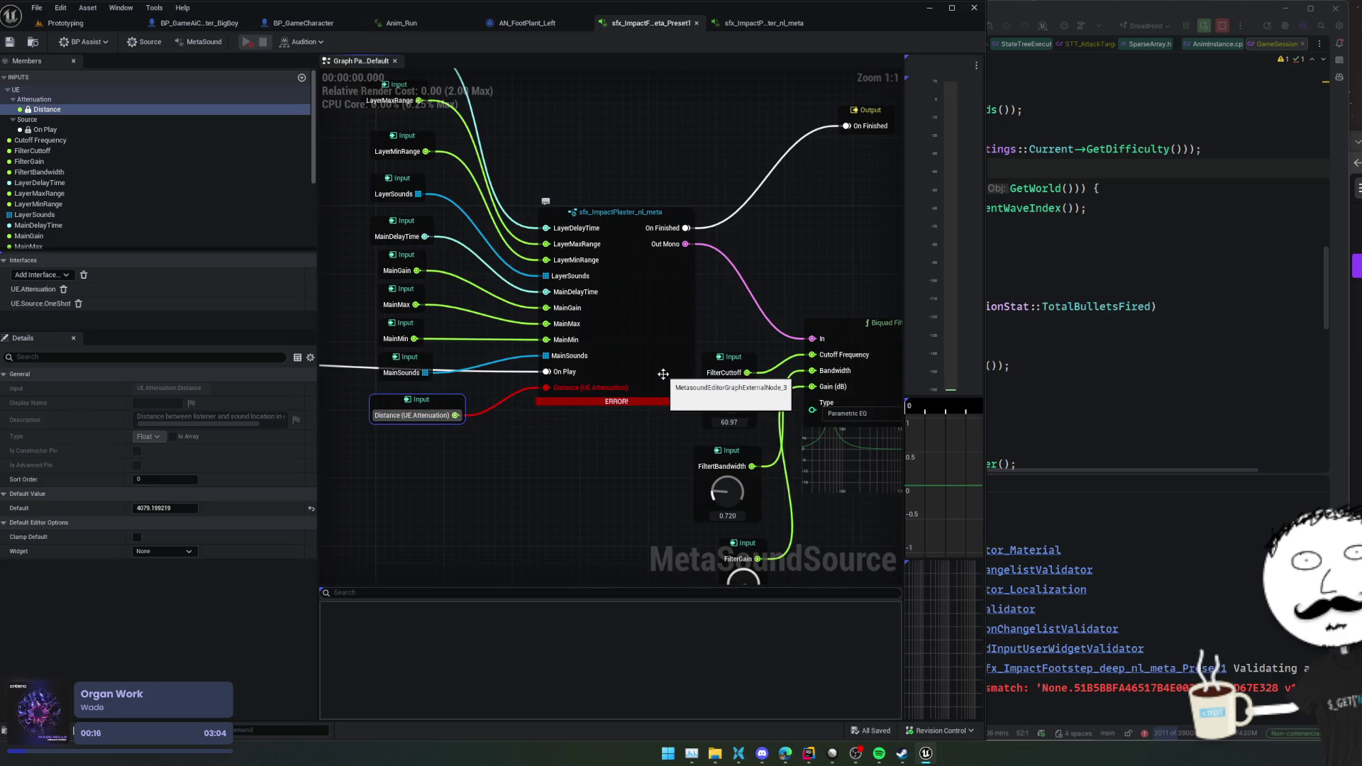
- Update the plaster node to its latest class and open its graph
right_click(664, 374)
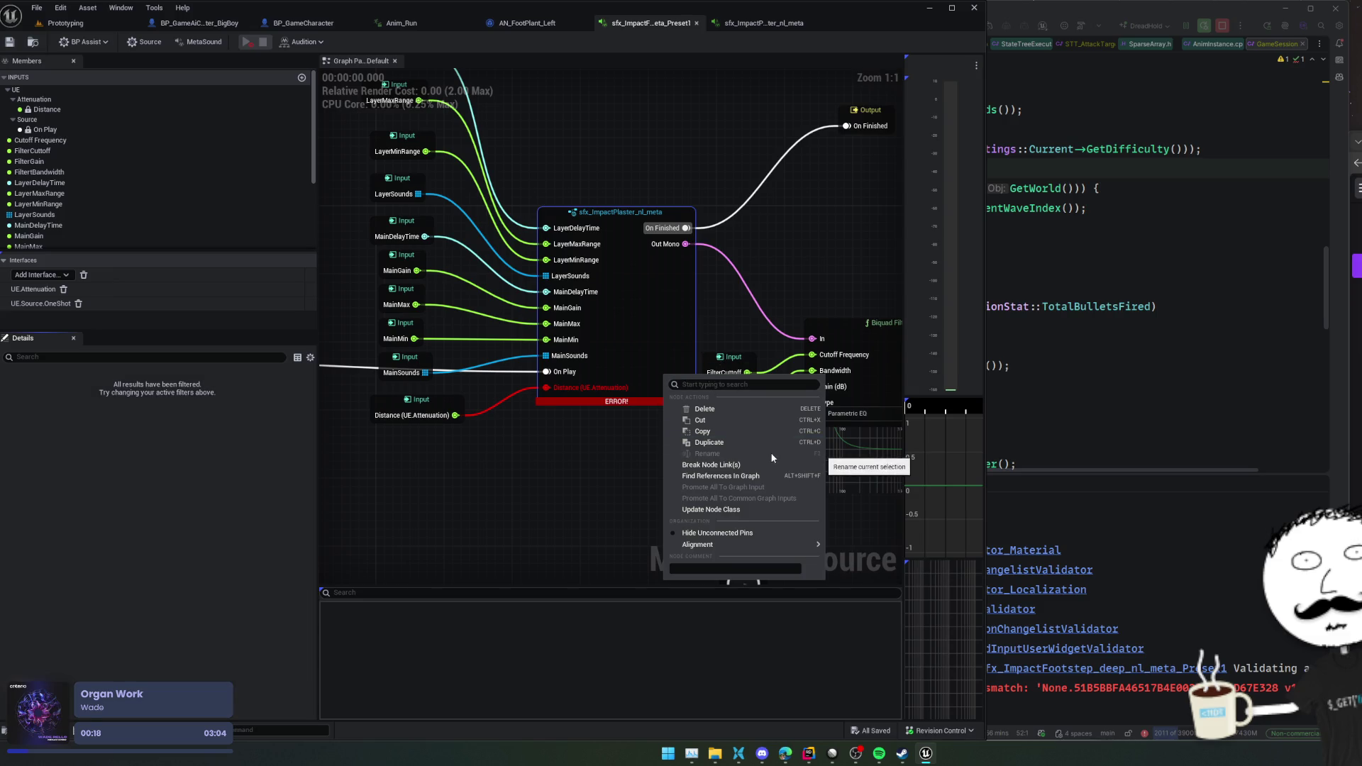
left_click(743, 511)
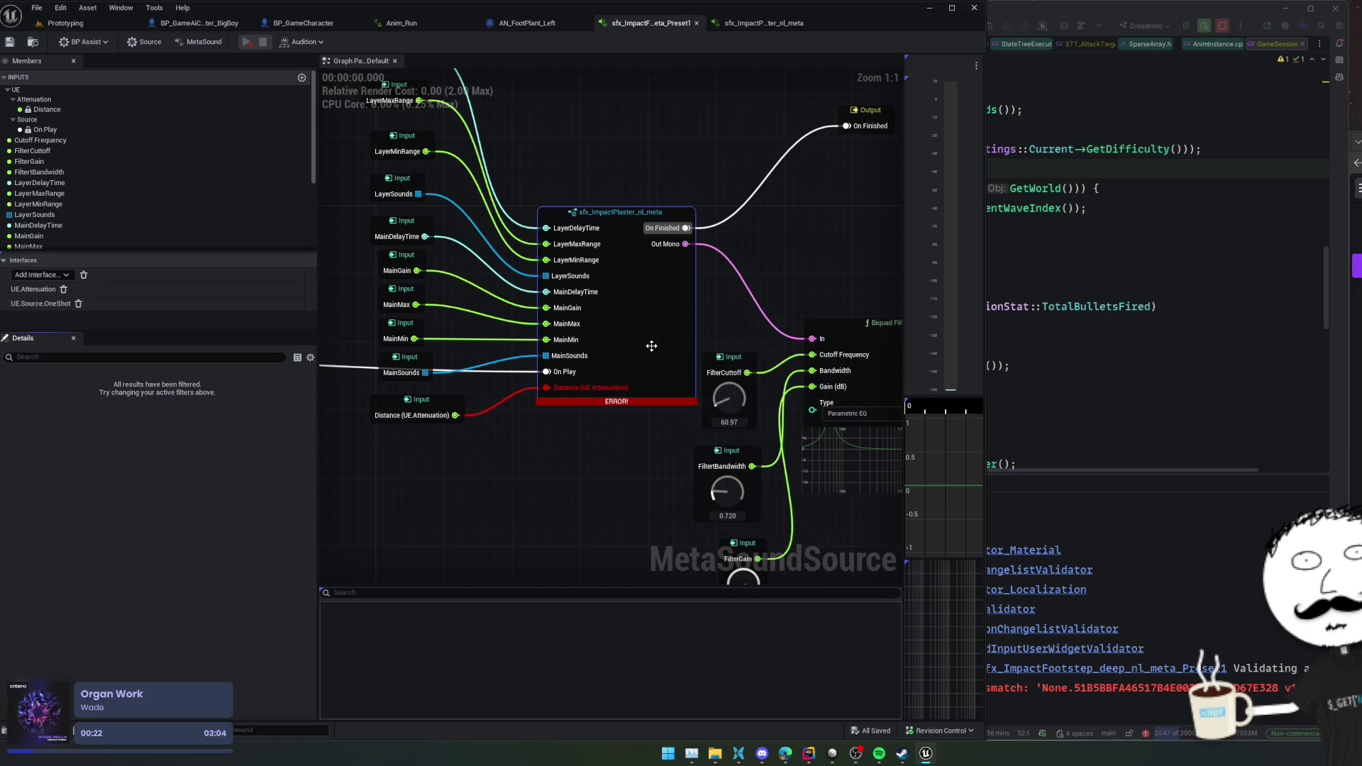
double_click(631, 378)
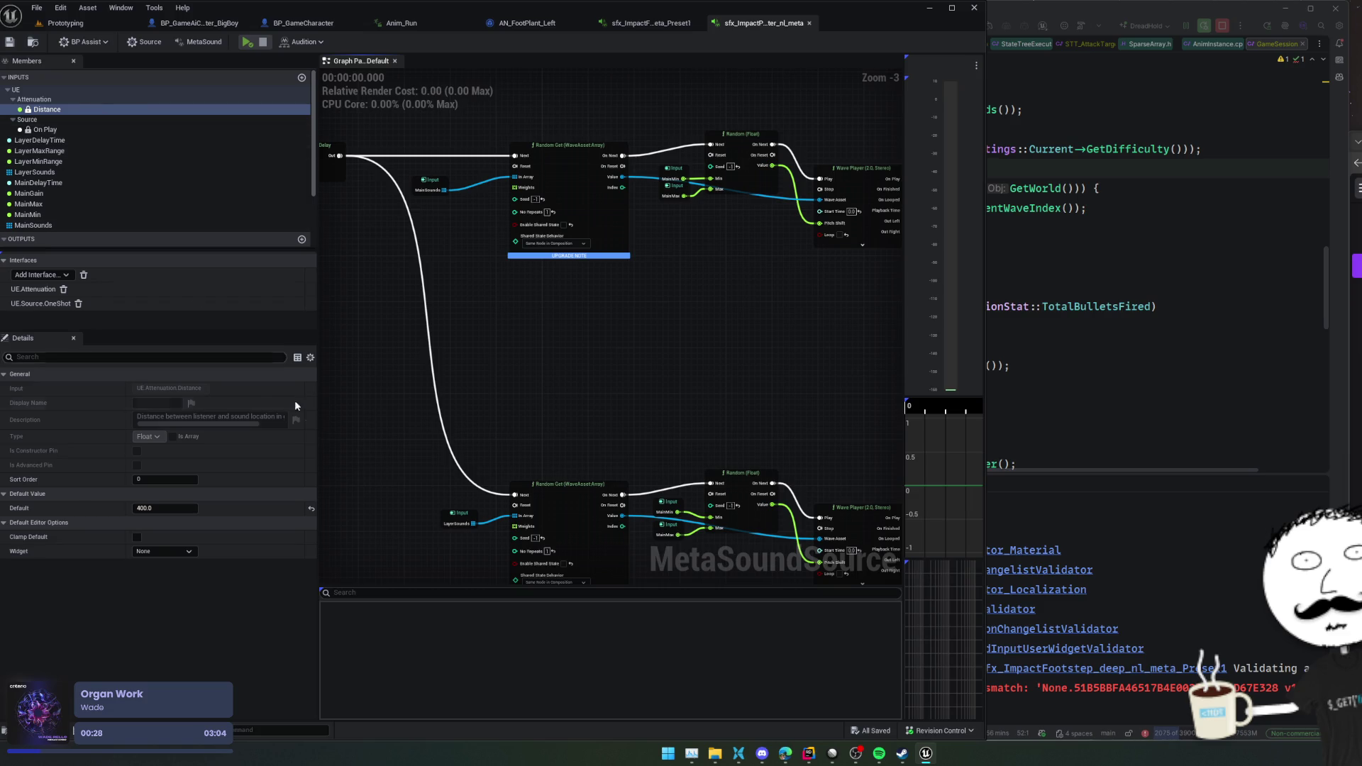
- Pan the plaster graph to inspect how the Distance input feeds the Map Range nodes
scroll(389, 238, "down", 1)
left_click_drag(457, 435, 426, 306)
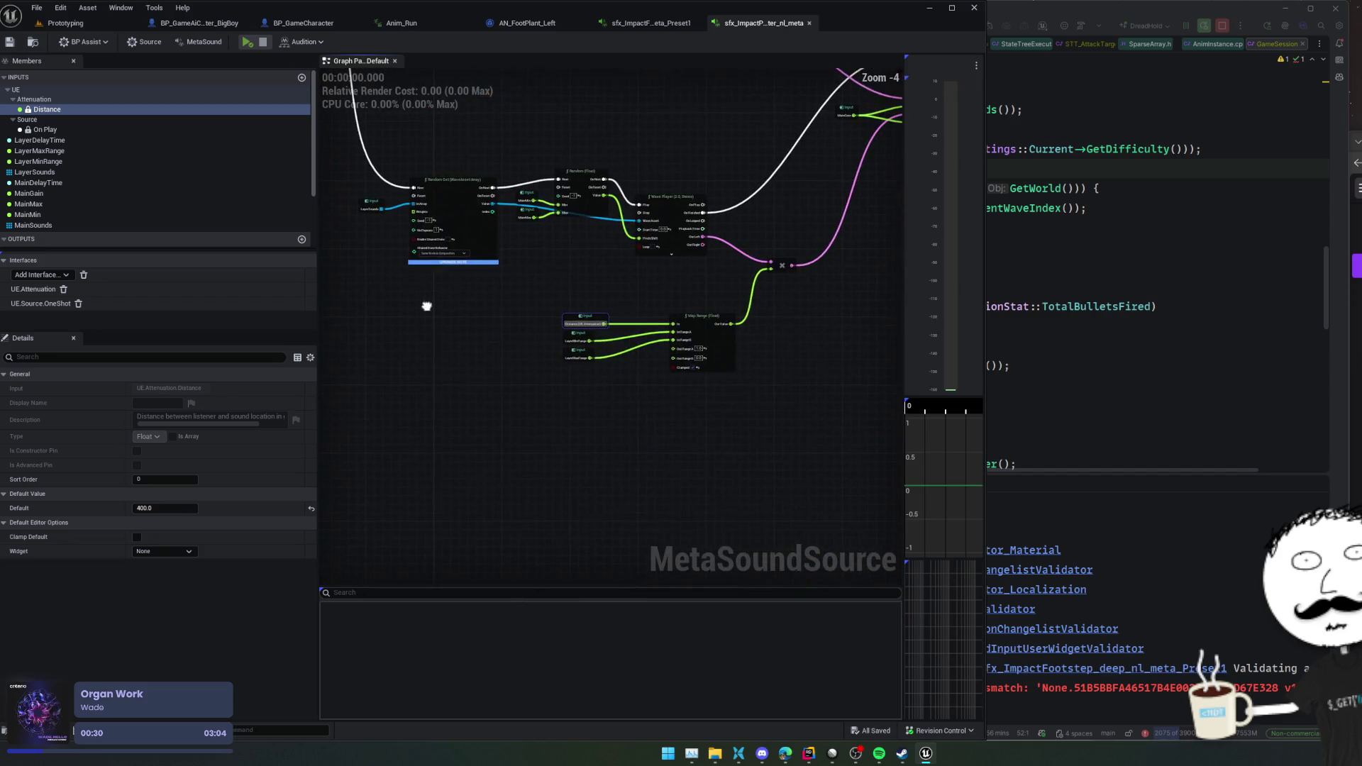
scroll(450, 308, "up", 3)
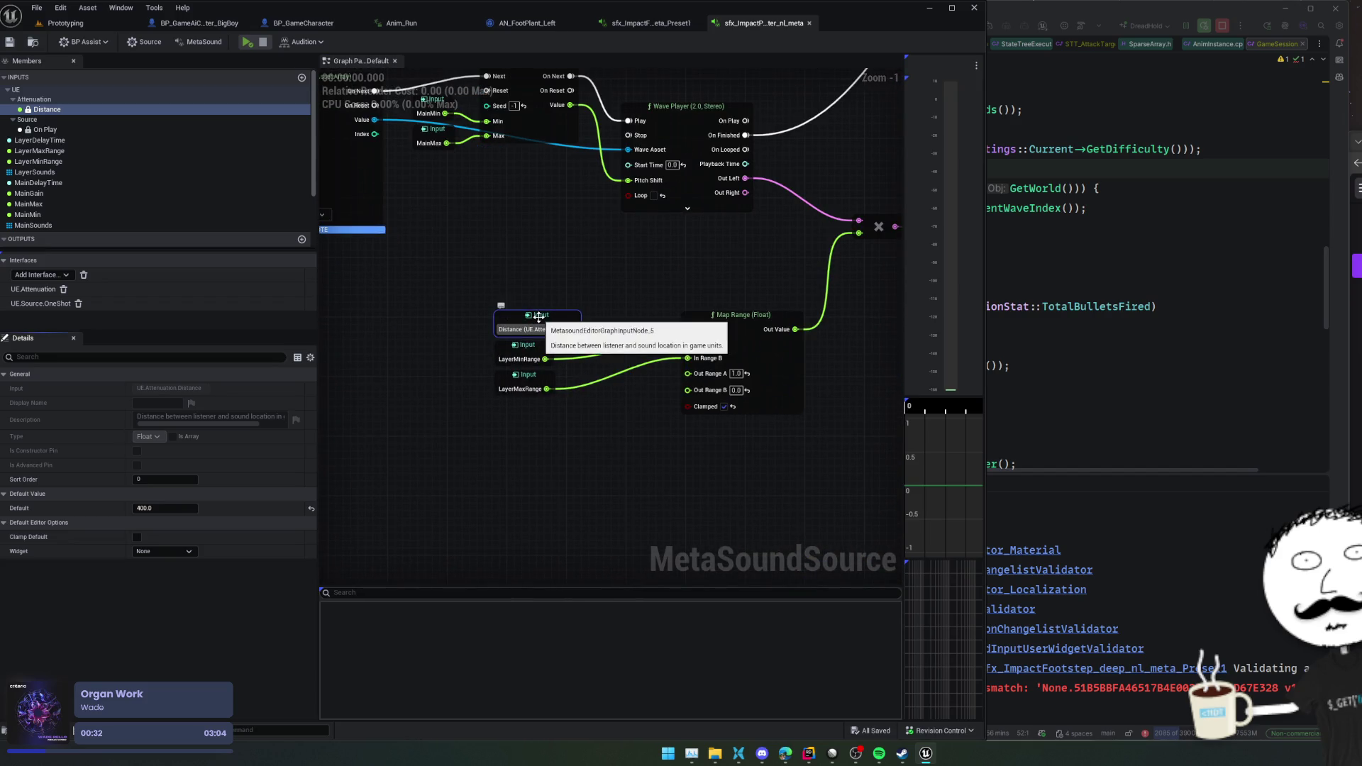
right_click(539, 320)
left_click(534, 288)
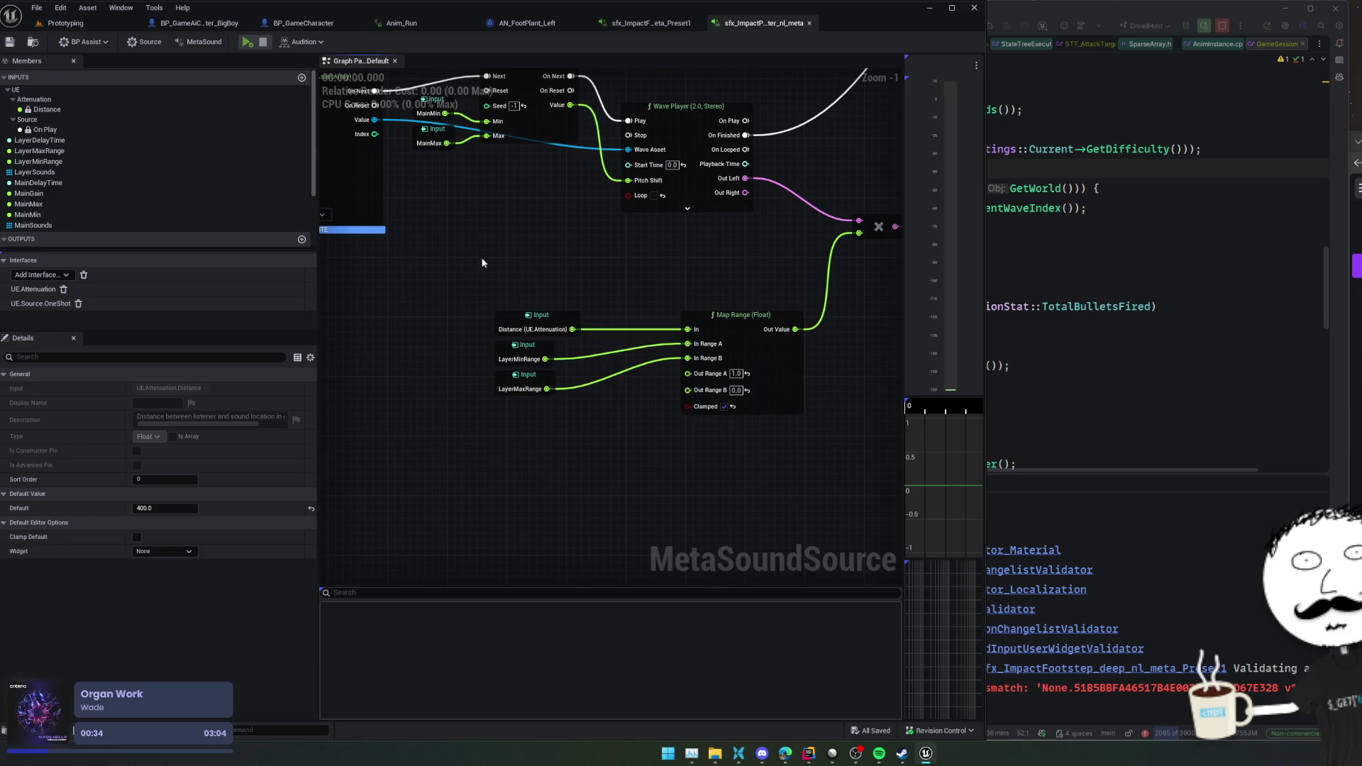
left_click_drag(438, 307, 506, 363)
scroll(110, 179, "down", 3)
scroll(112, 194, "up", 3)
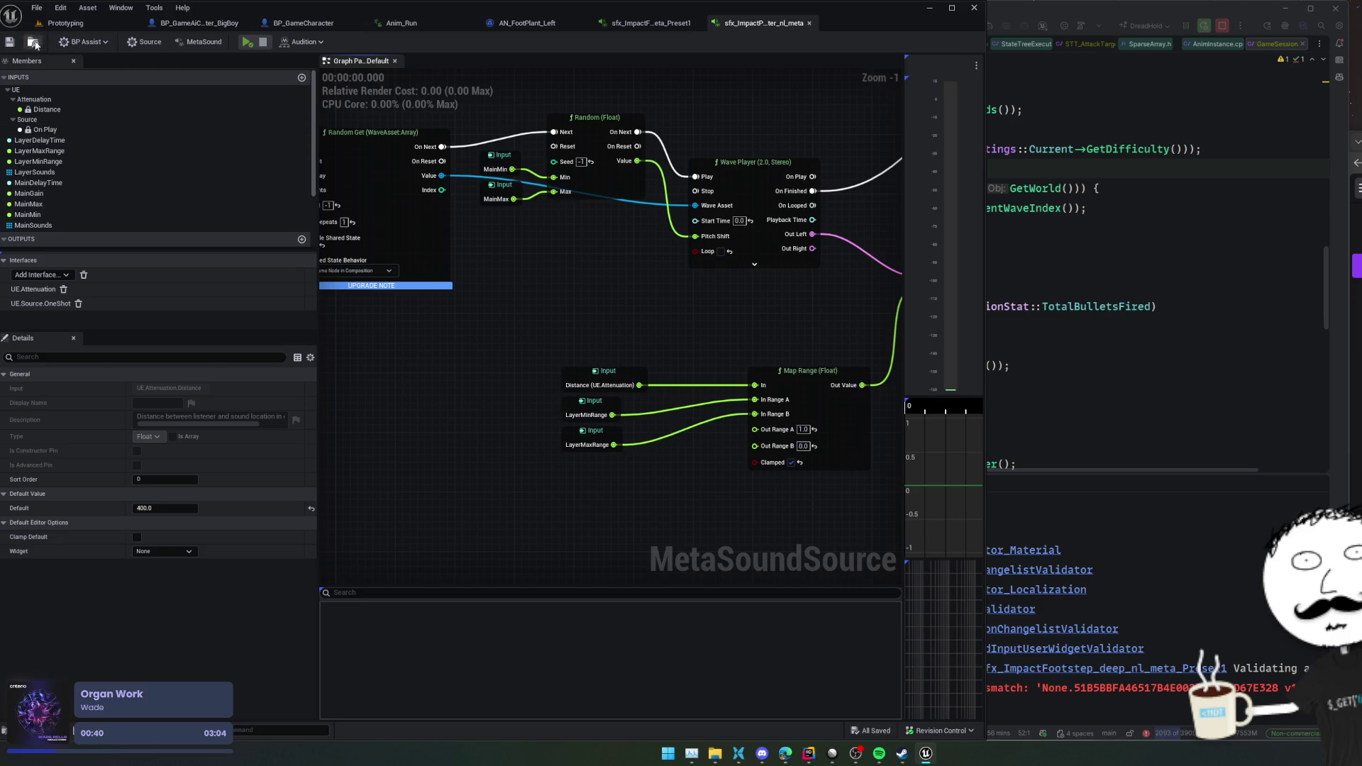
- Save the sfx_ImpactPlaster_nl_meta graph and select its Distance input
left_click(10, 42)
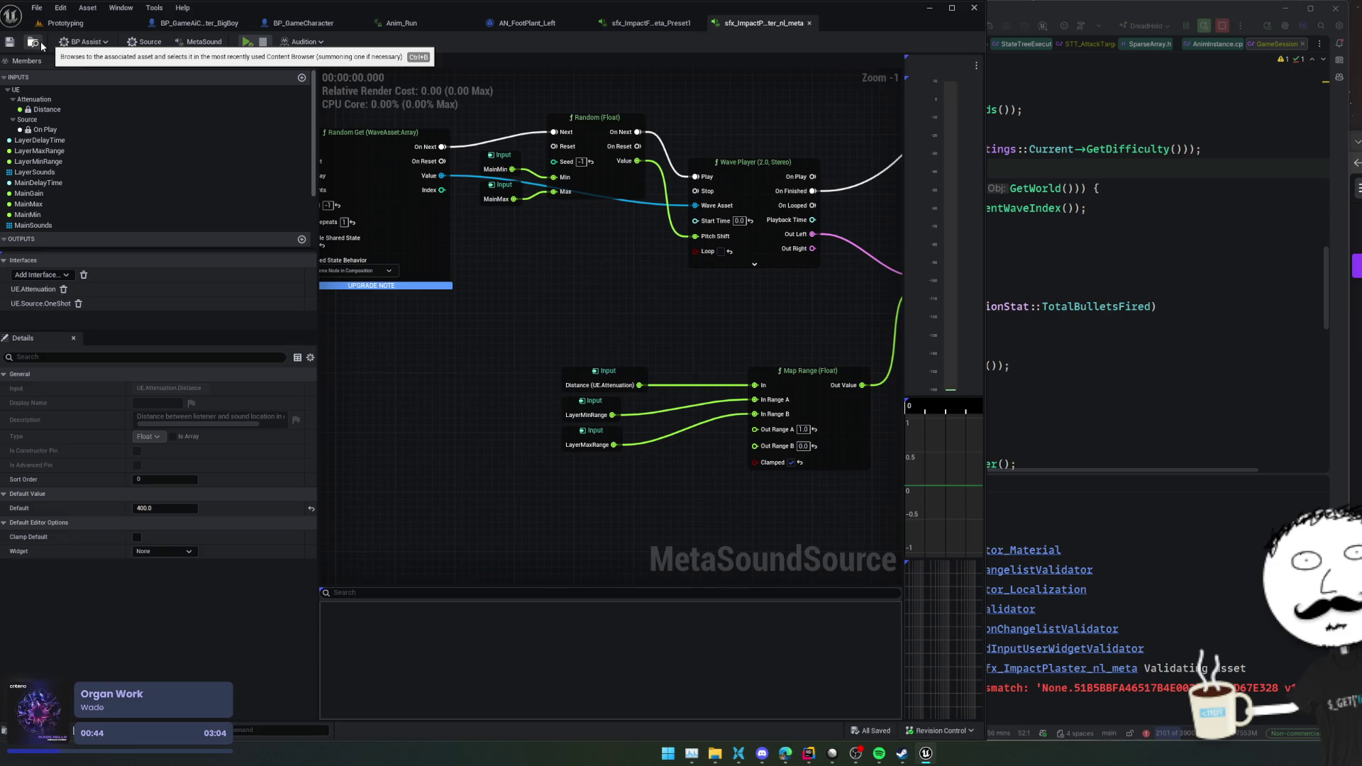
left_click(47, 109)
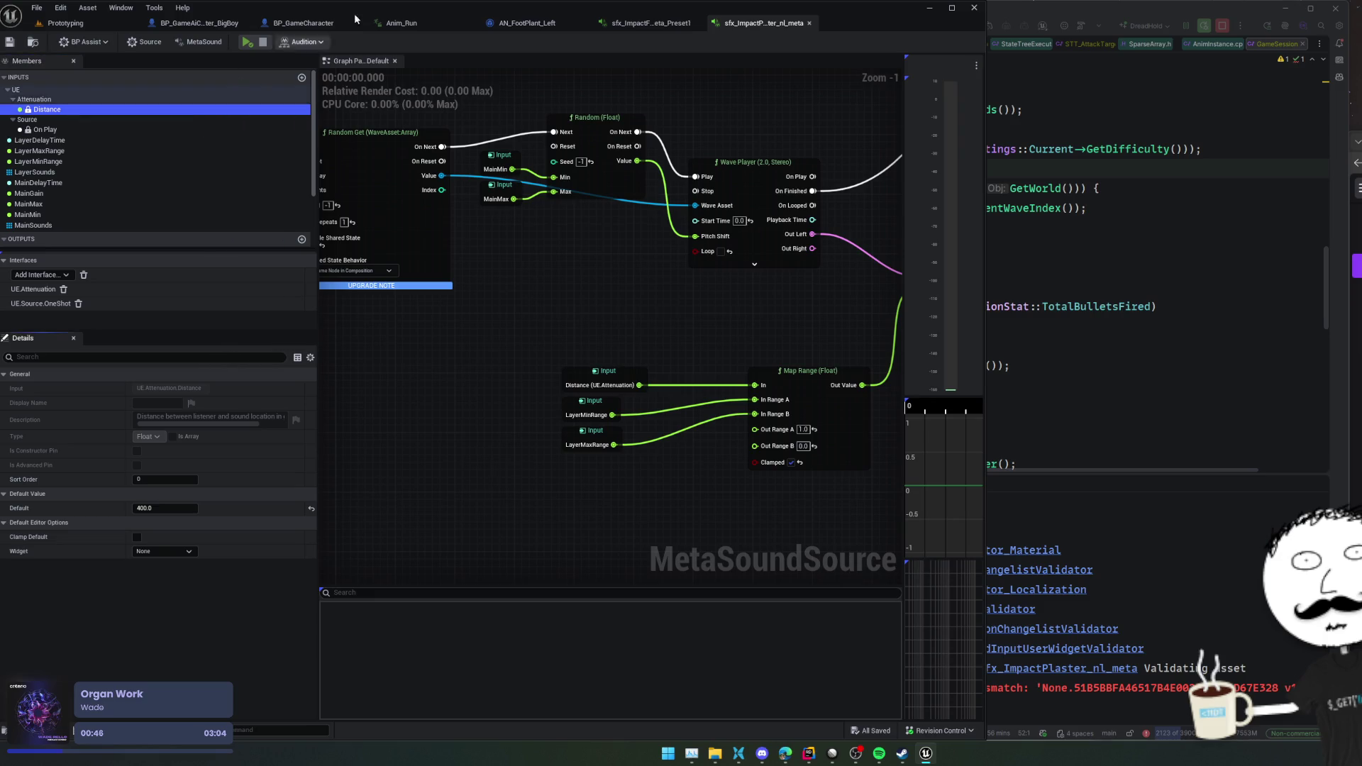
left_click(636, 24)
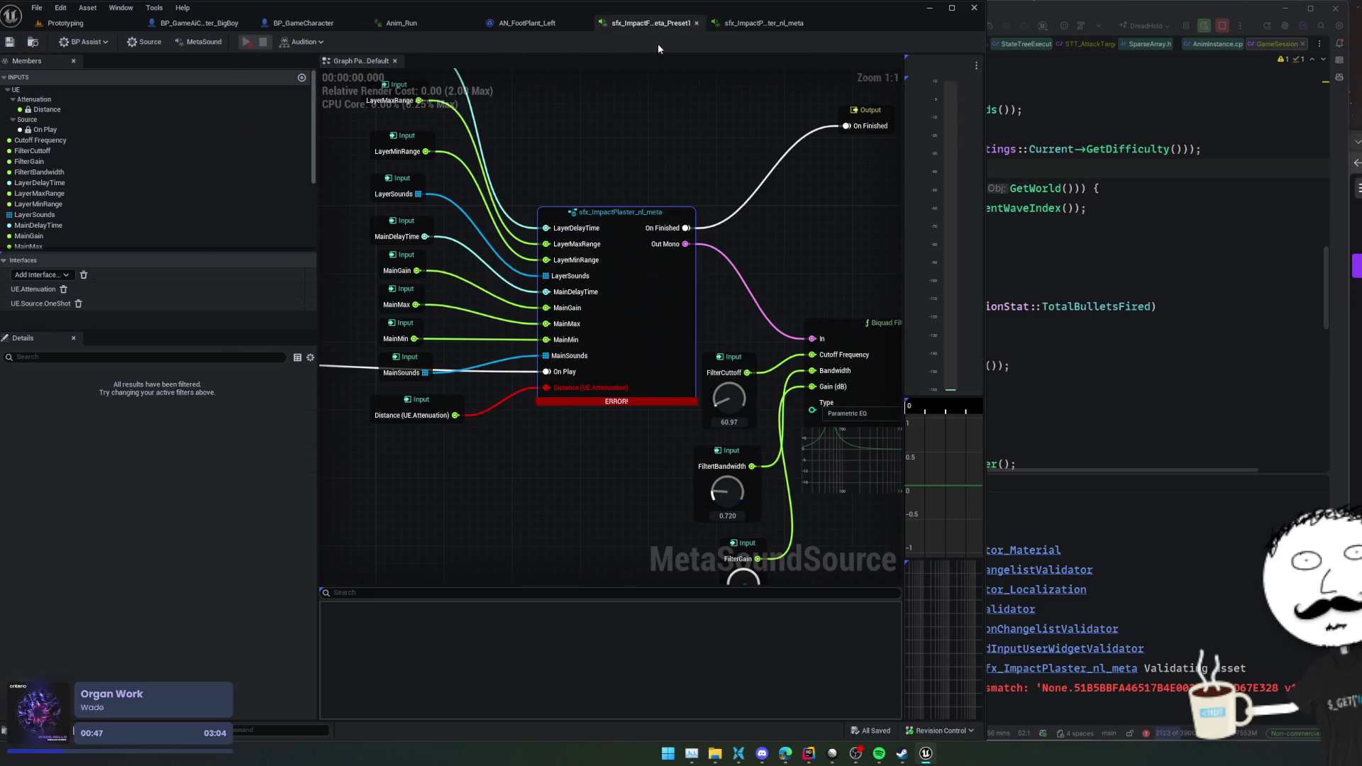
- Break the Distance link, save, and reopen sfx_ImpactFootstep_deep_nl_meta_Preset1 from the Content Browser
left_click(604, 389, "alt")
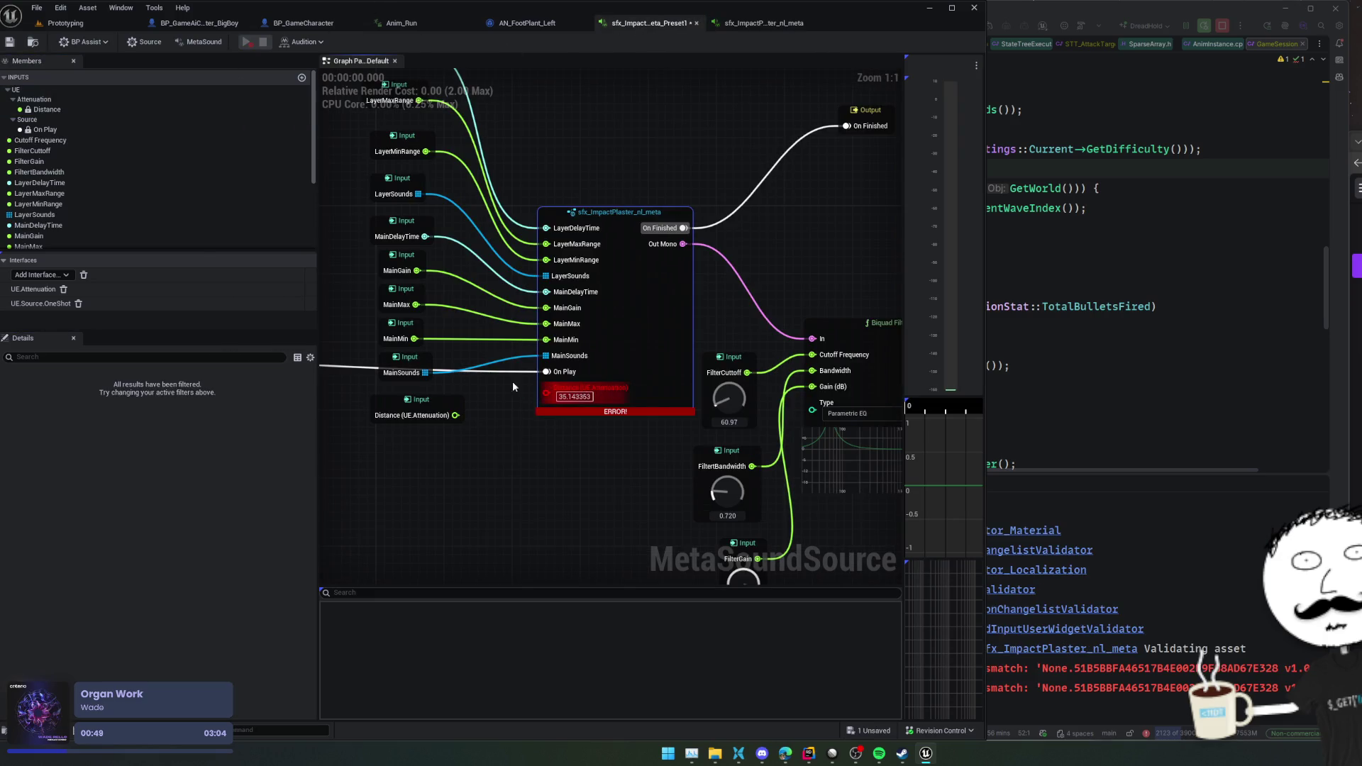
left_click(9, 42)
left_click(33, 43)
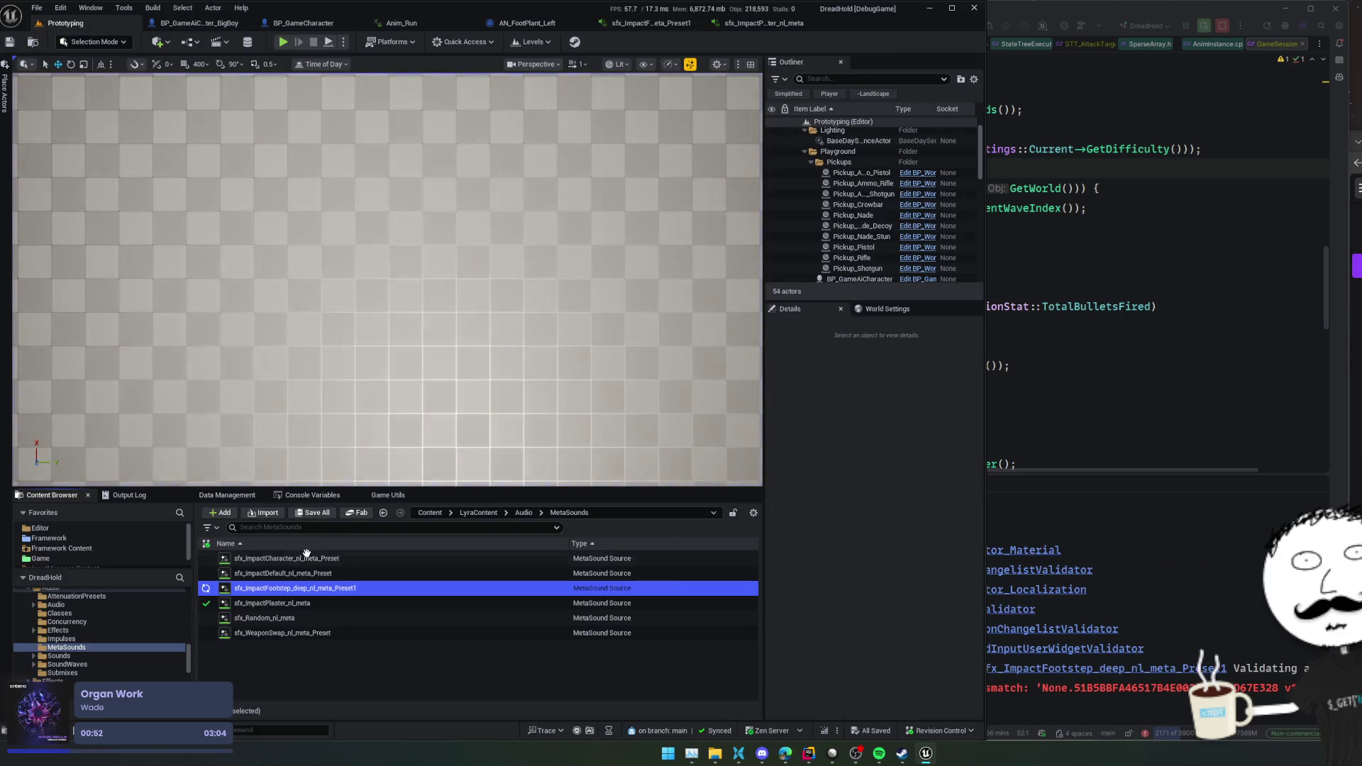
right_click(288, 585)
double_click(283, 592)
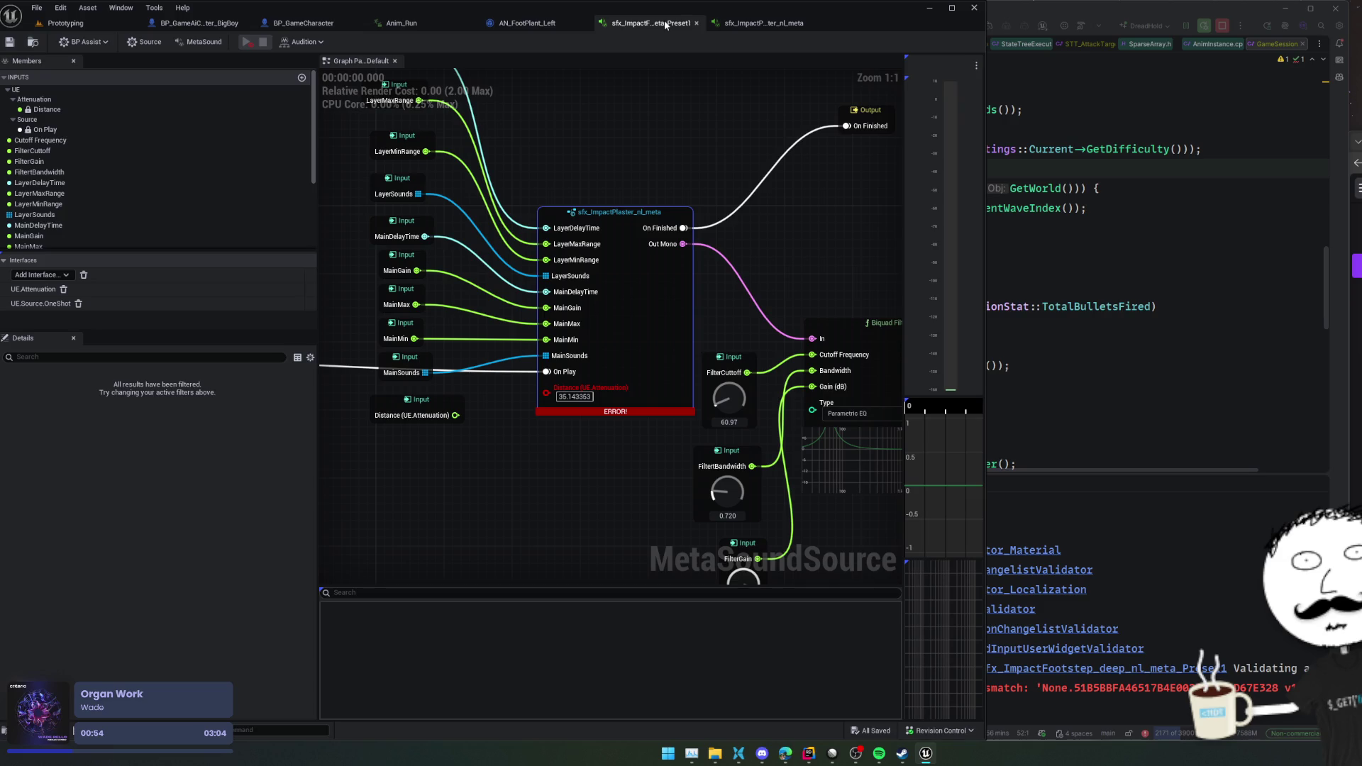
left_click(189, 24)
left_click(65, 23)
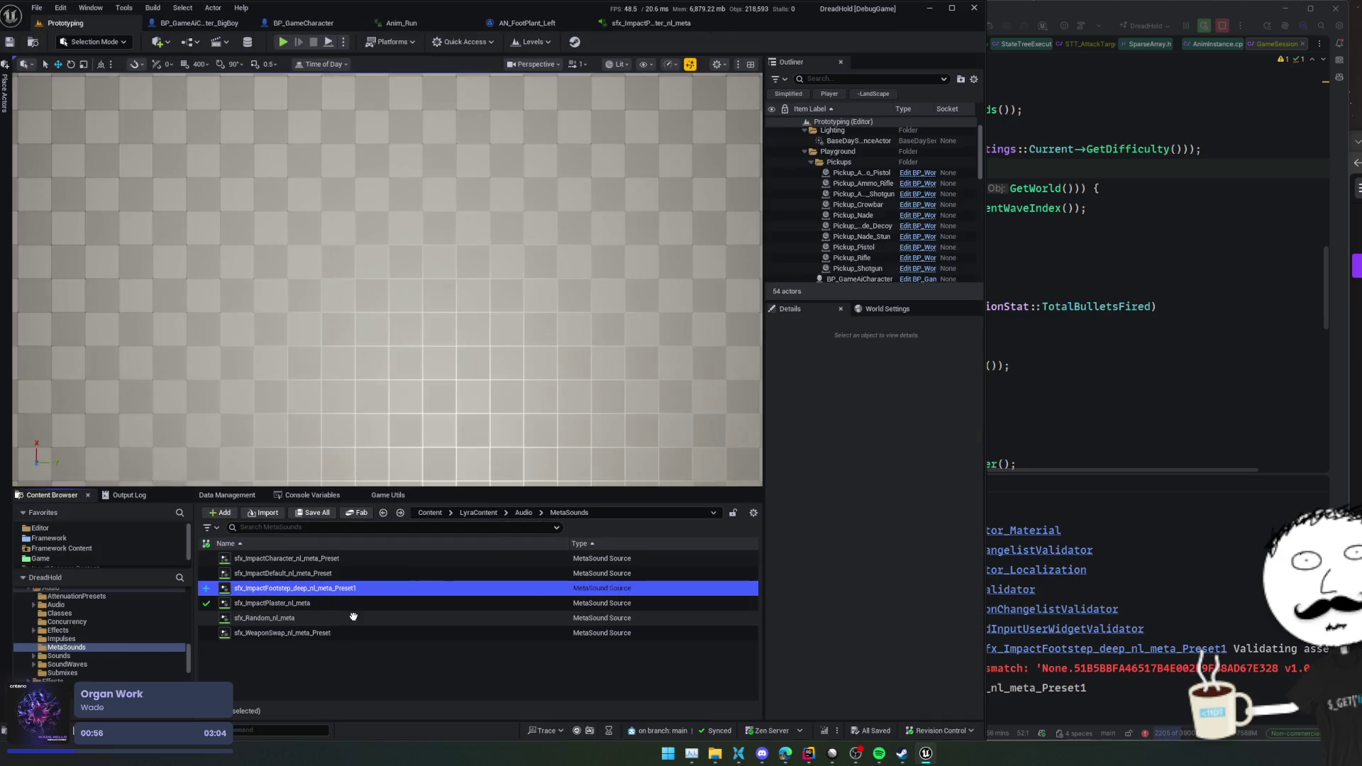
double_click(360, 589)
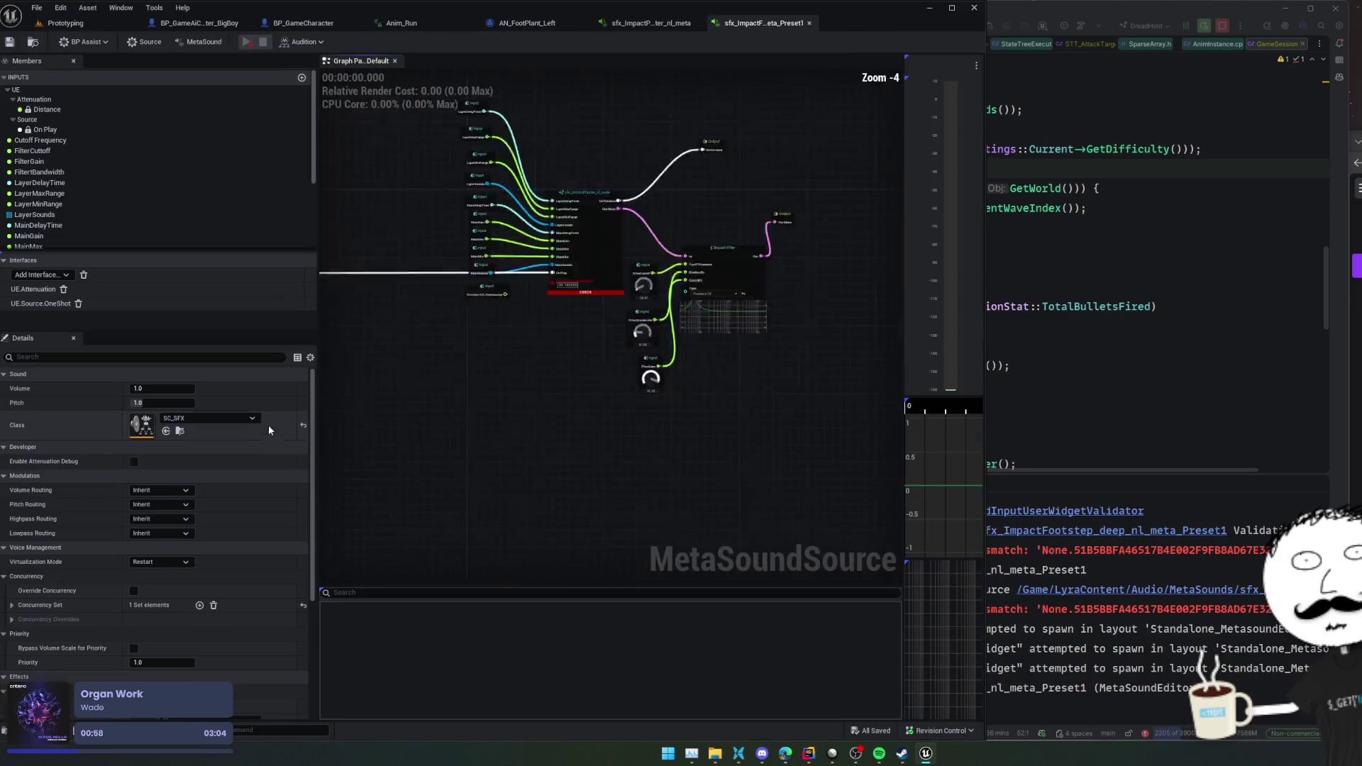
- Wire the Distance input into the ImpactPlaster node's Distance pin
scroll(675, 395, "up", 3)
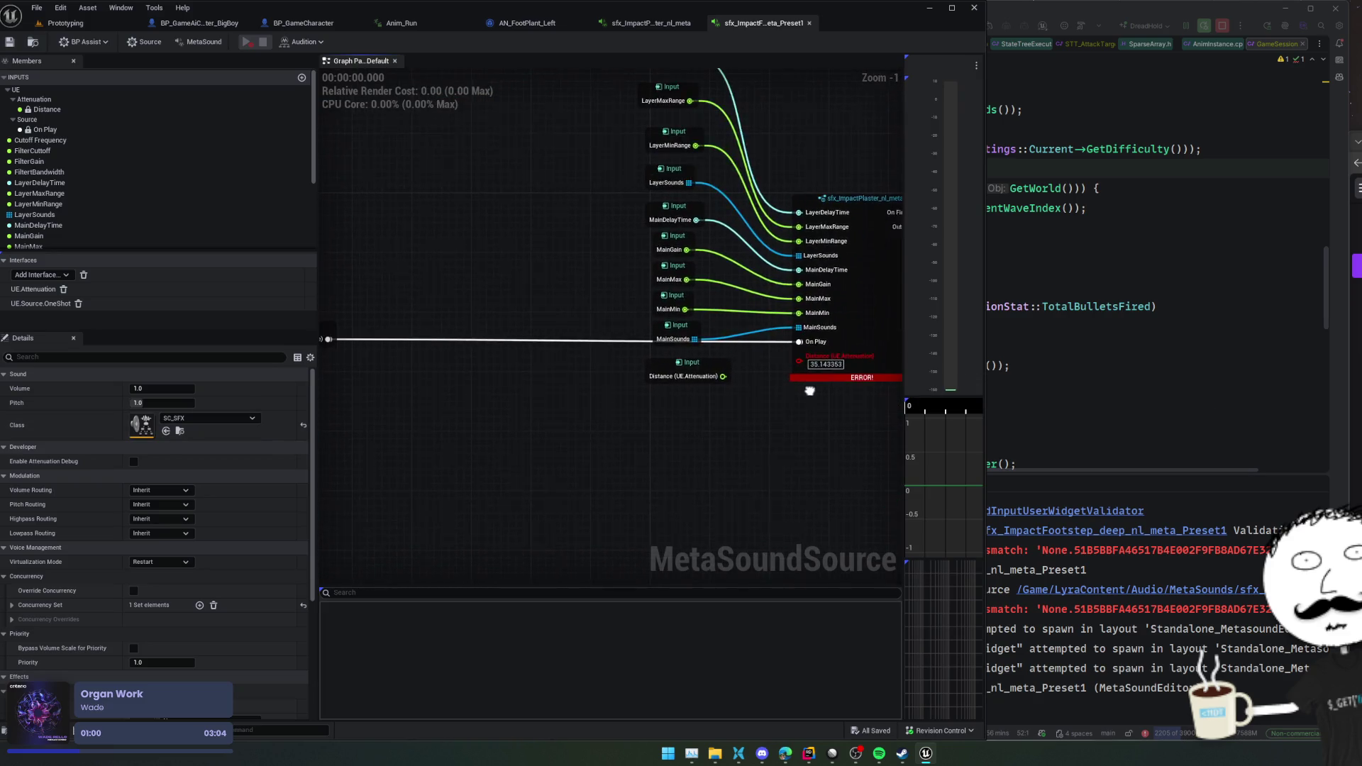
left_click_drag(675, 396, 491, 388)
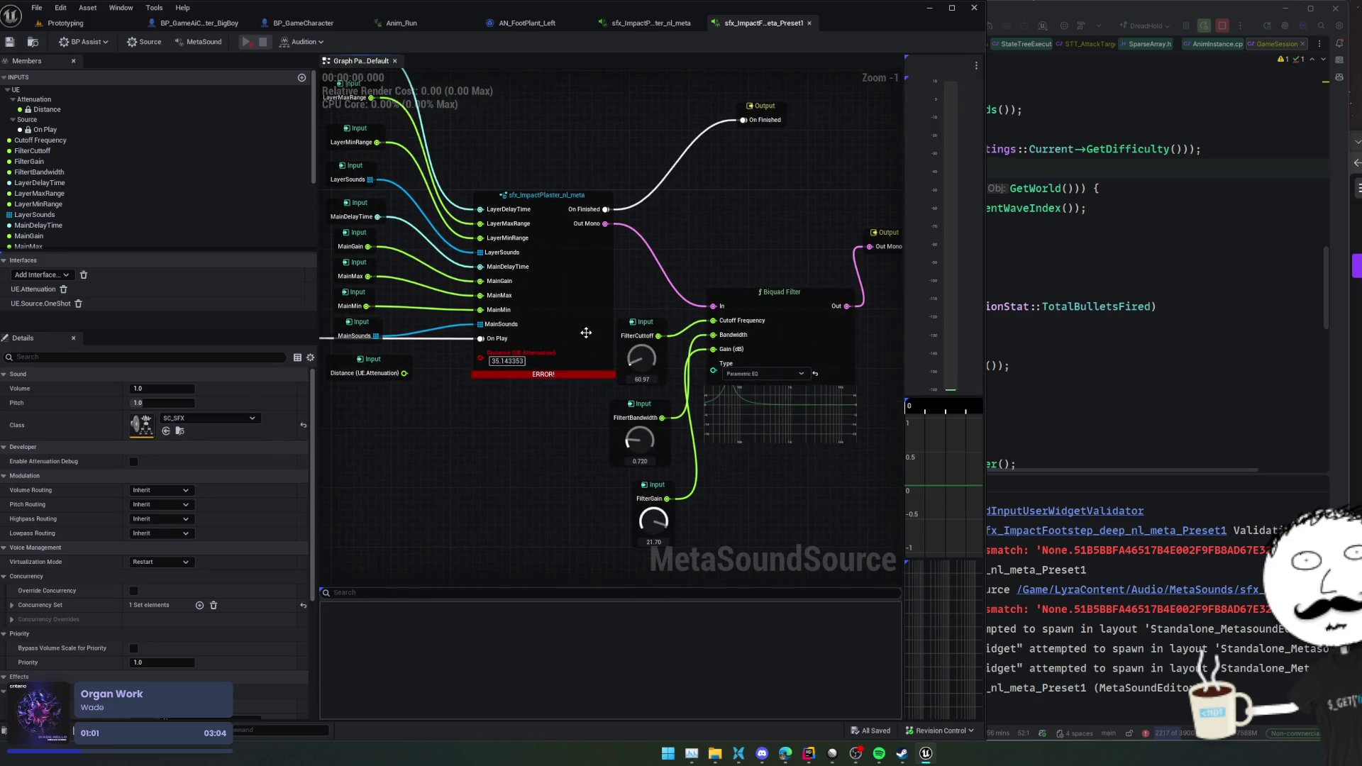
left_click(47, 109)
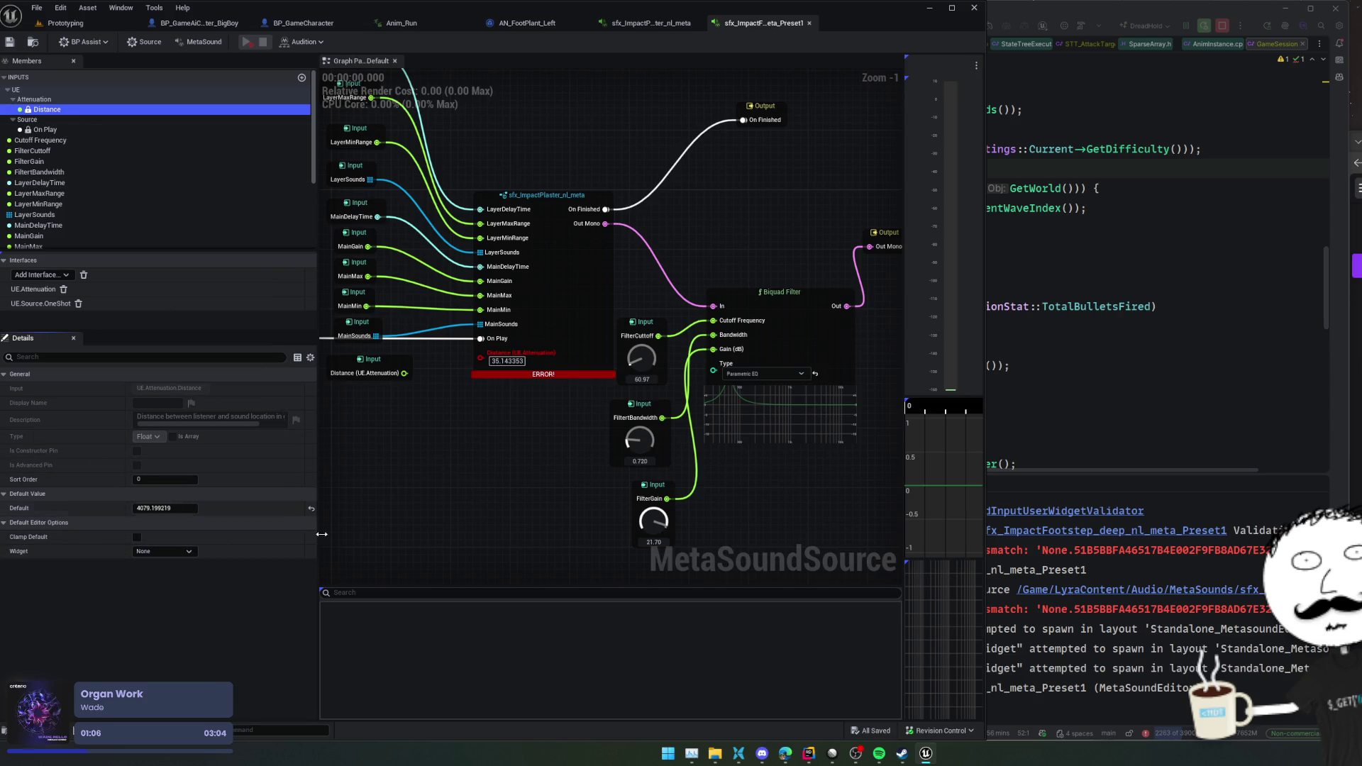
left_click(191, 550)
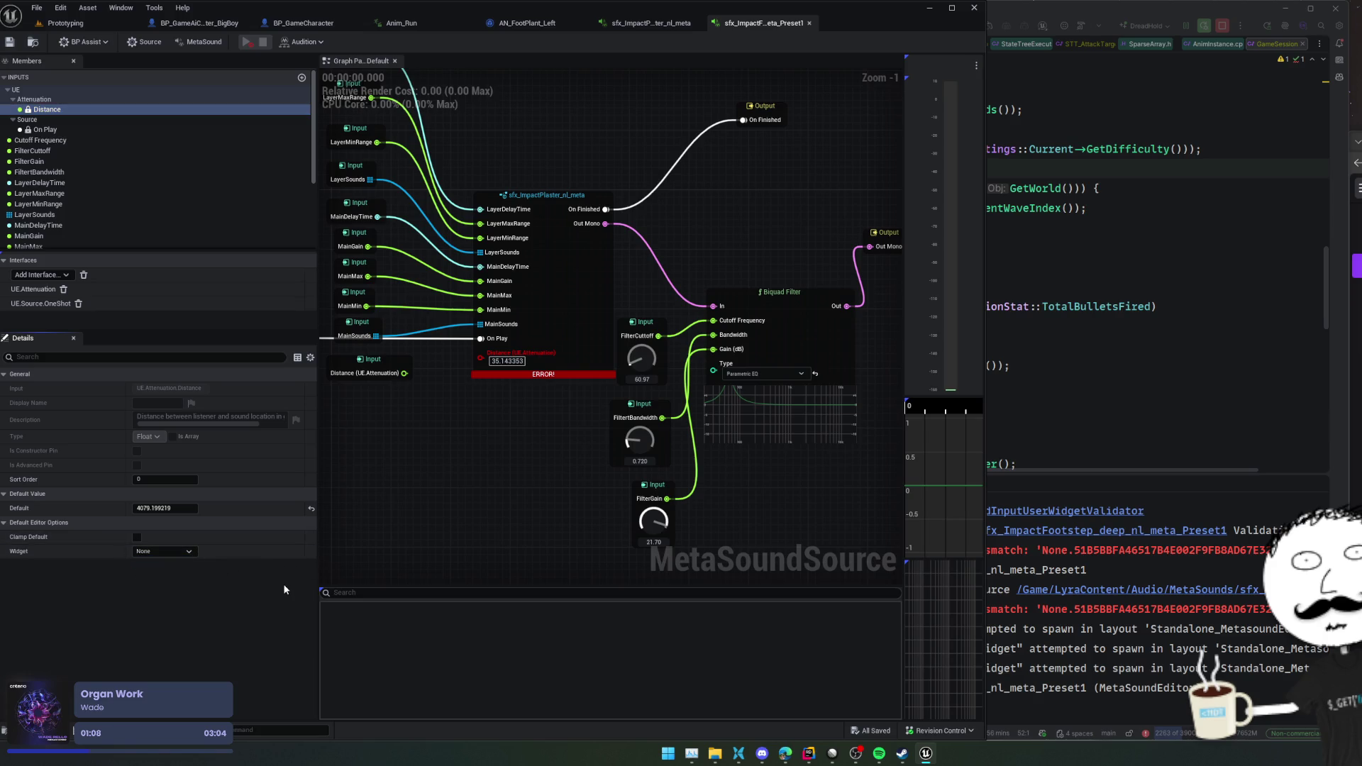
mouse_move(549, 480)
left_mouse_down()
mouse_move(505, 492)
mouse_move(581, 485)
left_mouse_up()
mouse_move(462, 382)
left_mouse_down()
mouse_move(553, 383)
mouse_move(539, 361)
left_mouse_up()
- Update the plaster node's class to clear its error and save the preset
right_click(586, 364)
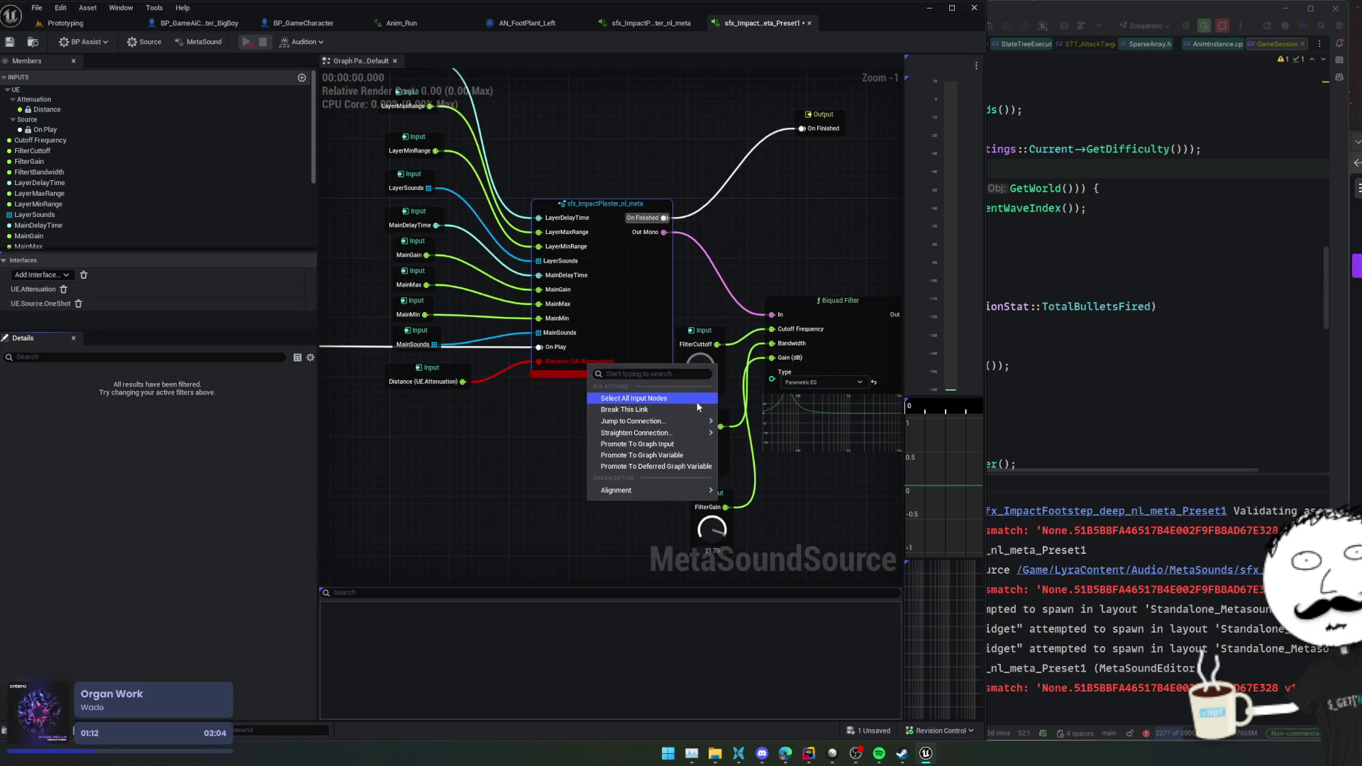
mouse_move(690, 494)
key("Escape")
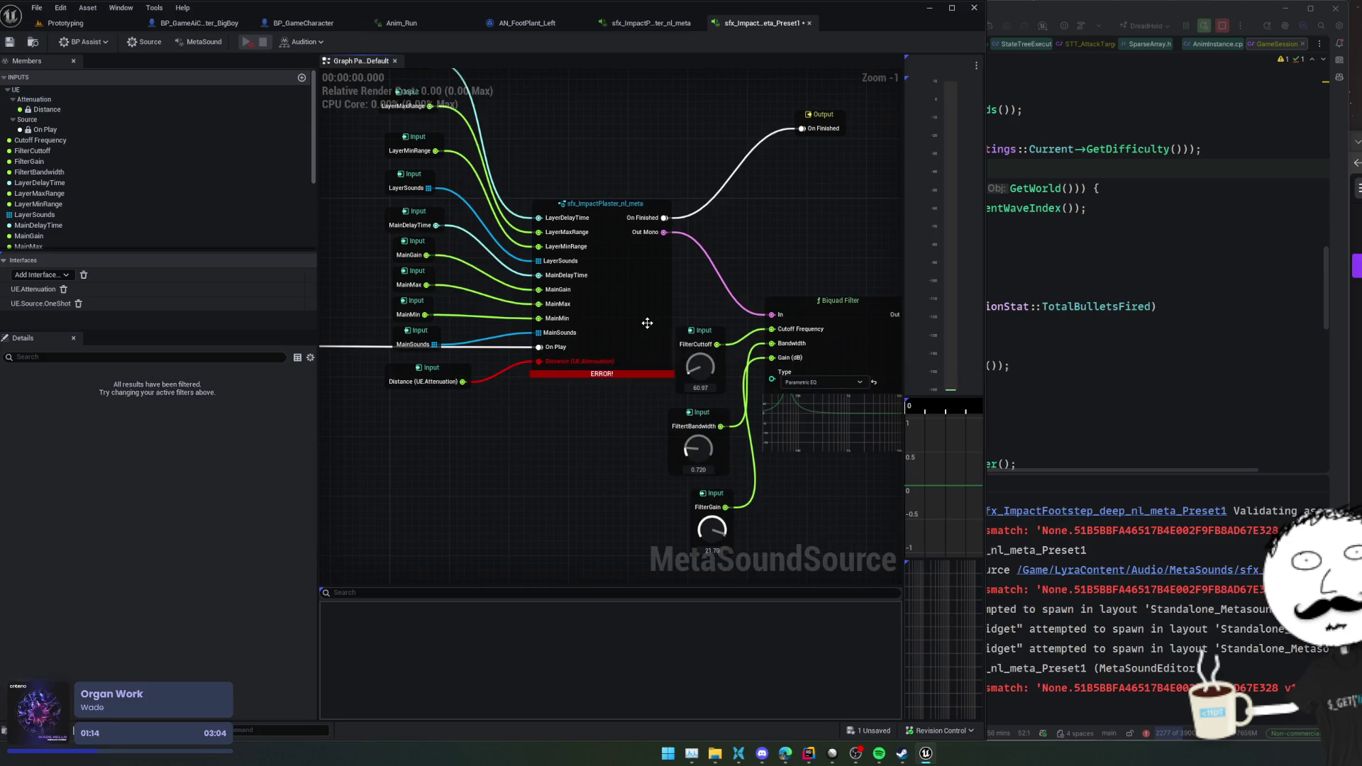
right_click(644, 326)
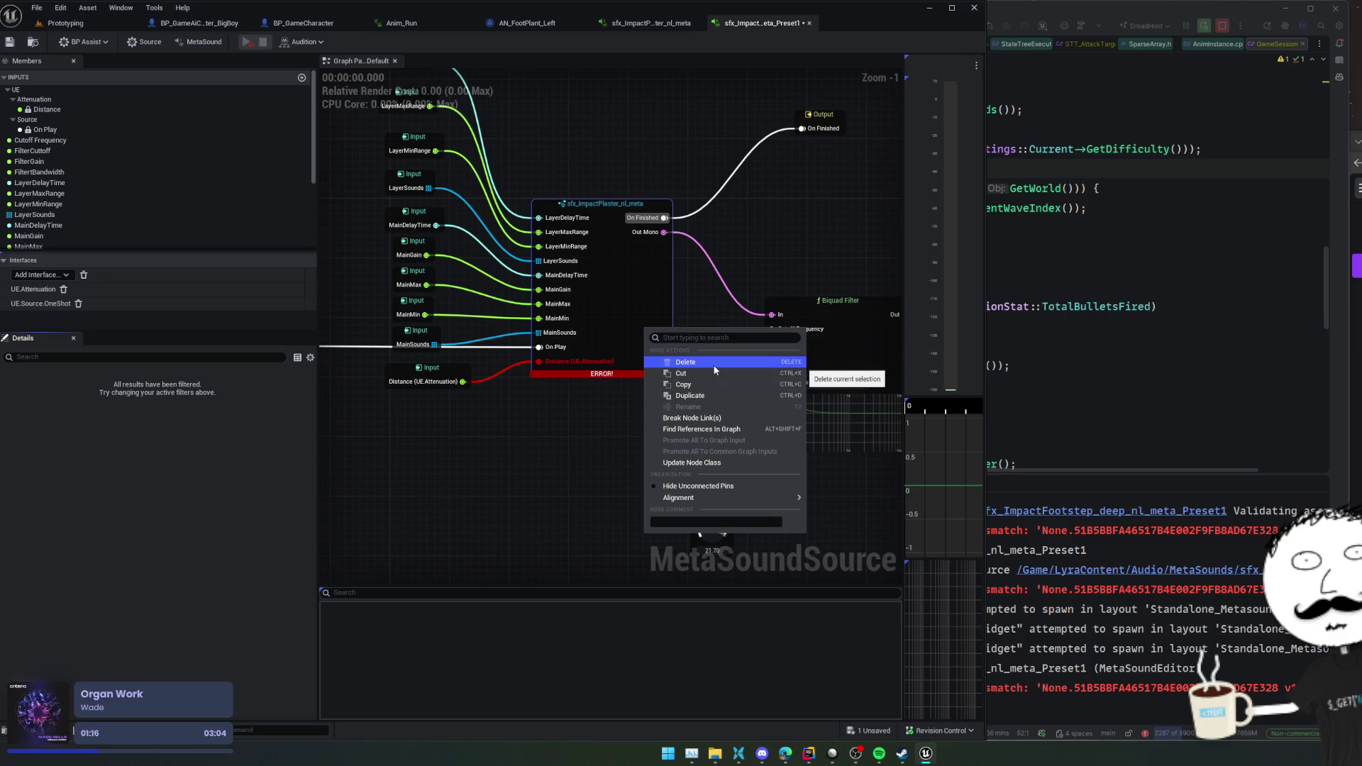
left_click(564, 402)
right_click(630, 334)
left_click(691, 464)
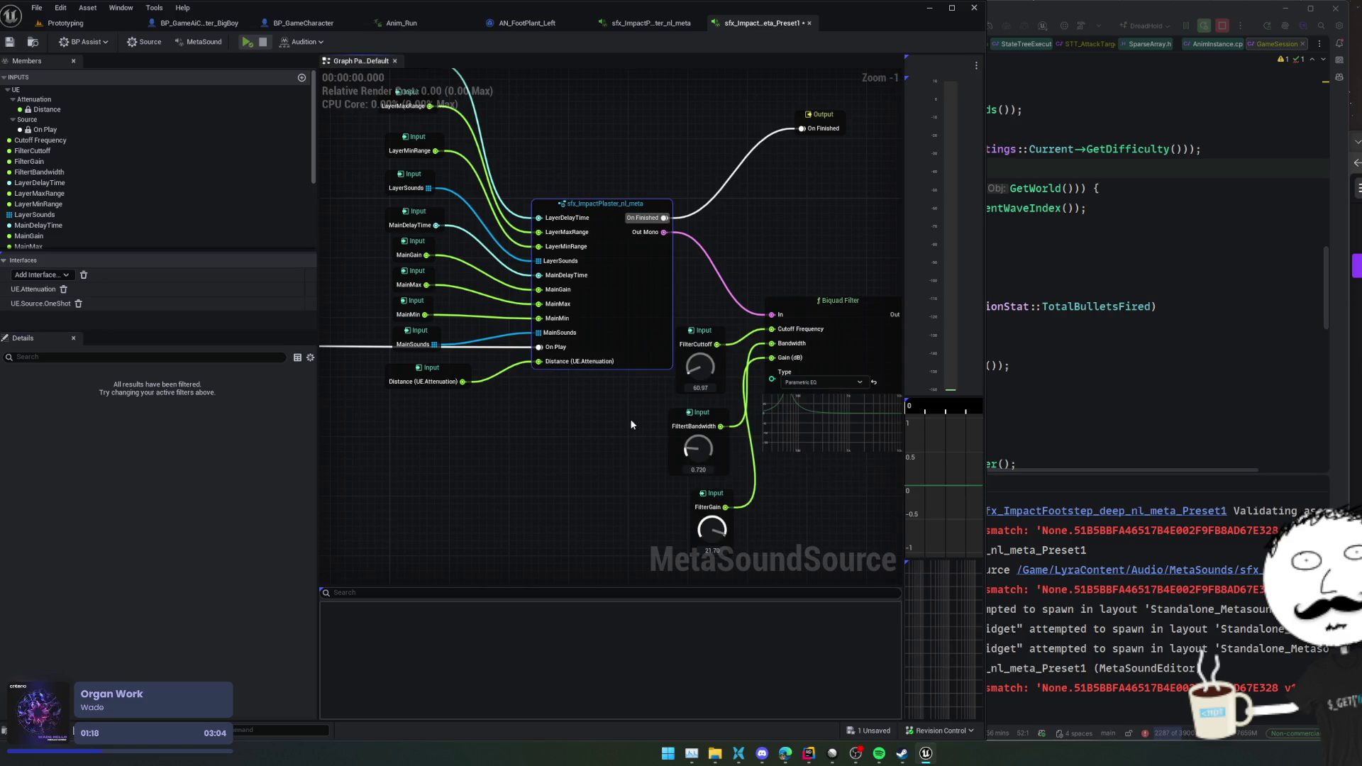
left_click(10, 42)
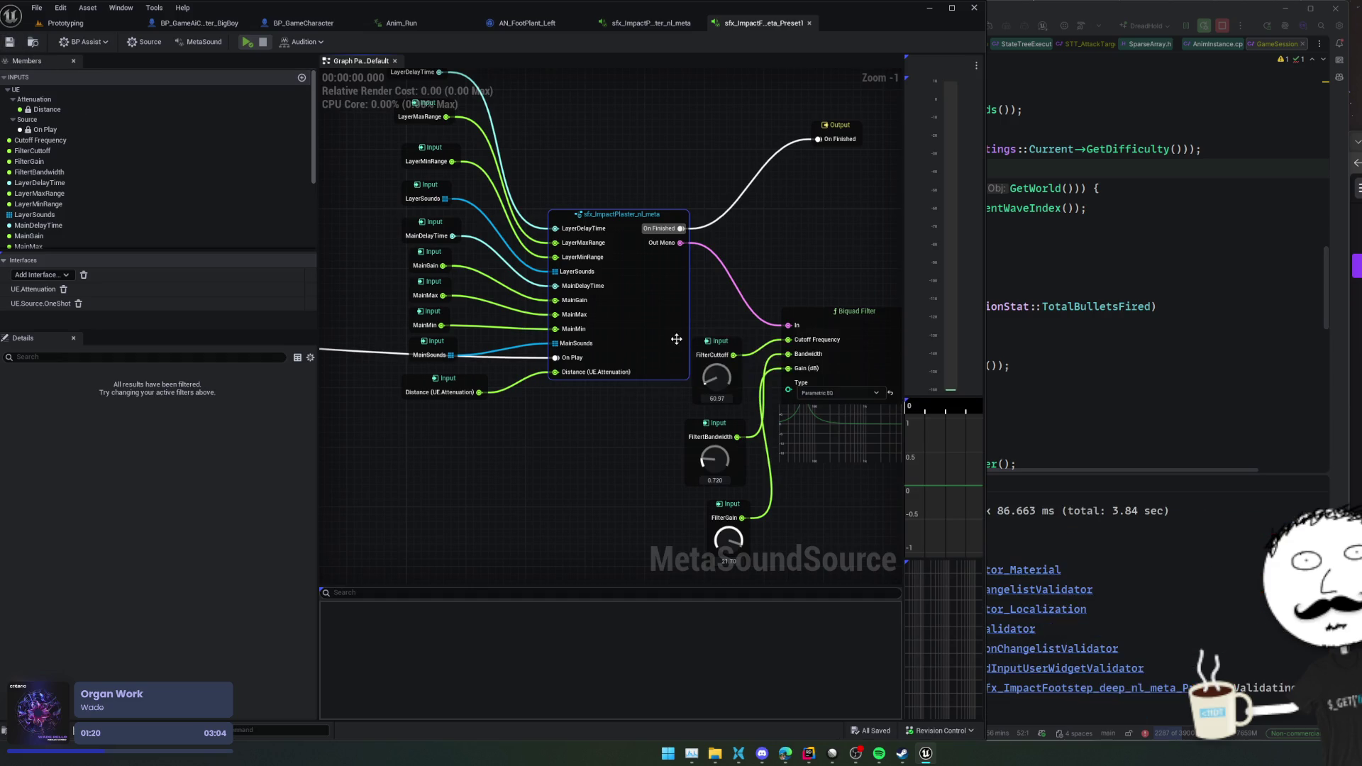
- Check the widget options for the Distance (UE.Attenuation) input node
left_click(454, 397)
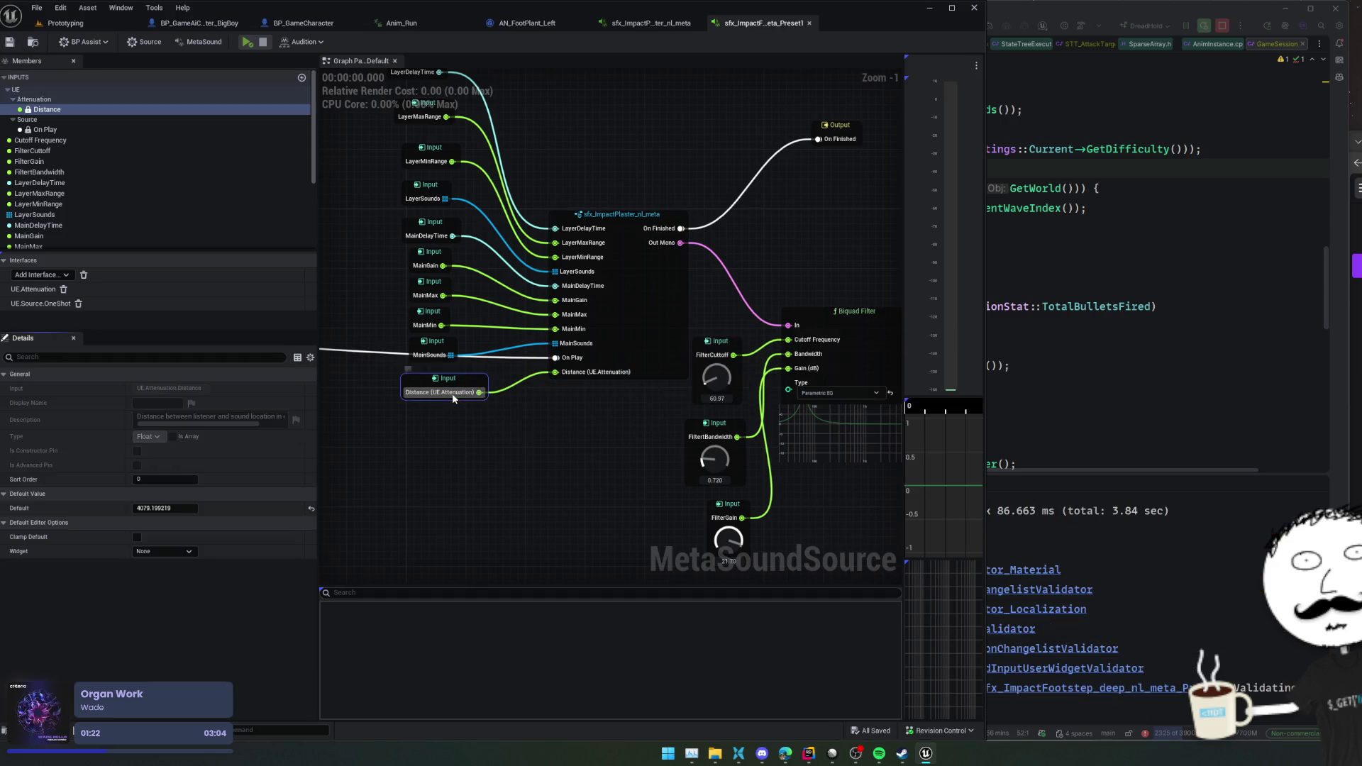
right_click(454, 399)
left_click(169, 551)
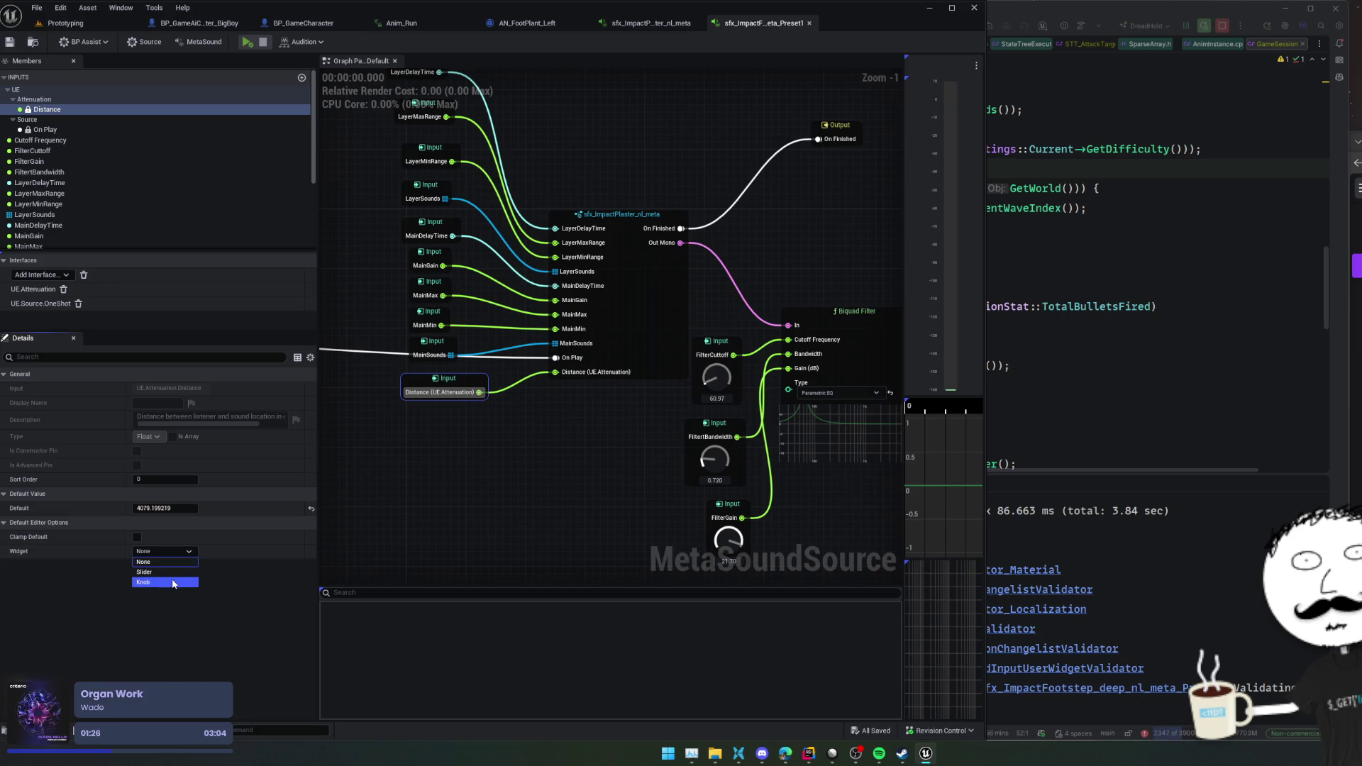
- Make the Distance input a slider and play the preset while sweeping Distance between 0 and 4079
left_click(173, 573)
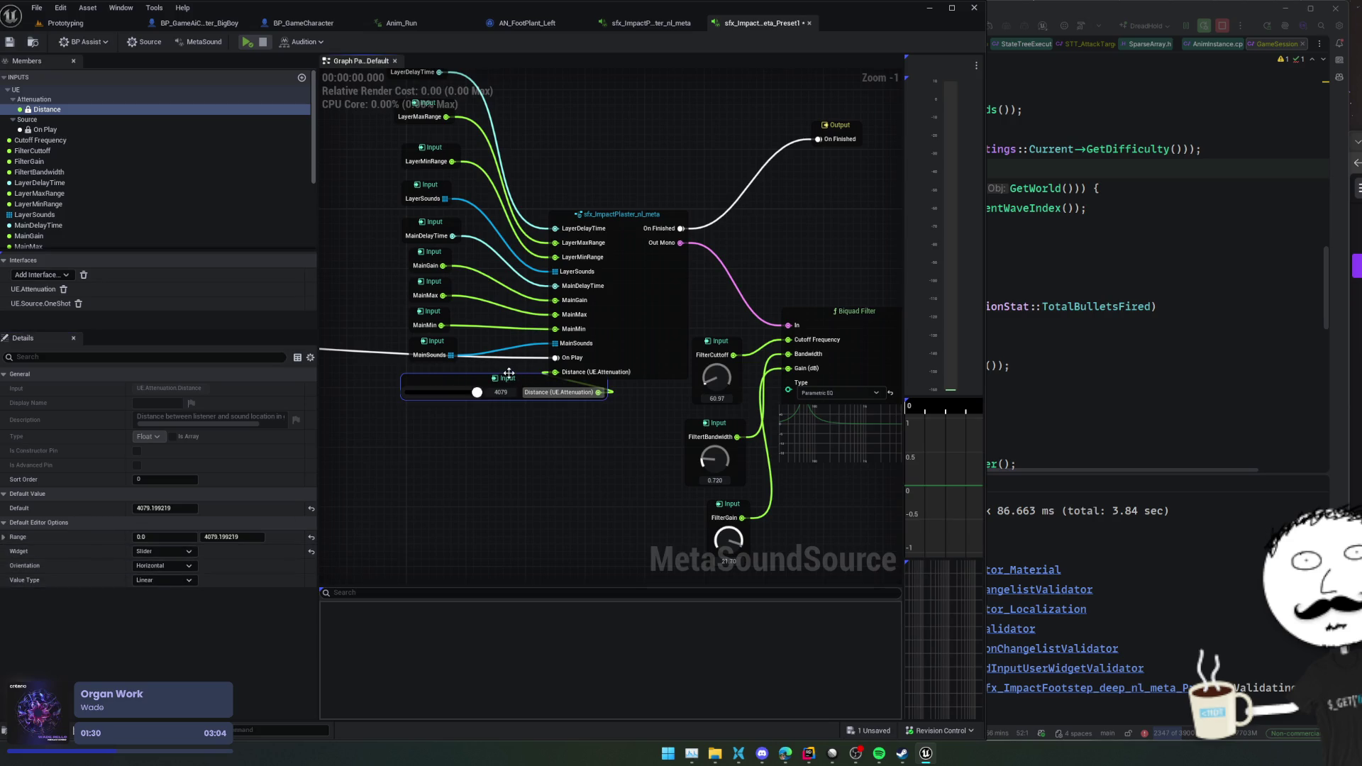
left_click_drag(509, 373, 497, 412)
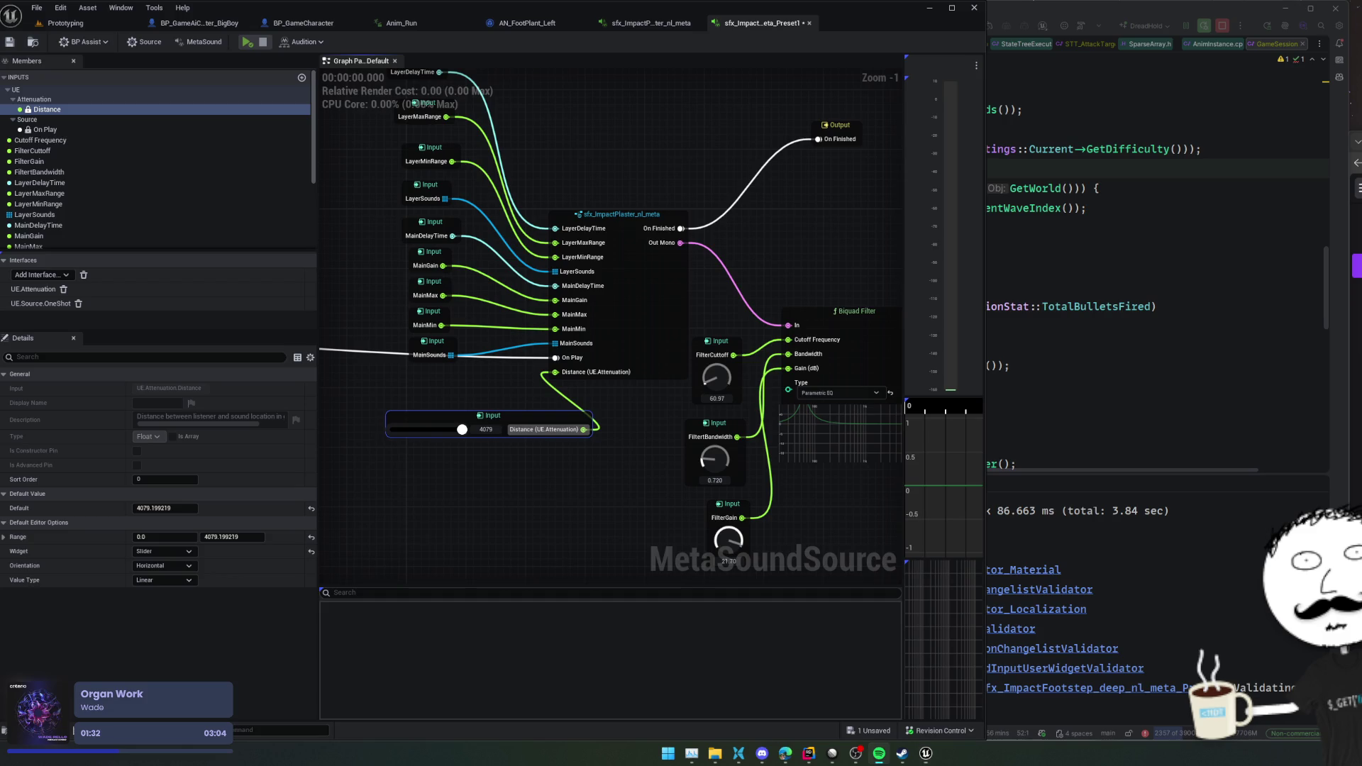
key("space")
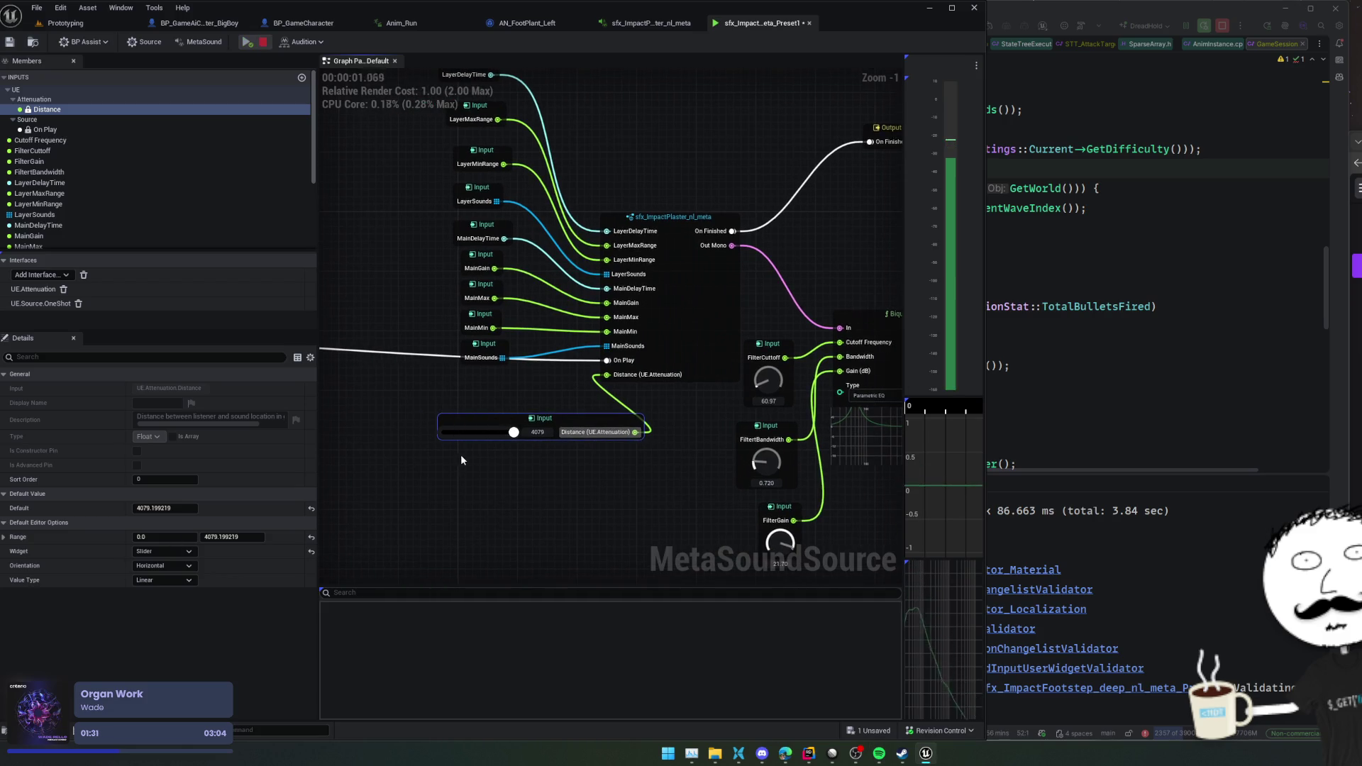
mouse_move(510, 435)
left_mouse_down()
mouse_move(456, 433)
mouse_move(511, 433)
mouse_move(532, 450)
mouse_move(557, 433)
left_mouse_up()
left_click(447, 459)
key("space")
left_click(502, 205)
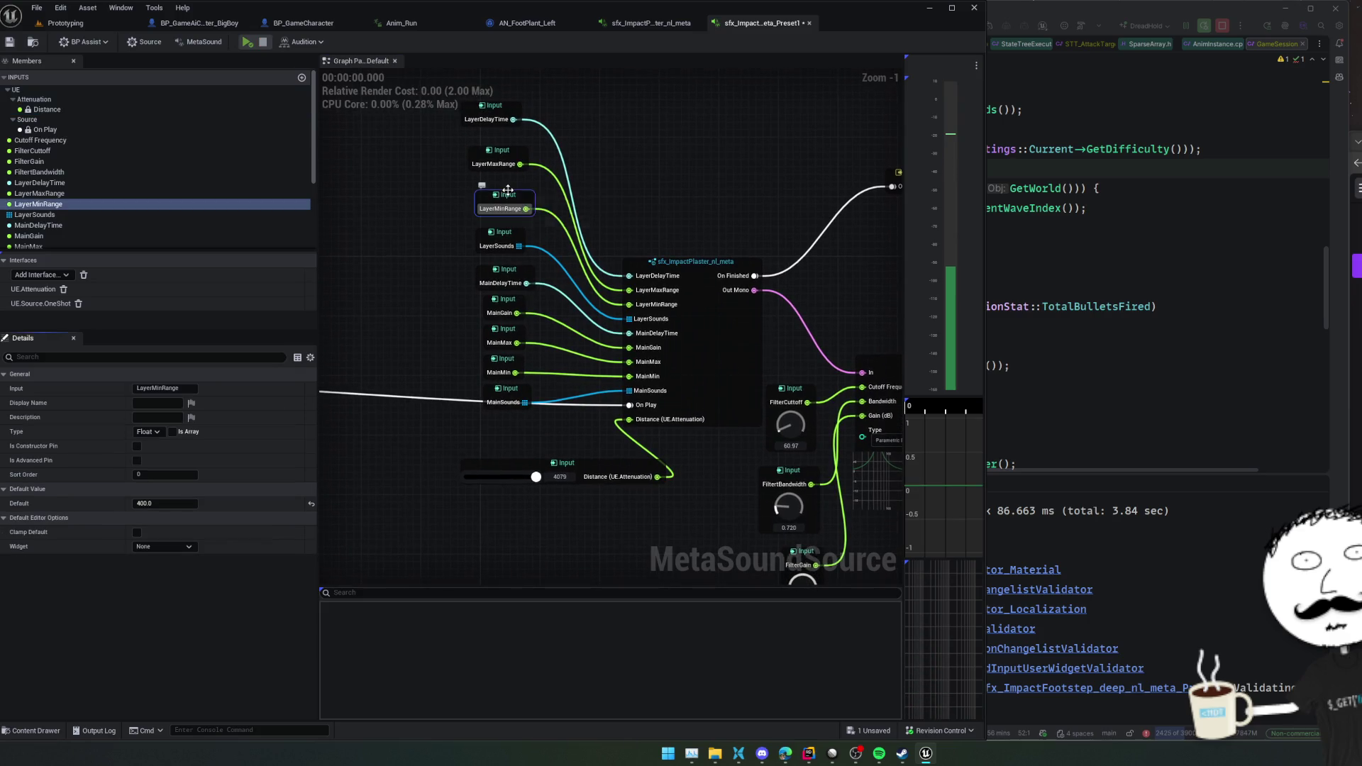
- Check the LayerMinRange (400) and LayerMaxRange (2500) default values and save the preset
left_click(78, 193)
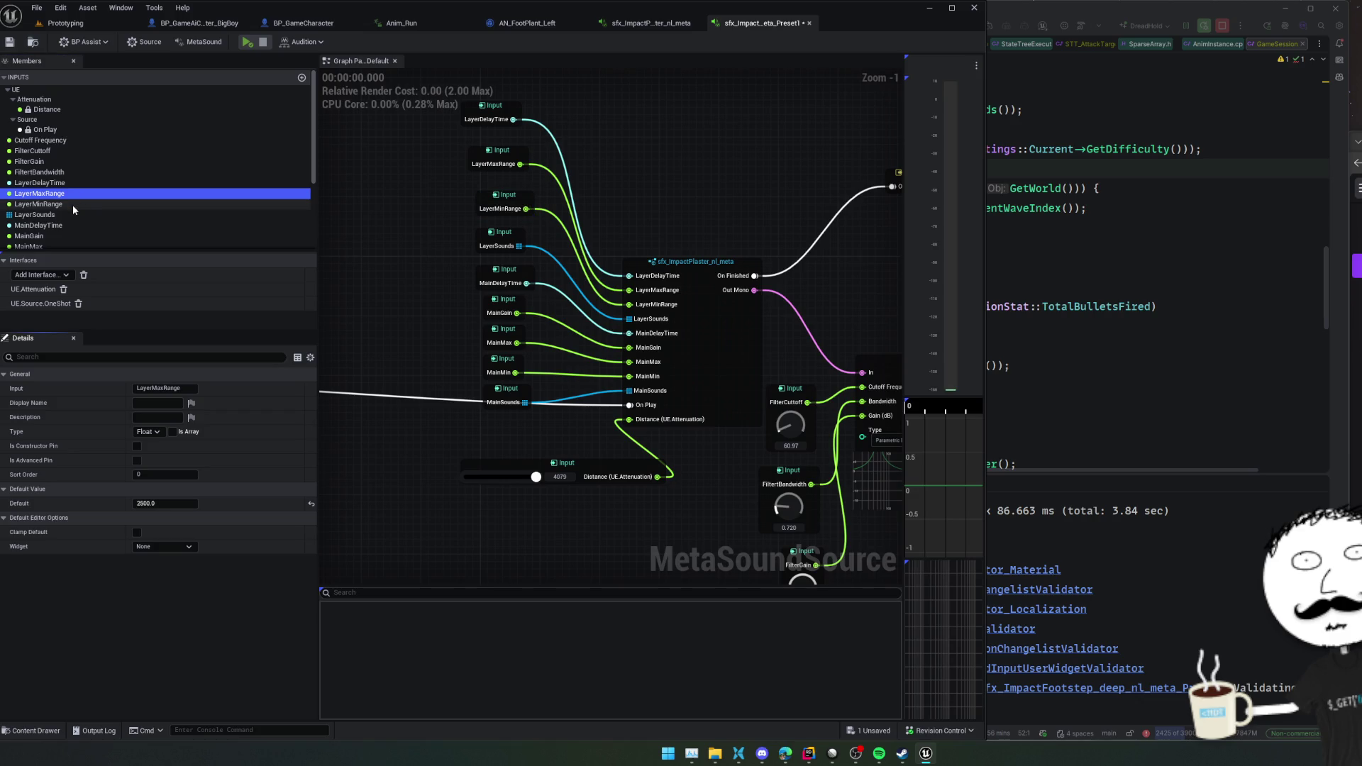
left_click(72, 204)
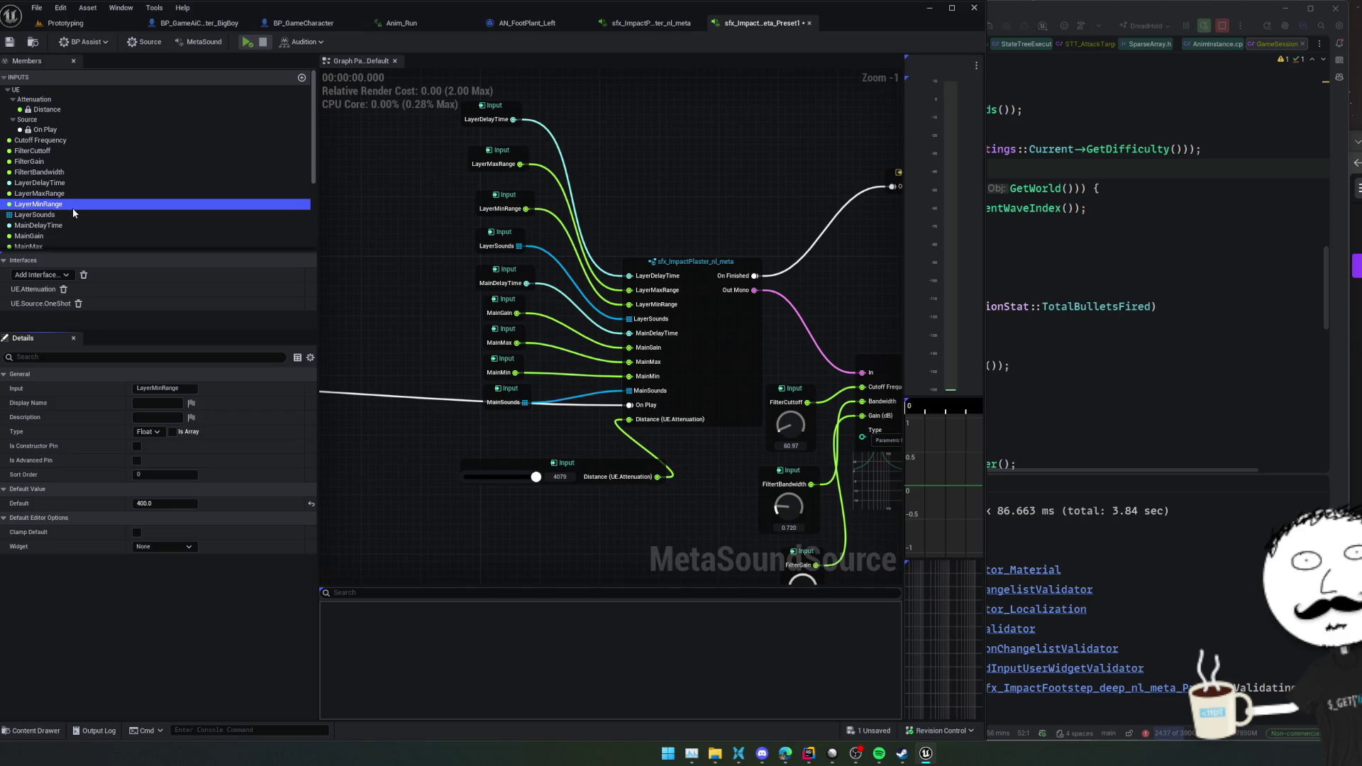
left_click(183, 503)
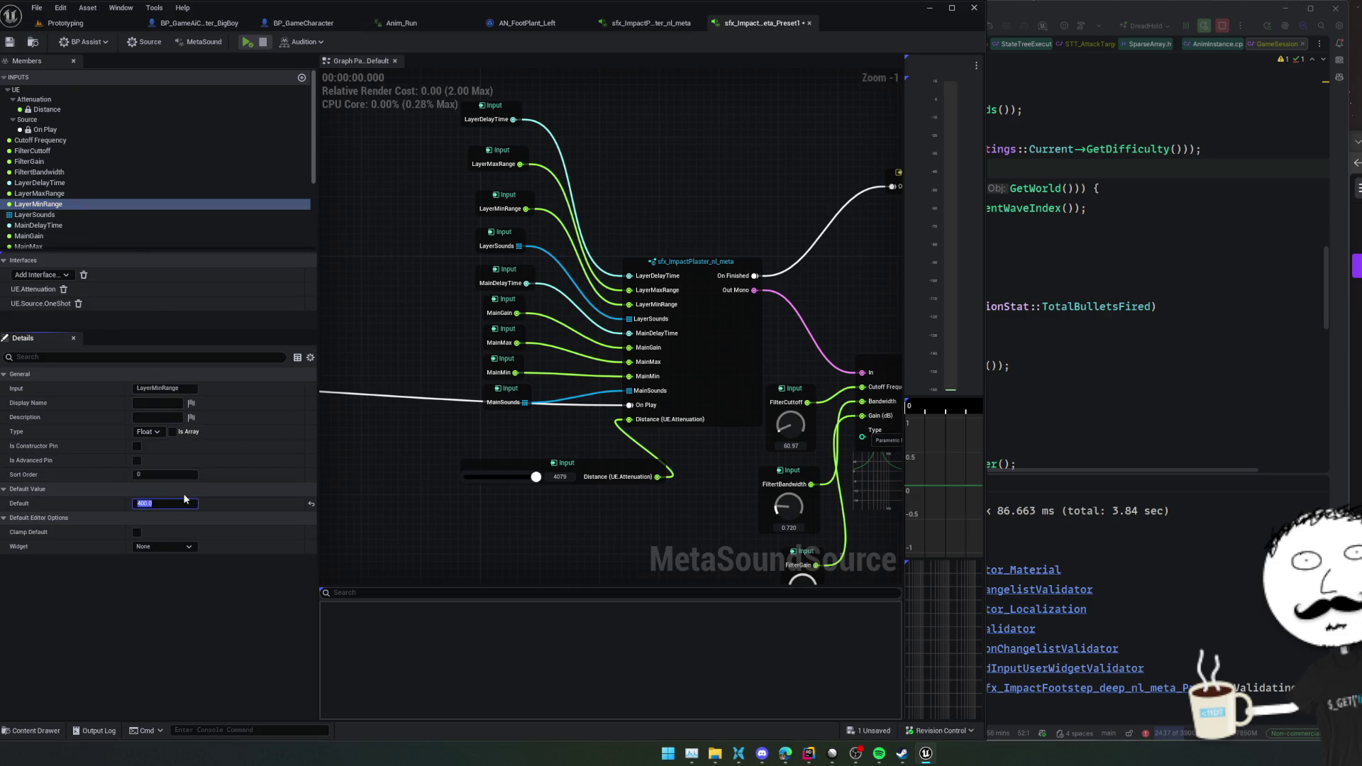
type("800")
key("ctrl+s")
left_click(72, 194)
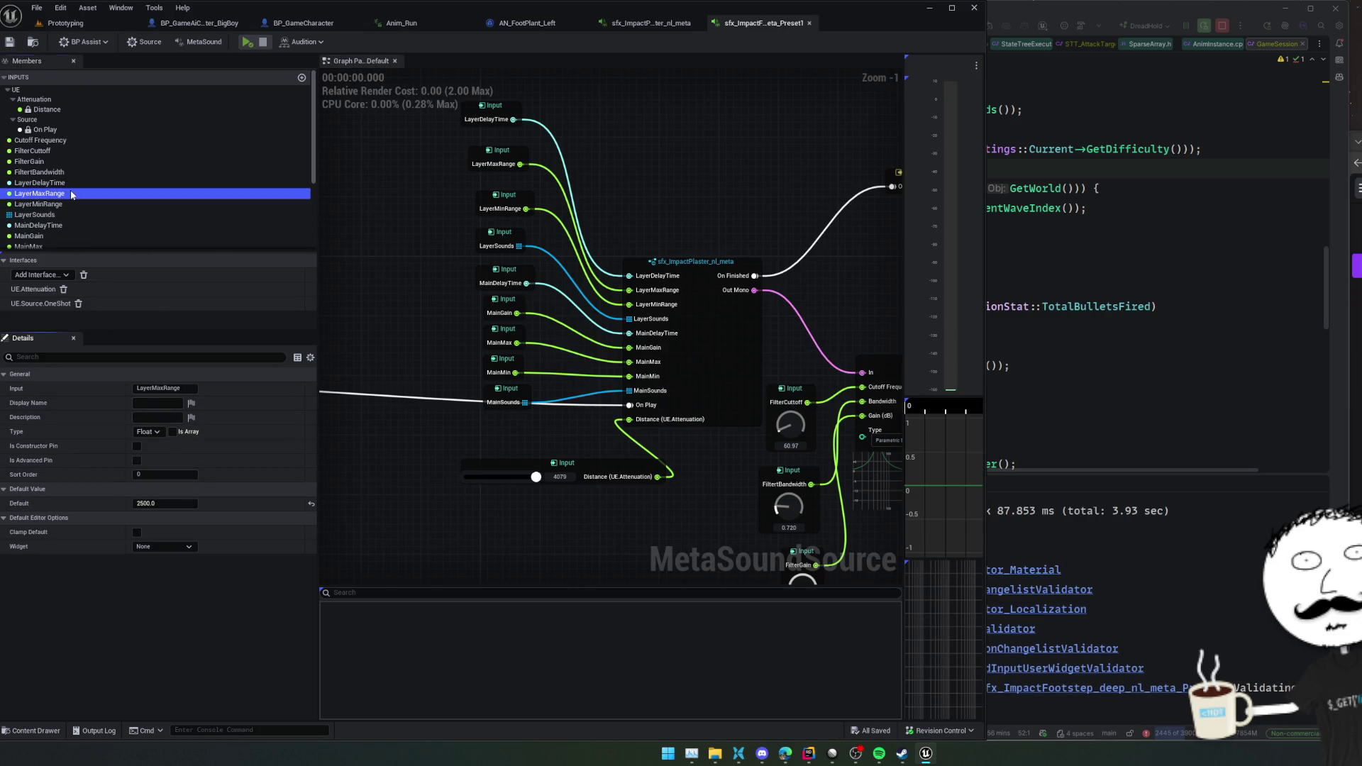
left_click(161, 503)
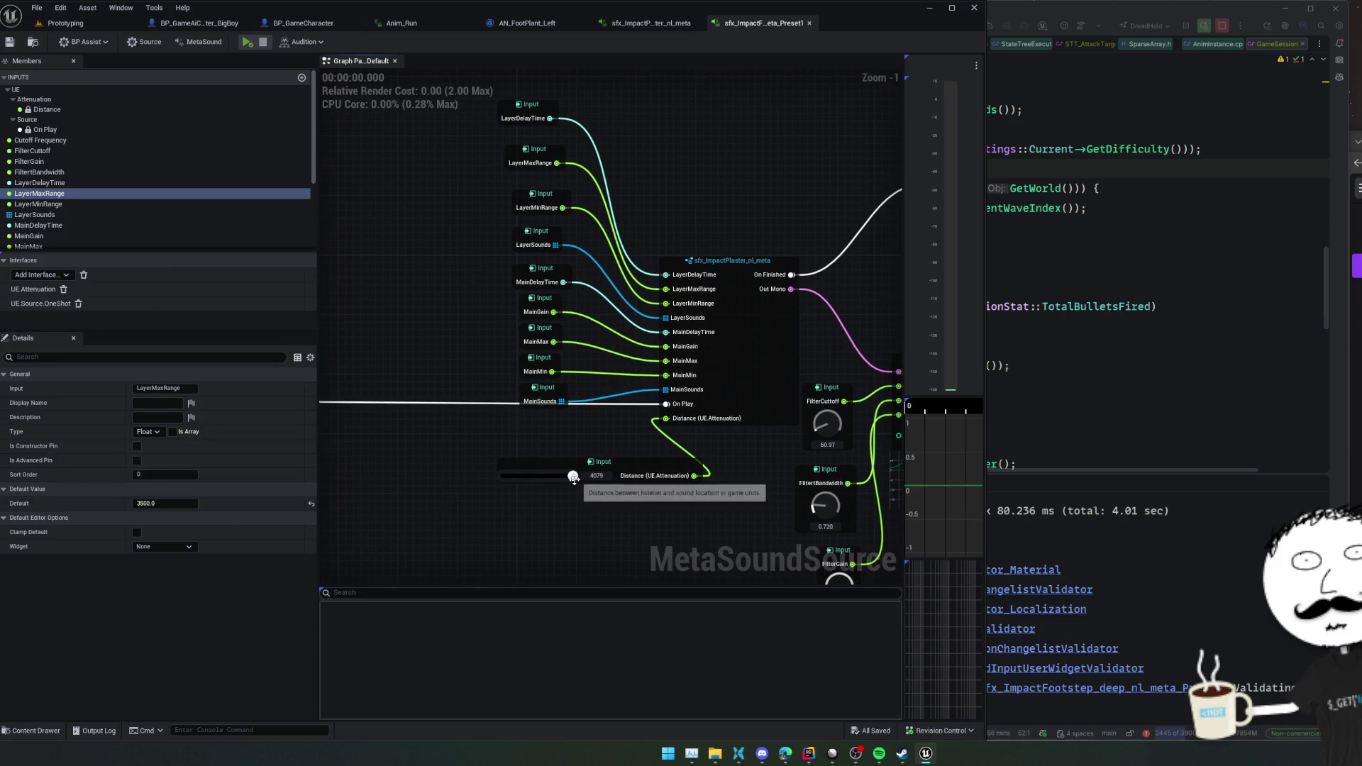
- Play the sound with Distance at 0, reposition the Distance node, and save again
mouse_move(572, 477)
left_mouse_down()
mouse_move(439, 482)
mouse_move(573, 476)
mouse_move(574, 445)
mouse_move(526, 461)
left_mouse_up()
key("space")
left_click_drag(688, 460, 573, 441)
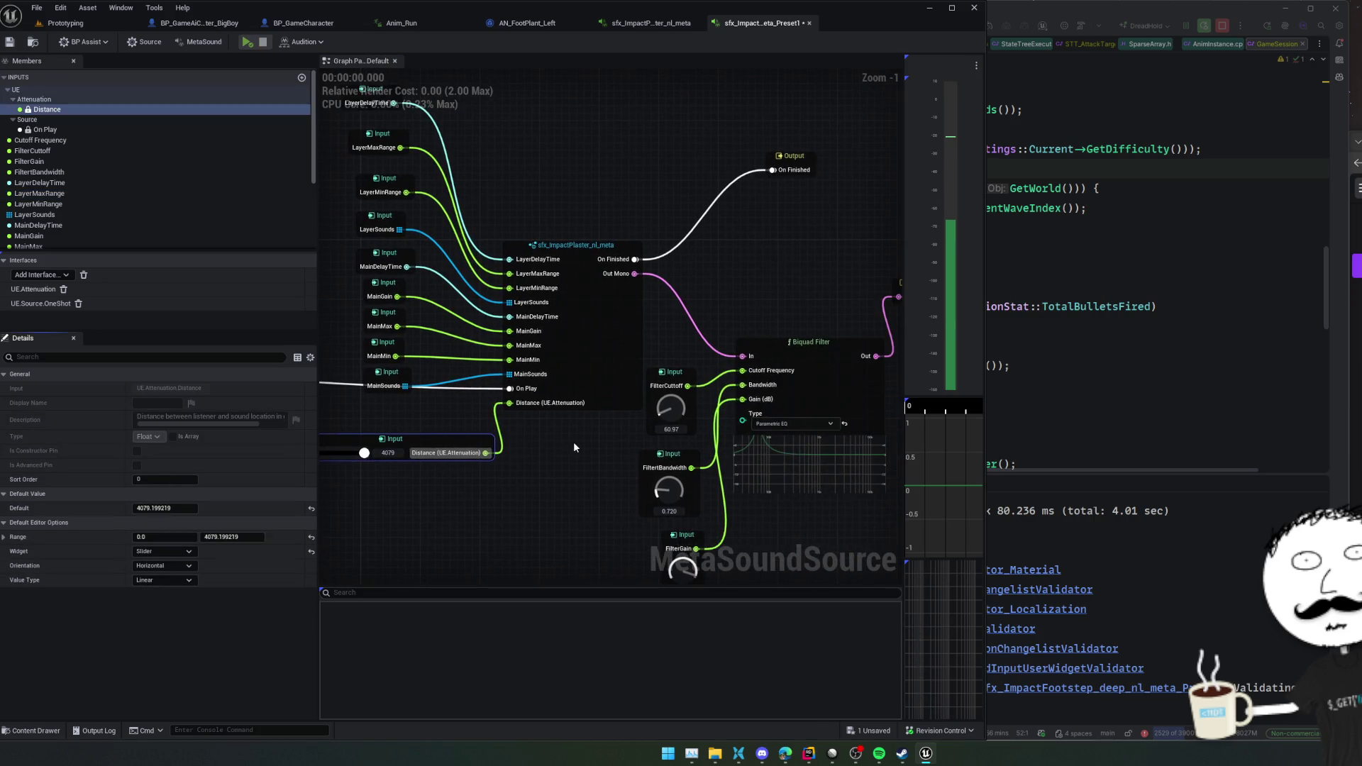
key("ctrl+s")
scroll(532, 412, "down", 2)
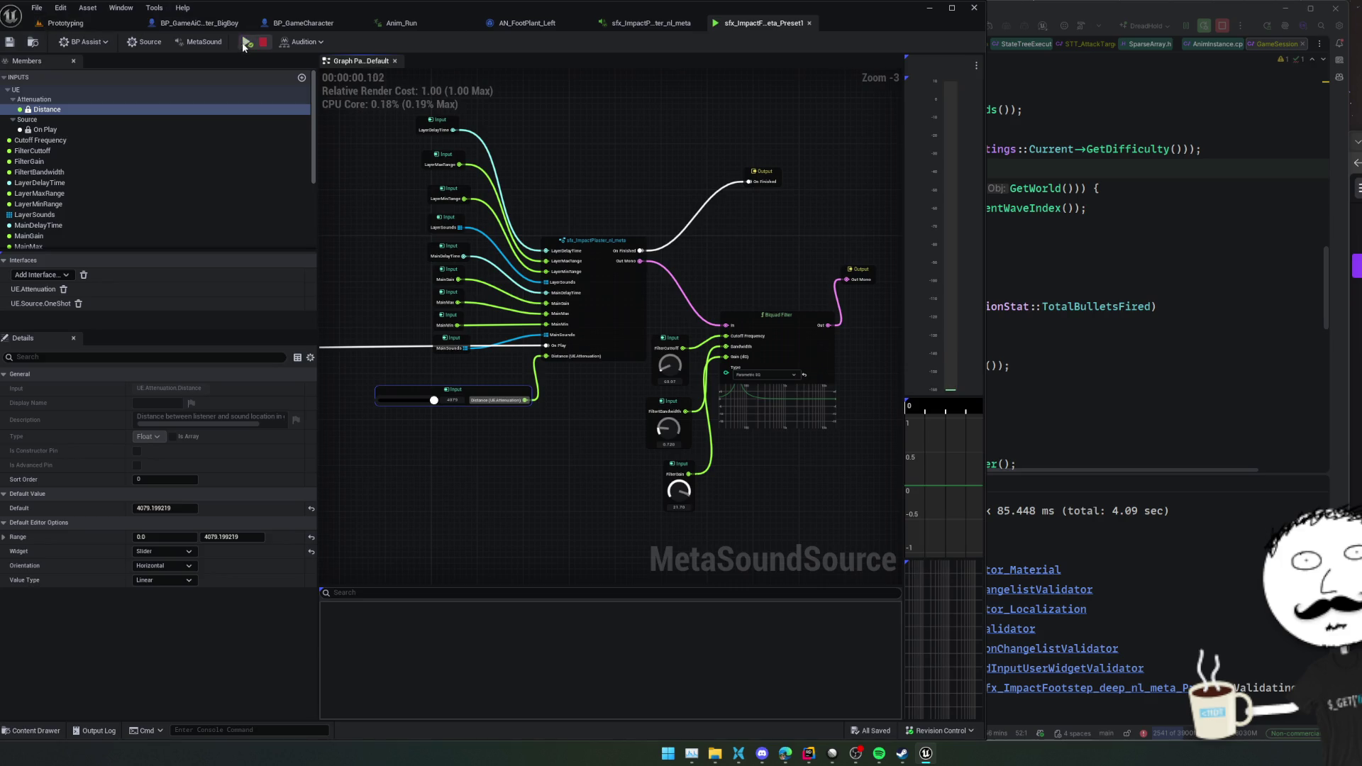
left_click(65, 22)
- Playtest the Prototyping level, walking the player right and up, then reopen sfx_ImpactPlaster_nl_meta
left_click(283, 42)
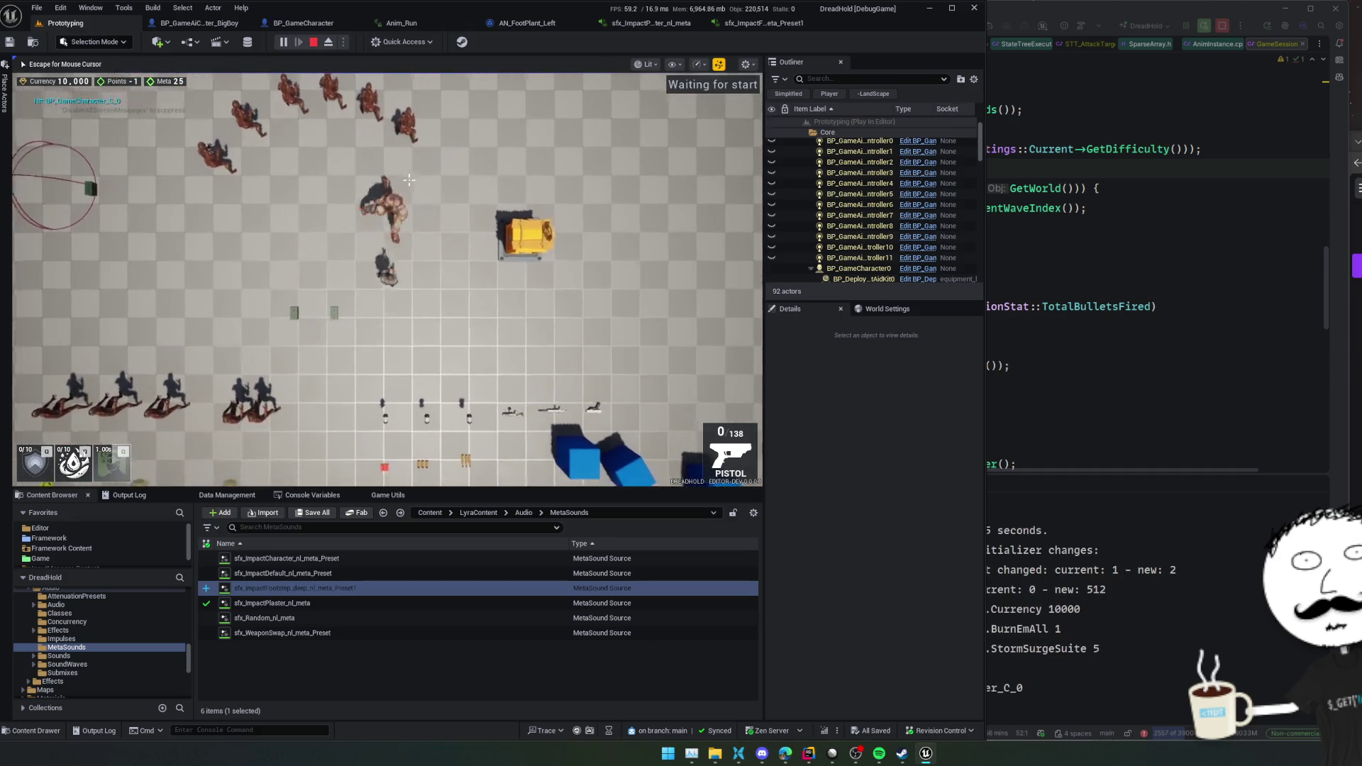
key("d")
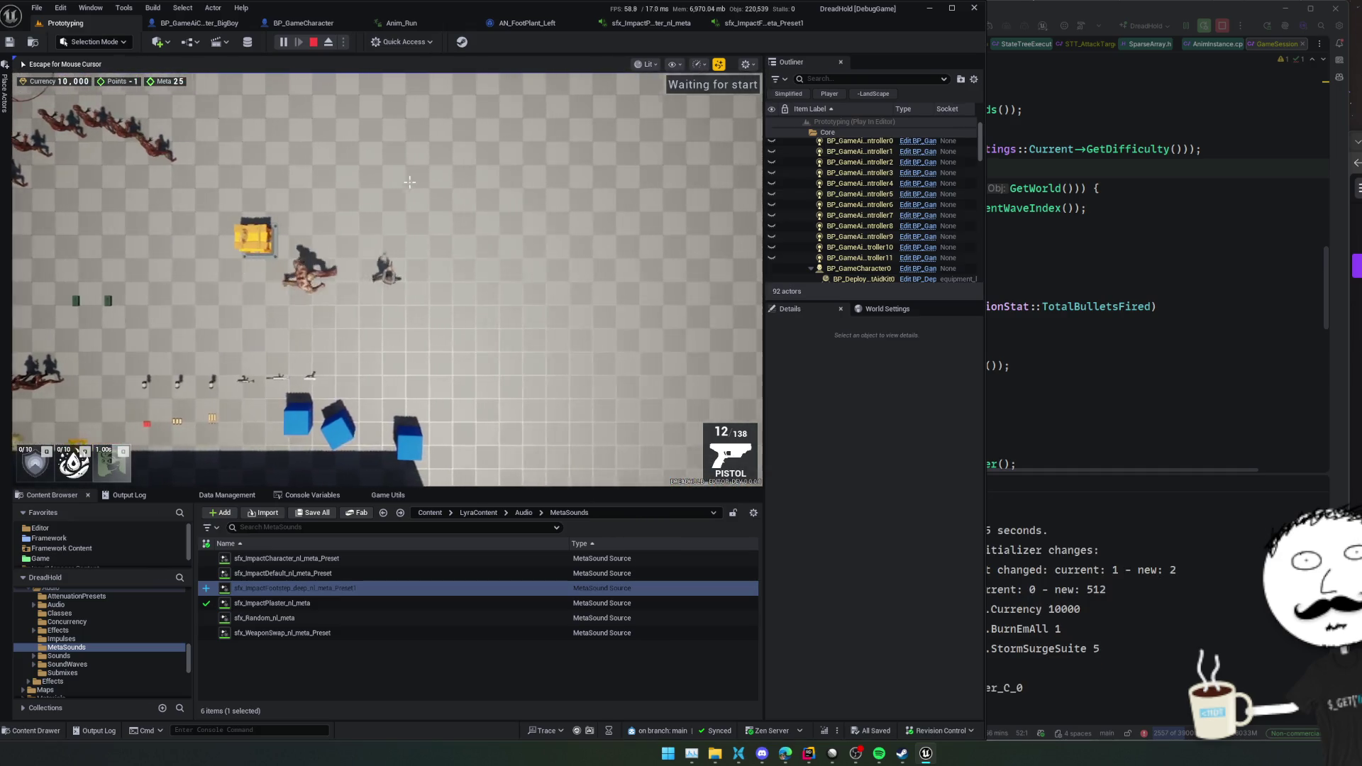
key("w")
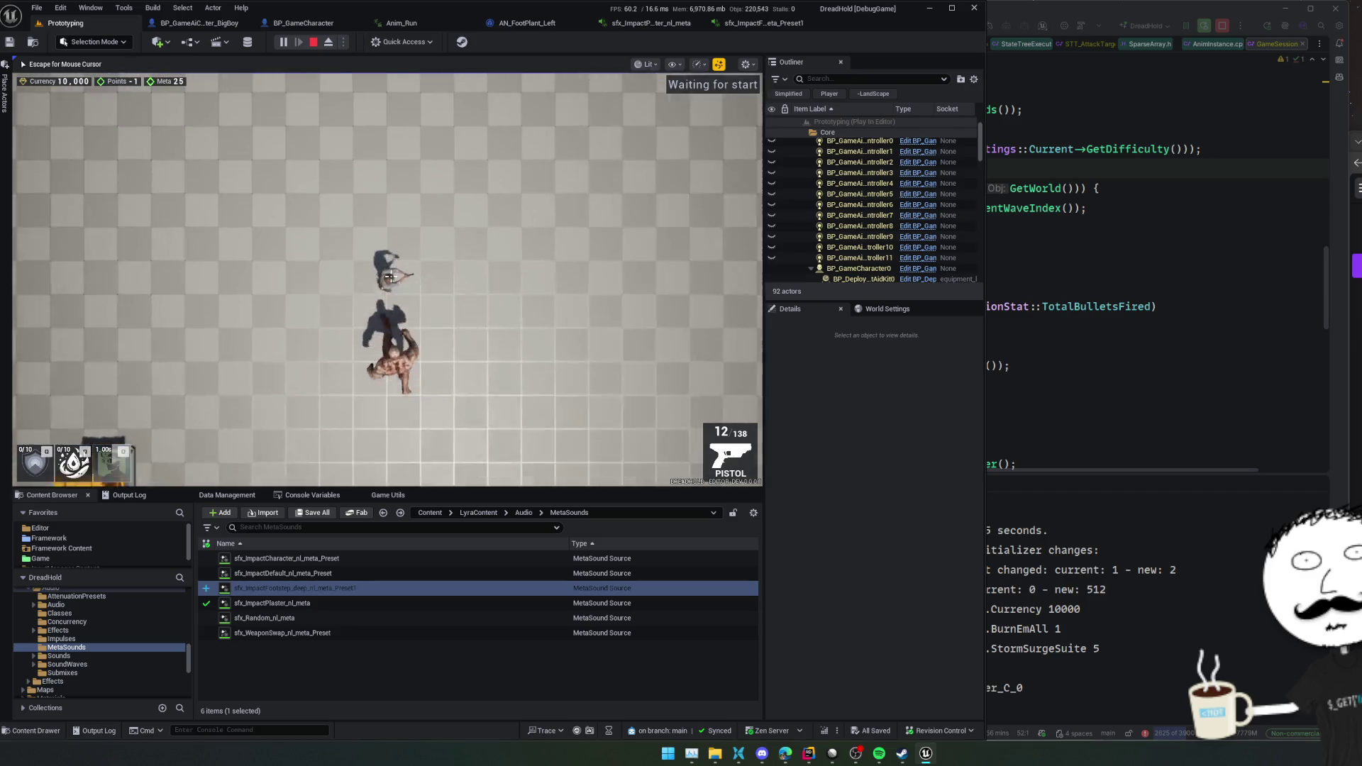
scroll(391, 276, "up", 3)
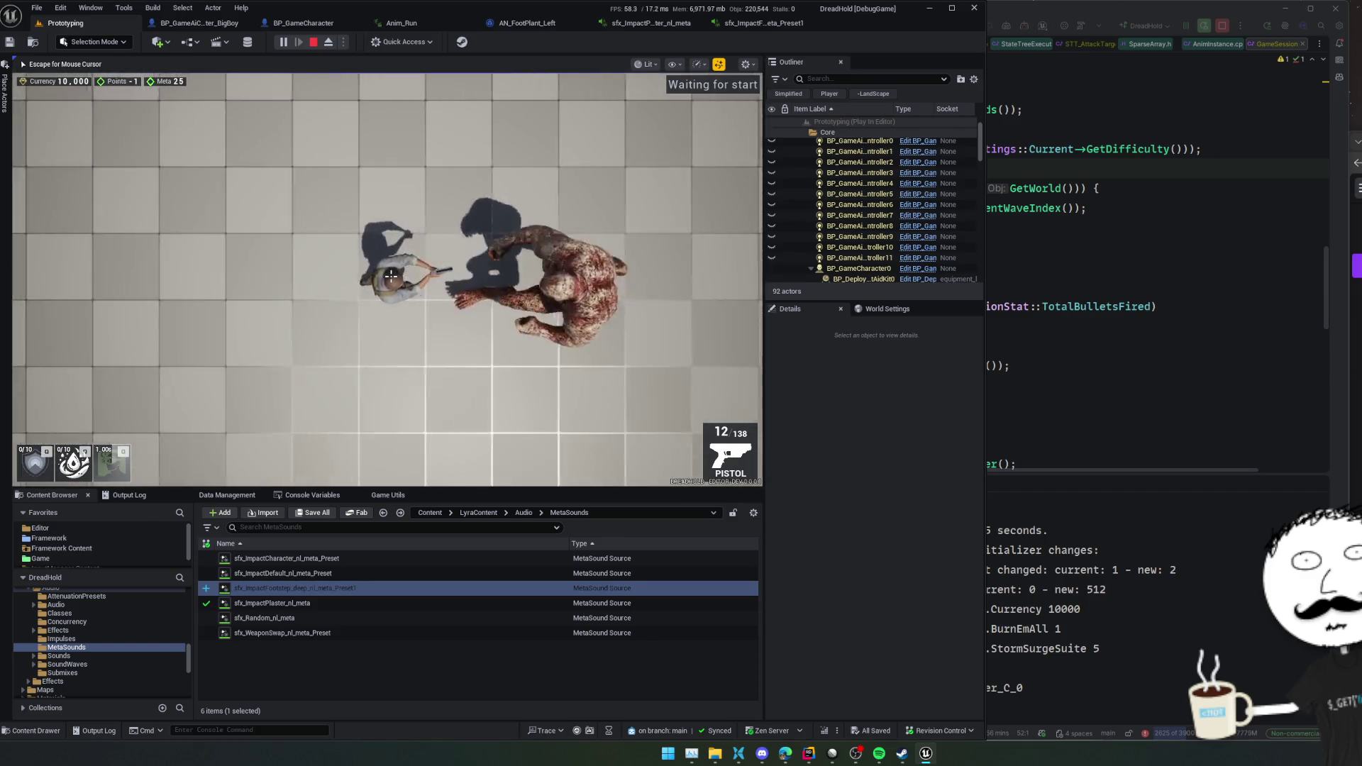
scroll(390, 277, "down", 3)
scroll(390, 277, "up", 5)
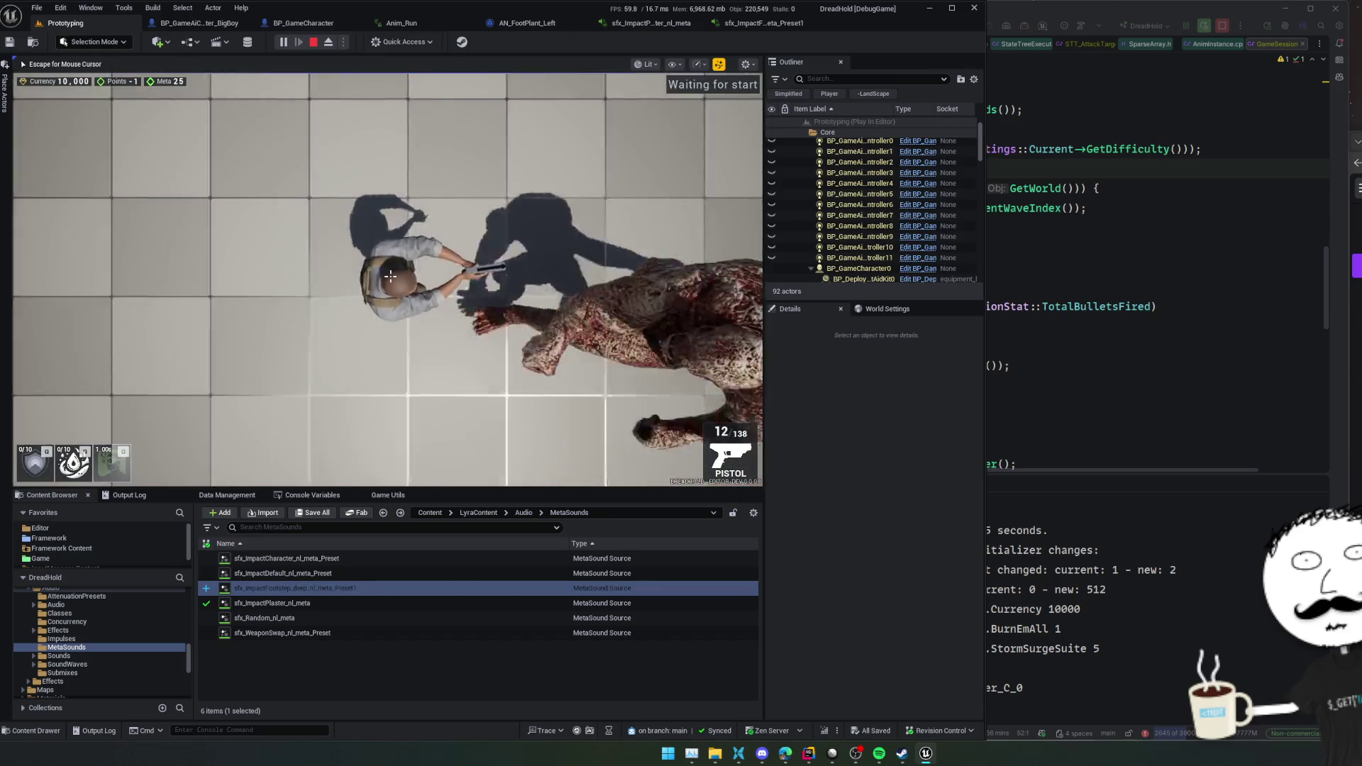
key("Escape")
left_click(651, 22)
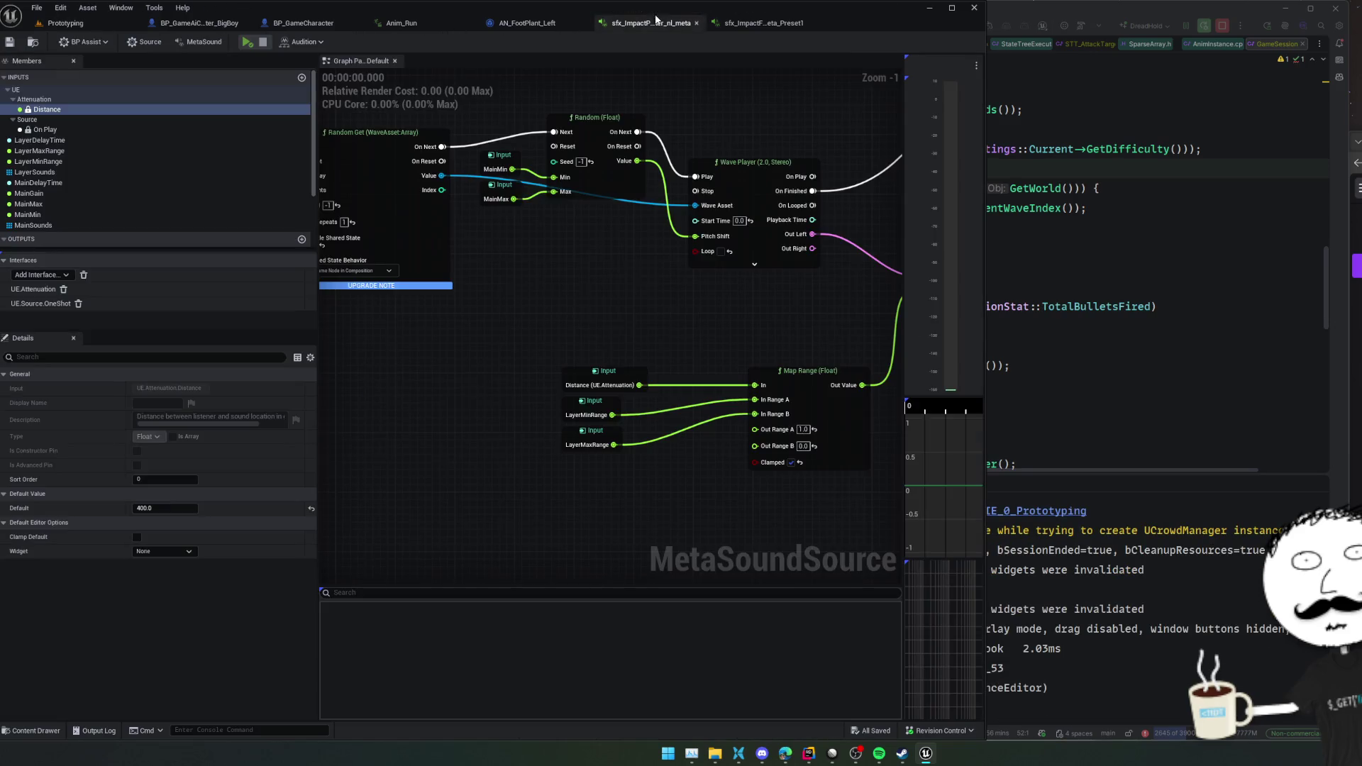
- Open the assigned ATT_FX_BulletImpact attenuation asset and ATT_Default from the Content Browser to compare
left_click(132, 46)
scroll(69, 424, "down", 10)
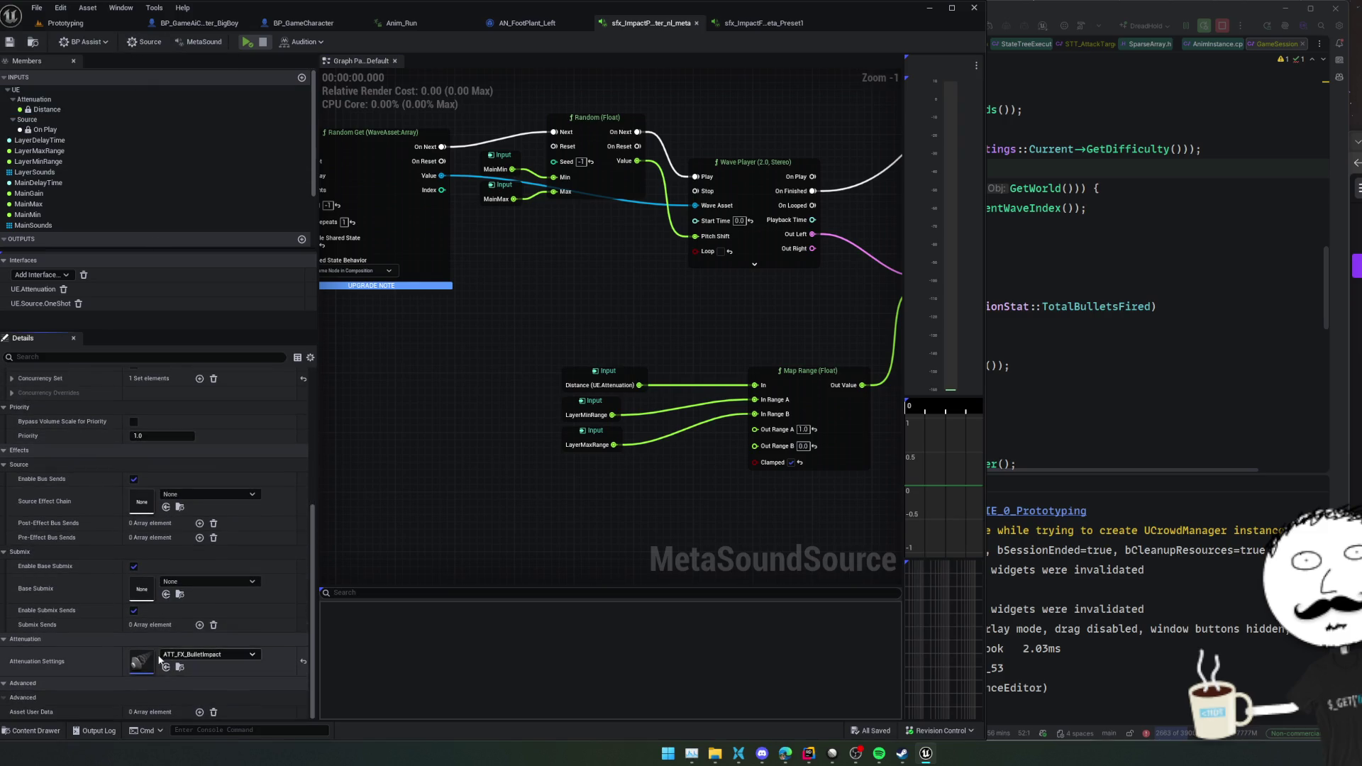
double_click(165, 660)
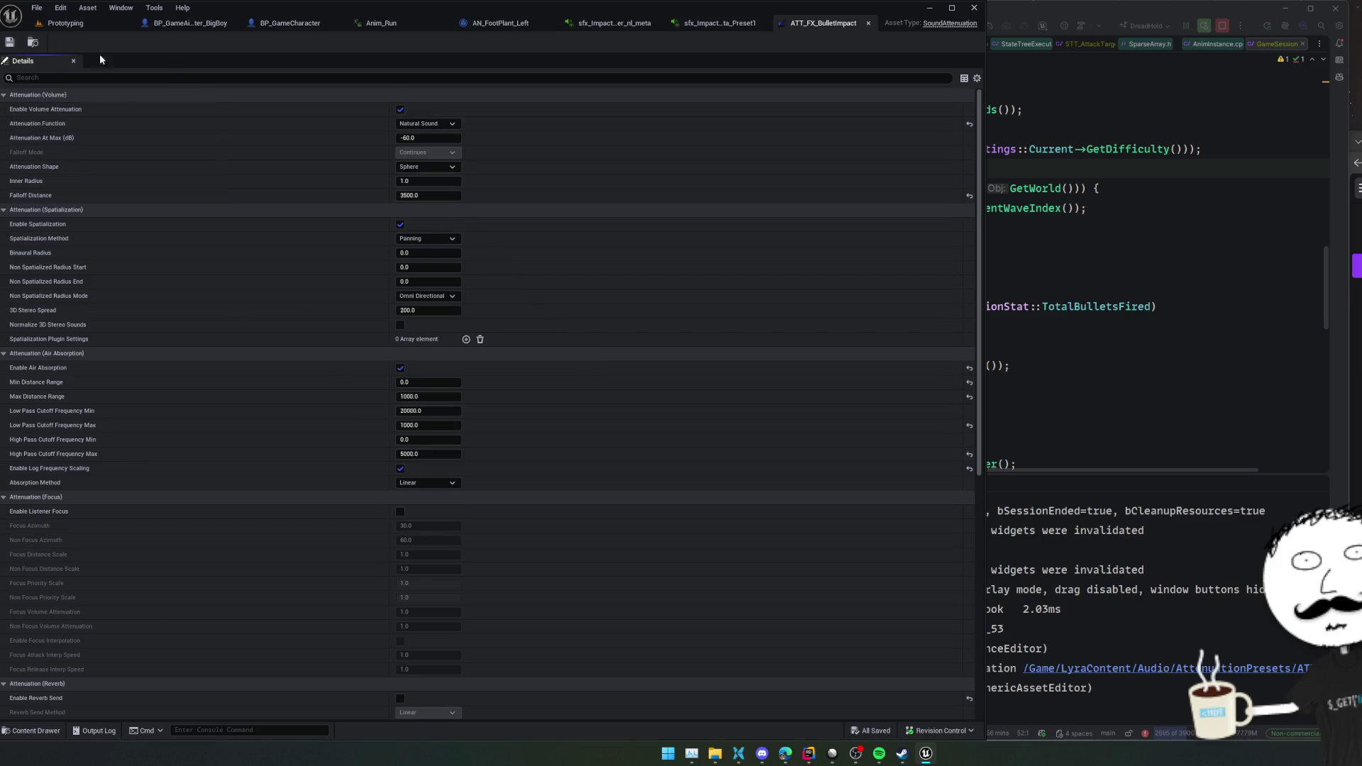
left_click(32, 43)
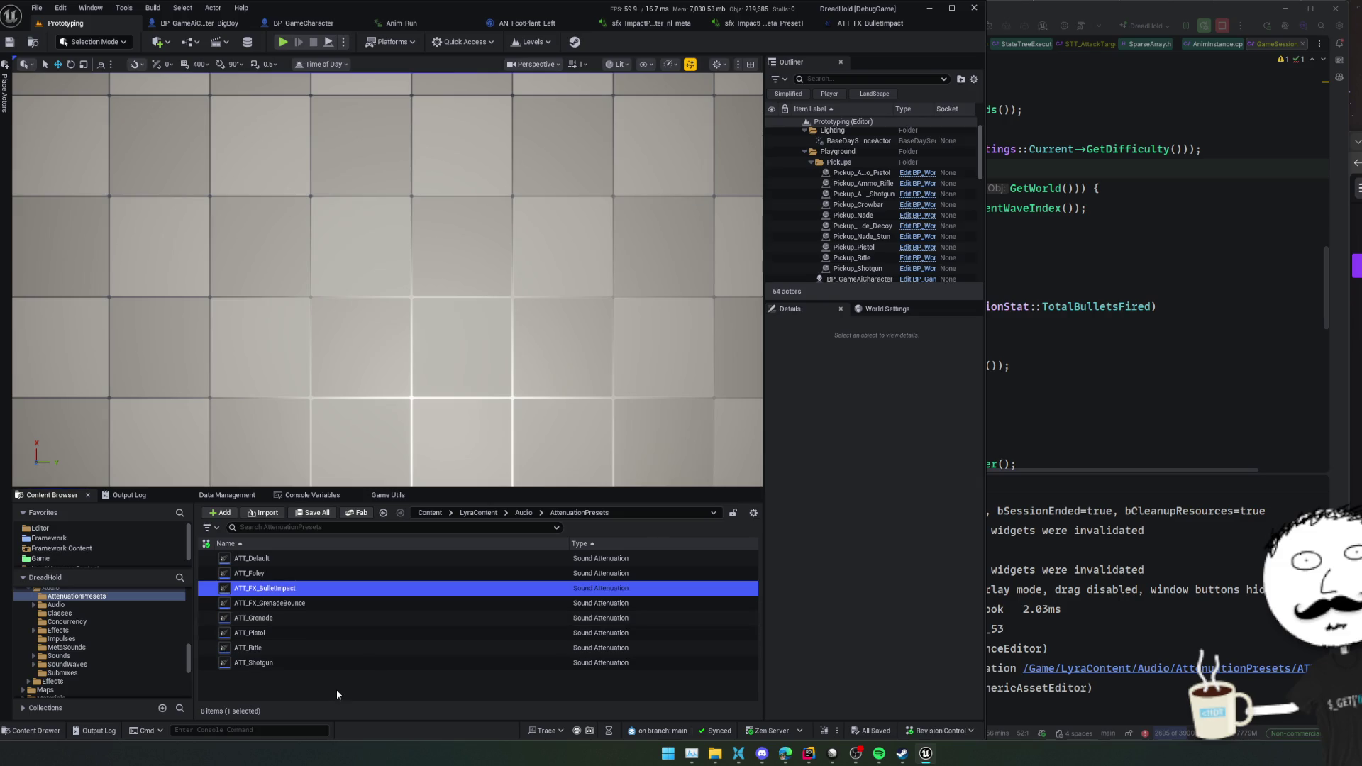
double_click(276, 559)
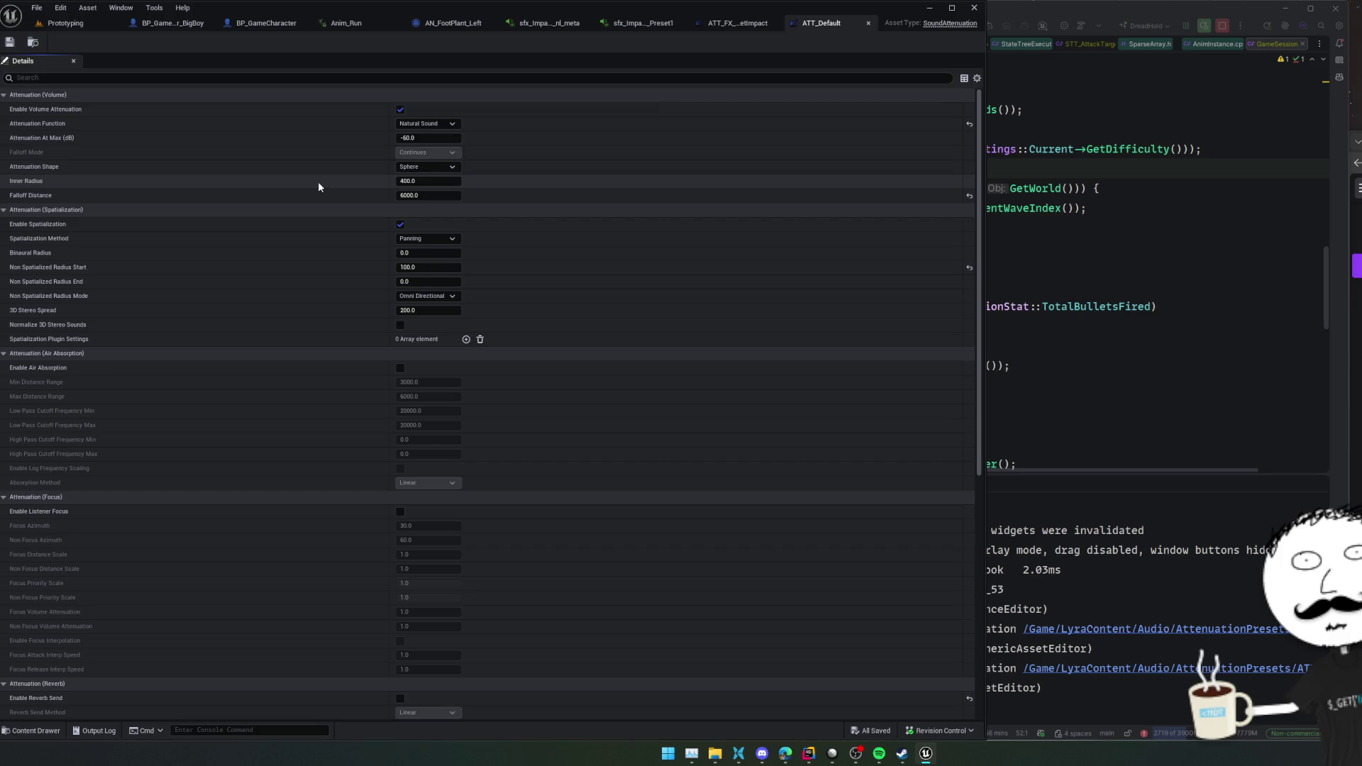
left_click(642, 22)
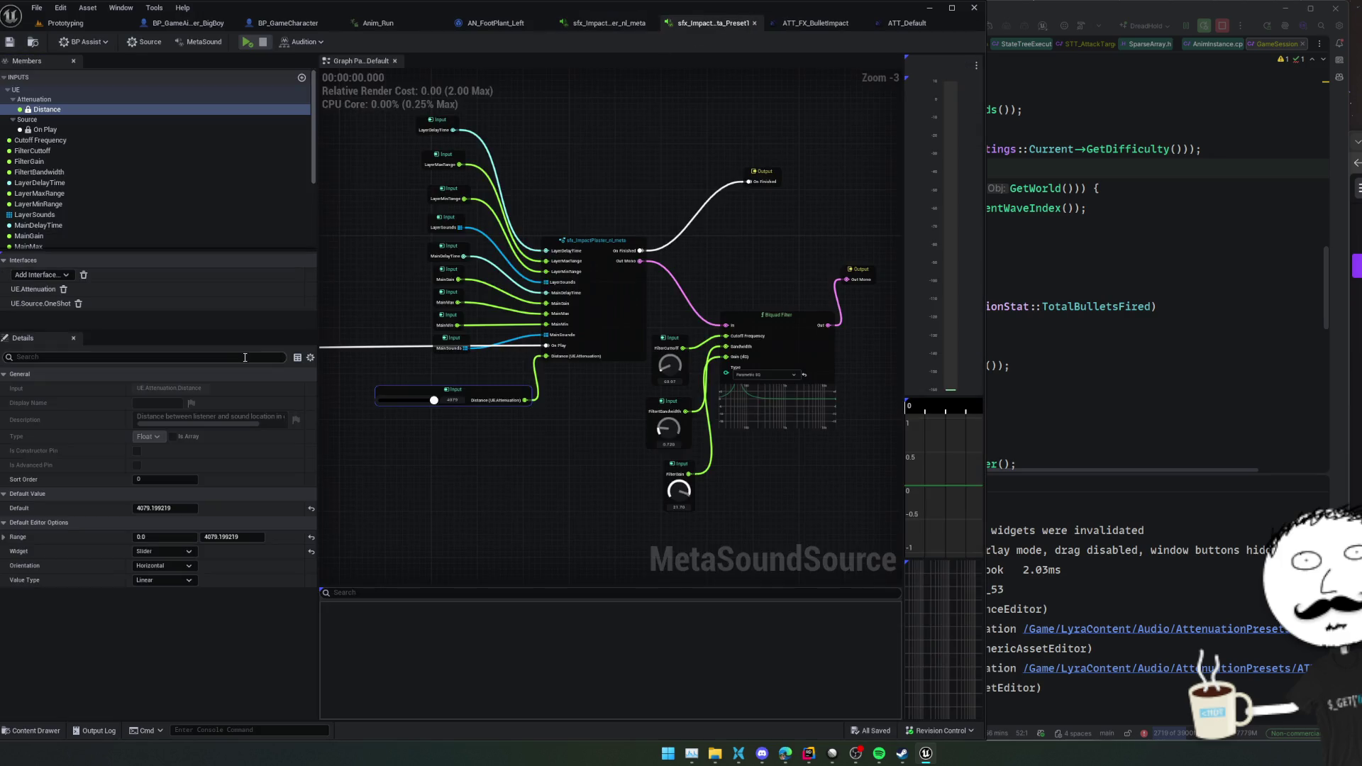
- Set sfx_ImpactPlaster_nl_meta's Attenuation Settings to ATT_Default and save it
left_click(587, 27)
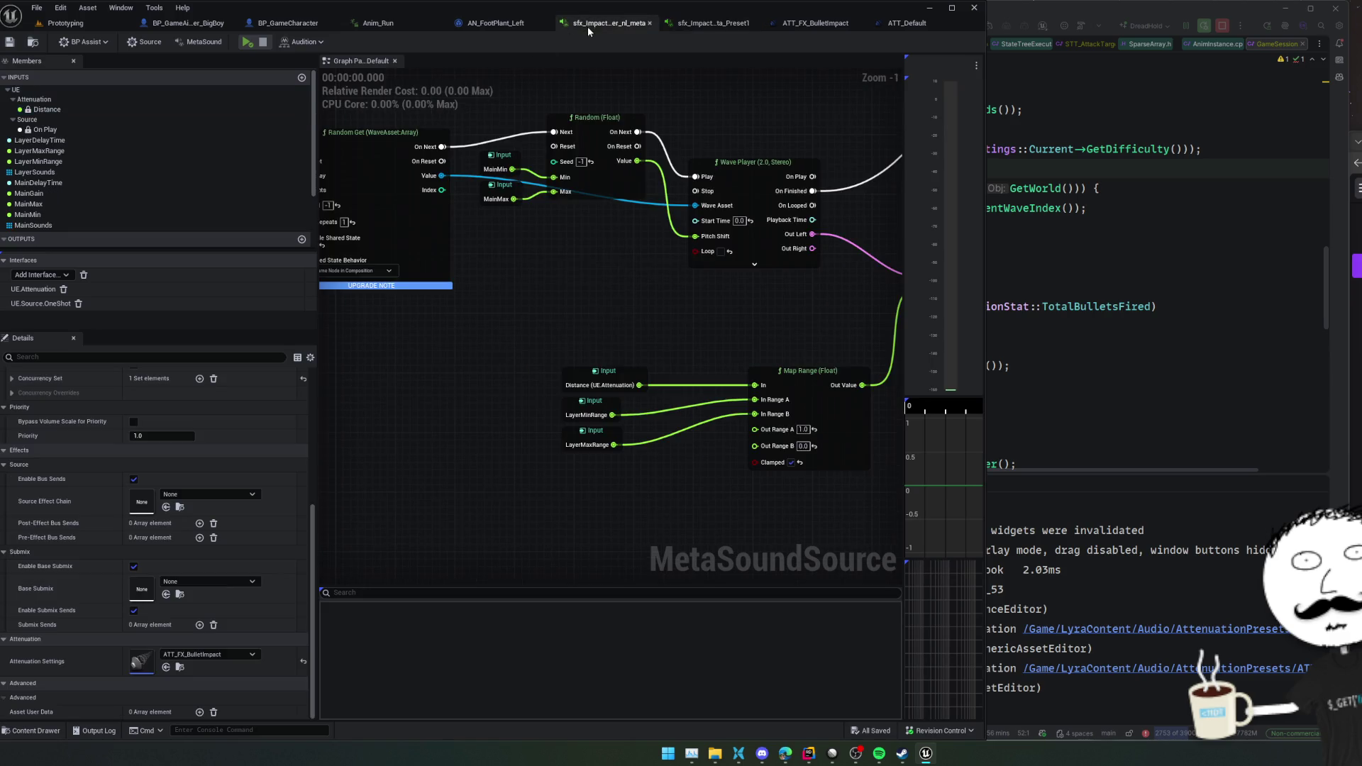
left_click(243, 654)
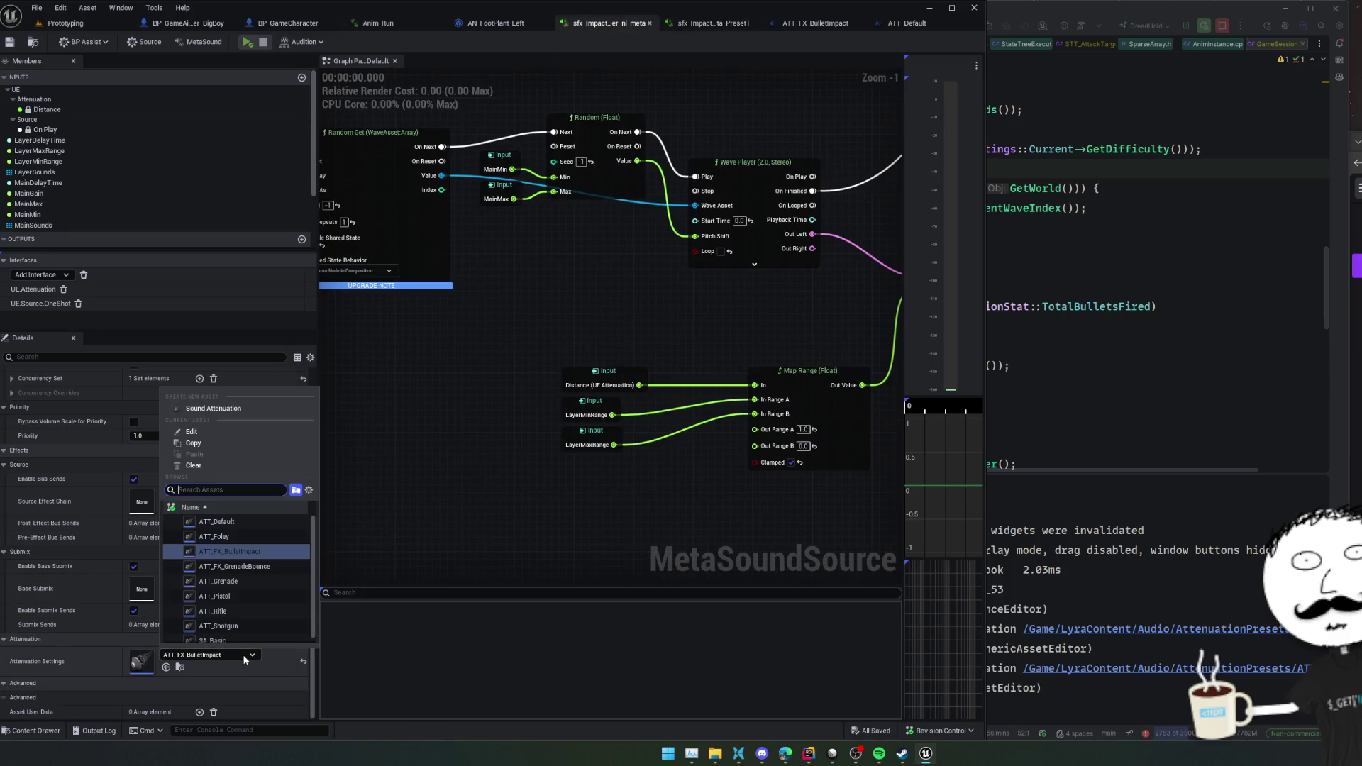
left_click(274, 519)
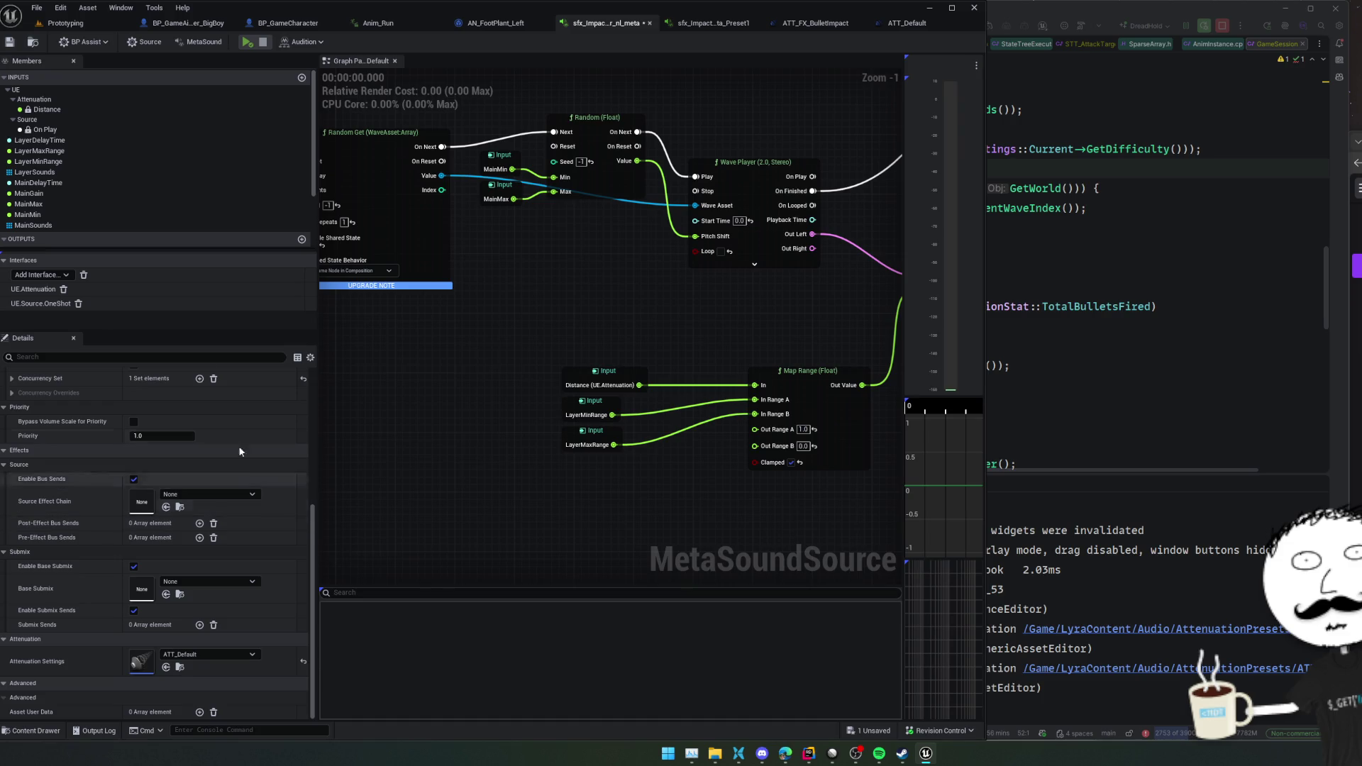
left_click(10, 42)
- Playtest the Prototyping level to hear the new attenuation, then stop the session
left_click(65, 23)
left_click(284, 43)
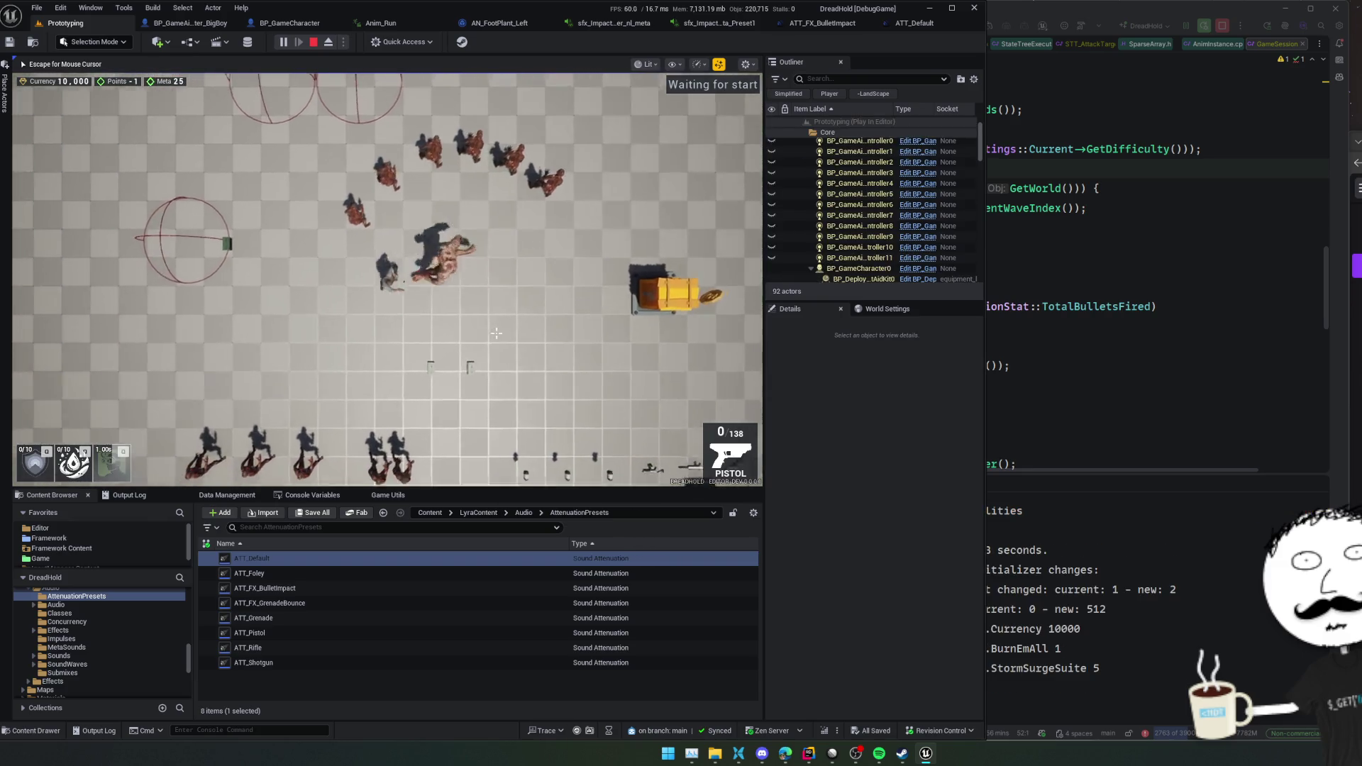
scroll(496, 331, "up", 5)
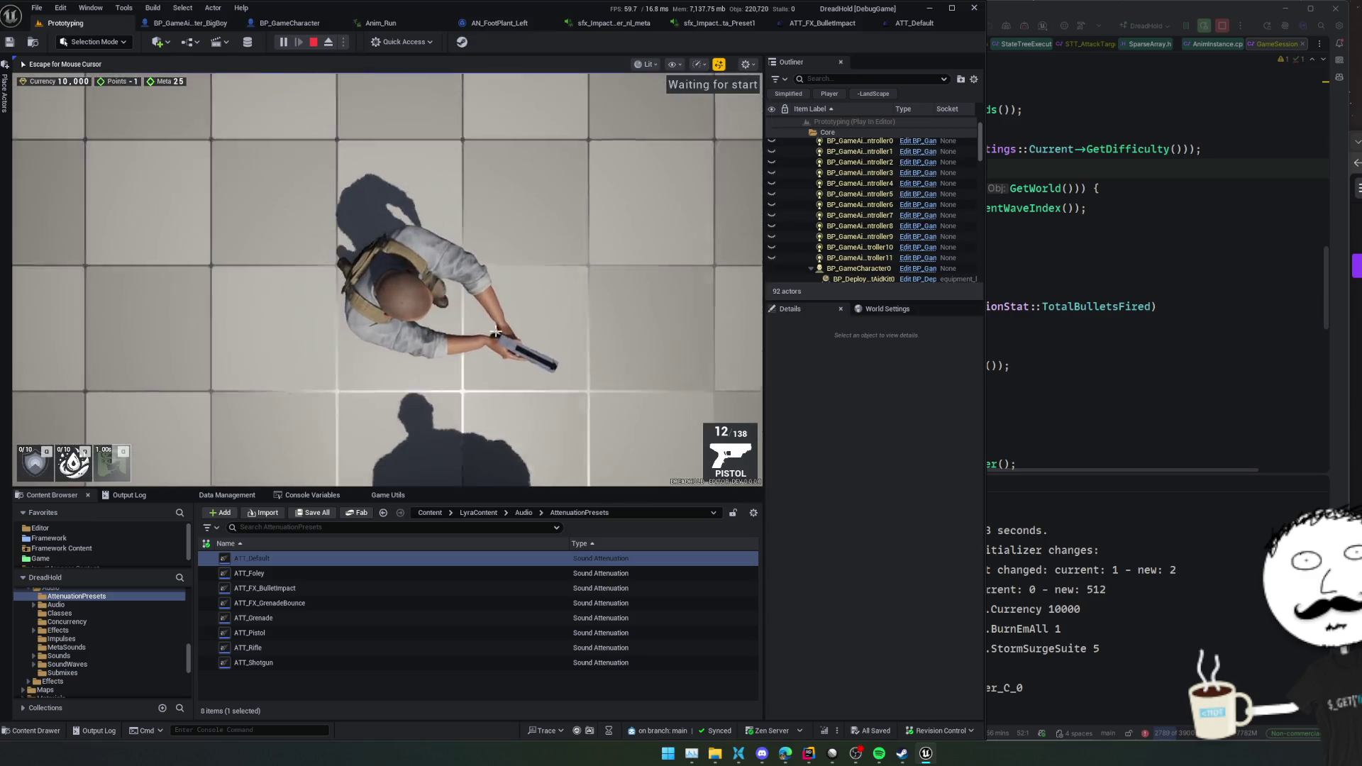
scroll(496, 331, "down", 5)
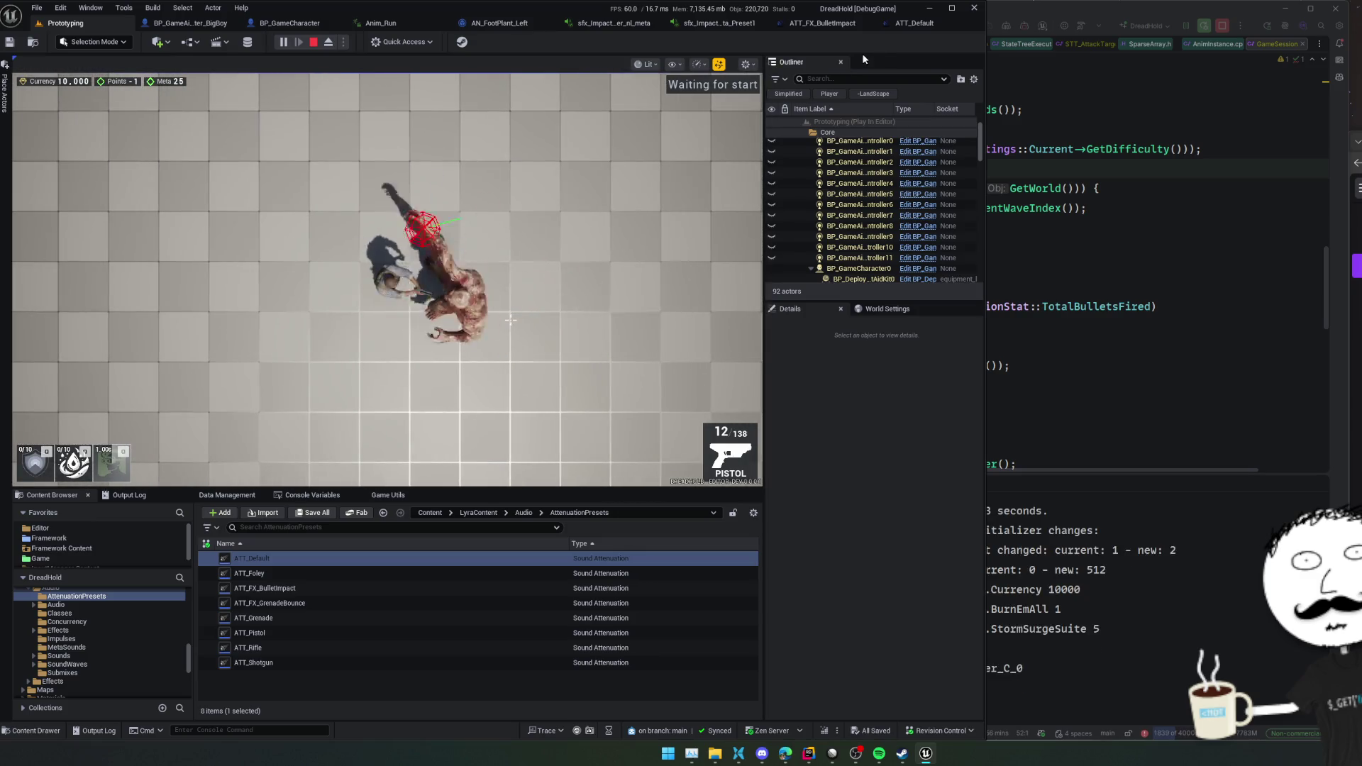
left_click(911, 25)
left_click(33, 42)
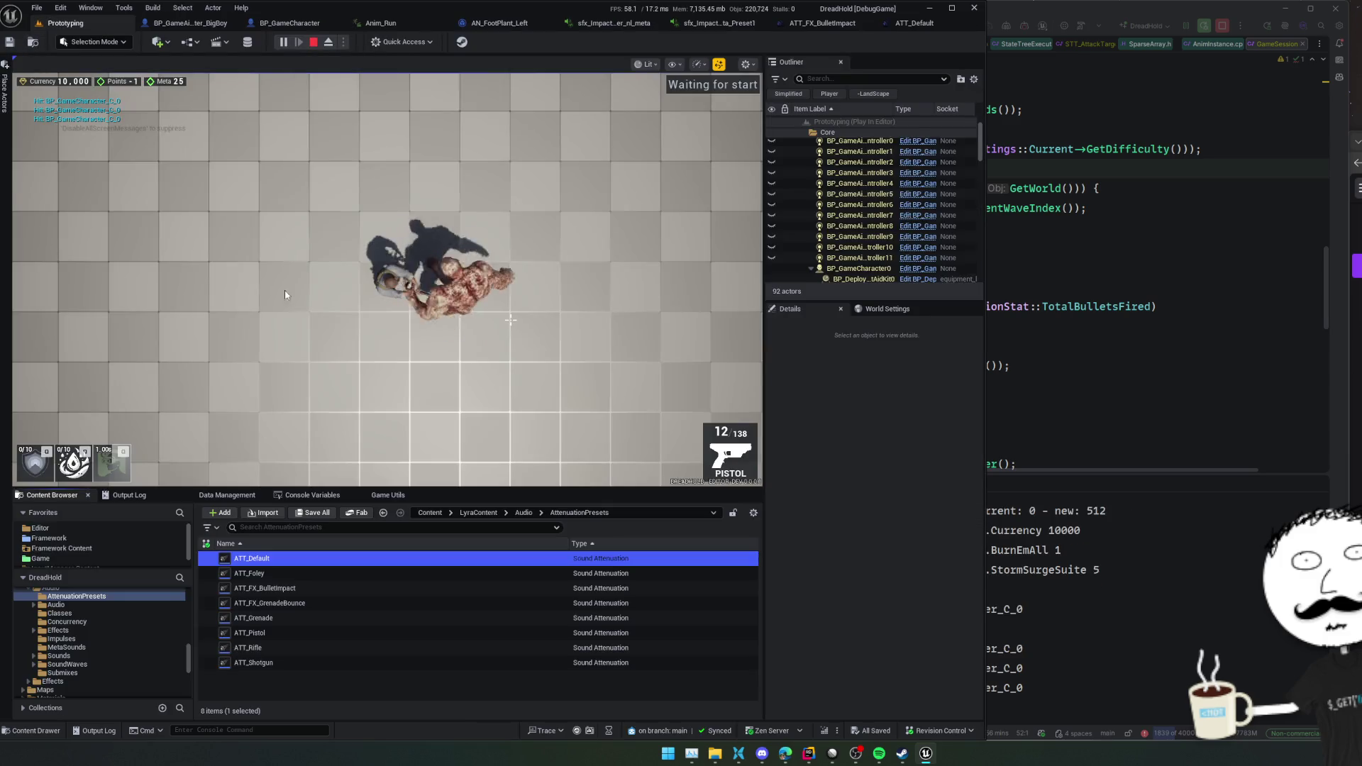
key("Escape")
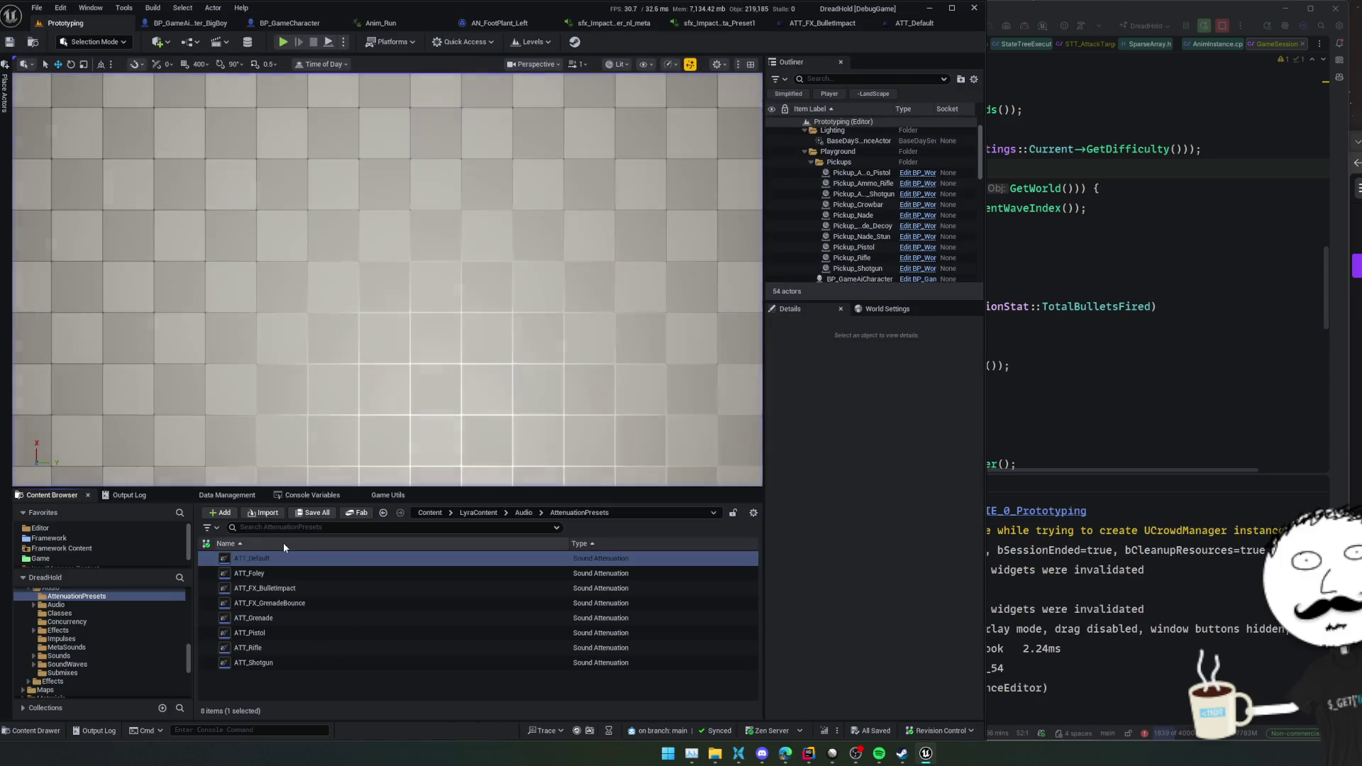
- Duplicate ATT_Default as ATT_Footsteps and open the new asset
left_click(318, 559)
key("ctrl+d")
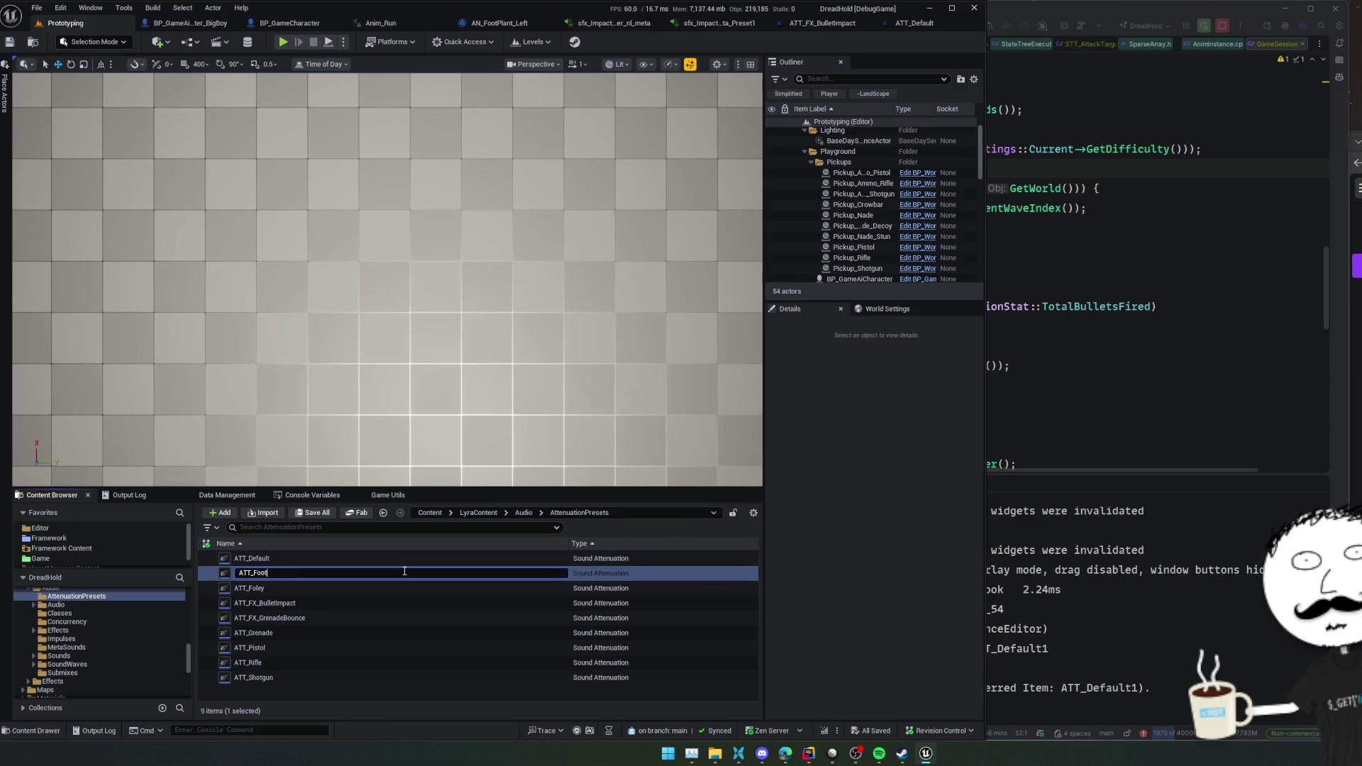
type("step")
key("Return")
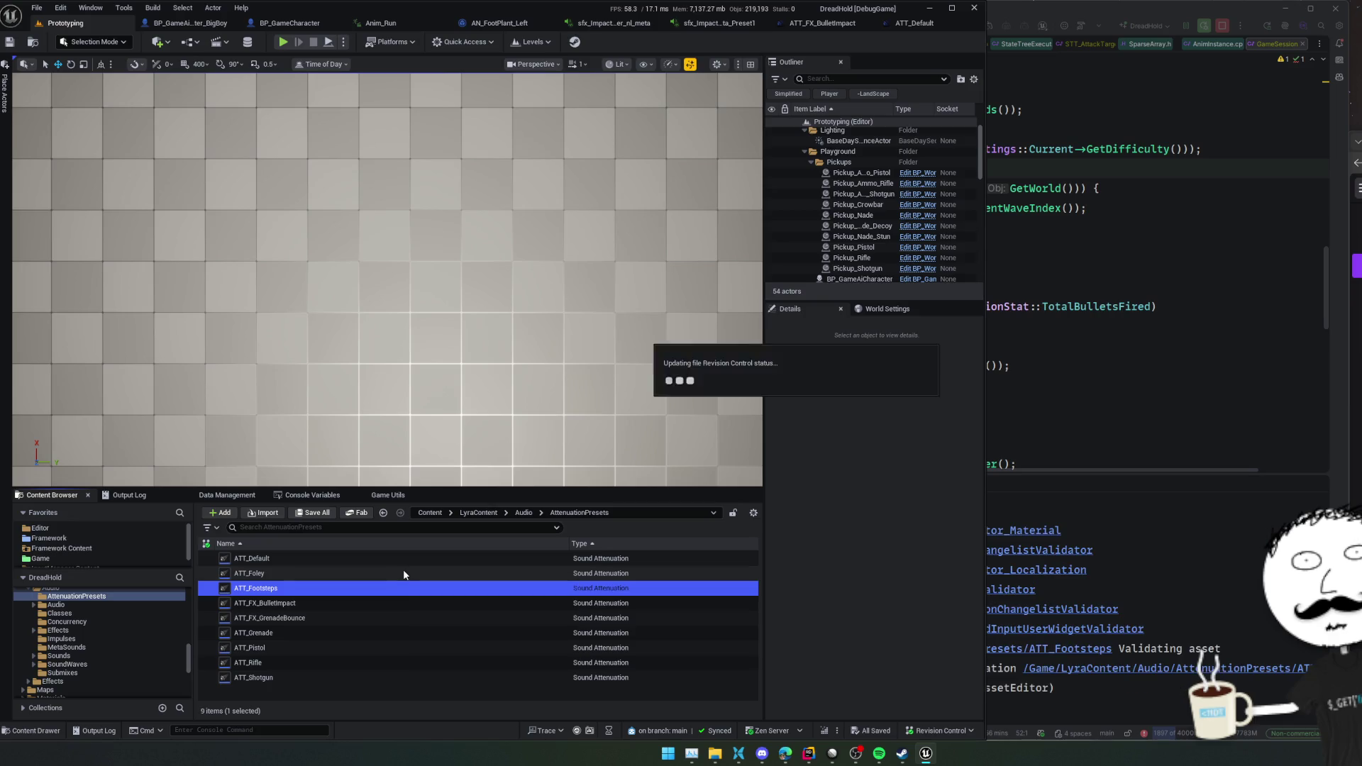
key("Return")
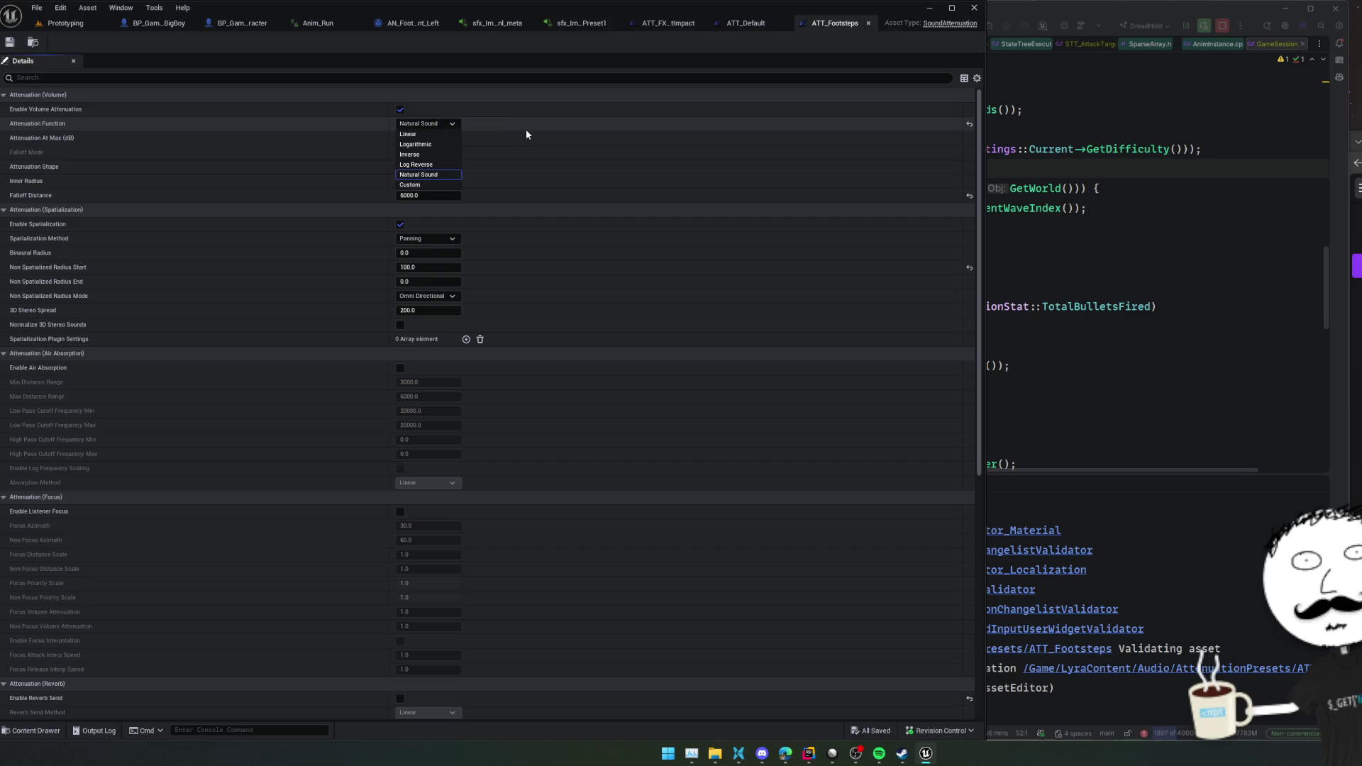
- Keep Natural Sound as the function and Sphere as the shape, and edit Inner Radius
left_click(526, 129)
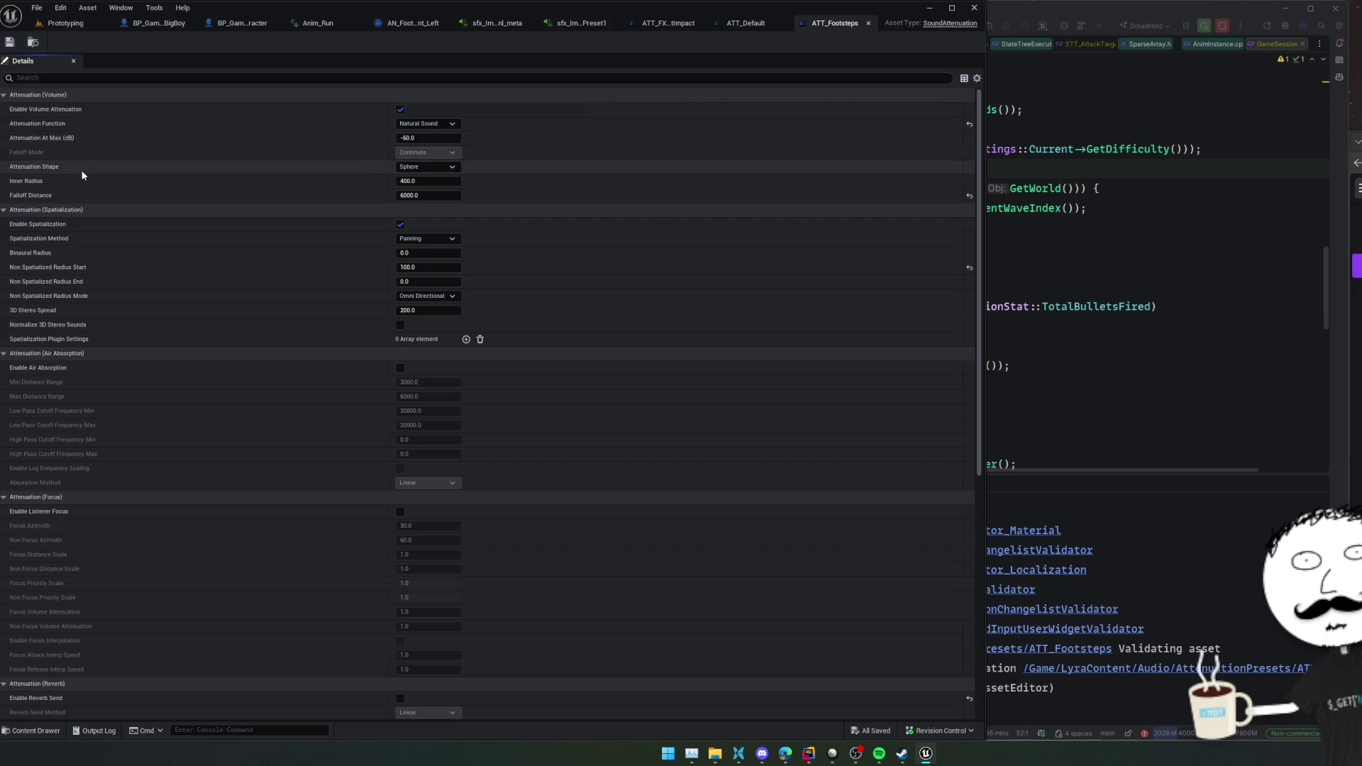
left_click(415, 168)
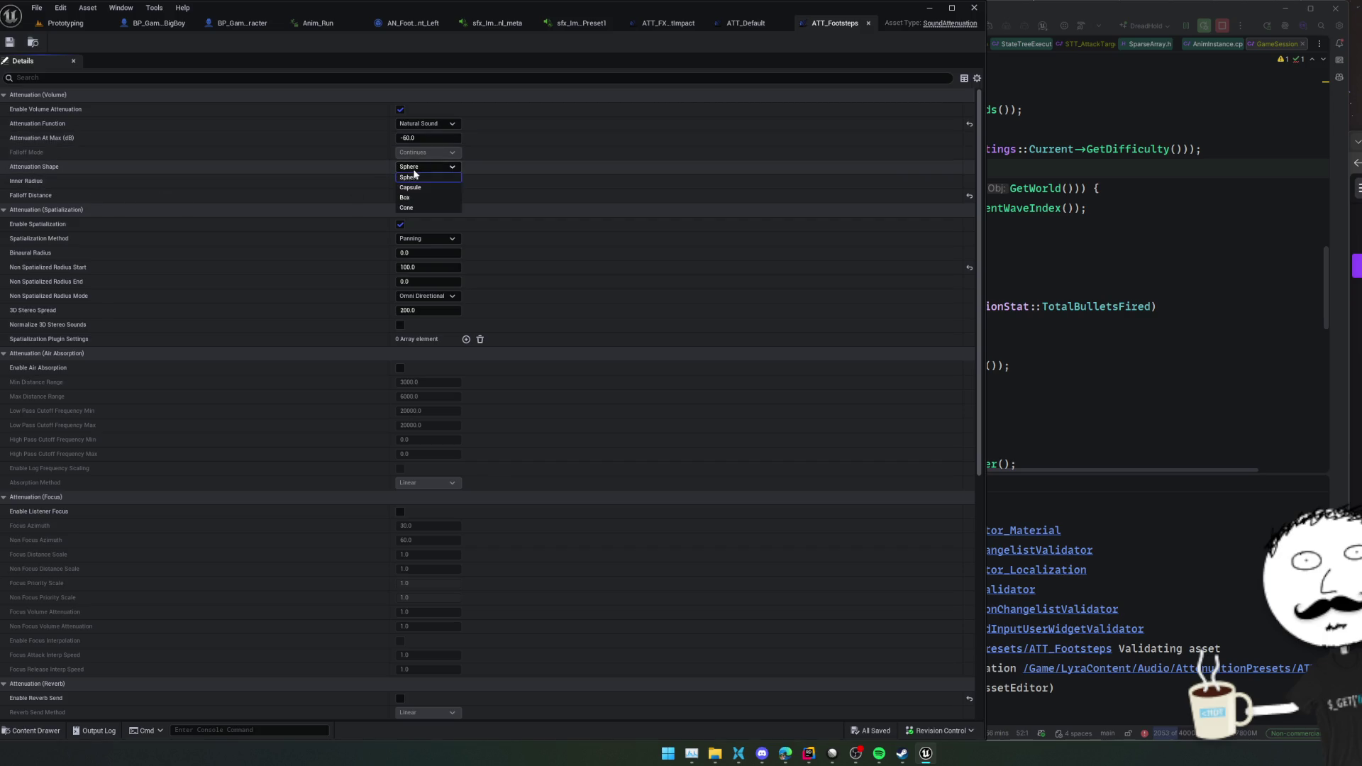
left_click(508, 175)
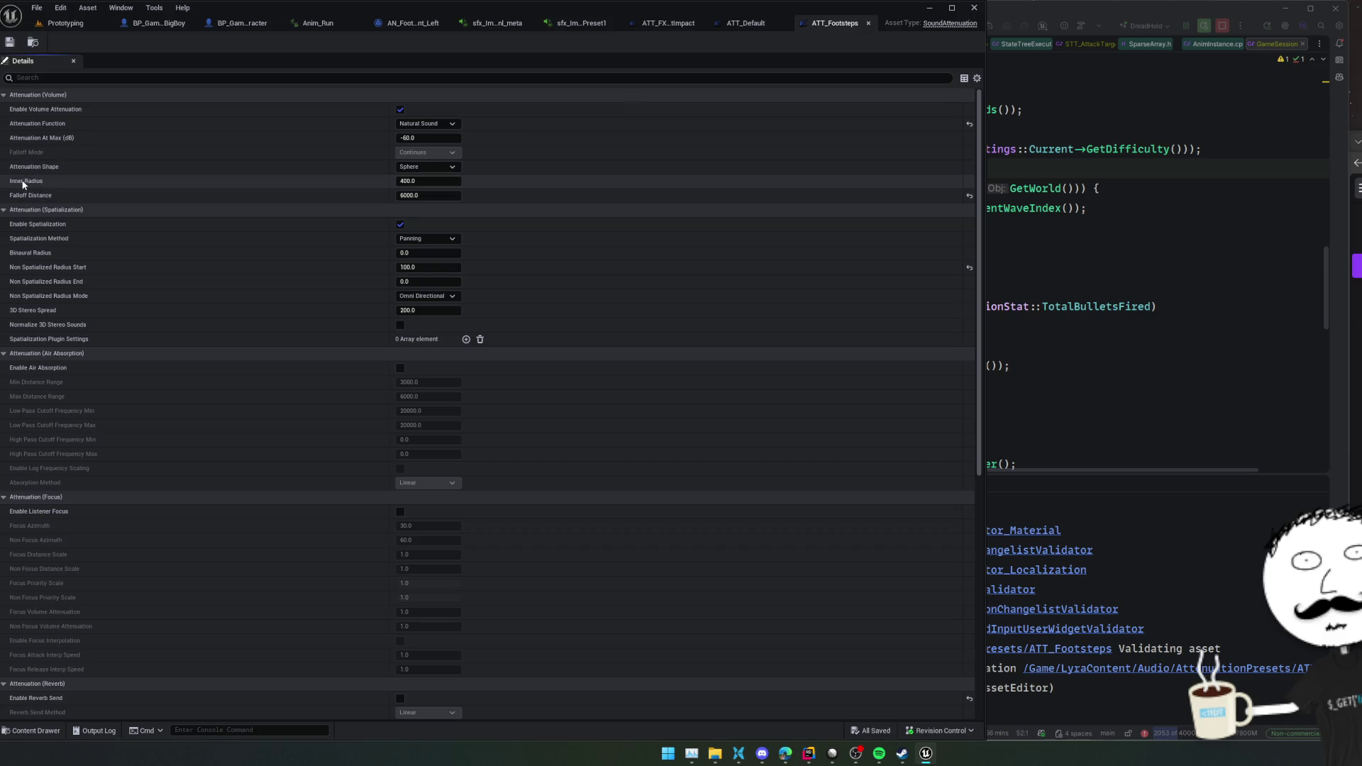
mouse_move(23, 186)
key("Return")
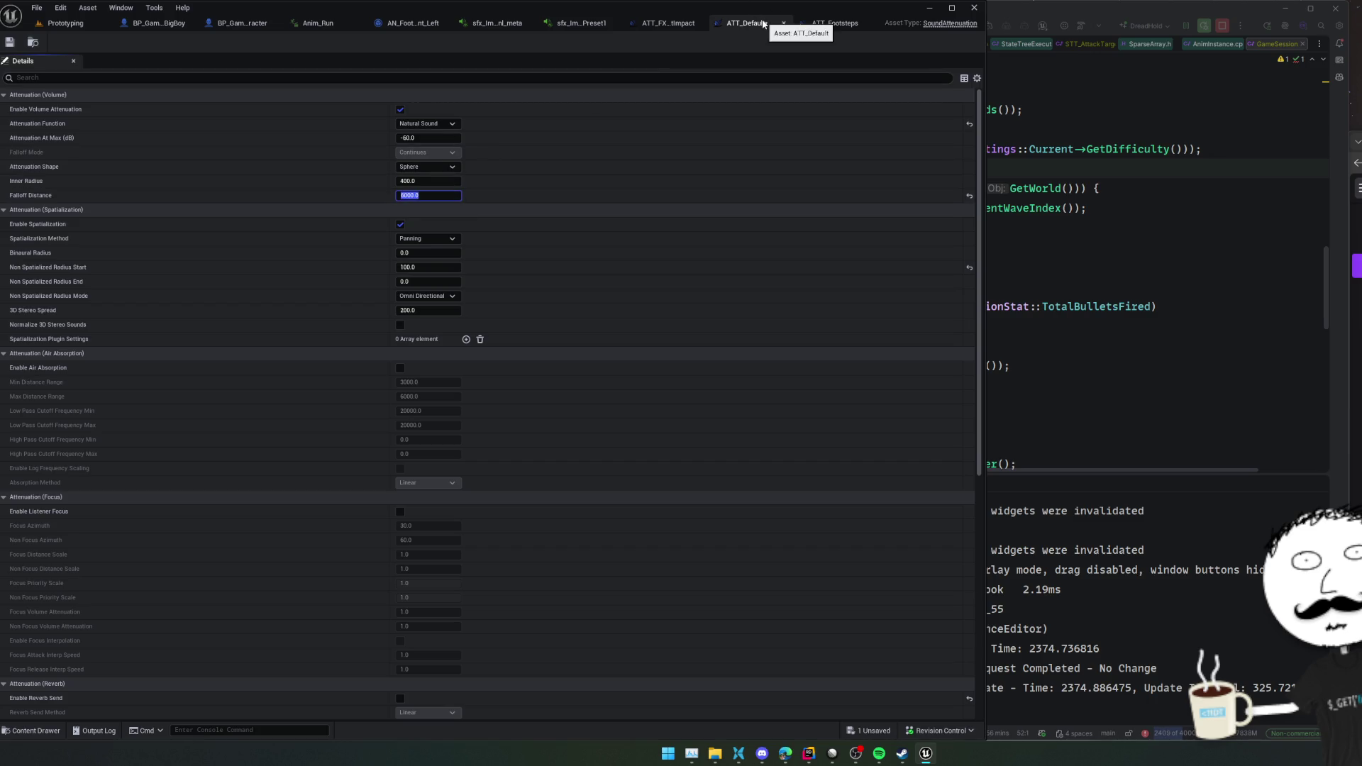
- Undo the accidental spatialization change on ATT_Default and close the ATT_FX_BulletImpact editor
left_click(586, 134)
left_click(400, 224)
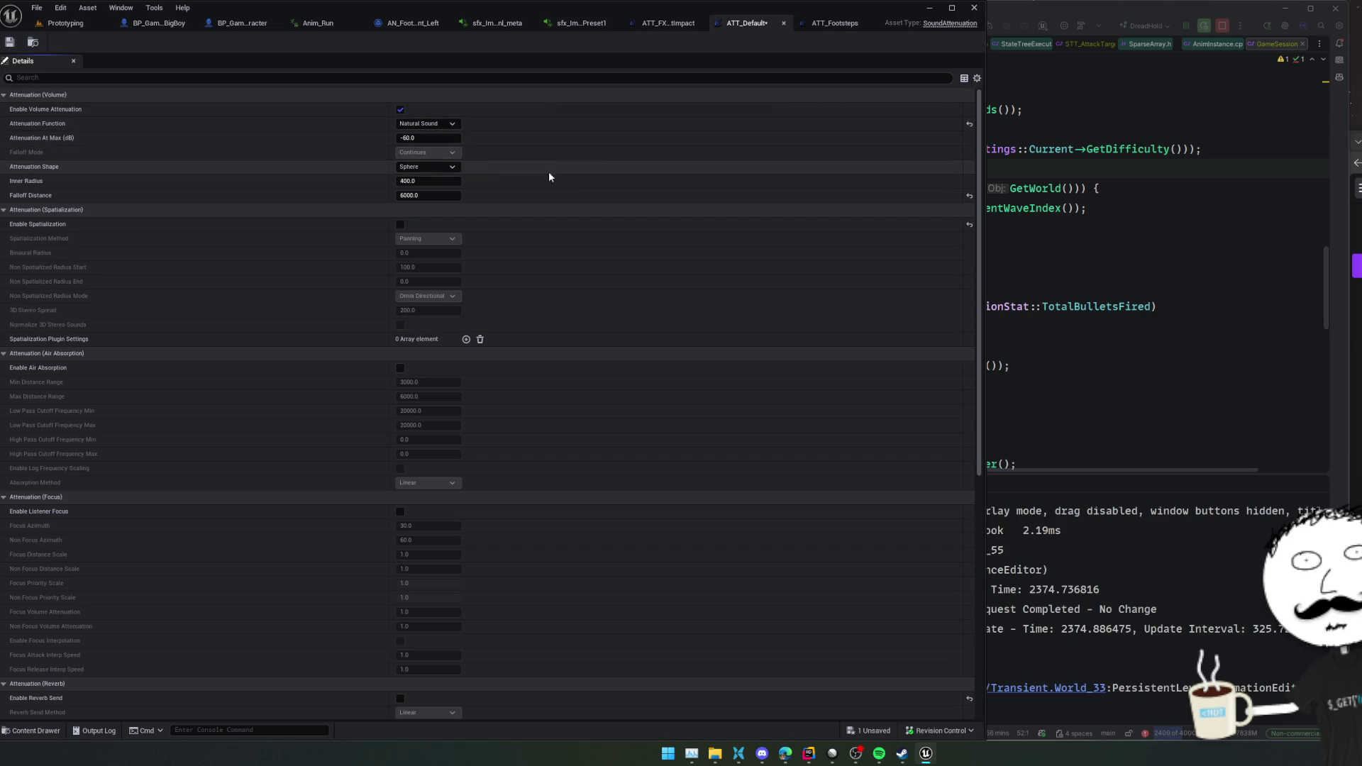
key("ctrl+z")
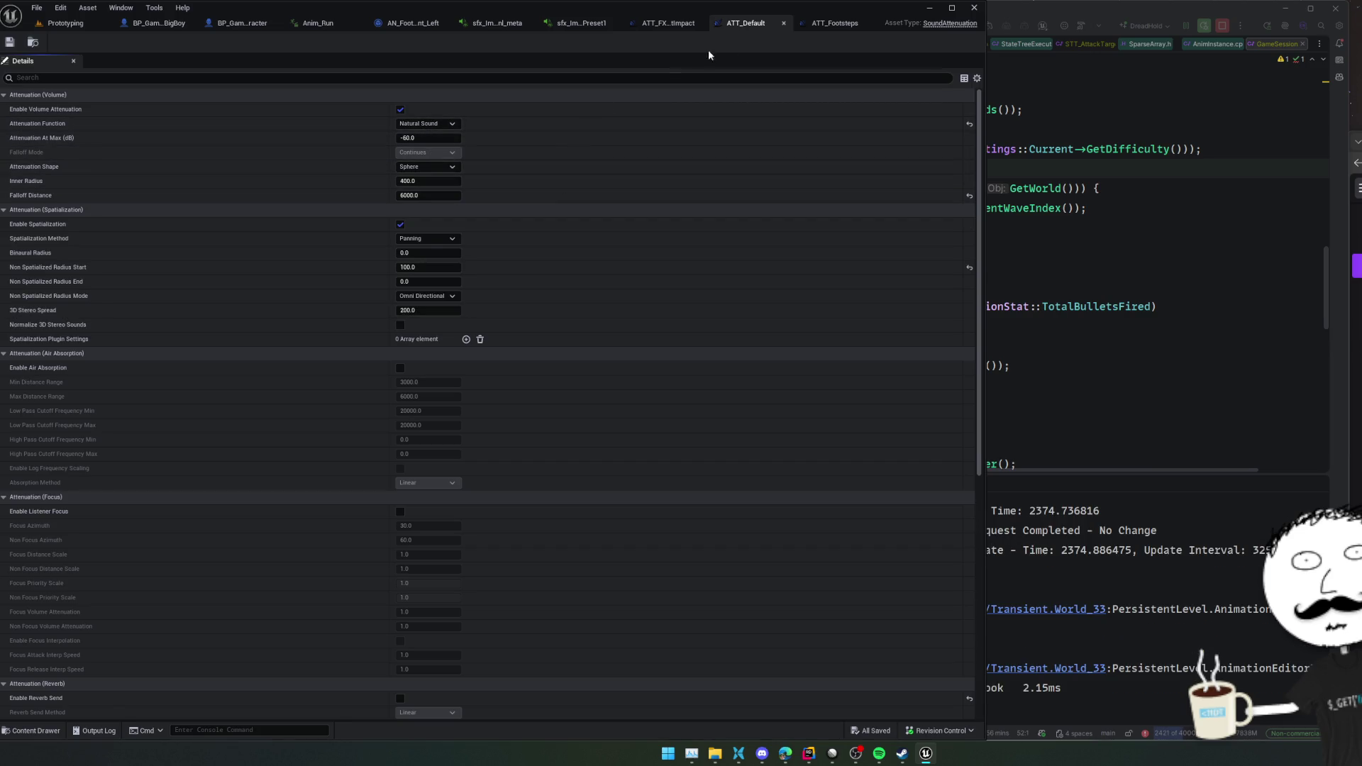
left_click(808, 29)
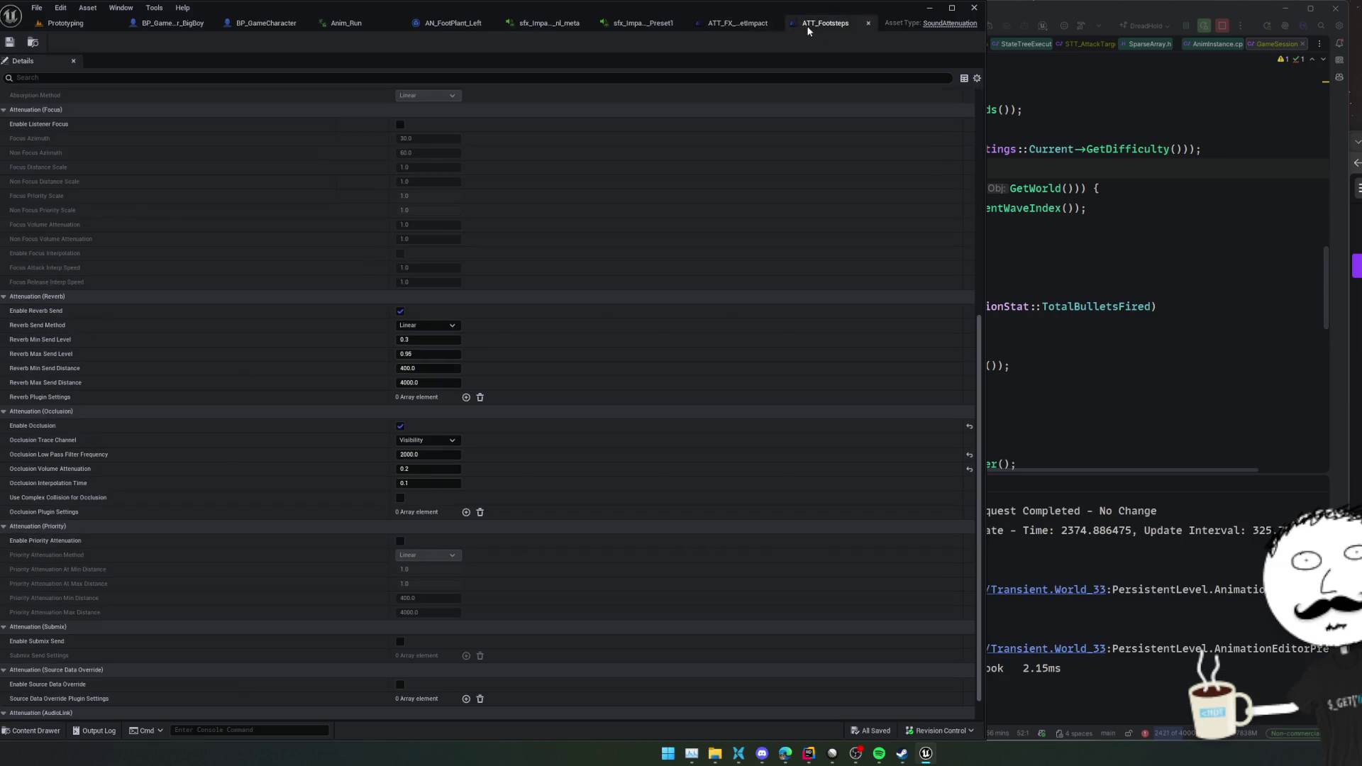
middle_click(734, 27)
scroll(305, 213, "up", 10)
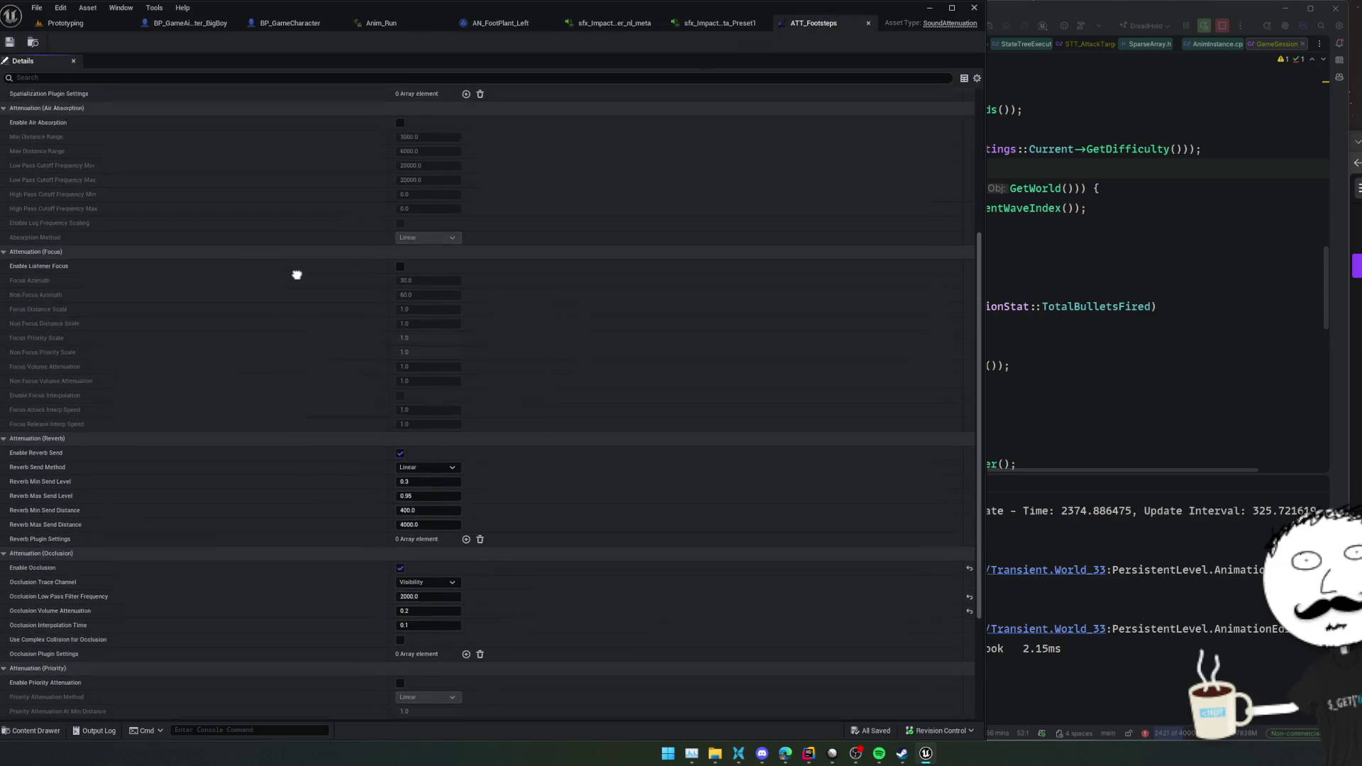
scroll(324, 267, "down", 6)
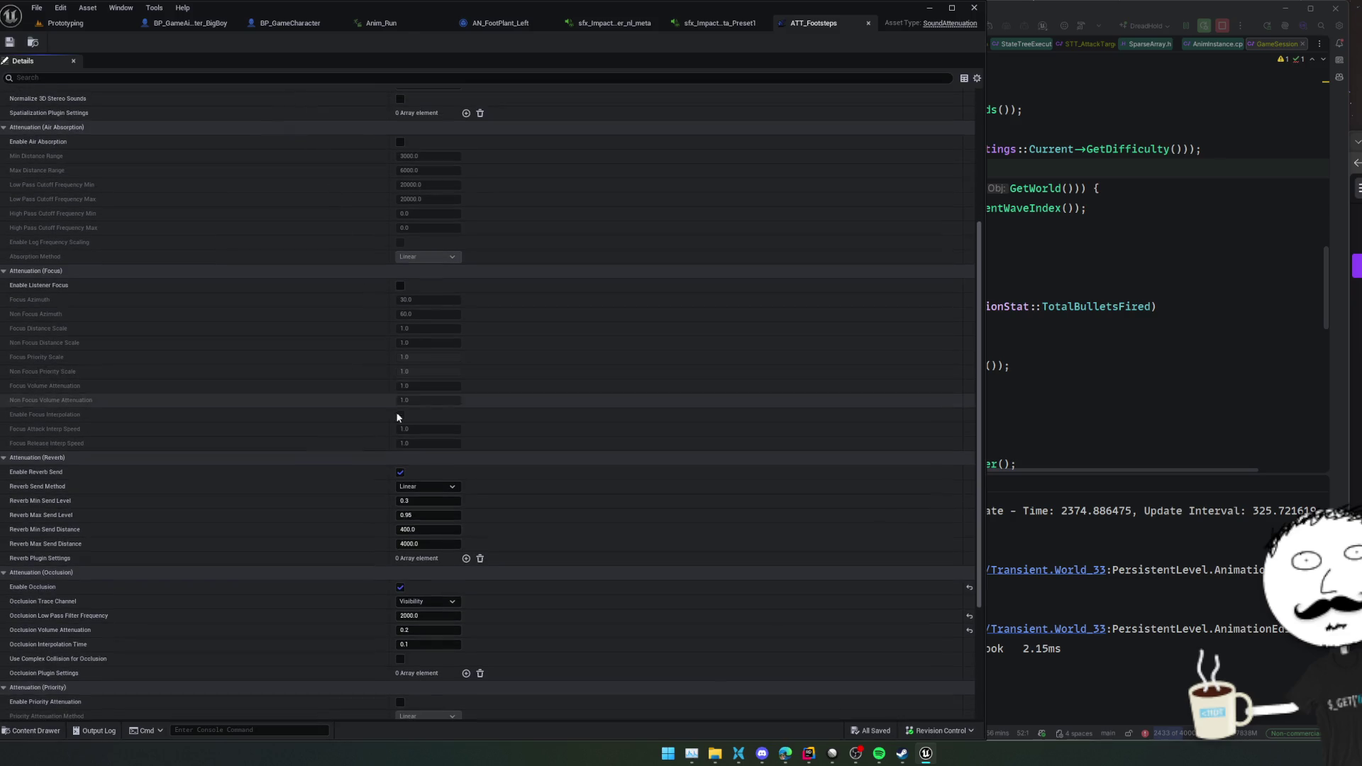
- Disable Enable Reverb Send on ATT_Footsteps, set Attenuation At Max to -40 dB, and save
left_click(399, 473)
scroll(300, 229, "up", 1)
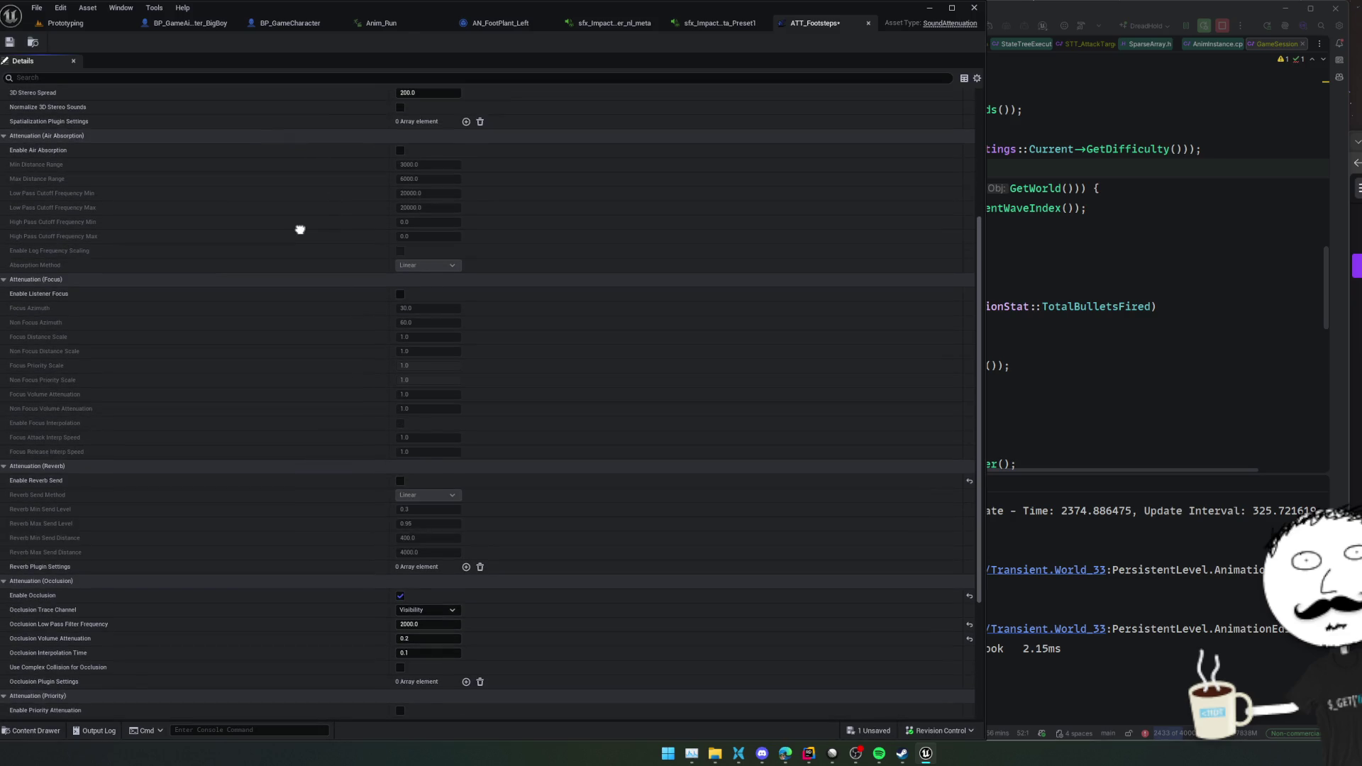
scroll(301, 229, "up", 6)
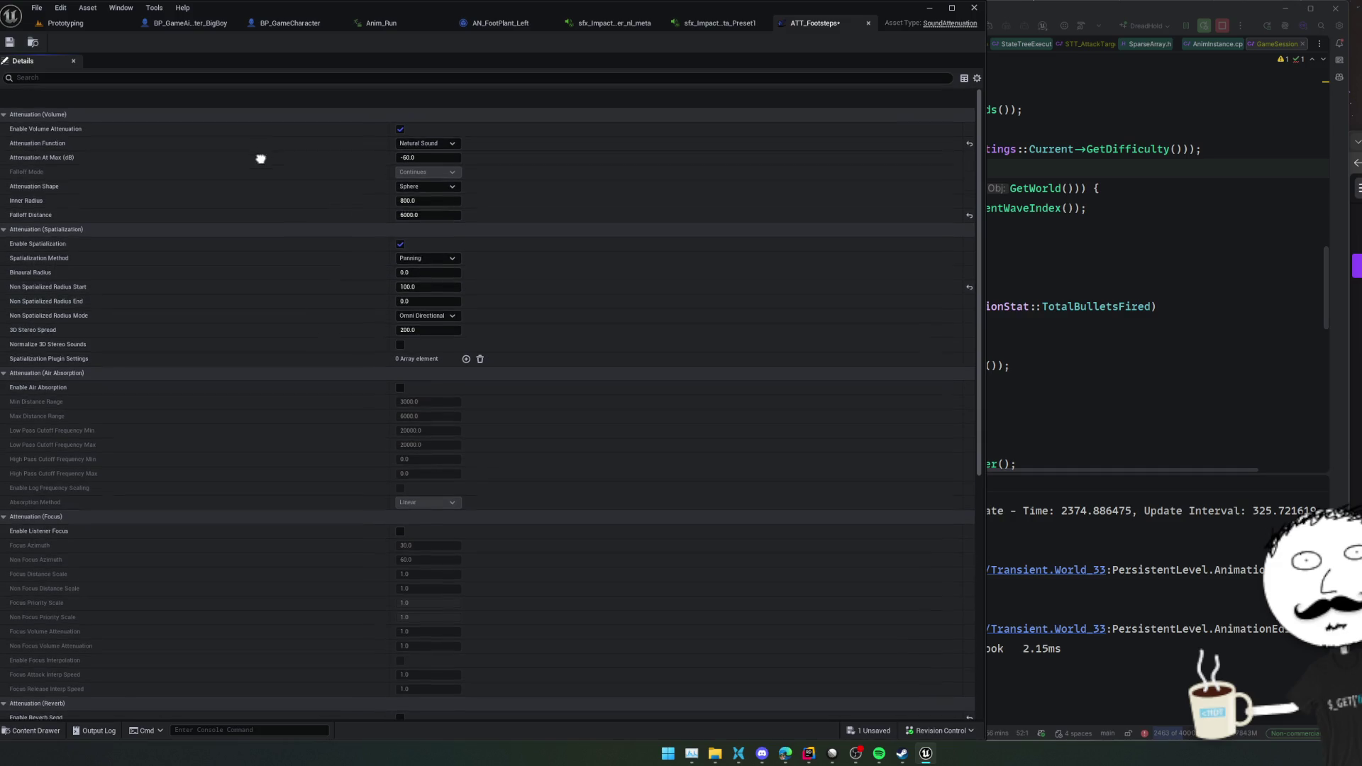
left_click(440, 125)
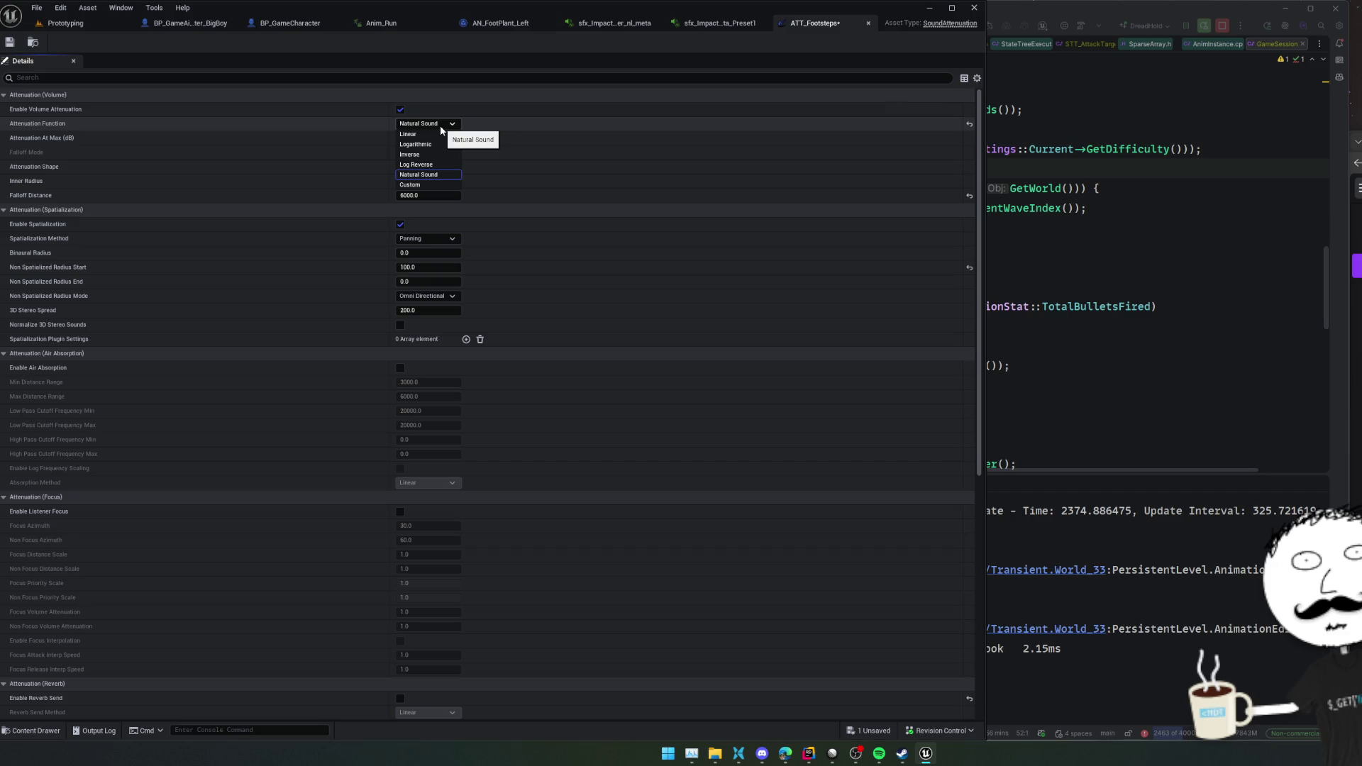
left_click(551, 139)
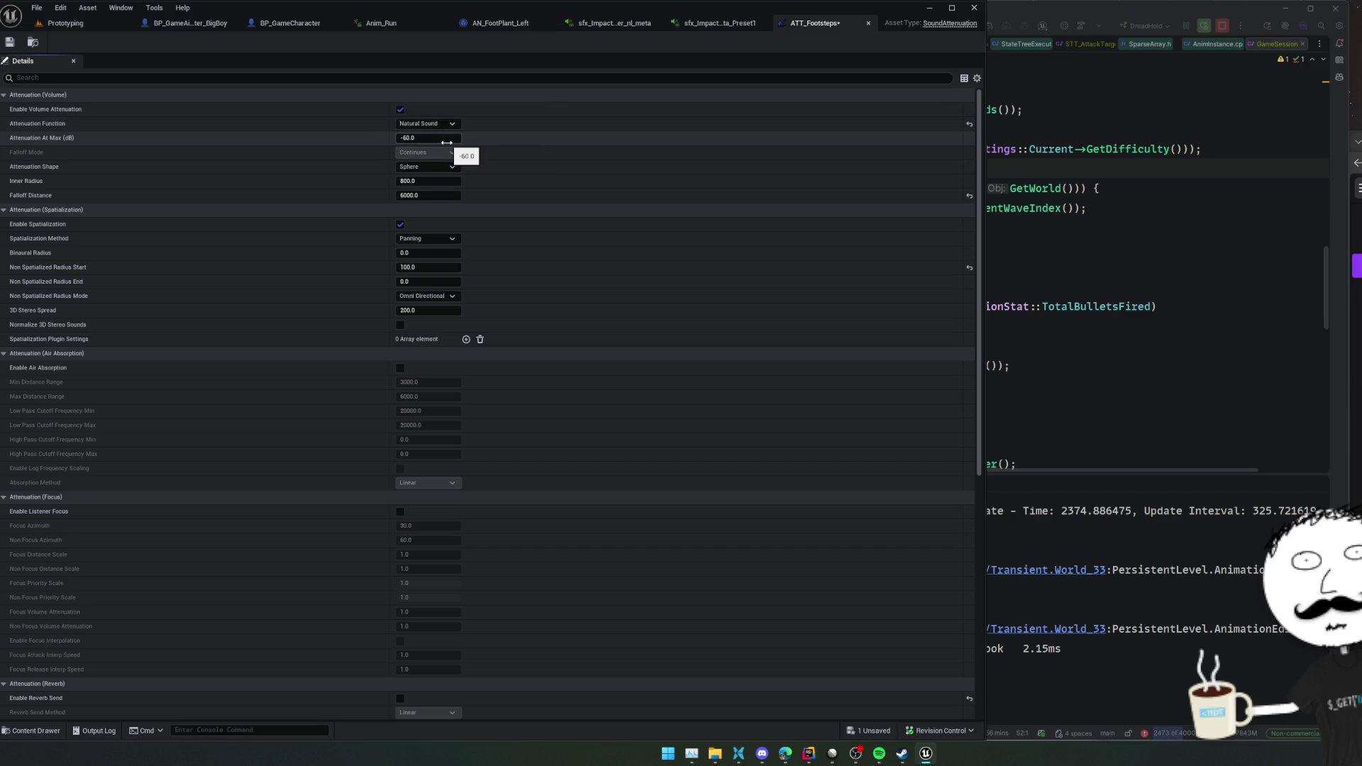
key("Right")
type("4")
key("Return")
left_click(433, 206)
left_click(440, 197)
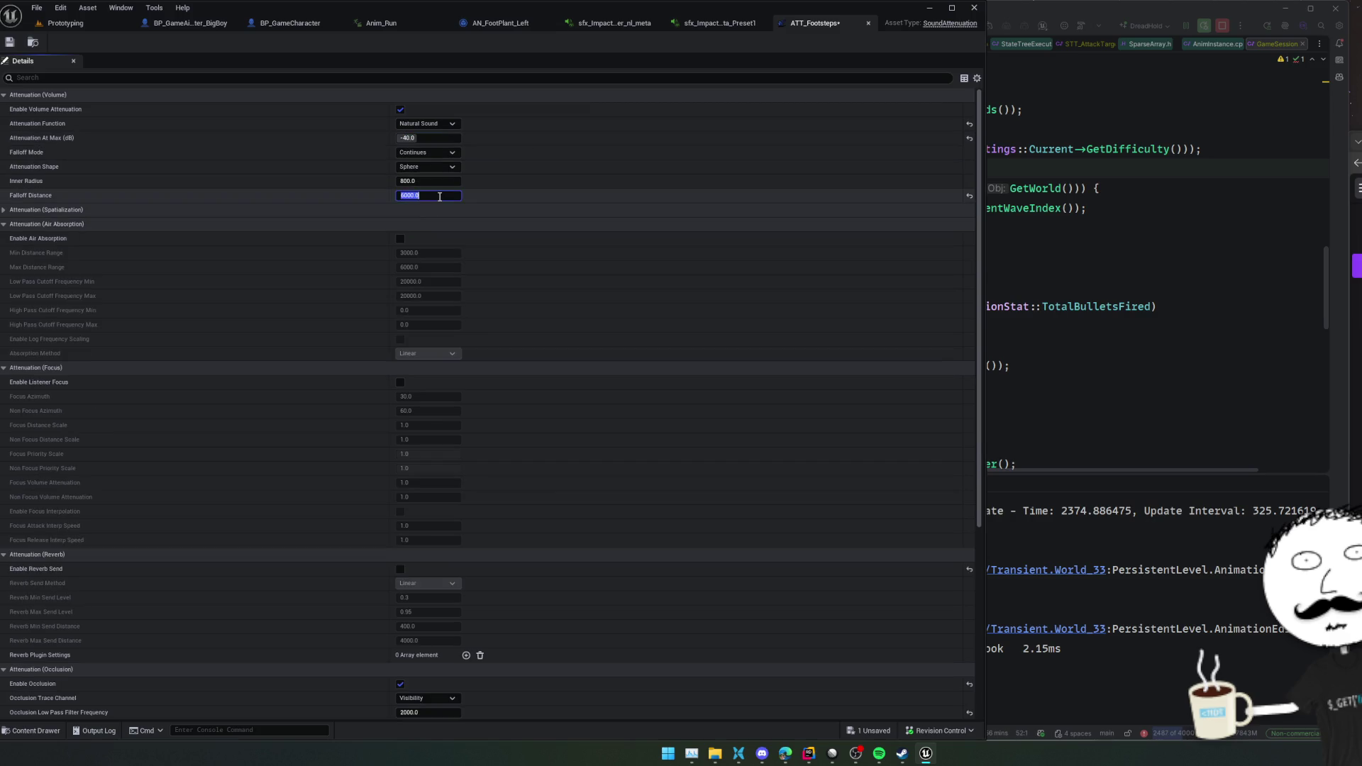
key("ctrl+s")
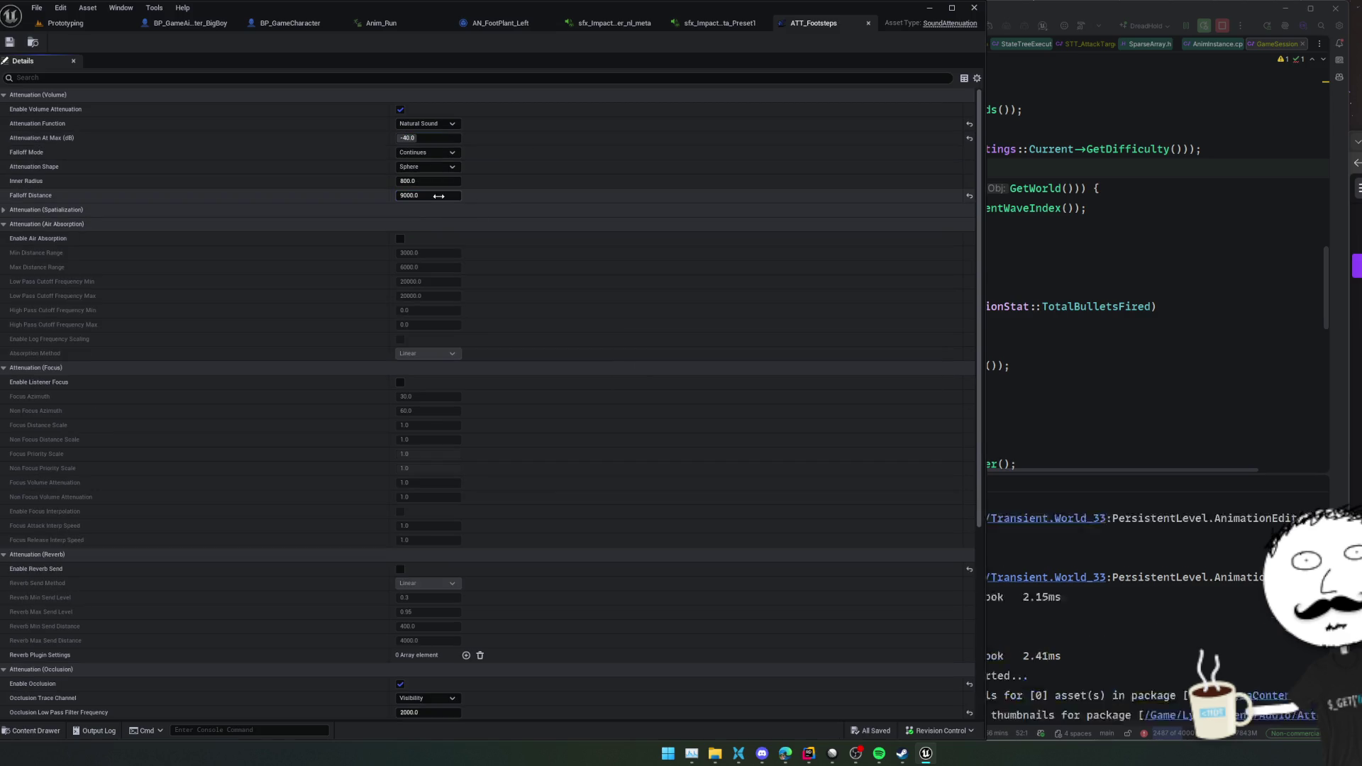
left_click(72, 25)
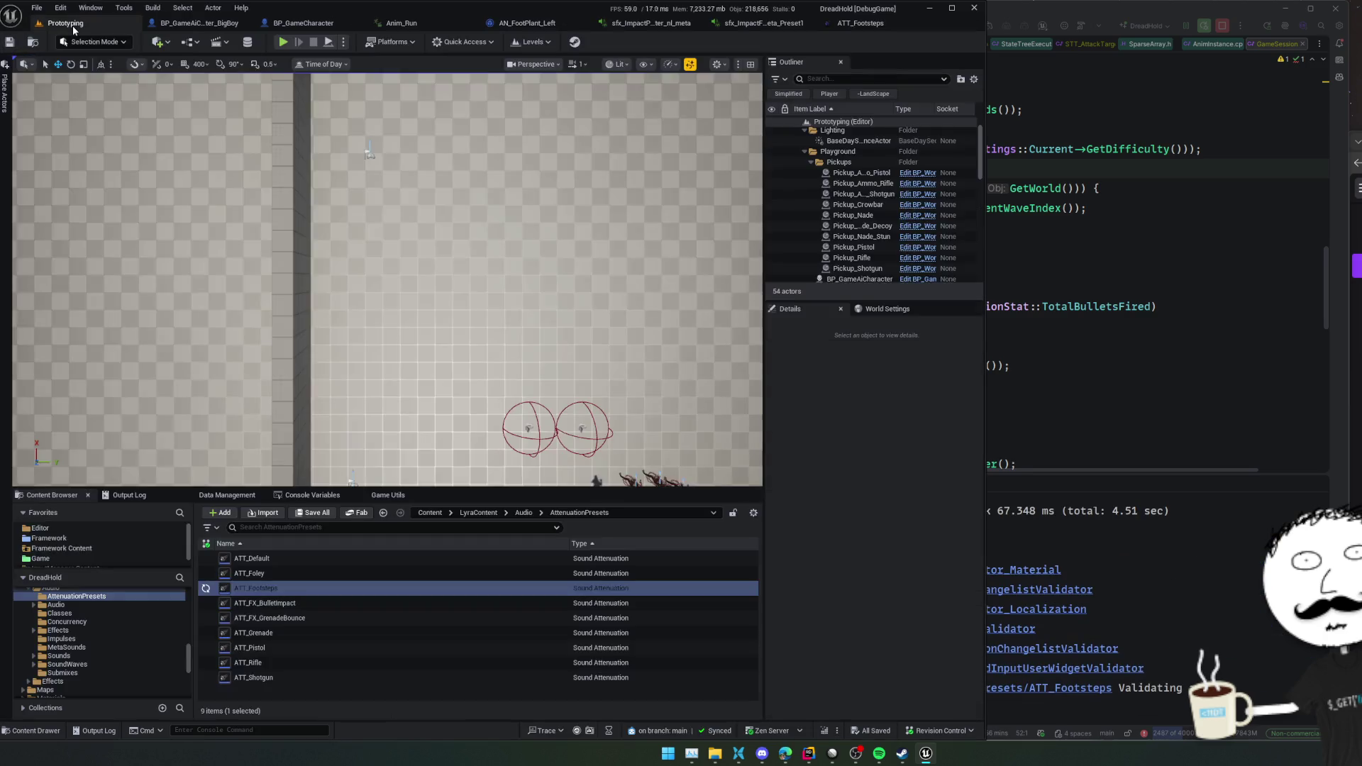
- Playtest Prototyping, walking the player up-left among the enemies and zooming the game camera
left_click(281, 42)
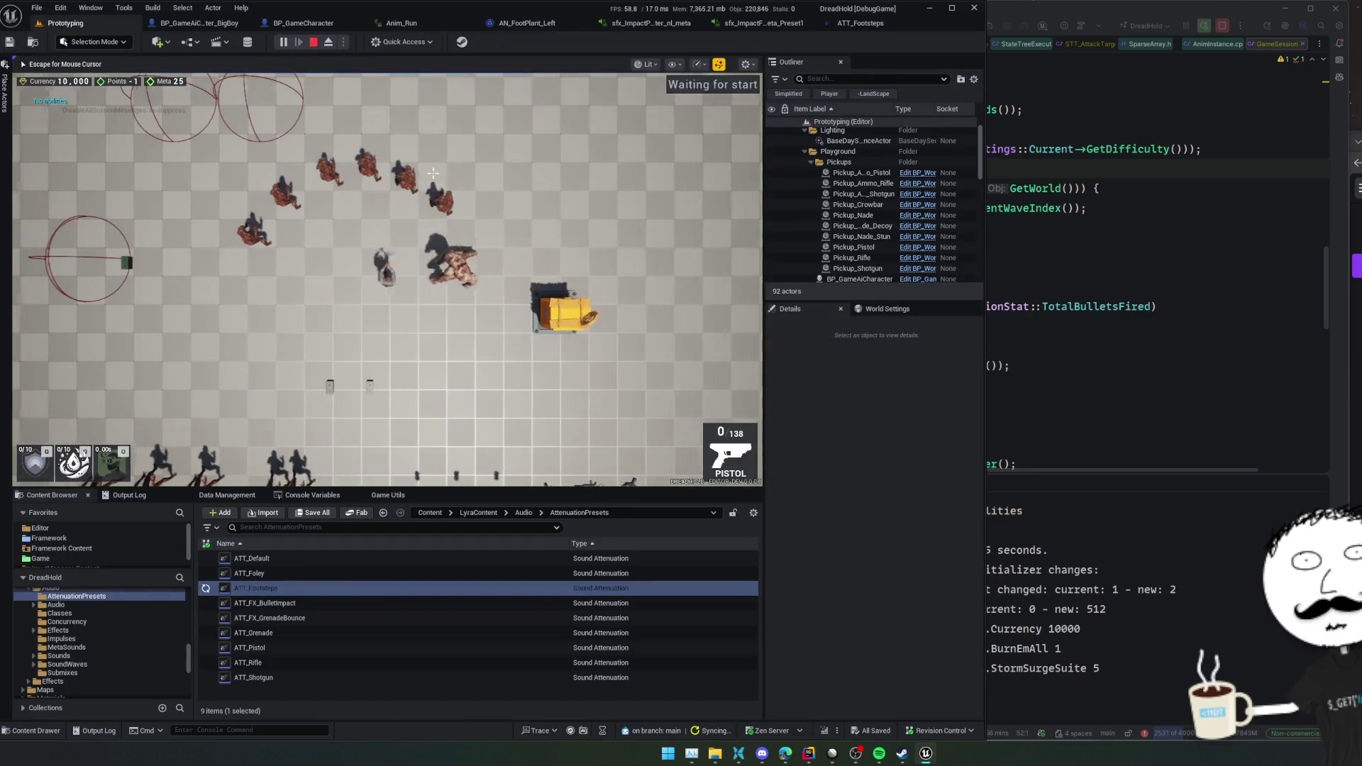
key("w+a")
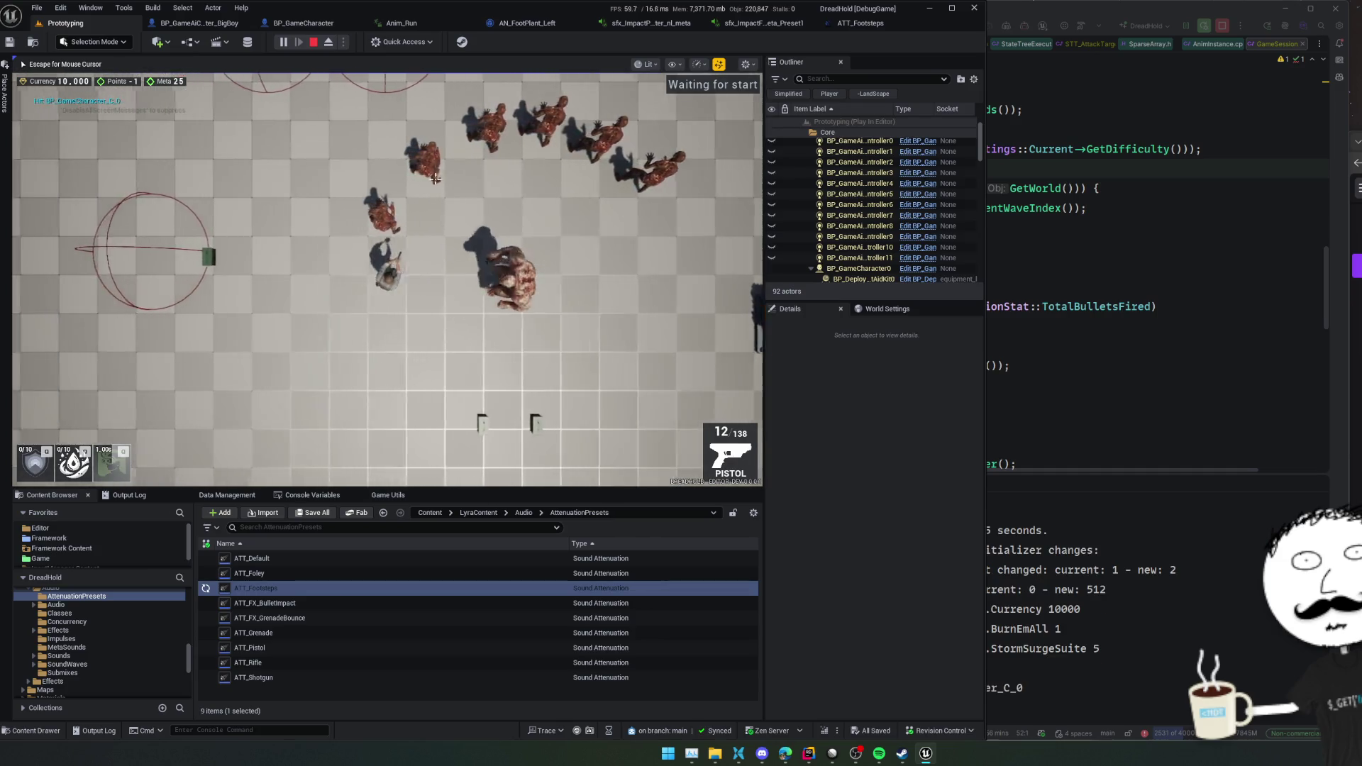
key("w+a")
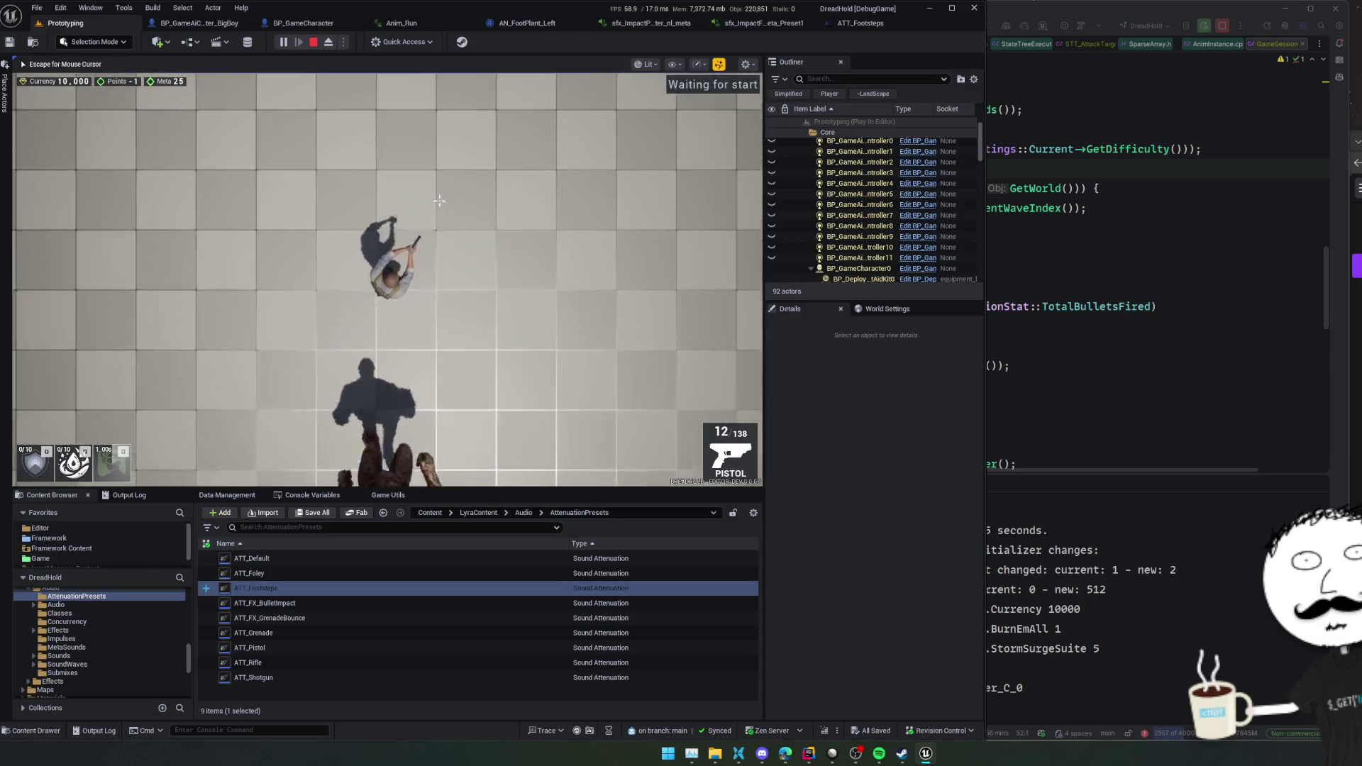
scroll(440, 197, "up", 3)
scroll(440, 201, "down", 3)
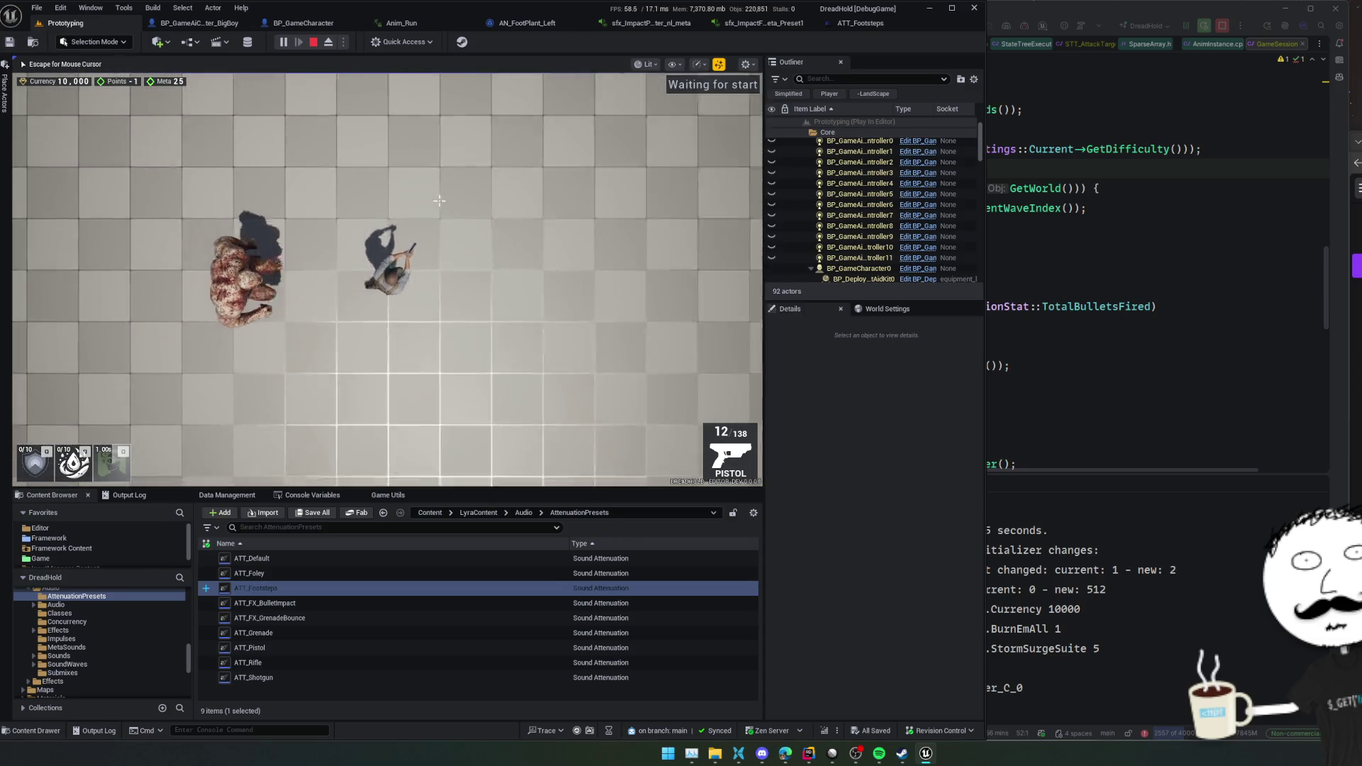
scroll(439, 200, "down", 3)
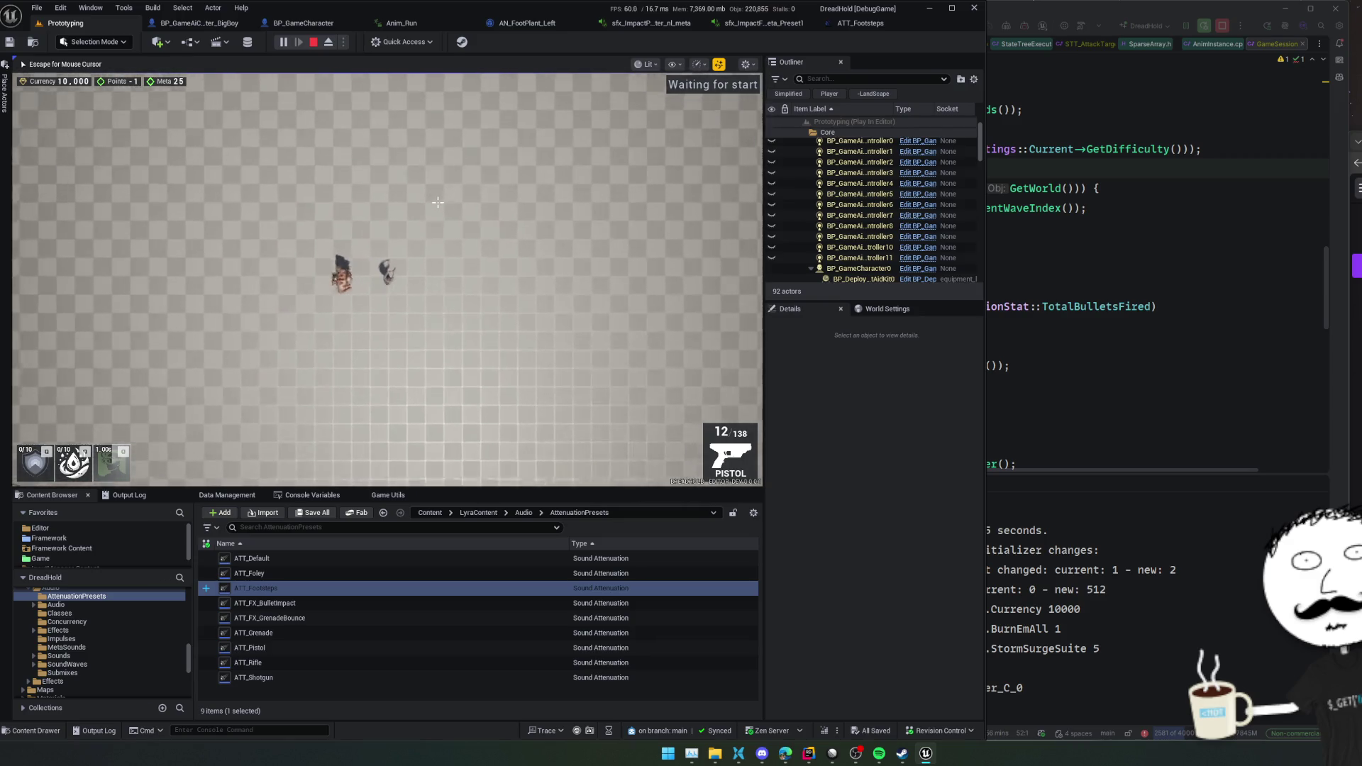
scroll(439, 200, "up", 3)
left_click(650, 22)
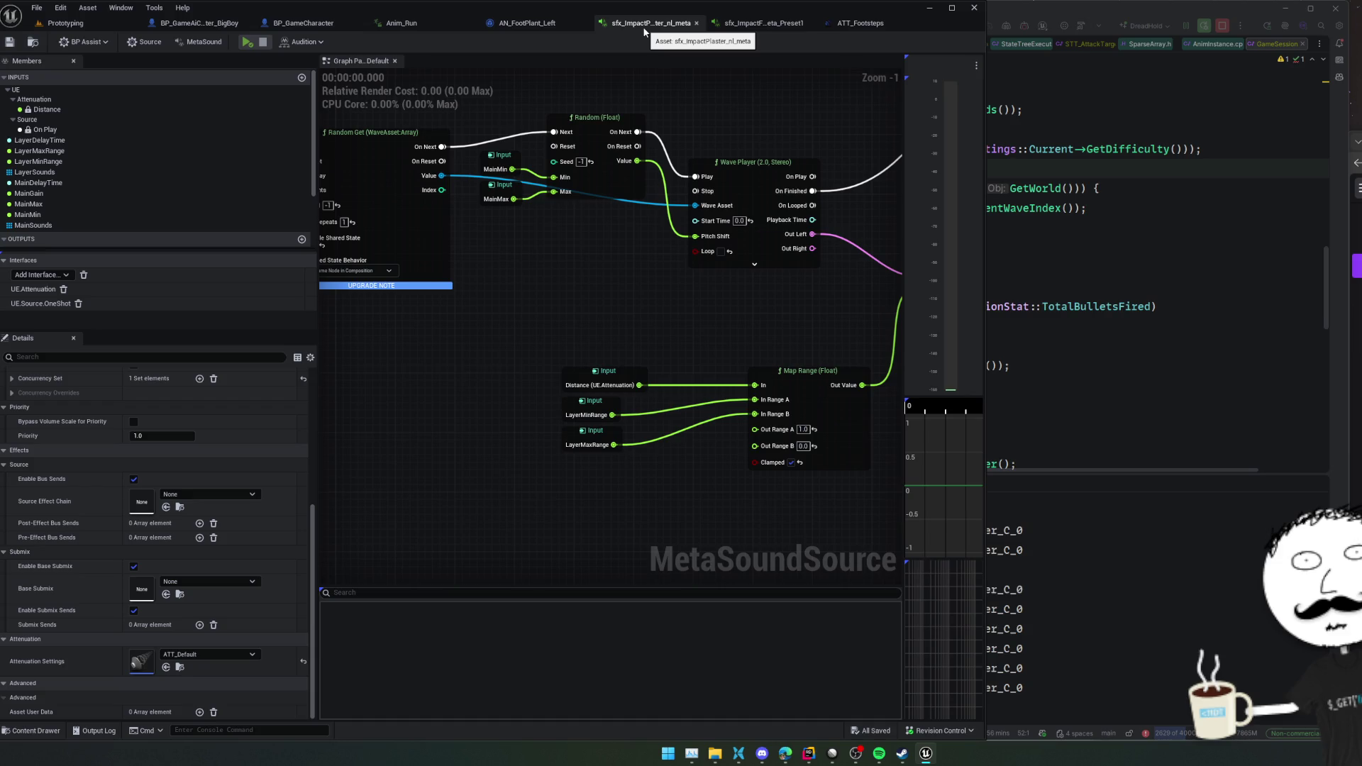
- Assign ATT_Footsteps as the footstep preset's Attenuation Settings and save the preset
left_click(227, 654)
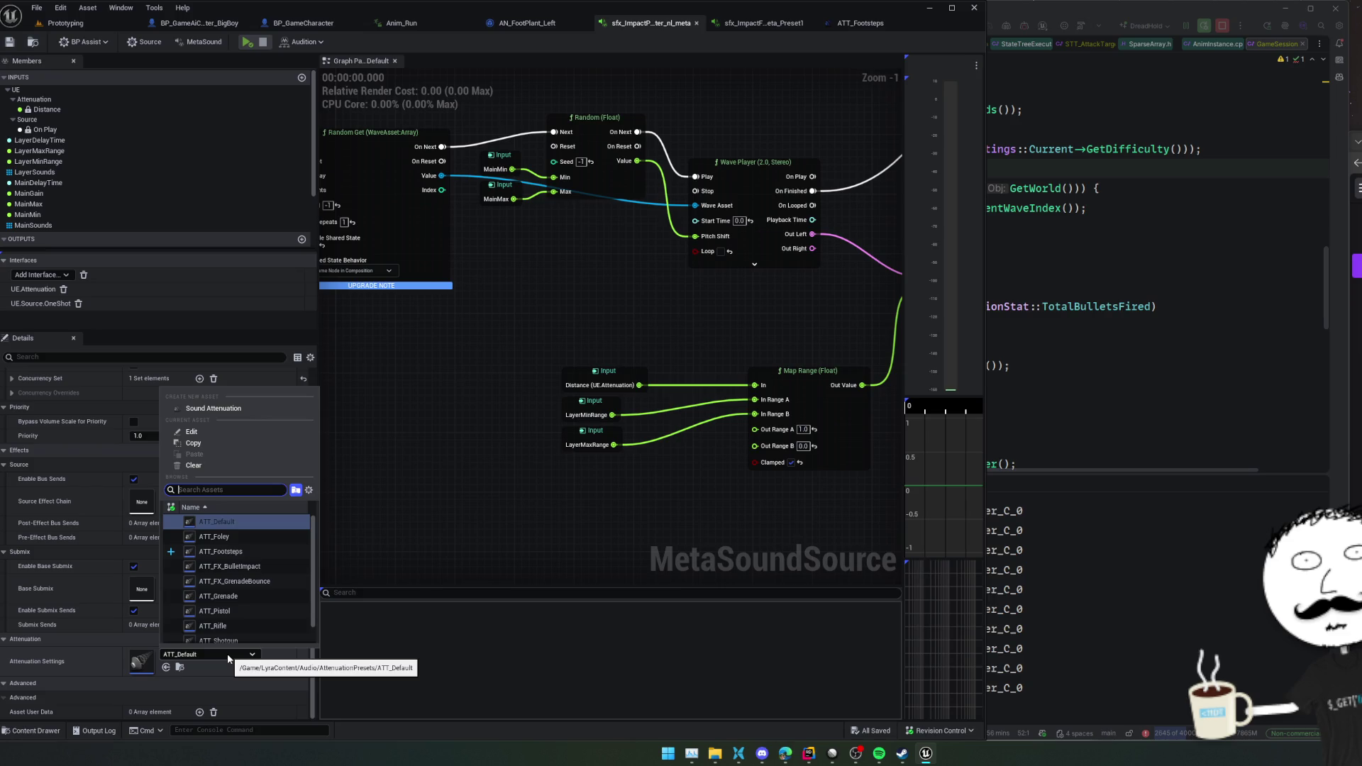
key("Escape")
middle_click(661, 26)
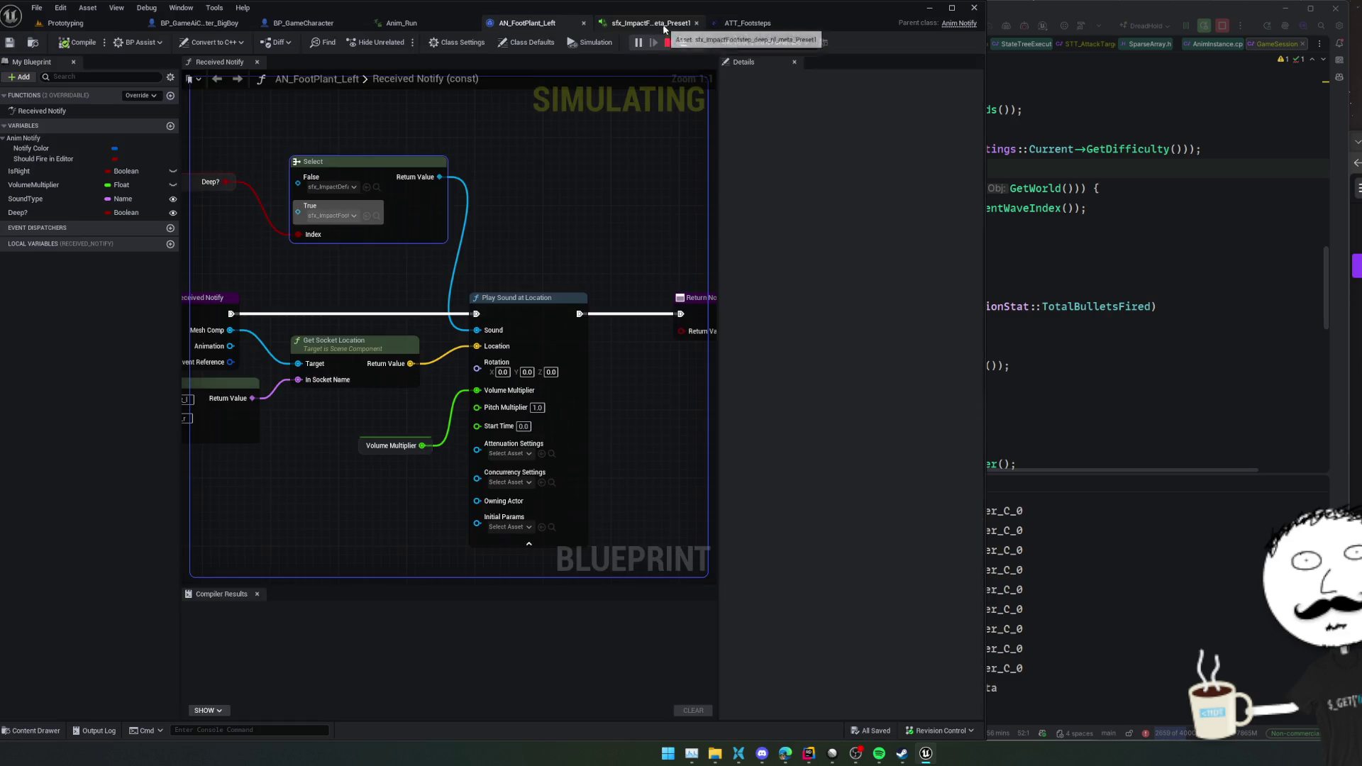
left_click(658, 26)
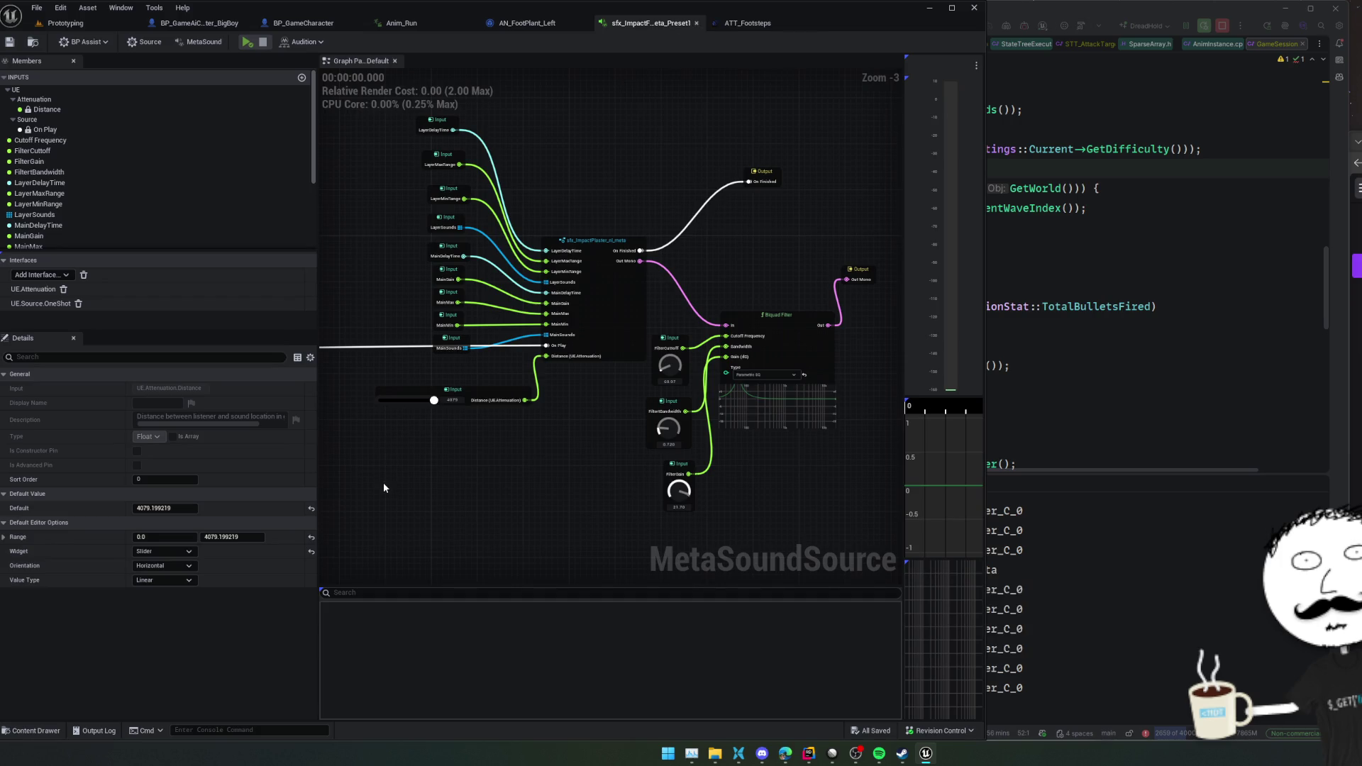
left_click(177, 41)
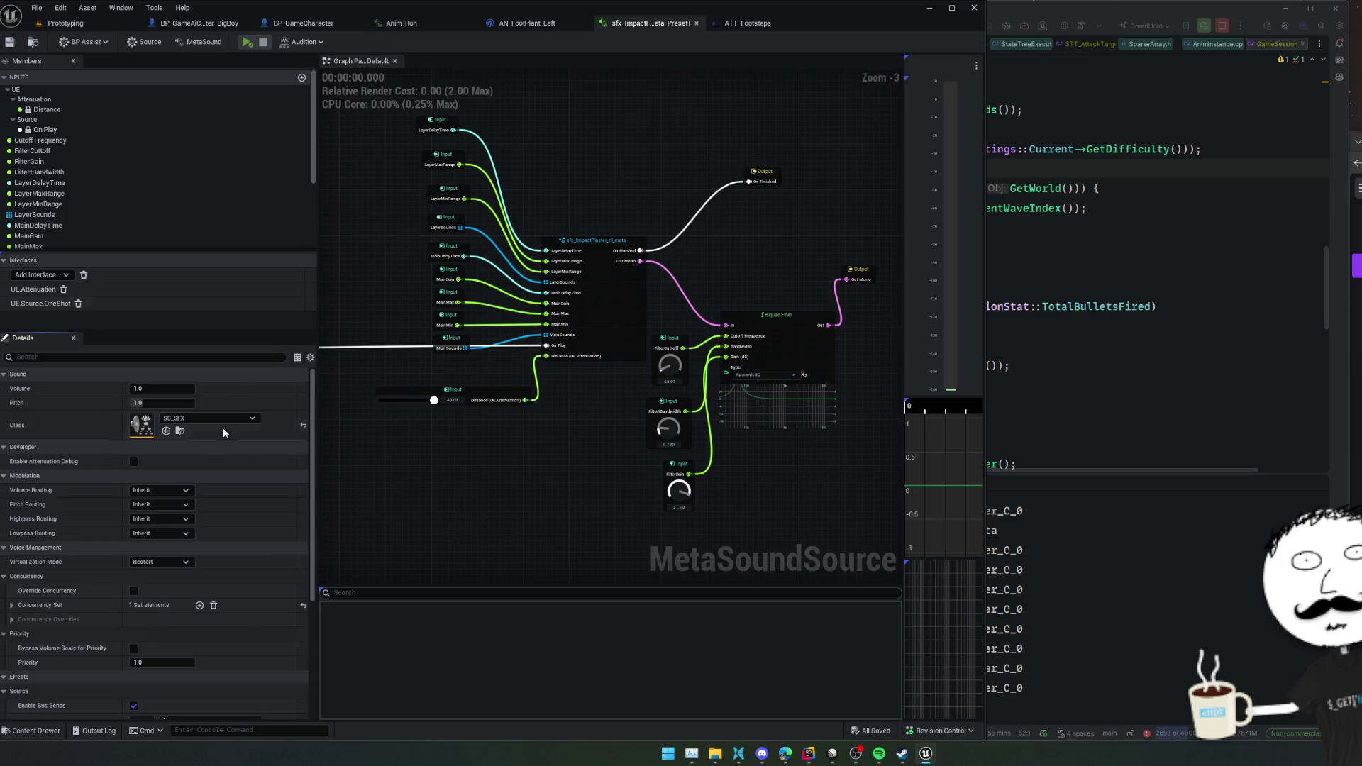
scroll(60, 605, "down", 5)
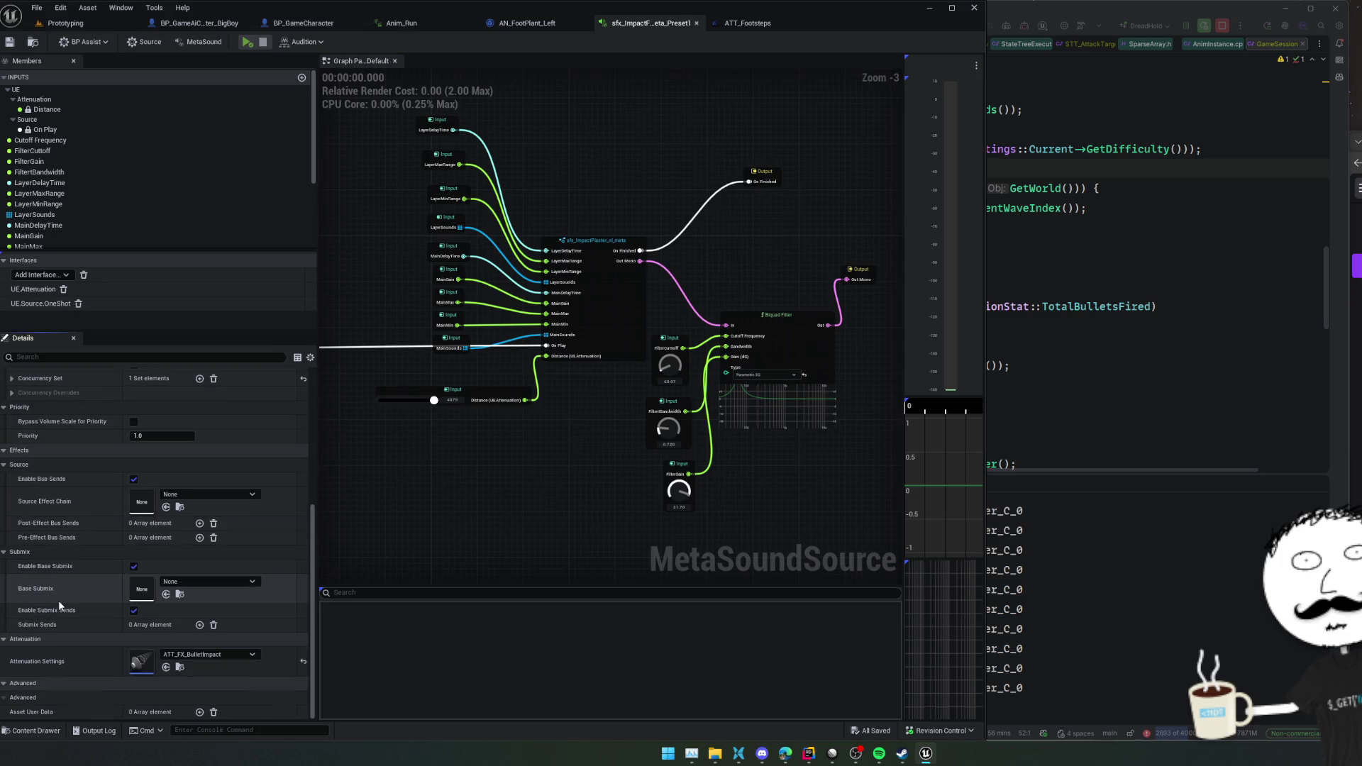
left_click(235, 655)
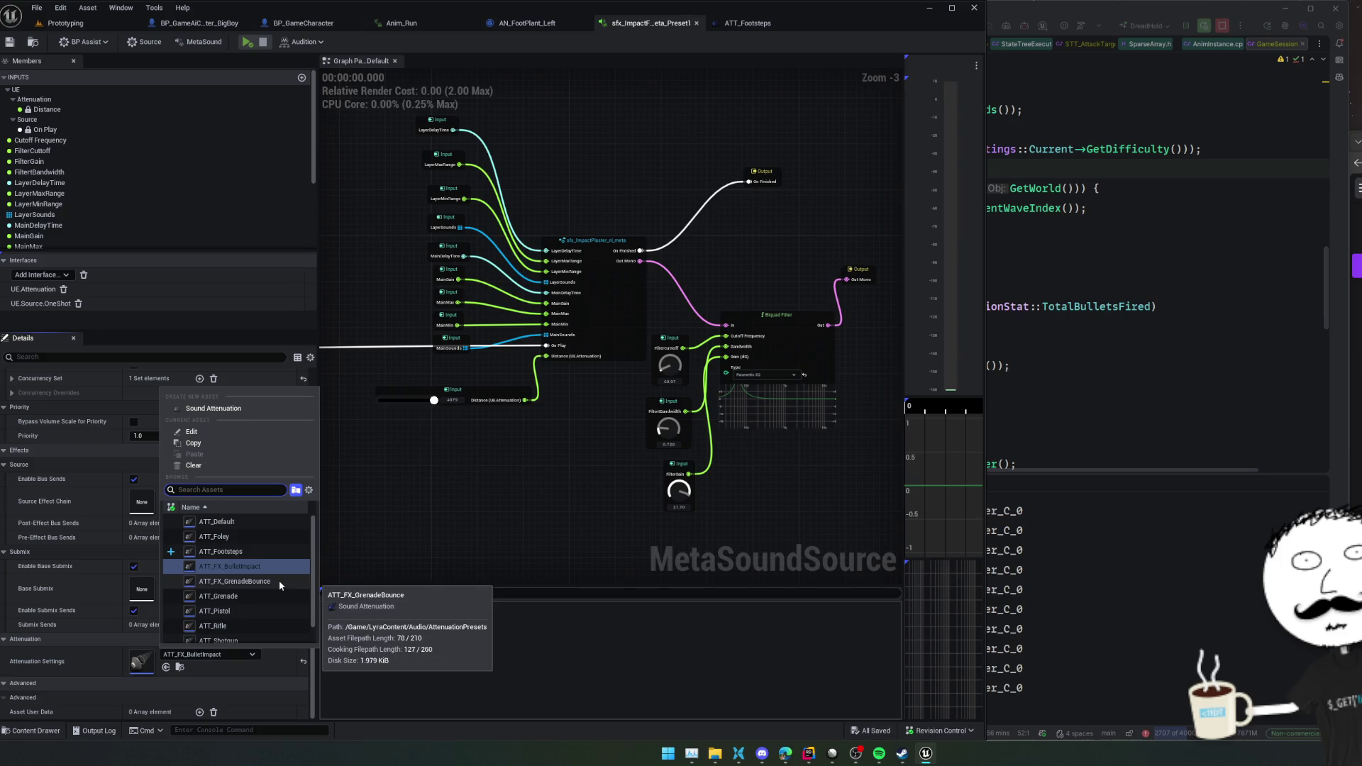
left_click(234, 551)
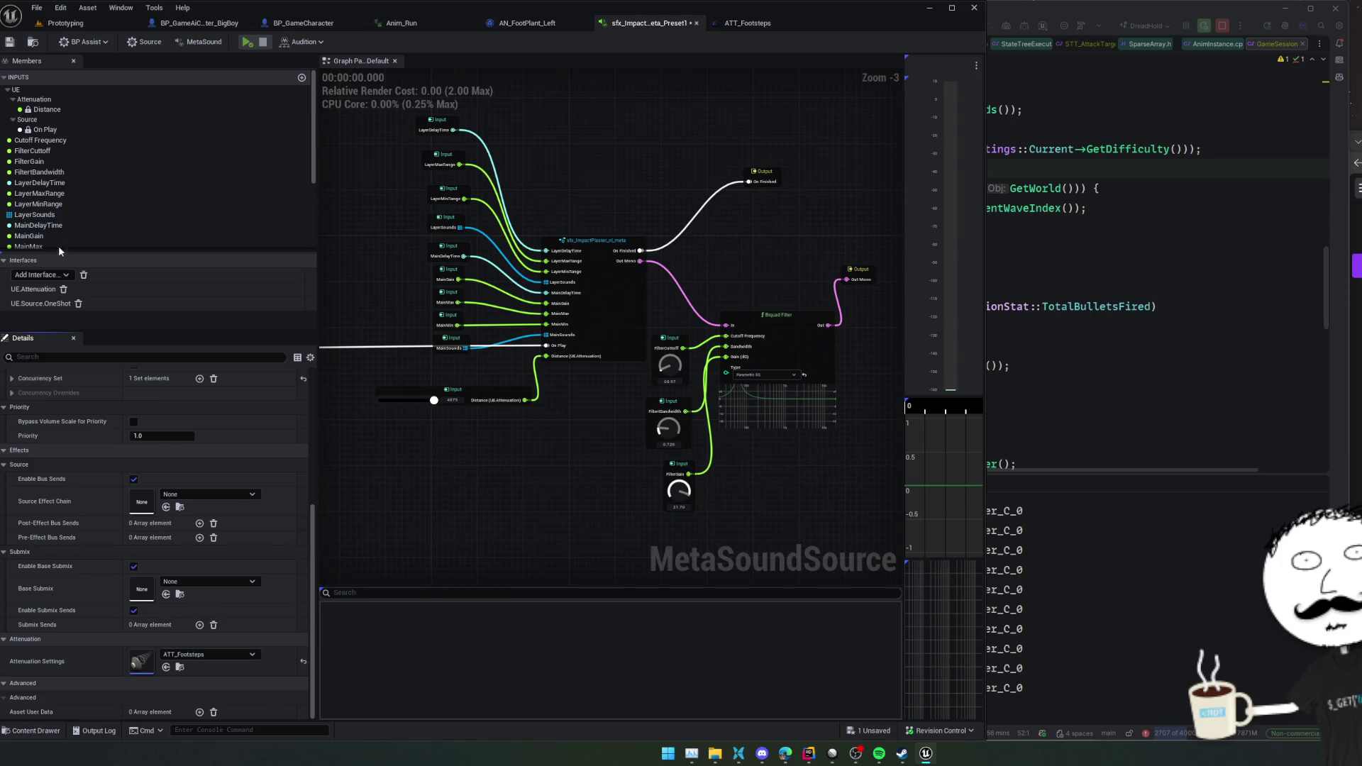
left_click(9, 44)
left_click(66, 22)
- Open sfx_ImpactDefault_nl_meta_Preset and check its attenuation setting
left_click(354, 574)
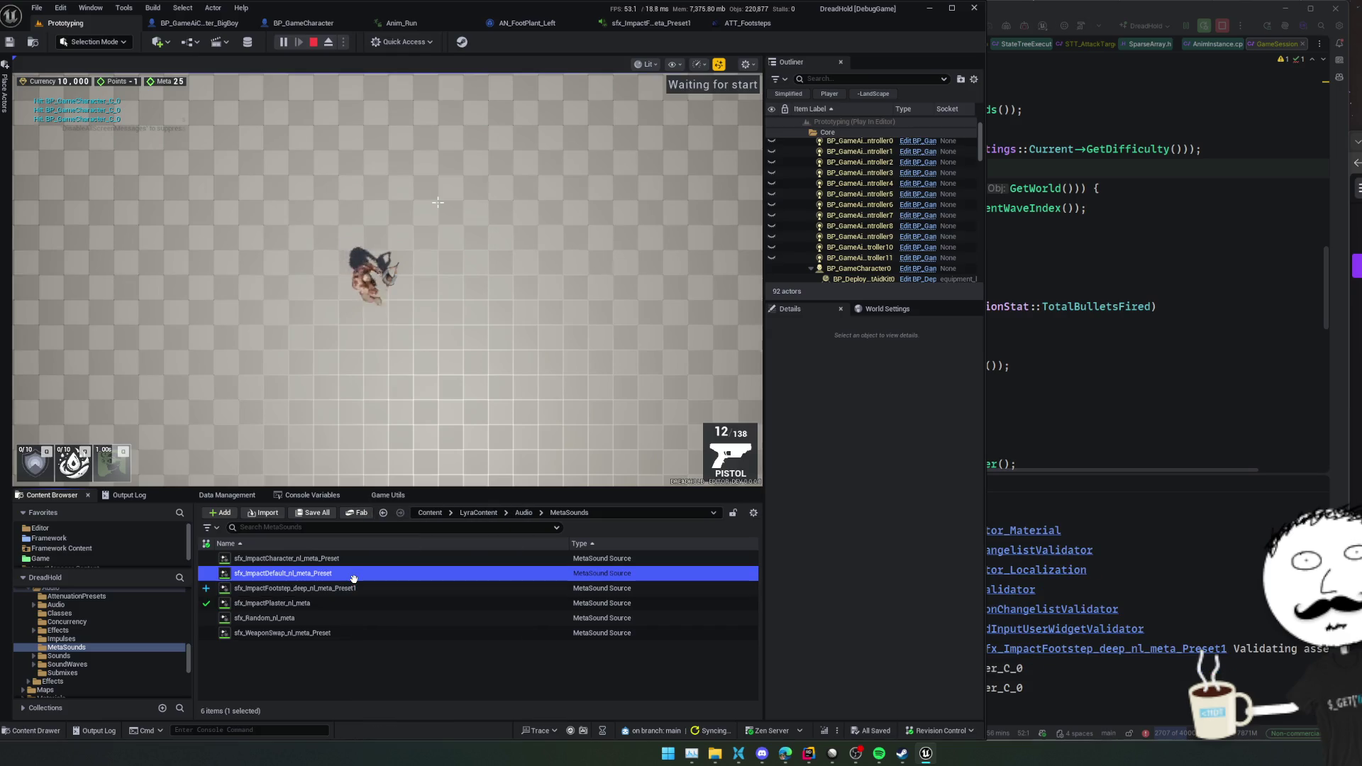
double_click(354, 576)
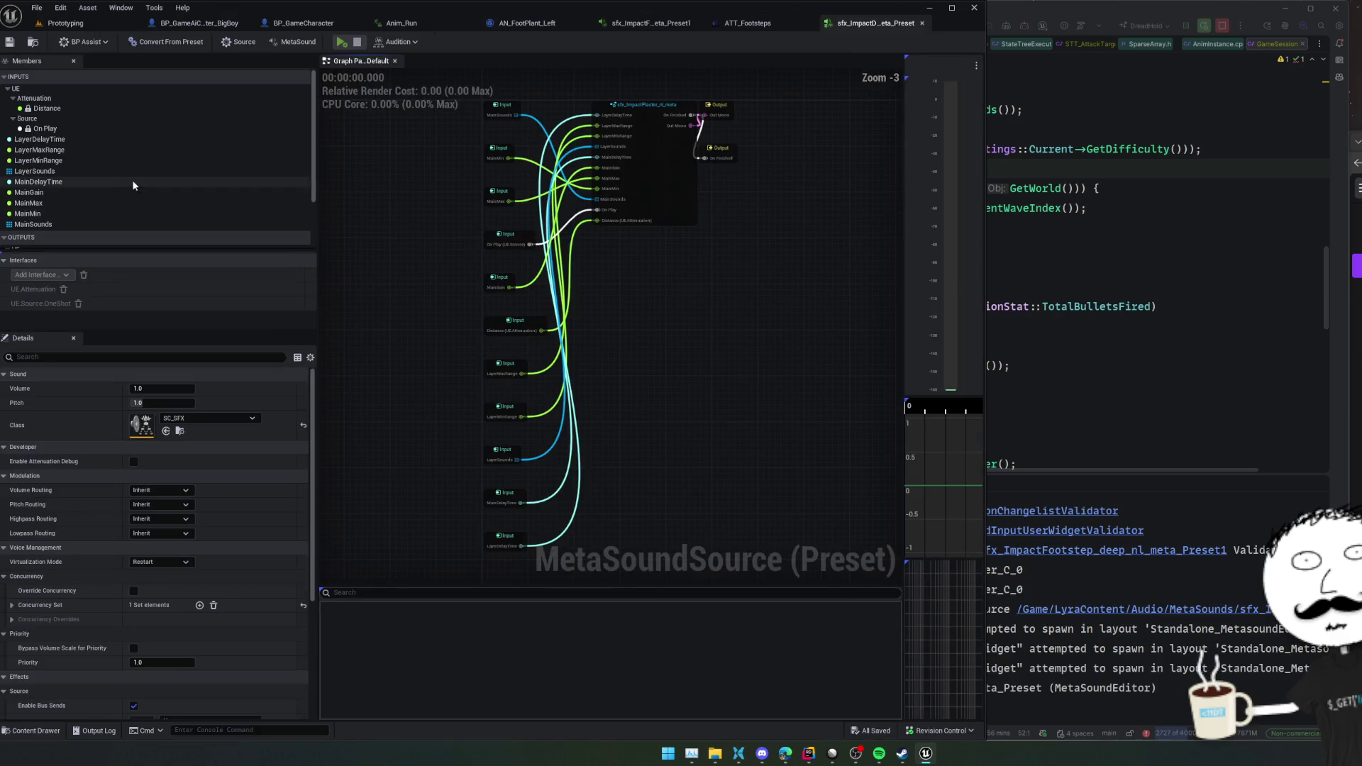
scroll(24, 572, "down", 5)
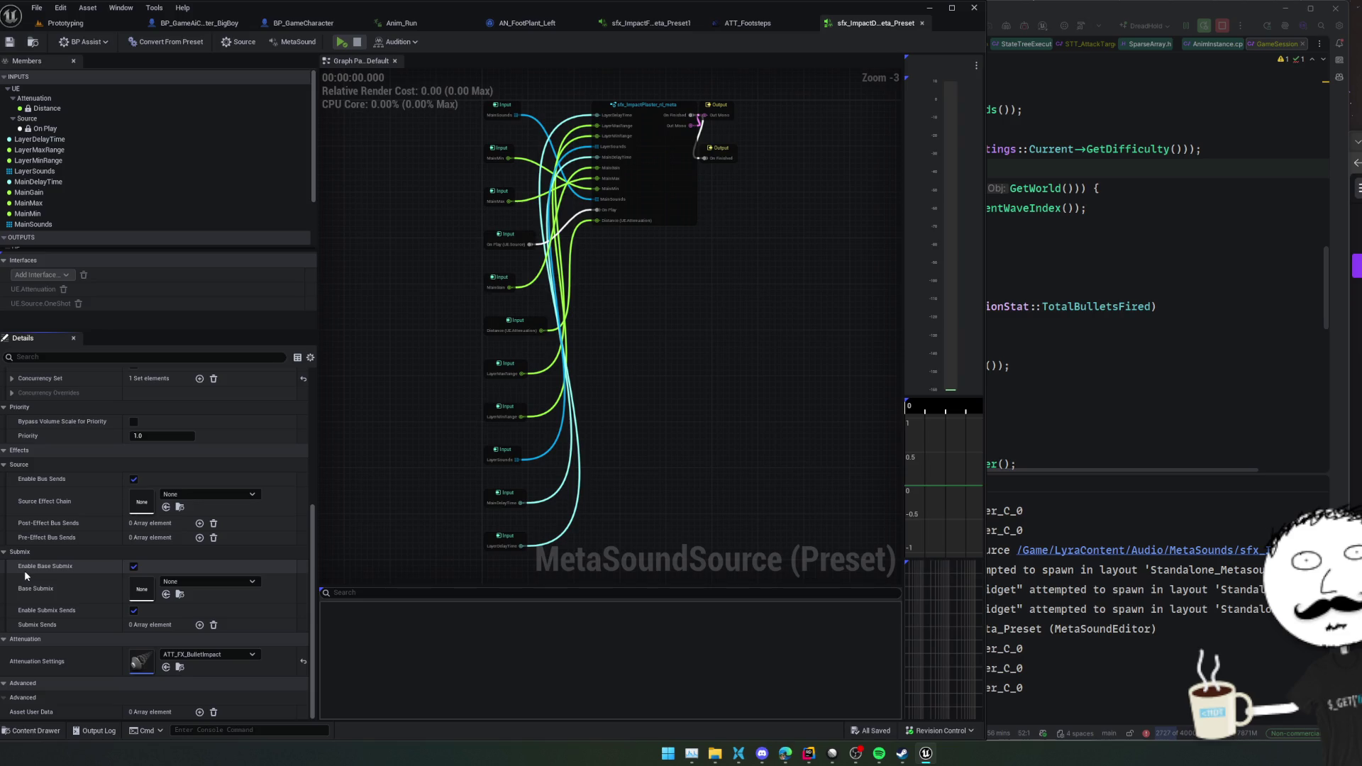
left_click(65, 23)
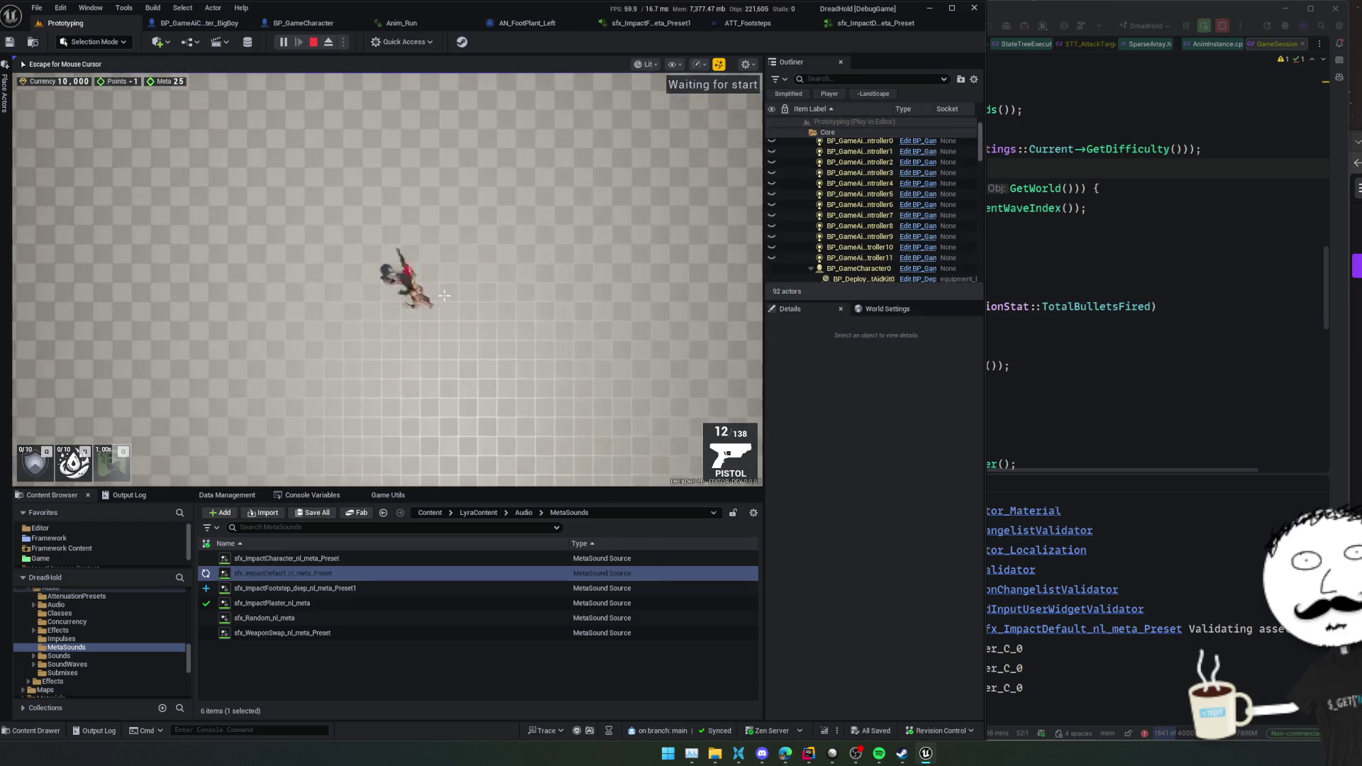
- Set ATT_Footsteps Falloff Distance to 6000 and save it
left_click(646, 23)
left_click(768, 23)
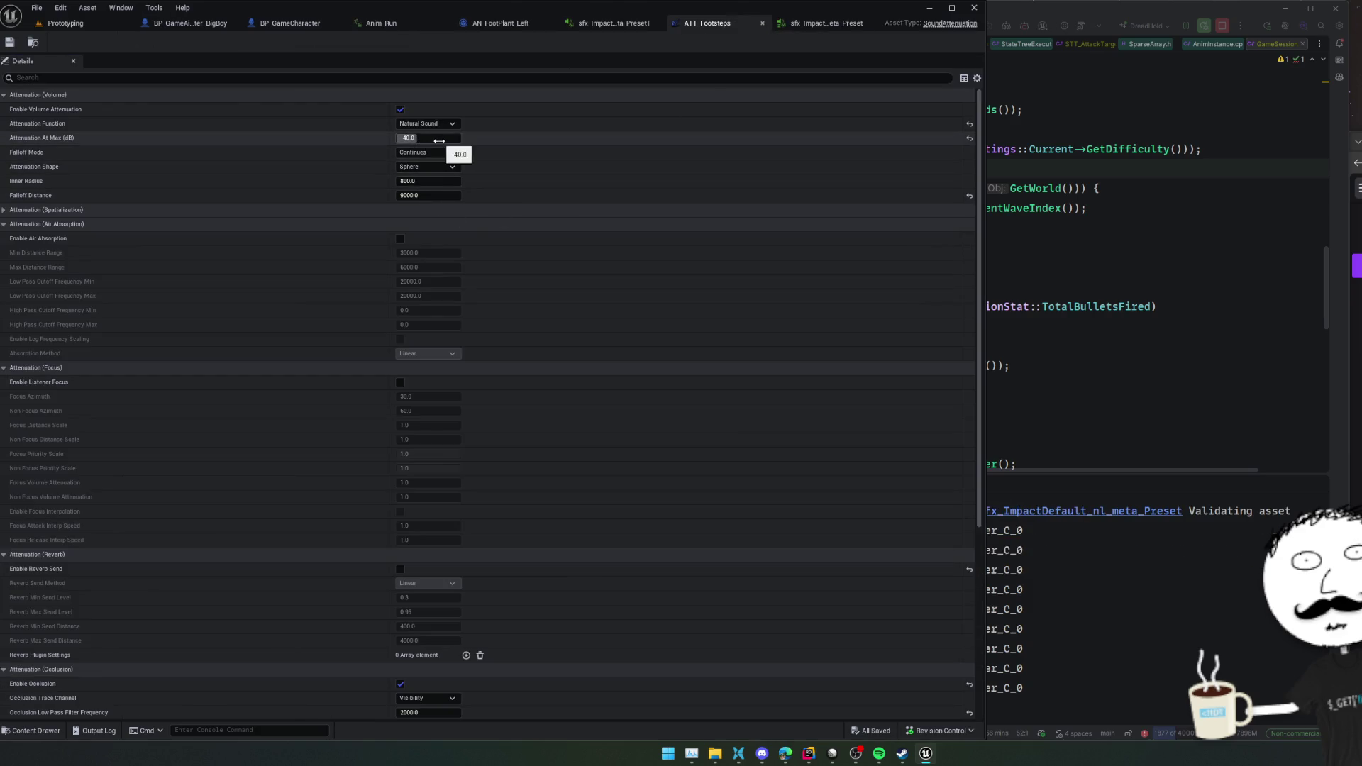
left_click(434, 195)
type("6000")
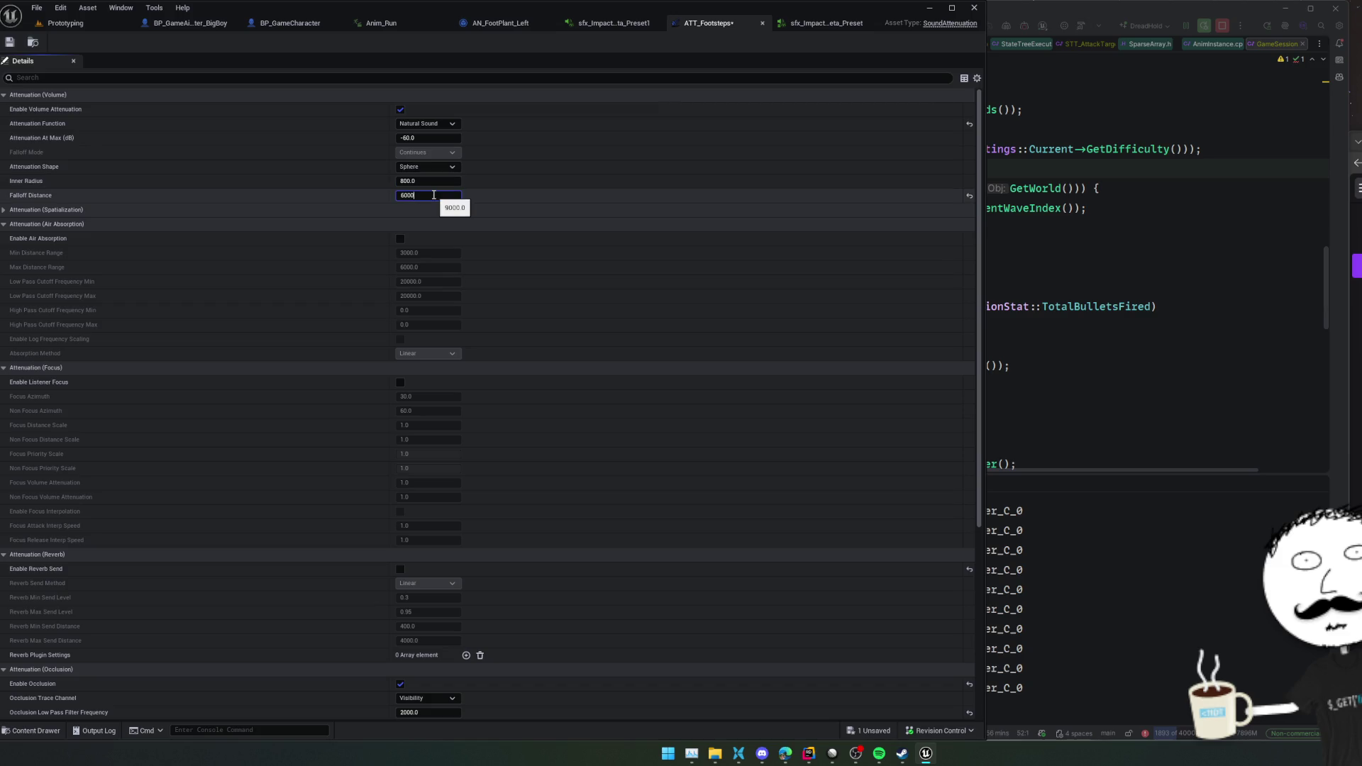
key("ctrl+s")
- Resume the play session and walk the player left and right to hear the footsteps
key("alt+p")
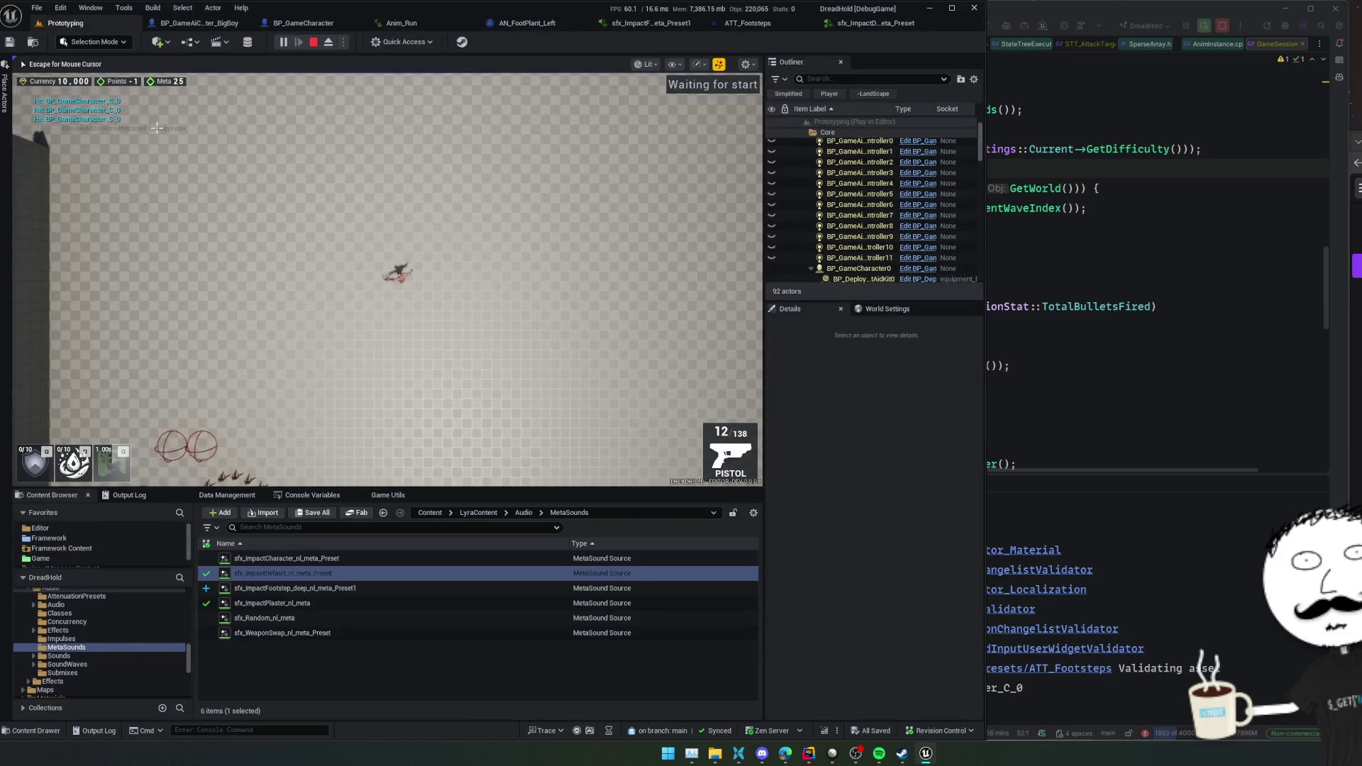
key("a")
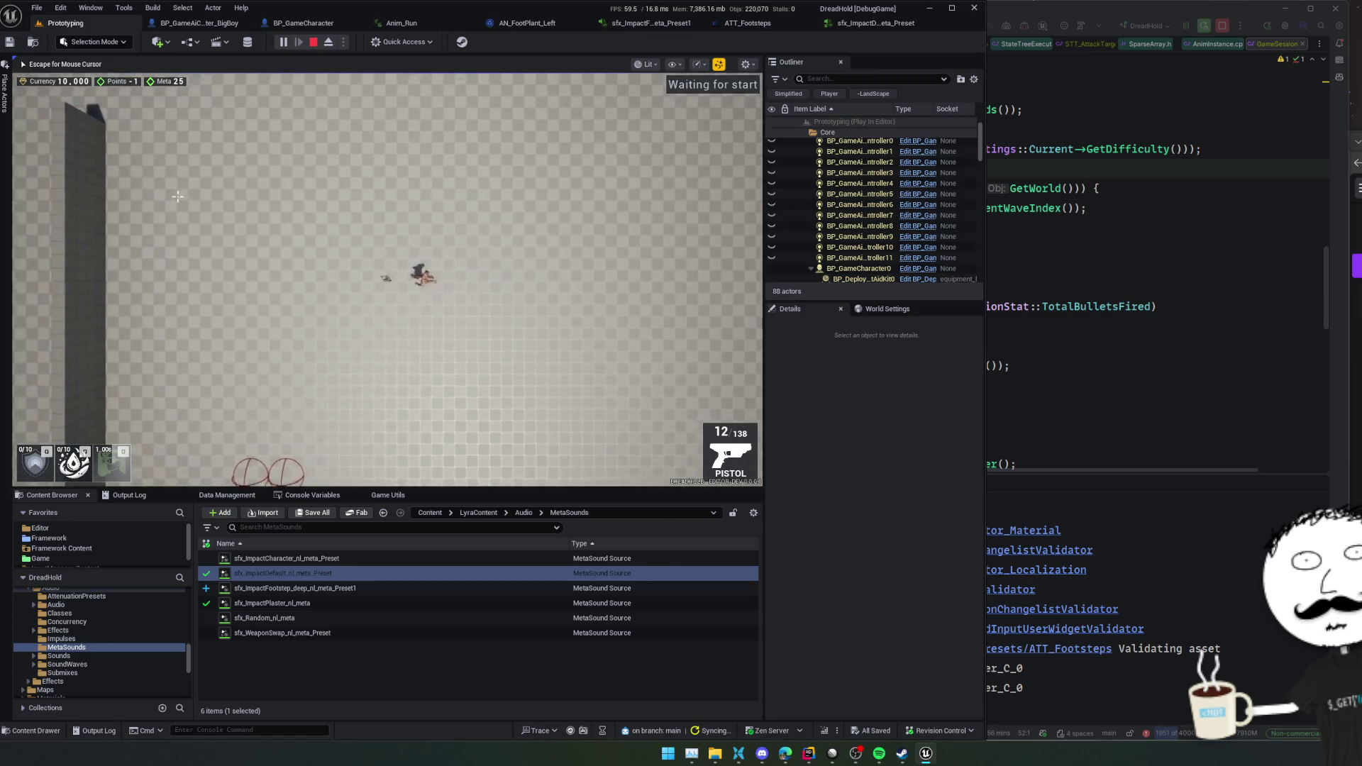
scroll(177, 197, "up", 3)
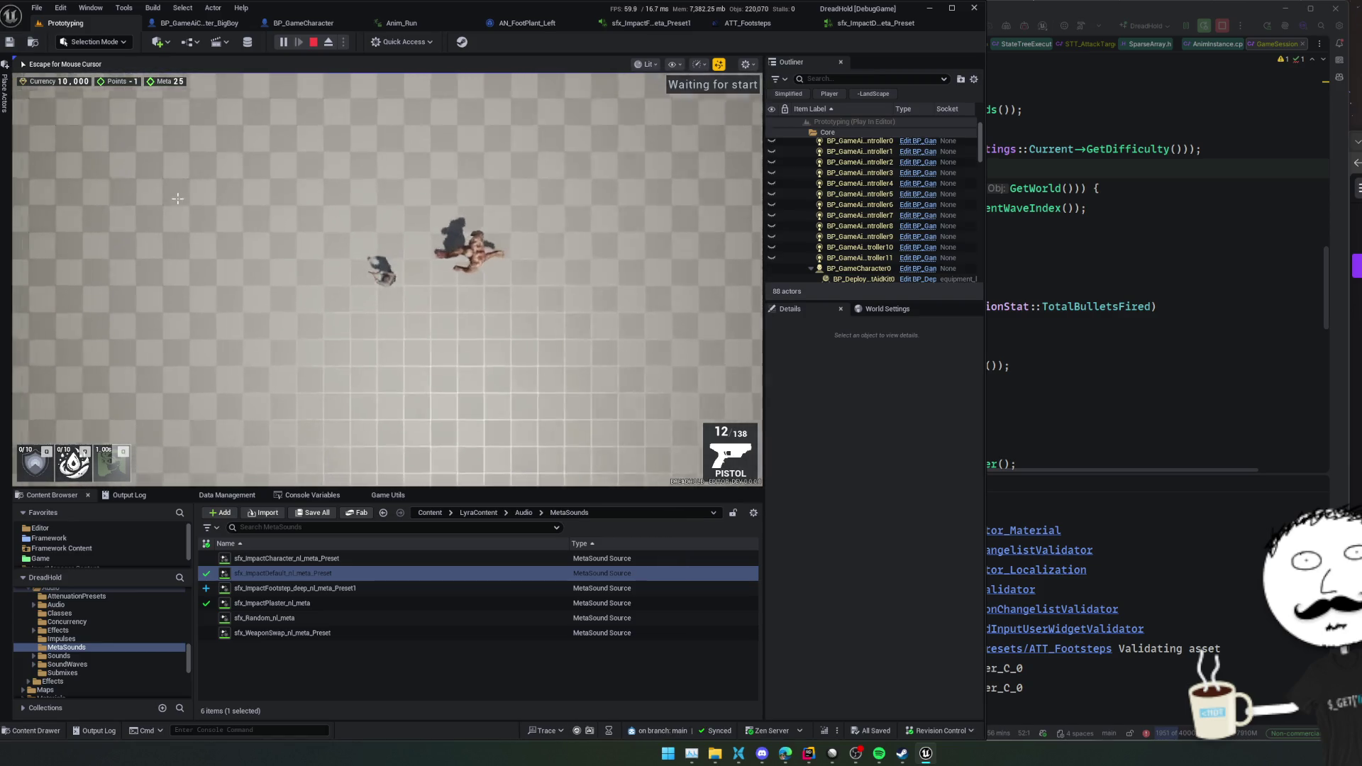
key("a")
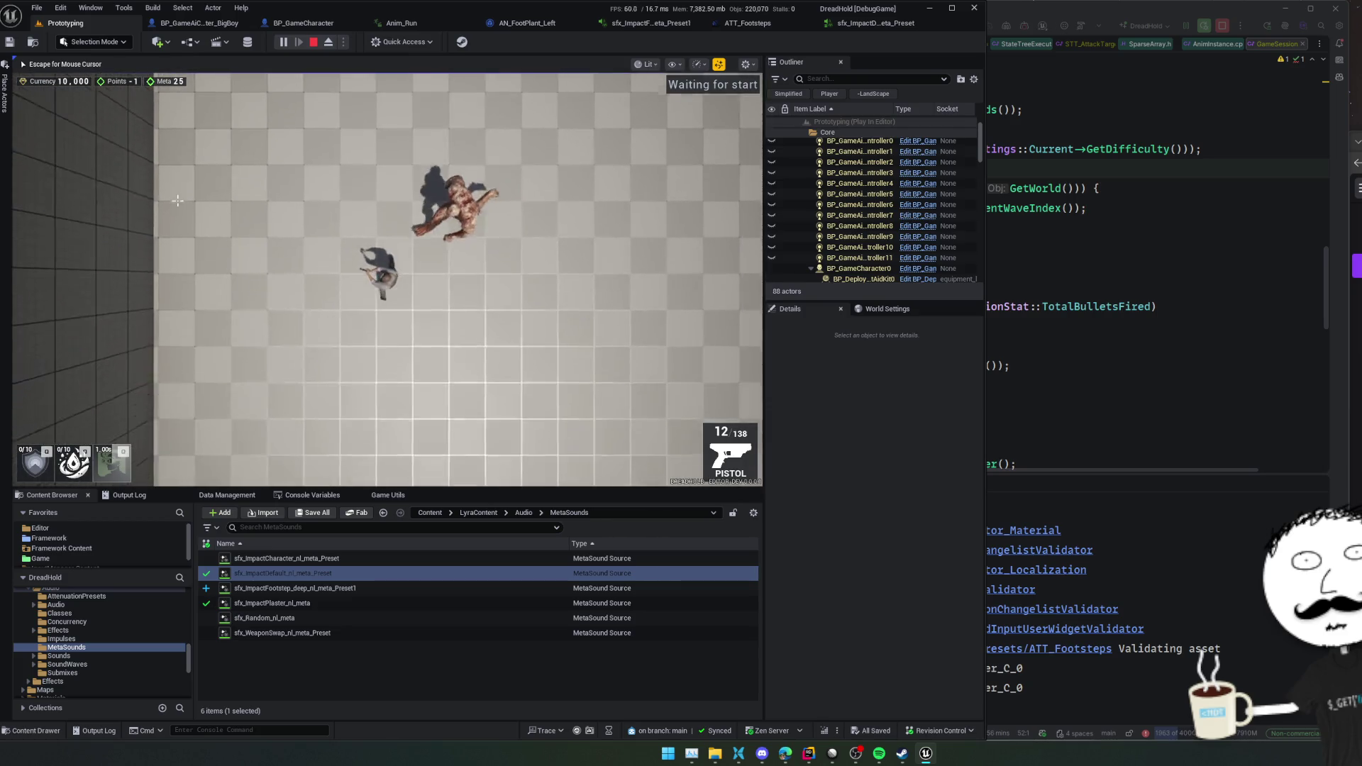
key("d")
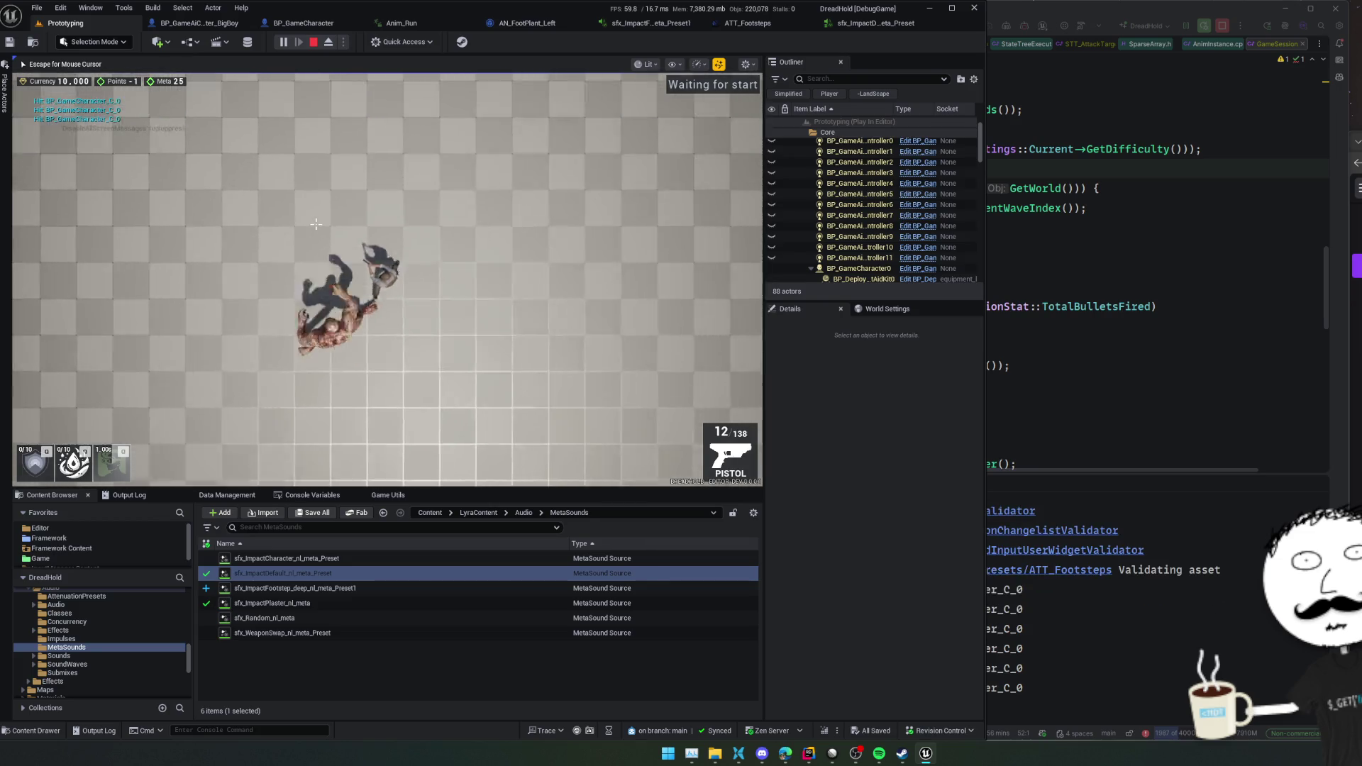
key("Escape")
left_click(766, 24)
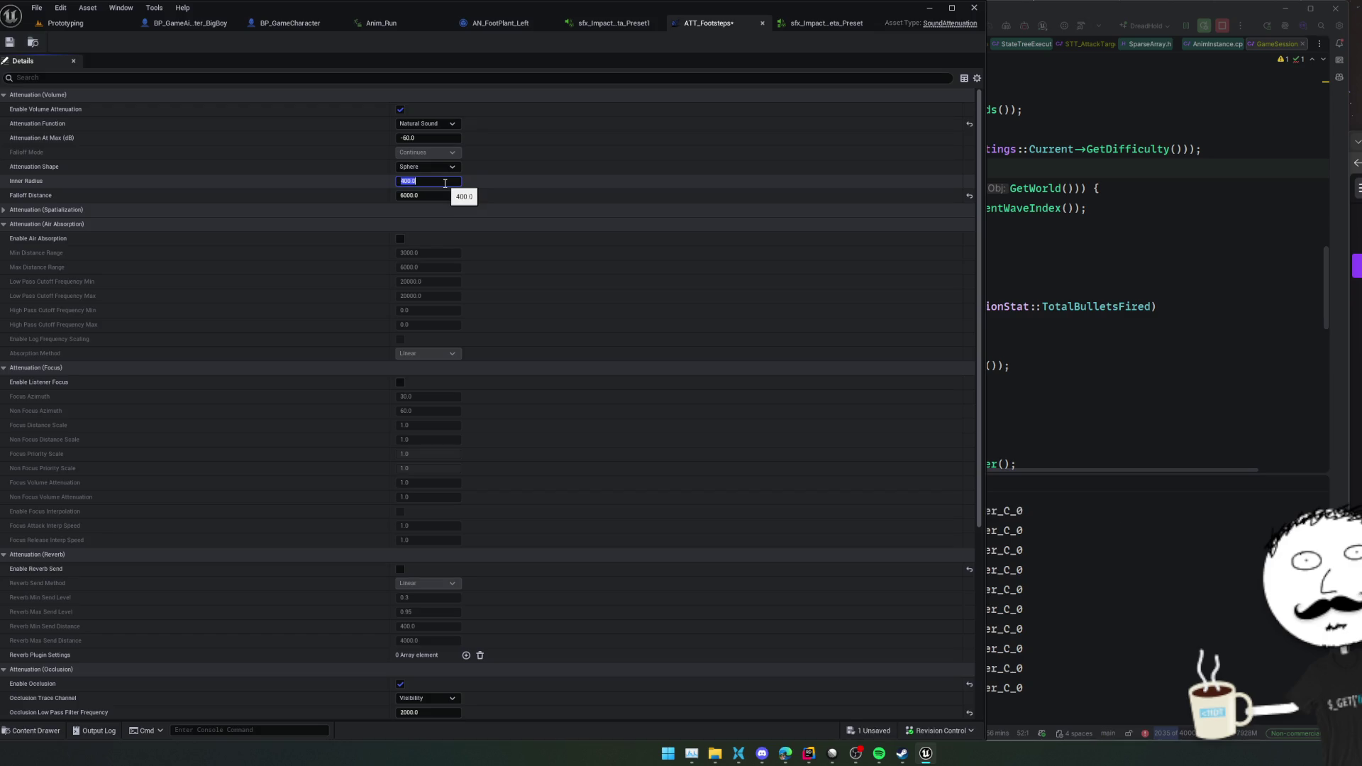
- Save ATT_Footsteps with its 400 inner radius and return to the running Prototyping game
key("ctrl+s")
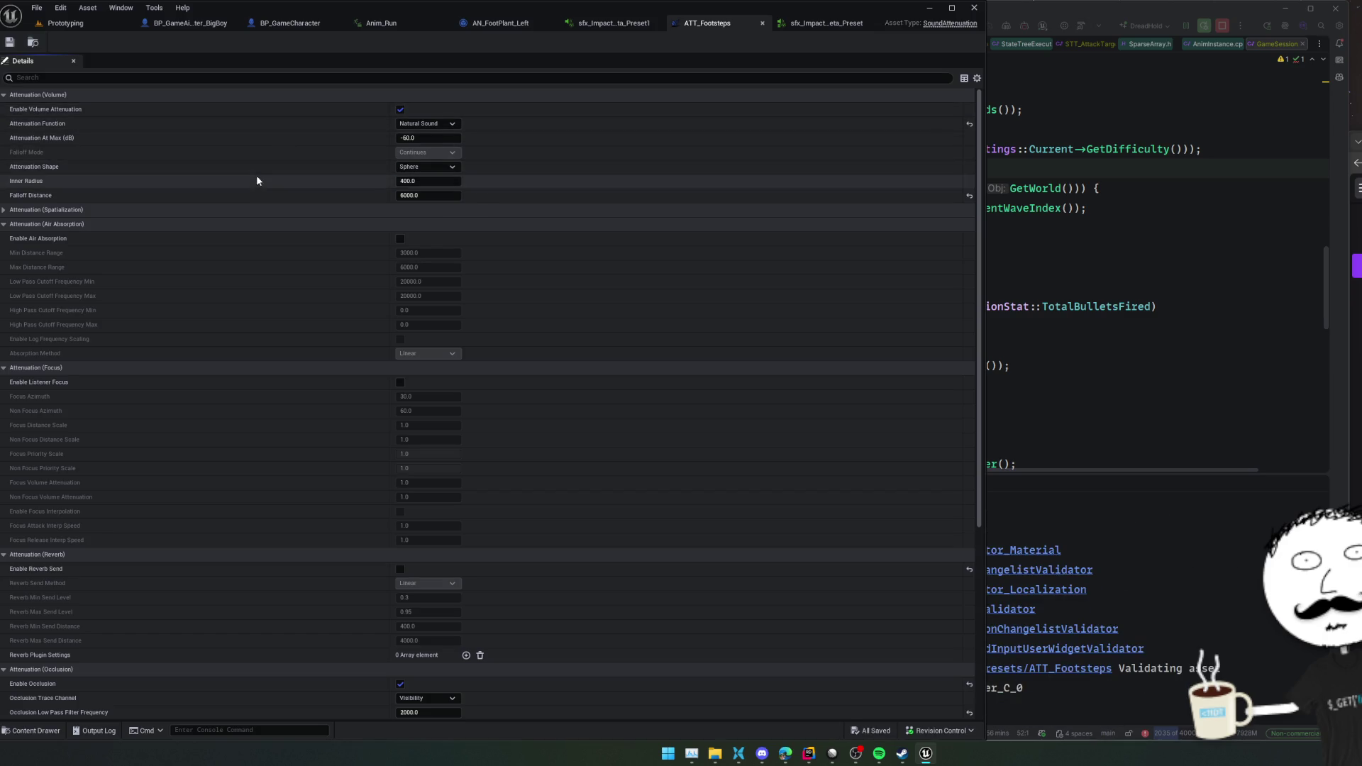
scroll(257, 177, "down", 5)
left_click(66, 23)
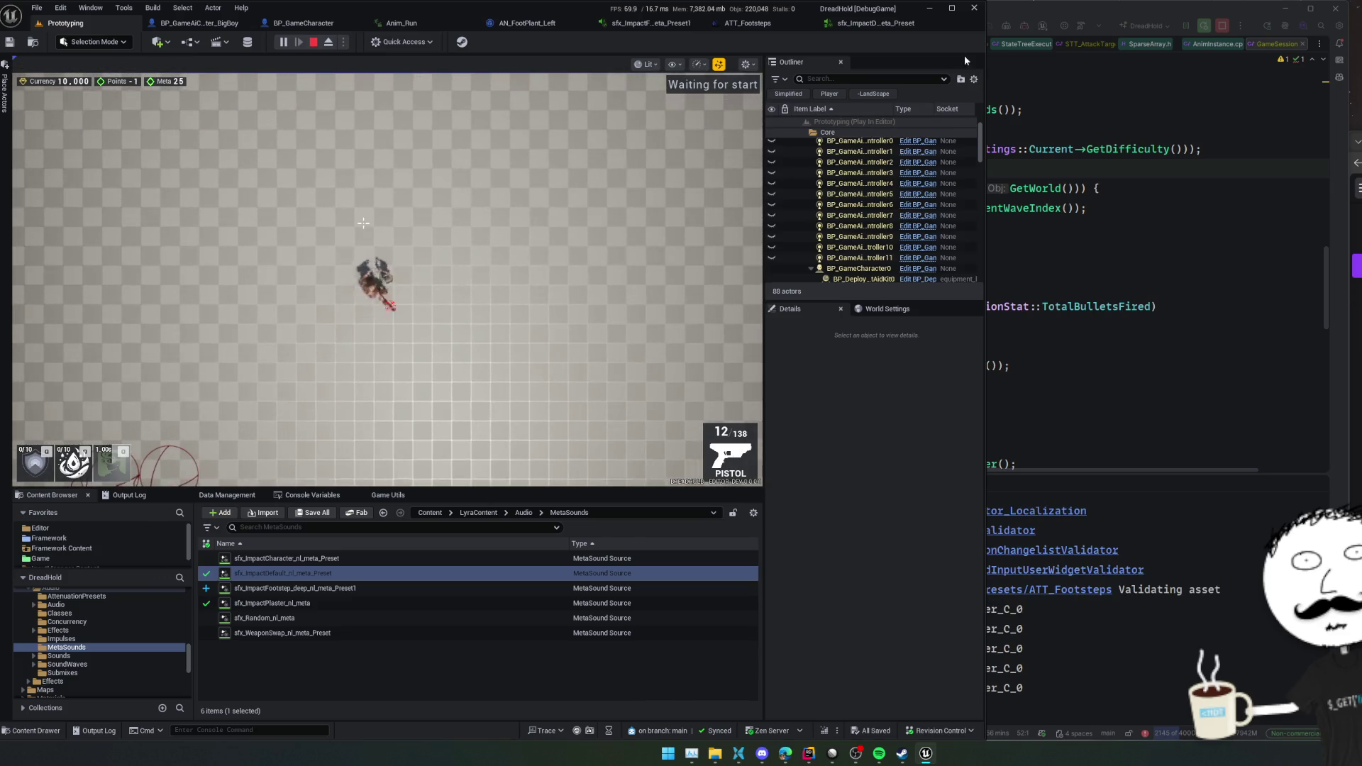
- Tick Enable Reverb Send in ATT_Footsteps, save it, and go back to the Prototyping session
left_click(897, 27)
left_click(747, 23)
scroll(547, 284, "down", 10)
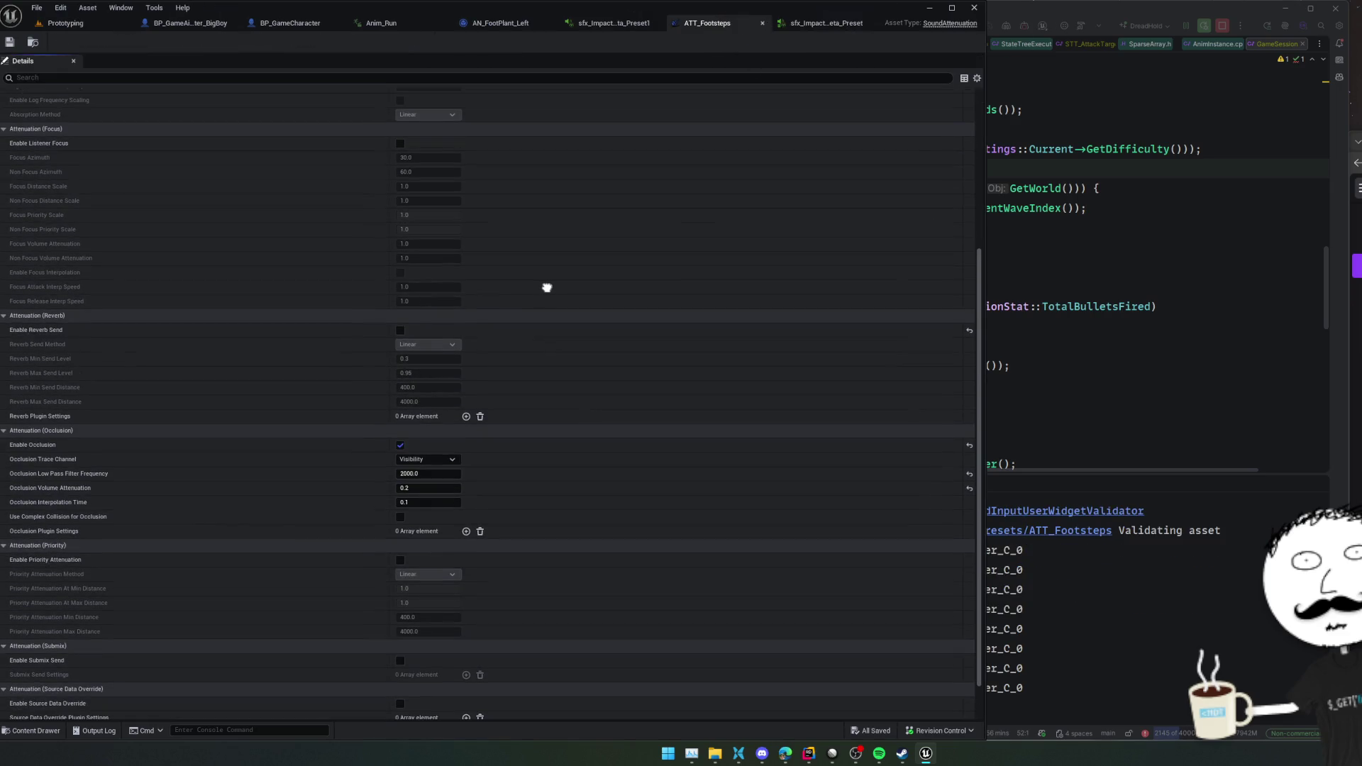
left_click(400, 329)
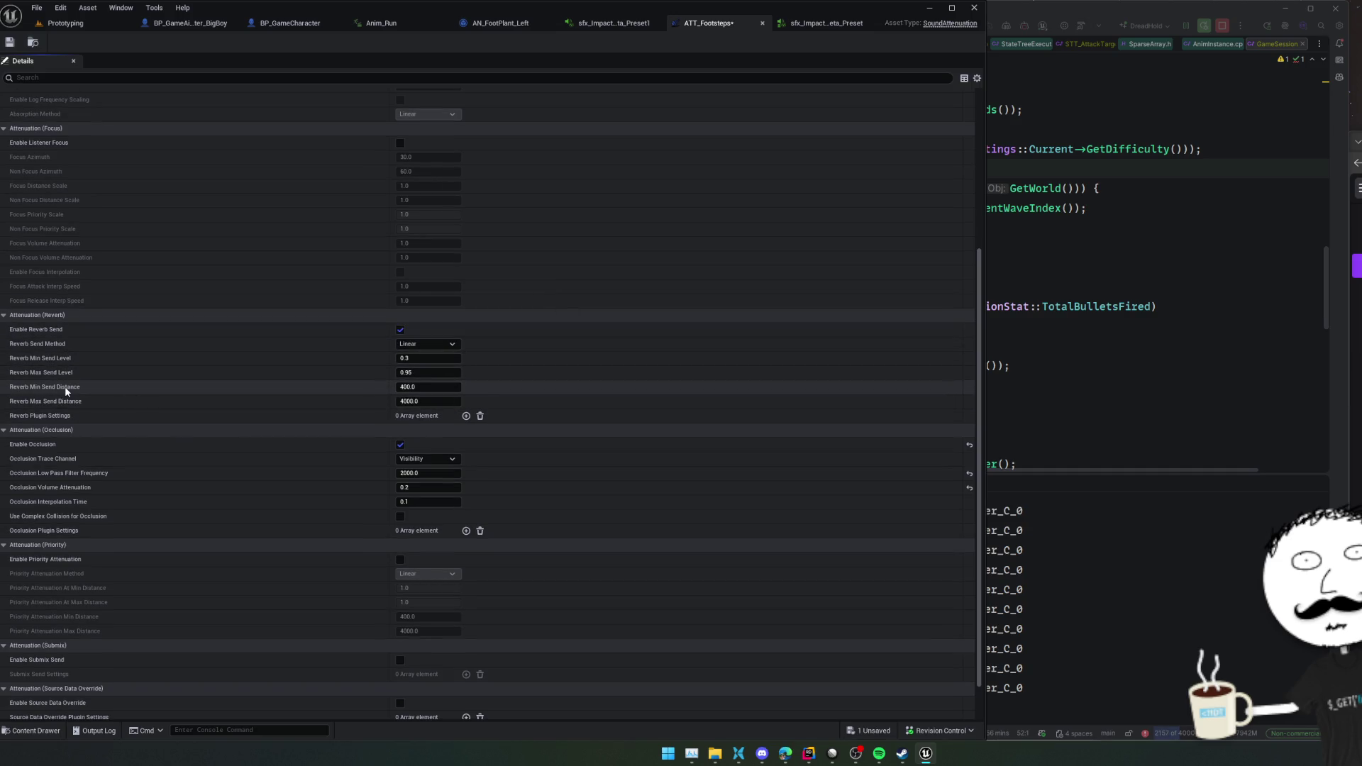
mouse_move(65, 386)
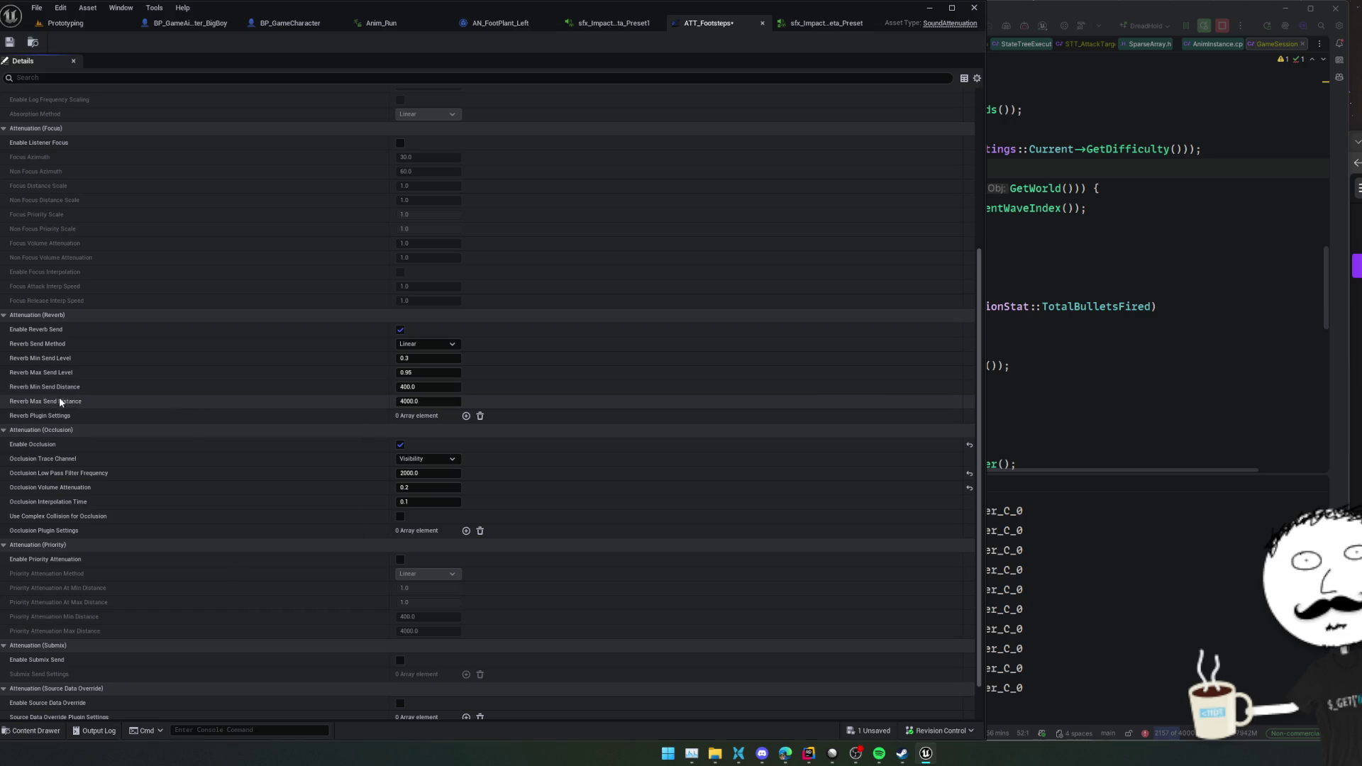
key("ctrl+s")
left_click(92, 16)
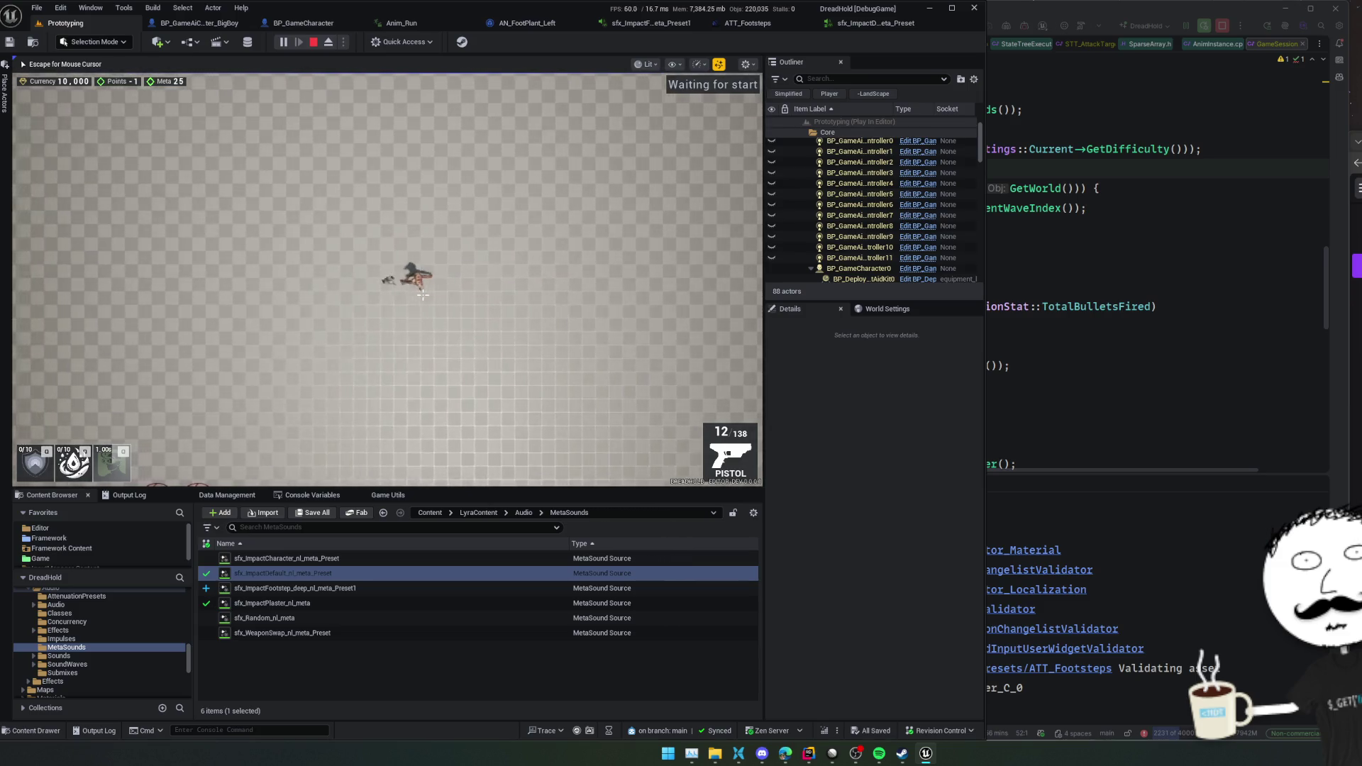
- Walk the player character around the arena with WASD, then stop the play session
key("d")
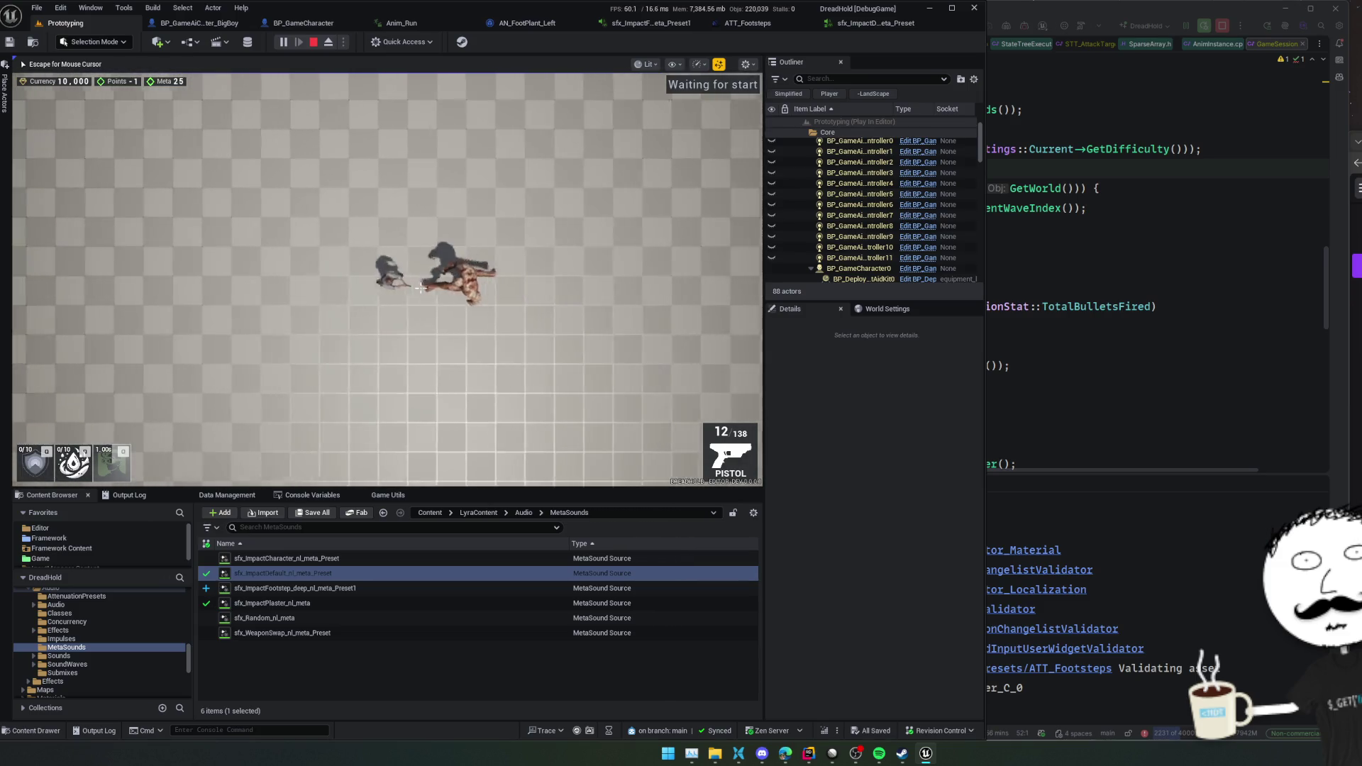
key("a")
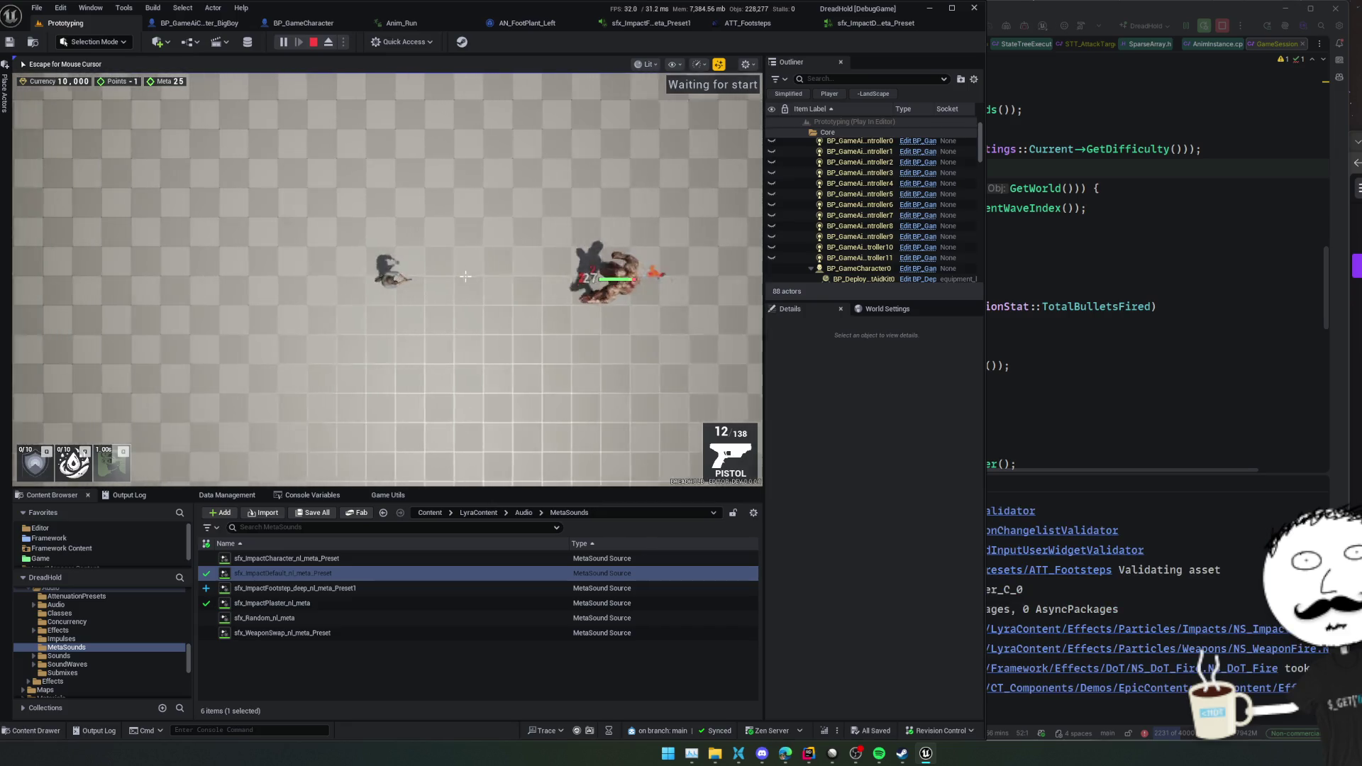
key("d")
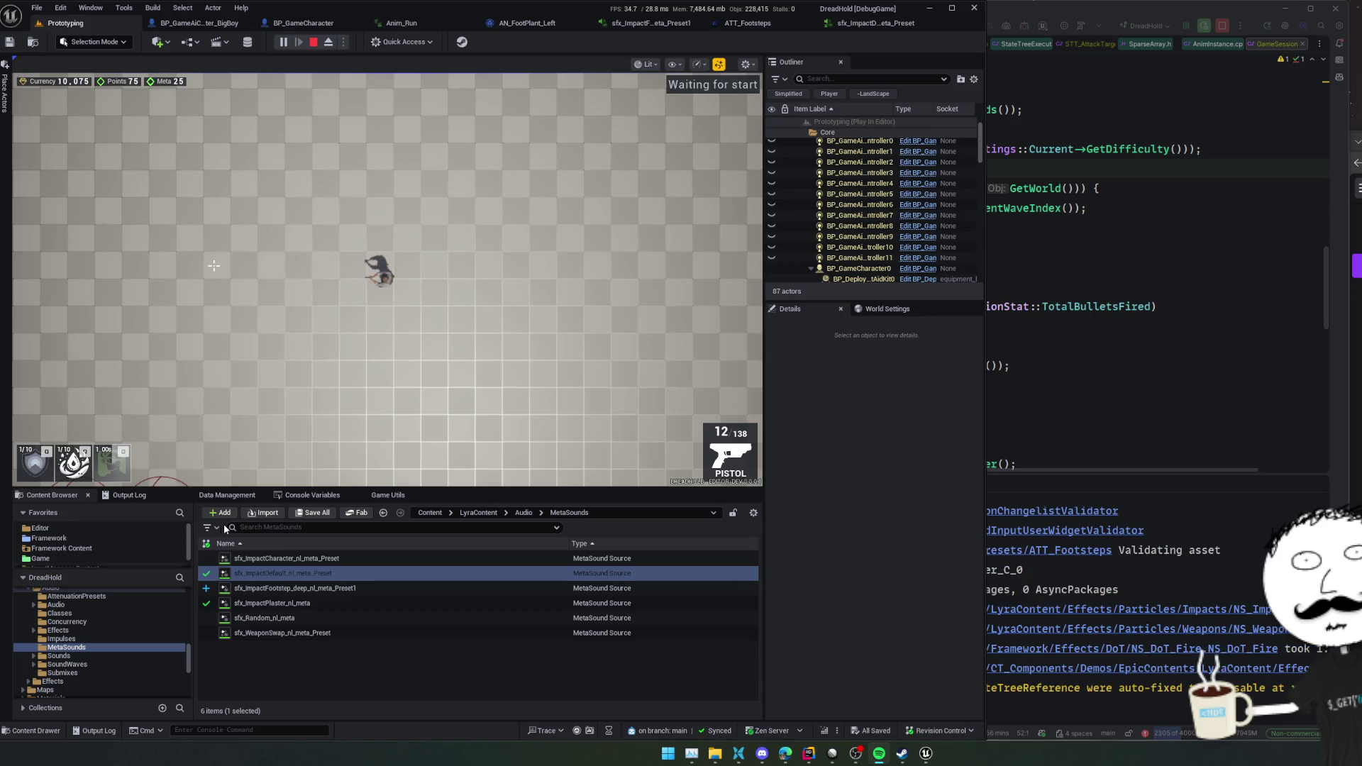
left_click(214, 265)
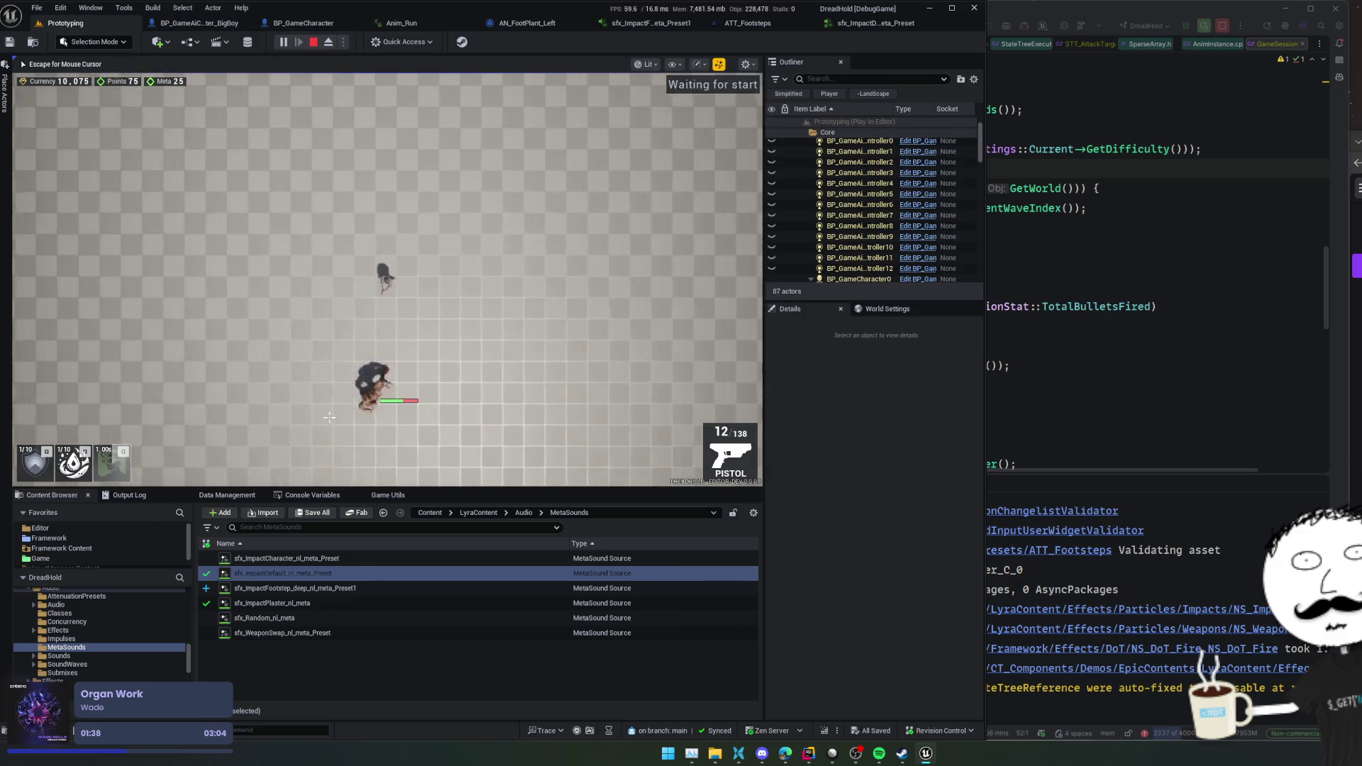
key("a")
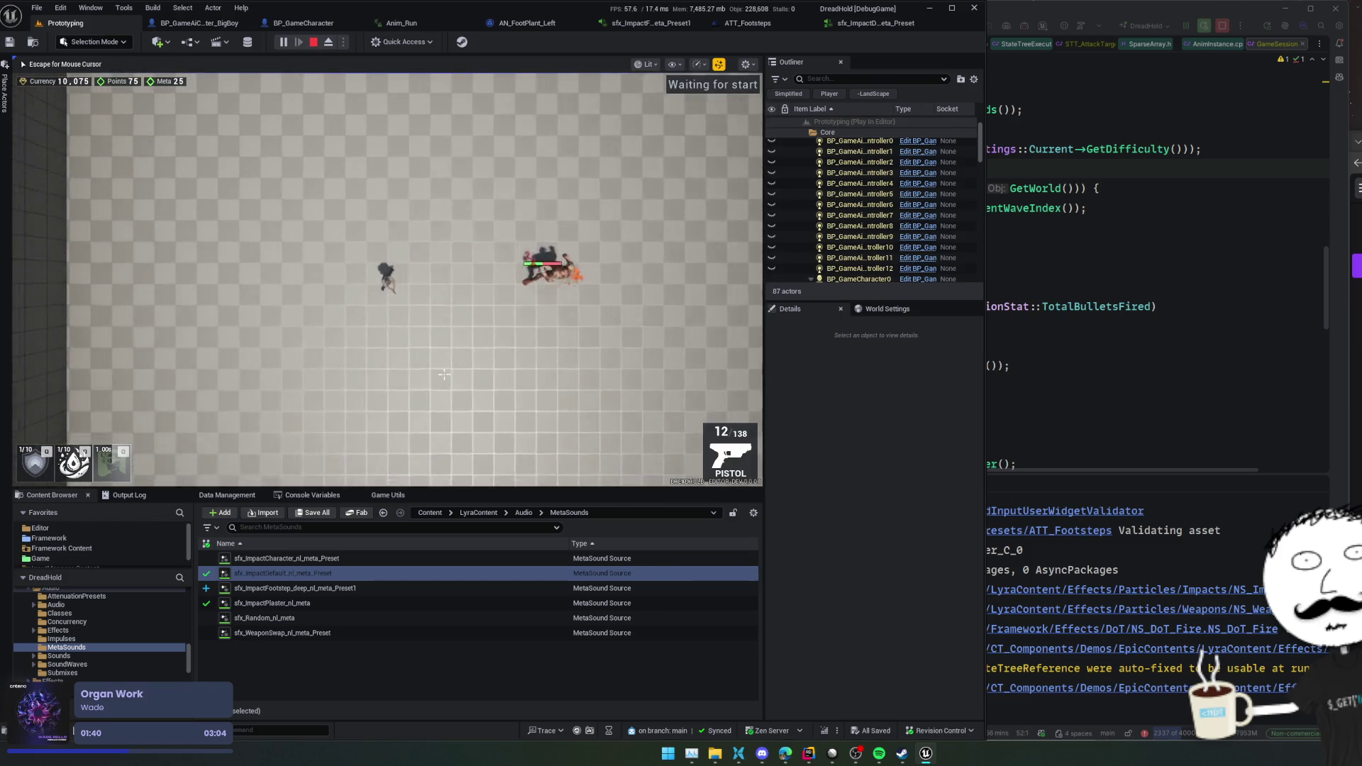
key("d")
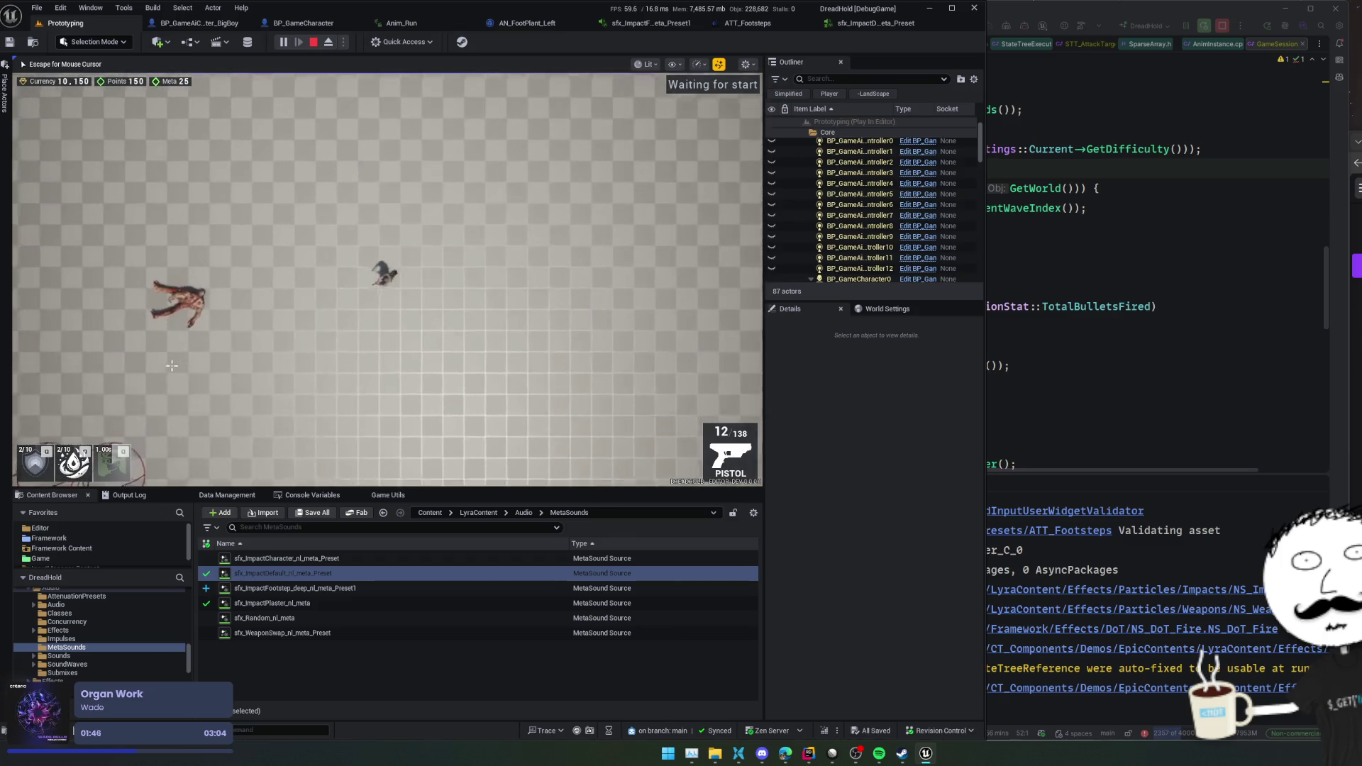
key("s")
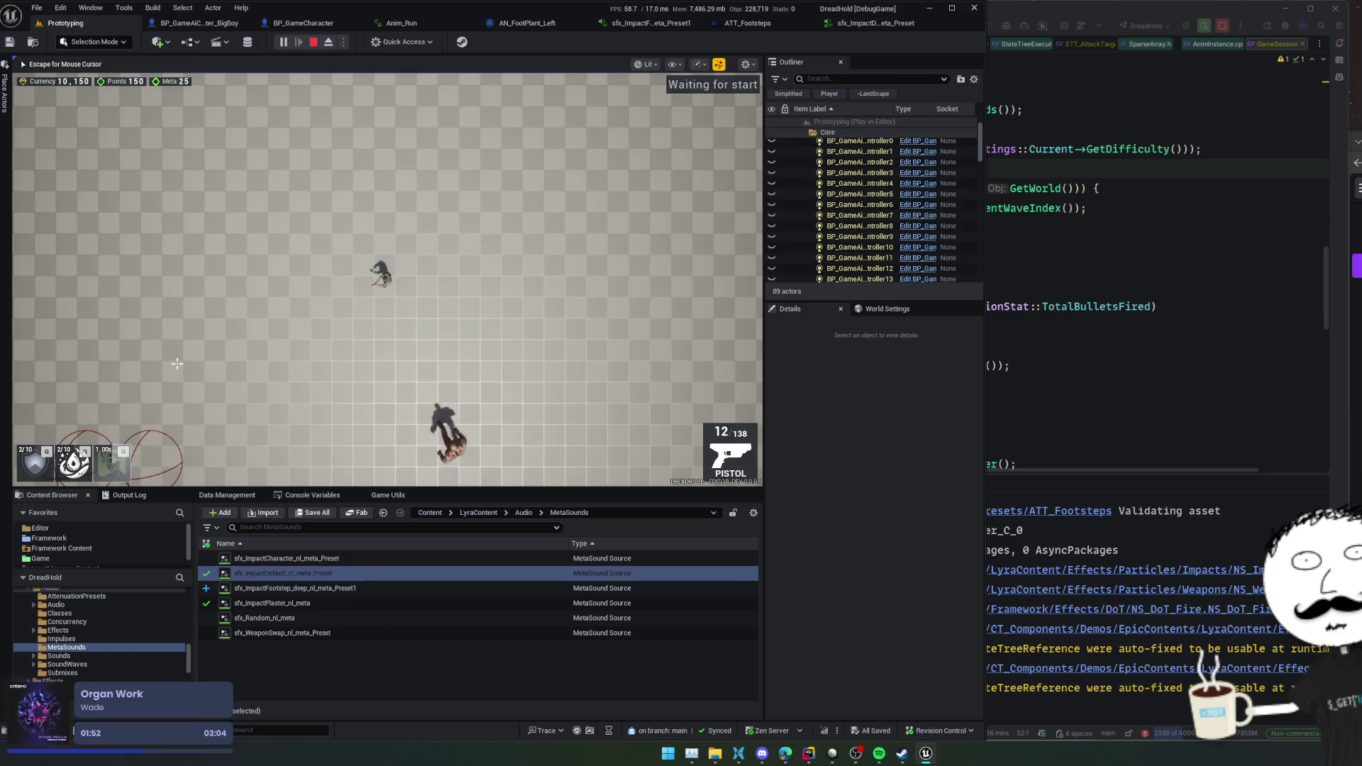
key("w")
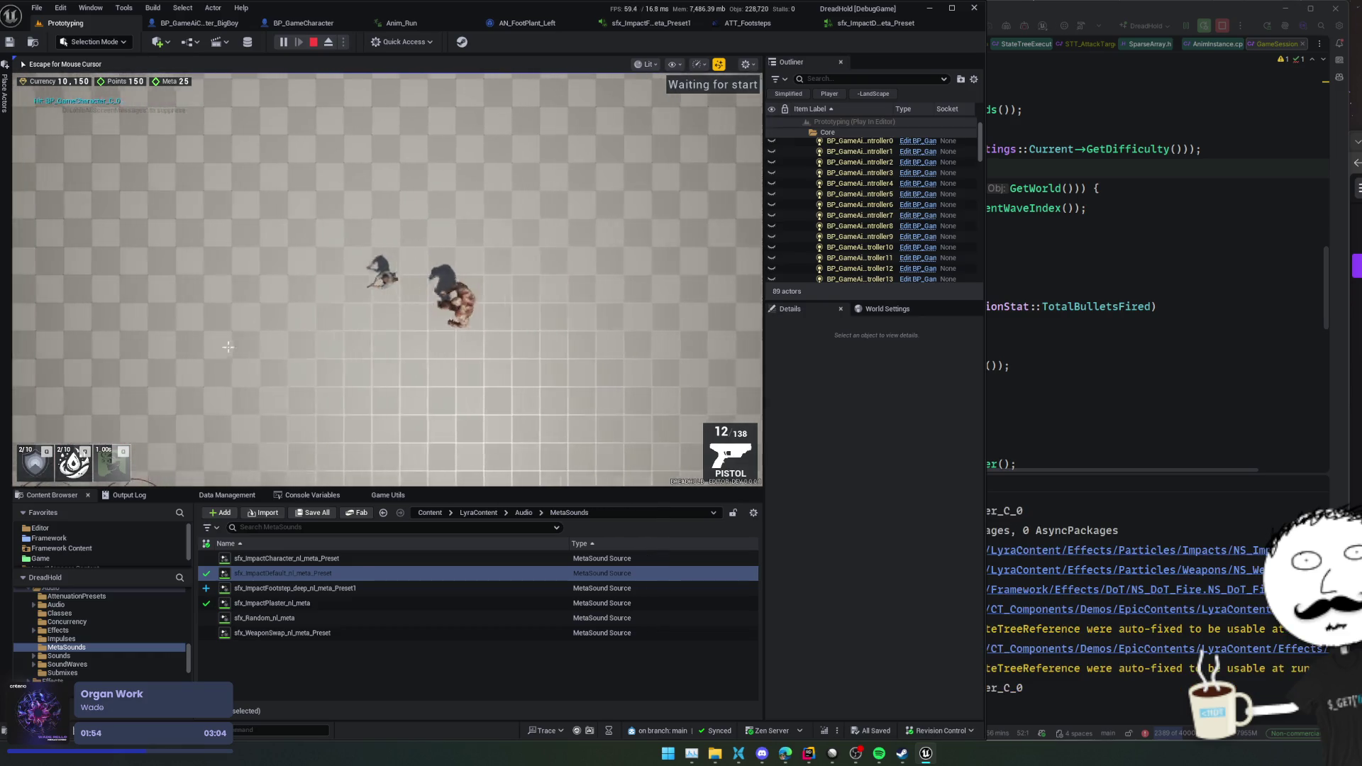
key("d")
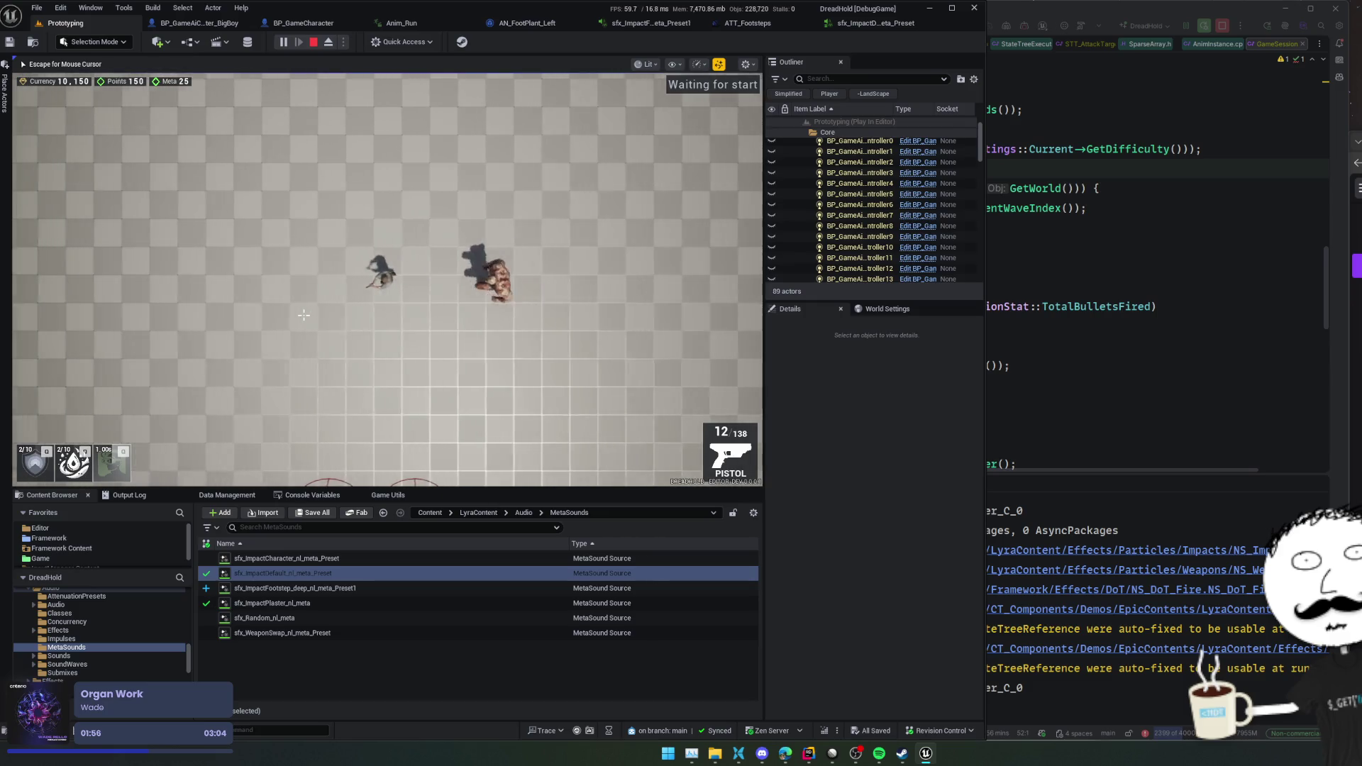
key("s")
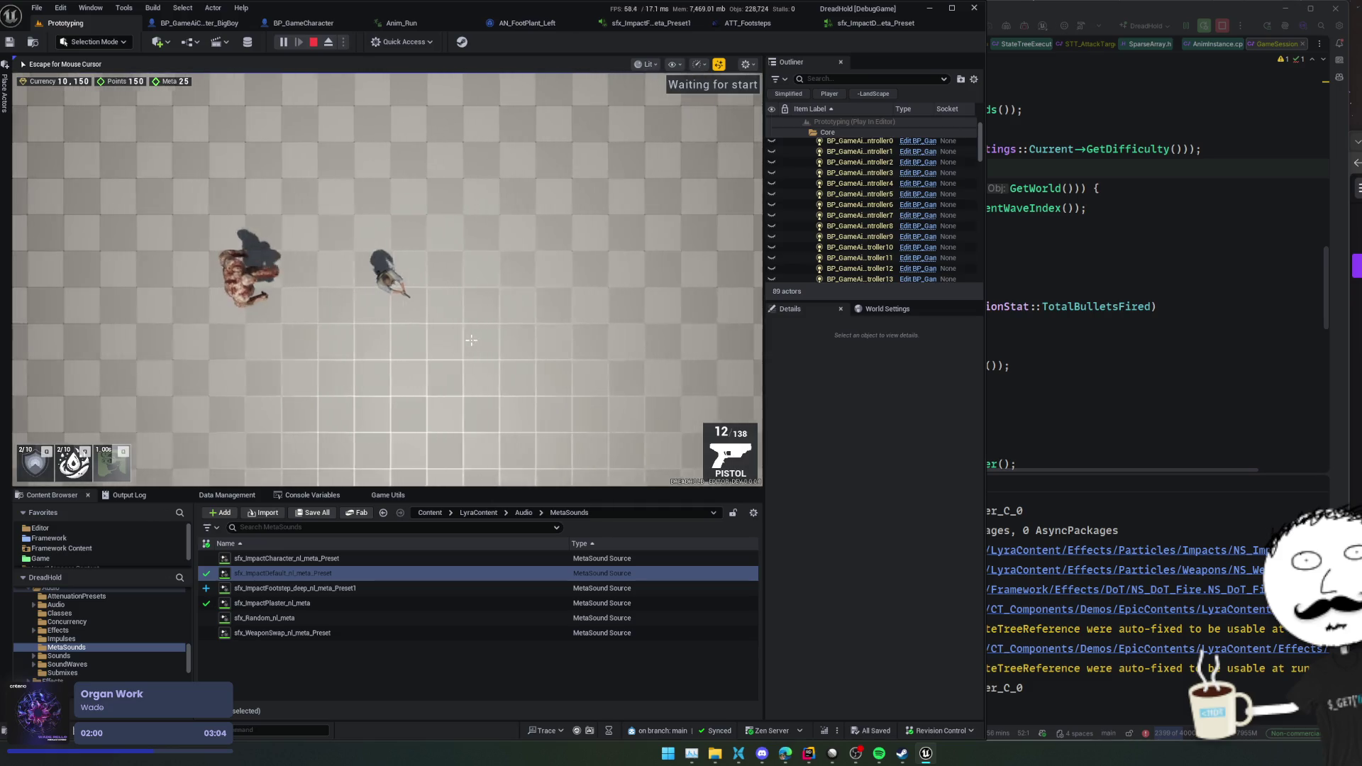
key("Escape")
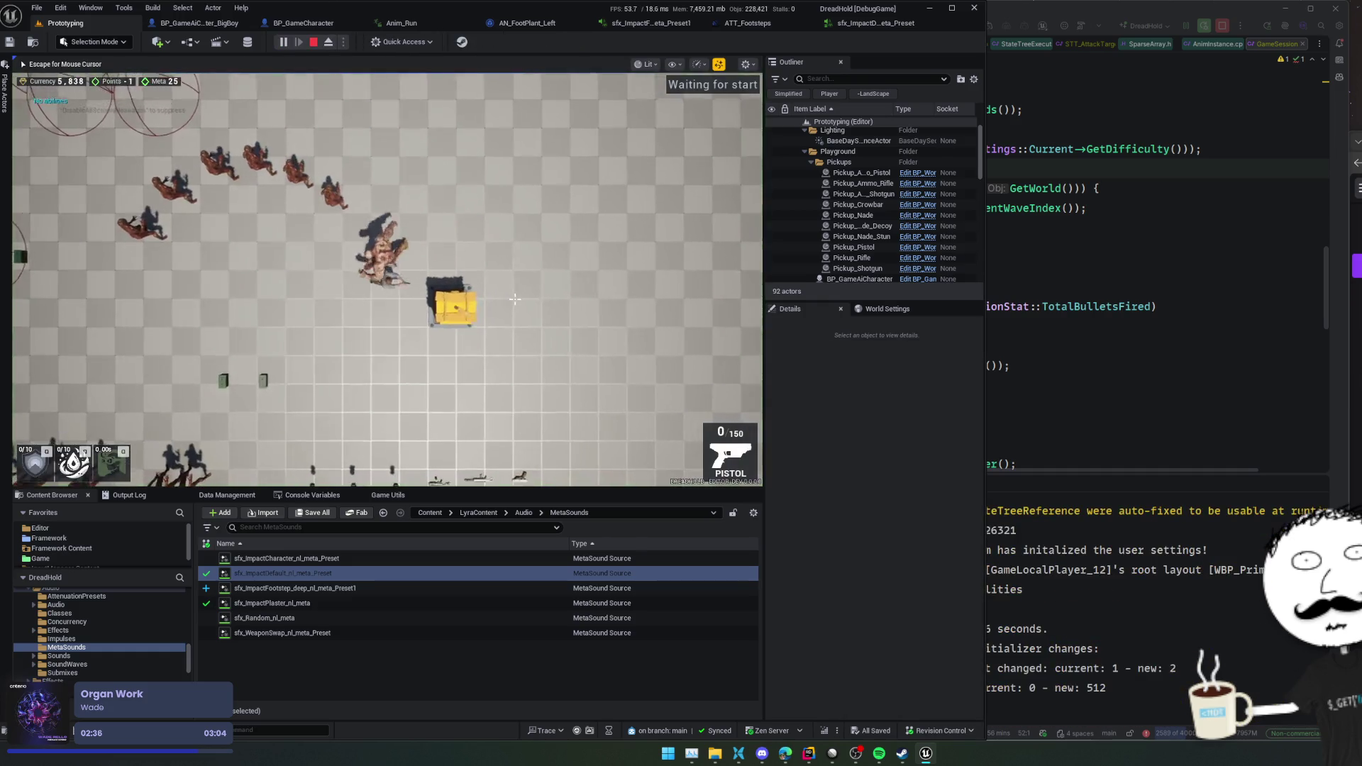
- Fight the enemy wave by moving with WASD, then release input and stop the play-in-editor session
key("d")
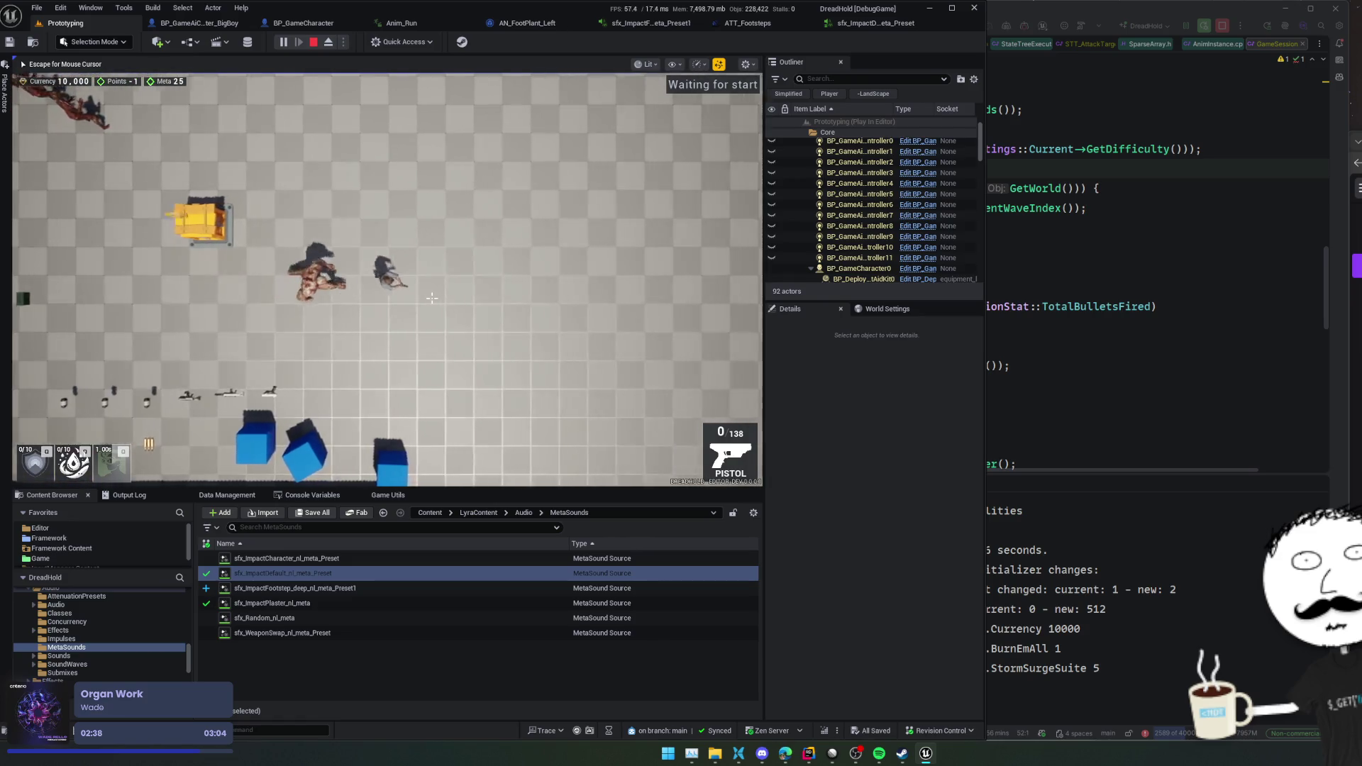
key("w")
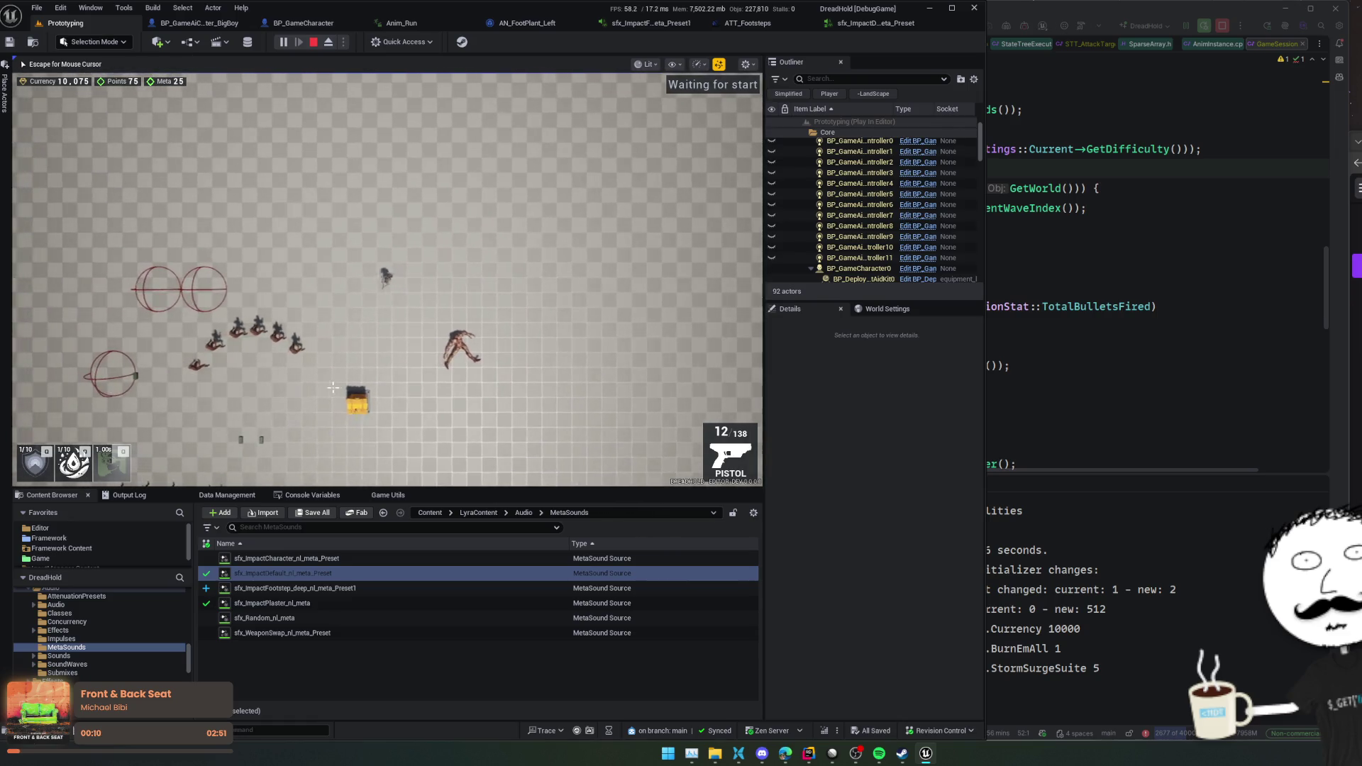
key("d")
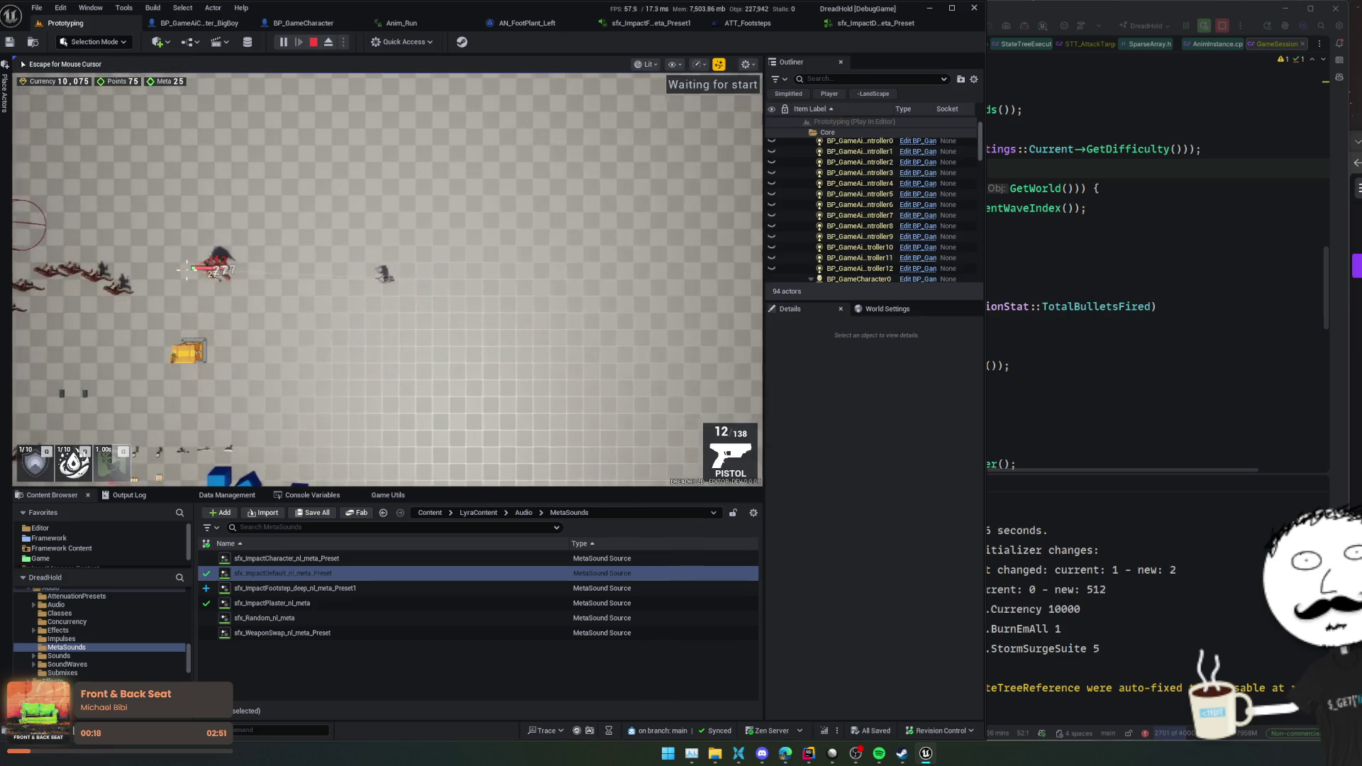
key("a")
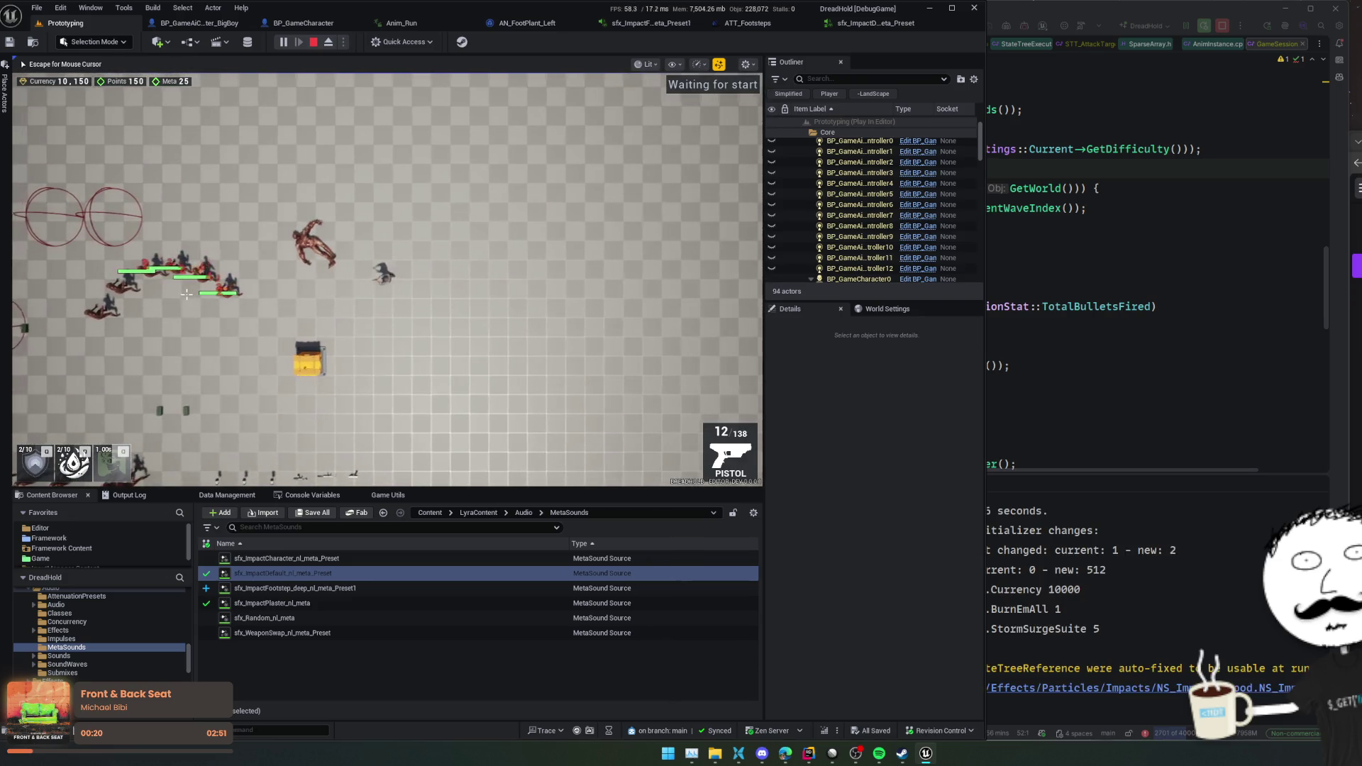
key("w")
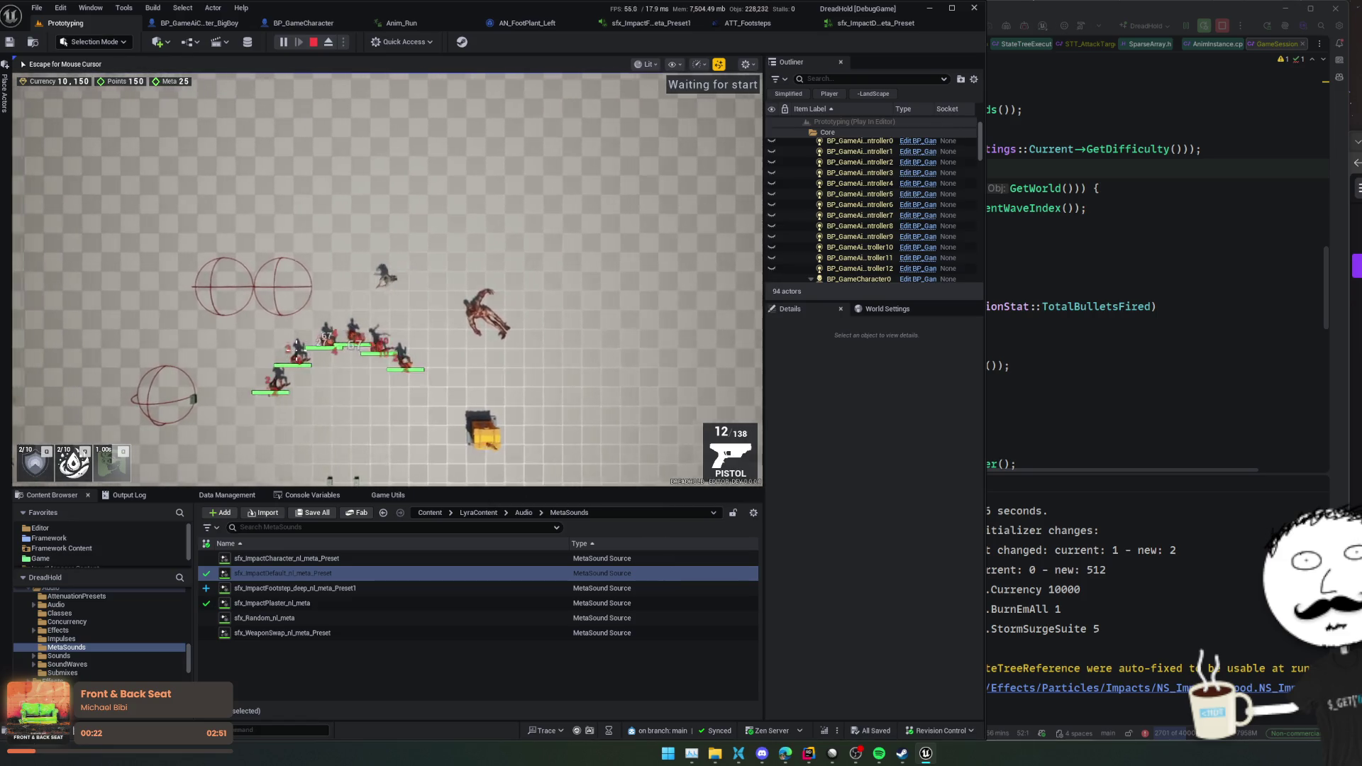
key("w")
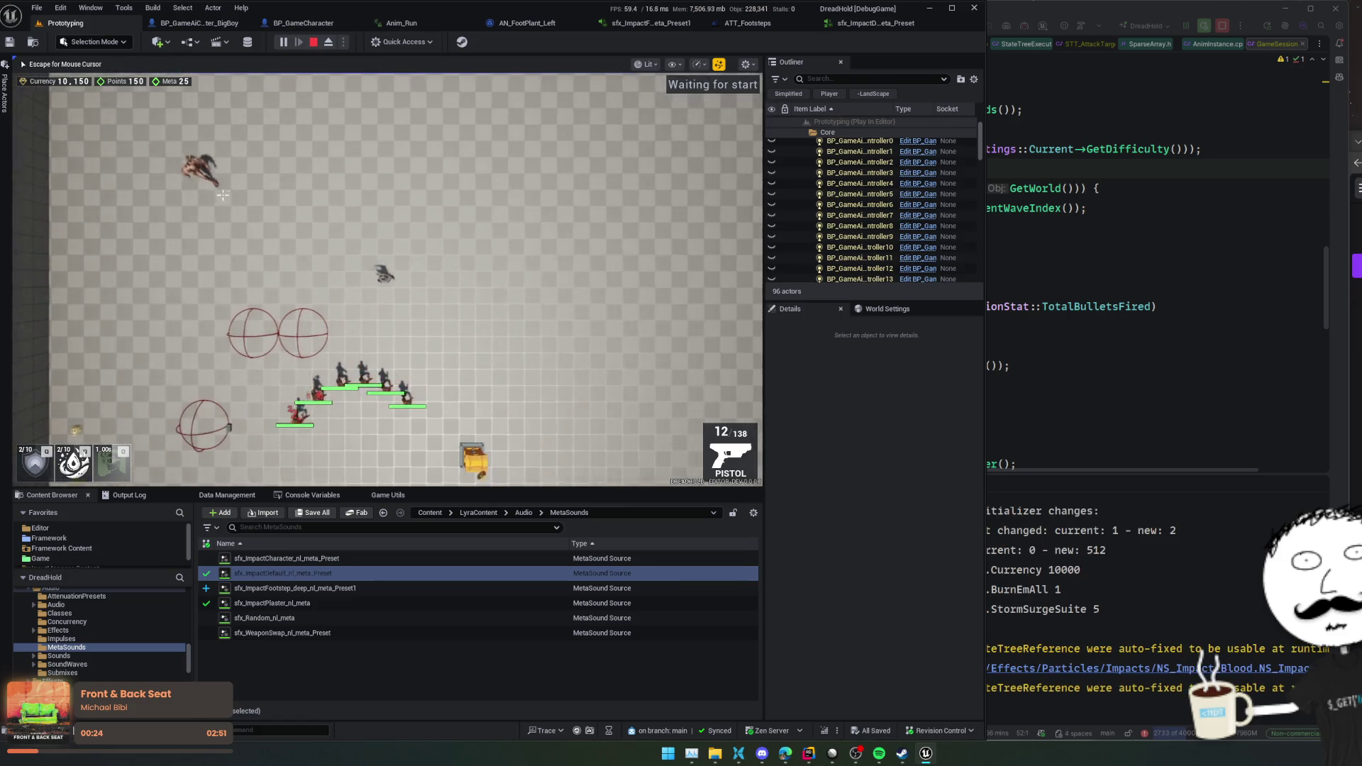
key("d")
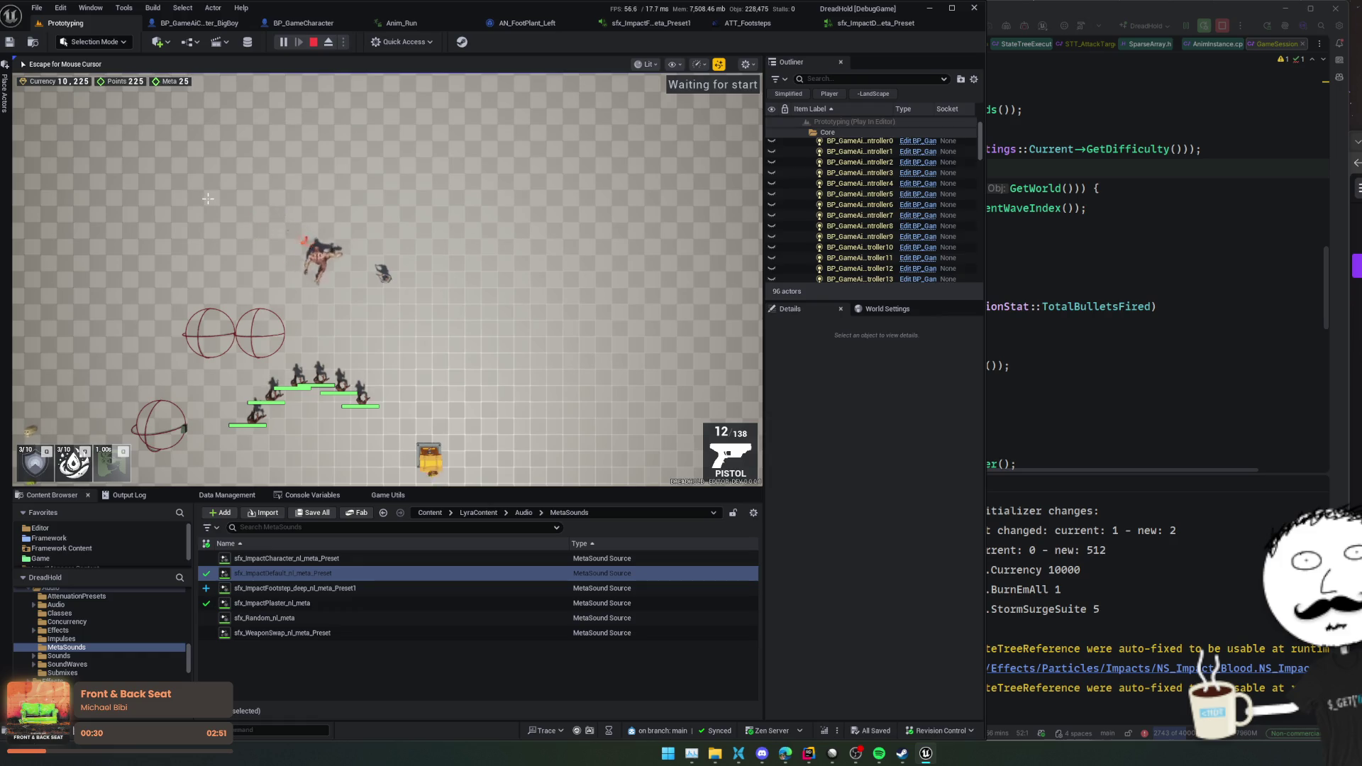
scroll(214, 219, "up", 2)
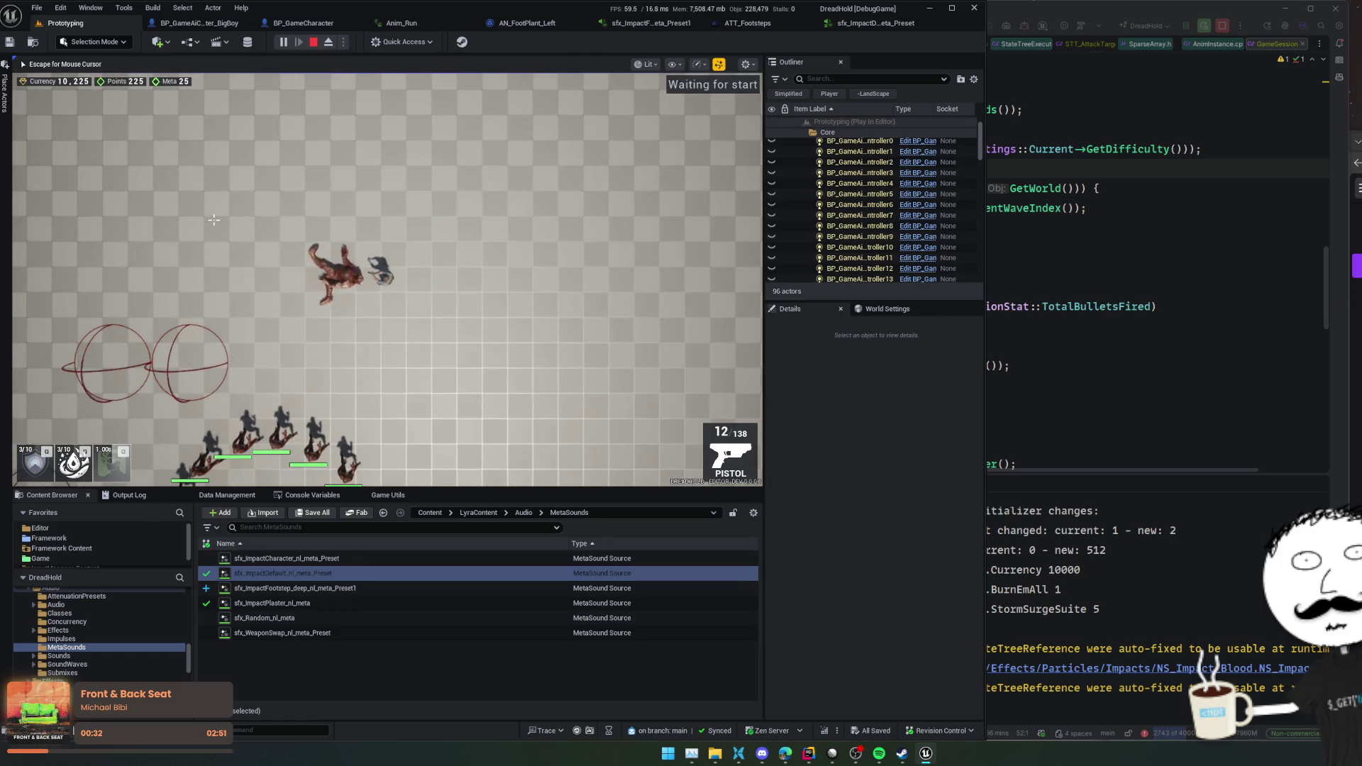
key("Escape")
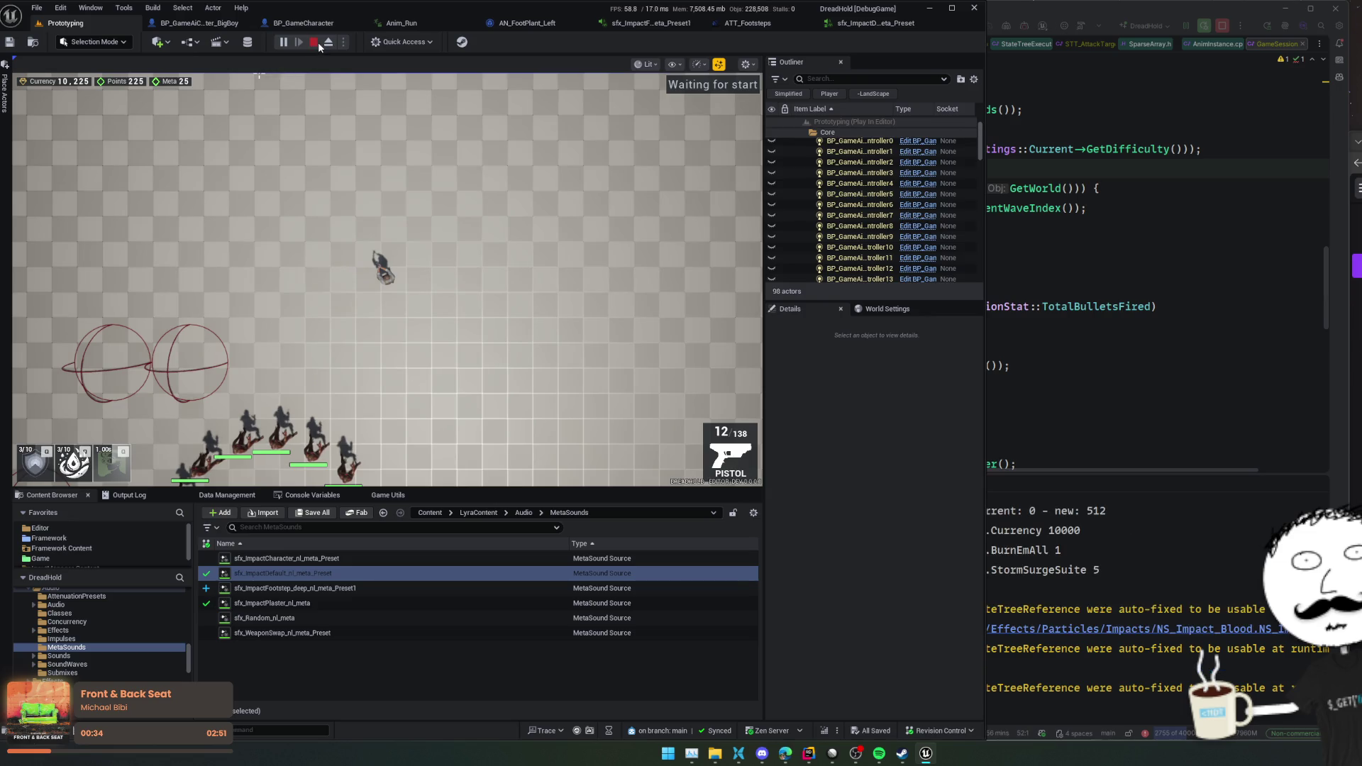
left_click(318, 41)
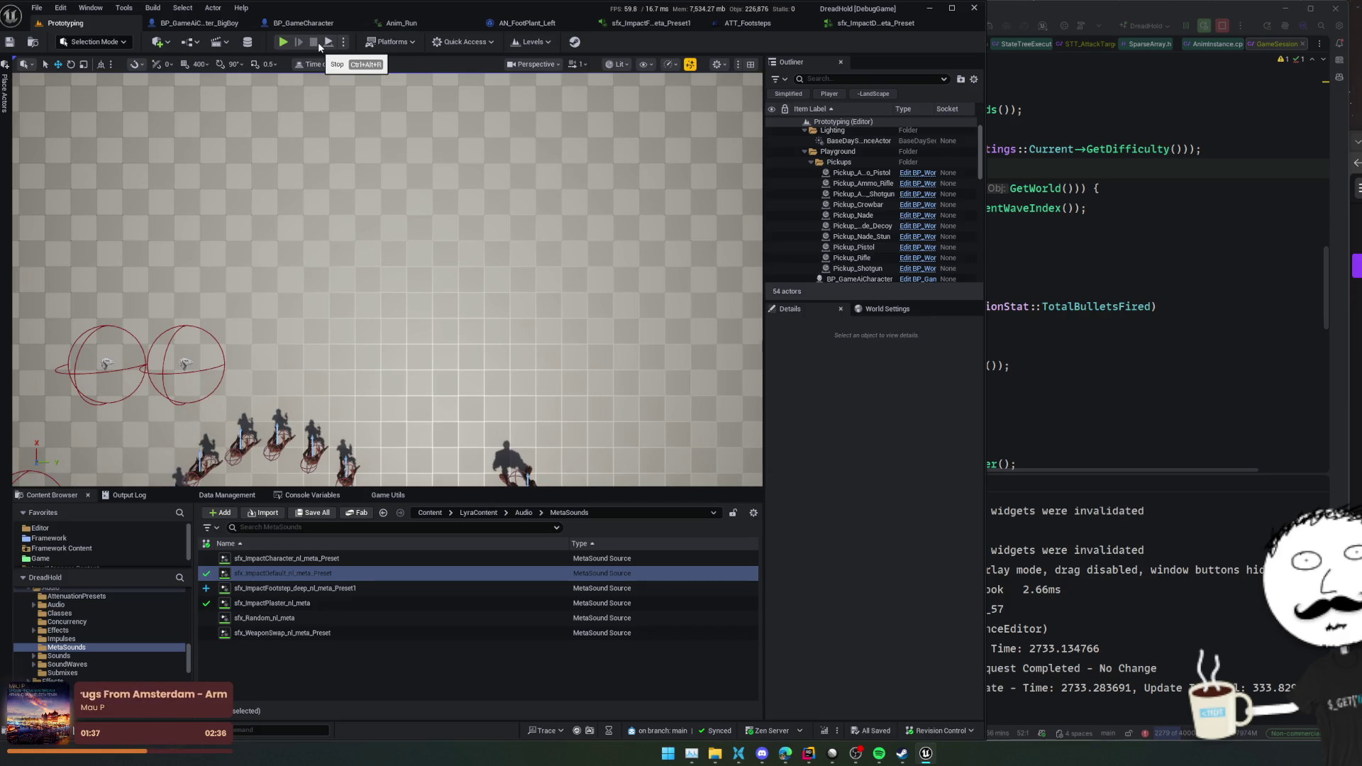
- Show the World Settings panel, with GameMode Override set to BP_GameMode
left_click(883, 309)
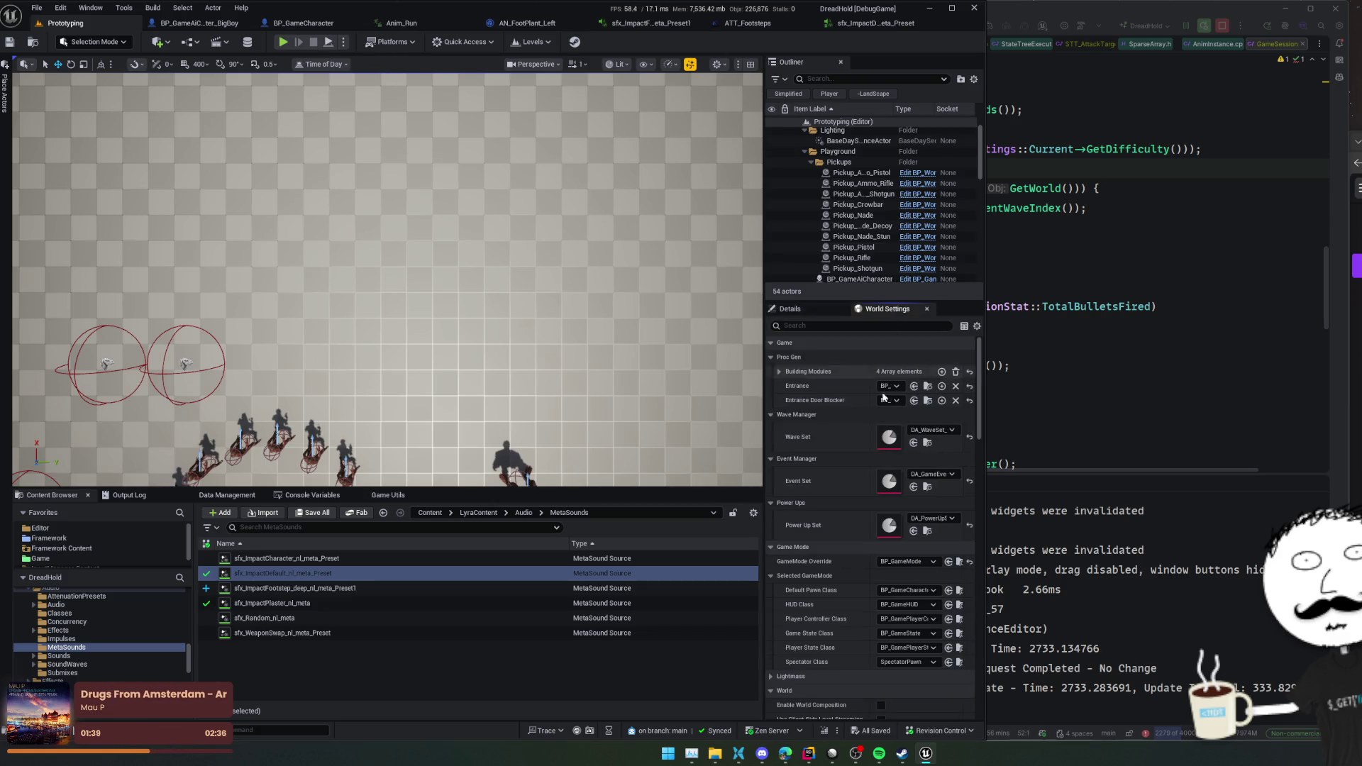
- Open DA_WaveSet_CabinFever, collapse Wave Events, and add a second Archetypes element
double_click(884, 433)
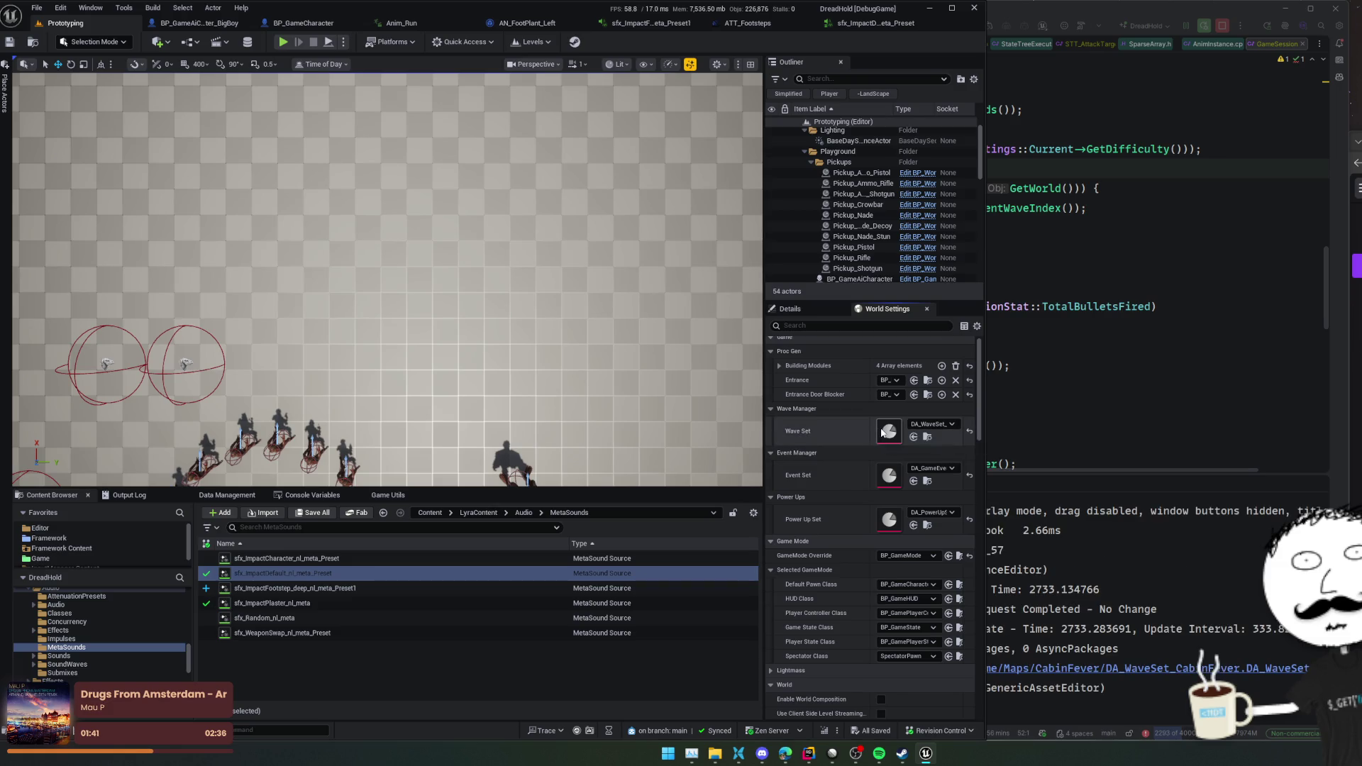
scroll(195, 319, "down", 3)
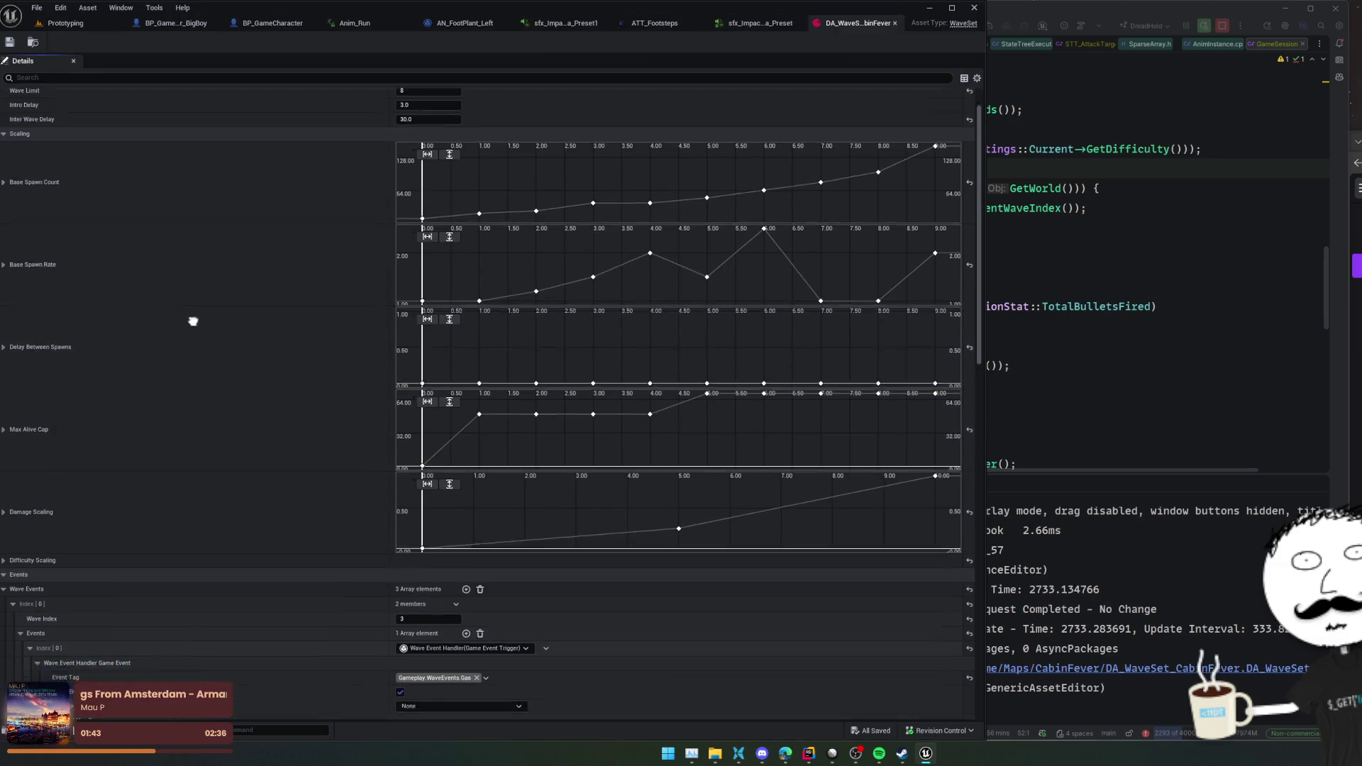
scroll(193, 264, "down", 3)
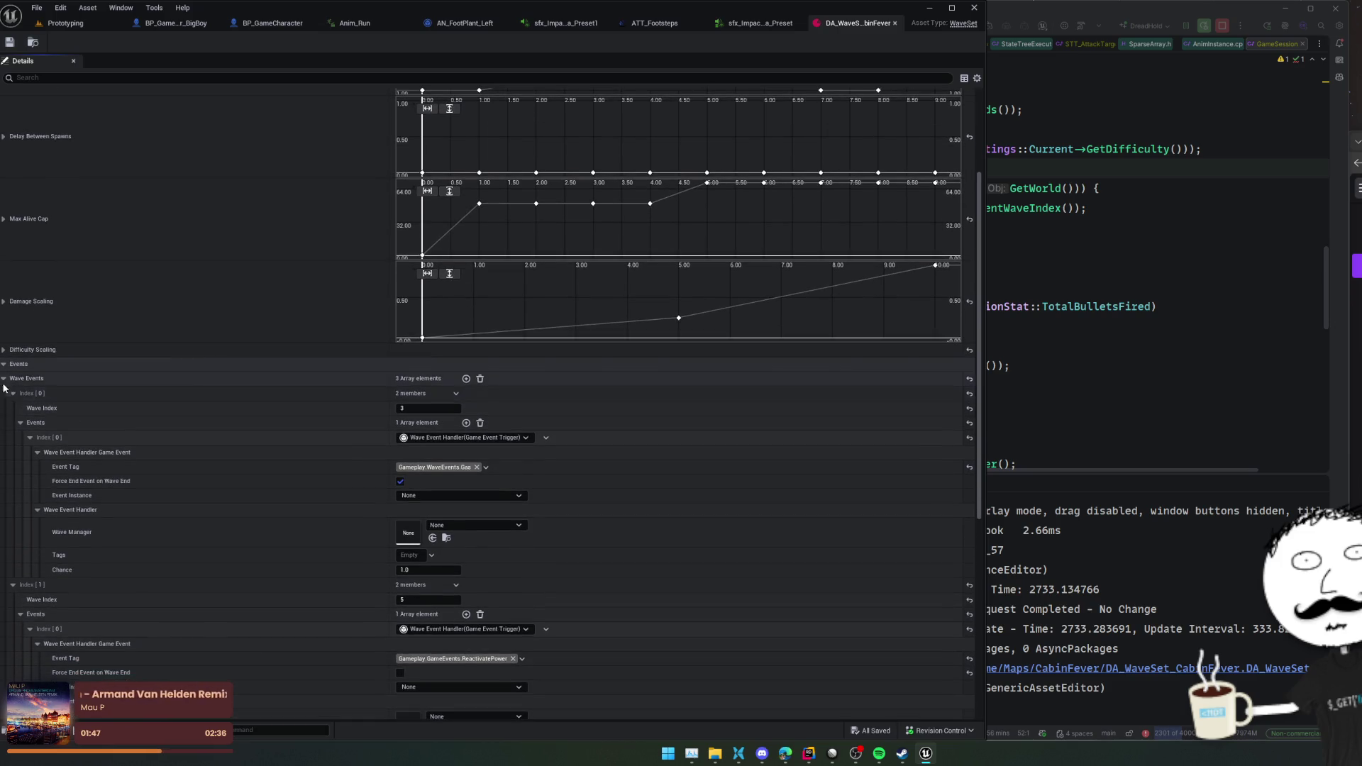
left_click(130, 378)
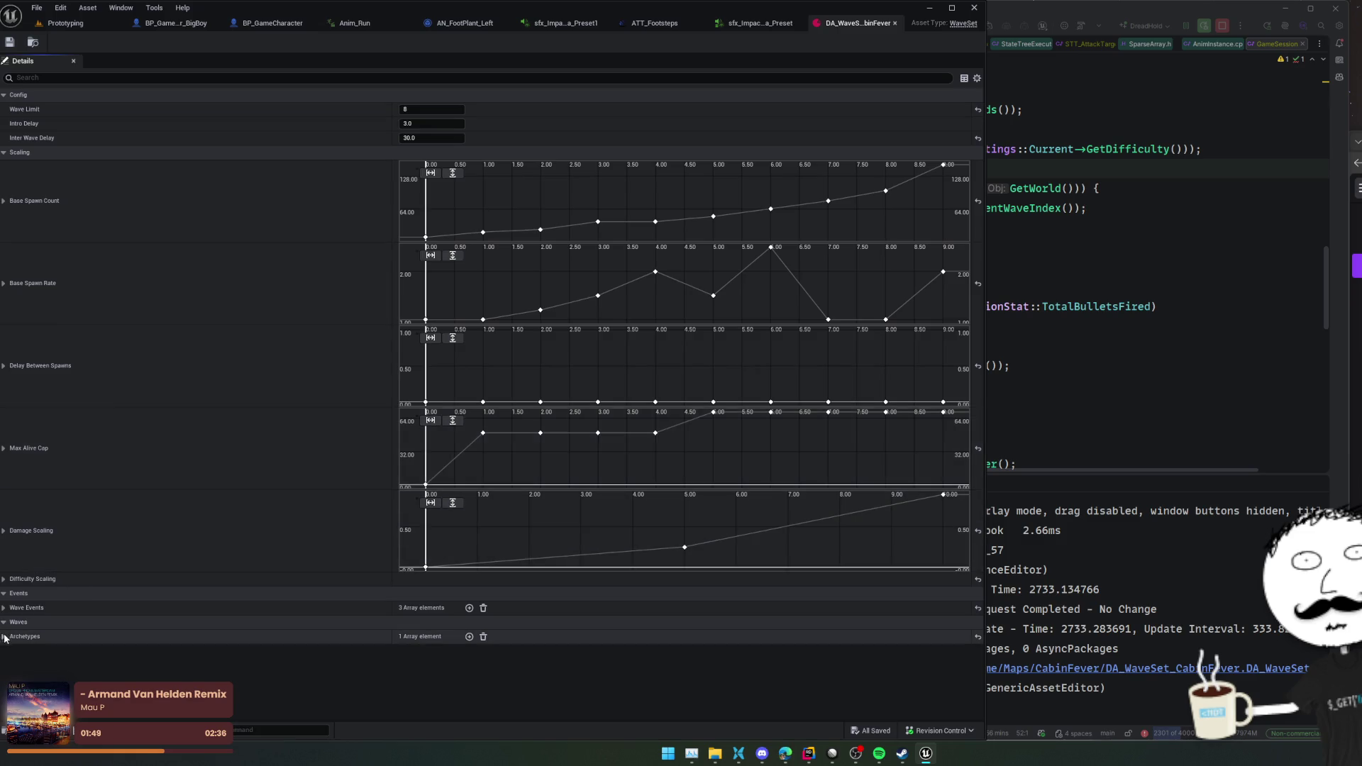
left_click(5, 630)
mouse_move(145, 572)
left_mouse_down()
mouse_move(117, 546)
mouse_move(110, 460)
left_mouse_up()
scroll(110, 460, "up", 1)
left_click(466, 556)
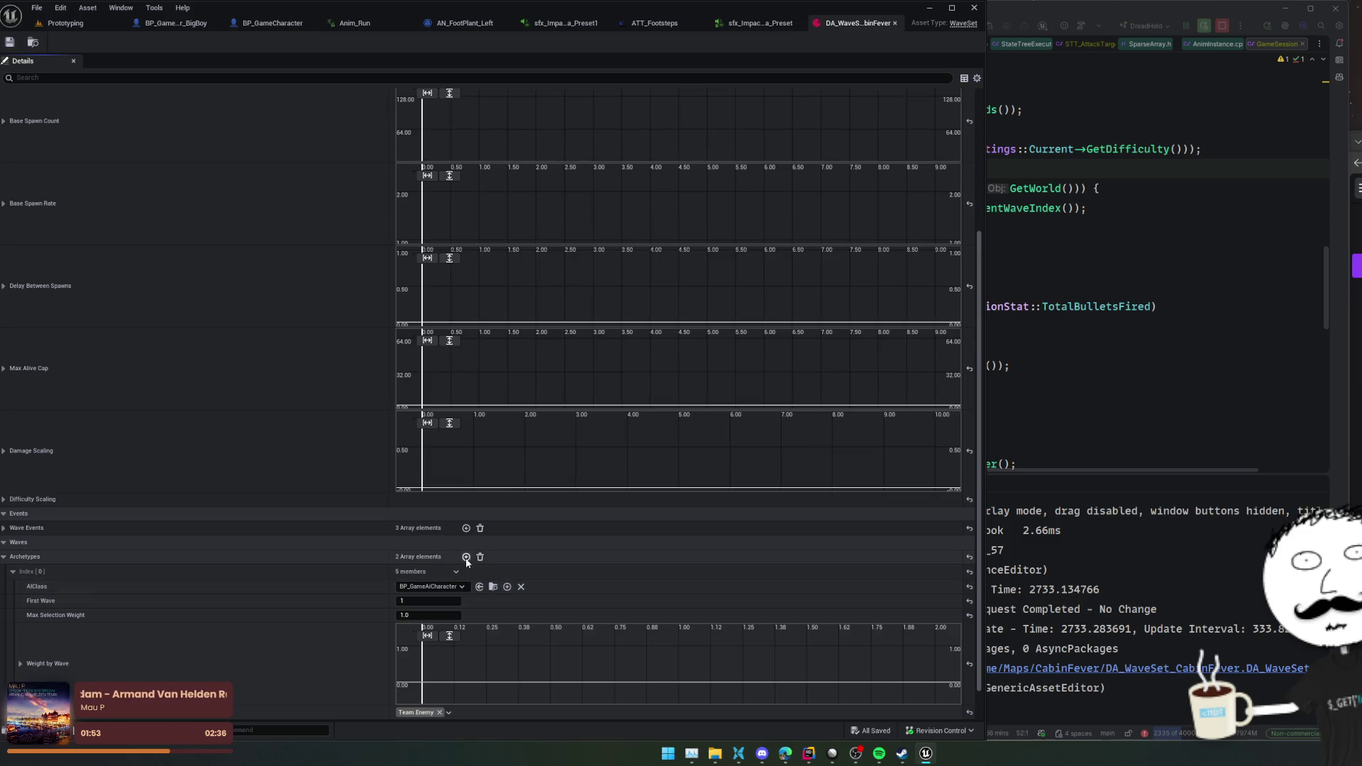
- Set the new archetype's class to BP_GameAICharacter_BigBoy
scroll(255, 471, "up", 1)
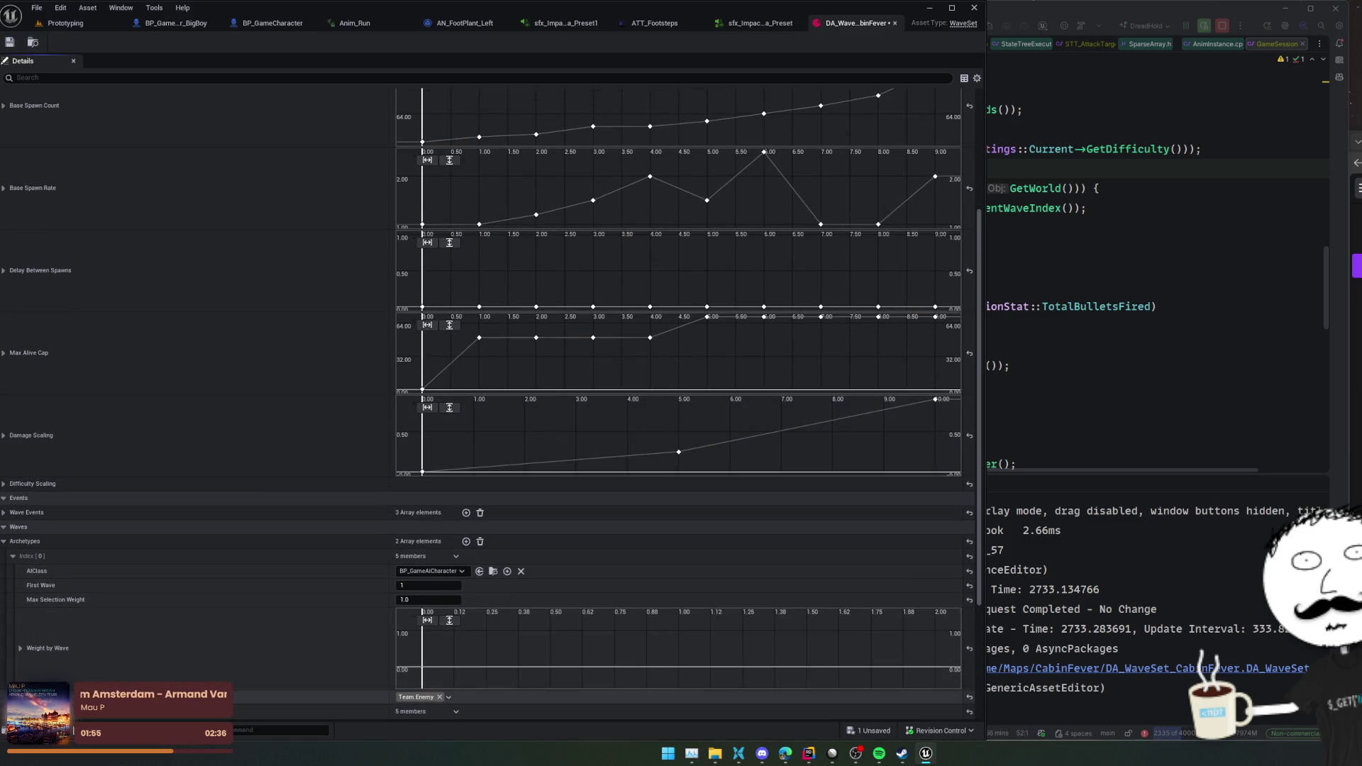
scroll(135, 580, "up", 1)
left_click_drag(135, 579, 134, 478)
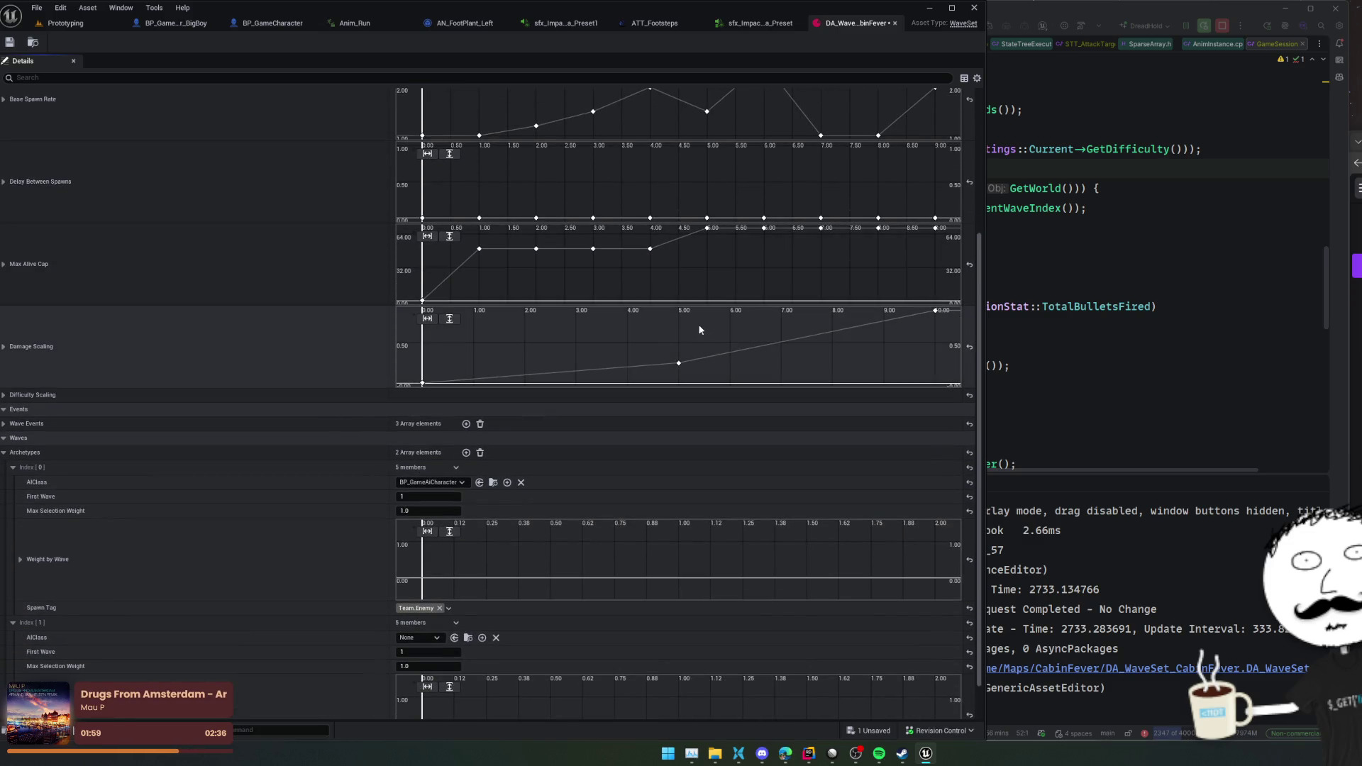
left_click_drag(272, 296, 252, 518)
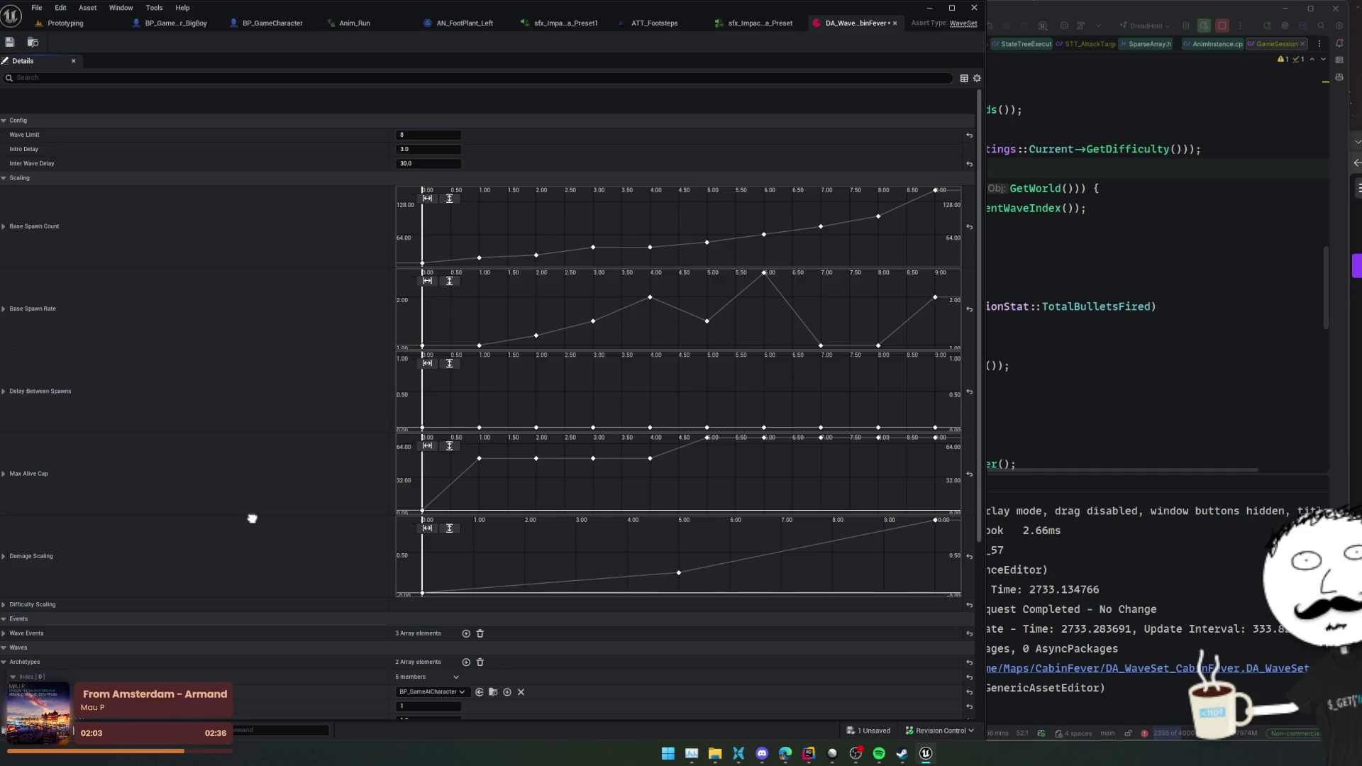
left_click_drag(252, 518, 270, 237)
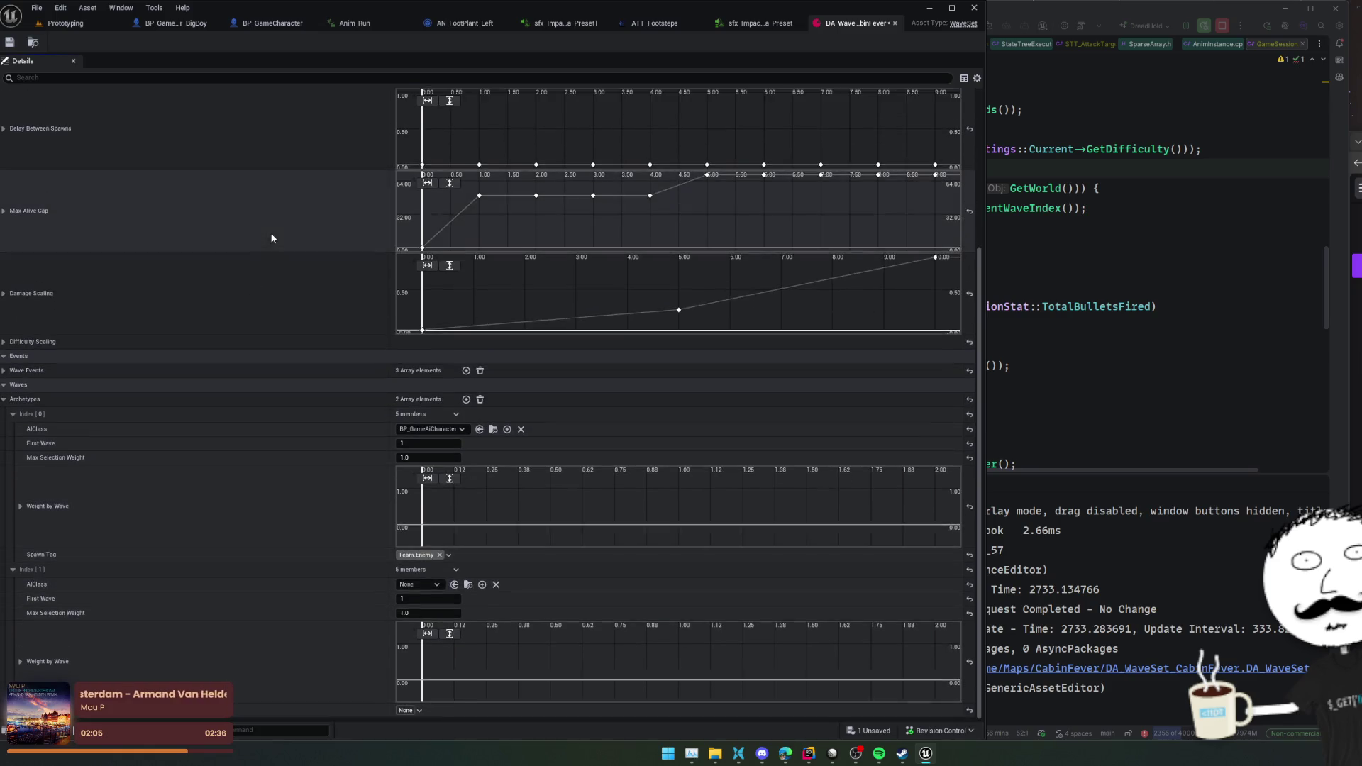
left_click(431, 587)
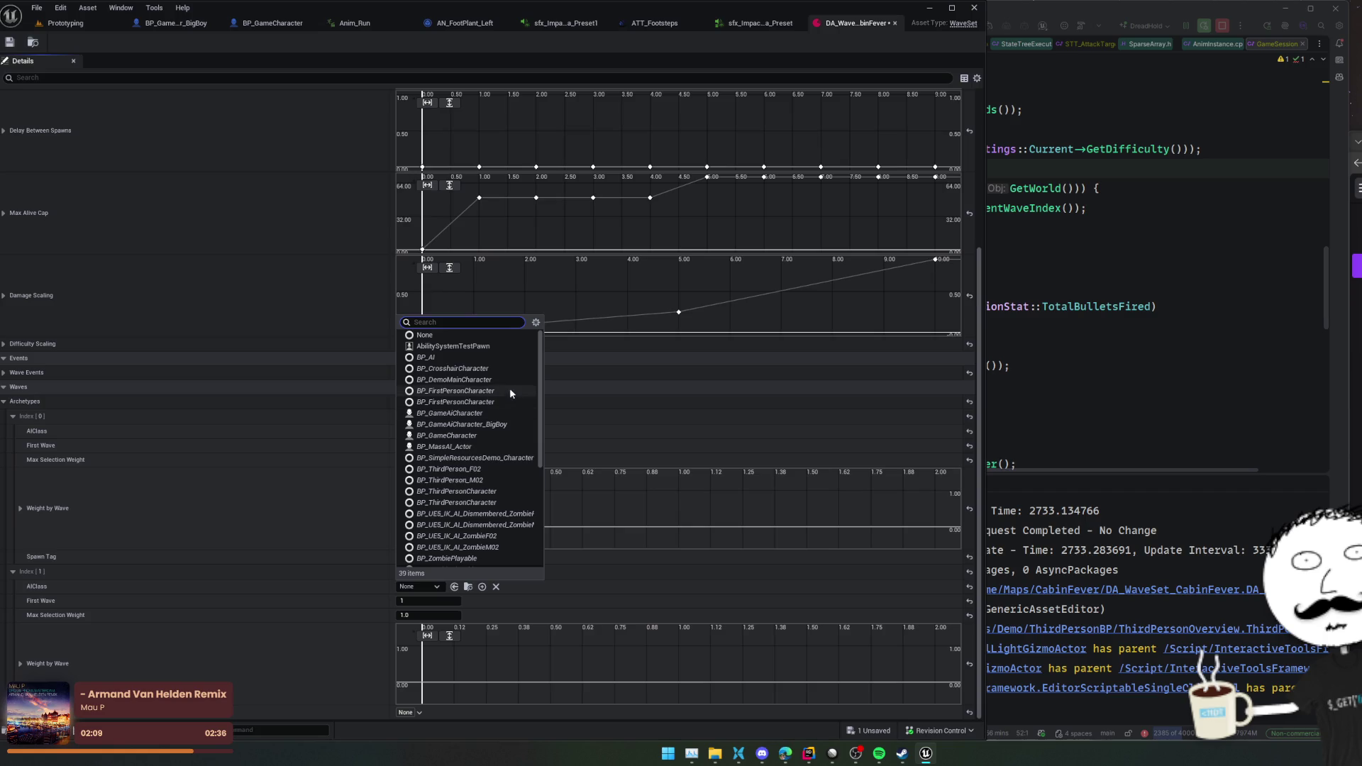
scroll(497, 539, "down", 3)
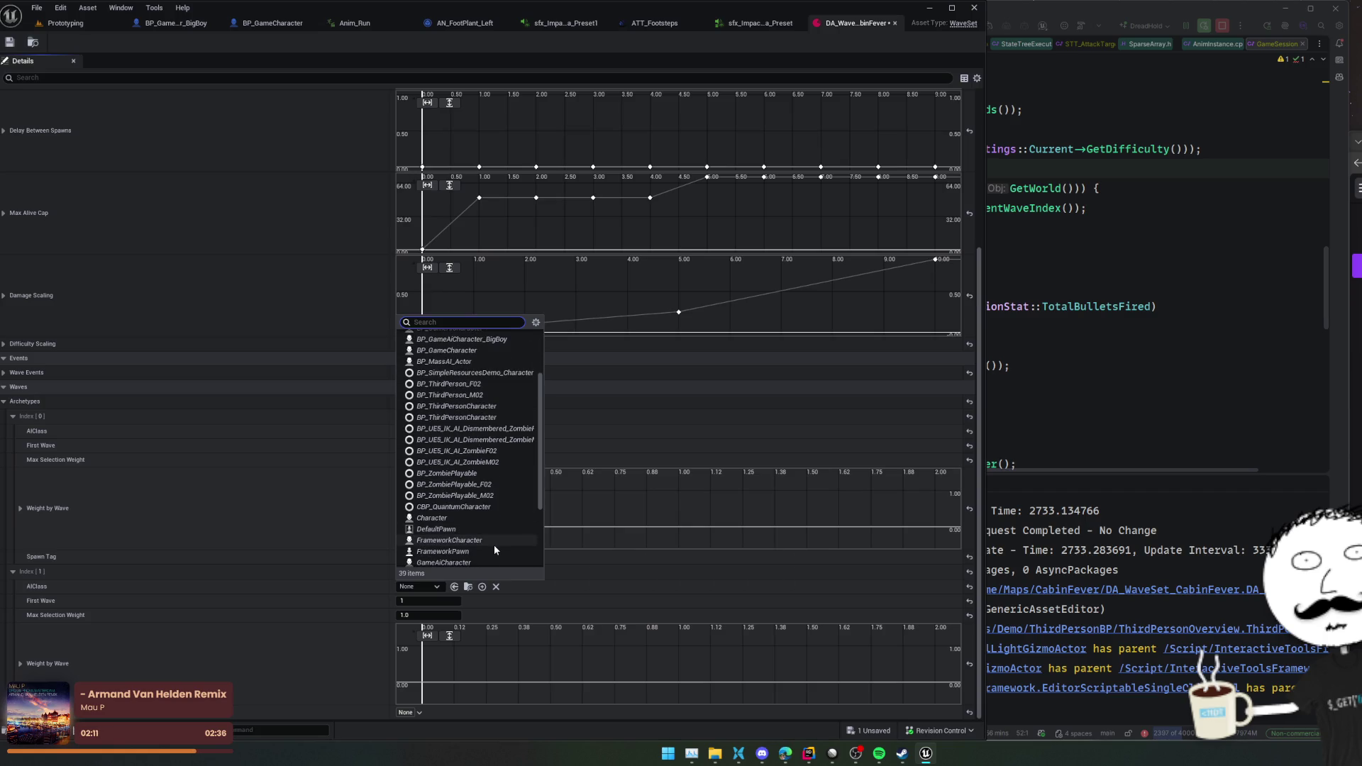
type("bigb")
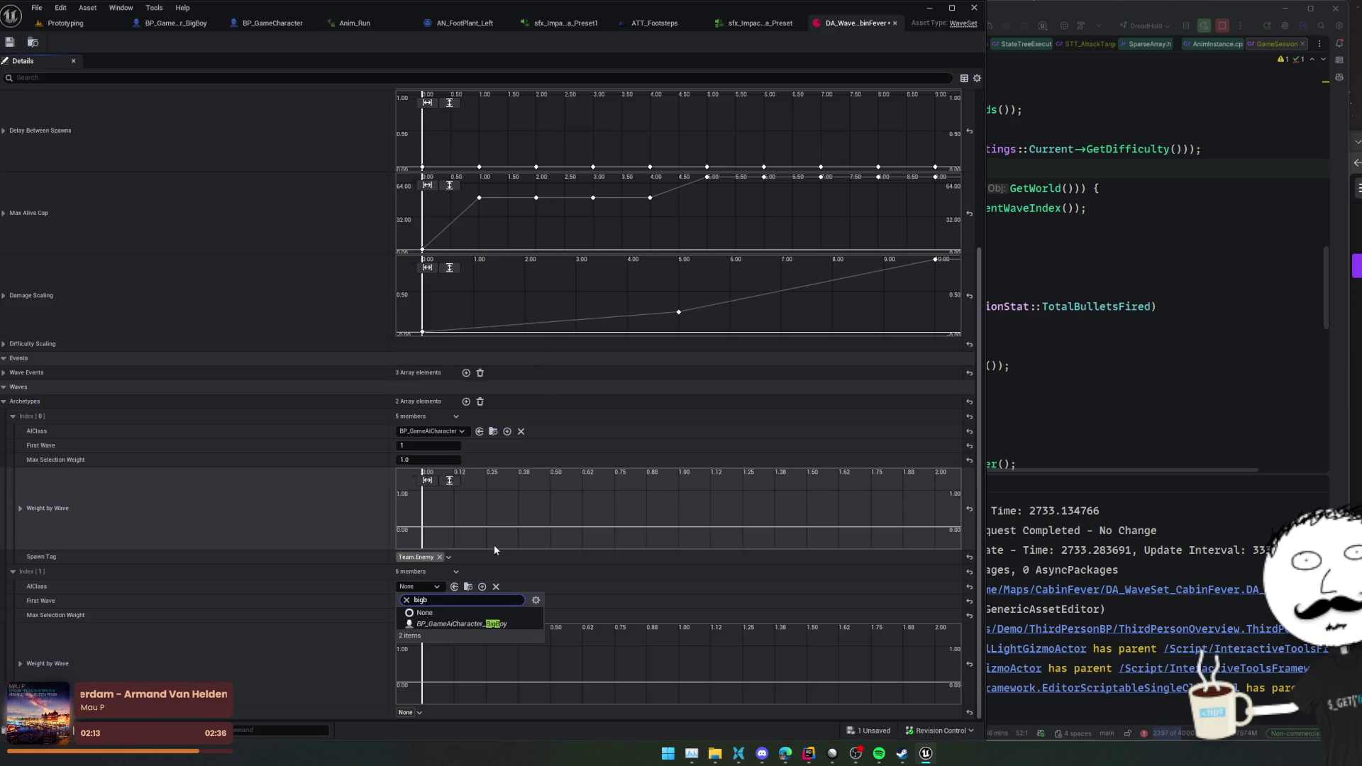
key("Return")
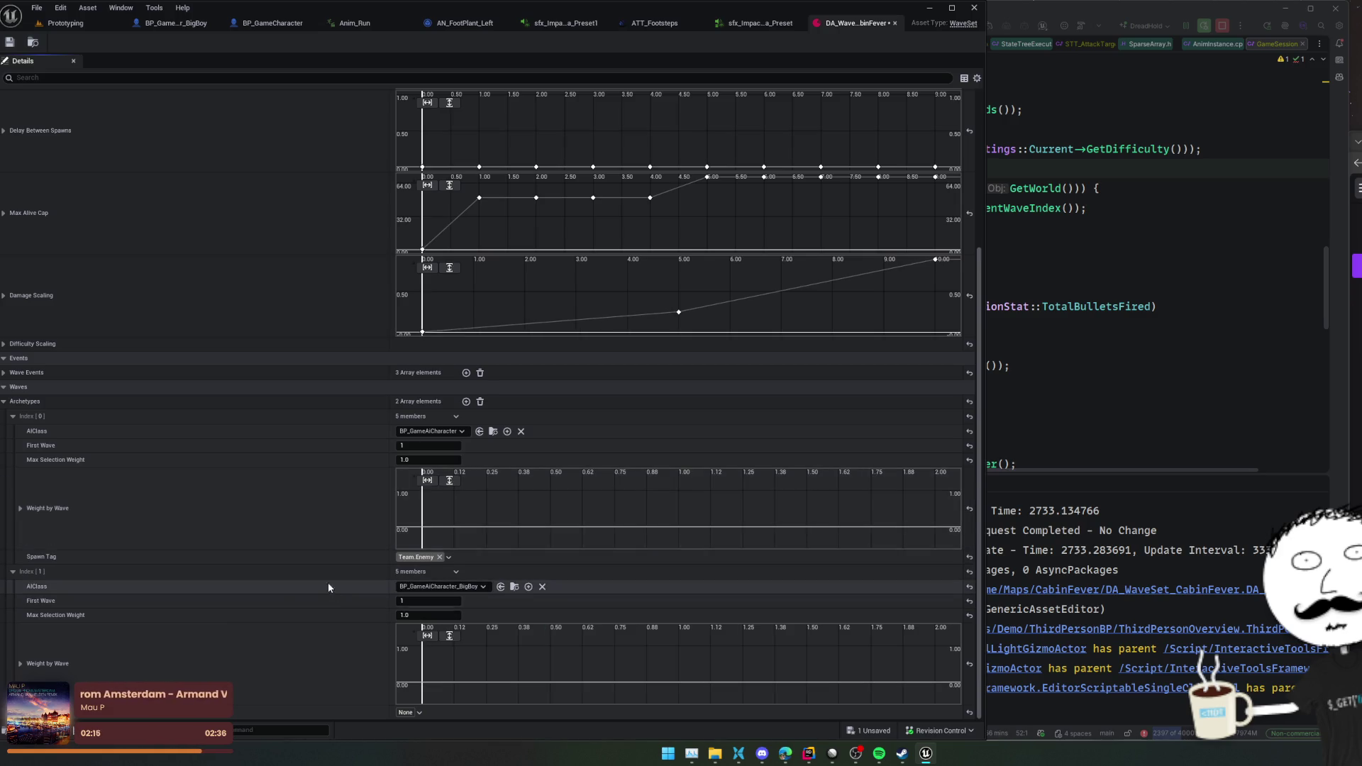
- Set the BigBoy archetype's First Wave to 5
left_click(438, 603)
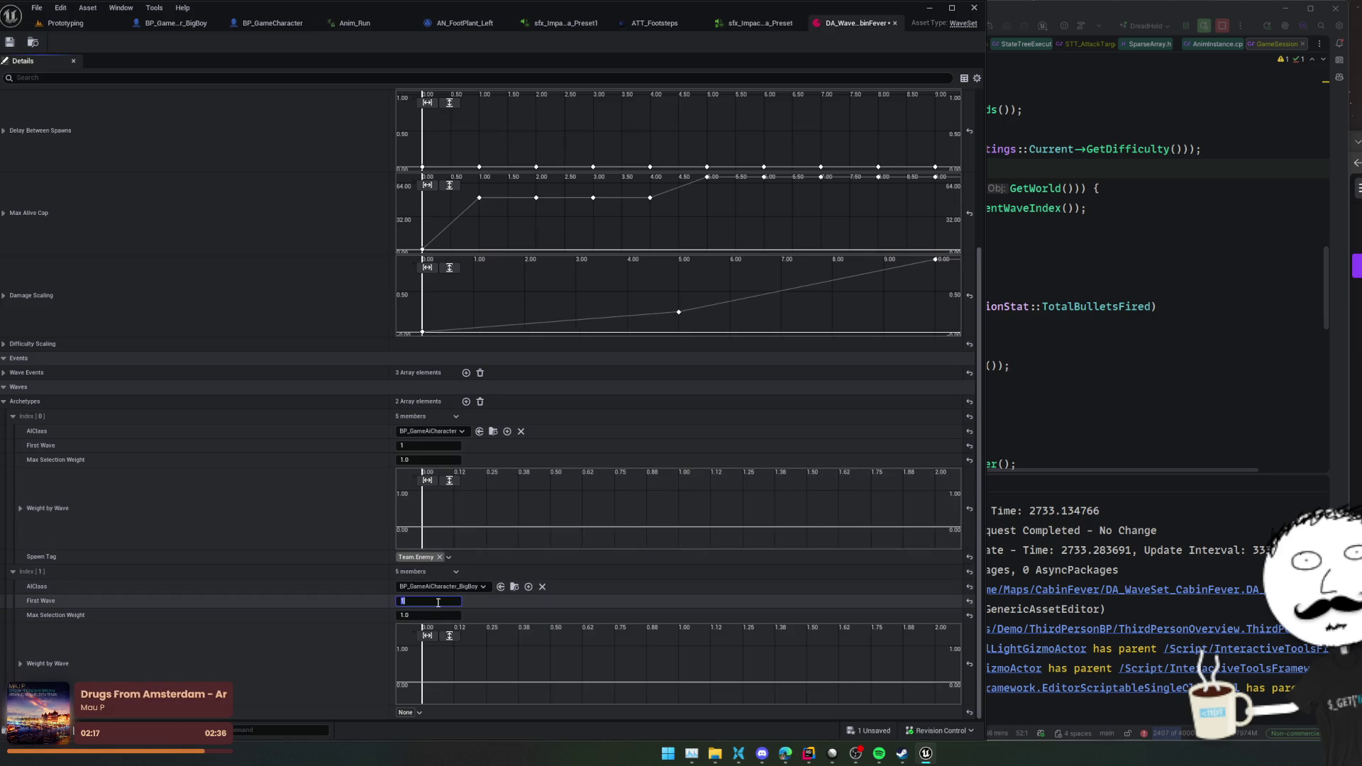
type("5")
key("Return")
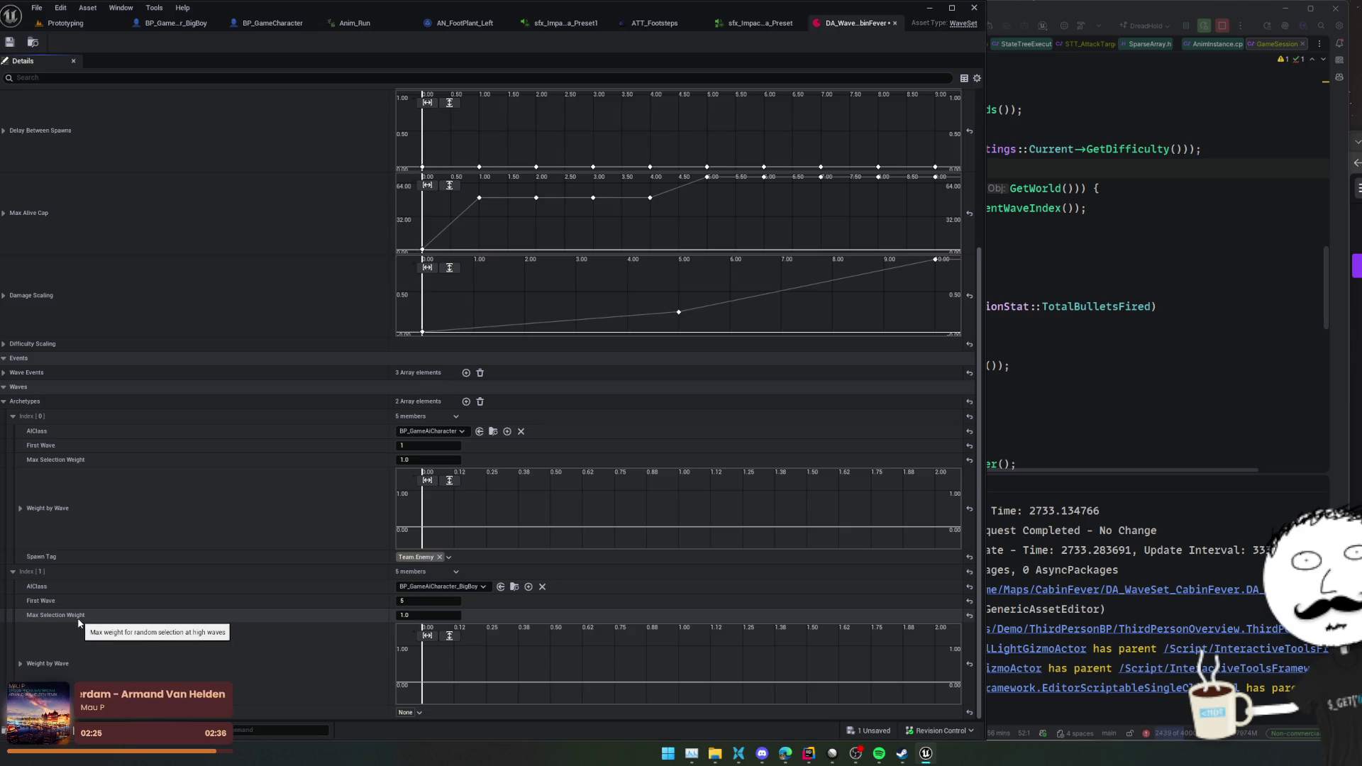
left_click(1182, 432)
- Search the solution for MaxSelectionWeight and open its match in WaveManagerSubsystem.cpp
key("ctrl+shift+f")
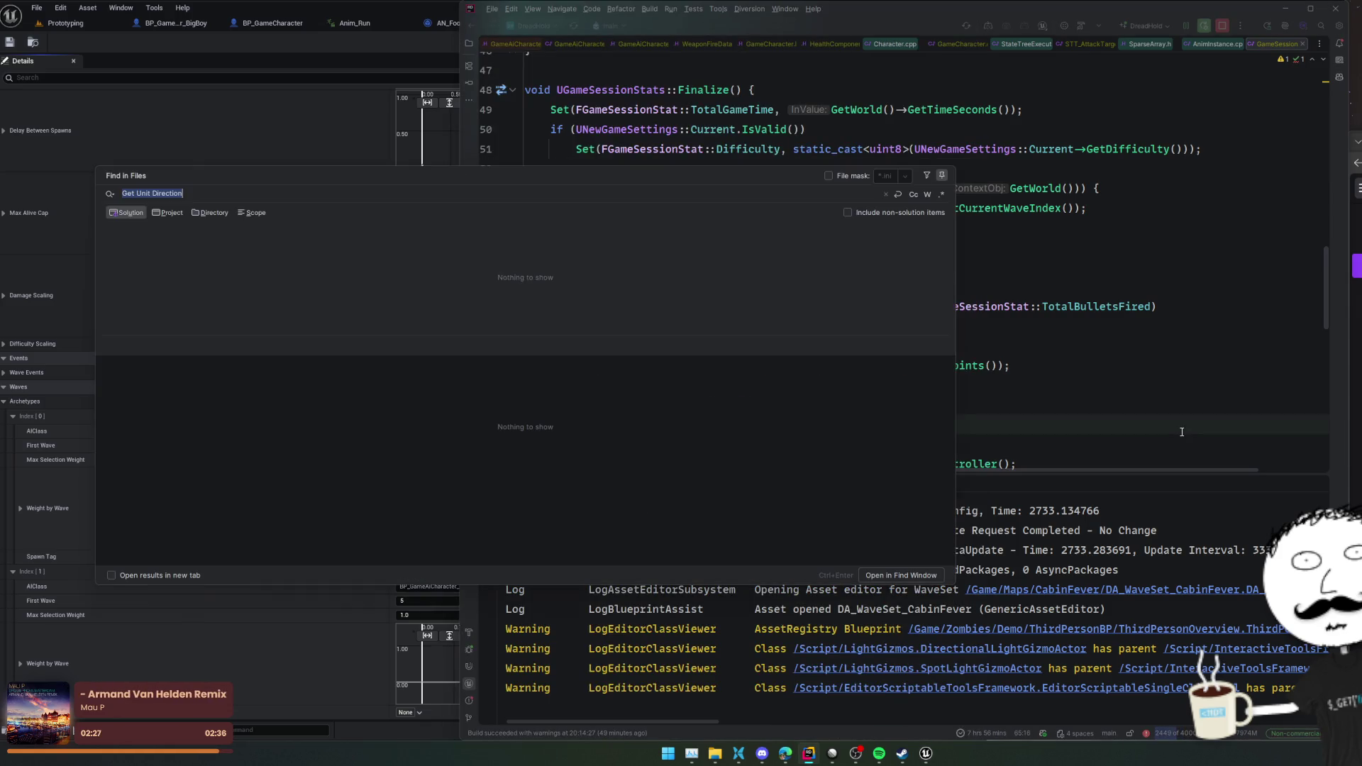
type("MaxSelectionWeight")
key("Down")
key("Down")
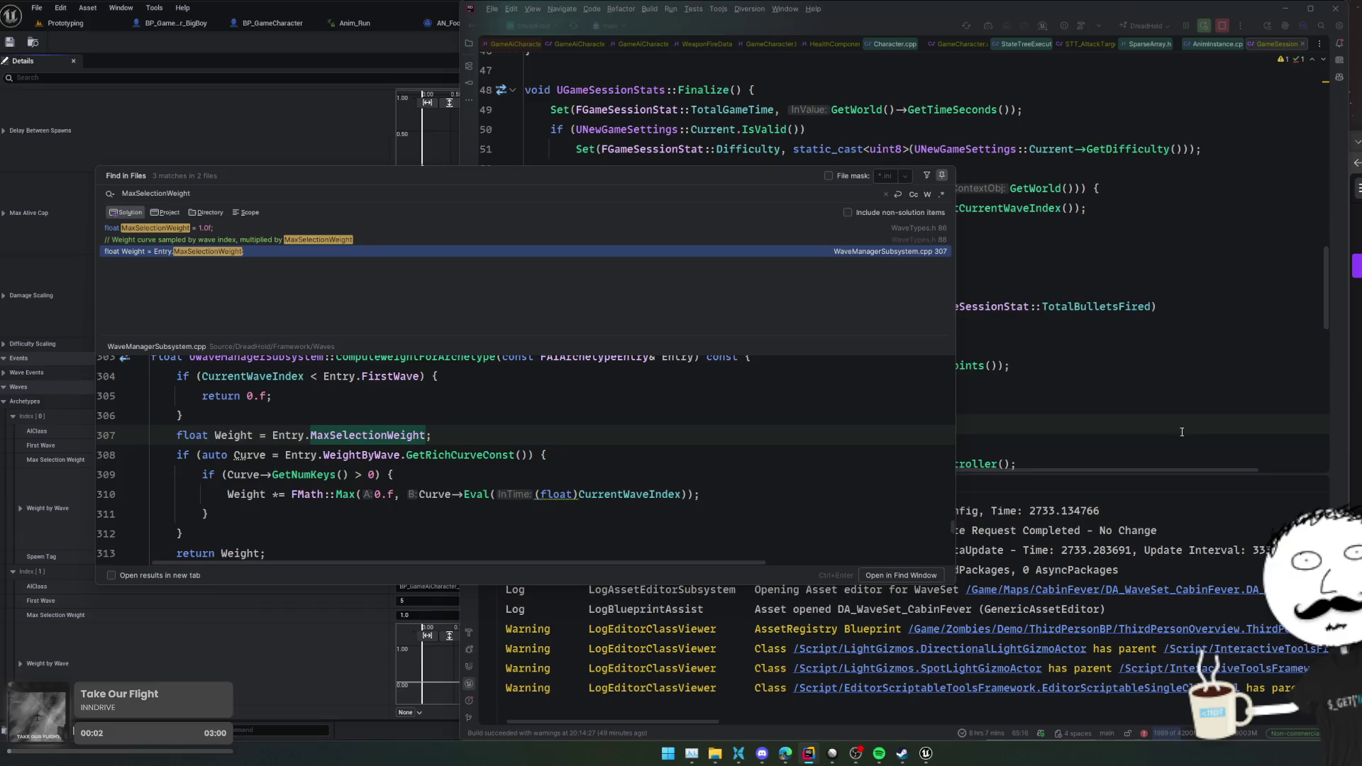
right_click(1182, 434)
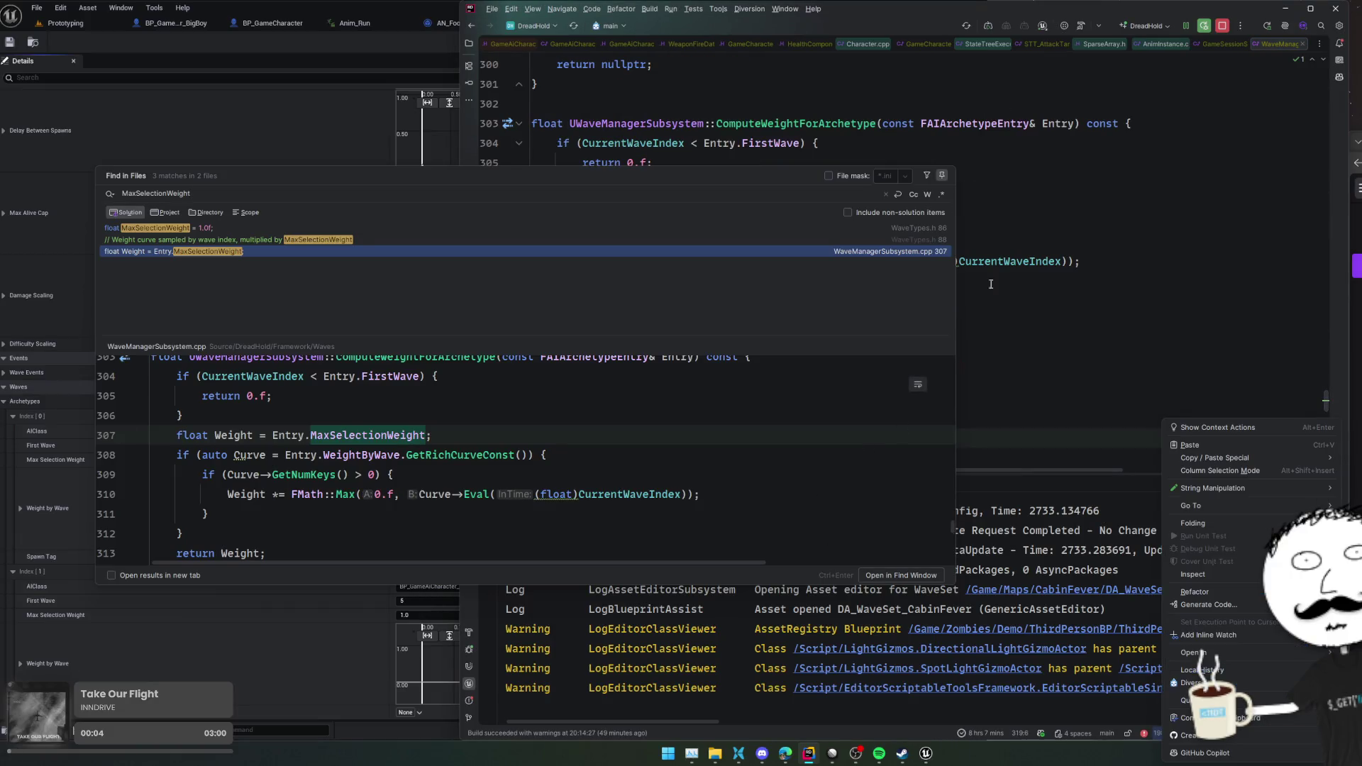
key("Escape")
key("Return")
- Highlight the Weight uses and jump to the ComputeWeightForArchetype call on line 324
left_click(940, 297)
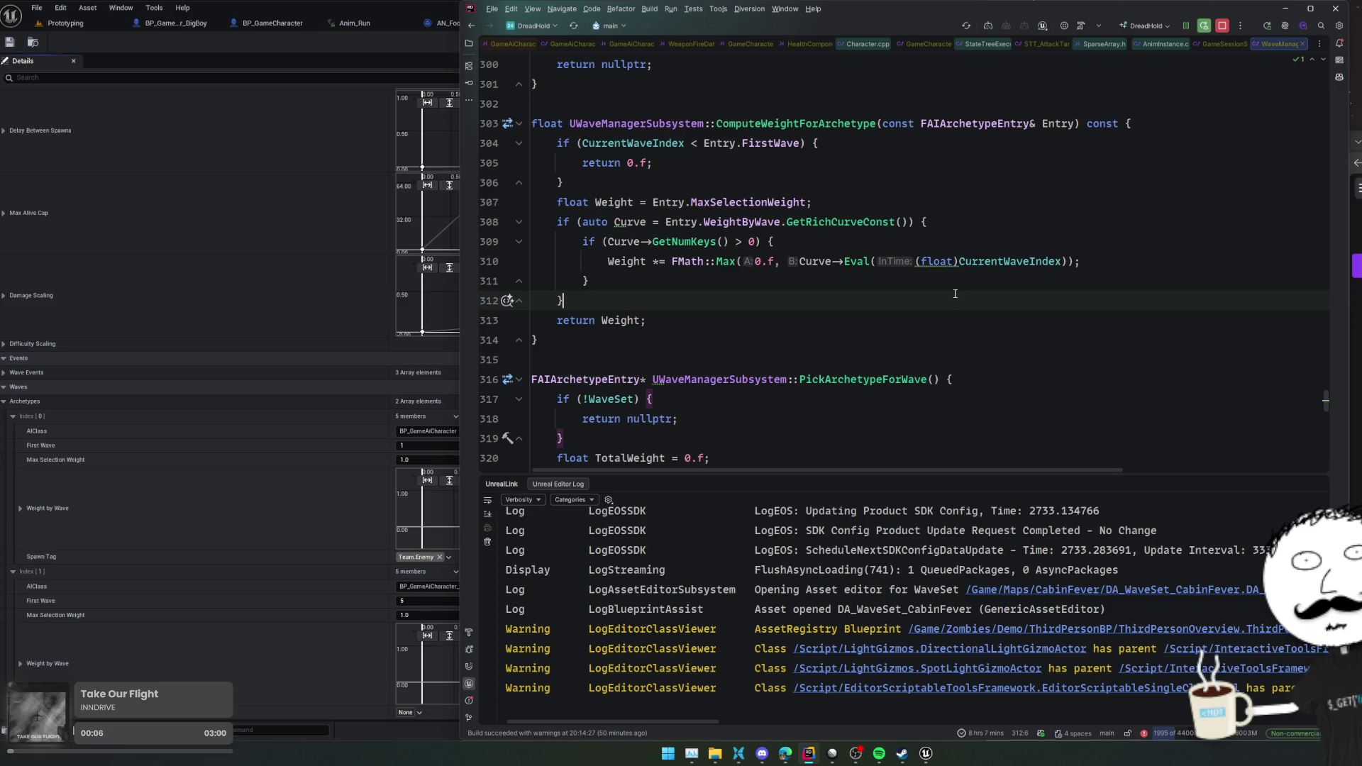
scroll(940, 289, "up", 1)
left_click(940, 288)
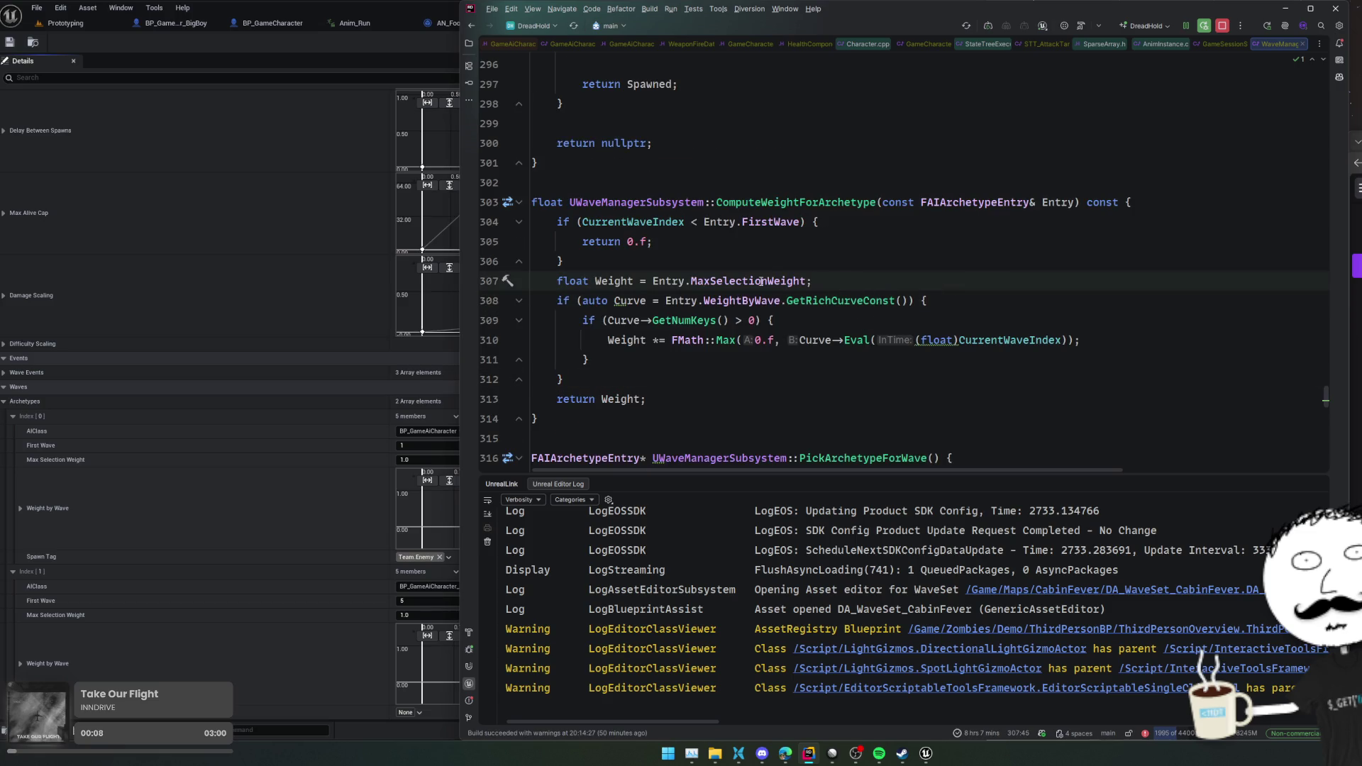
left_click(636, 282)
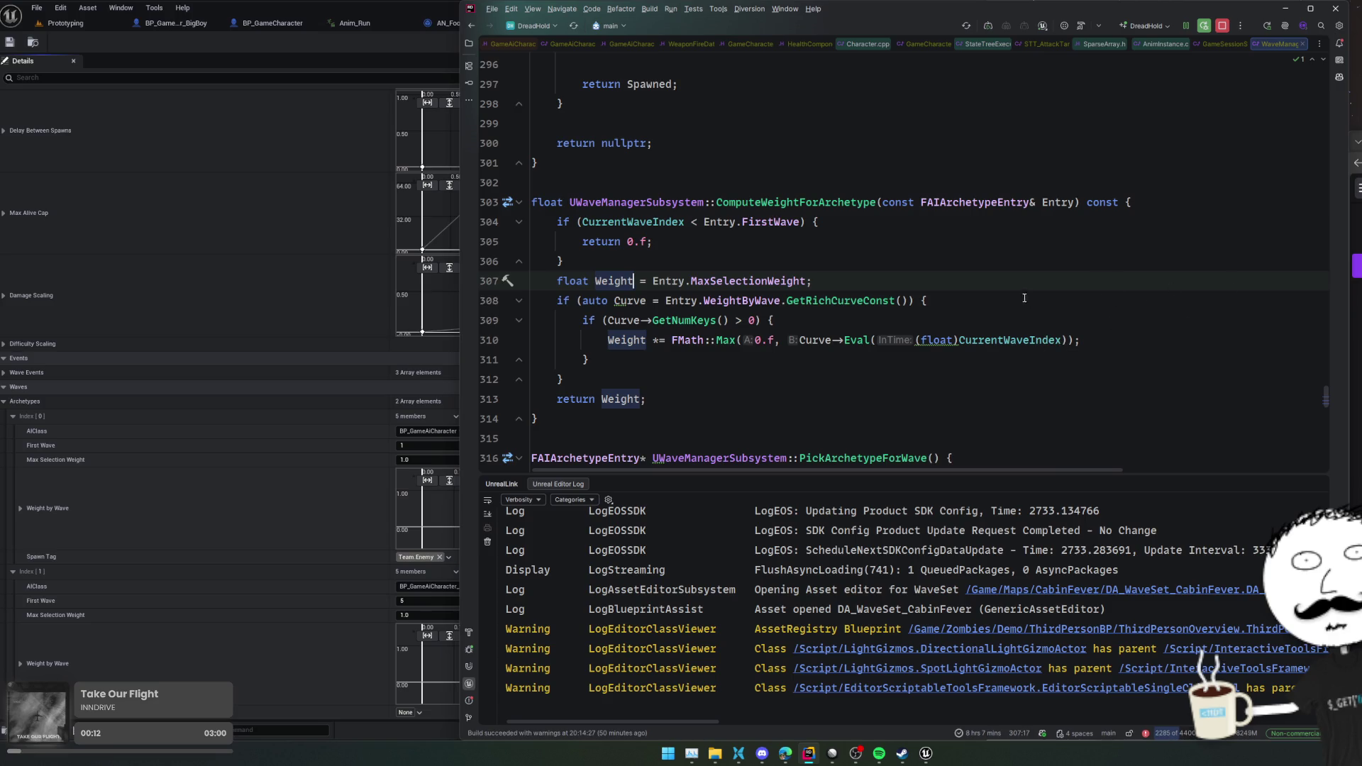
double_click(836, 202)
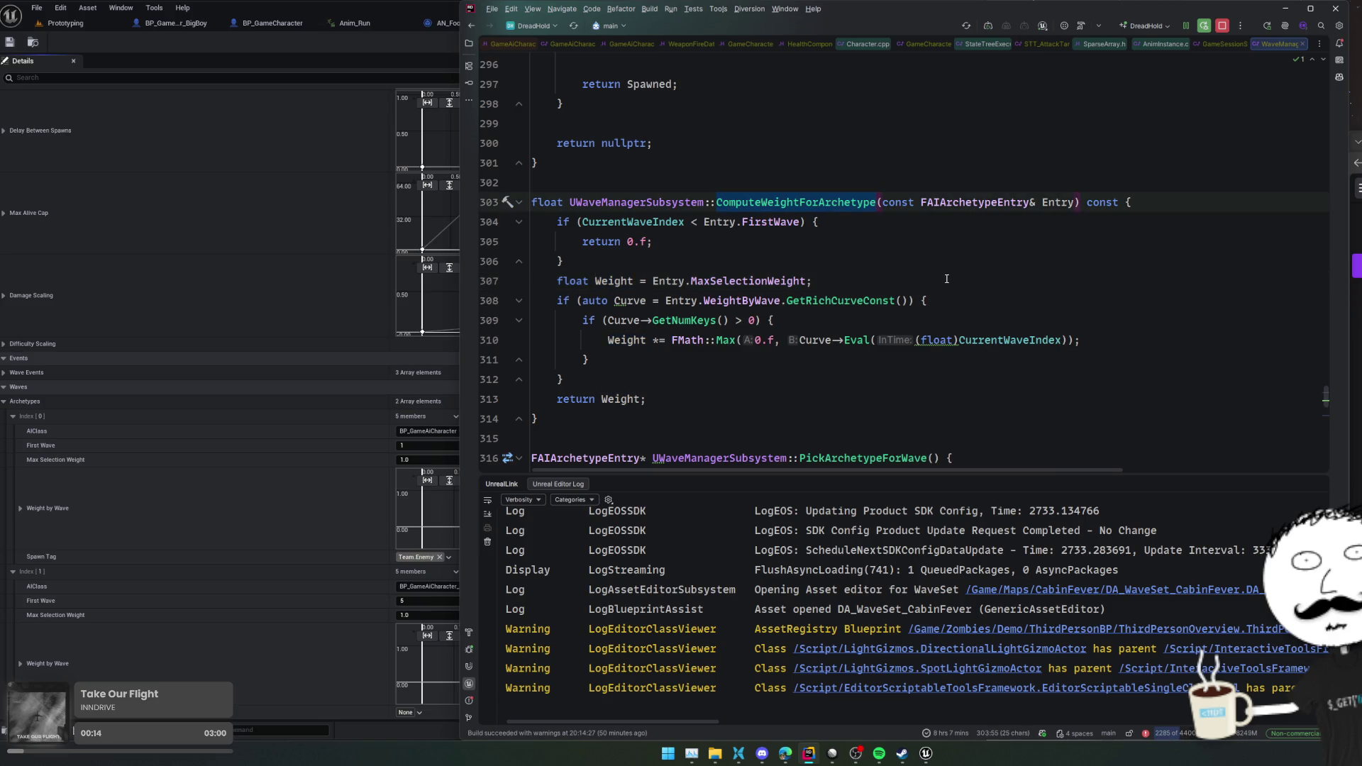
key("ctrl+f")
key("Return")
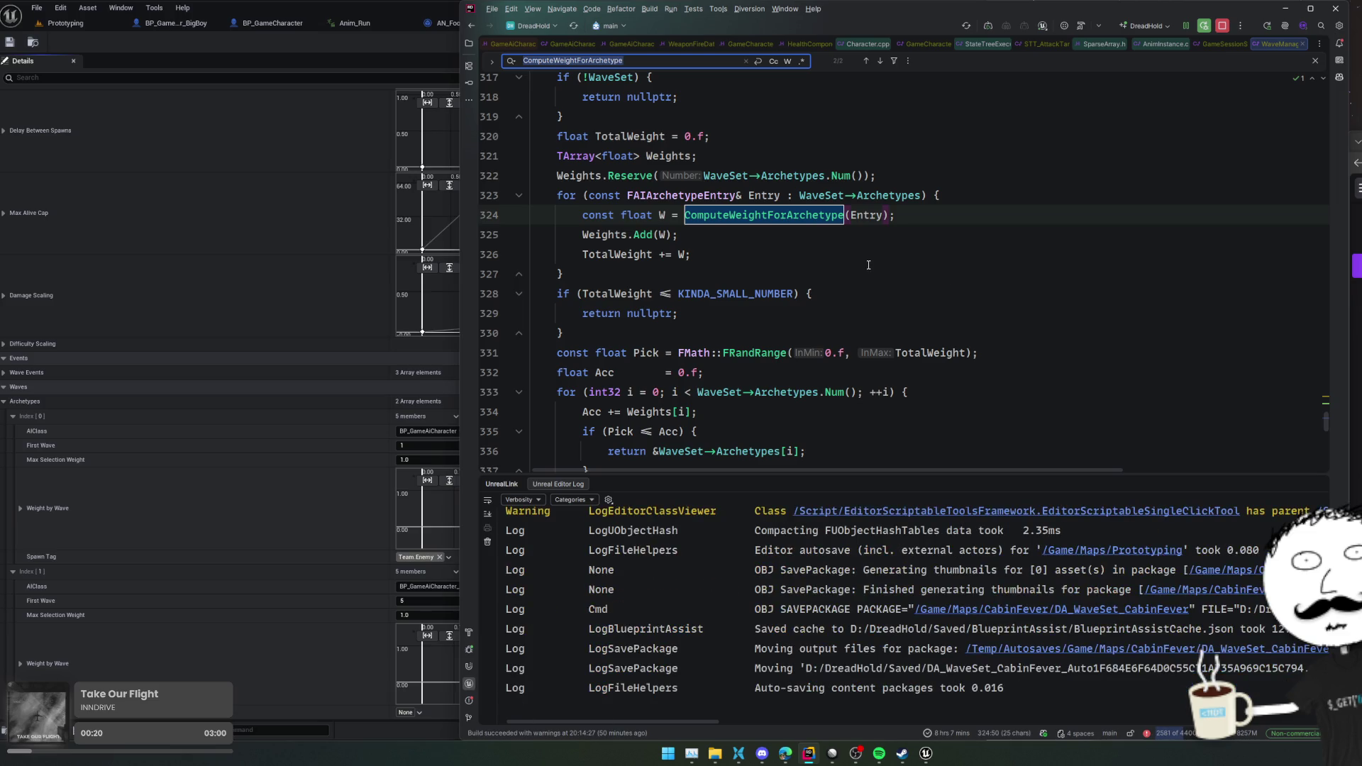
- Review the pick code around line 335, then return to the Unreal wave set editor
scroll(891, 312, "down", 1)
left_click(886, 357)
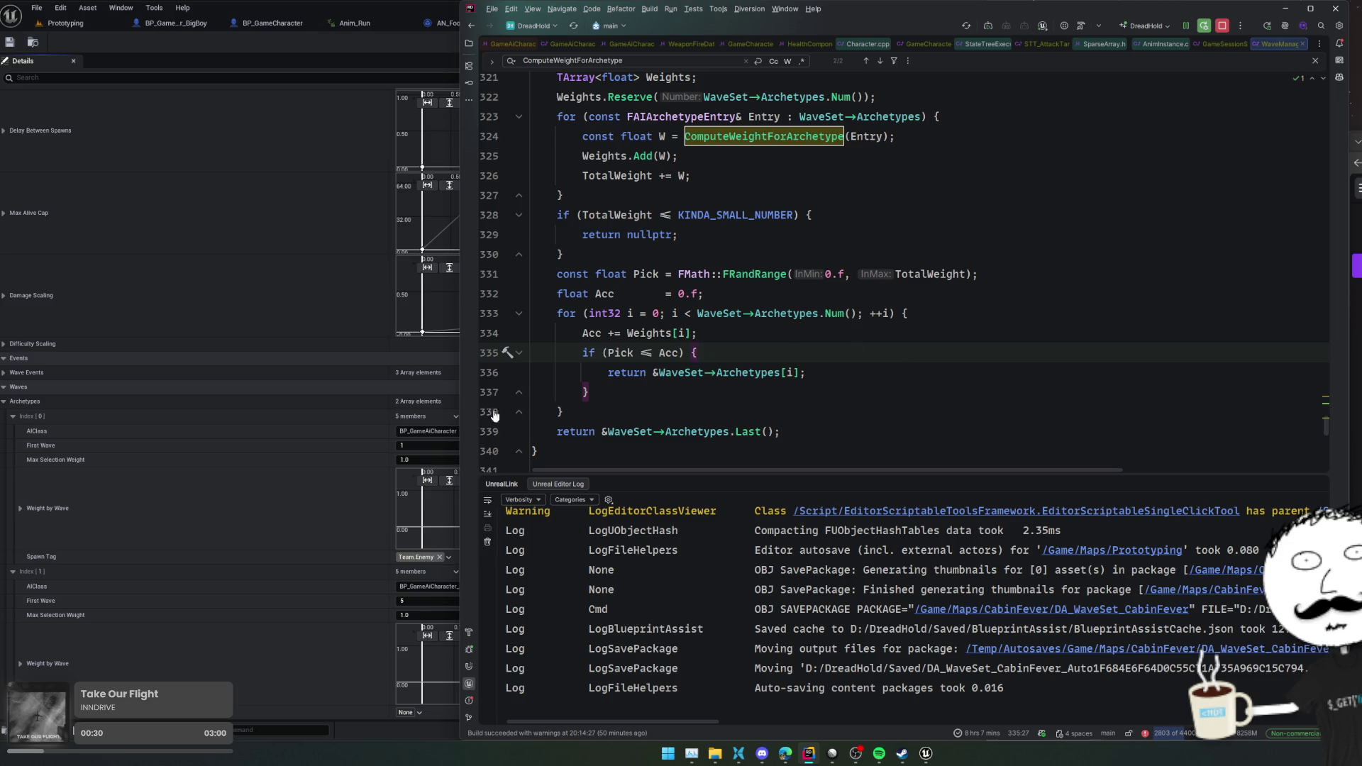
left_click(159, 603)
scroll(159, 603, "up", 1)
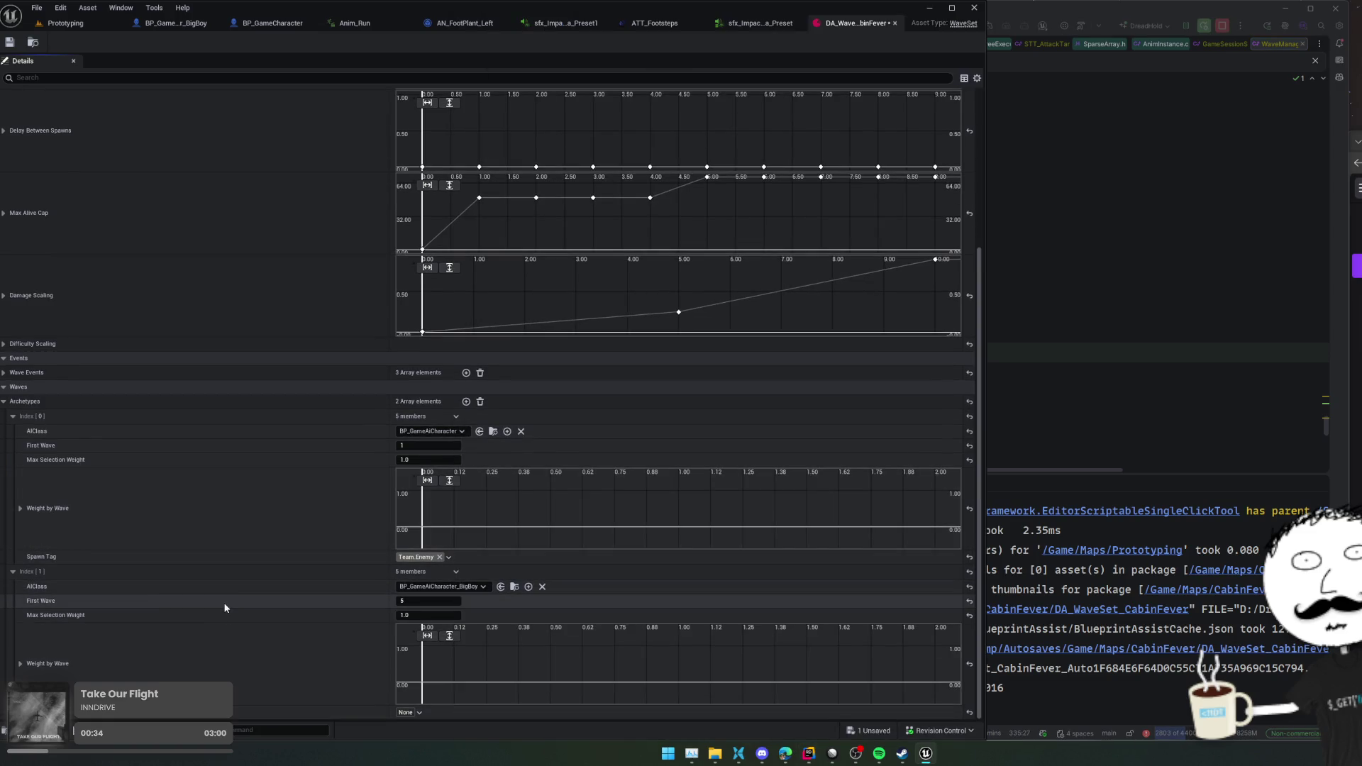
- Give the BigBoy entry spawn tag Team.Enemy and Max Selection Weight 0.1, then save
left_click_drag(334, 561, 352, 705)
scroll(348, 683, "down", 1)
scroll(328, 655, "up", 1)
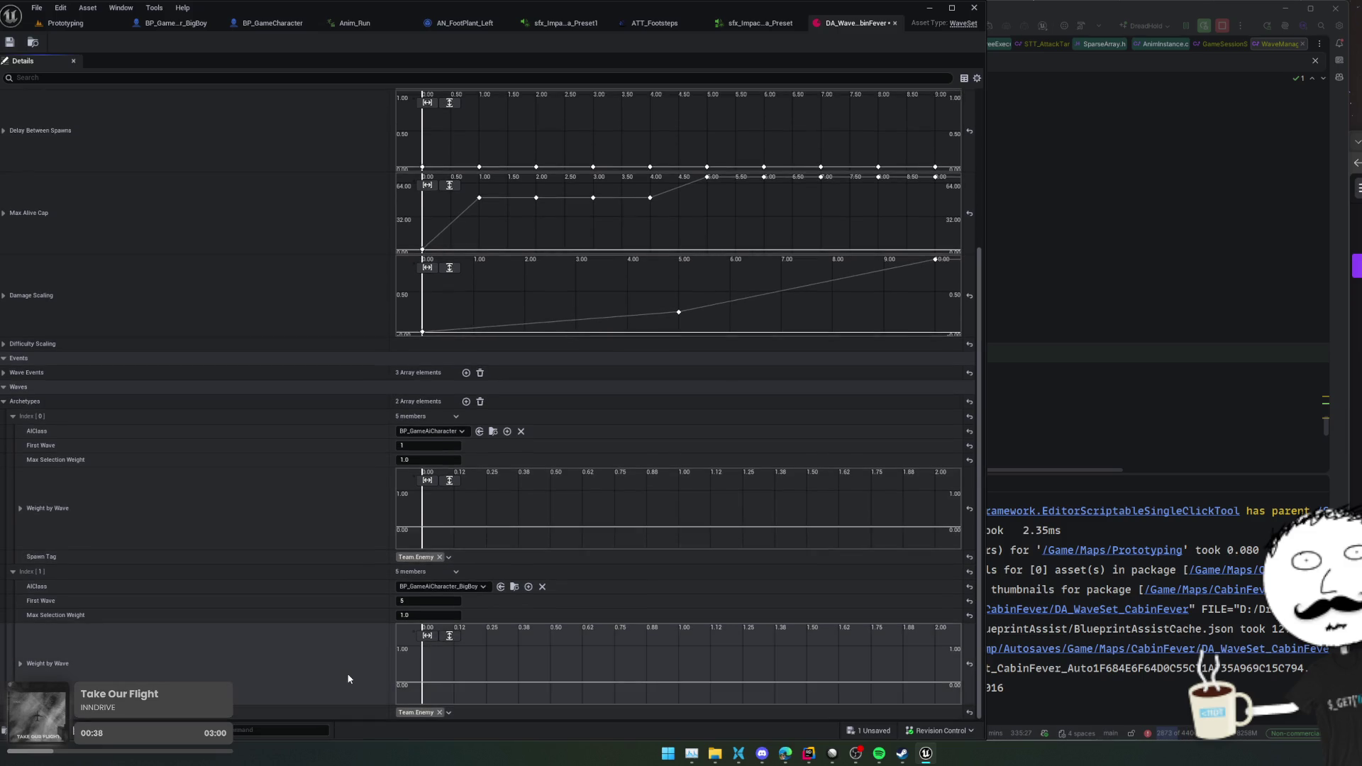
left_click(427, 615)
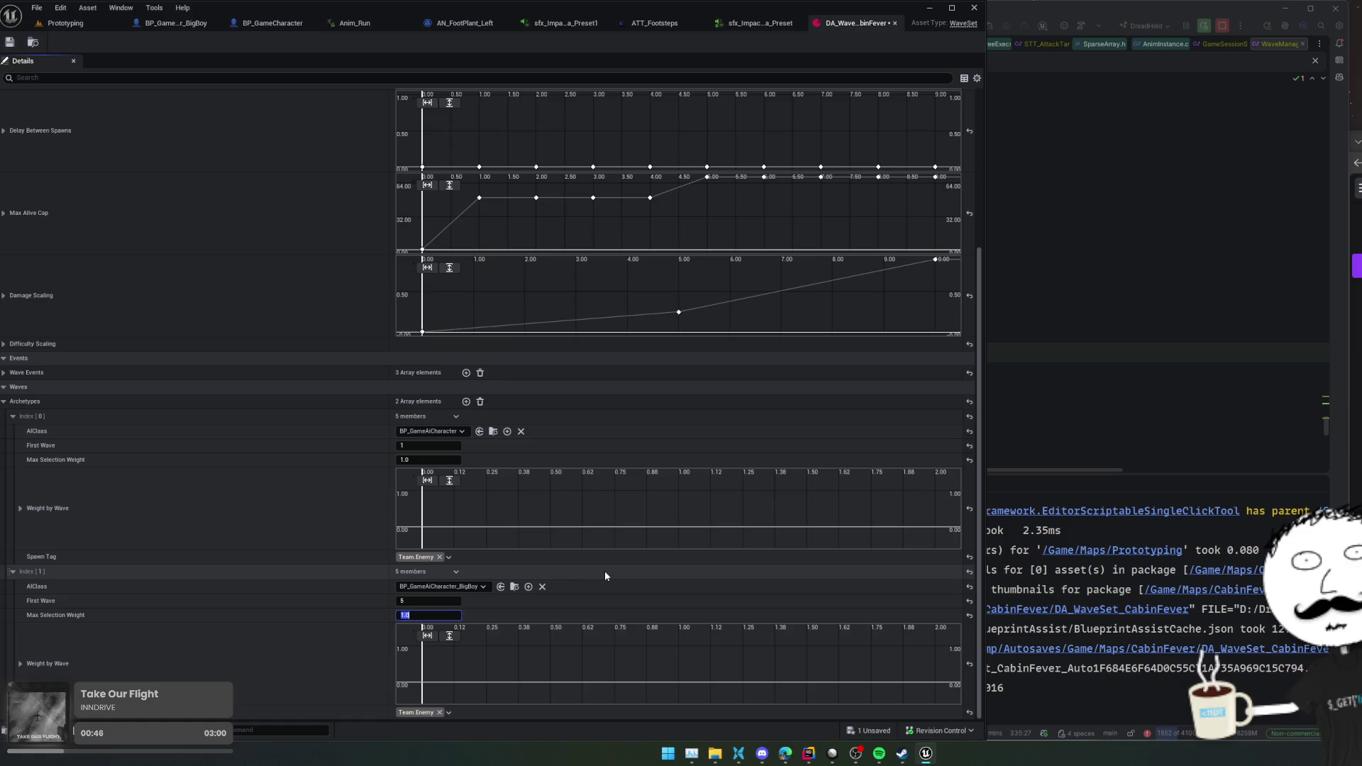
type(".1")
key("Return")
key("ctrl+s")
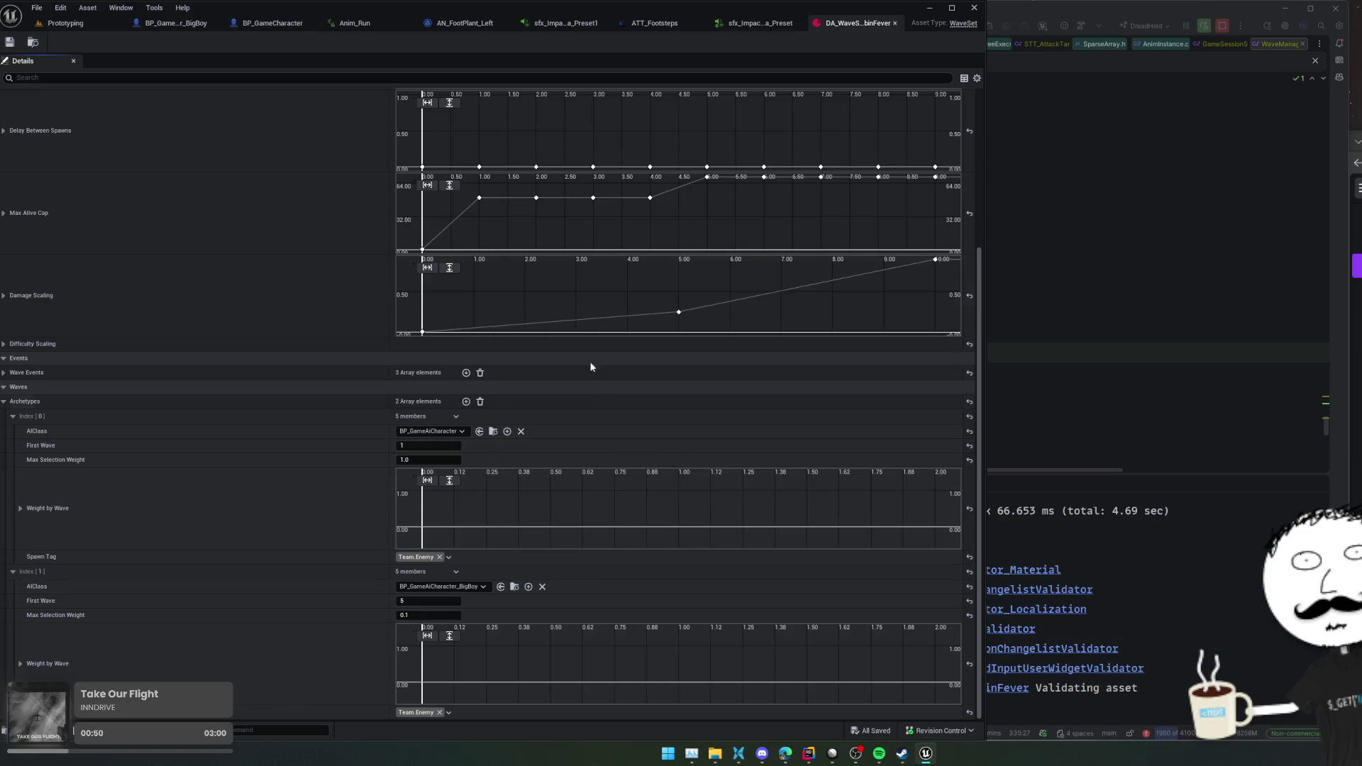
- Load the CabinFever level from the Prototyping editor's level list
left_click(78, 25)
left_click(525, 42)
type("cabin")
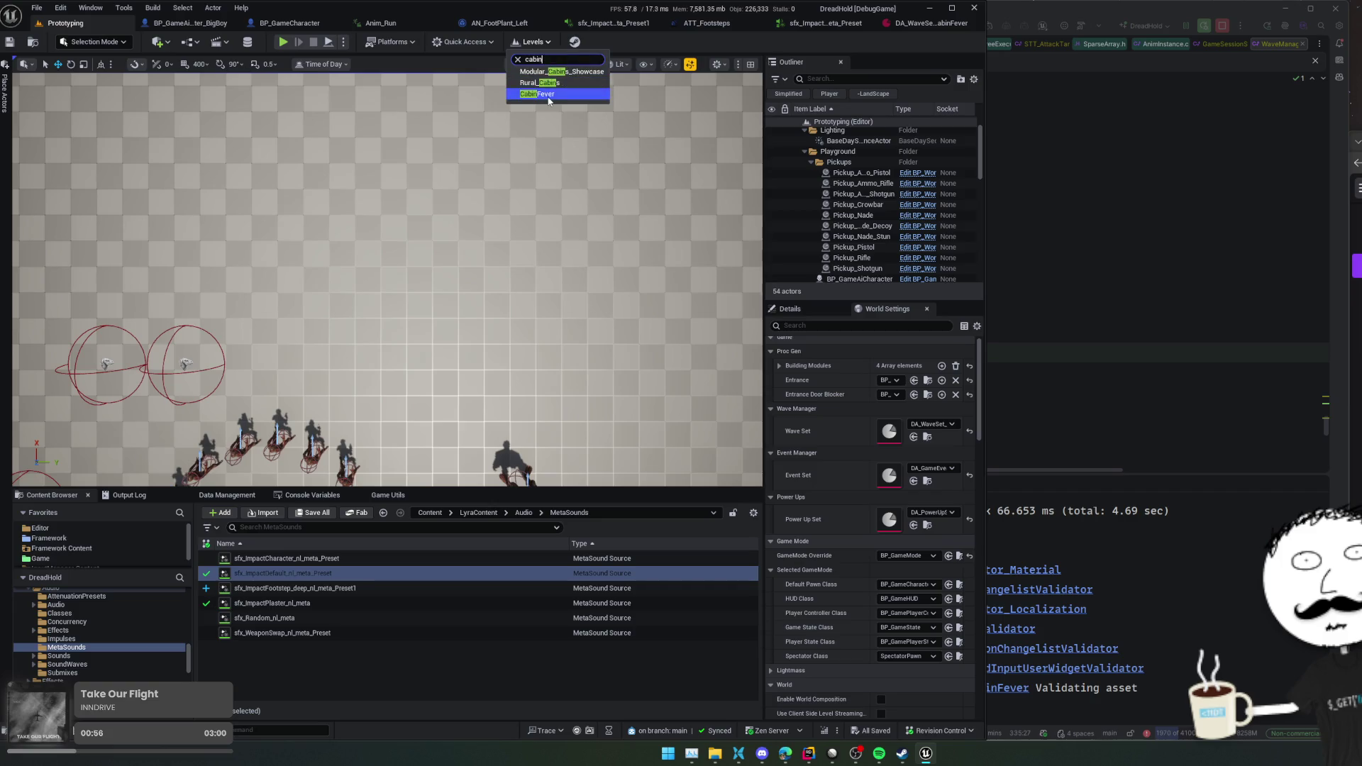
left_click(547, 97)
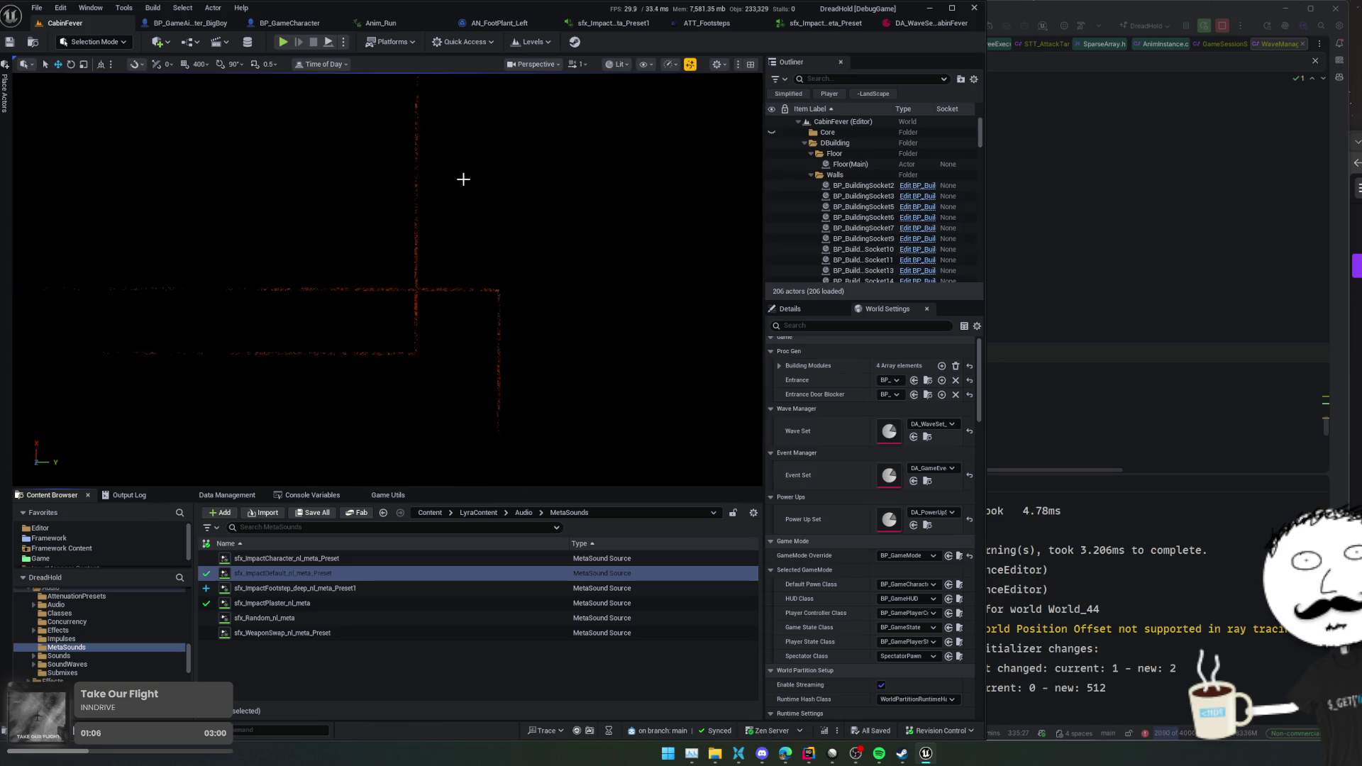
- Read the Pine_Tree Nanite ray-tracing warning in Rider's Unreal Editor Log
left_click(1161, 622)
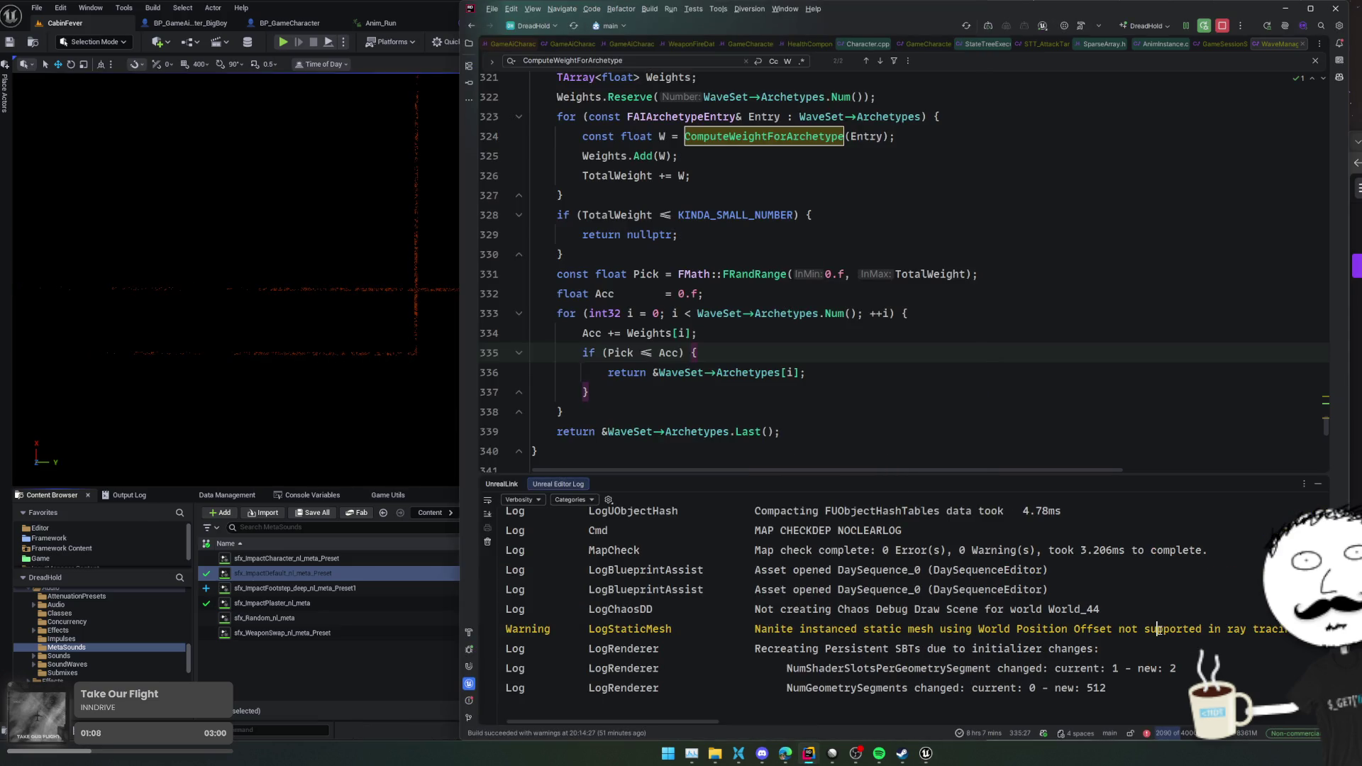
scroll(1114, 627, "right", 5)
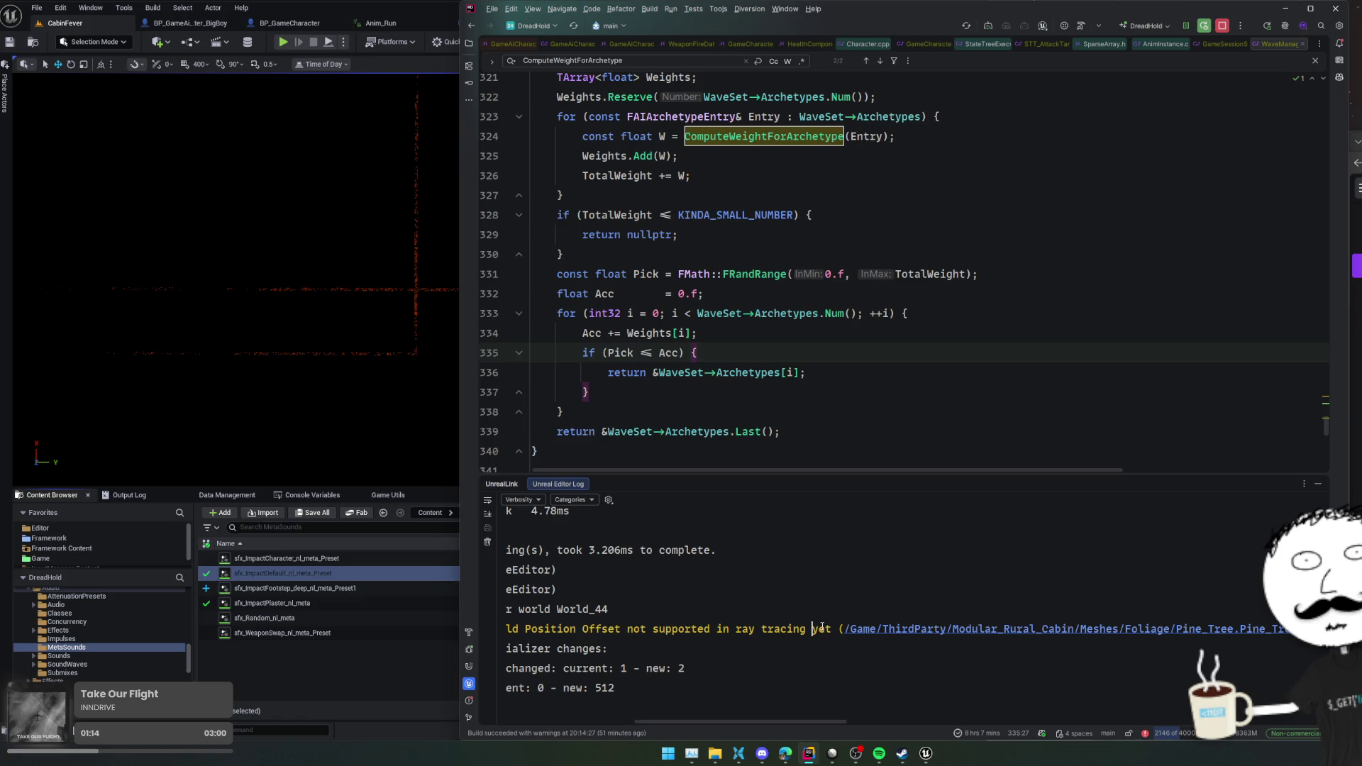
scroll(821, 628, "left", 5)
scroll(821, 630, "right", 1)
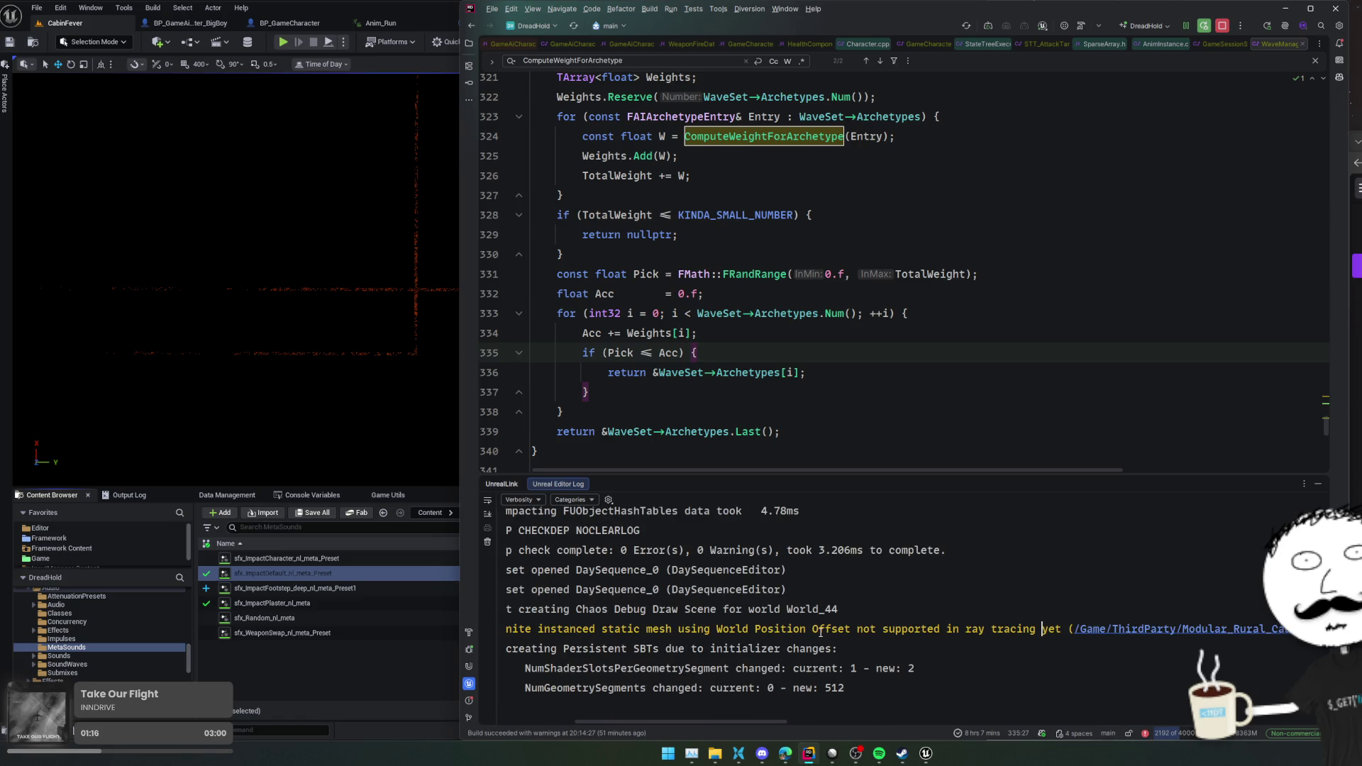
- Open the Pine_Tree mesh from the log warning and orbit its preview
scroll(821, 631, "right", 2)
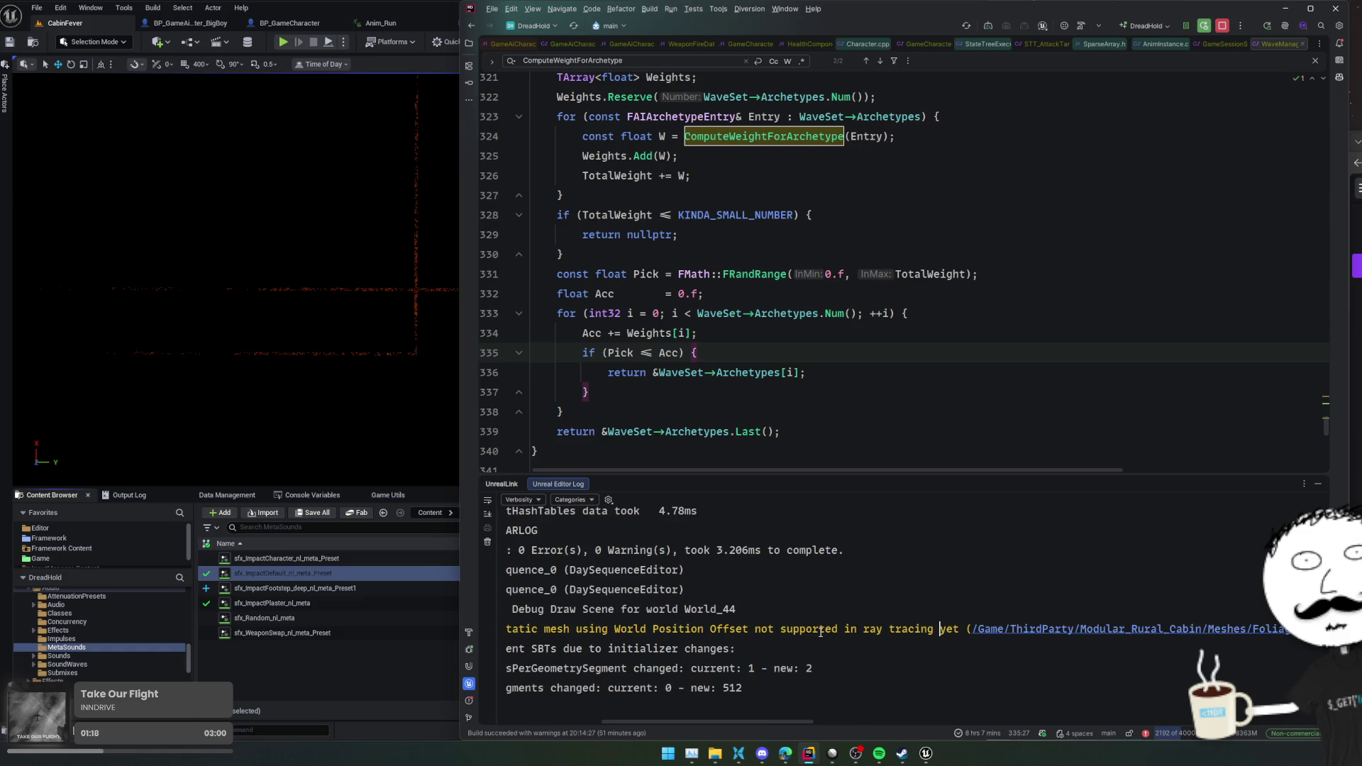
scroll(820, 631, "right", 2)
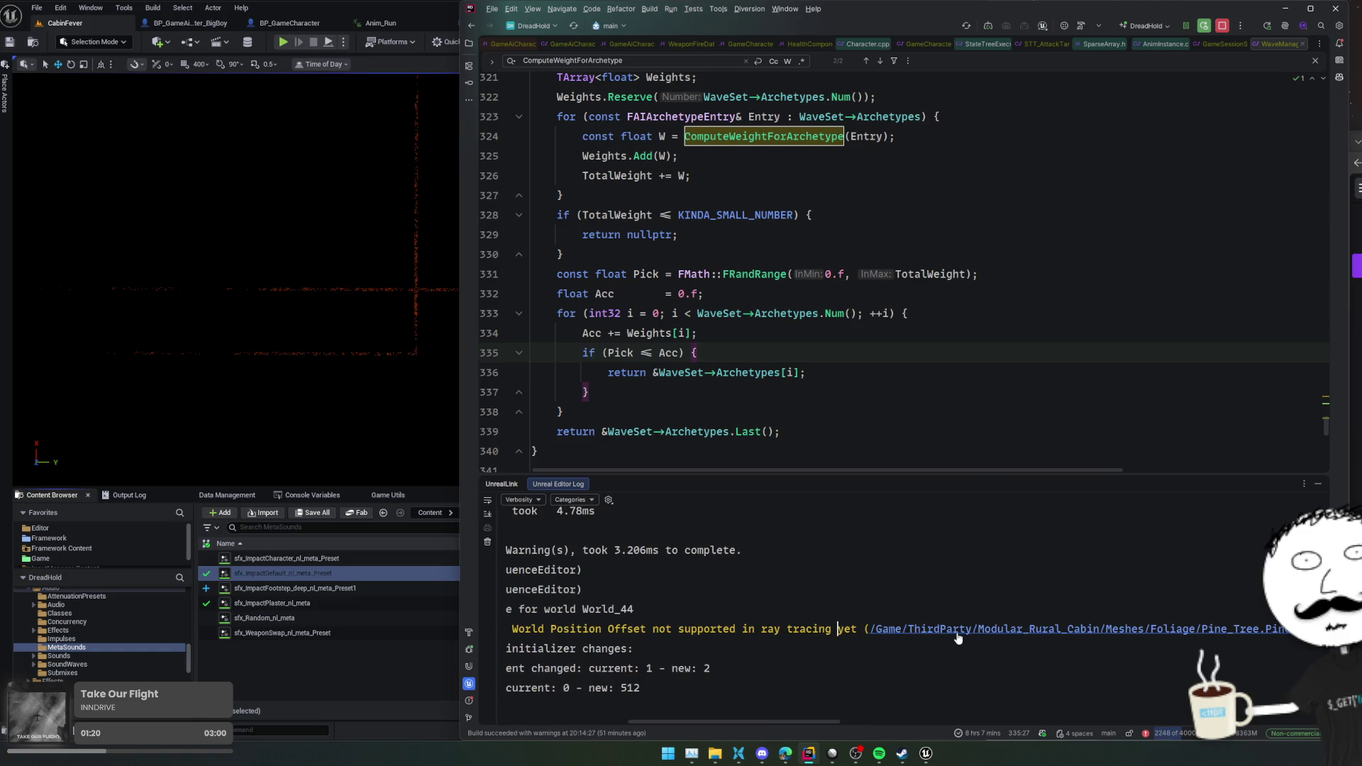
left_click(957, 632)
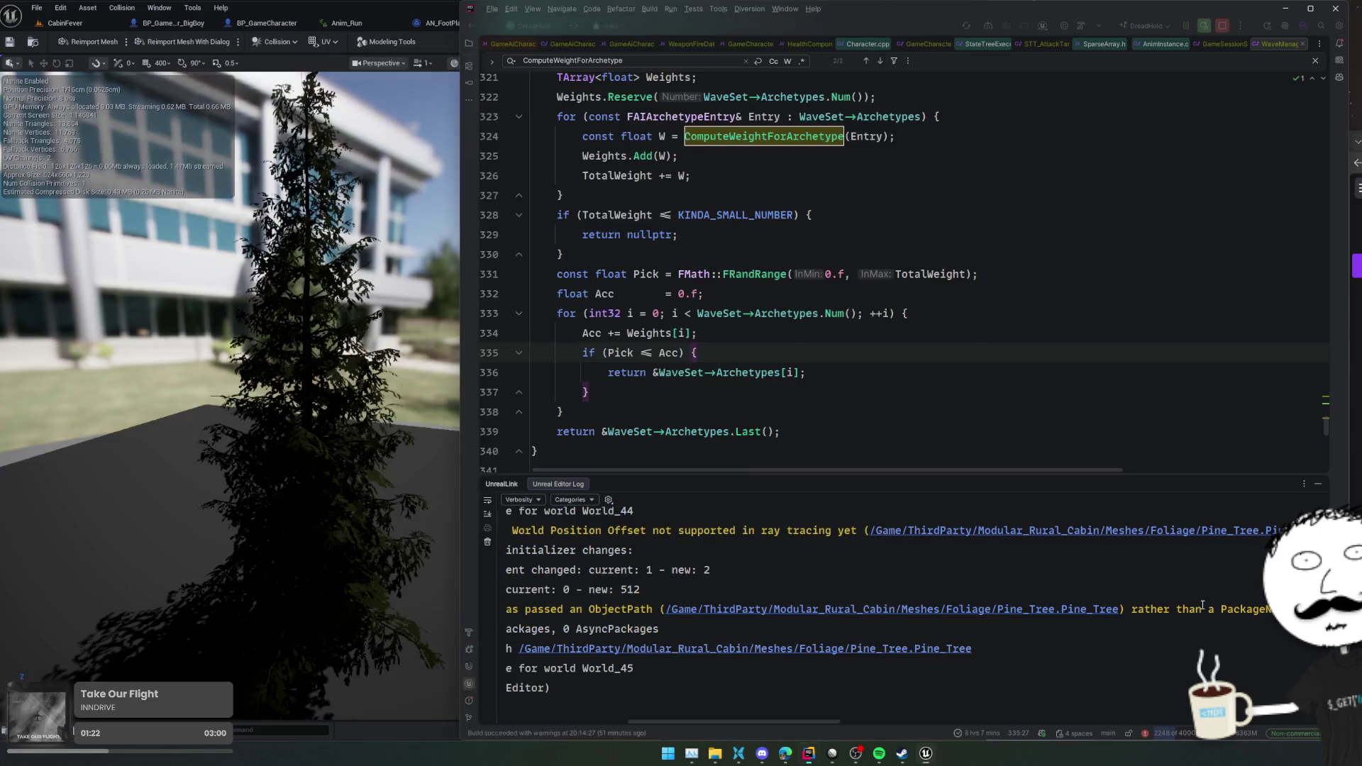
left_click(1203, 607)
scroll(1203, 607, "left", 8)
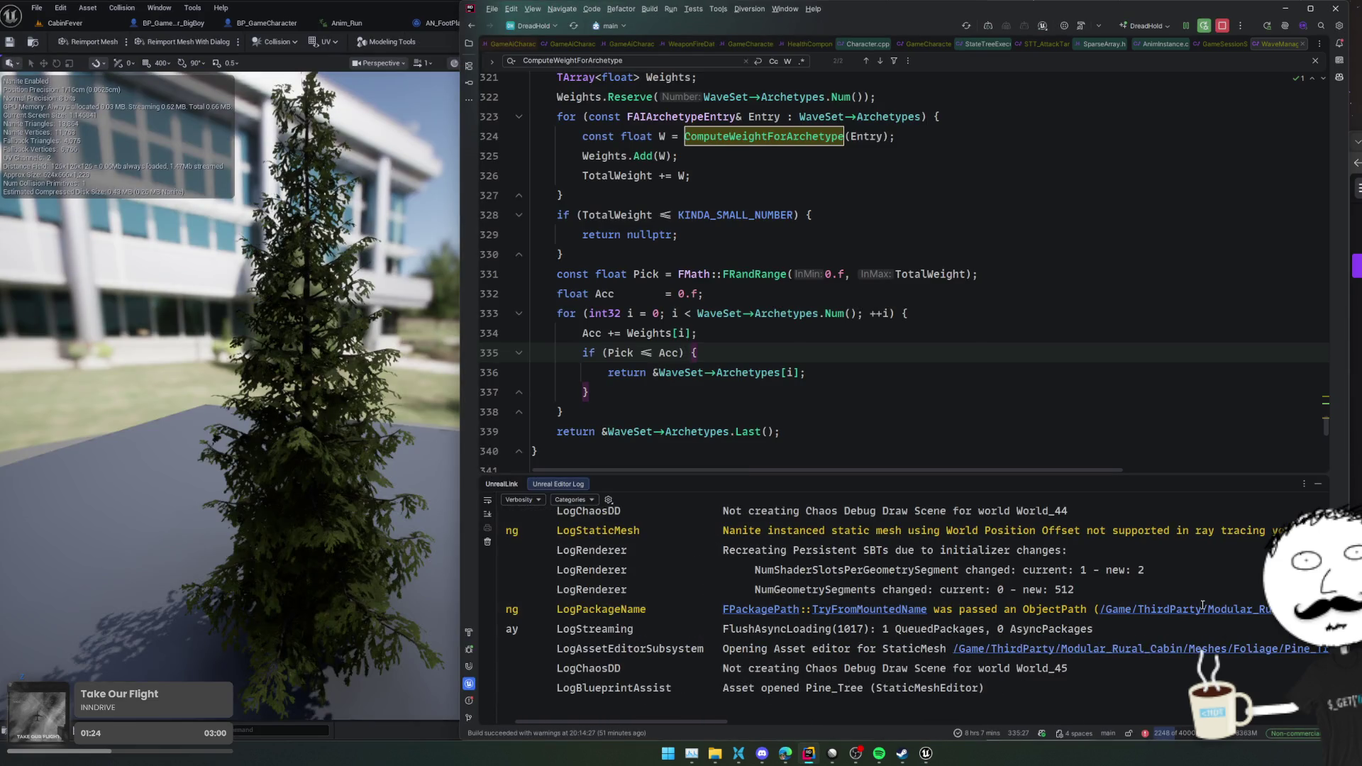
scroll(1203, 607, "right", 1)
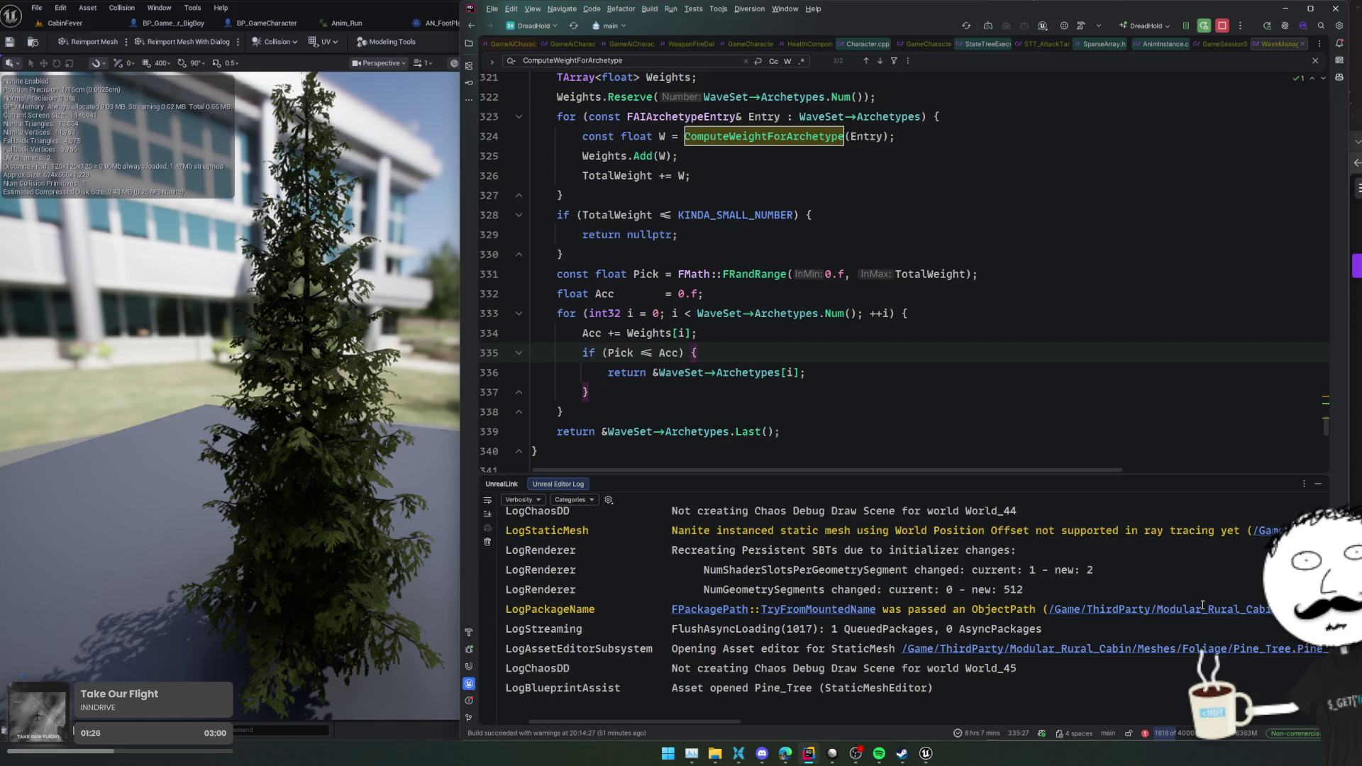
left_click_drag(316, 516, 358, 517)
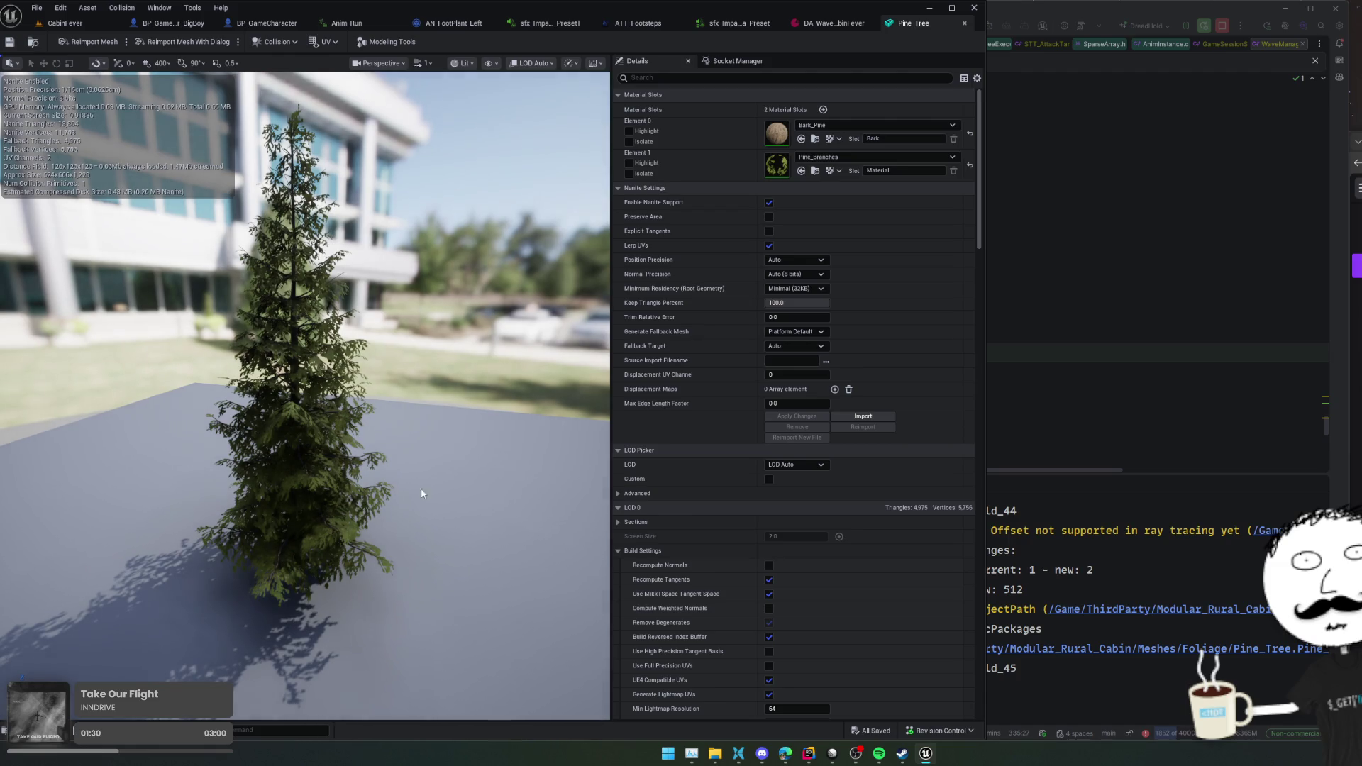
- Scroll the Pine_Tree Details down to the Ray Tracing section and toggle Support Ray Tracing
scroll(636, 243, "down", 4)
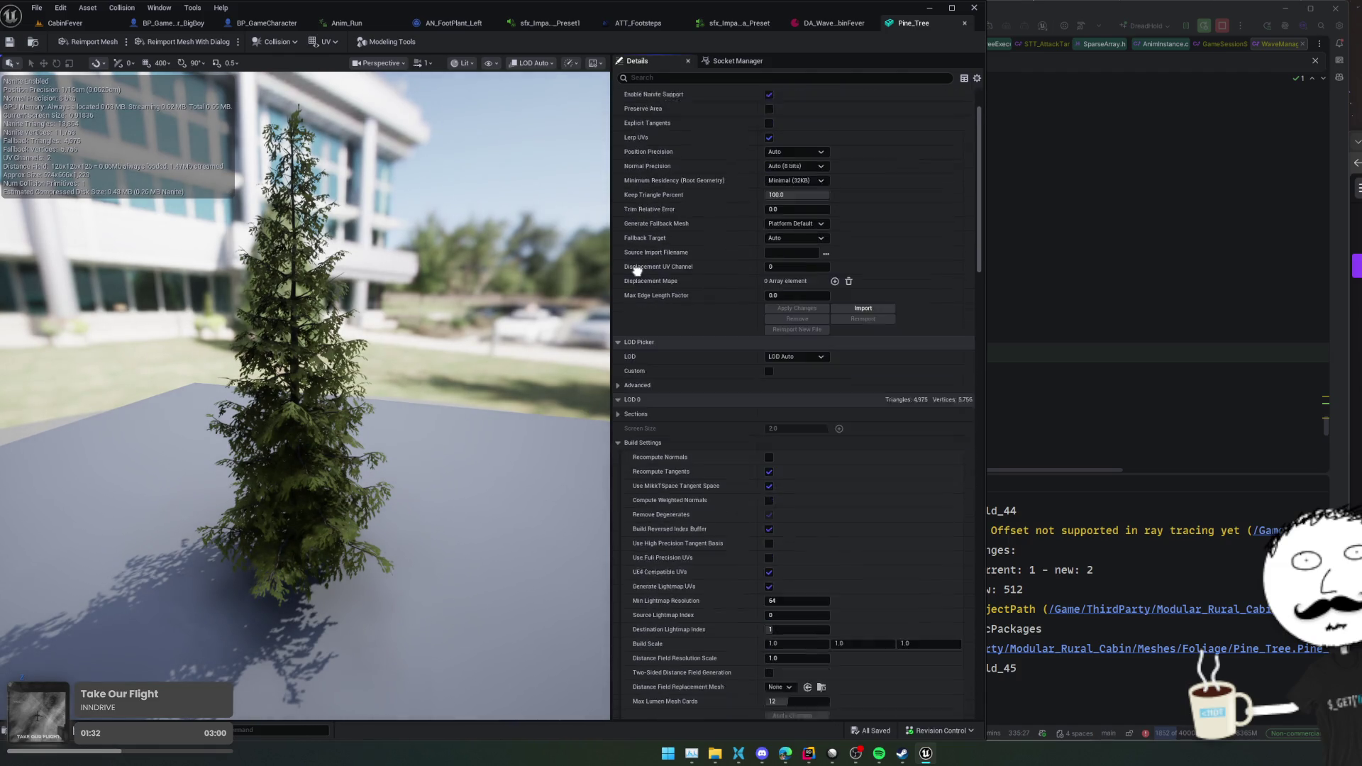
scroll(644, 447, "down", 1)
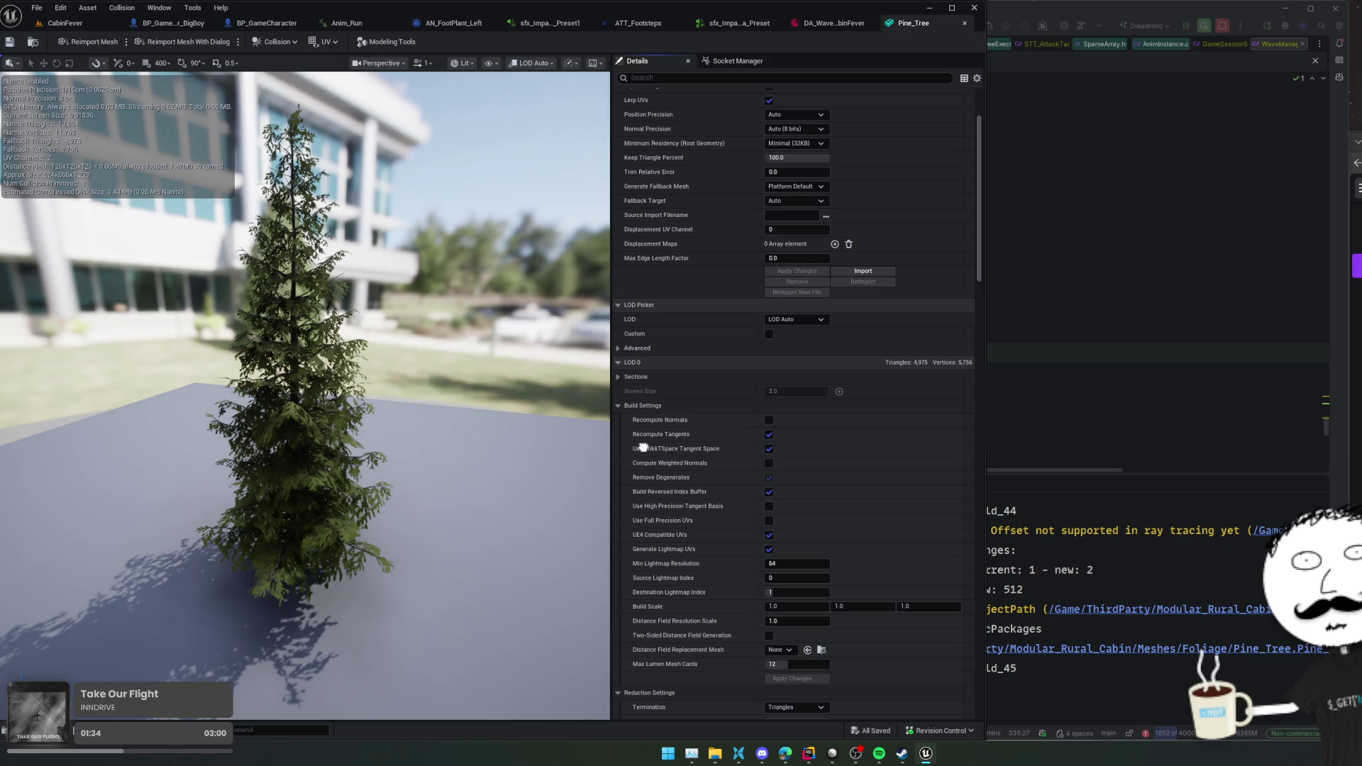
scroll(643, 447, "down", 3)
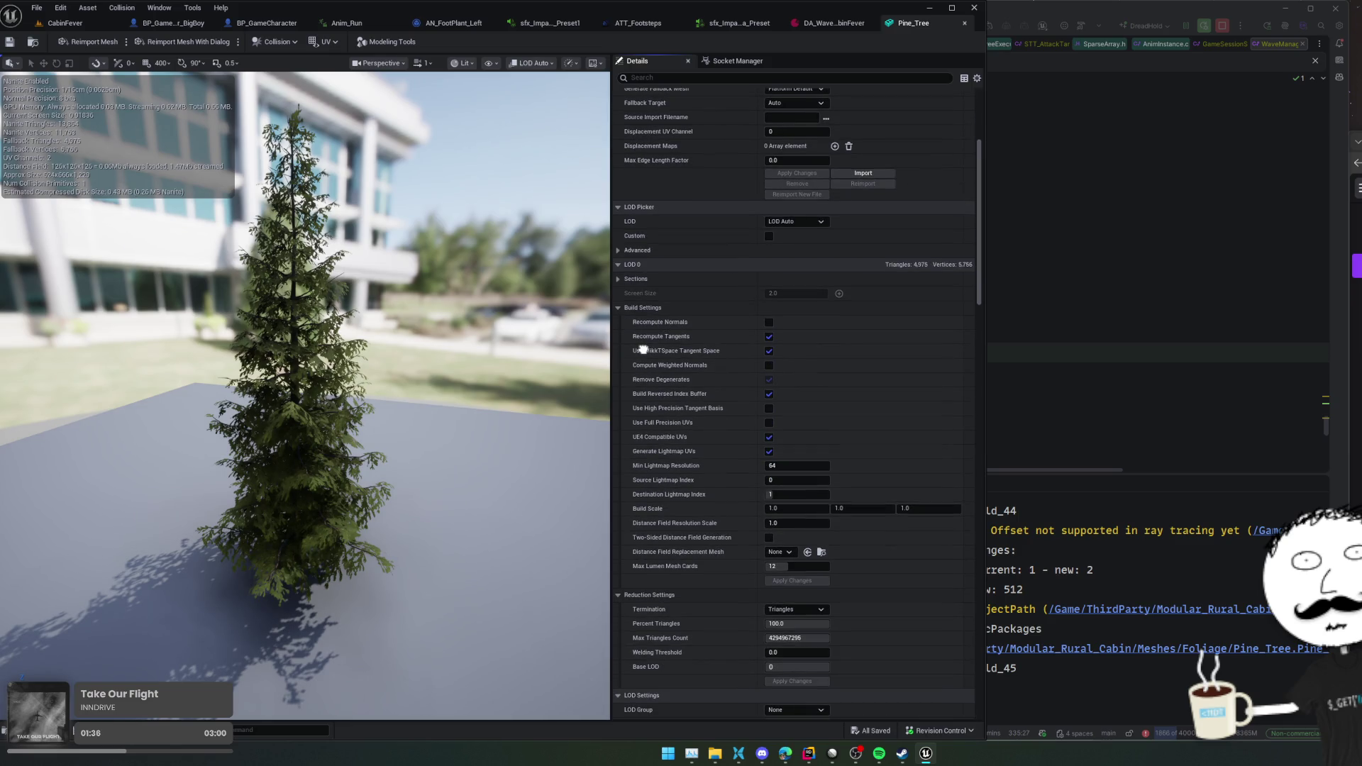
scroll(642, 350, "down", 4)
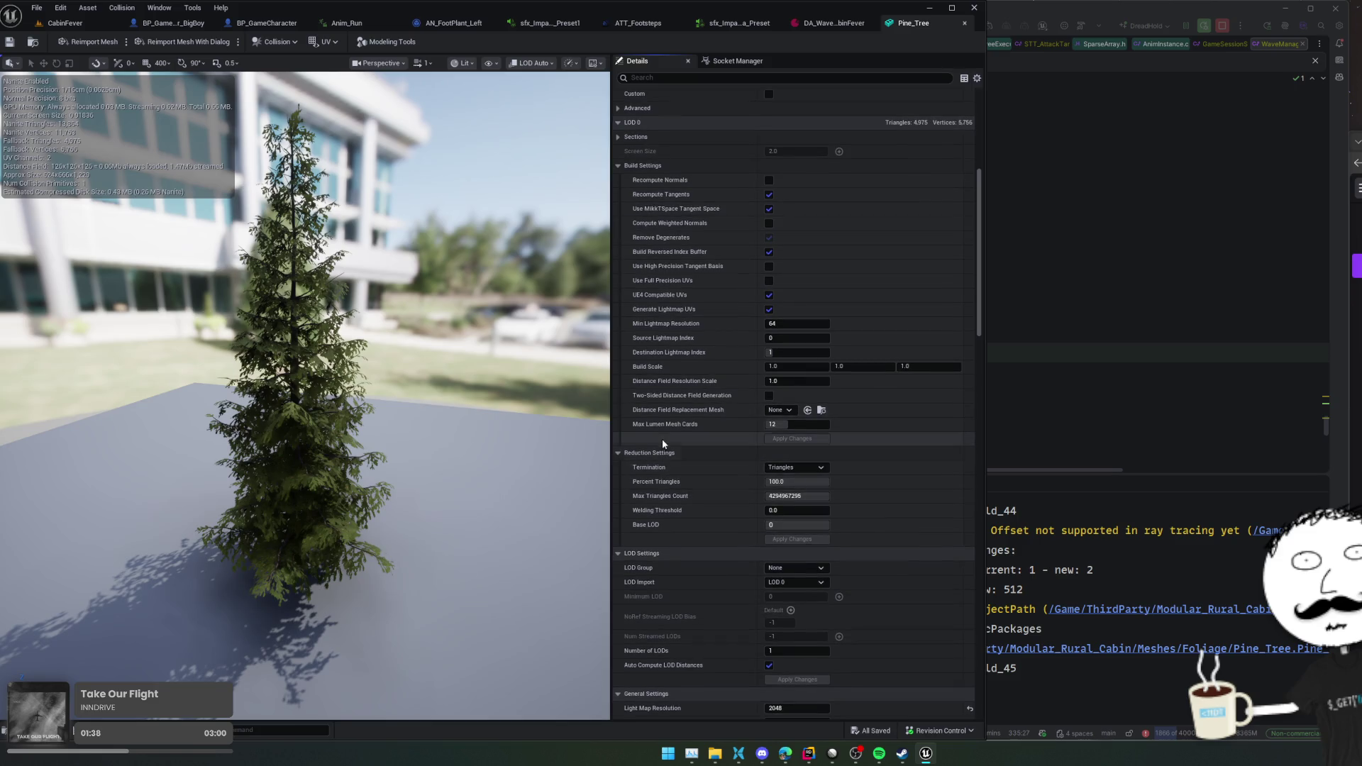
scroll(663, 440, "down", 6)
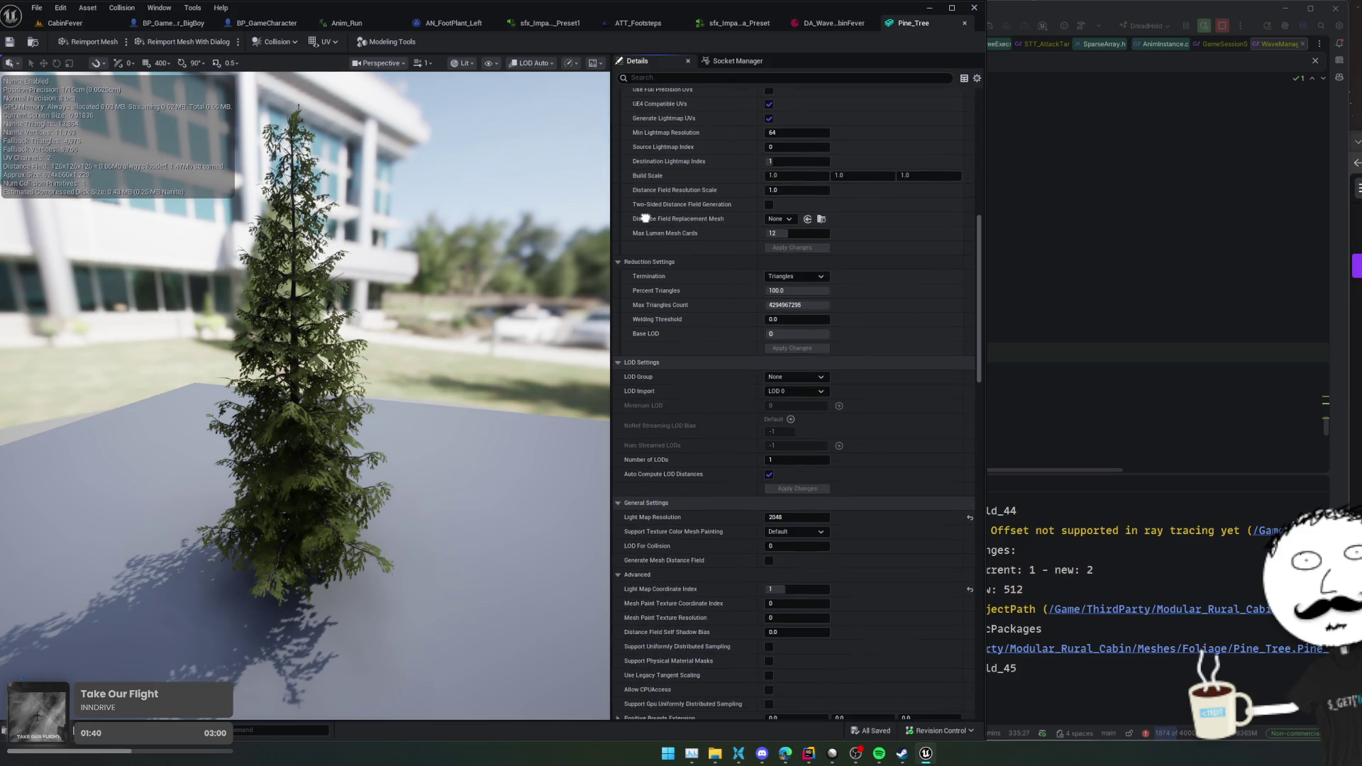
scroll(645, 195, "down", 6)
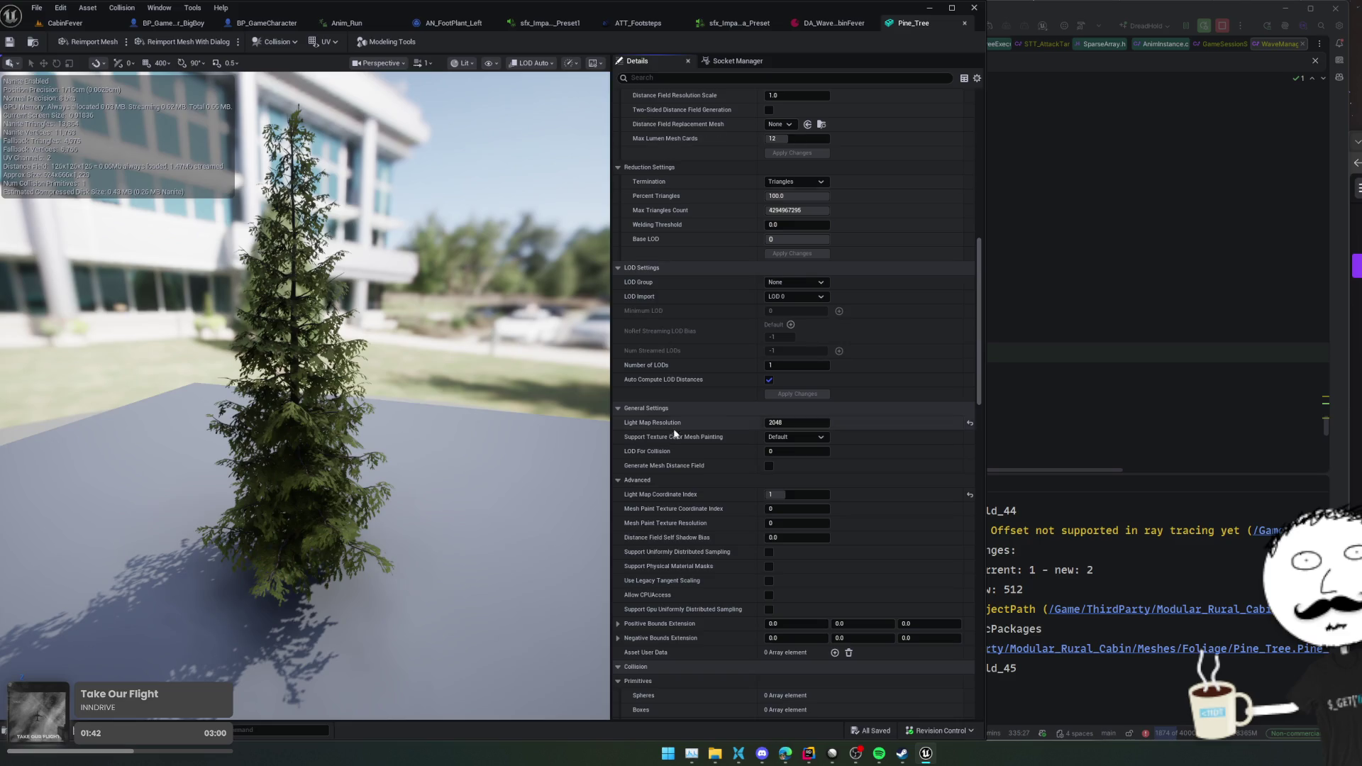
scroll(650, 279, "down", 12)
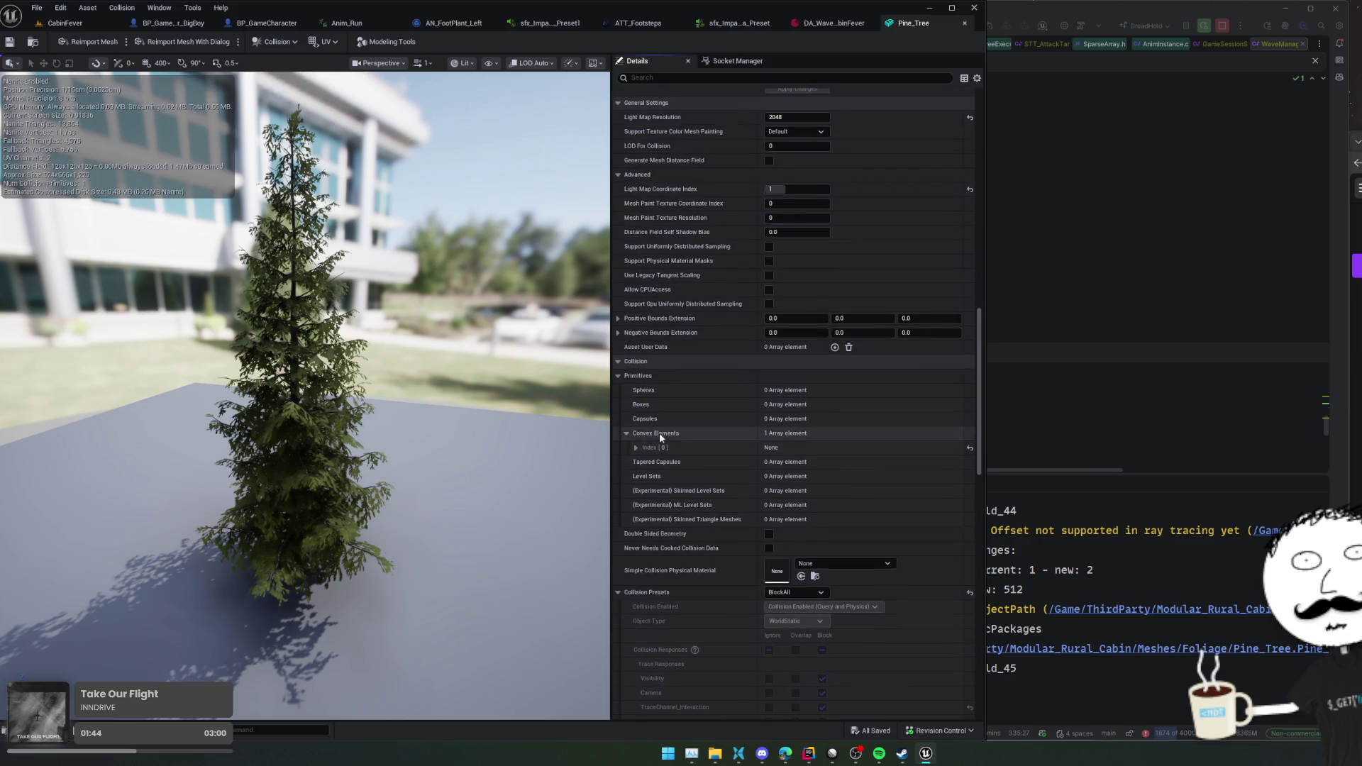
scroll(659, 214, "down", 6)
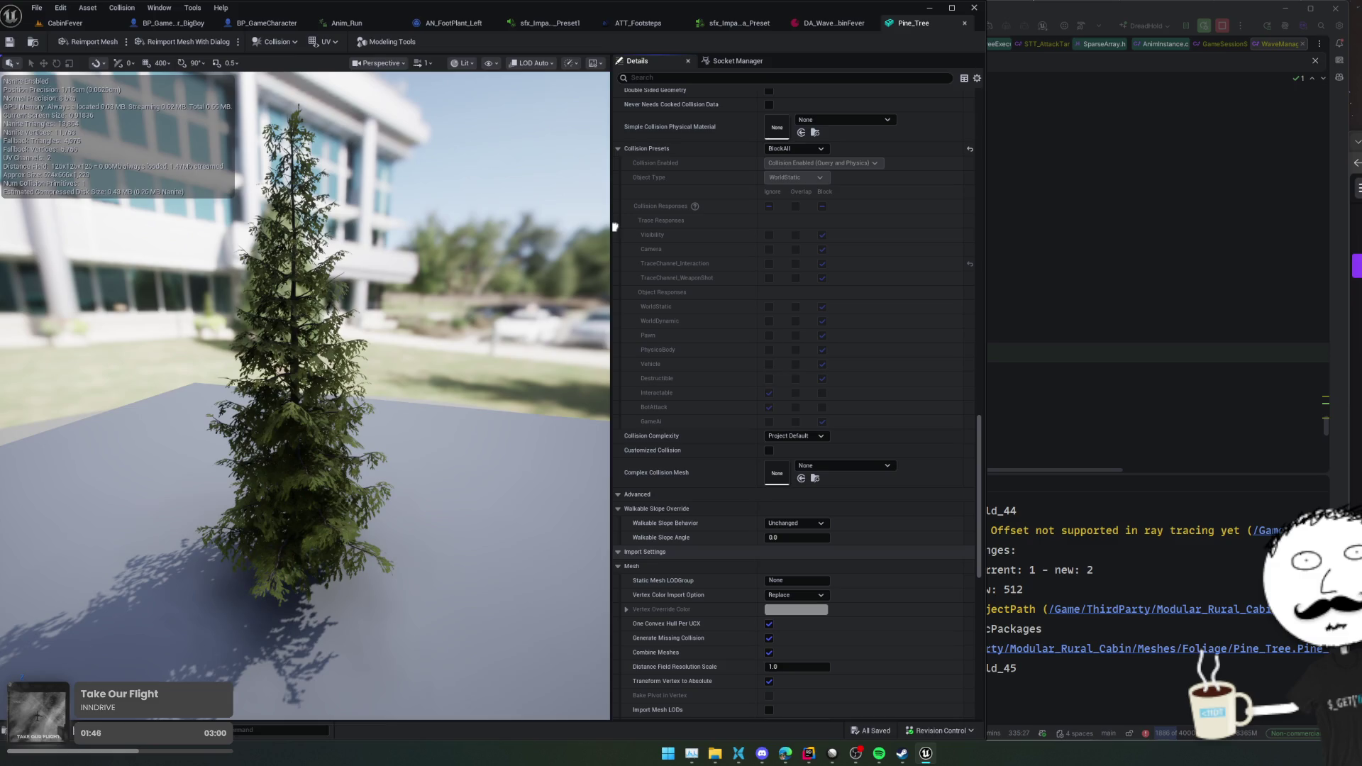
scroll(627, 306, "down", 2)
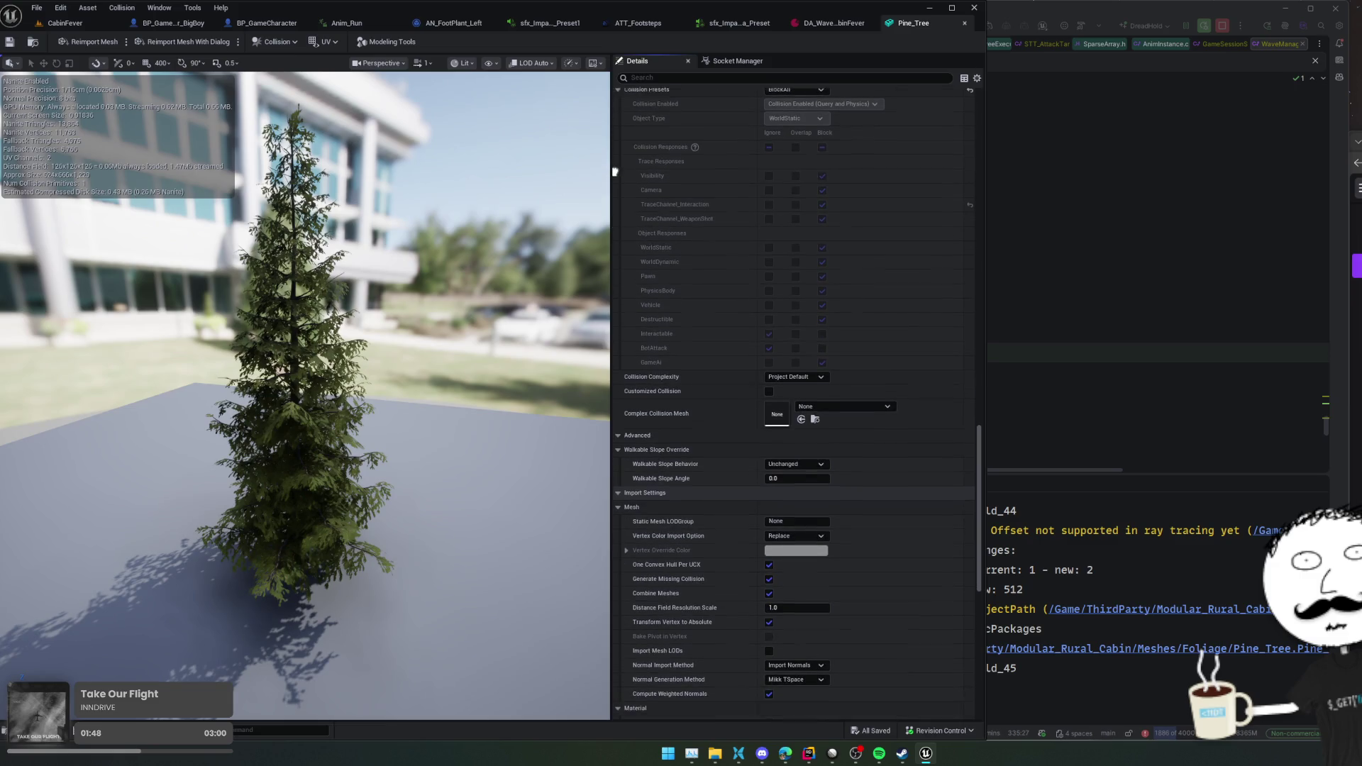
scroll(657, 525, "down", 6)
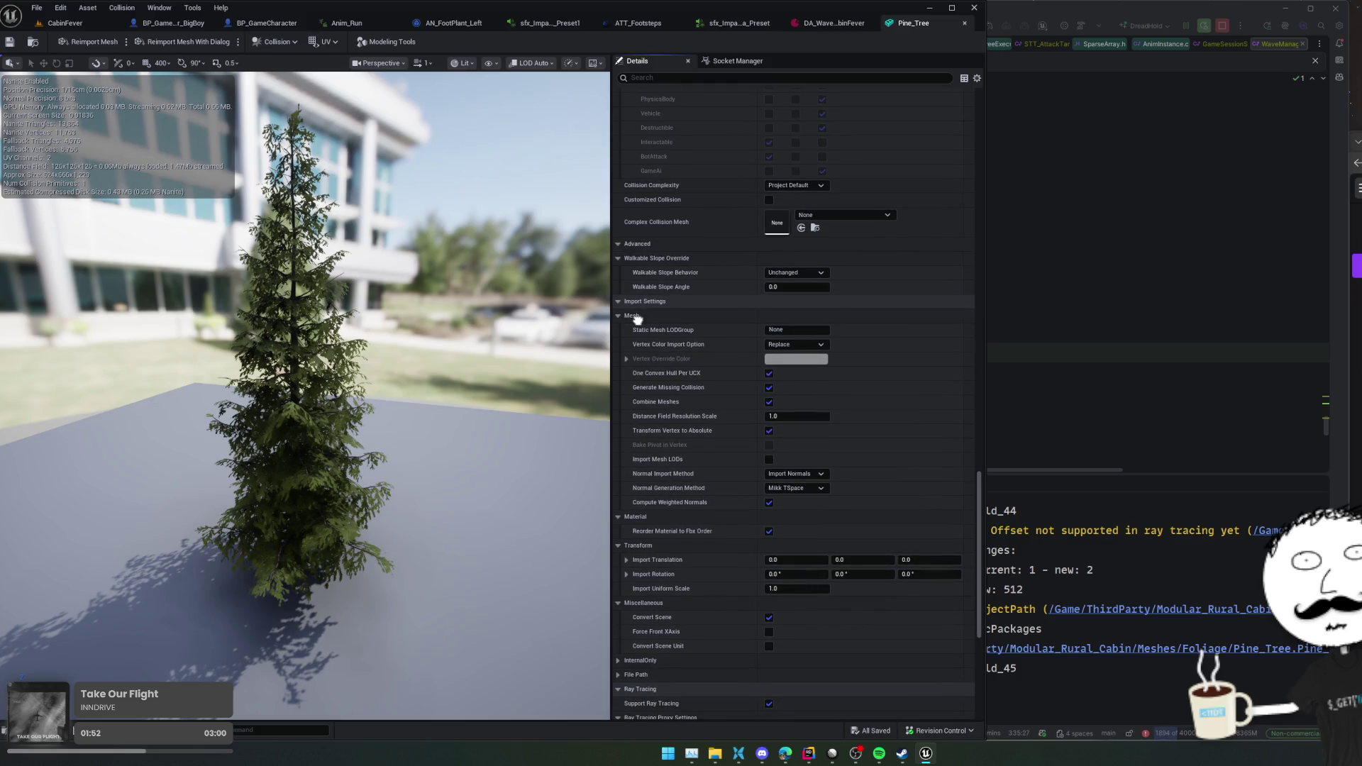
scroll(636, 319, "down", 7)
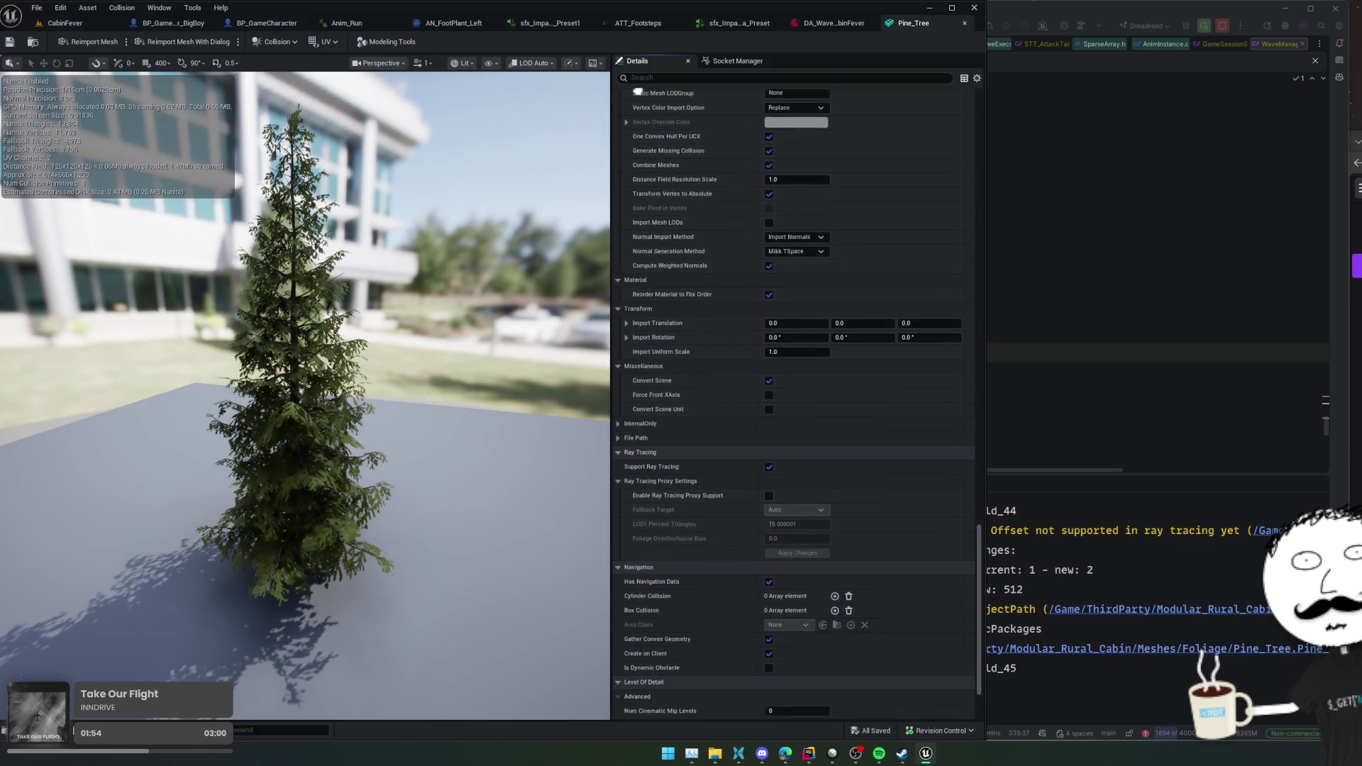
left_click(769, 460)
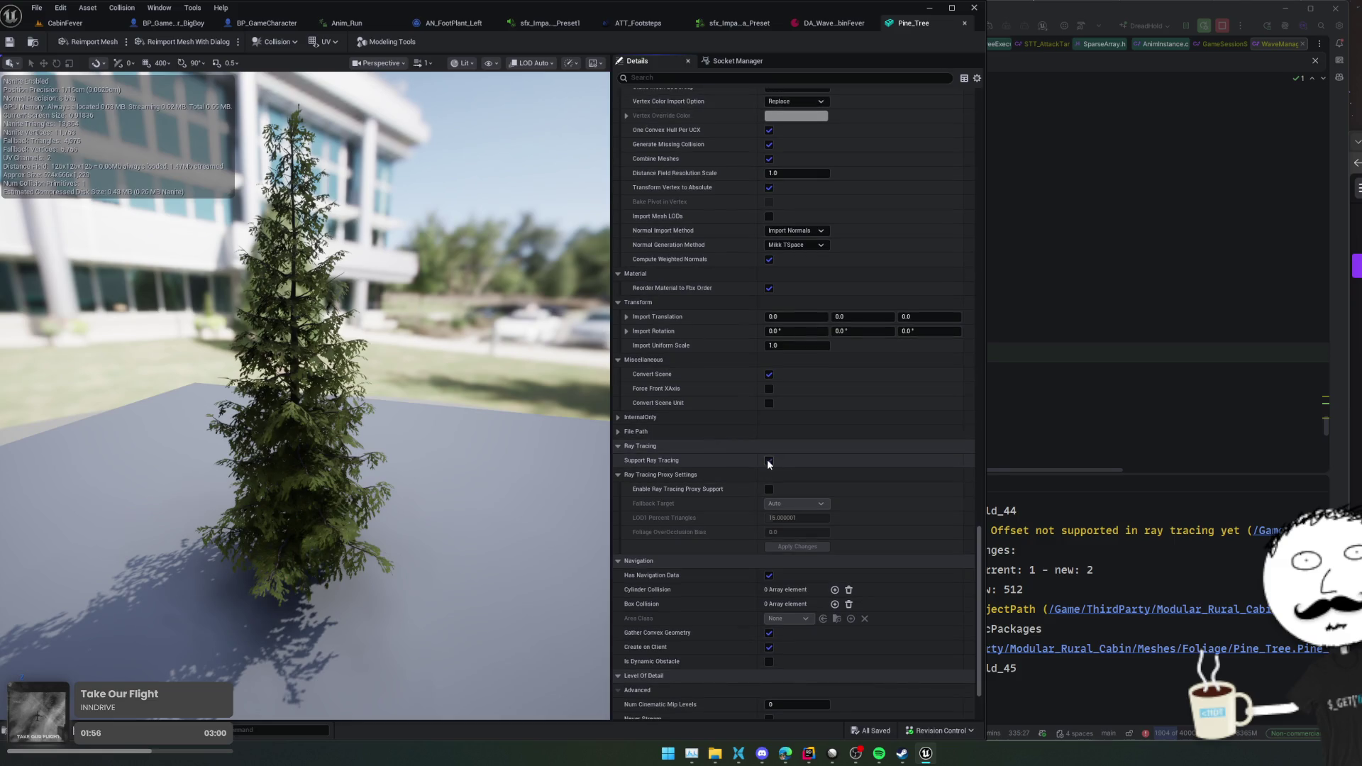
- Compare Support Ray Tracing on and off, then leave ray tracing and its proxy disabled
left_click(768, 461)
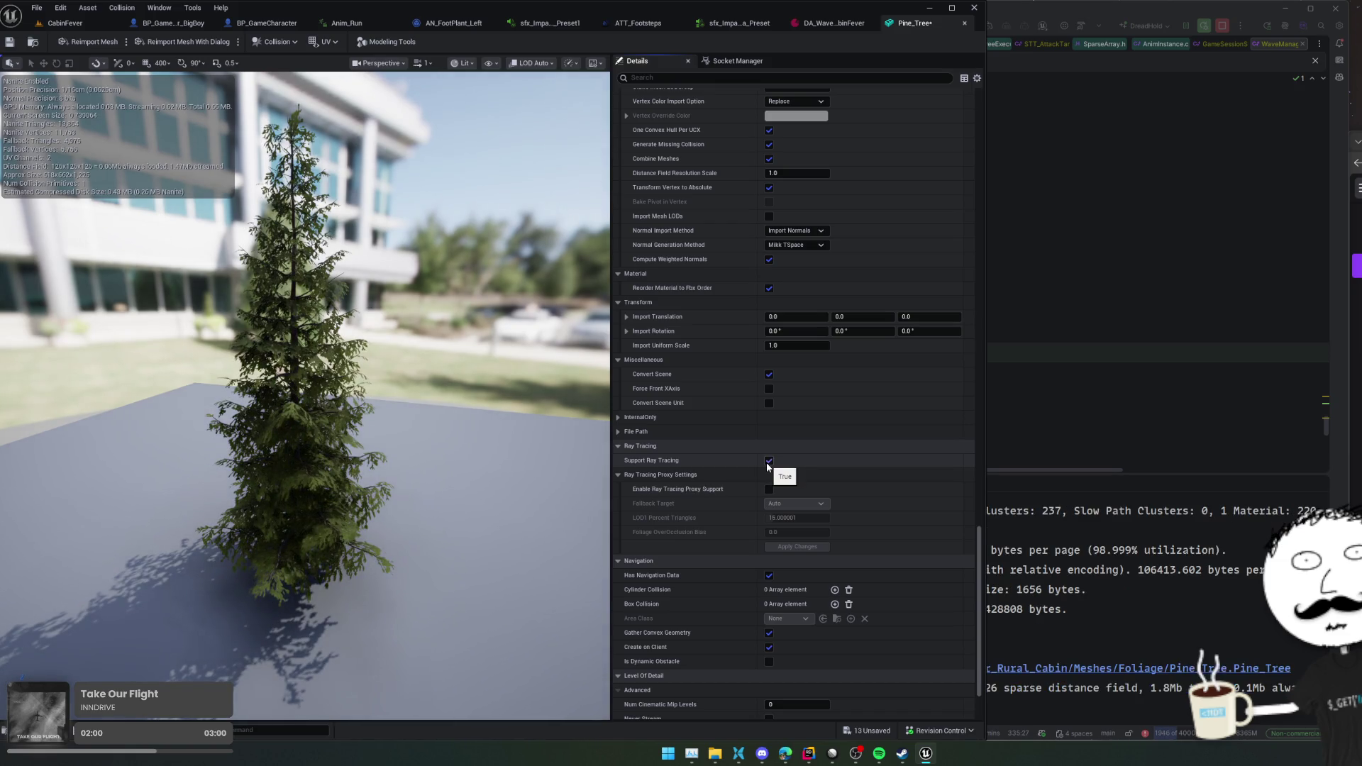
left_click(768, 461)
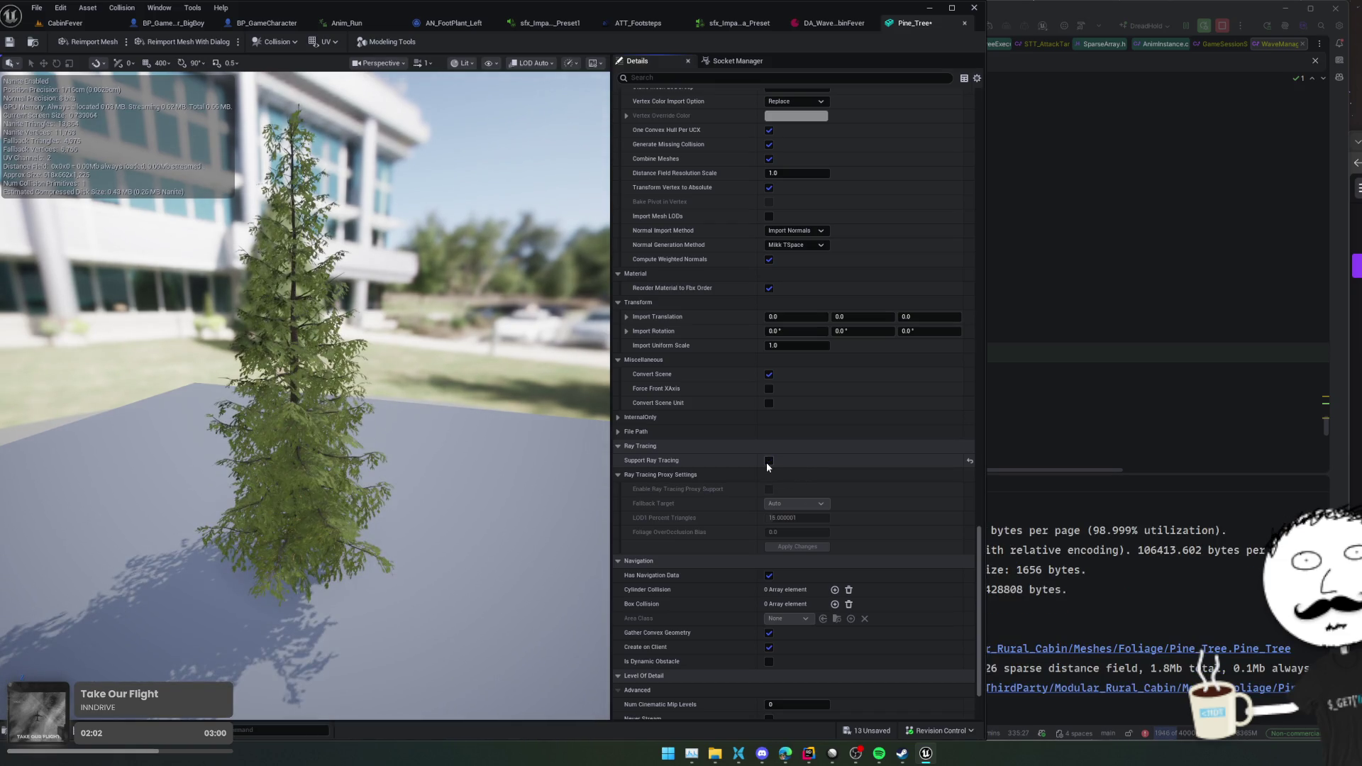
left_click(768, 461)
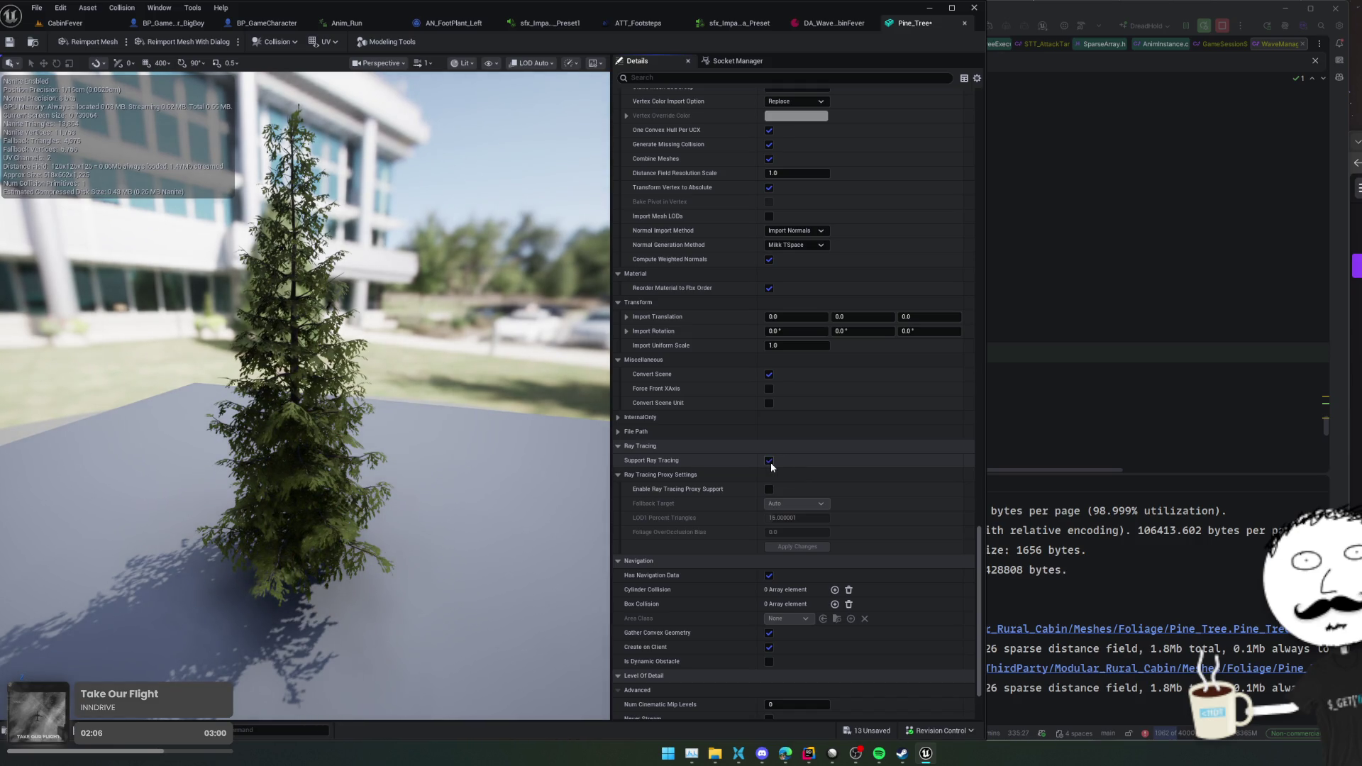
left_click(770, 462)
key("ctrl+z")
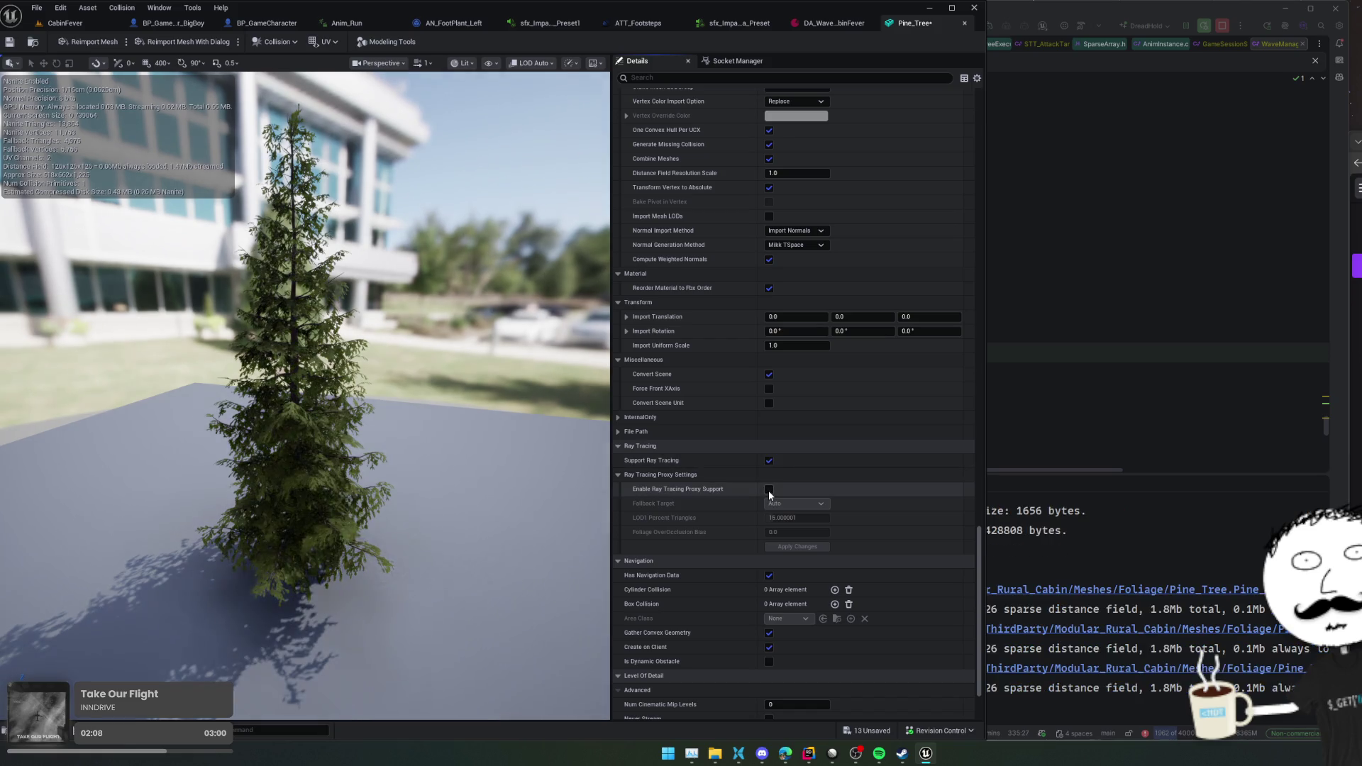
left_click(770, 491)
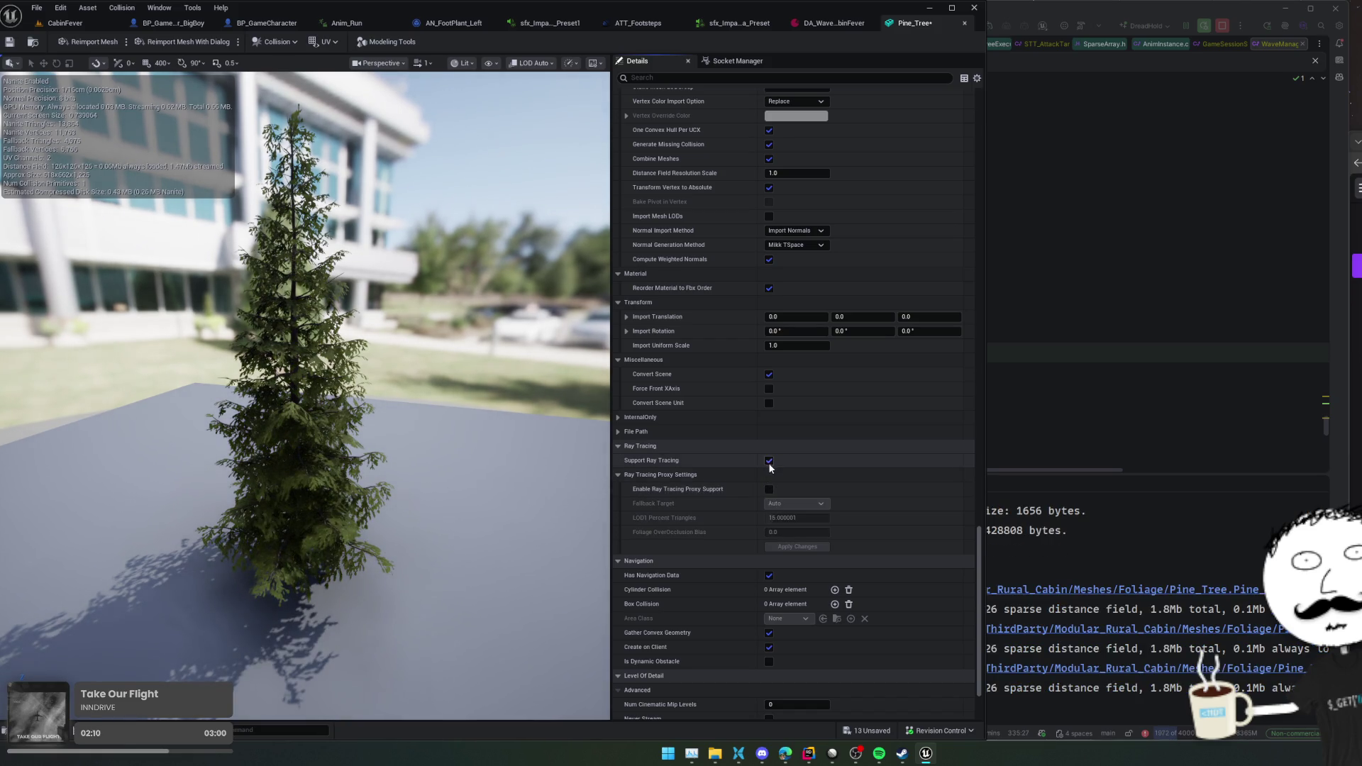
left_click(770, 462)
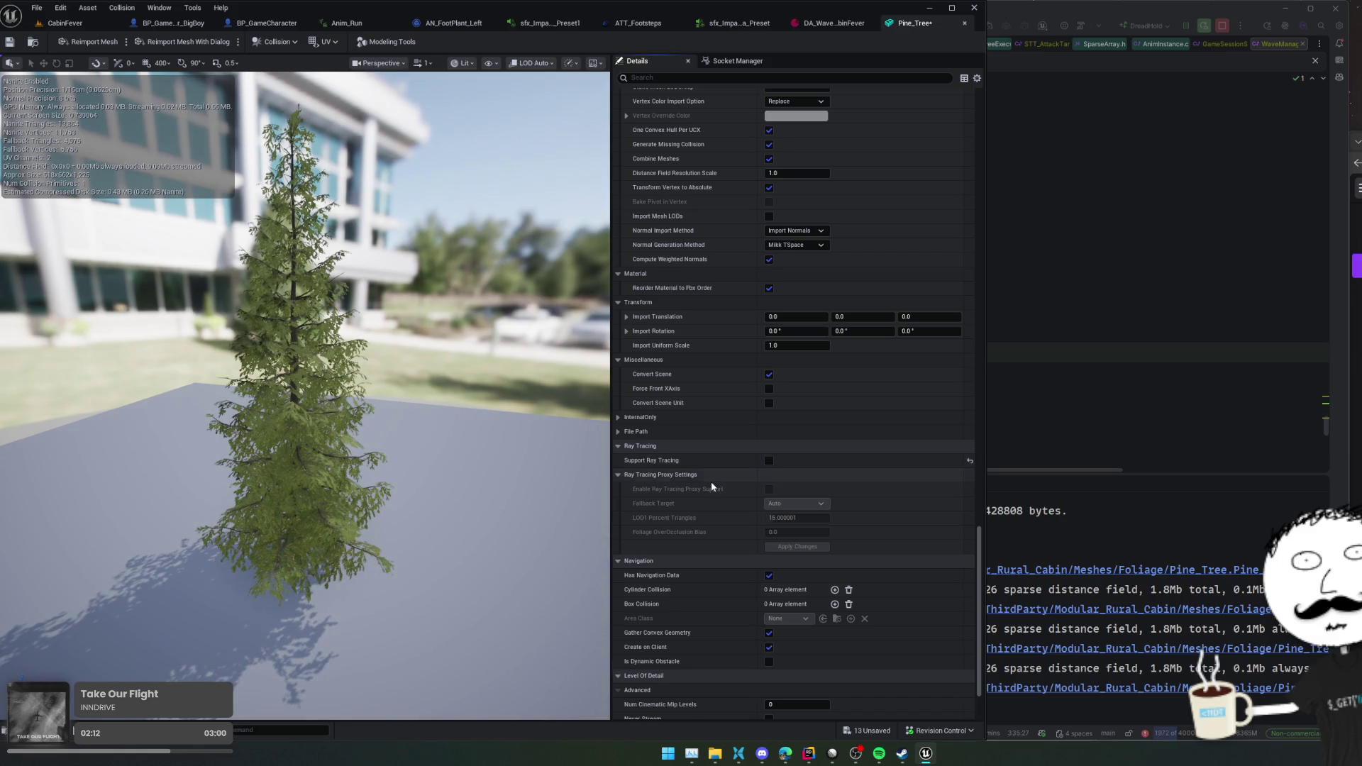
- Disable Nanite support, save the Pine_Tree mesh, and return to the CabinFever level
scroll(711, 481, "down", 1)
scroll(669, 361, "up", 1)
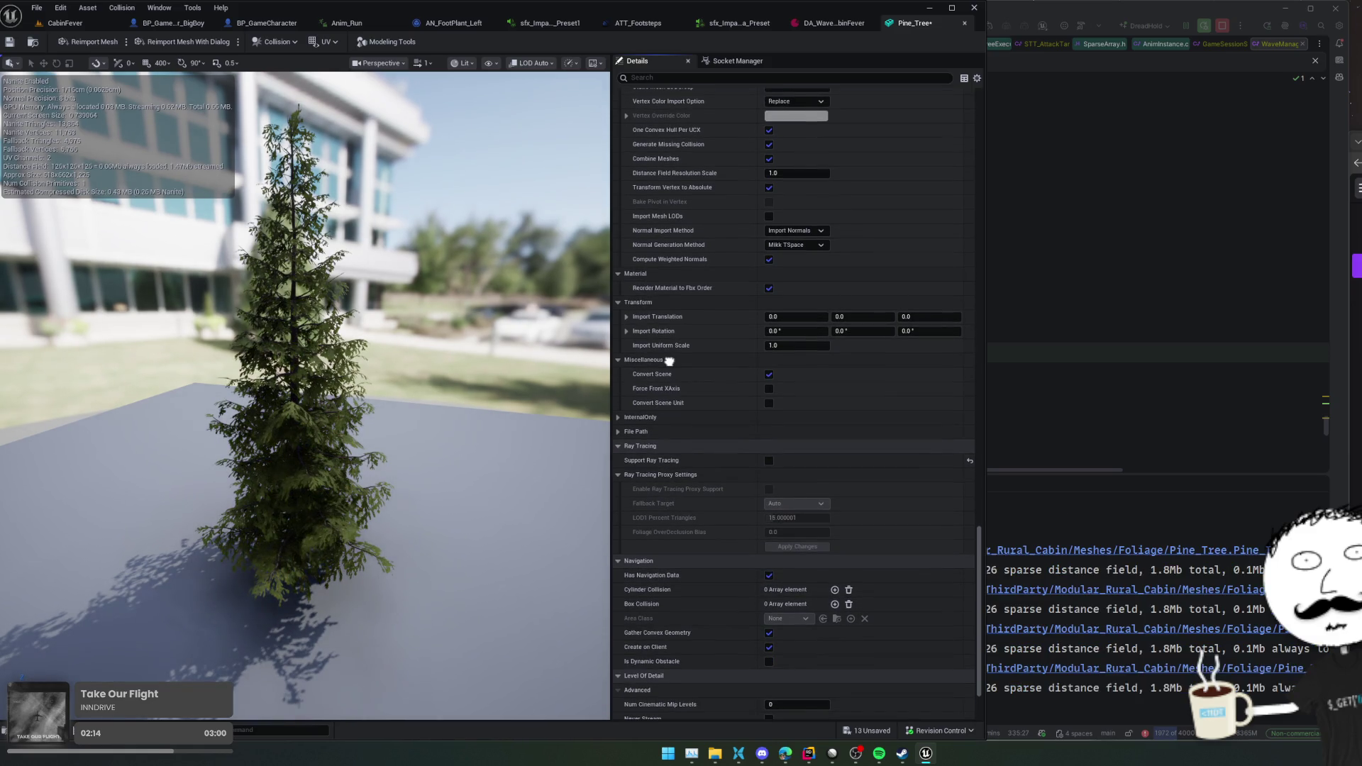
scroll(670, 361, "up", 15)
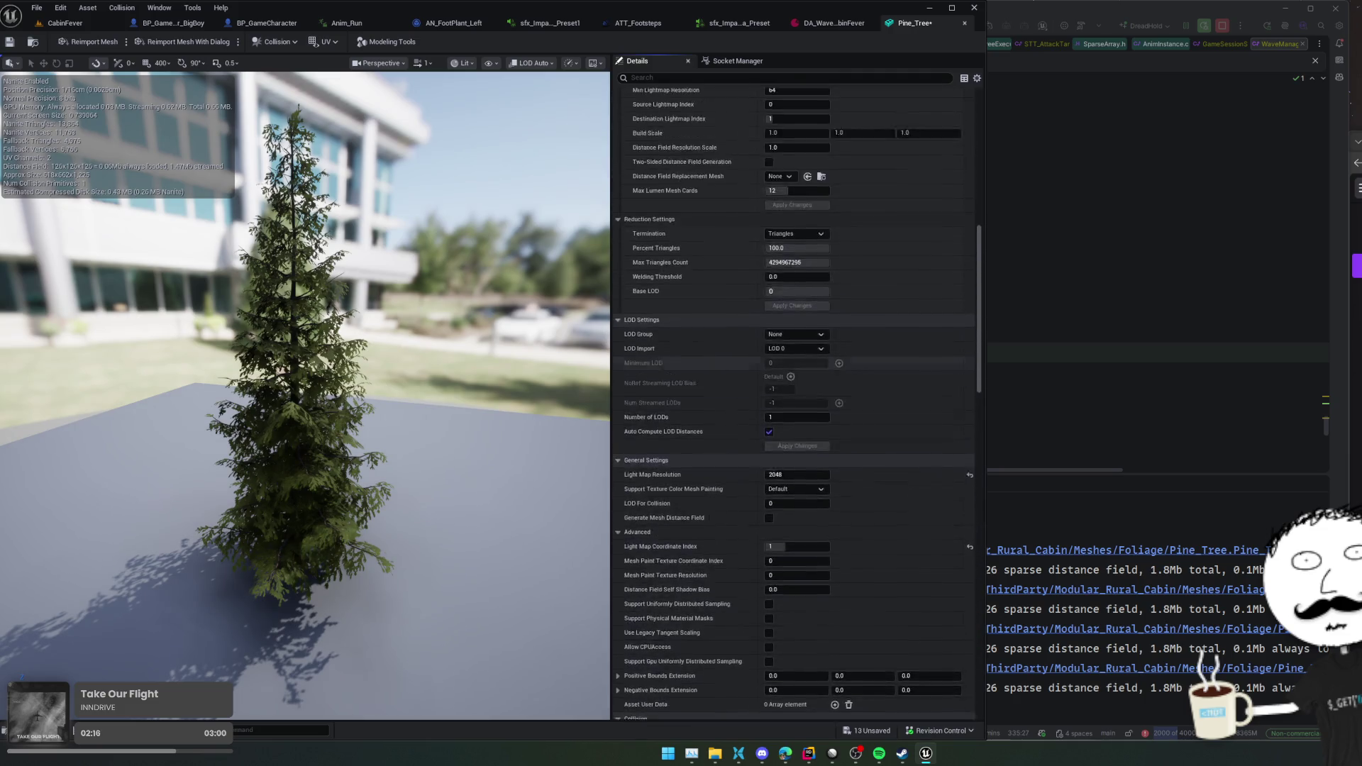
scroll(692, 364, "up", 6)
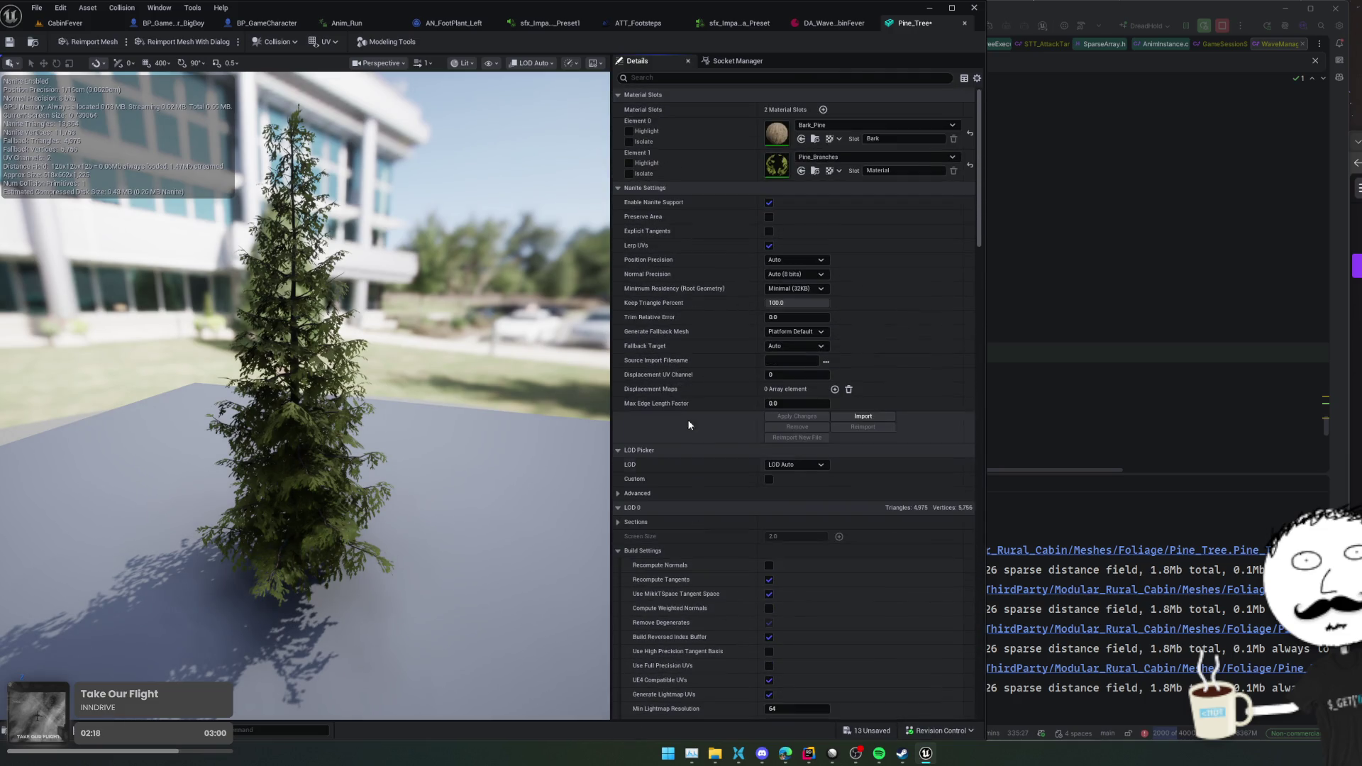
left_click(769, 203)
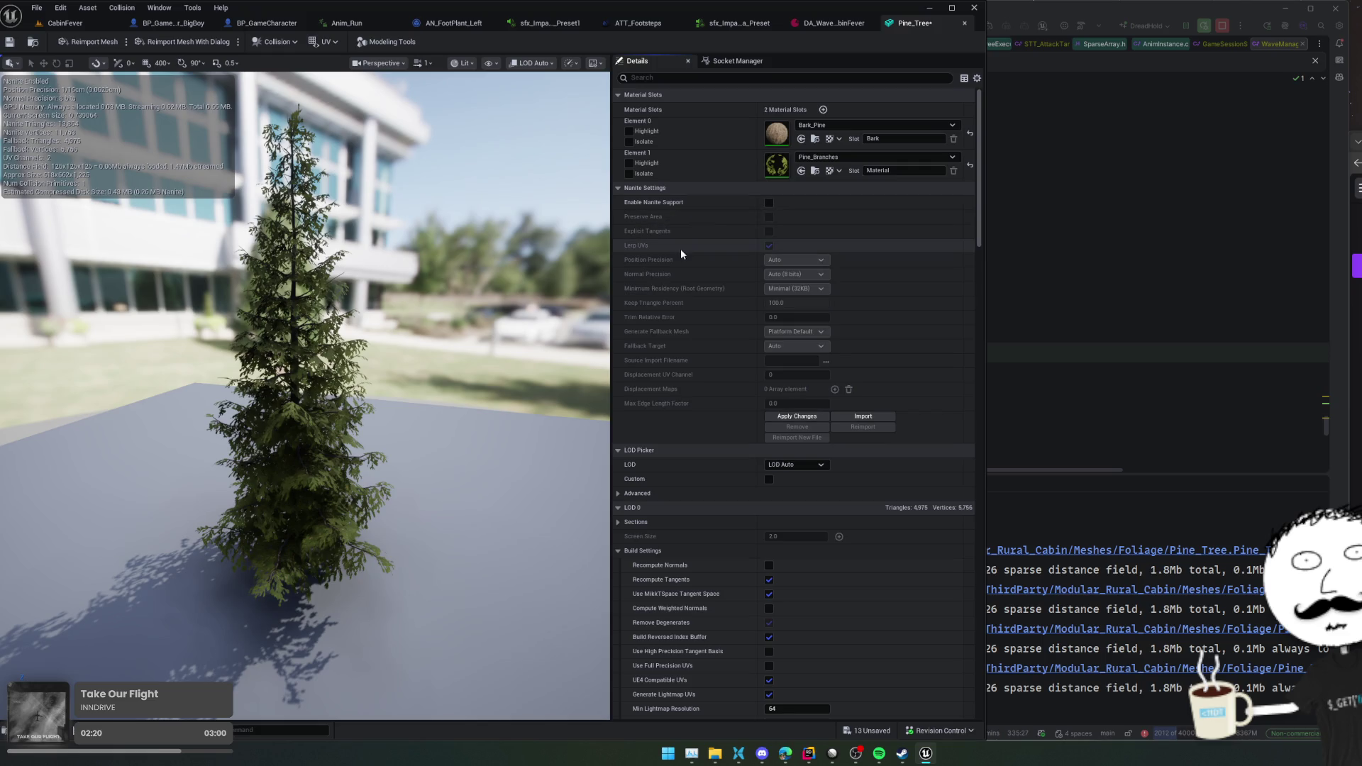
left_click(10, 43)
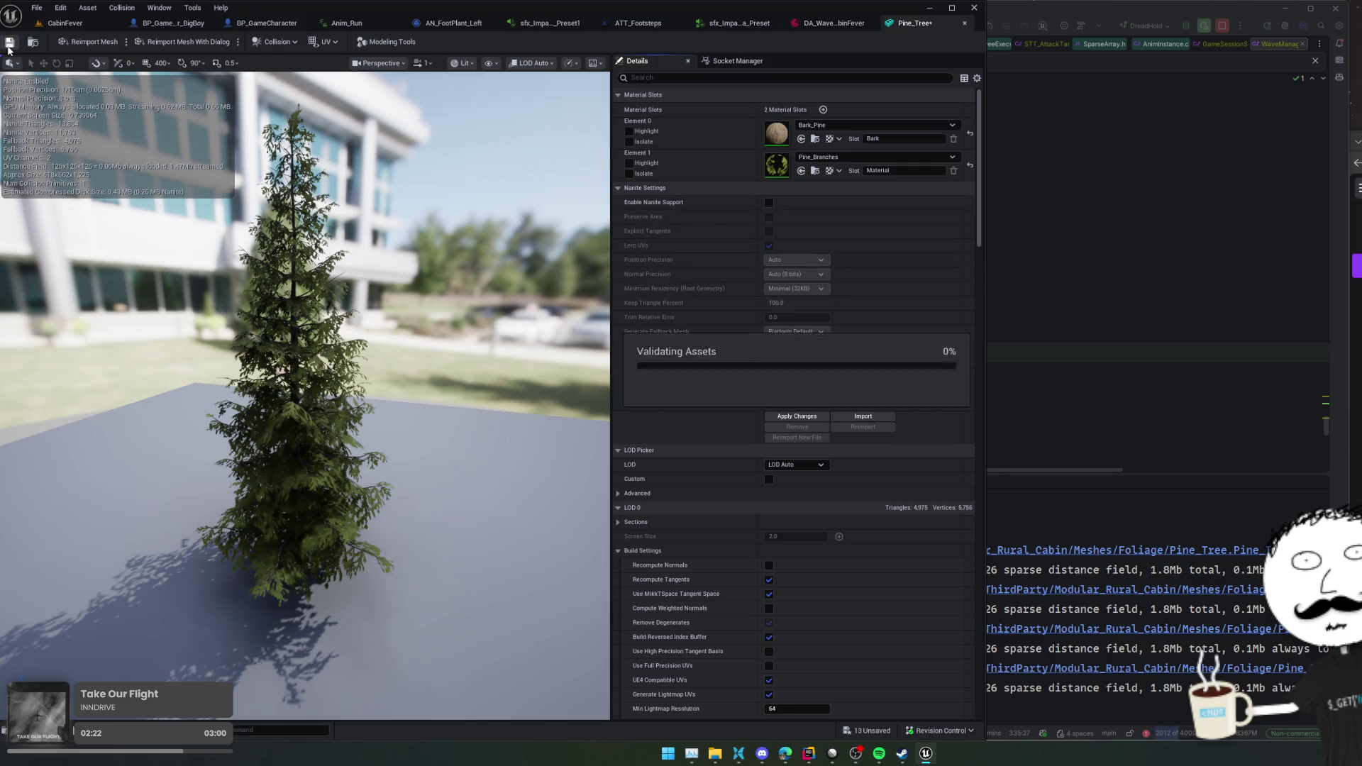
left_click(113, 27)
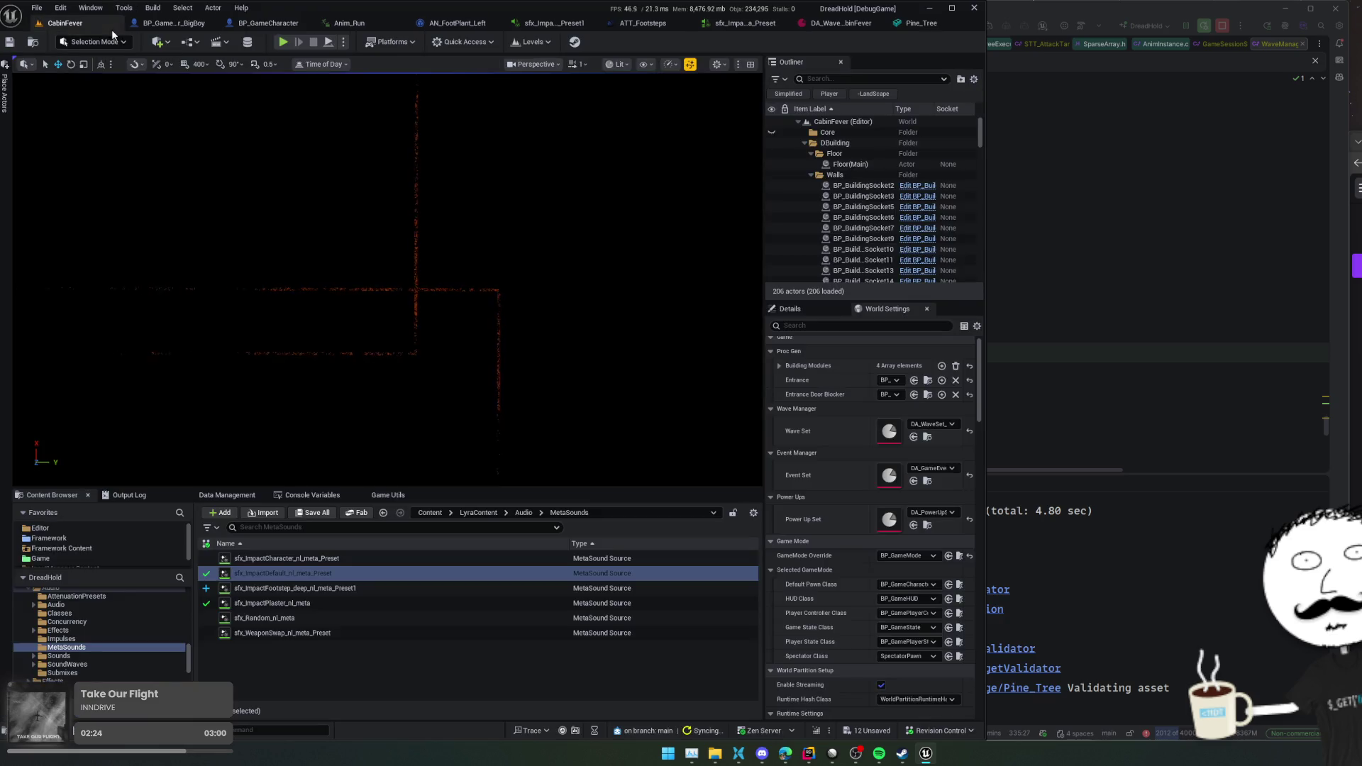
- Set the CabinFever level's time of day to daylight
left_click_drag(373, 199, 373, 227)
left_click(321, 66)
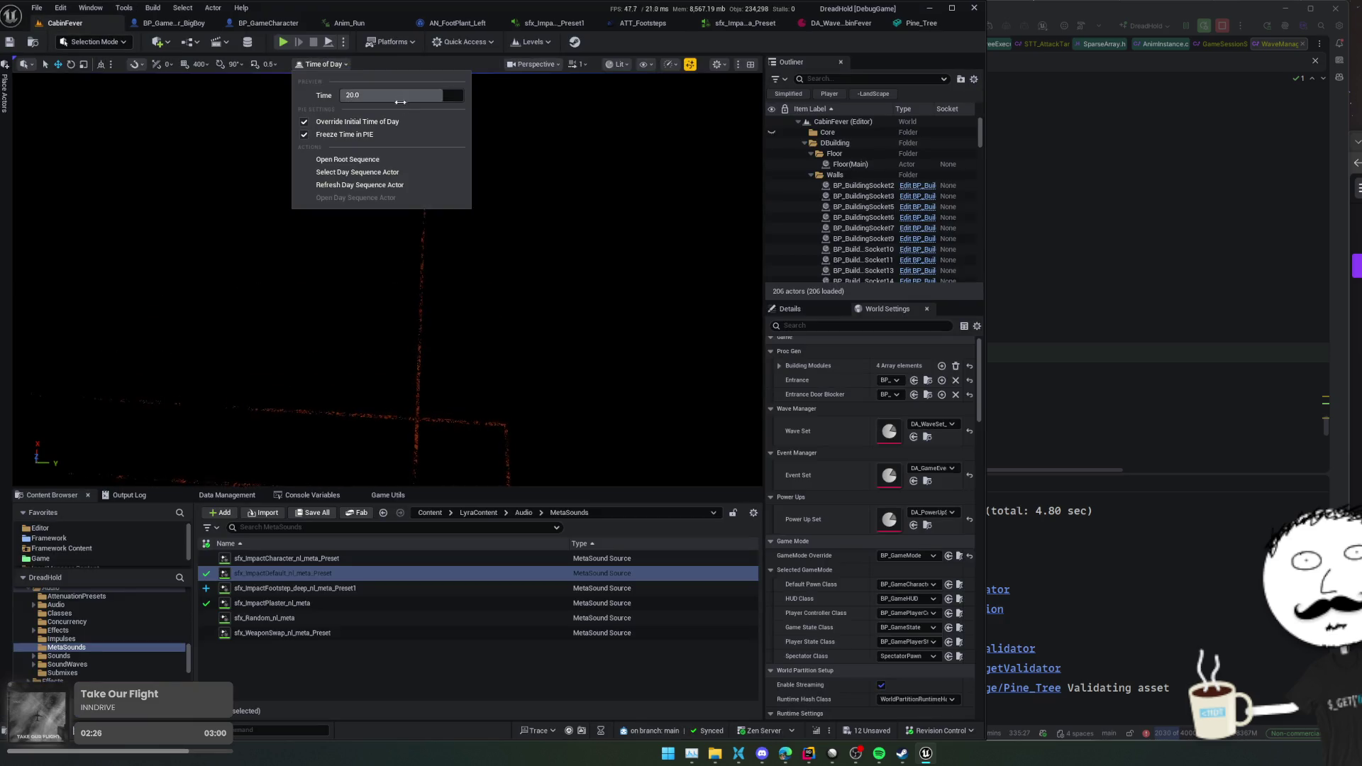
left_click_drag(410, 95, 454, 95)
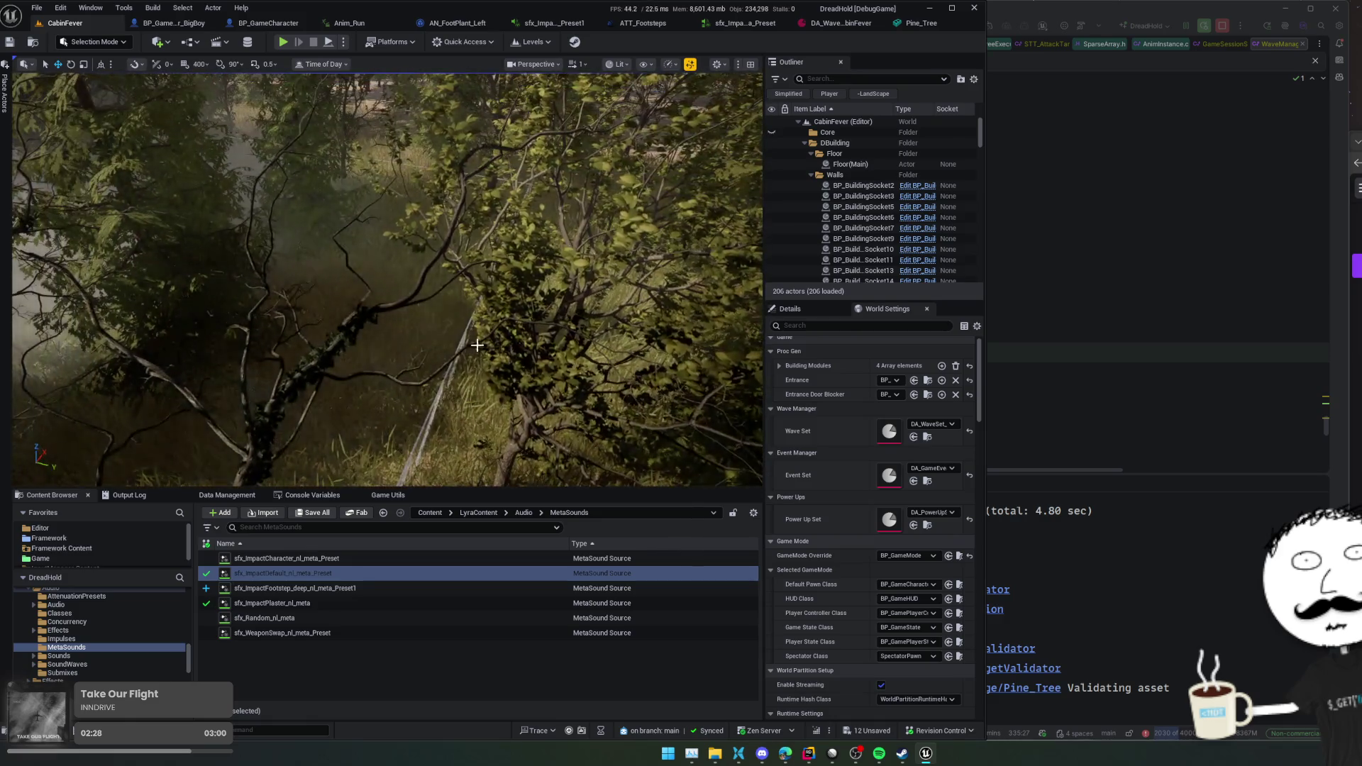
- Fly the camera up to an aerial view over the forest and focus the Outliner search
scroll(387, 280, "up", 3)
mouse_move(386, 280)
left_mouse_down()
mouse_move(387, 383)
mouse_move(387, 213)
mouse_move(387, 320)
mouse_move(387, 213)
mouse_move(397, 248)
mouse_move(426, 262)
mouse_move(721, 317)
mouse_move(722, 479)
left_mouse_up()
scroll(387, 298, "down", 2)
scroll(387, 213, "down", 2)
scroll(854, 222, "down", 10)
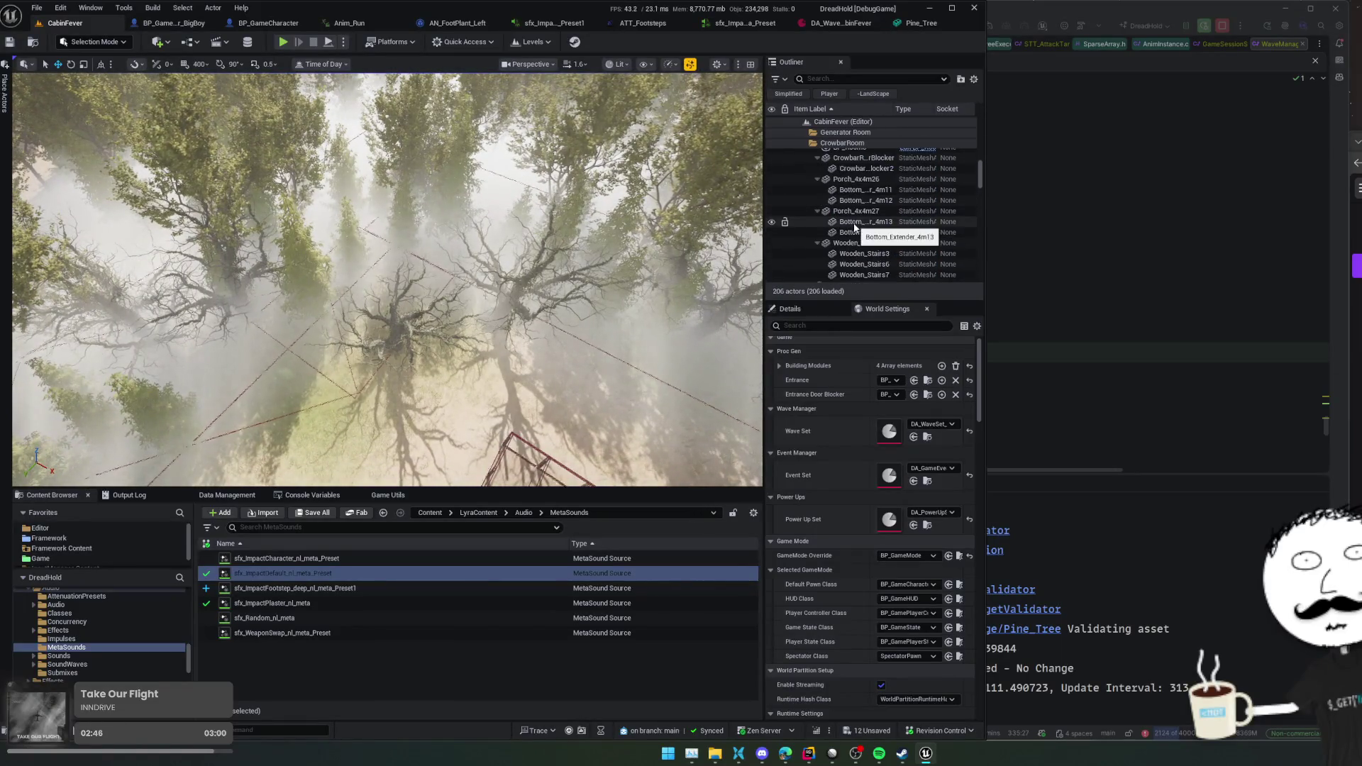
scroll(853, 223, "down", 15)
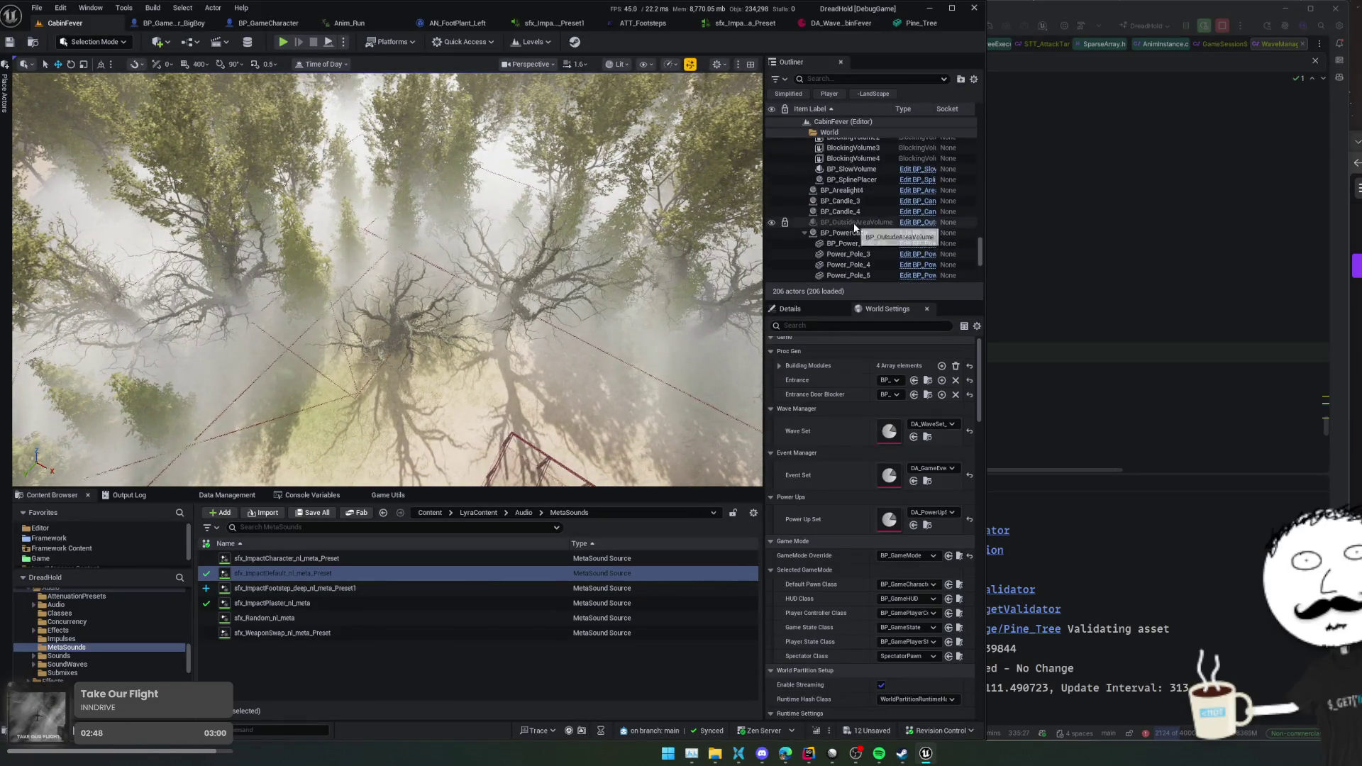
left_click(872, 78)
- Filter the Outliner for 'fog', frame LocalFogVolume3 and 5, and nudge LocalFogVolume6 along X
type("fog")
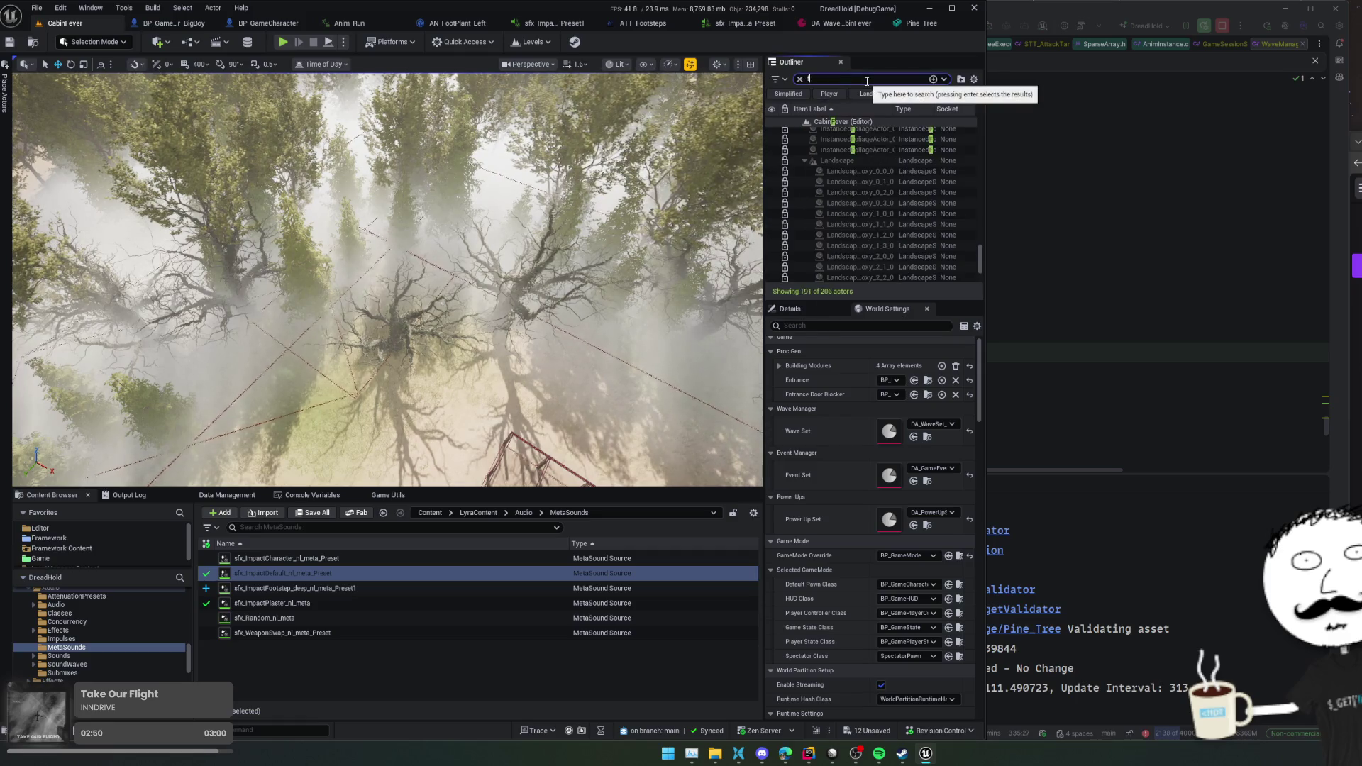
left_click(866, 154)
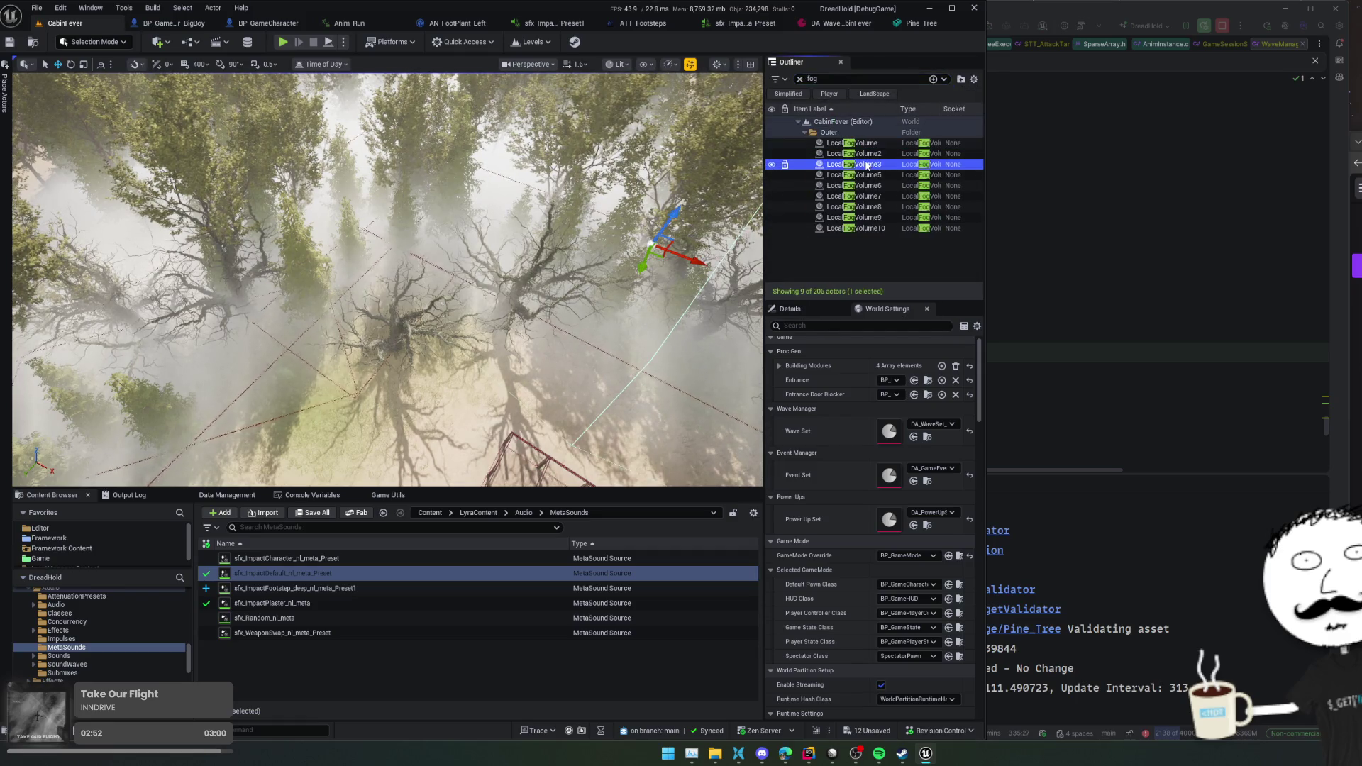
left_click(867, 164)
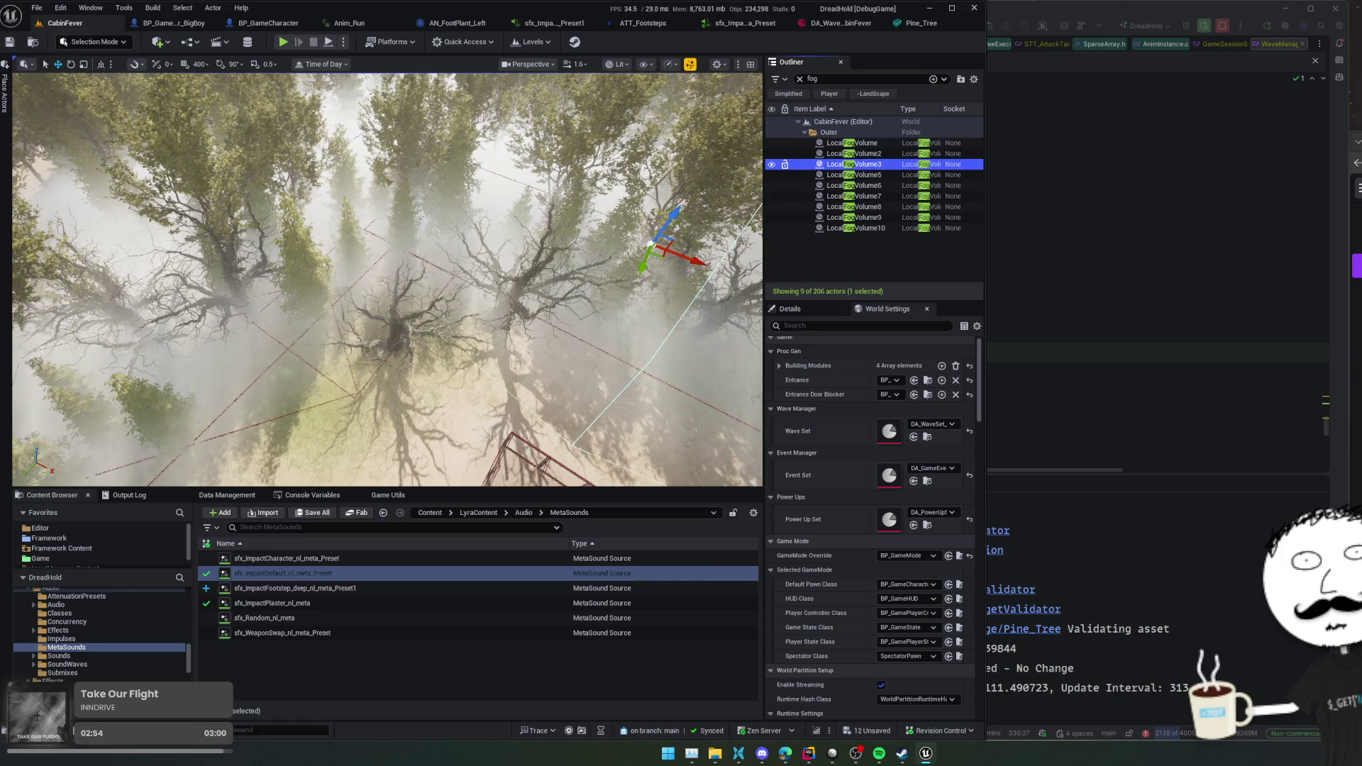
key("f")
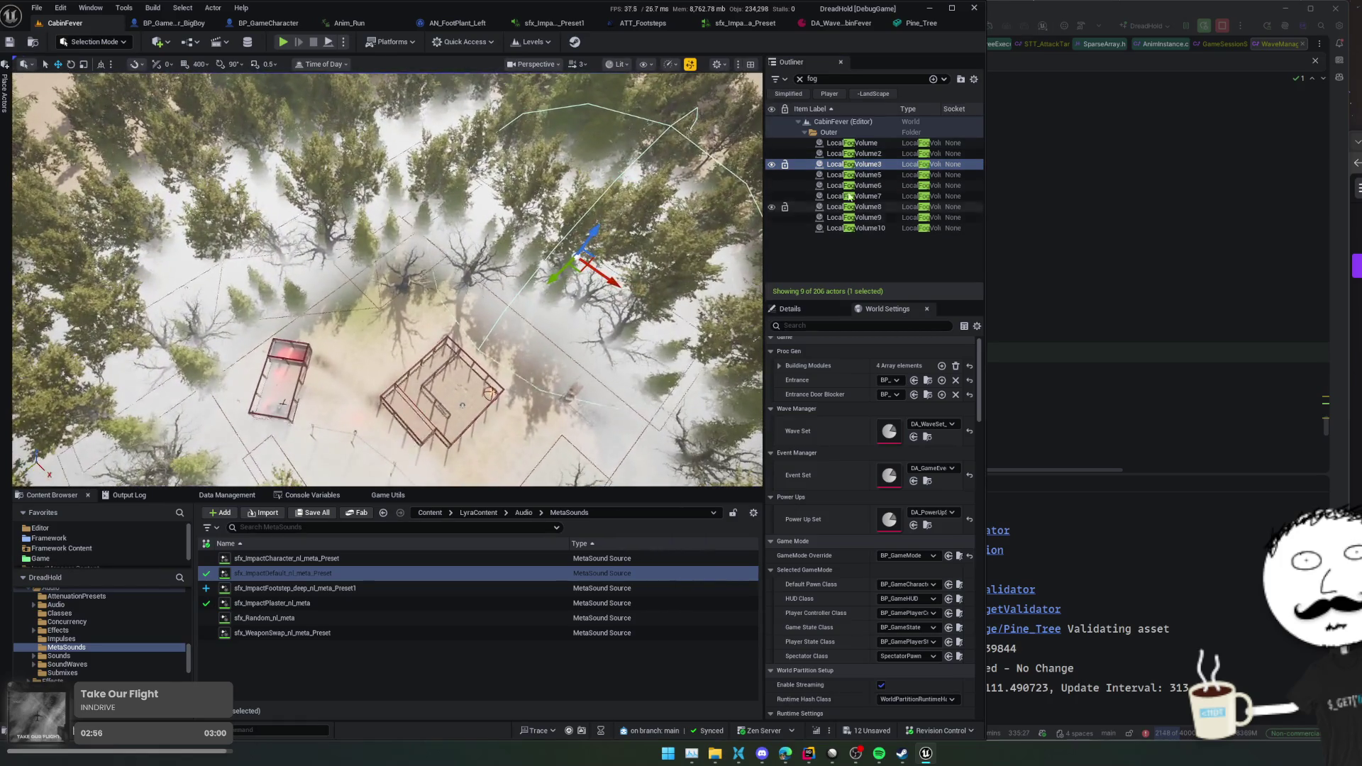
left_click(866, 186)
left_click(872, 176)
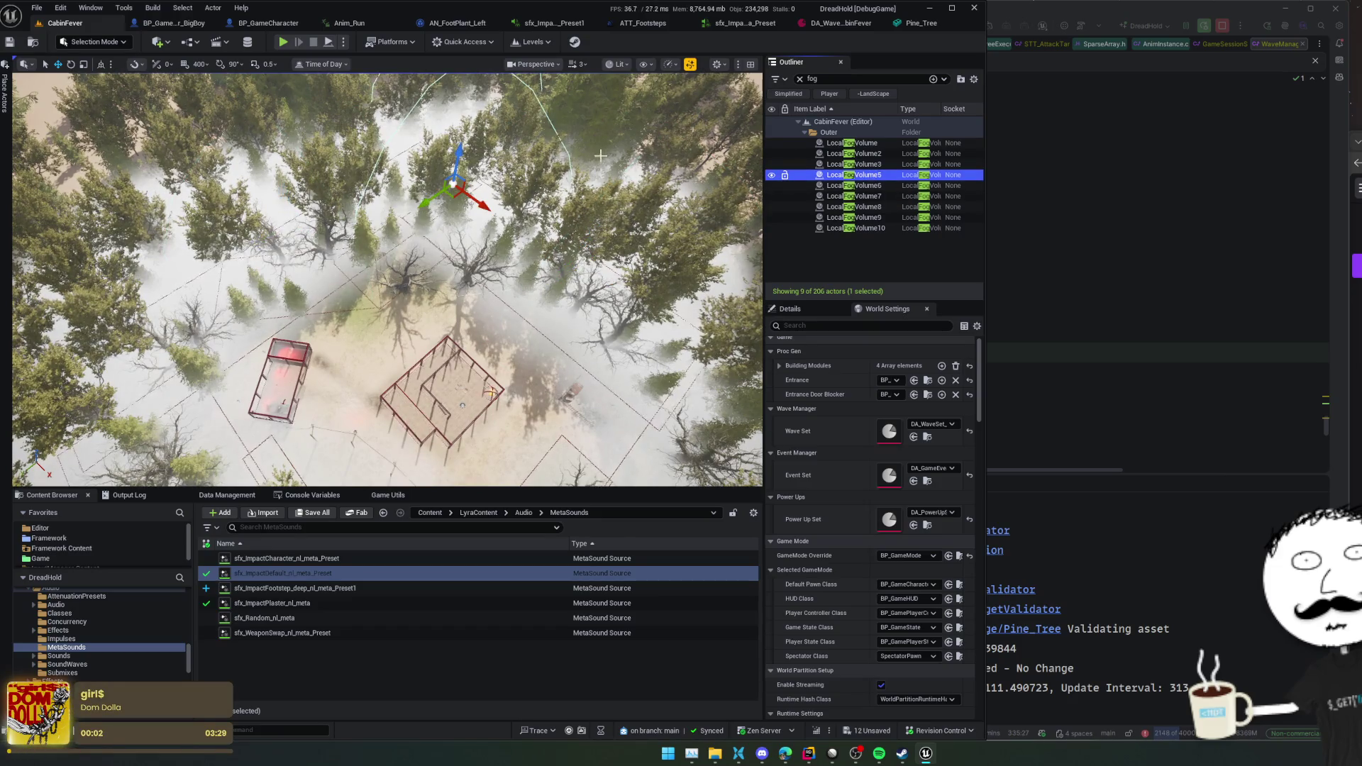
key("f")
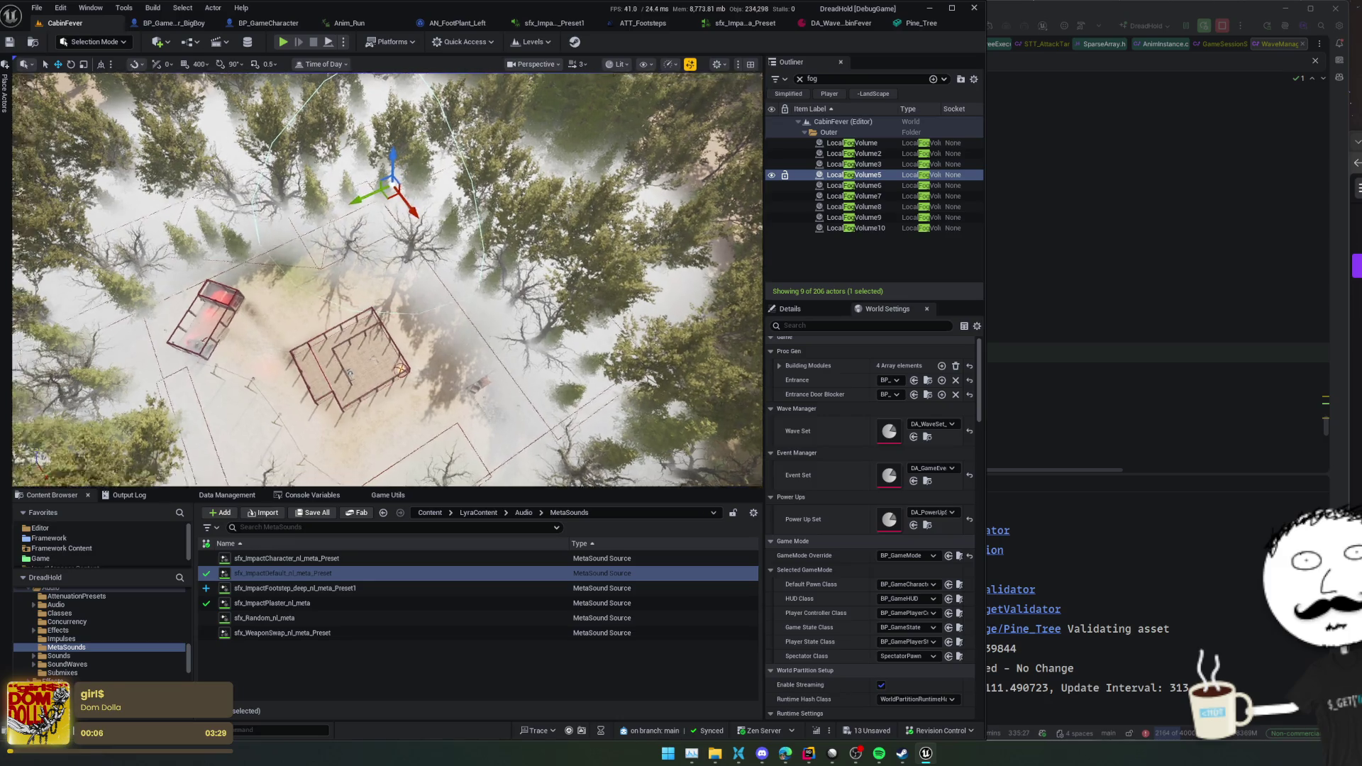
left_click(855, 185)
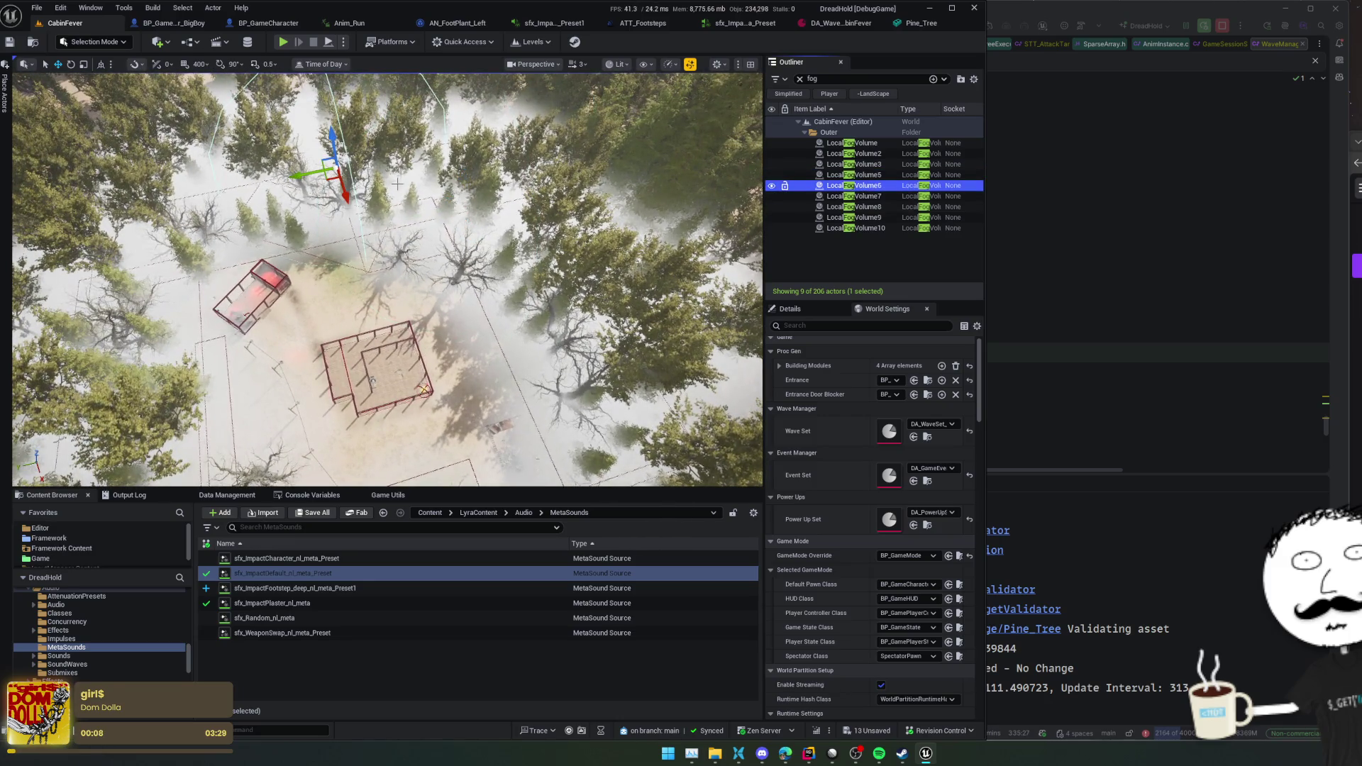
left_click_drag(345, 194, 348, 200)
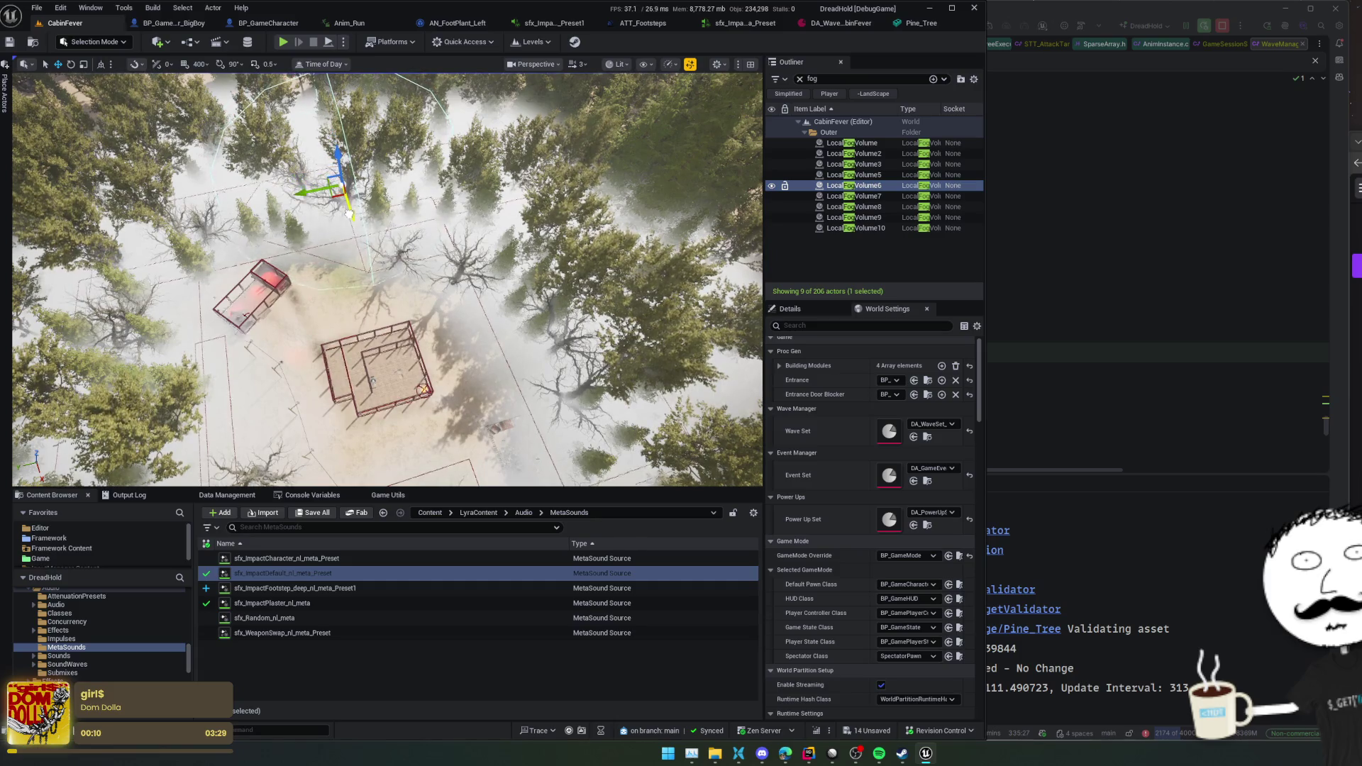
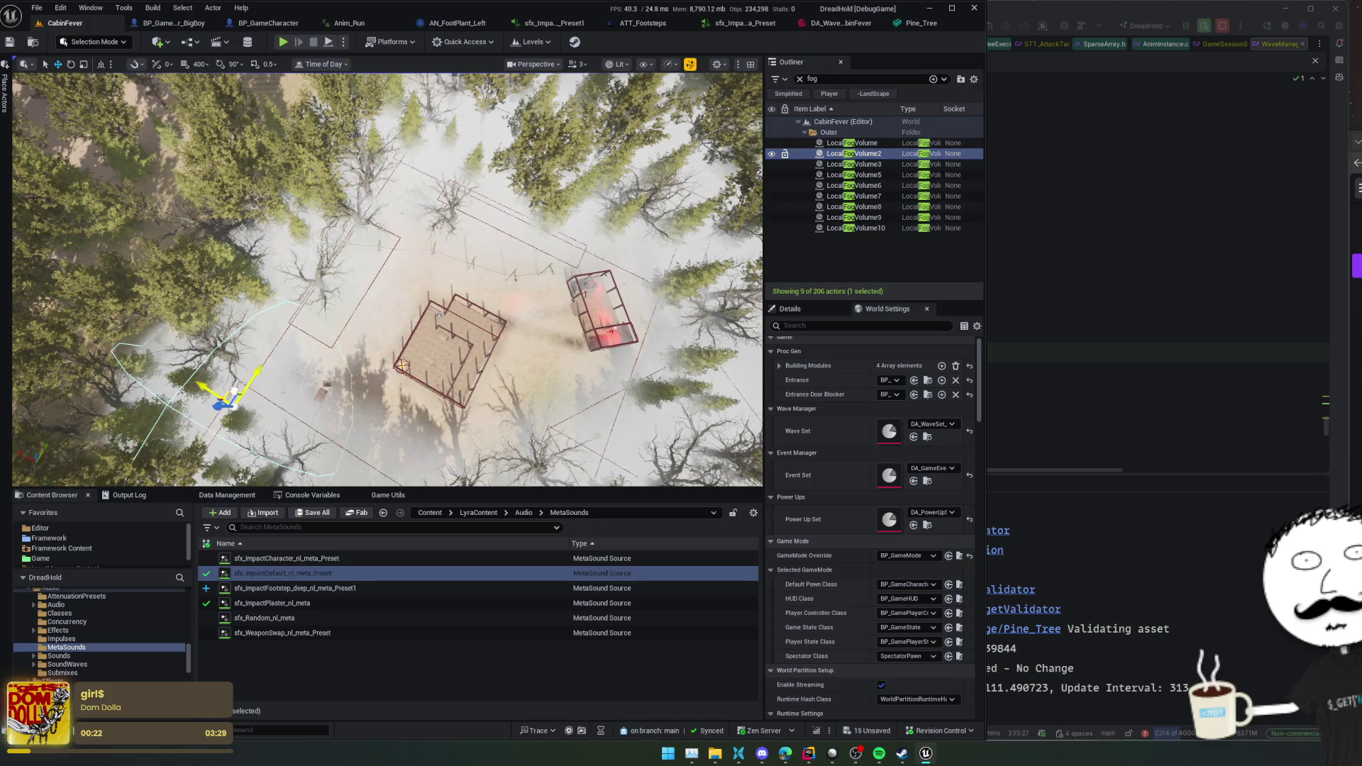
- Fly the view over the cabins and select another local fog volume in the Outliner
left_click_drag(263, 377, 281, 323)
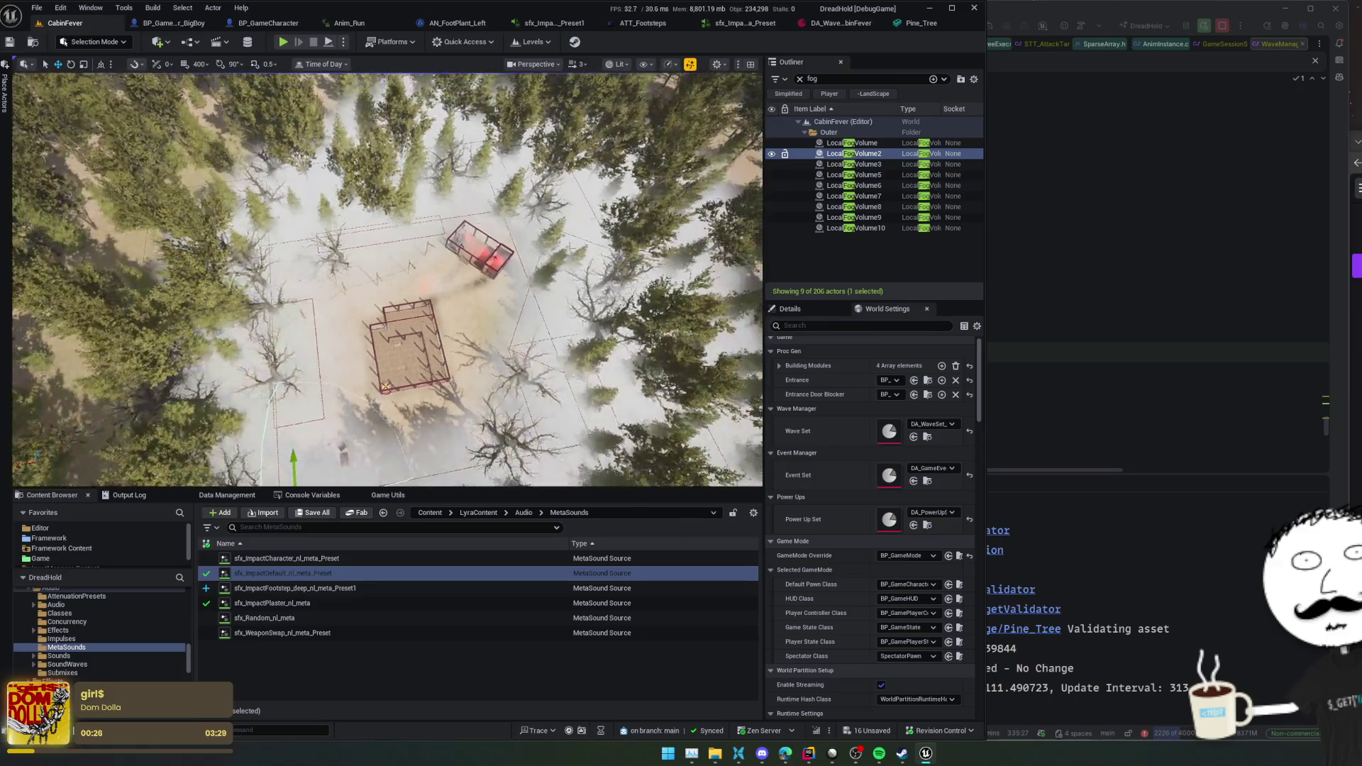
left_click(869, 197)
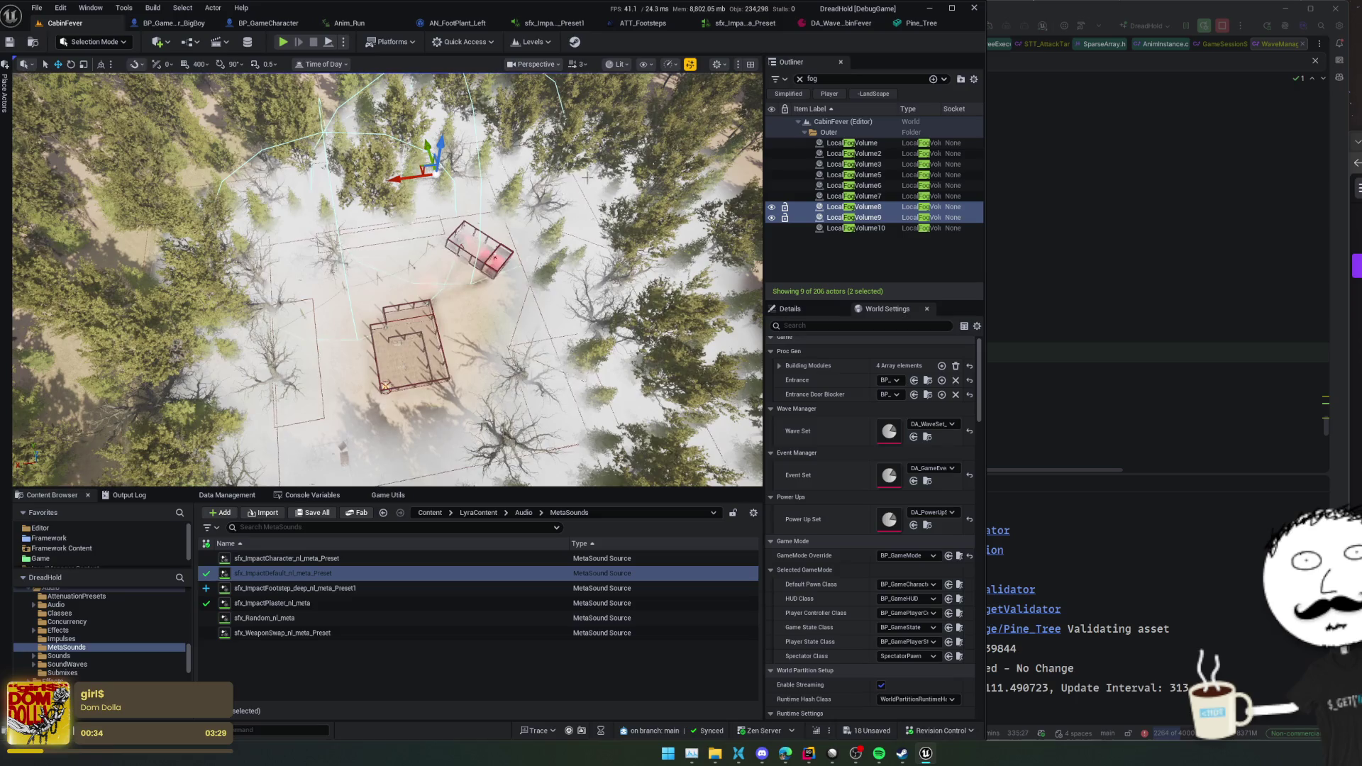
key("w")
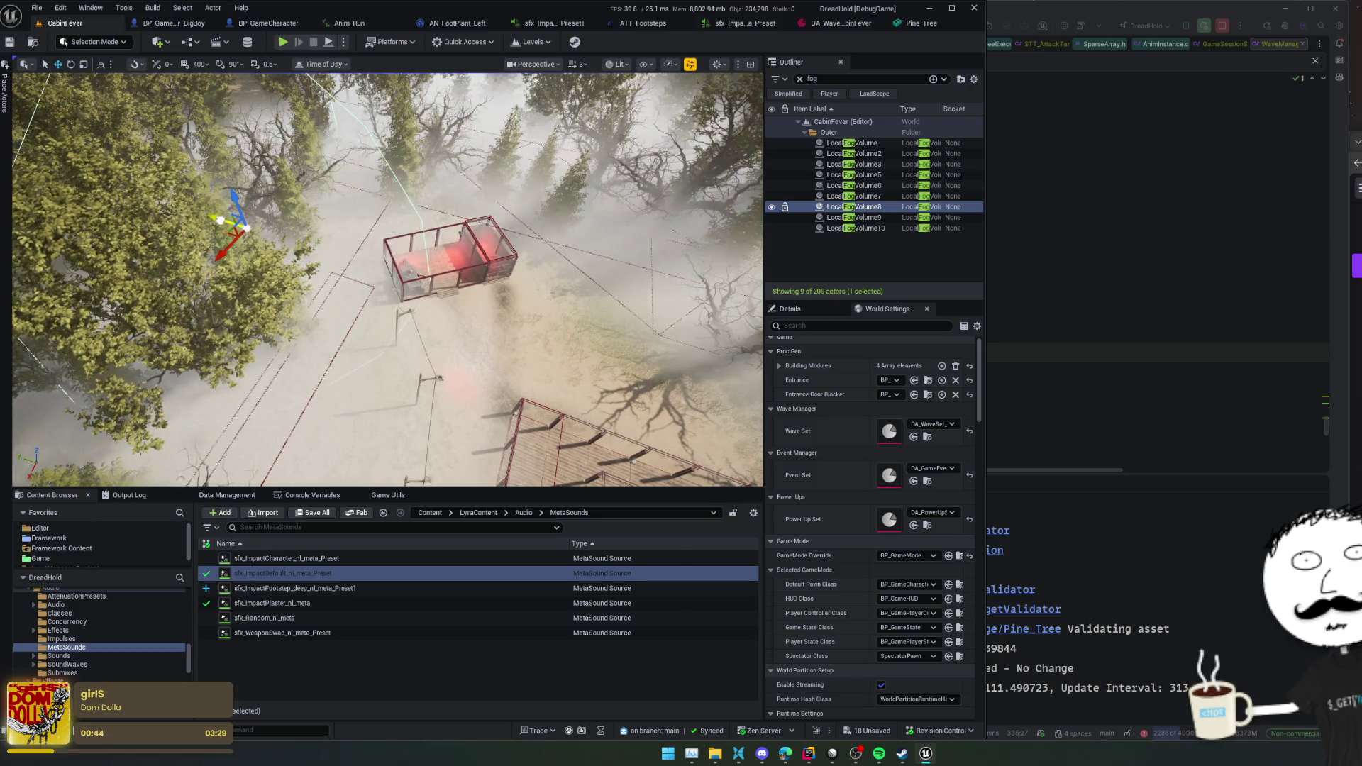
key("s")
key("w")
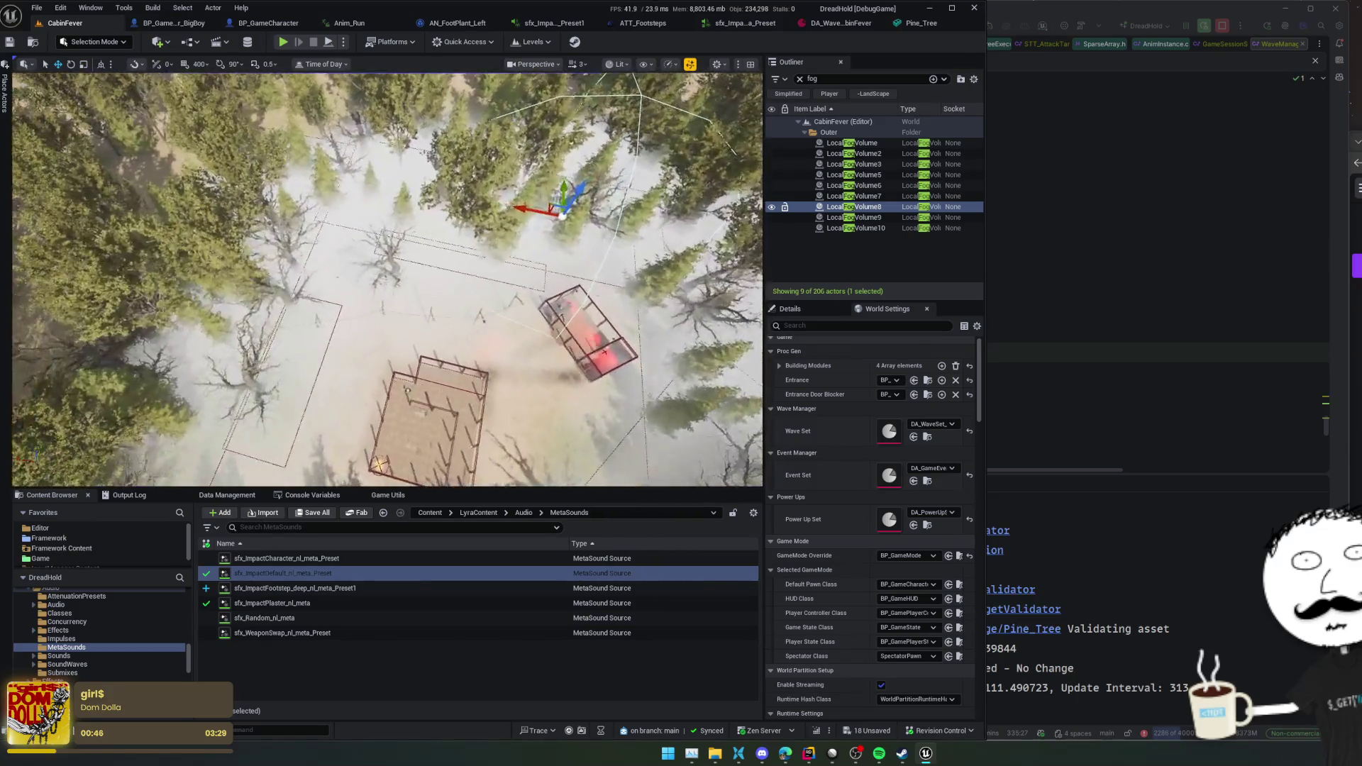
- Save all changes, fly down toward the wooden deck, and drag the Time of Day preview toward evening
key("ctrl+s")
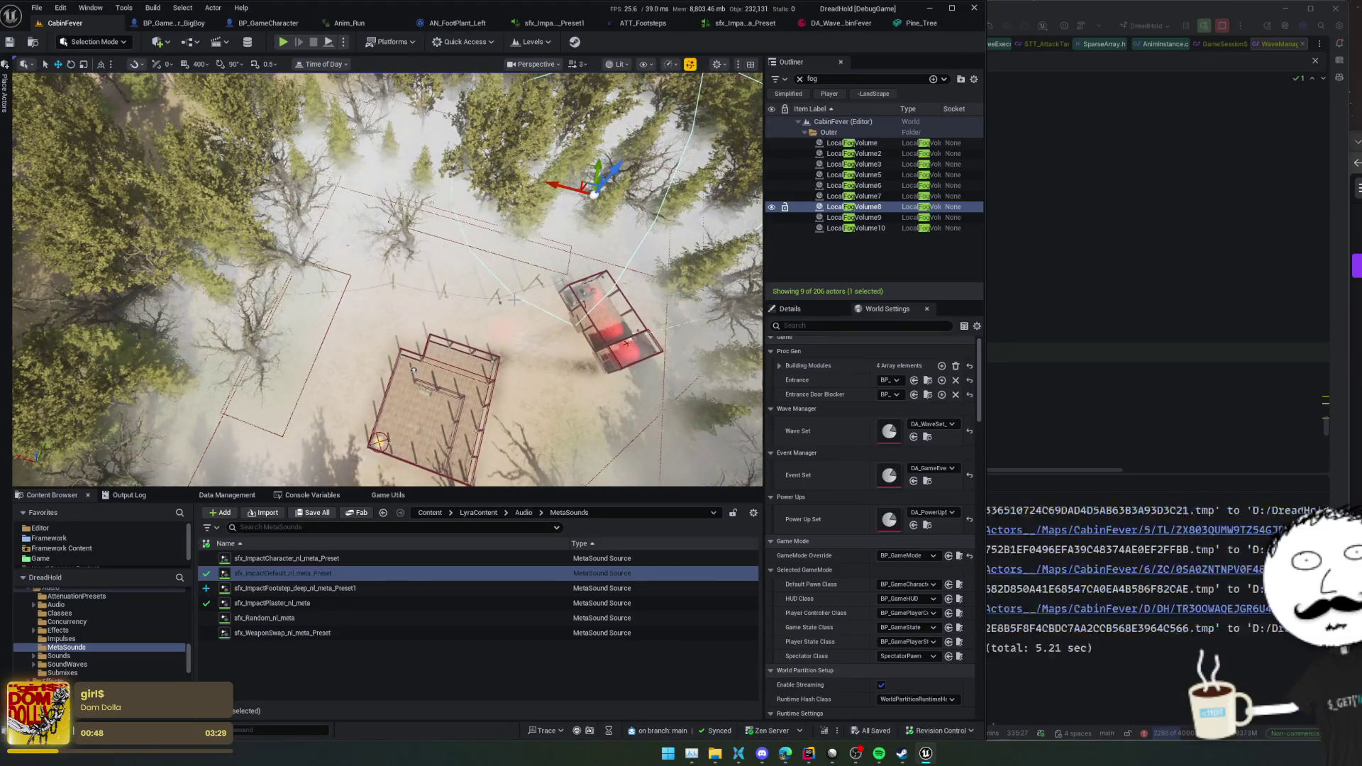
scroll(520, 338, "up", 10)
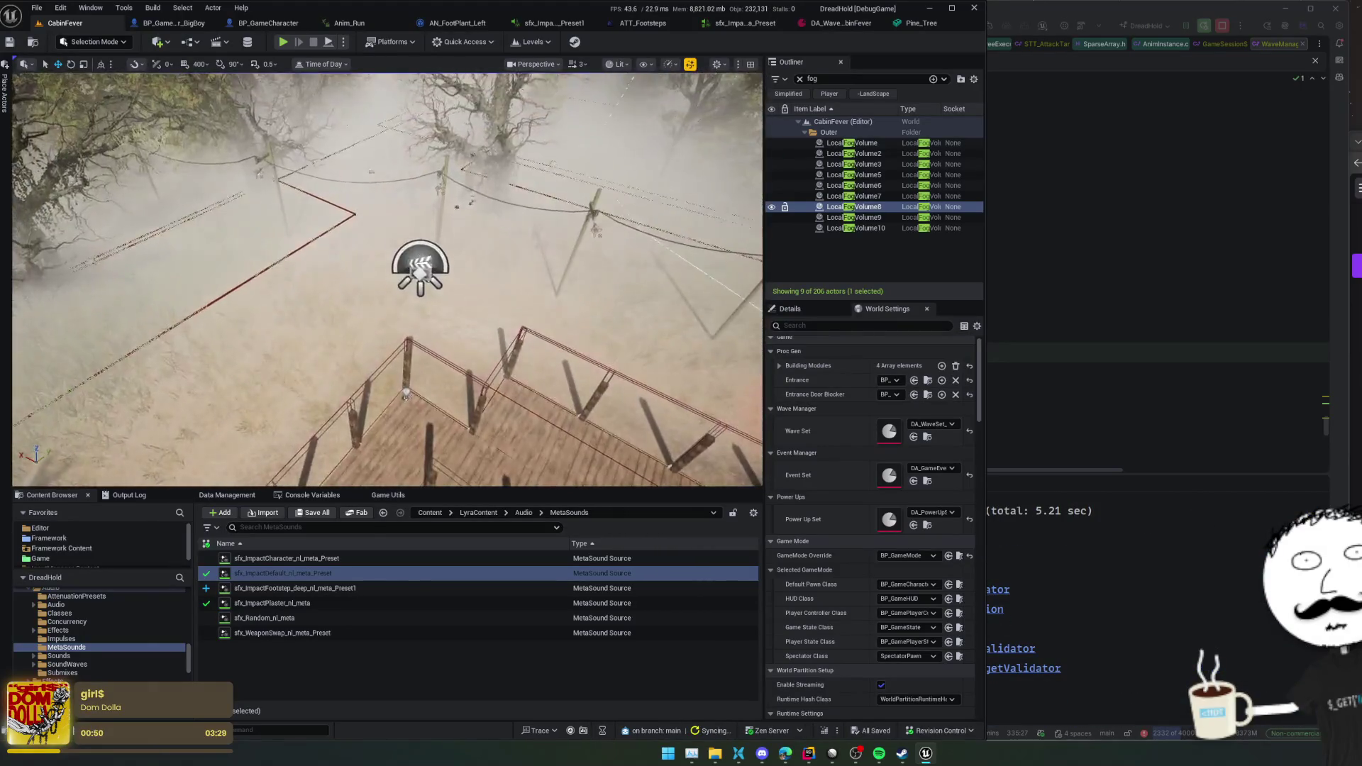
key("s")
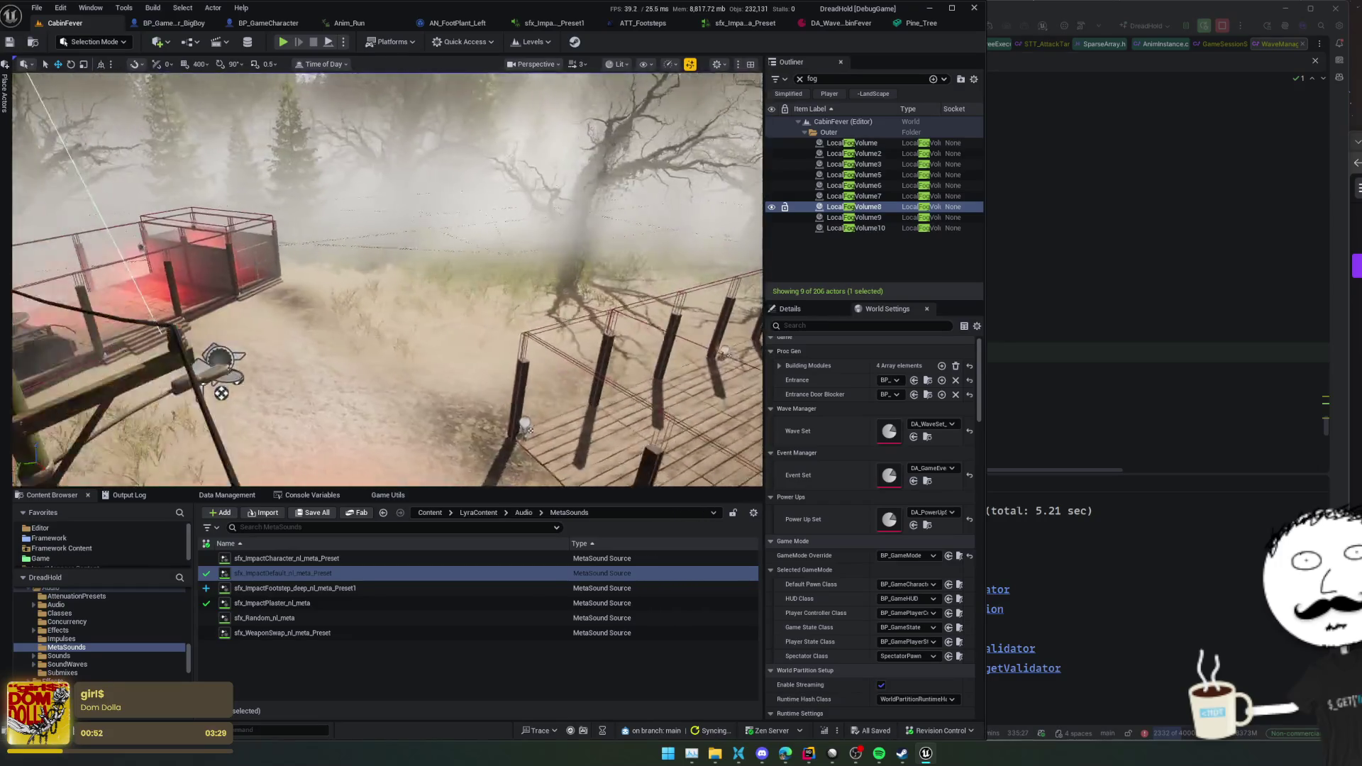
key("w")
scroll(387, 281, "down", 1)
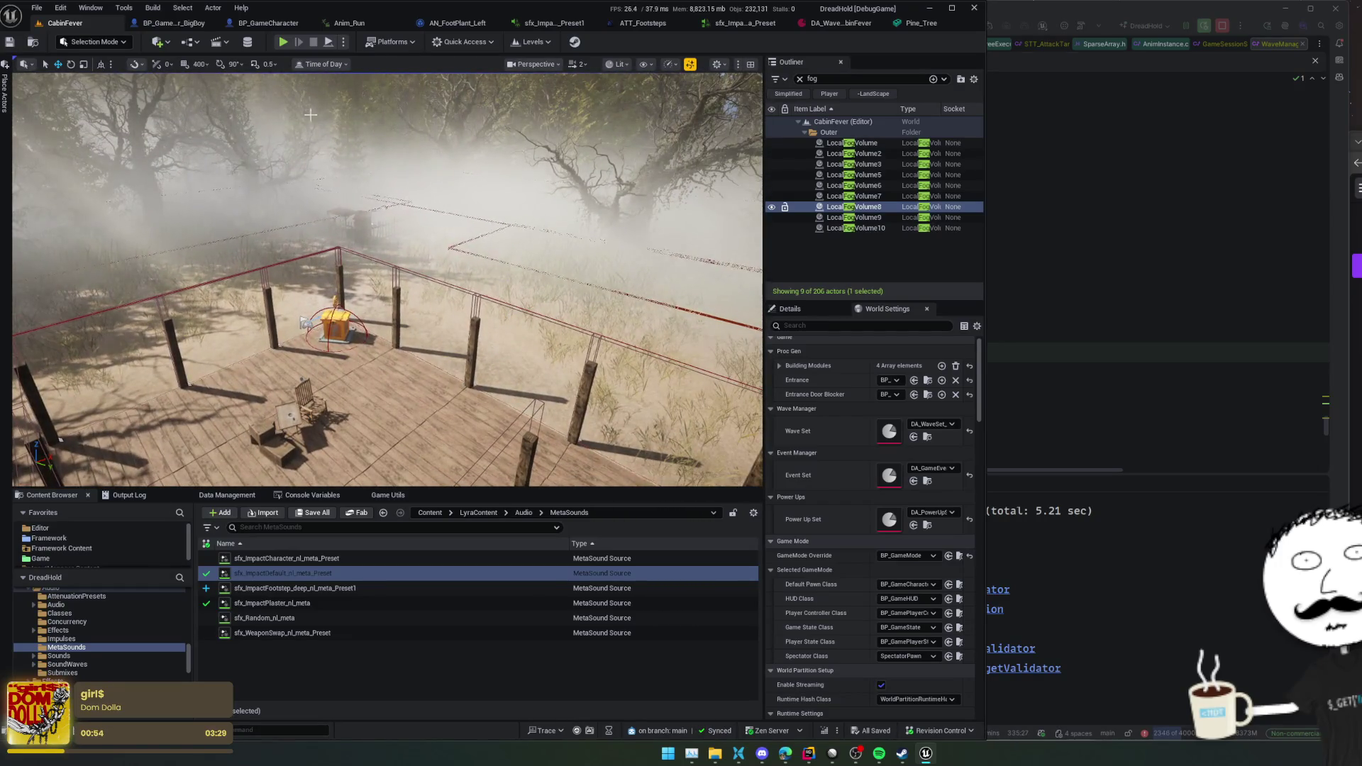
left_click(346, 65)
left_click_drag(383, 95, 447, 95)
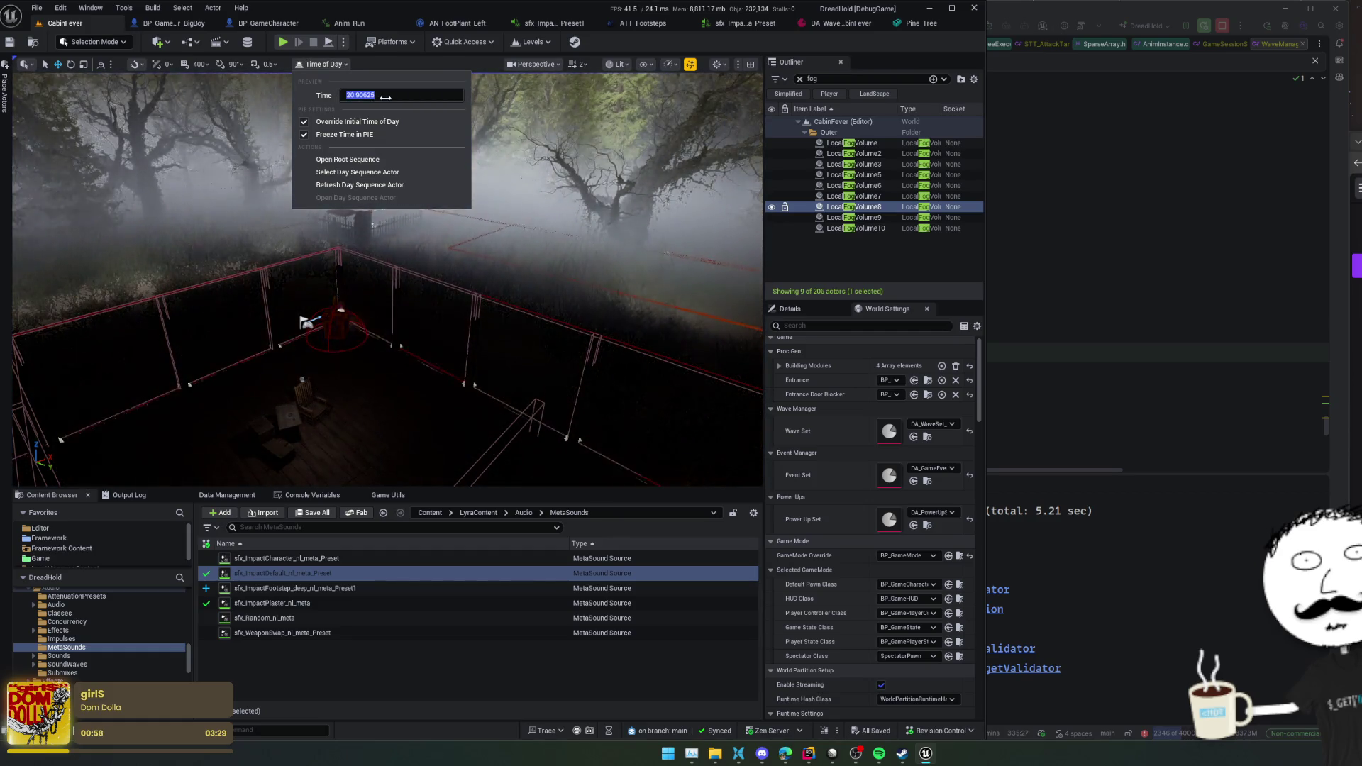
- Enter 20.0 as the preview Time of Day, then launch Play In Editor with Alt+P
type("20.0")
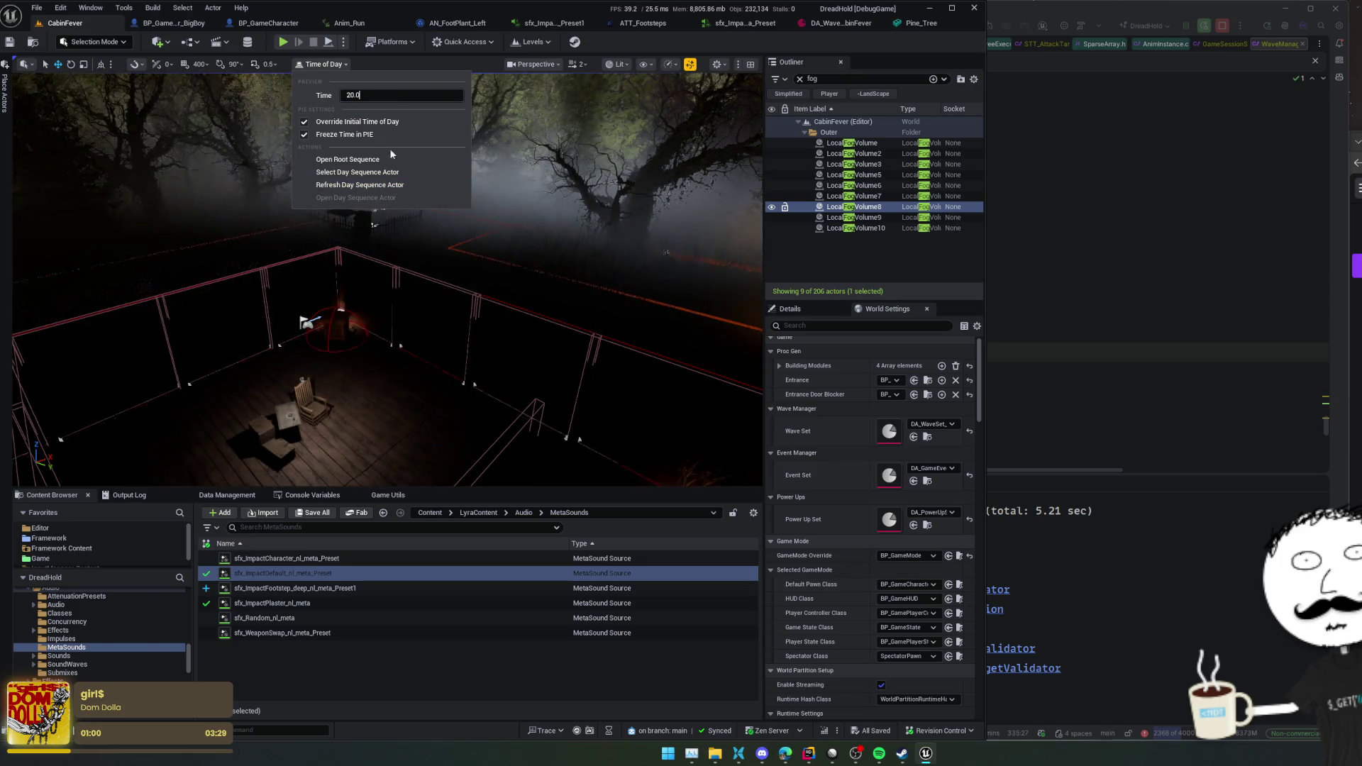
mouse_move(415, 306)
left_mouse_down()
mouse_move(369, 284)
mouse_move(269, 359)
mouse_move(419, 285)
left_mouse_up()
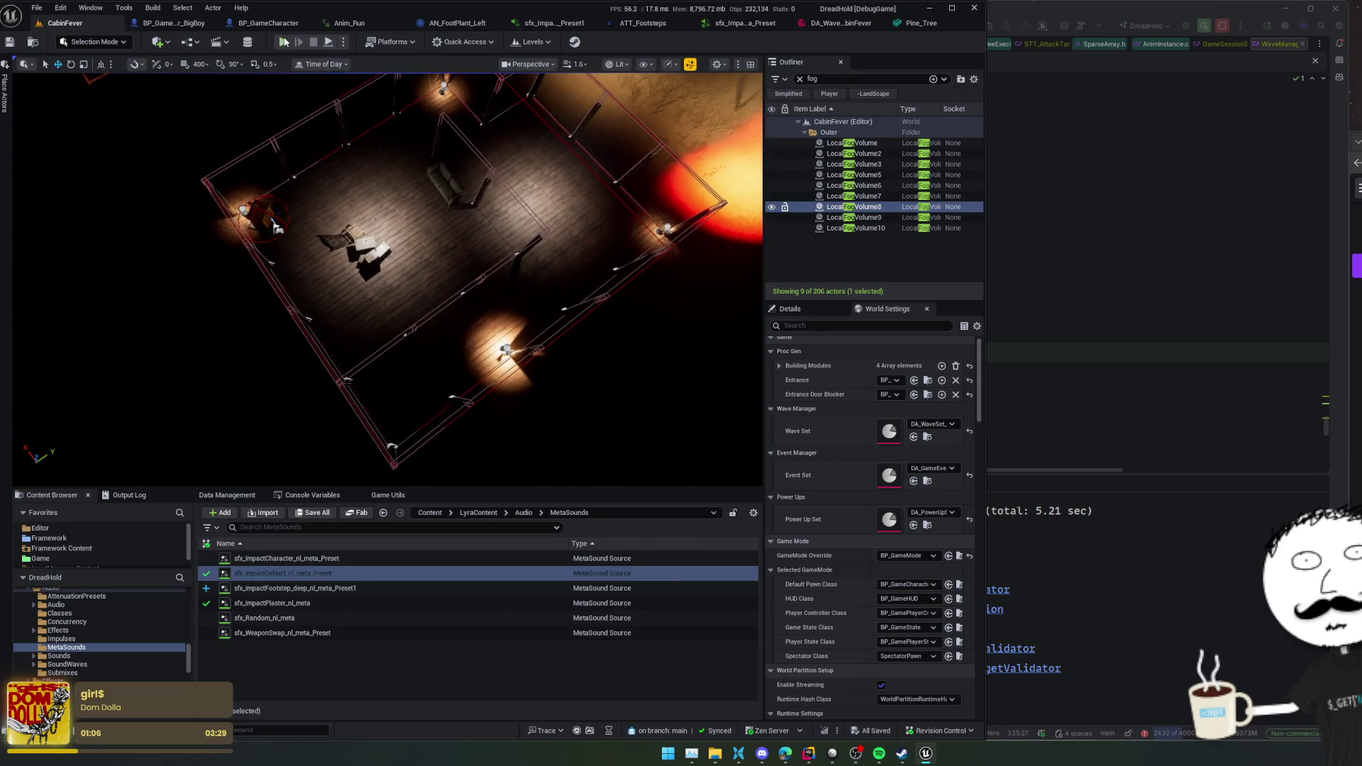
key("alt+p")
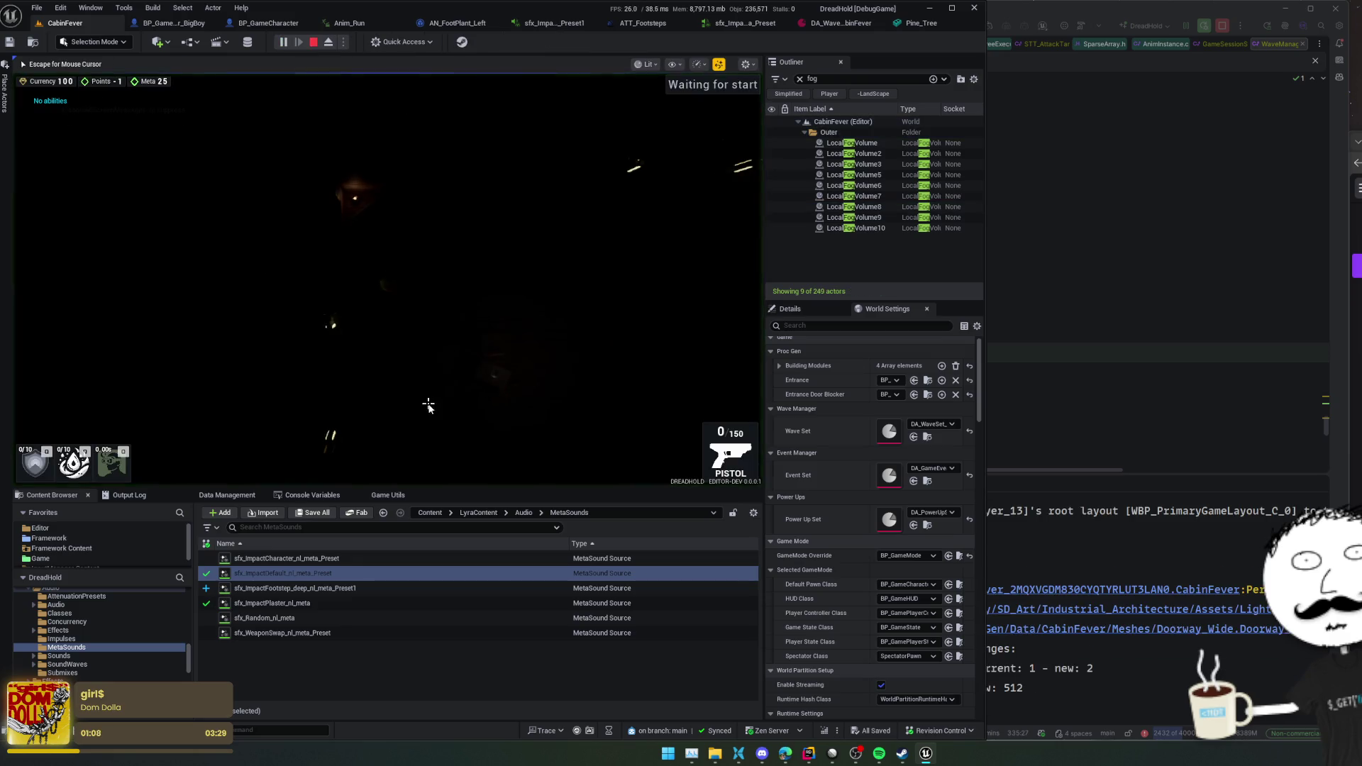
- Enlarge the game view, give the game mouse control, and walk right to start wave 5
left_click_drag(525, 489, 525, 577)
left_click(525, 497)
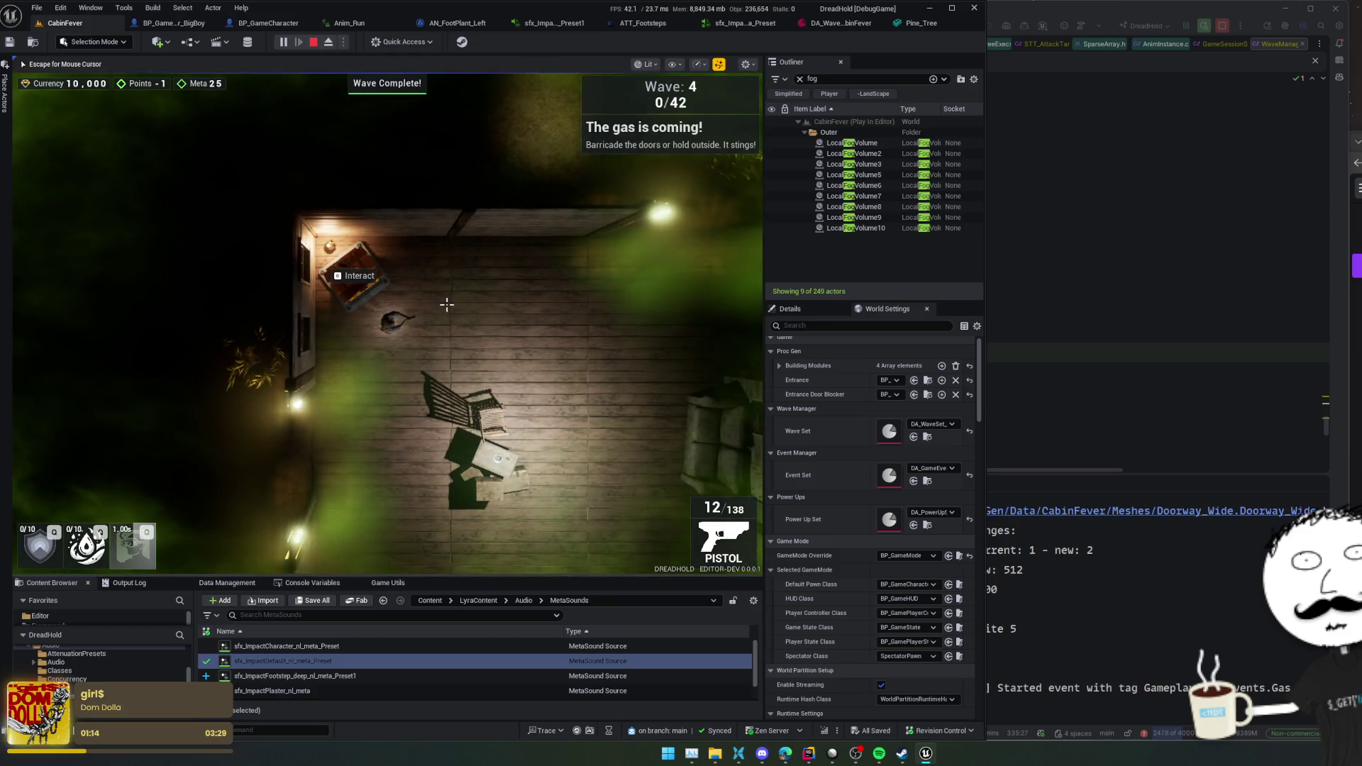
key("d")
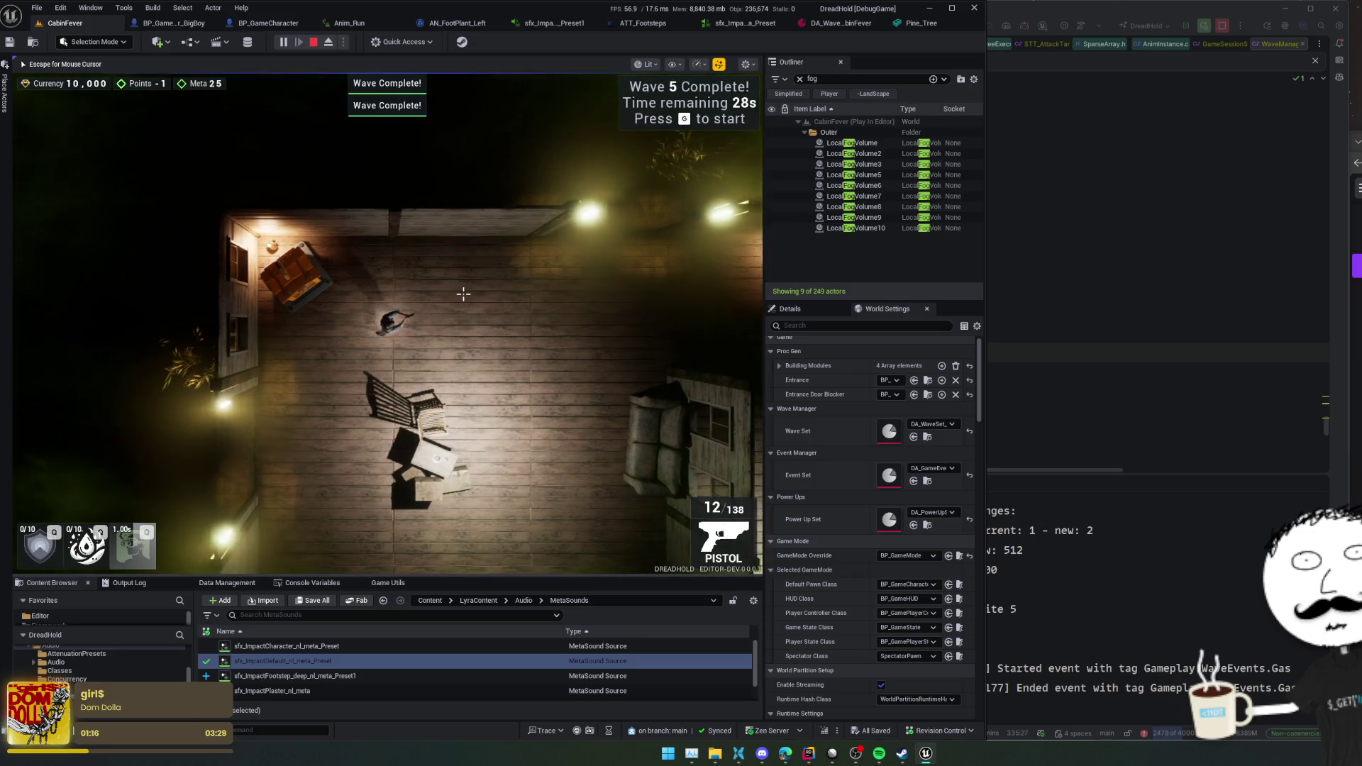
key("g")
key("d")
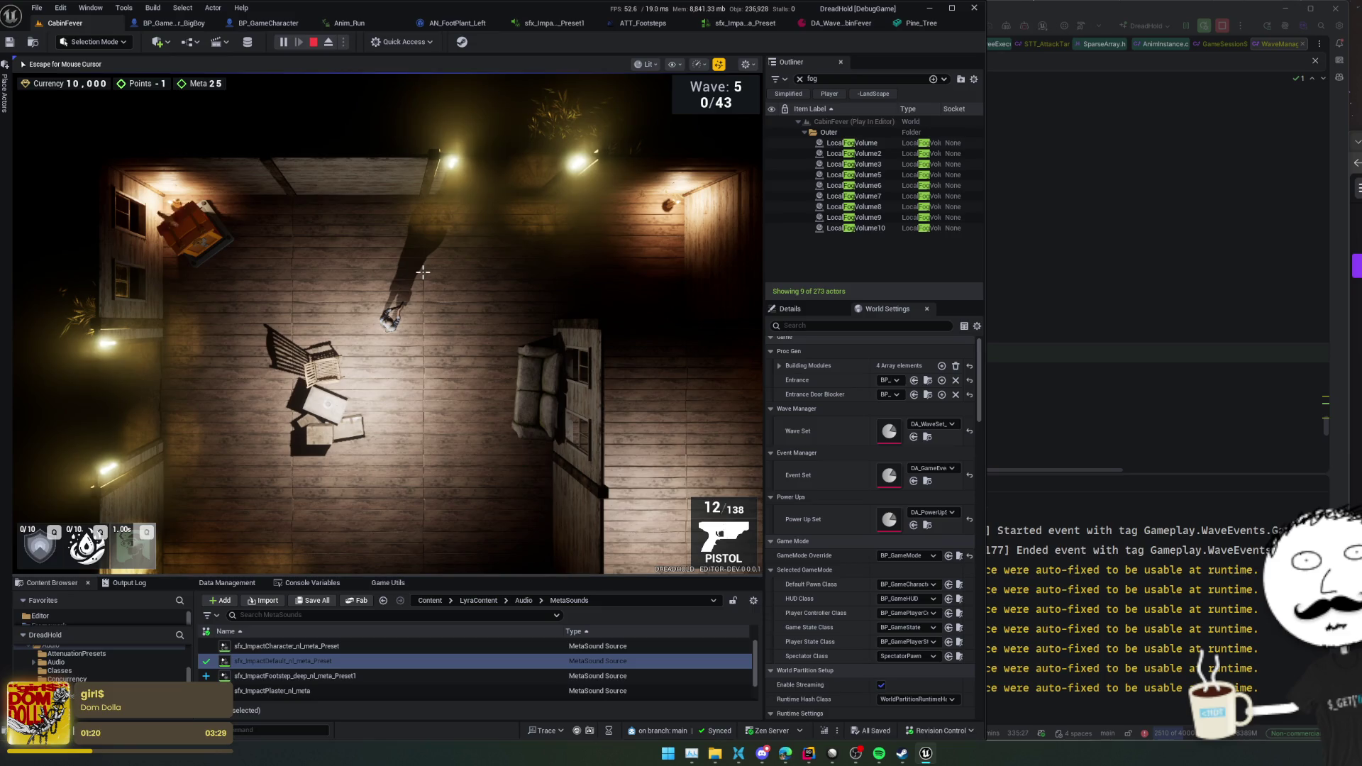
key("w")
key("a")
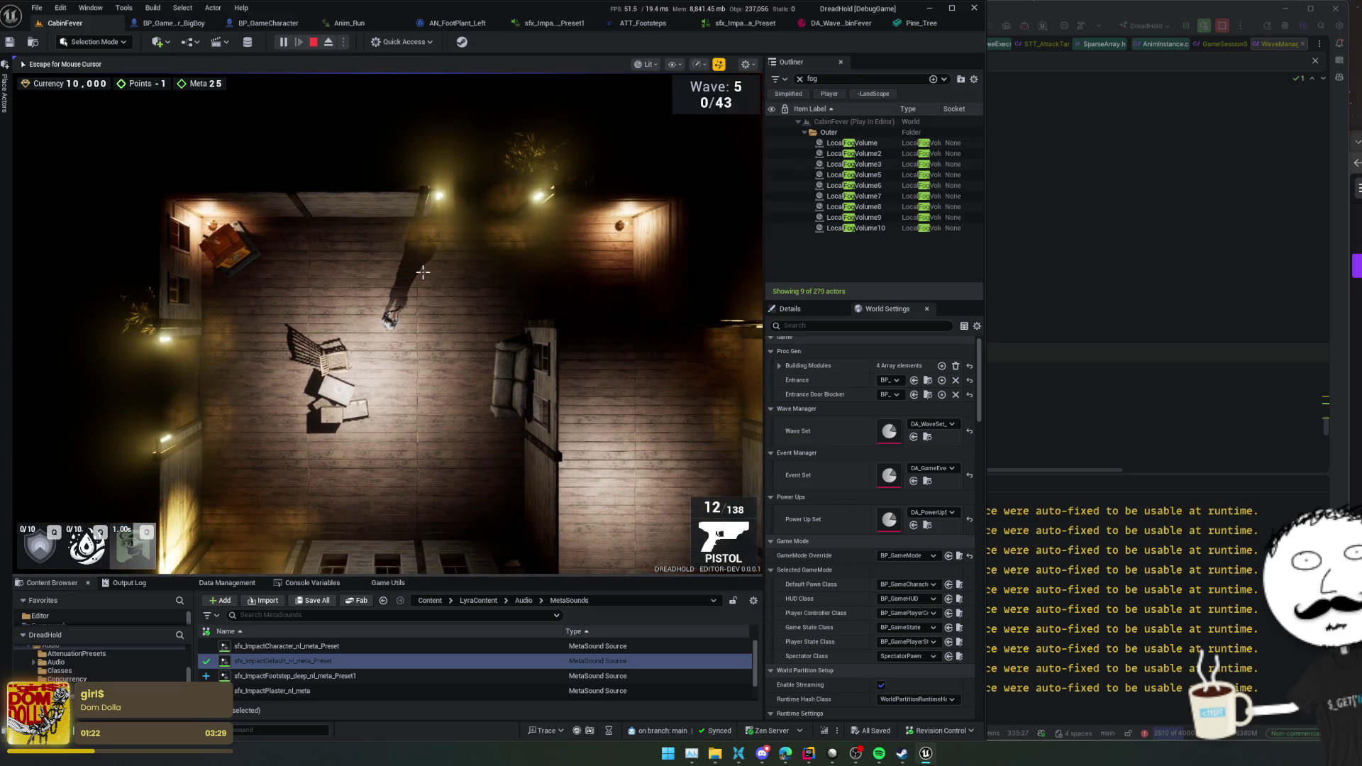
- Move the player through the rooms down into the darker area toward the arriving zombies
left_click(609, 241)
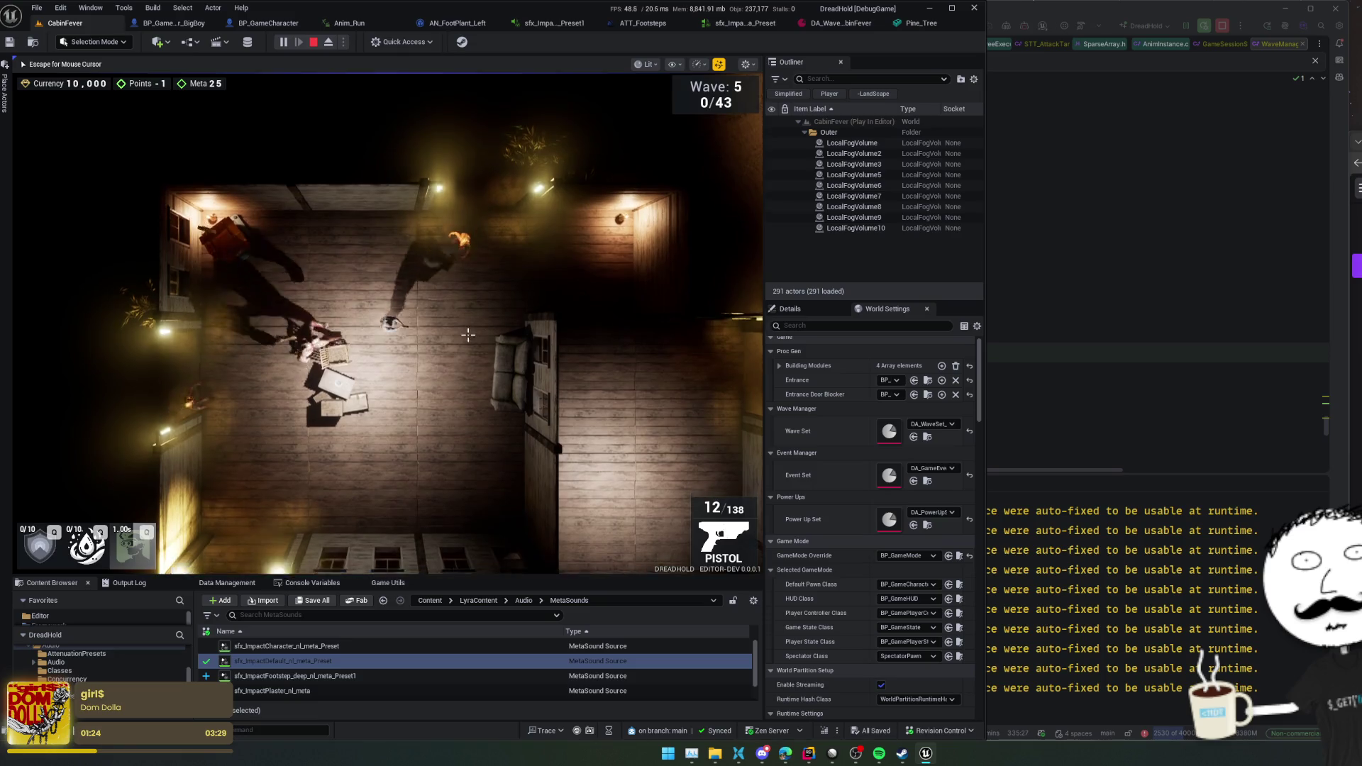
key("d")
key("s")
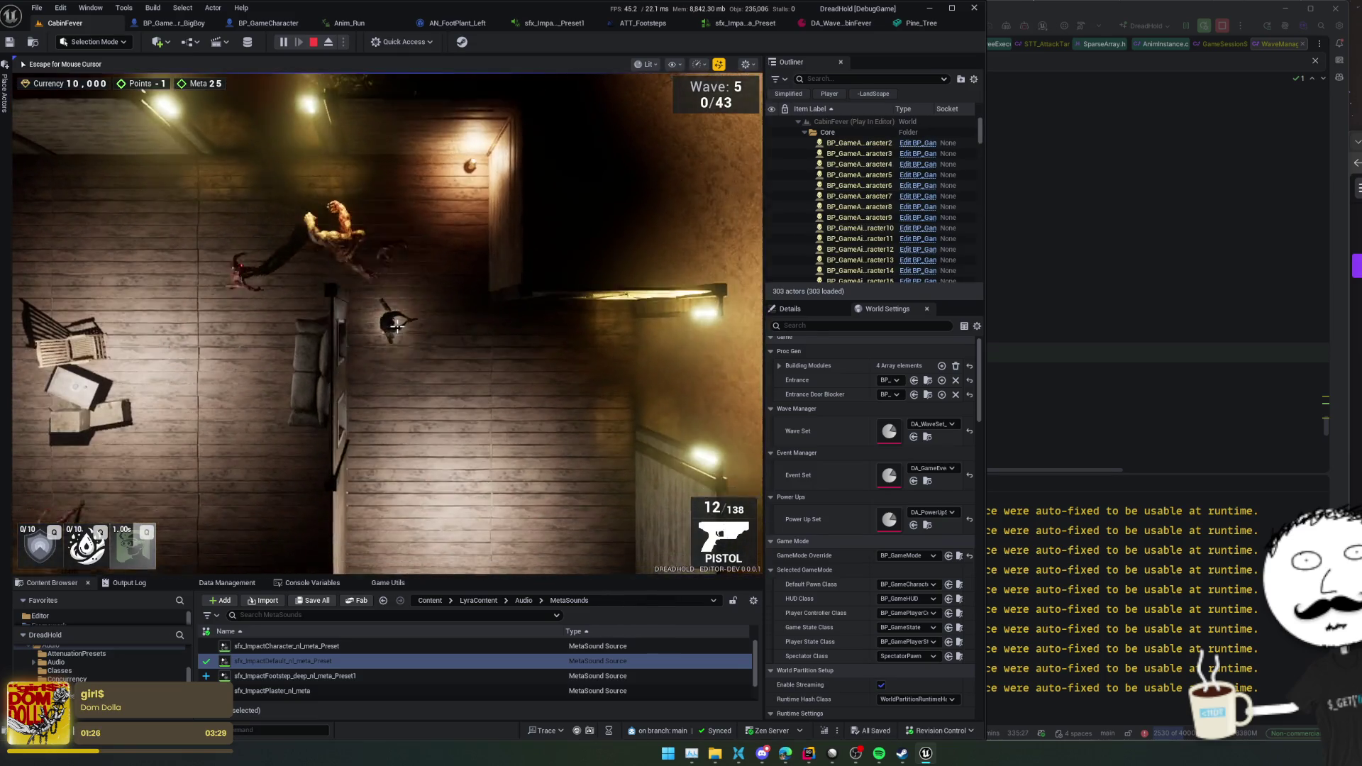
key("d")
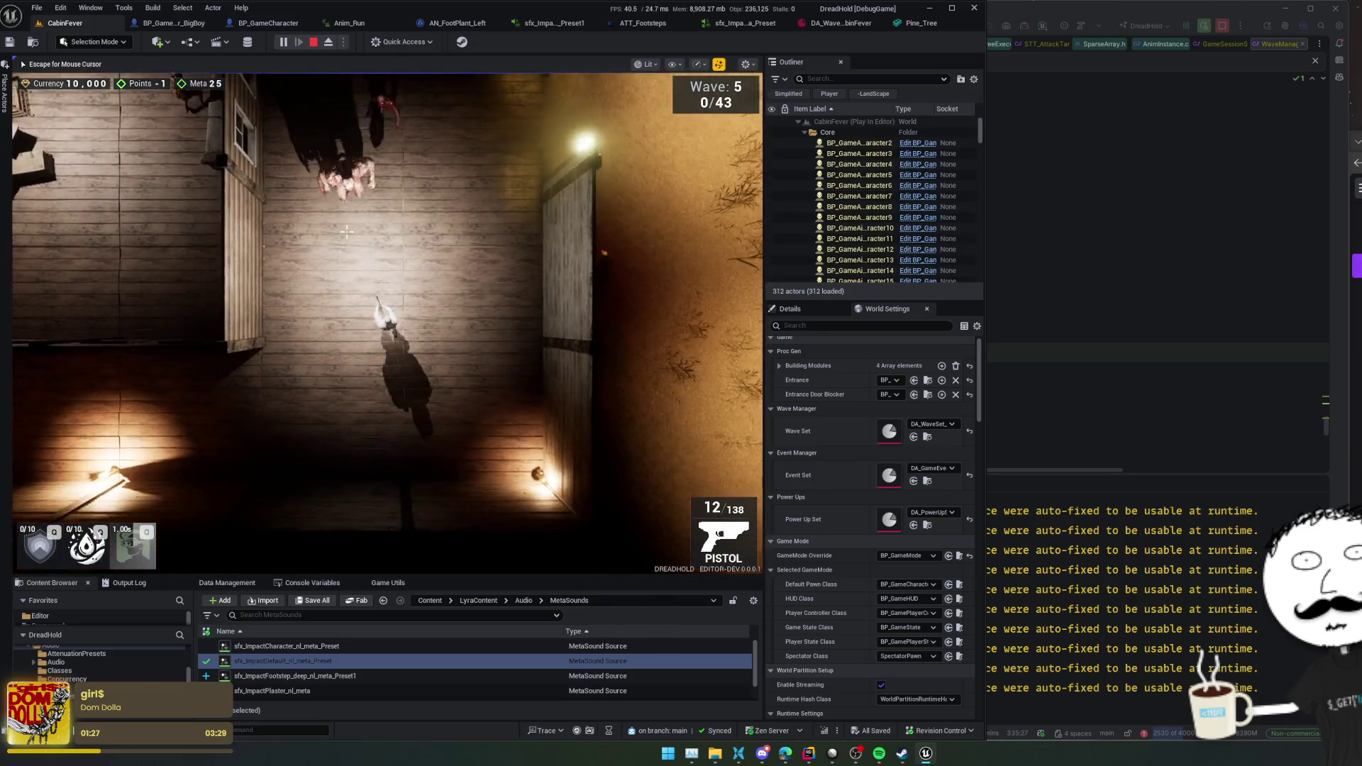
key("a")
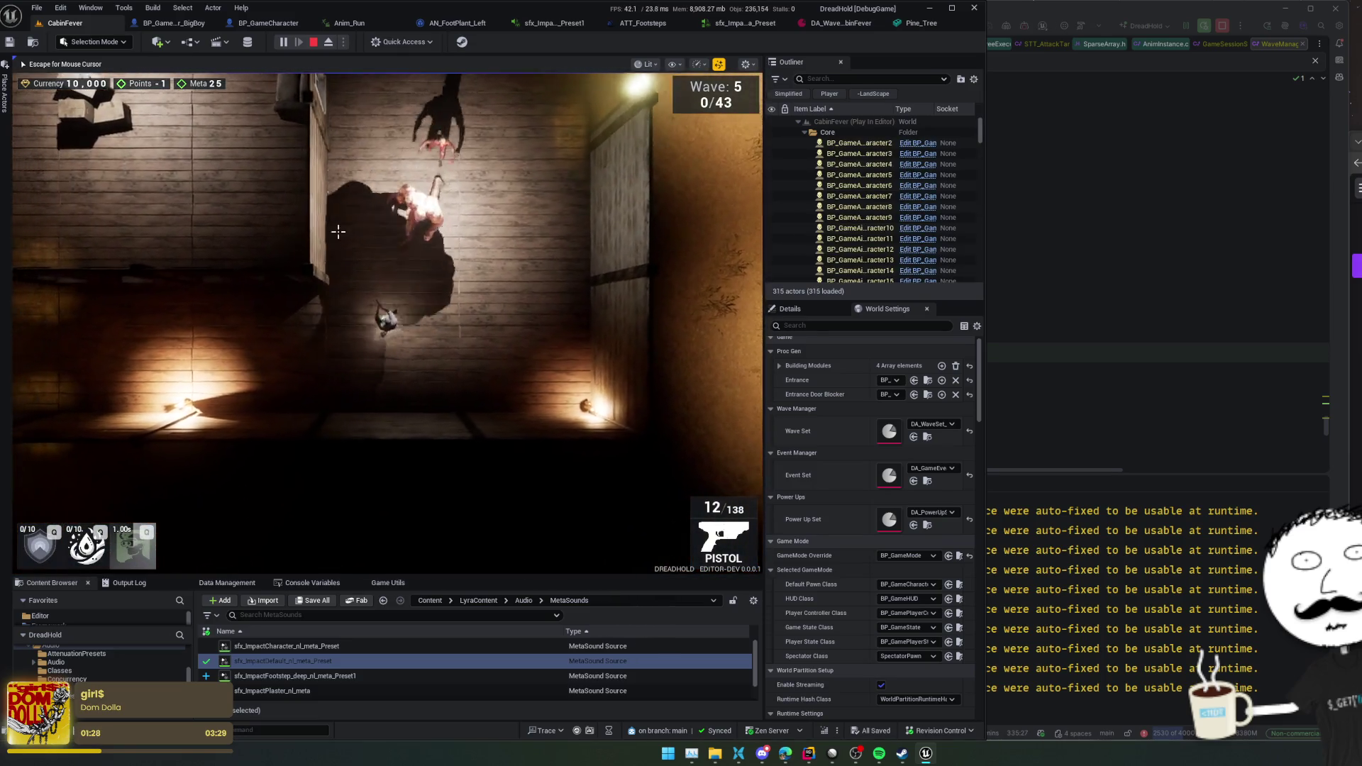
key("w")
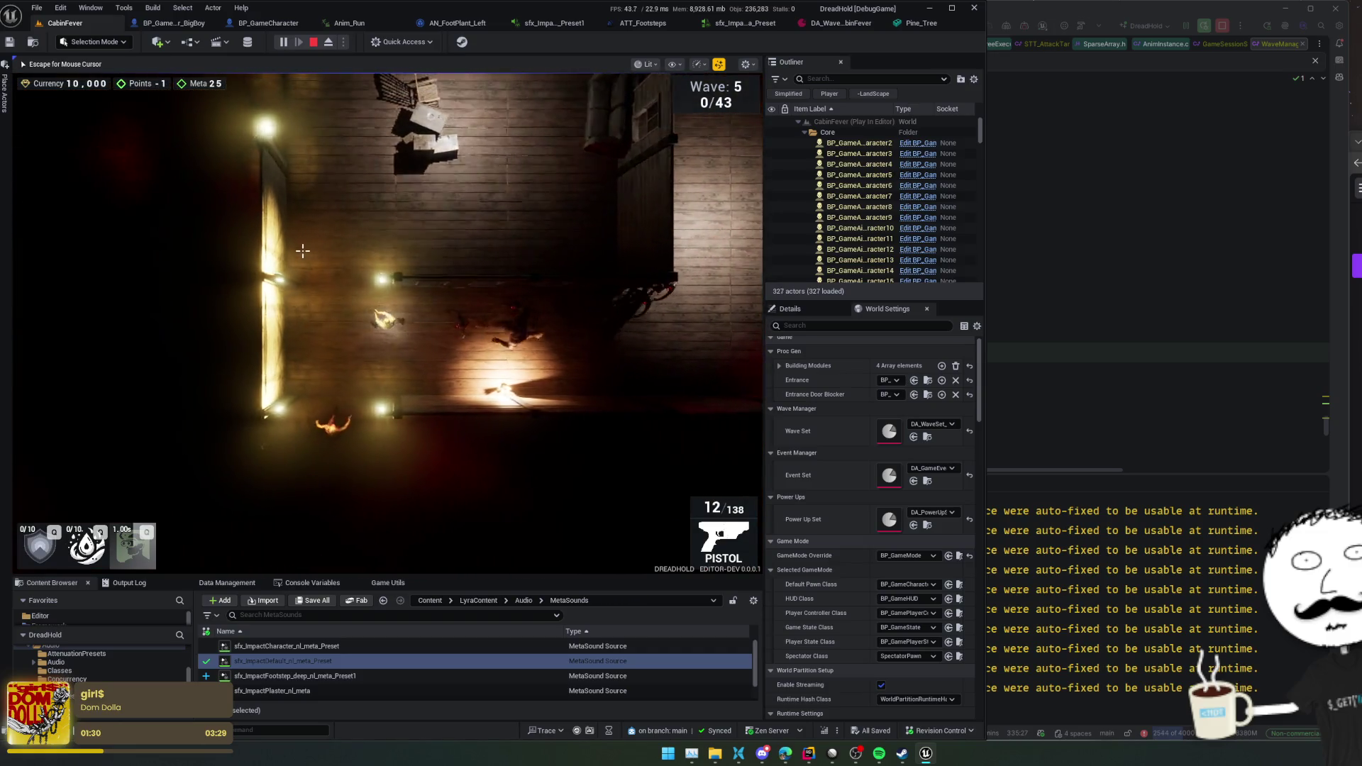
key("a")
key("s")
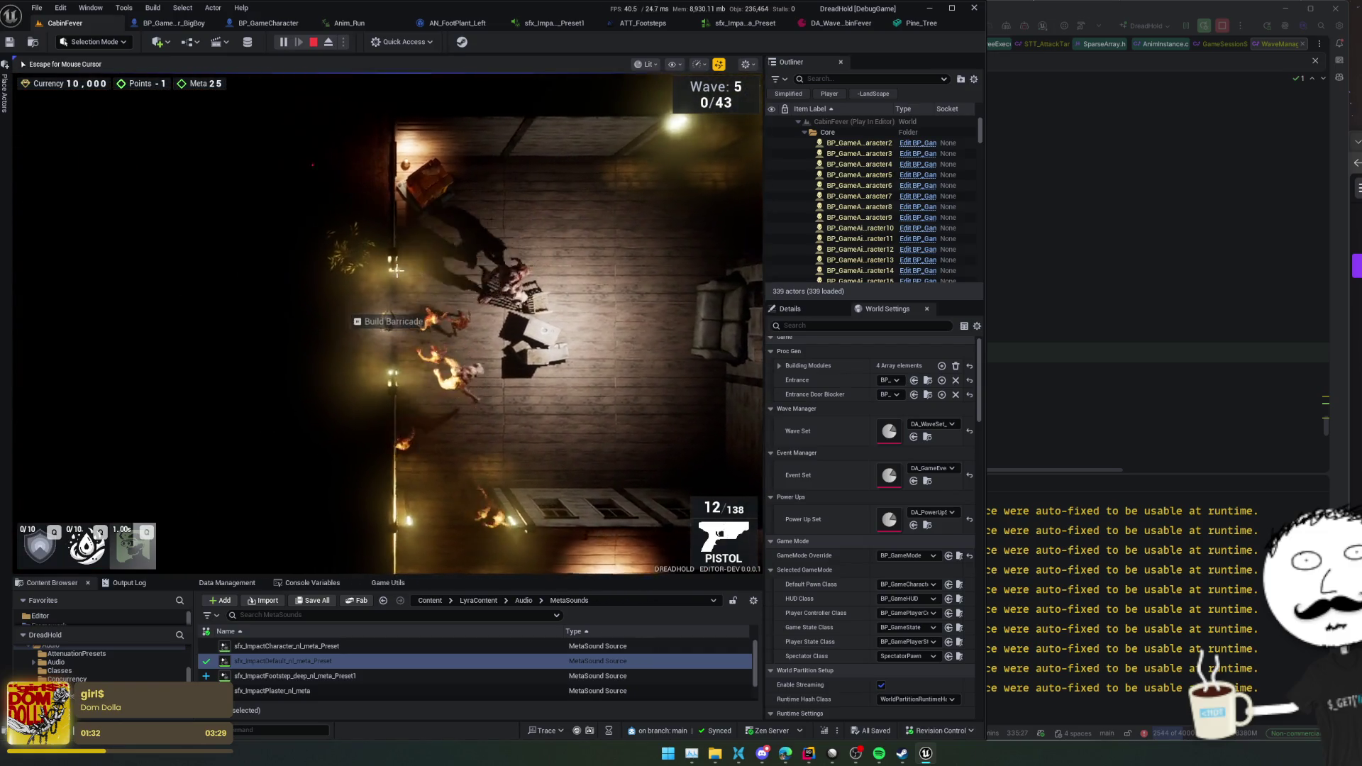
key("s")
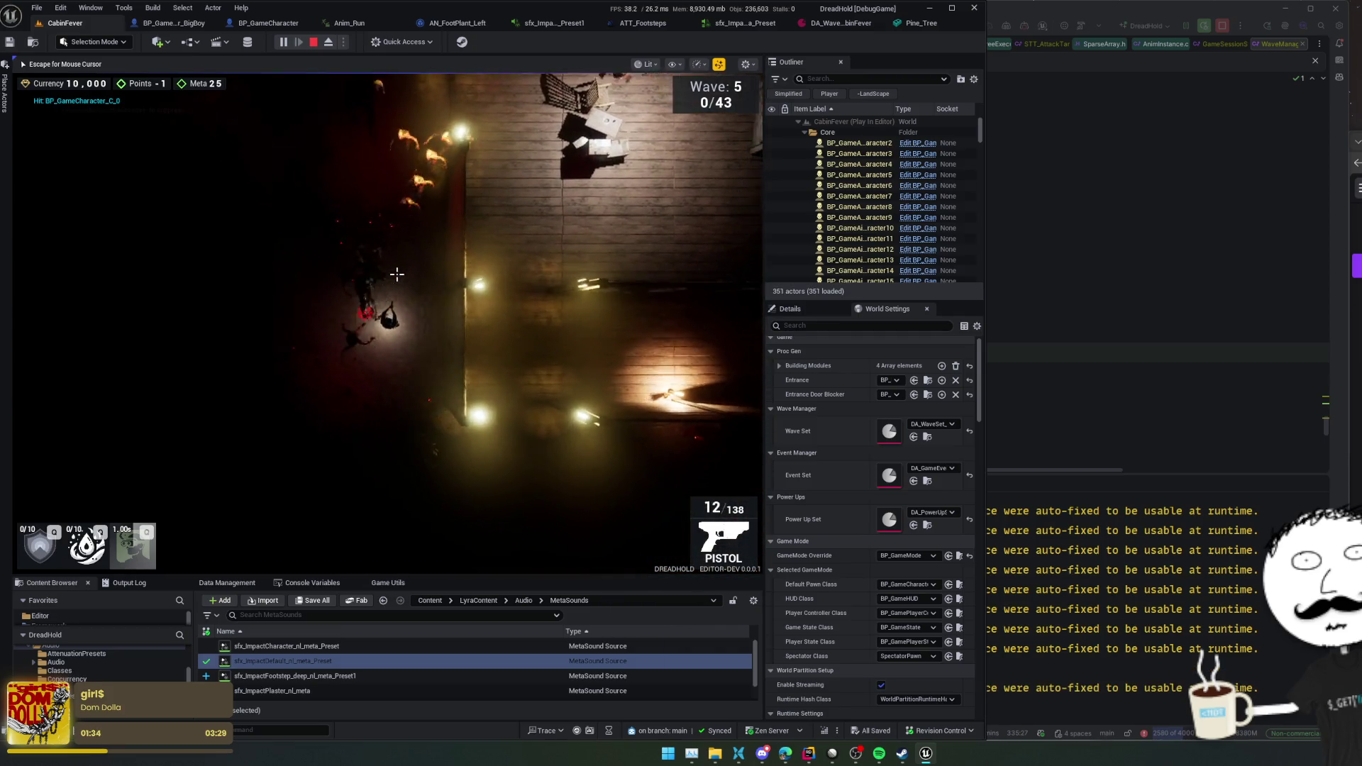
key("s")
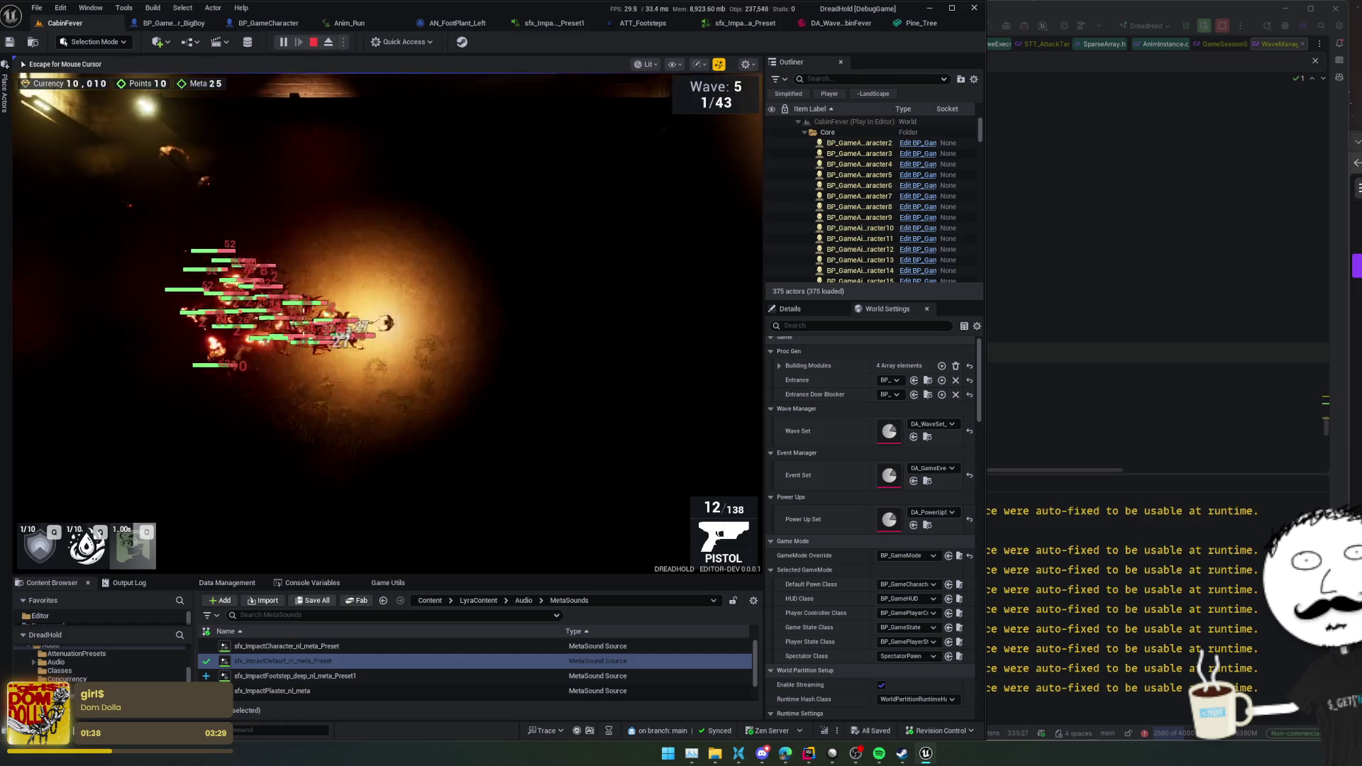
- Blast the zombie group while moving up along the wooden wall
key("w")
key("w")
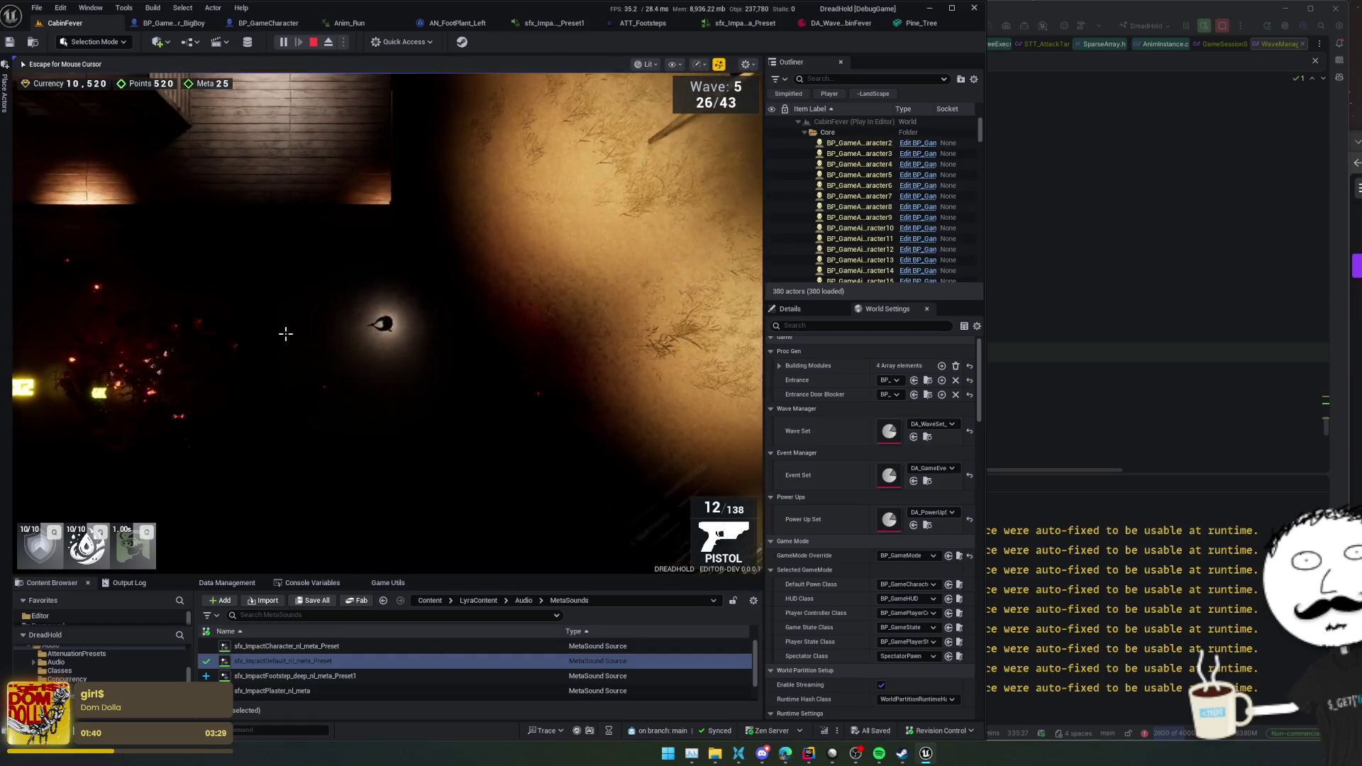
key("w")
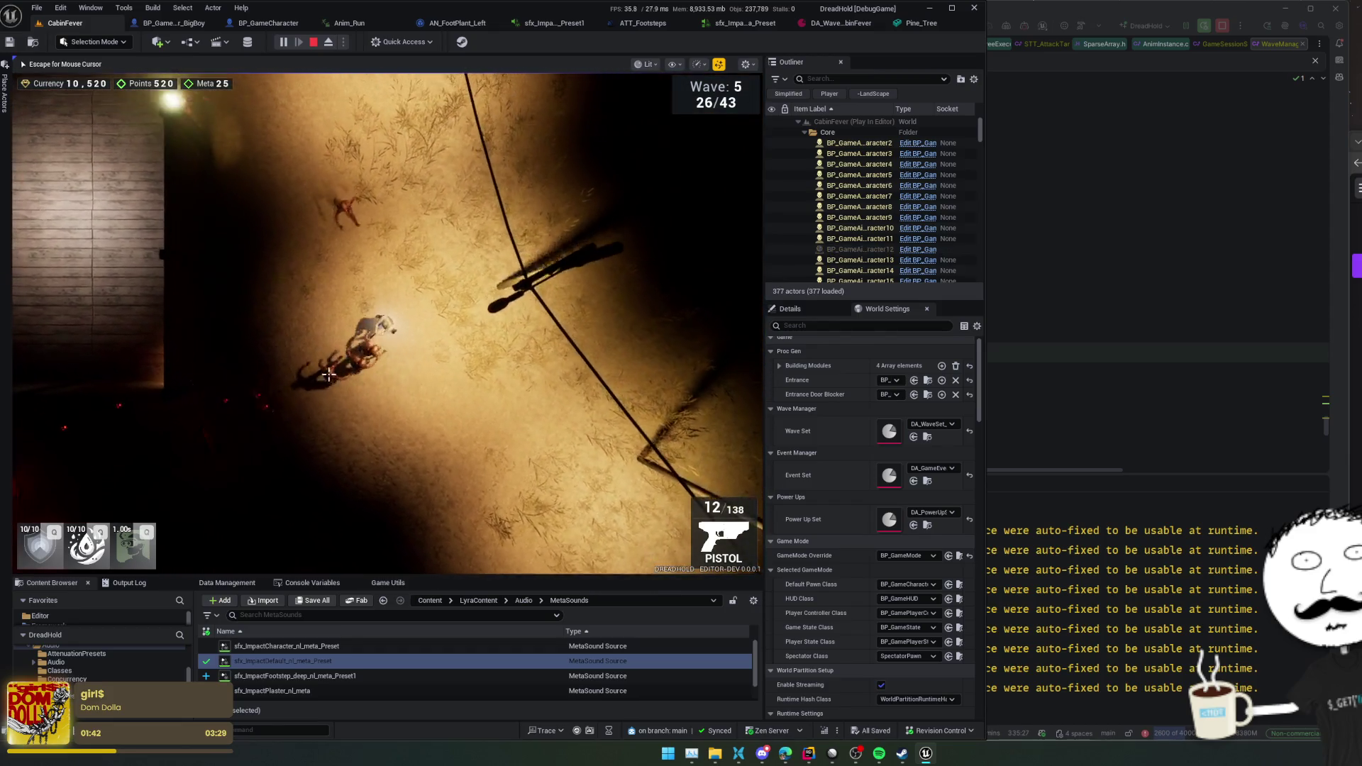
key("w")
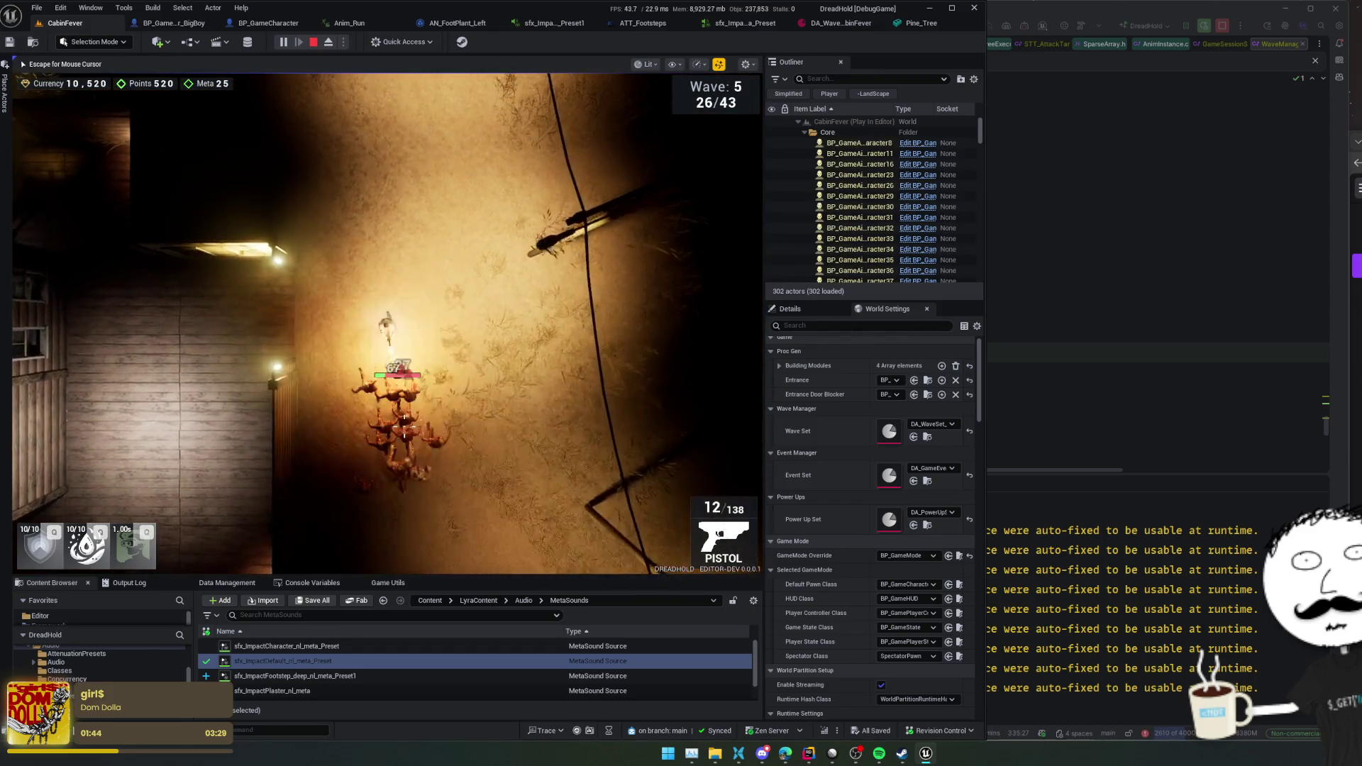
key("w")
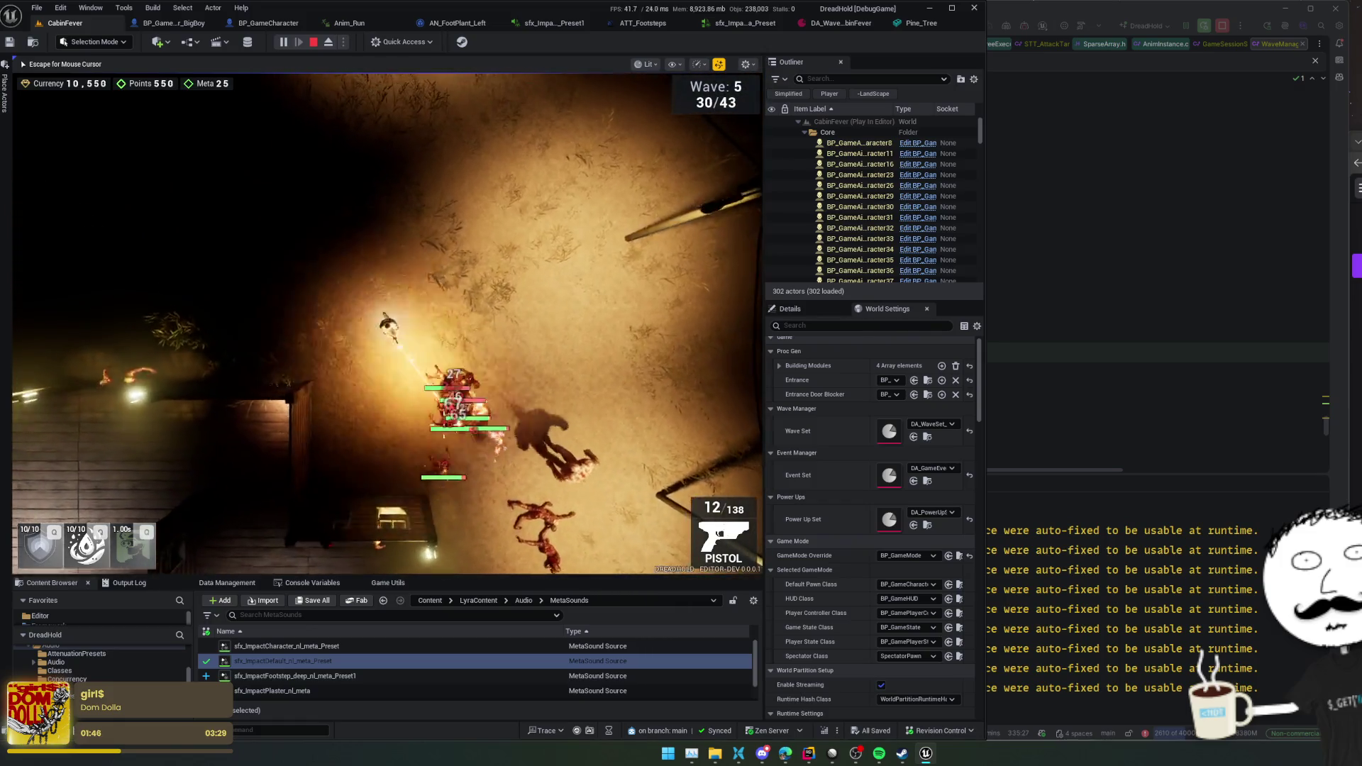
key("w")
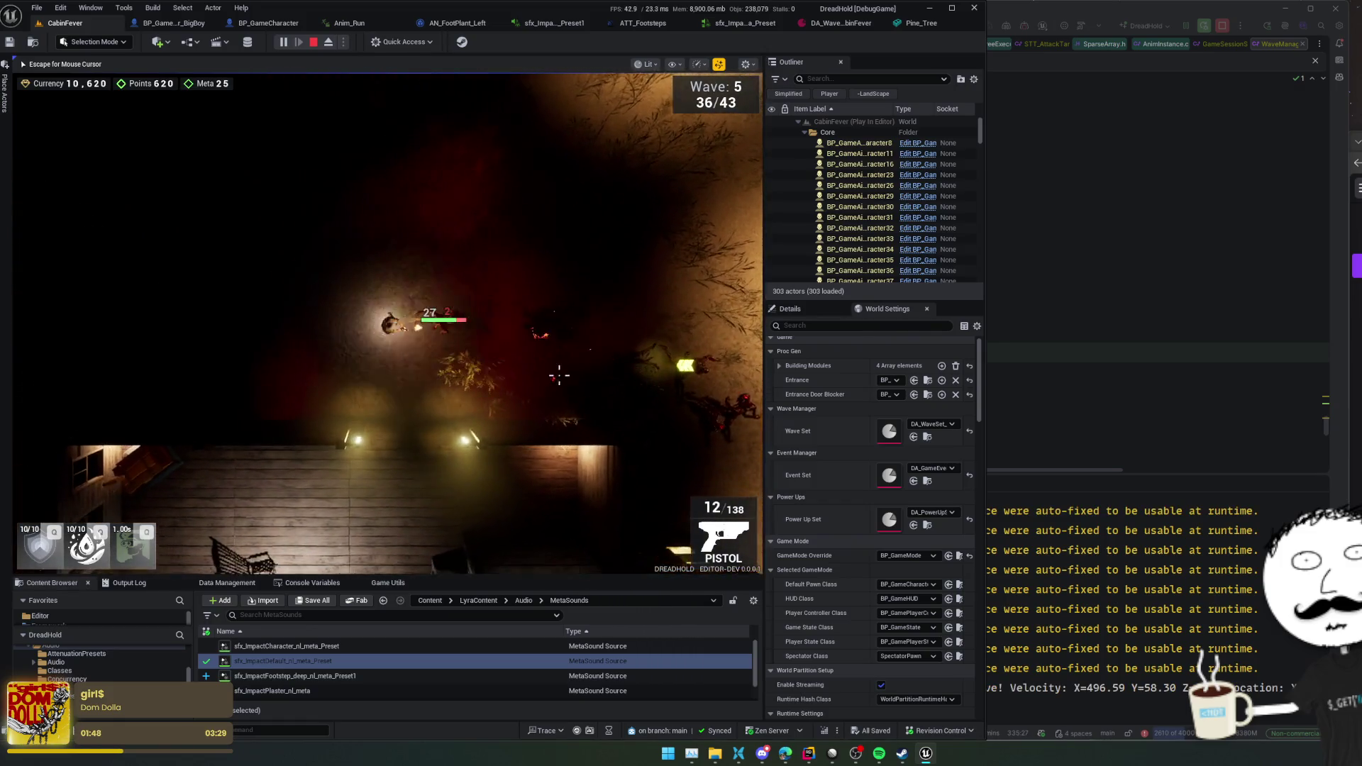
- Walk back through the cabin until wave 6 completes, then stop the playtest
key("s")
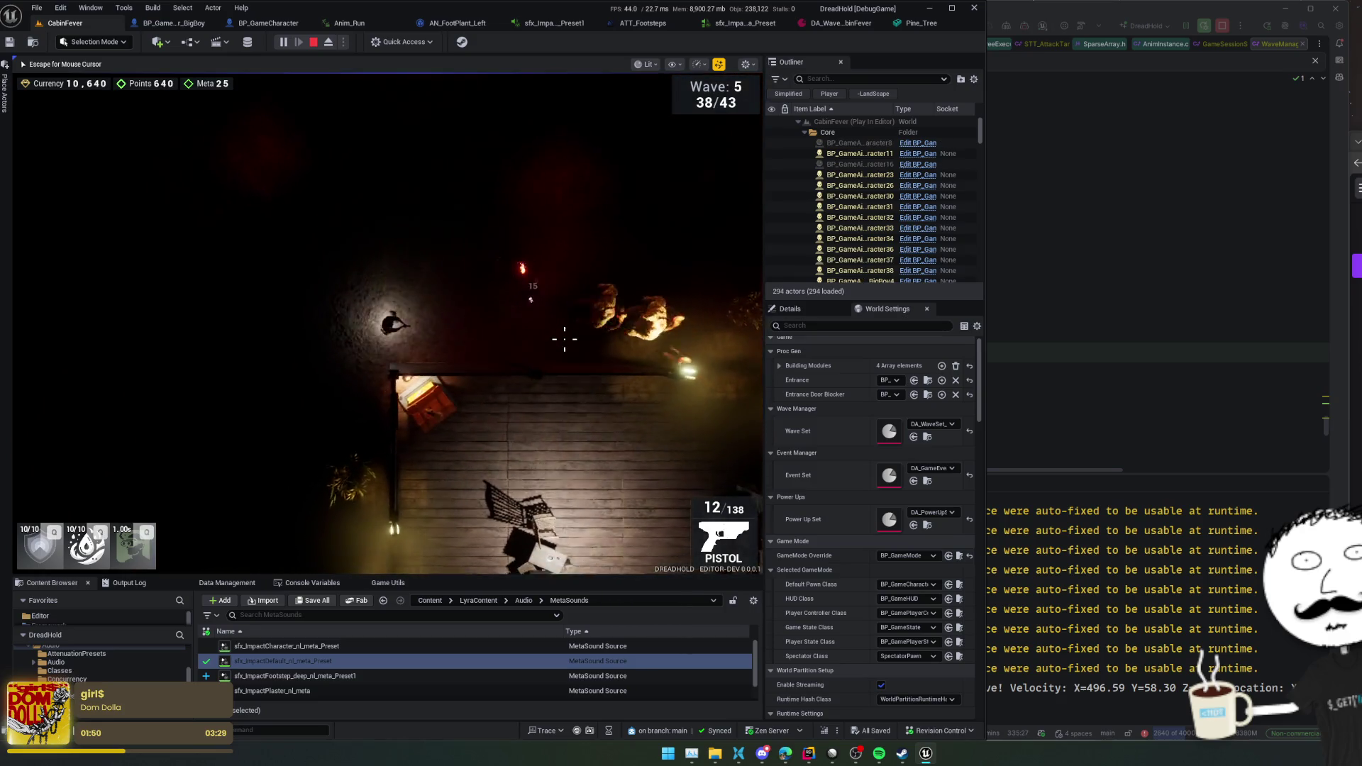
key("s")
key("d")
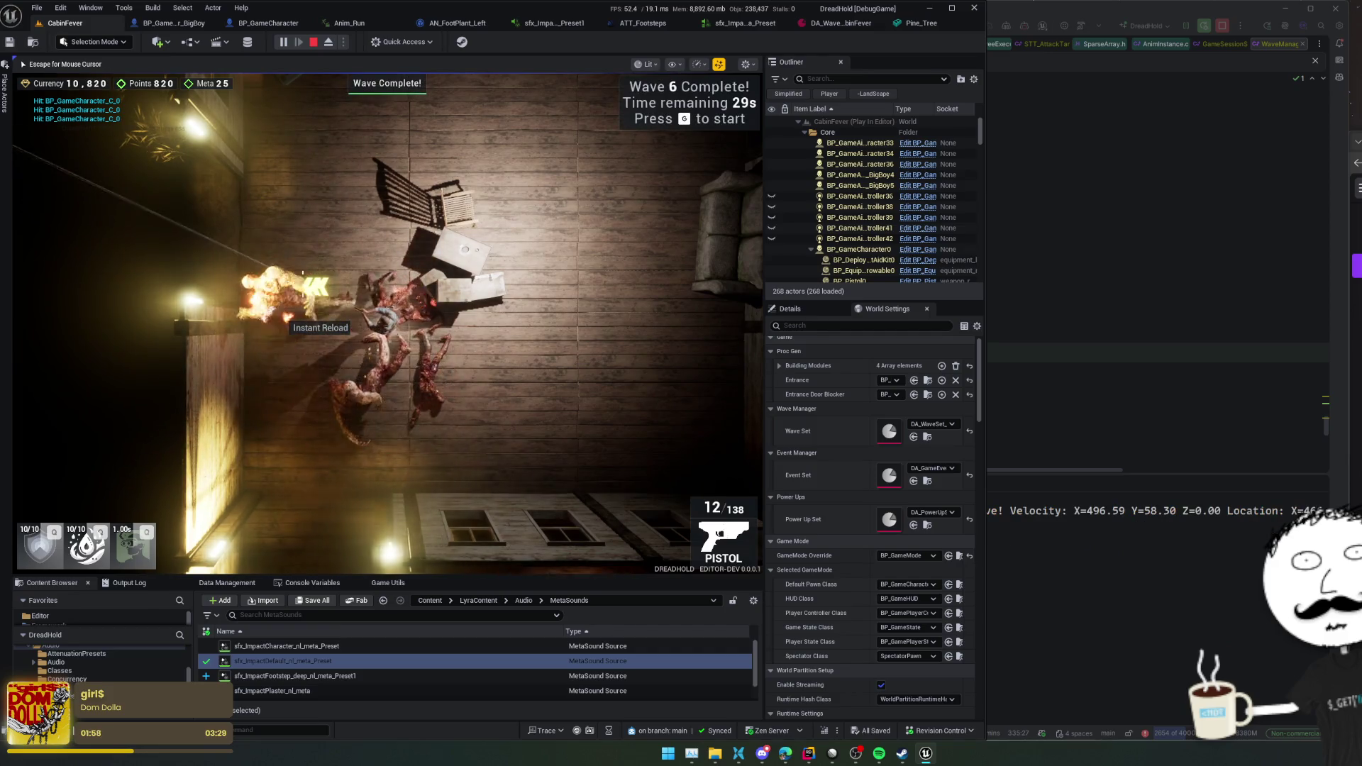
key("a")
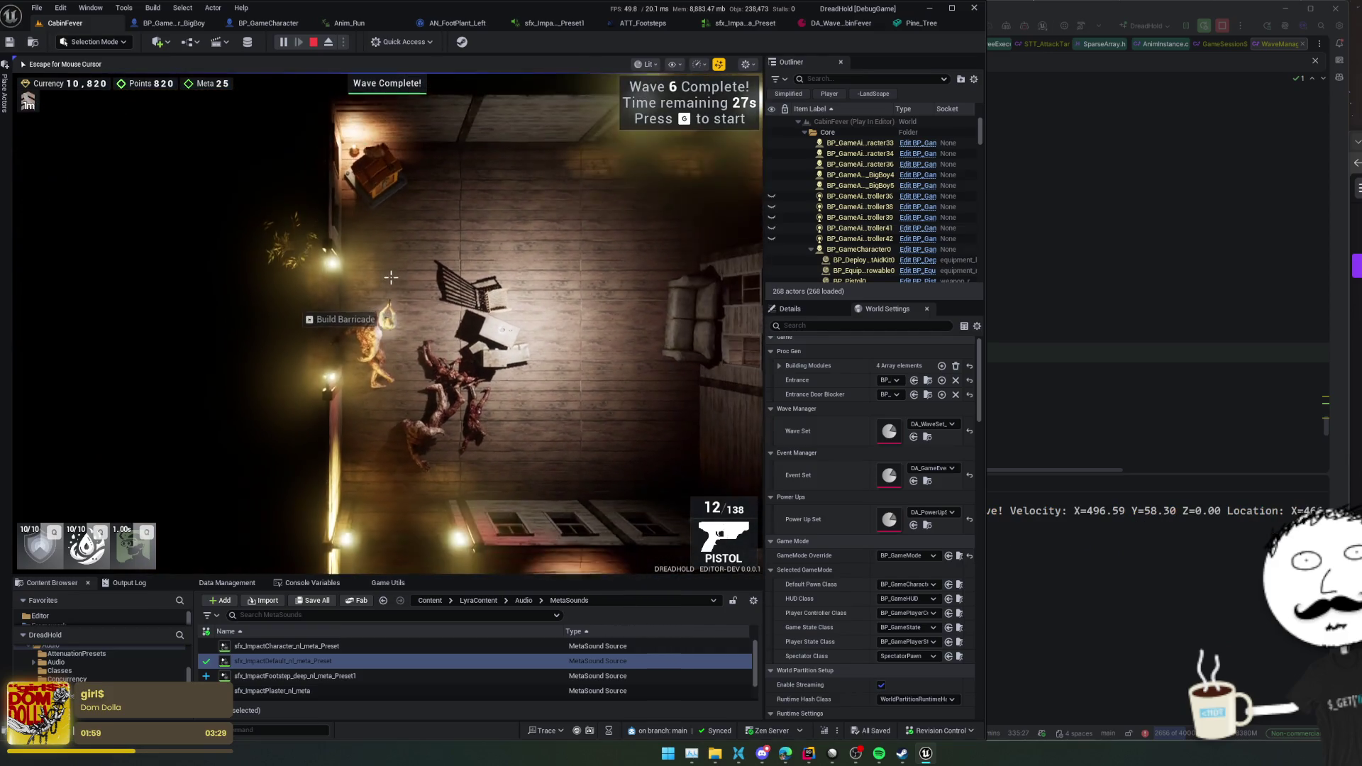
key("w")
key("d")
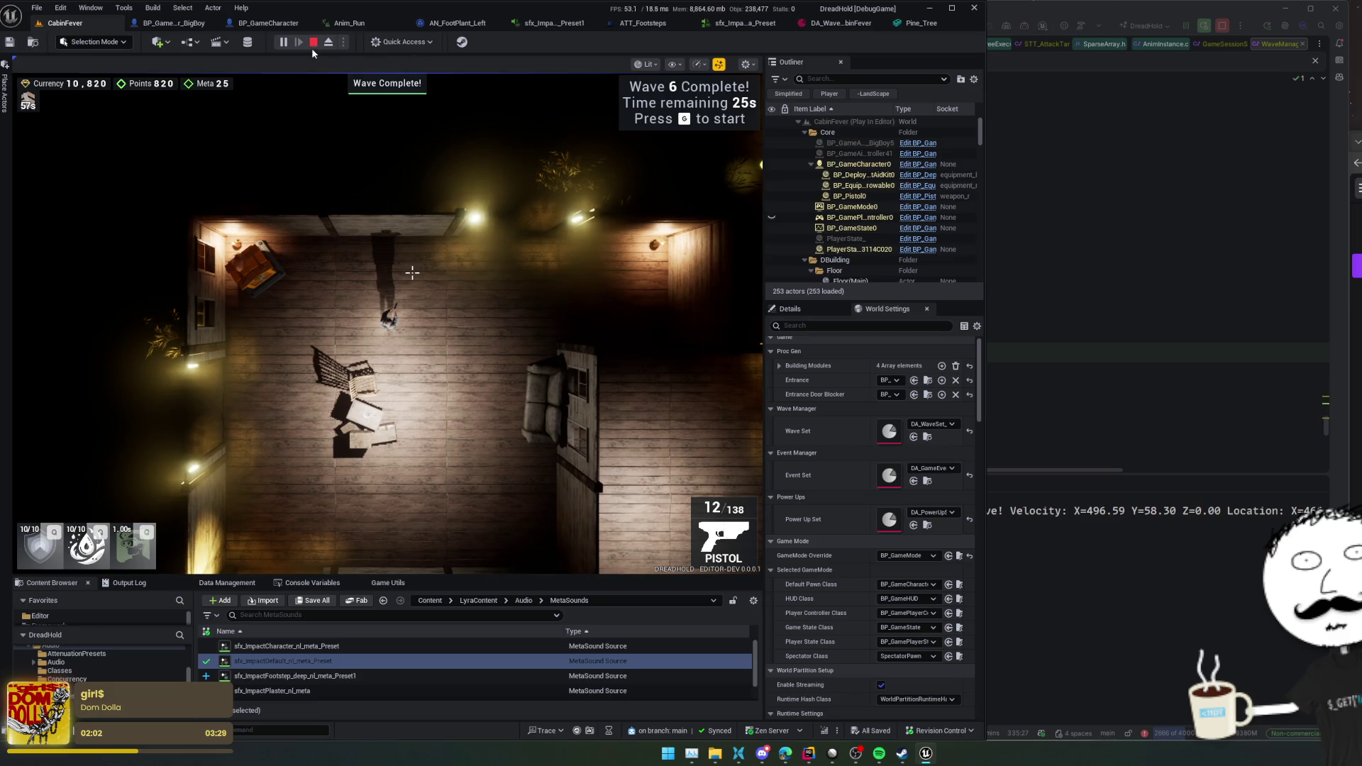
left_click(313, 44)
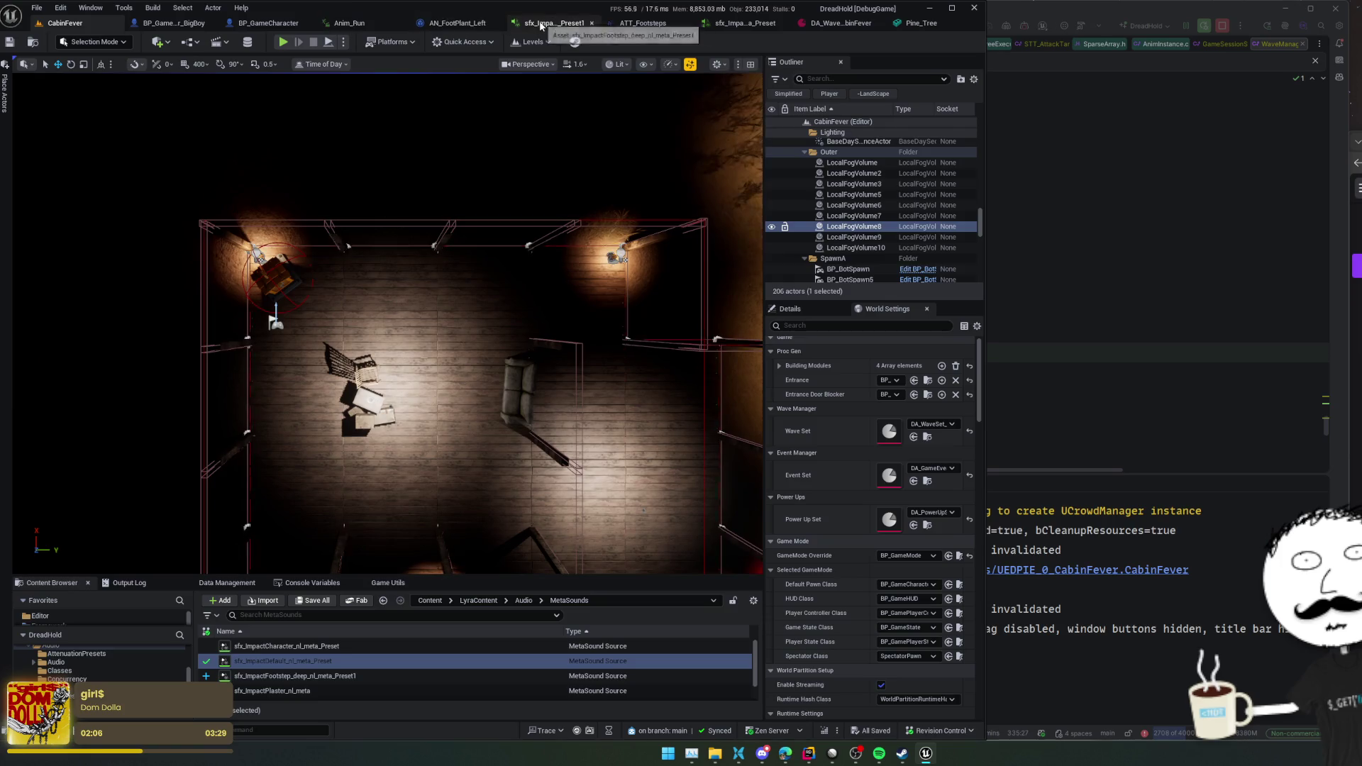
- Close the sfx, AN_FootPlant_Left, ATT_Footsteps and Pine_Tree tabs, keeping Pine_Tree's LOD changes, then switch to Anim_Run
middle_click(546, 22)
middle_click(506, 26)
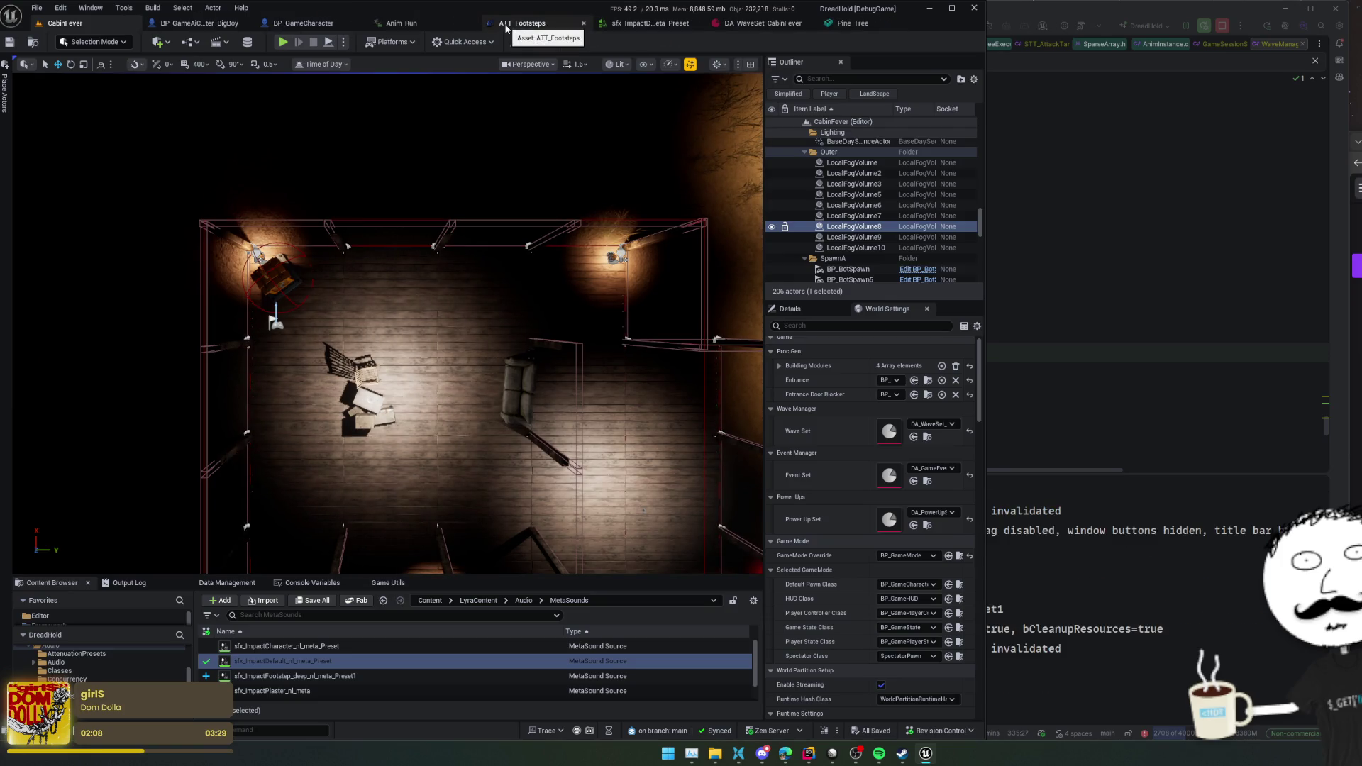
middle_click(540, 23)
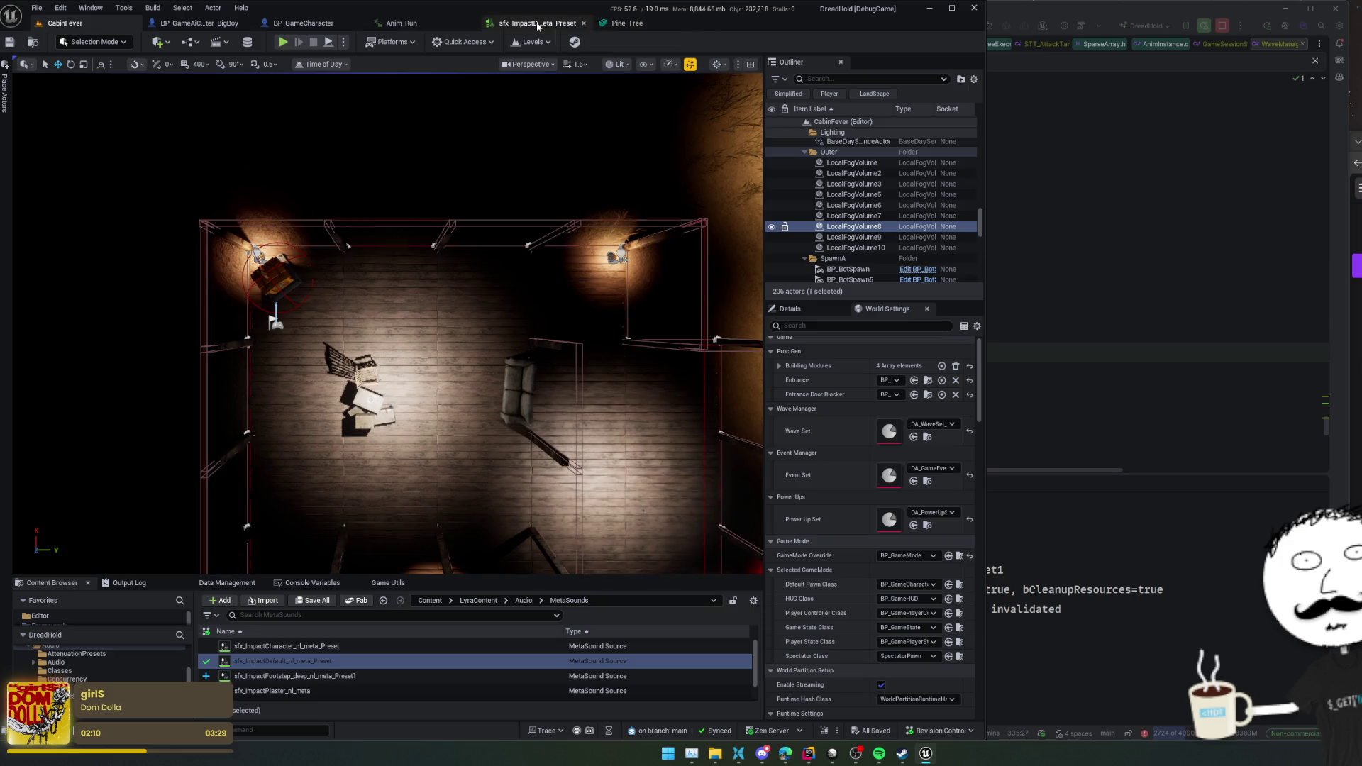
middle_click(510, 23)
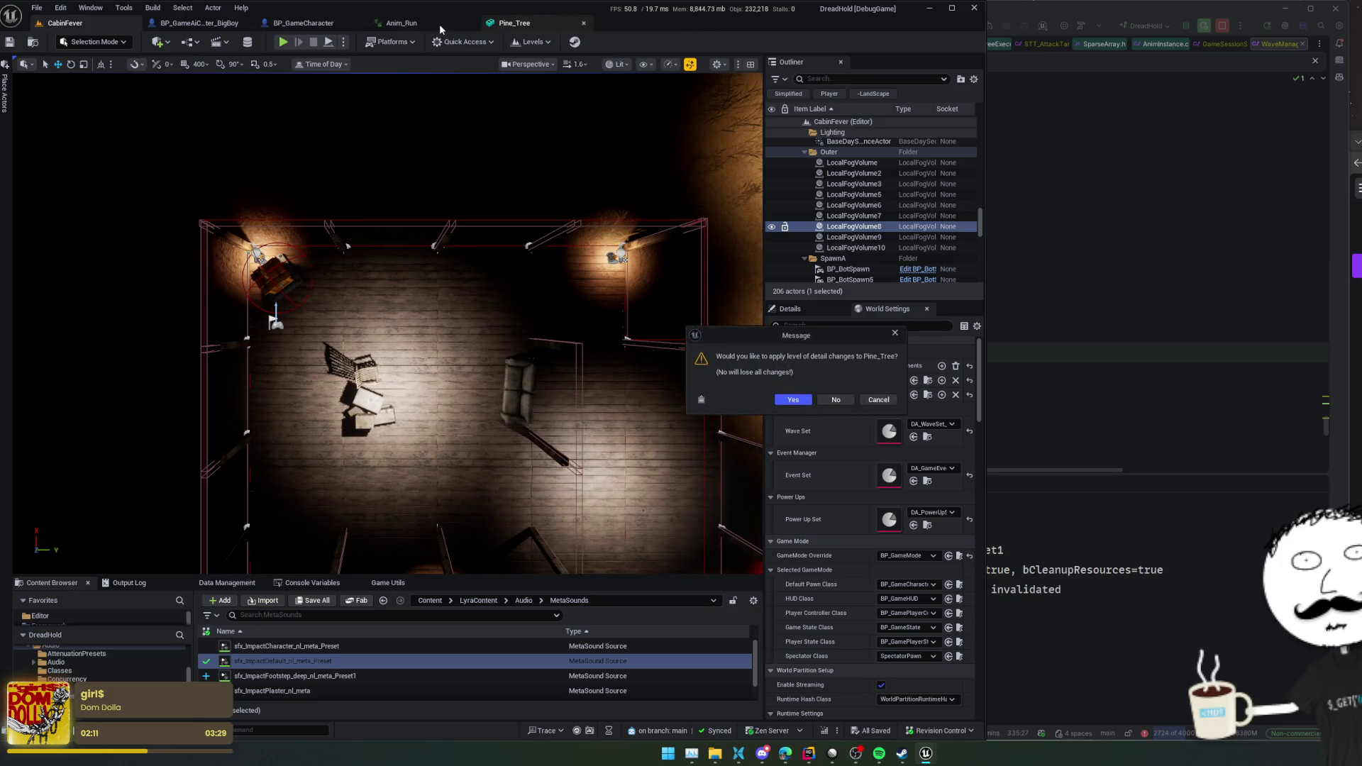
left_click(800, 402)
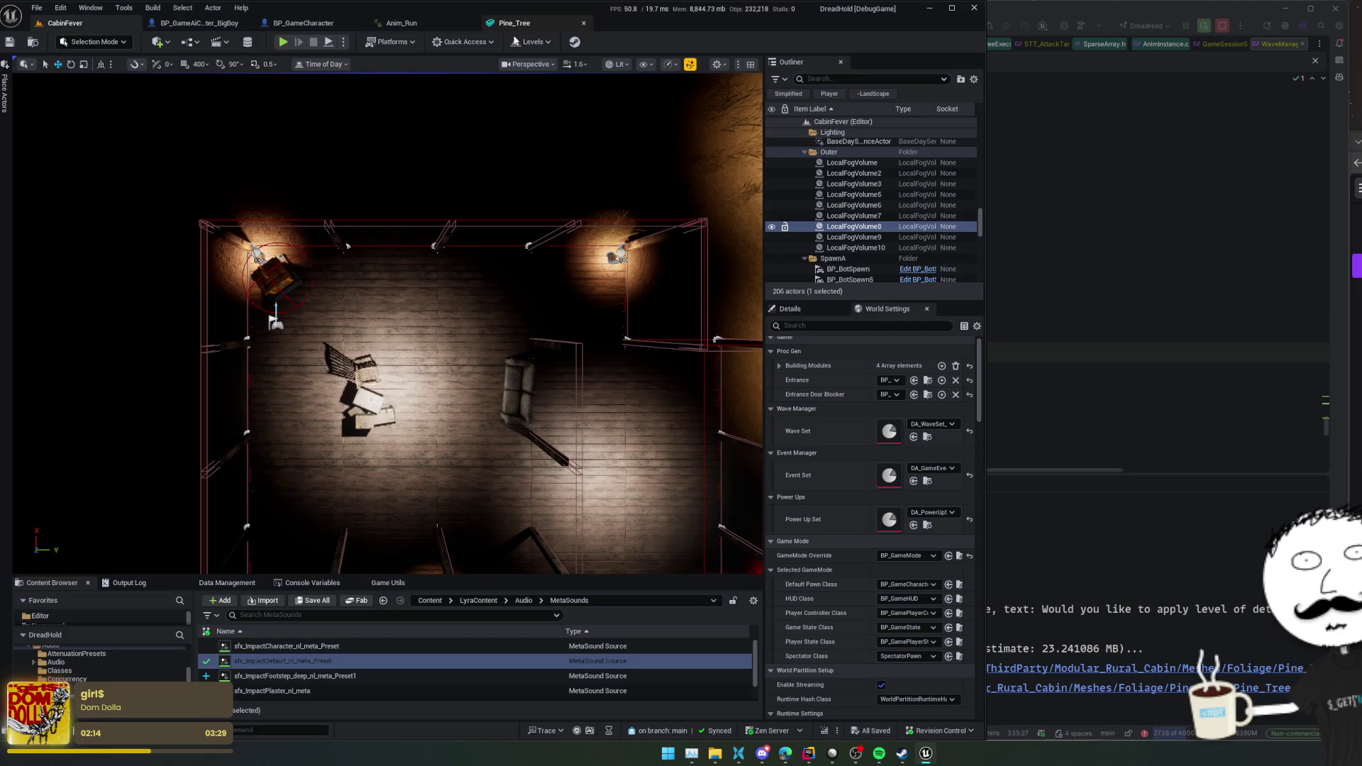
left_click(419, 23)
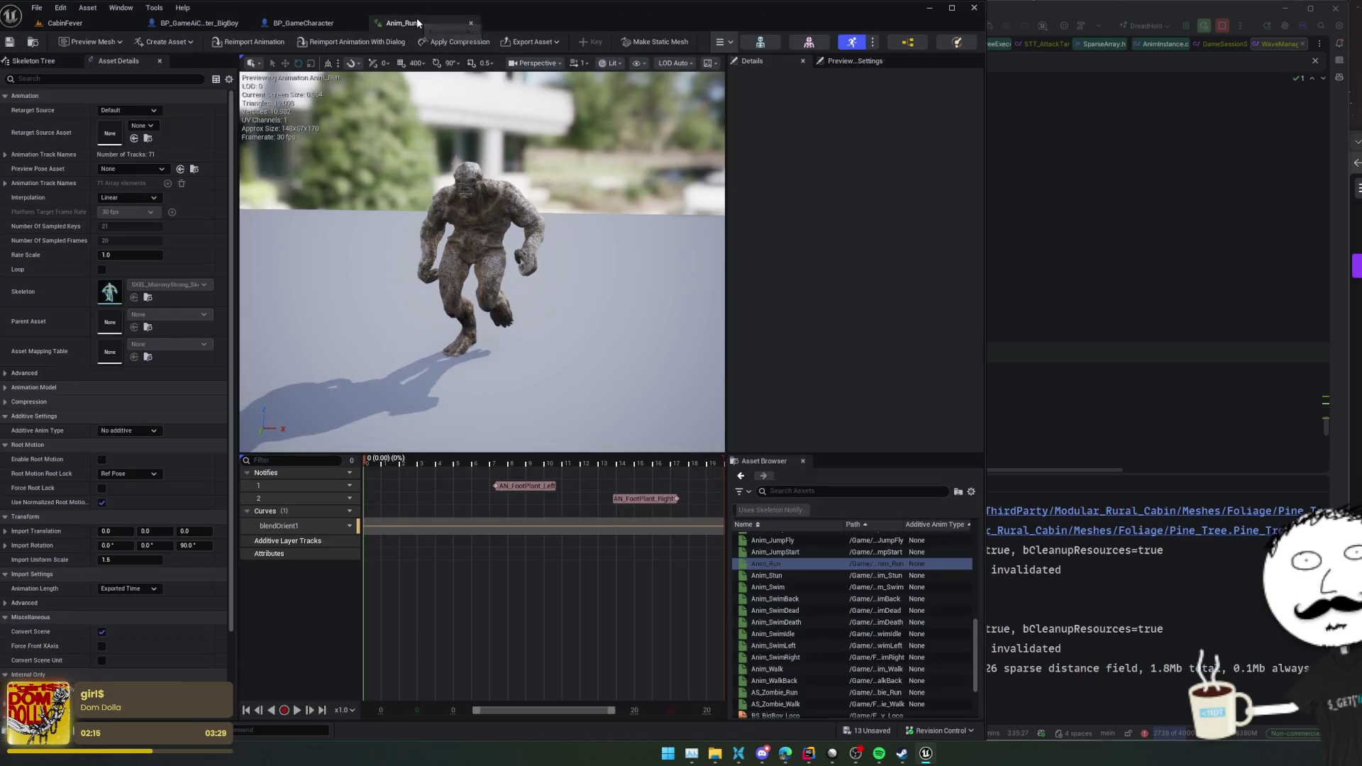
- In BP_GameAiCharacter_BigBoy, select Mesh (CharacterMesh0) and filter its Details to physics settings
left_click(312, 23)
left_click(204, 23)
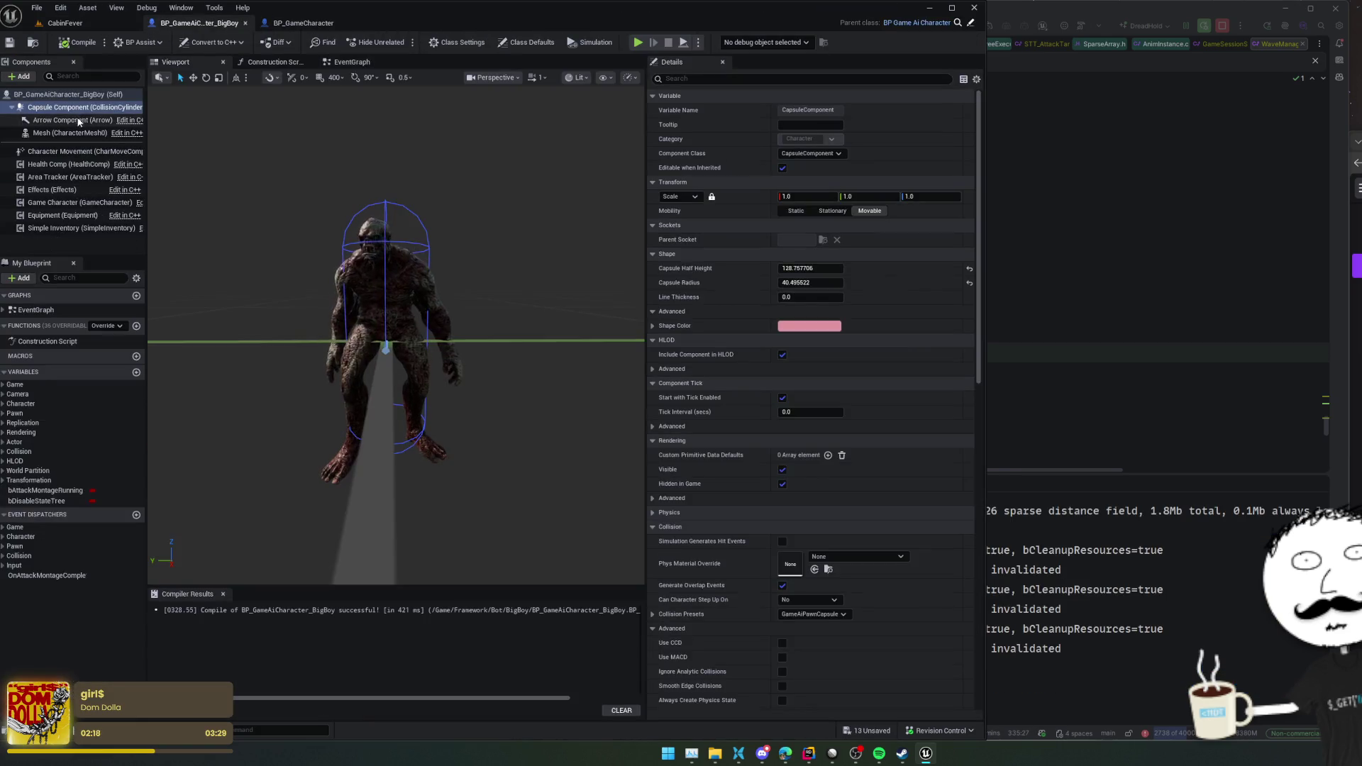
left_click(67, 133)
scroll(717, 355, "down", 3)
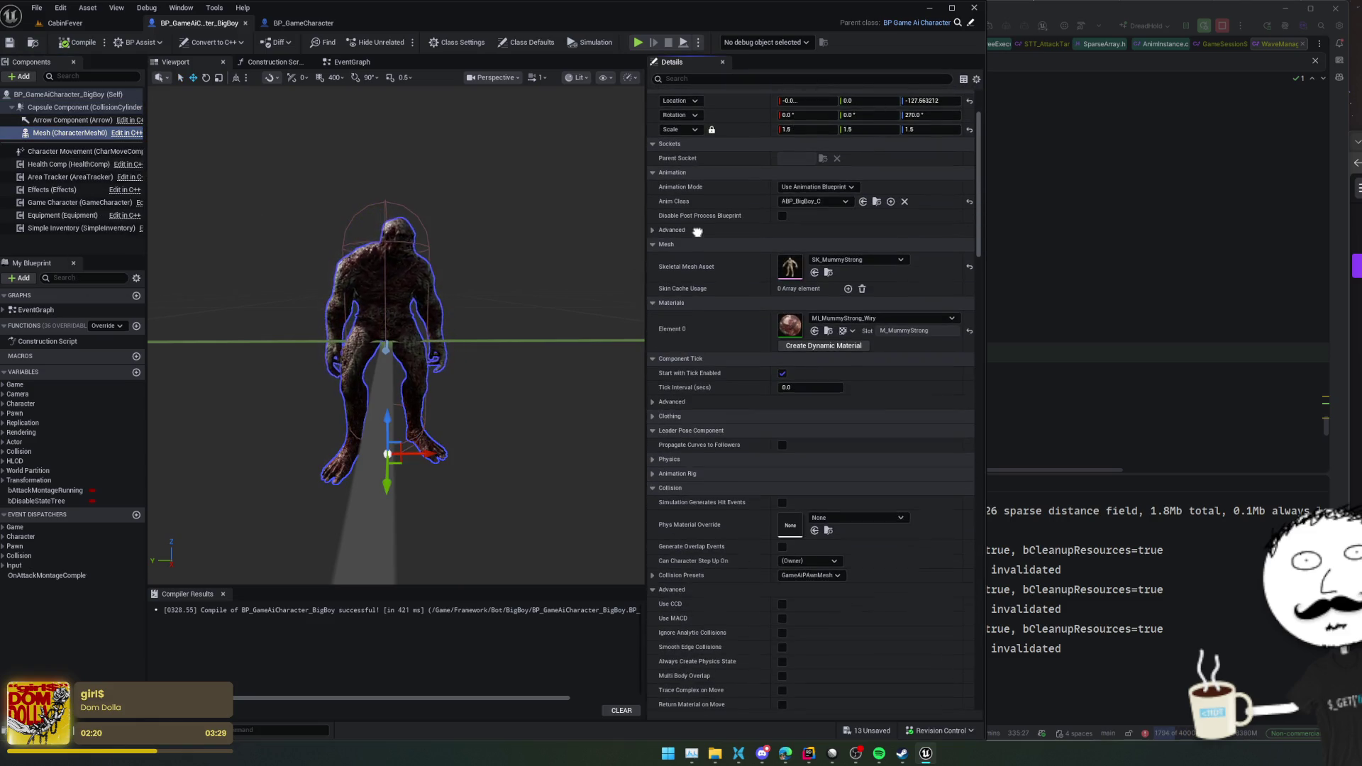
mouse_move(697, 232)
left_mouse_down()
mouse_move(697, 180)
mouse_move(730, 256)
left_mouse_up()
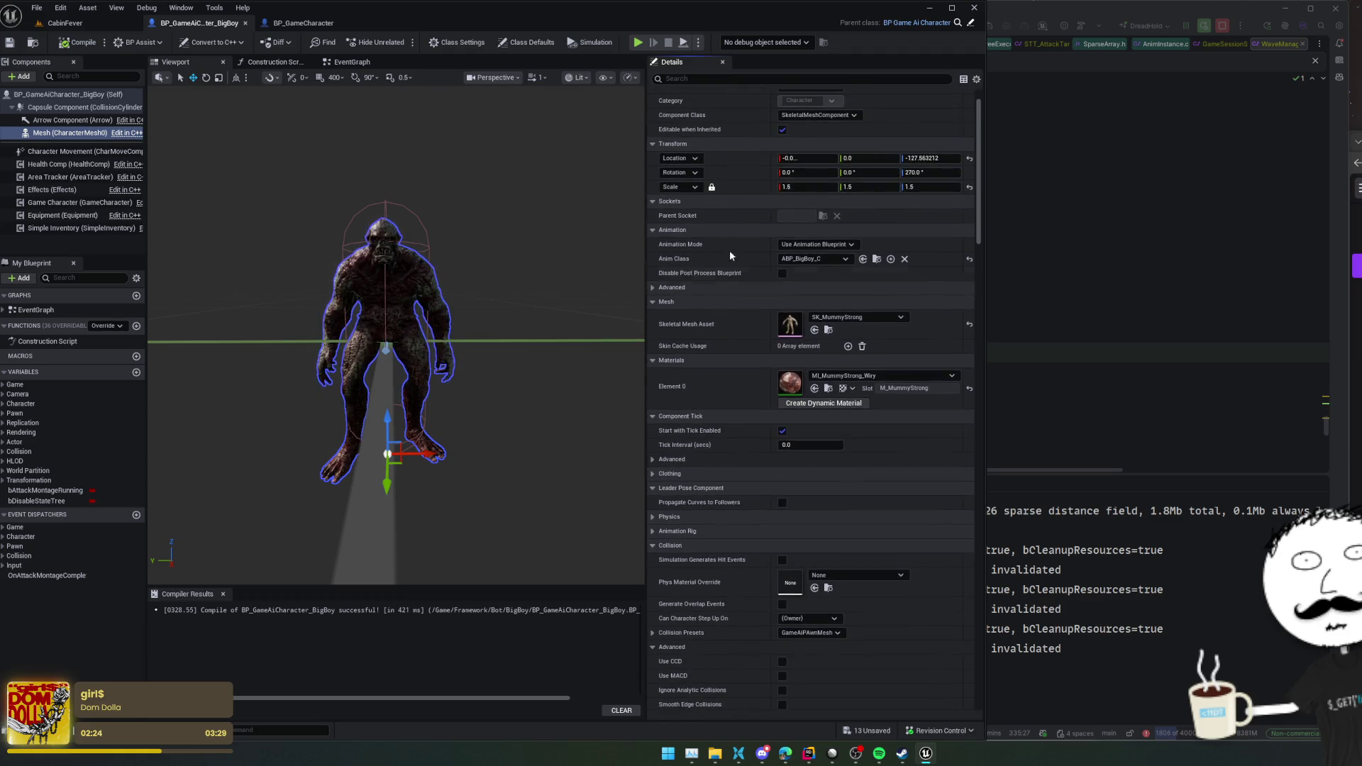
type("nhysics")
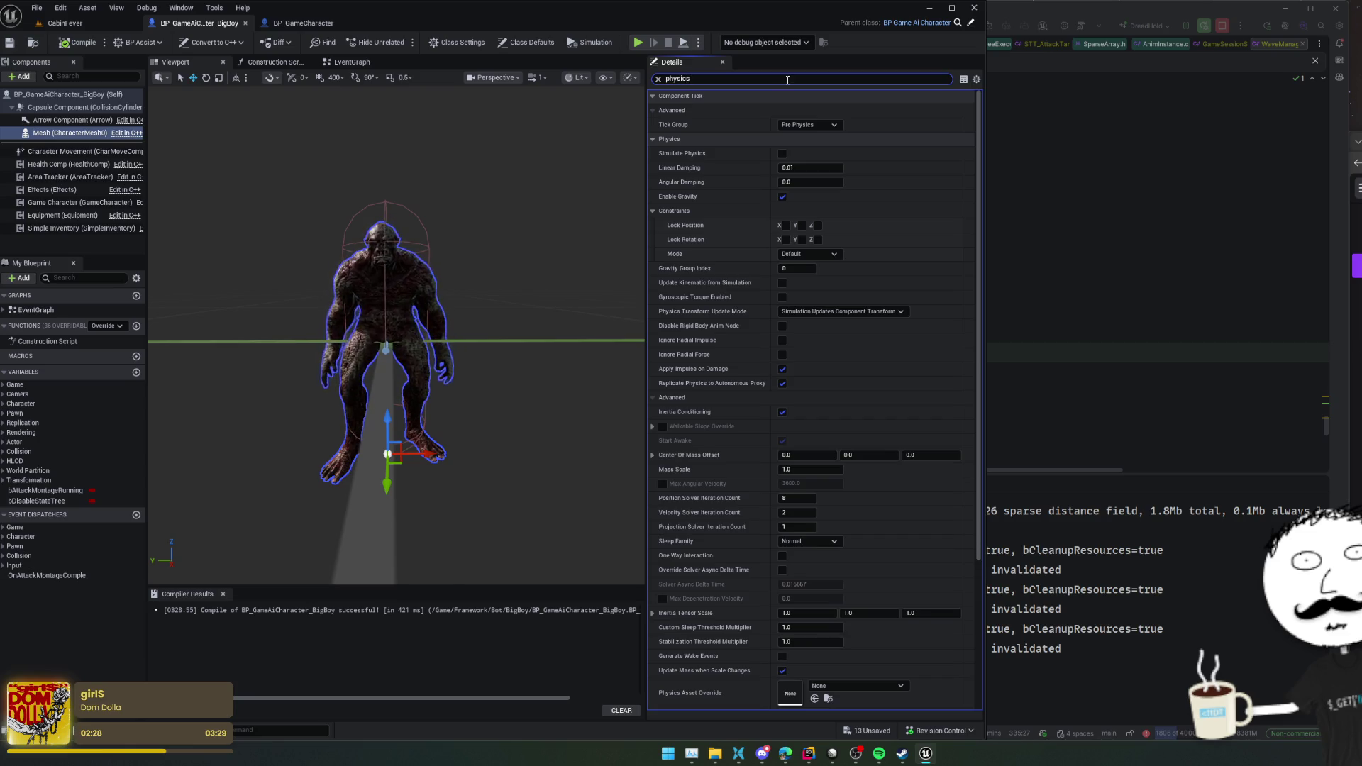
scroll(707, 222, "down", 5)
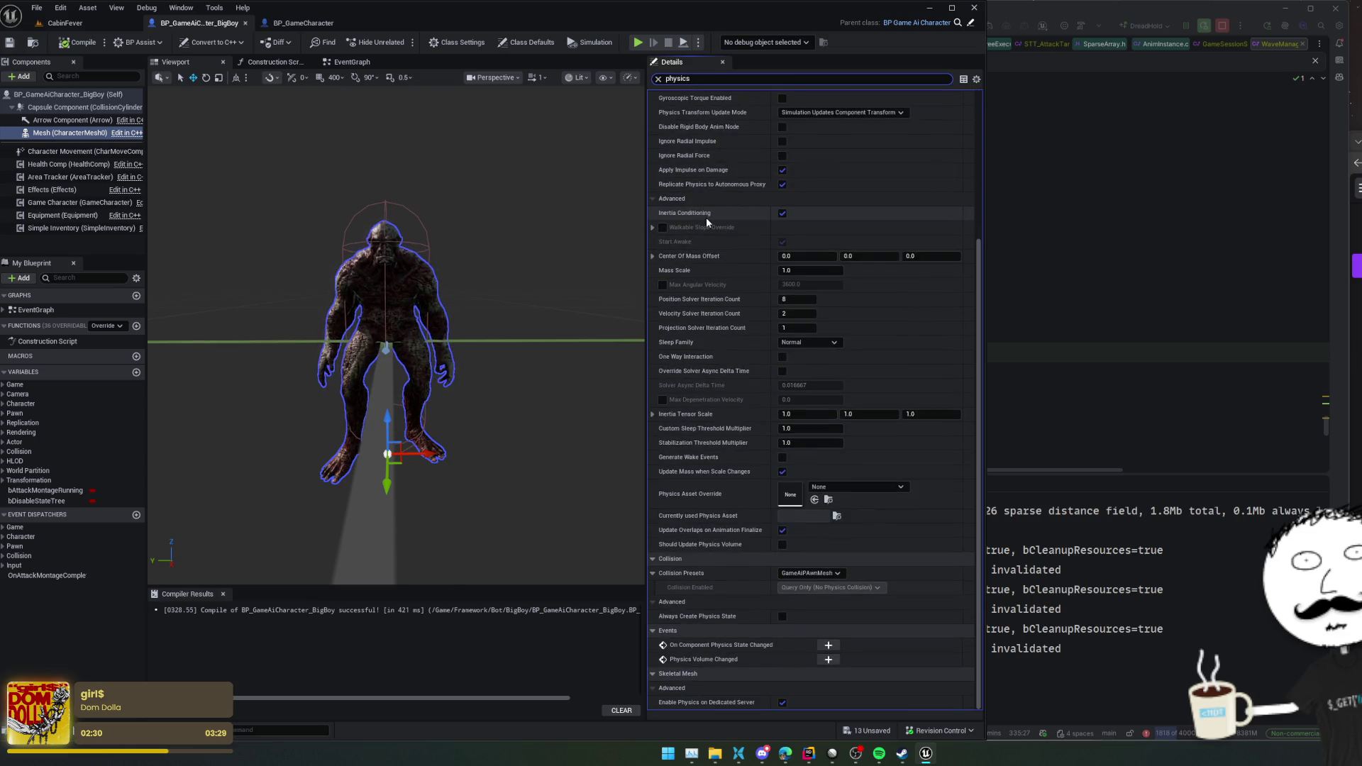
scroll(705, 217, "up", 5)
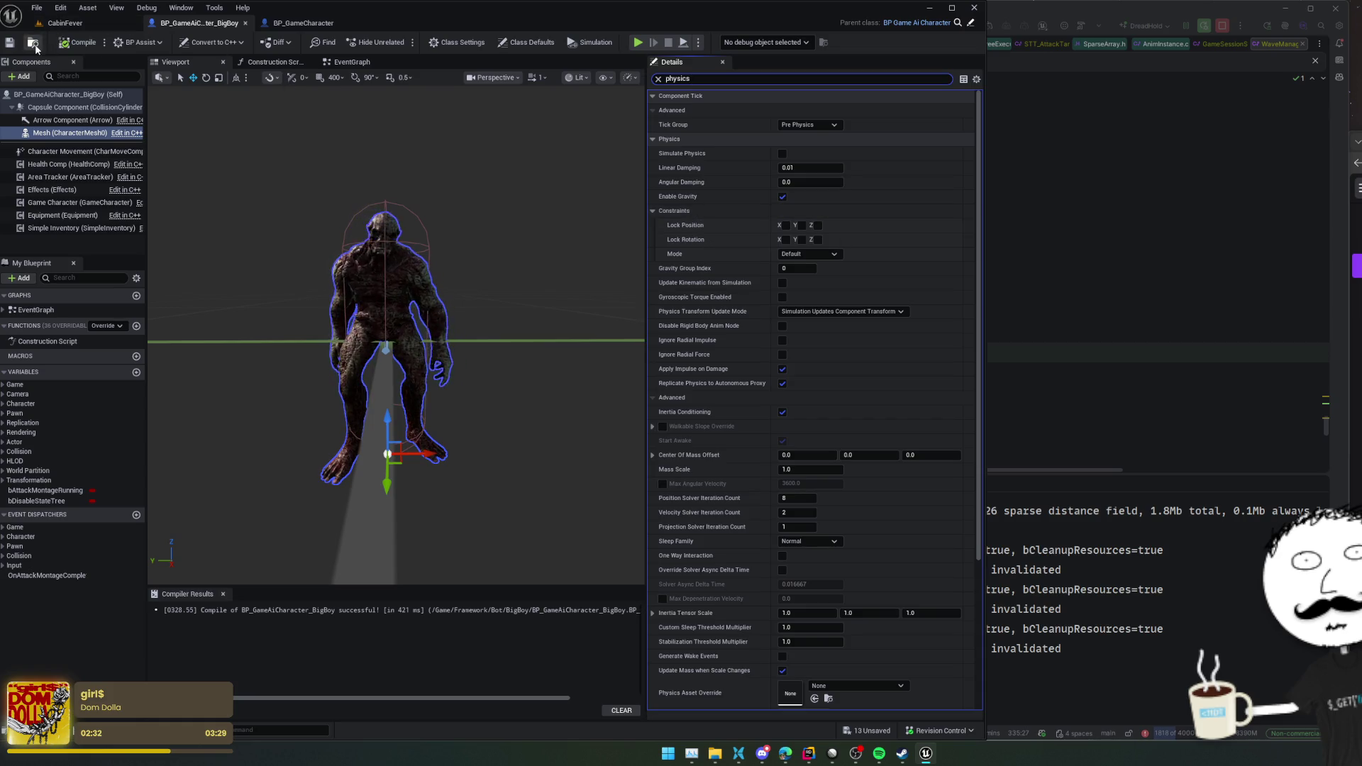
- From the CabinFever Content Browser, open BigBoy's Meshes folder and then PHYS_MummyStrong_PhysicsAsset
left_click(33, 42)
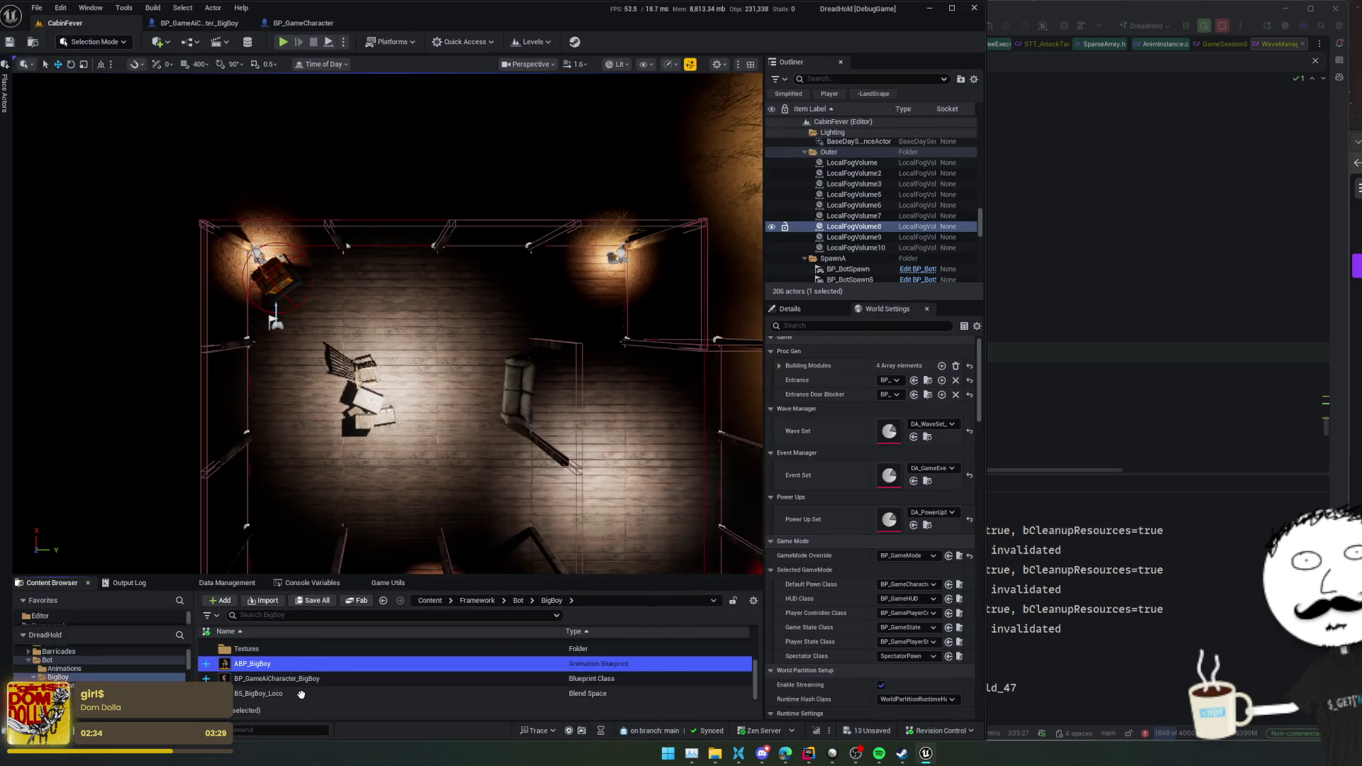
mouse_move(301, 694)
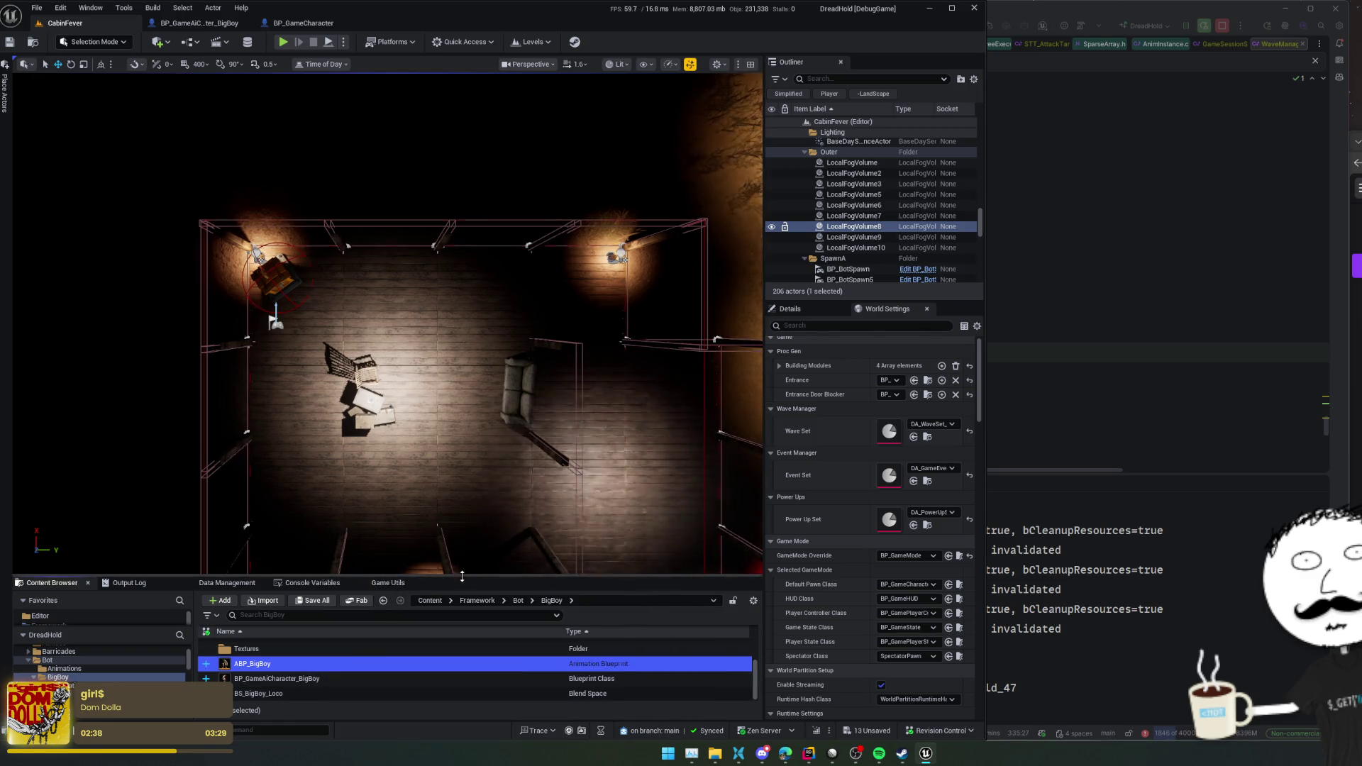
left_click_drag(462, 576, 469, 465)
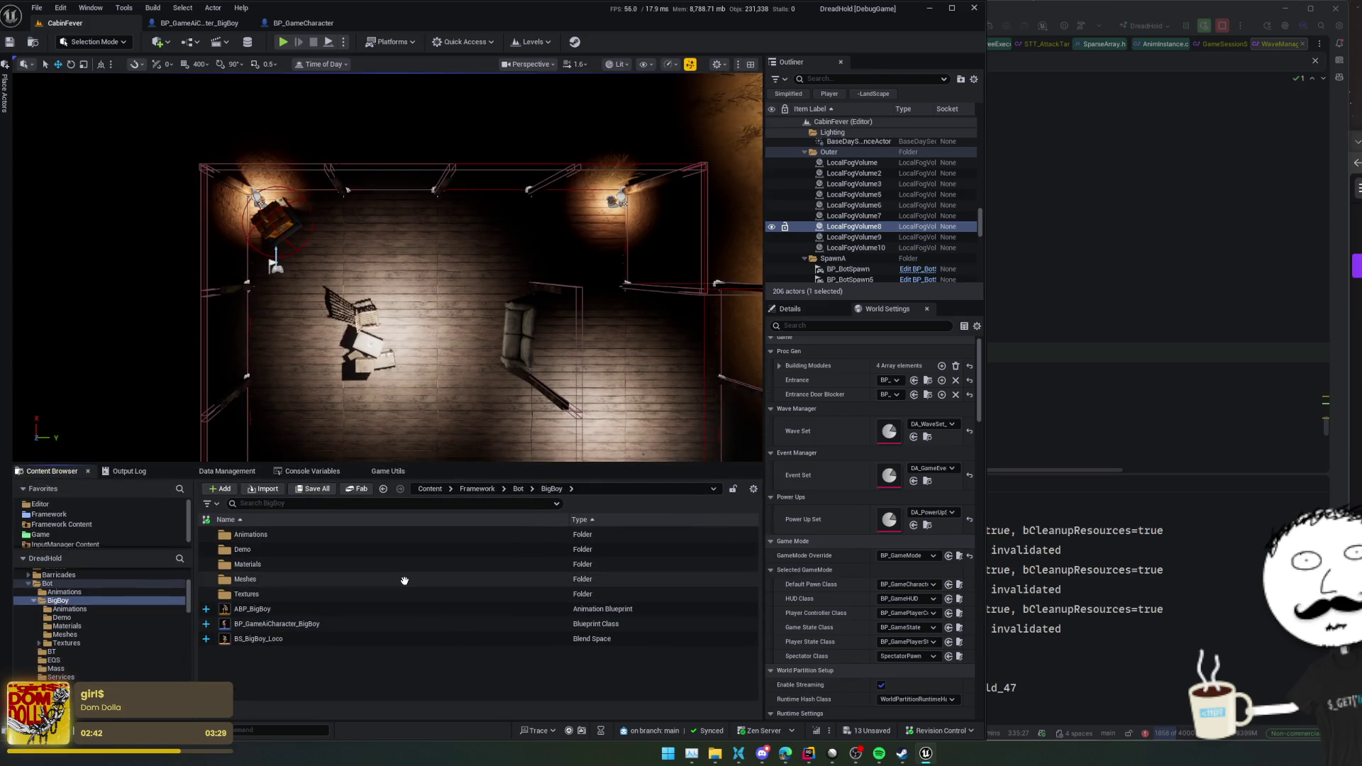
left_click(348, 608)
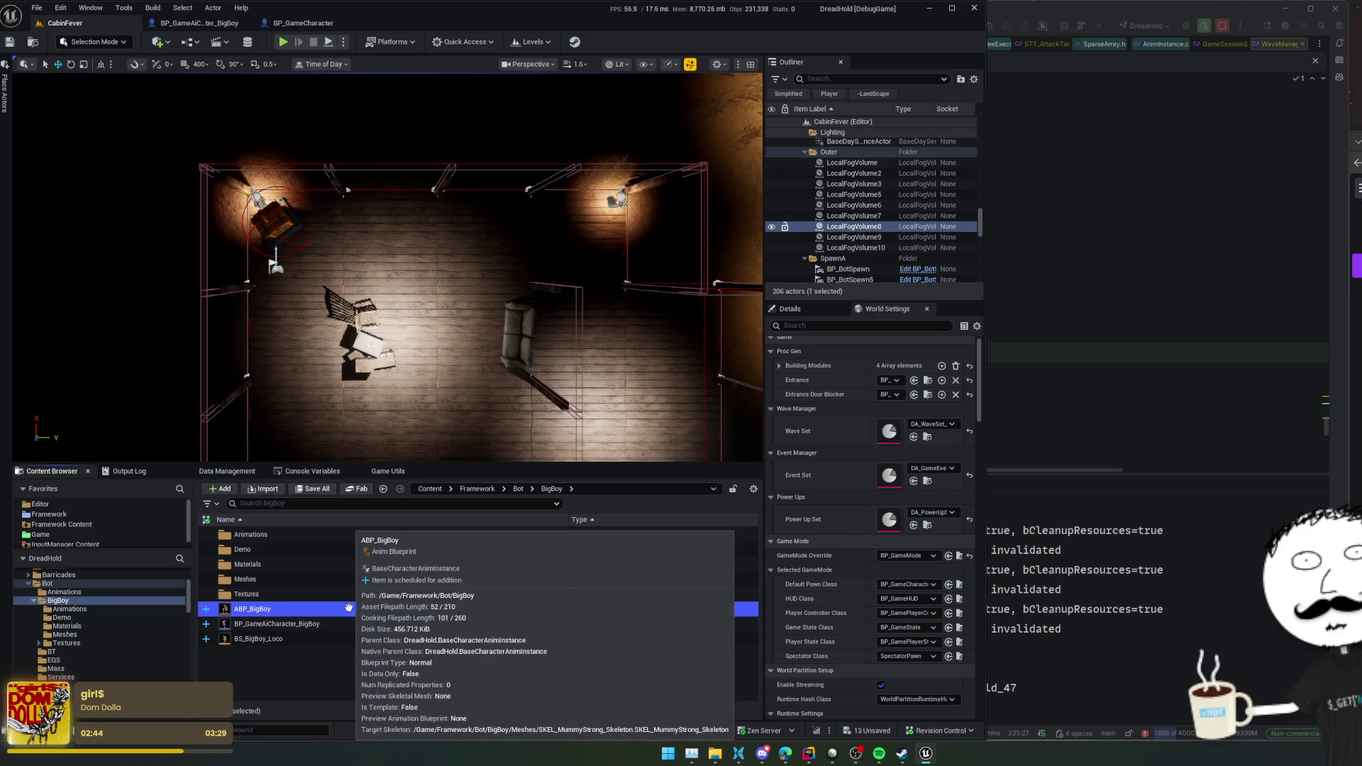
double_click(351, 579)
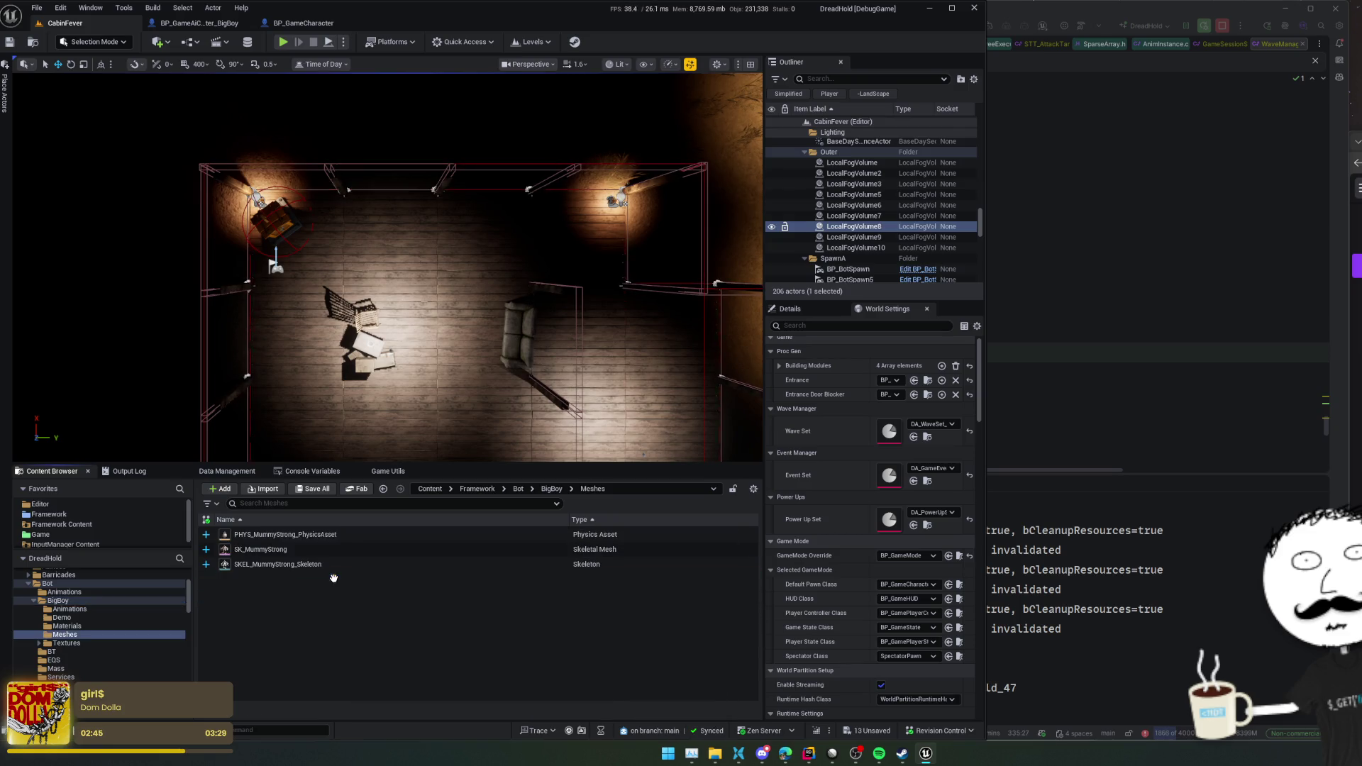
double_click(356, 534)
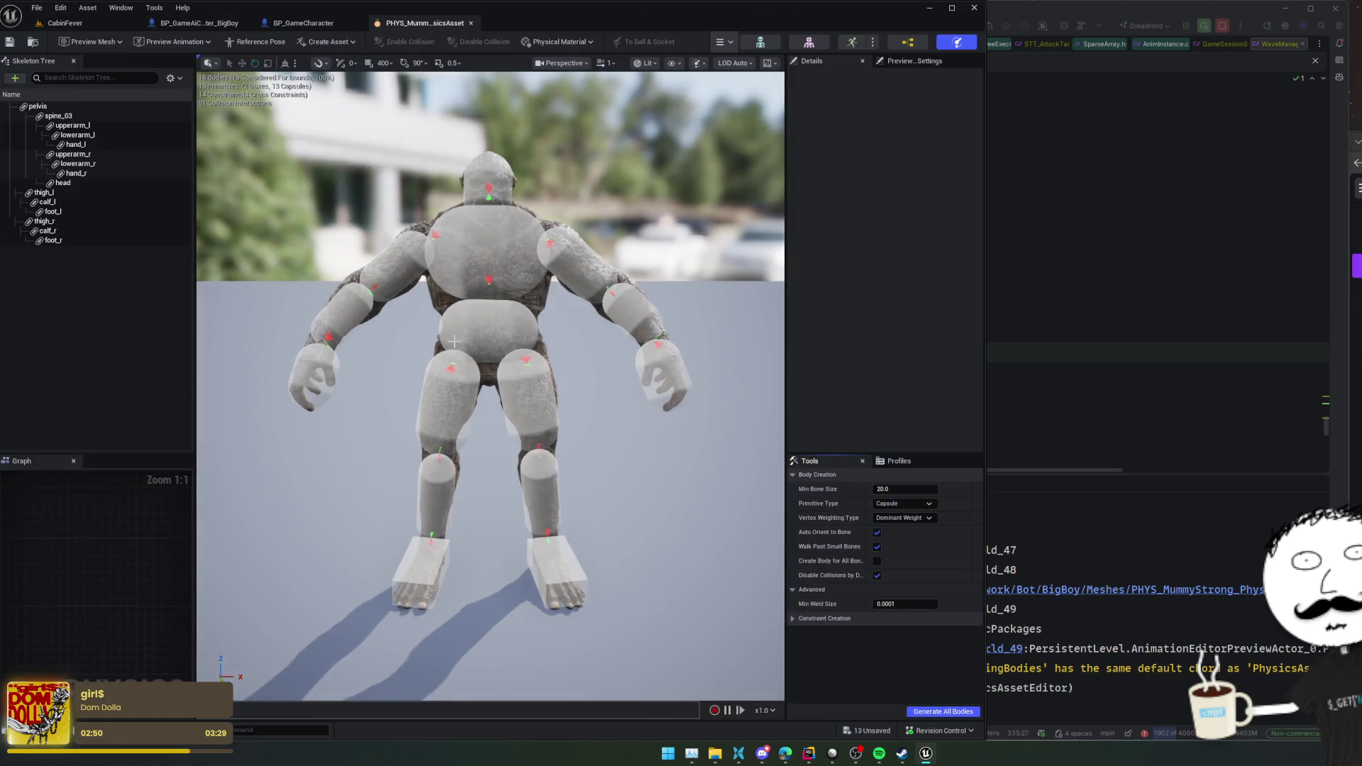
- Orbit to view the mummy's physics bodies from behind, then return to the CabinFever level editor
mouse_move(624, 418)
left_mouse_down()
mouse_move(588, 416)
mouse_move(674, 418)
mouse_move(653, 373)
mouse_move(613, 370)
left_mouse_up()
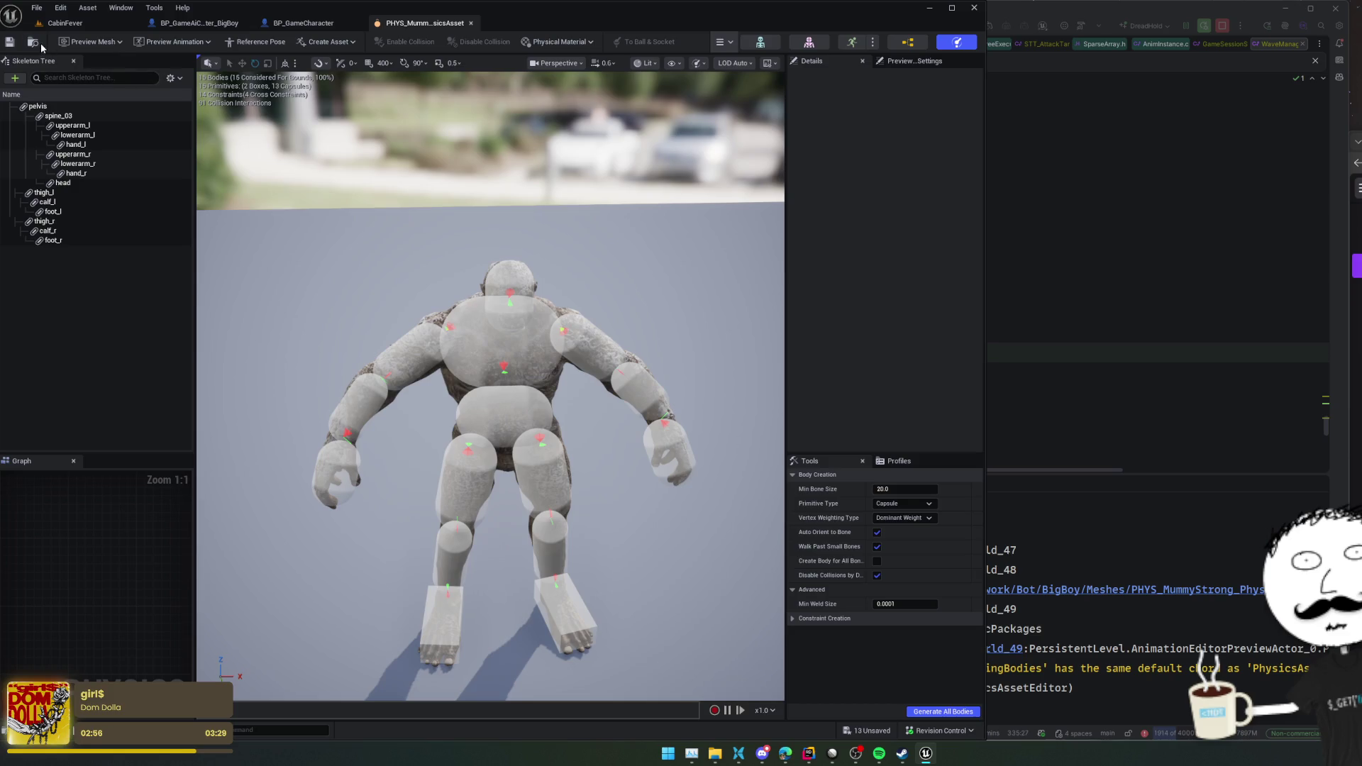
left_click(41, 42)
left_click(287, 22)
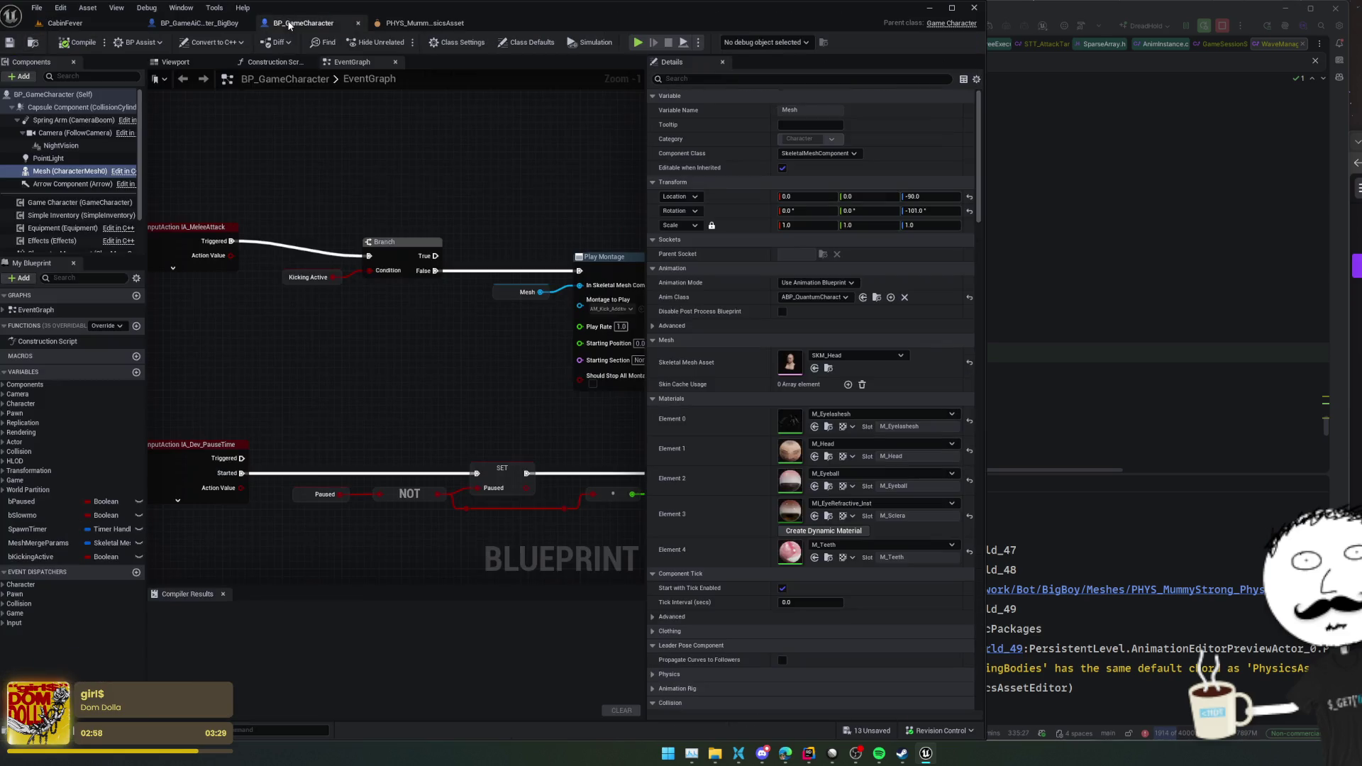
left_click(174, 22)
left_click(33, 43)
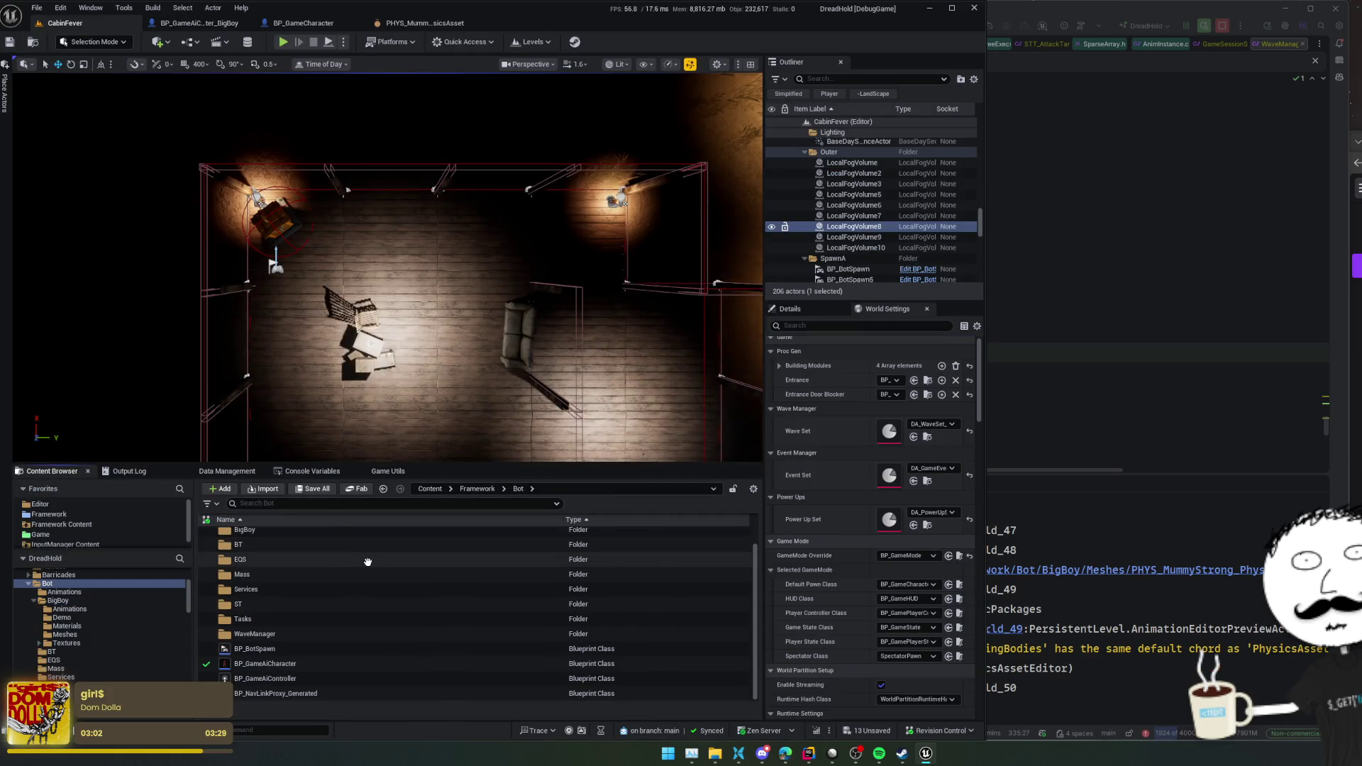
- Open BP_GameAiCharacter, browse to its Zombies_Body mesh, and open Zombies_Body_PhysicsAsset
left_click(283, 666)
double_click(283, 666)
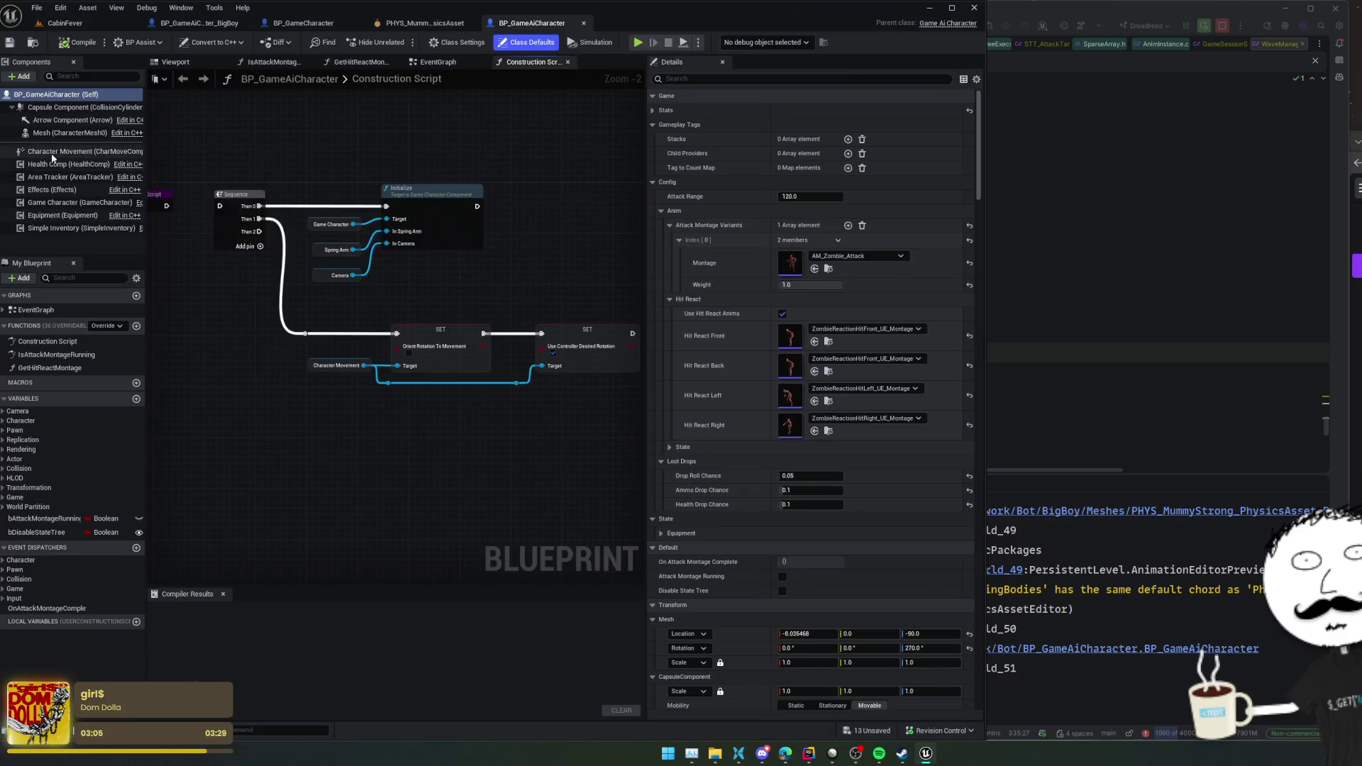
left_click(74, 133)
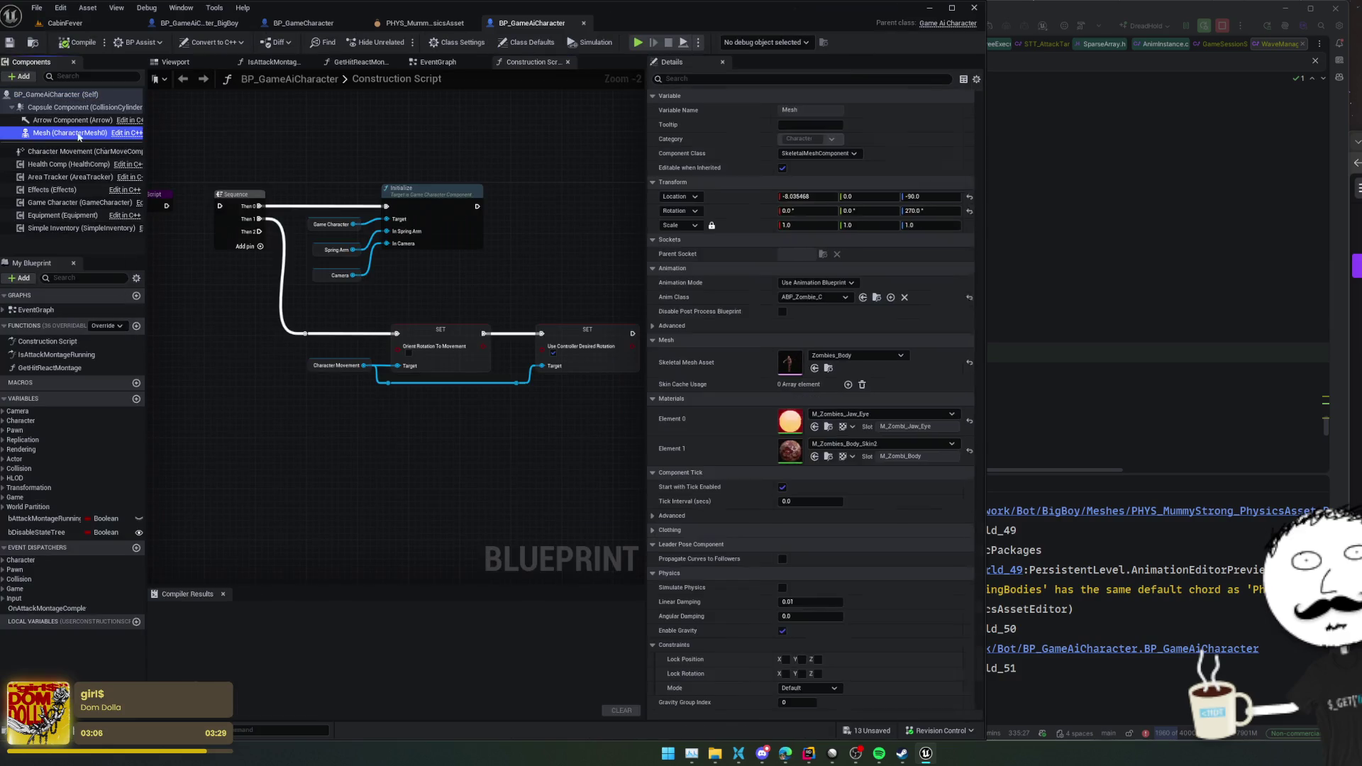
left_click(828, 368)
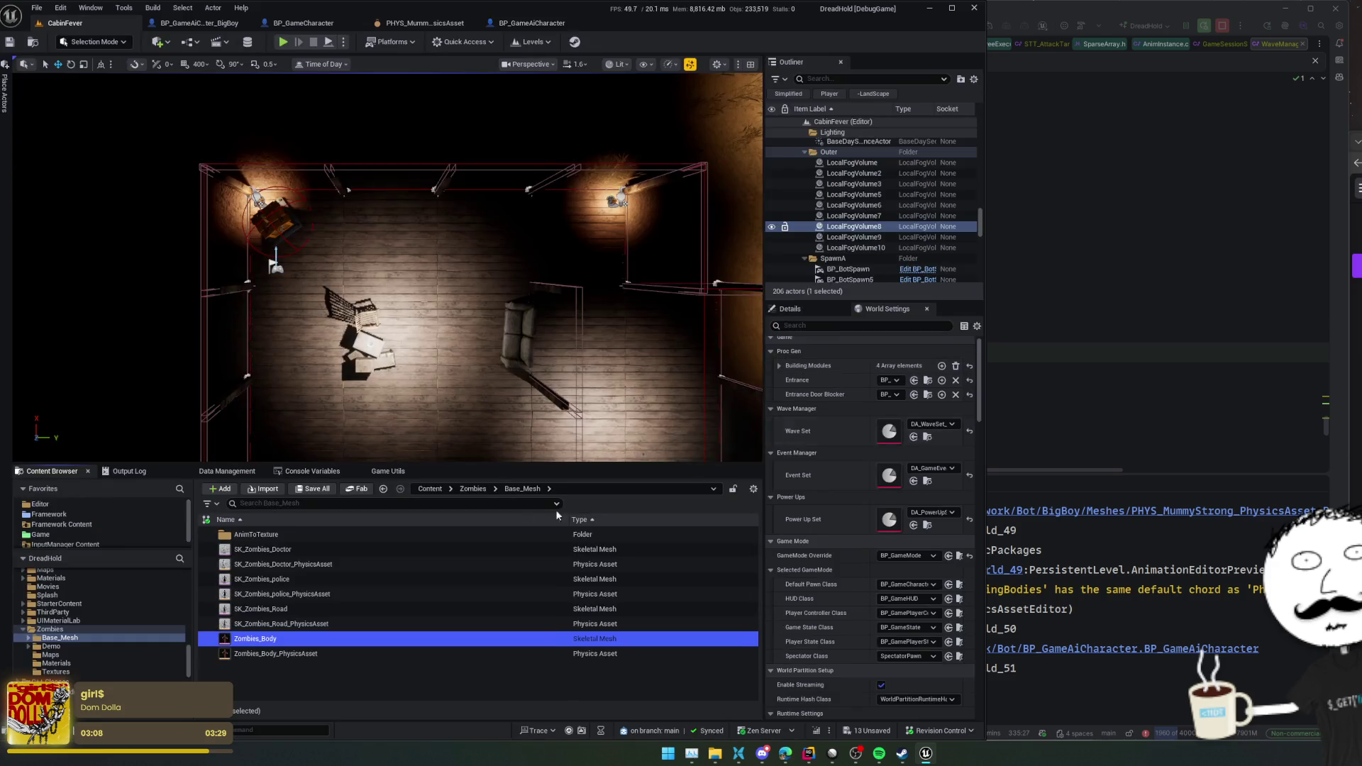
double_click(378, 653)
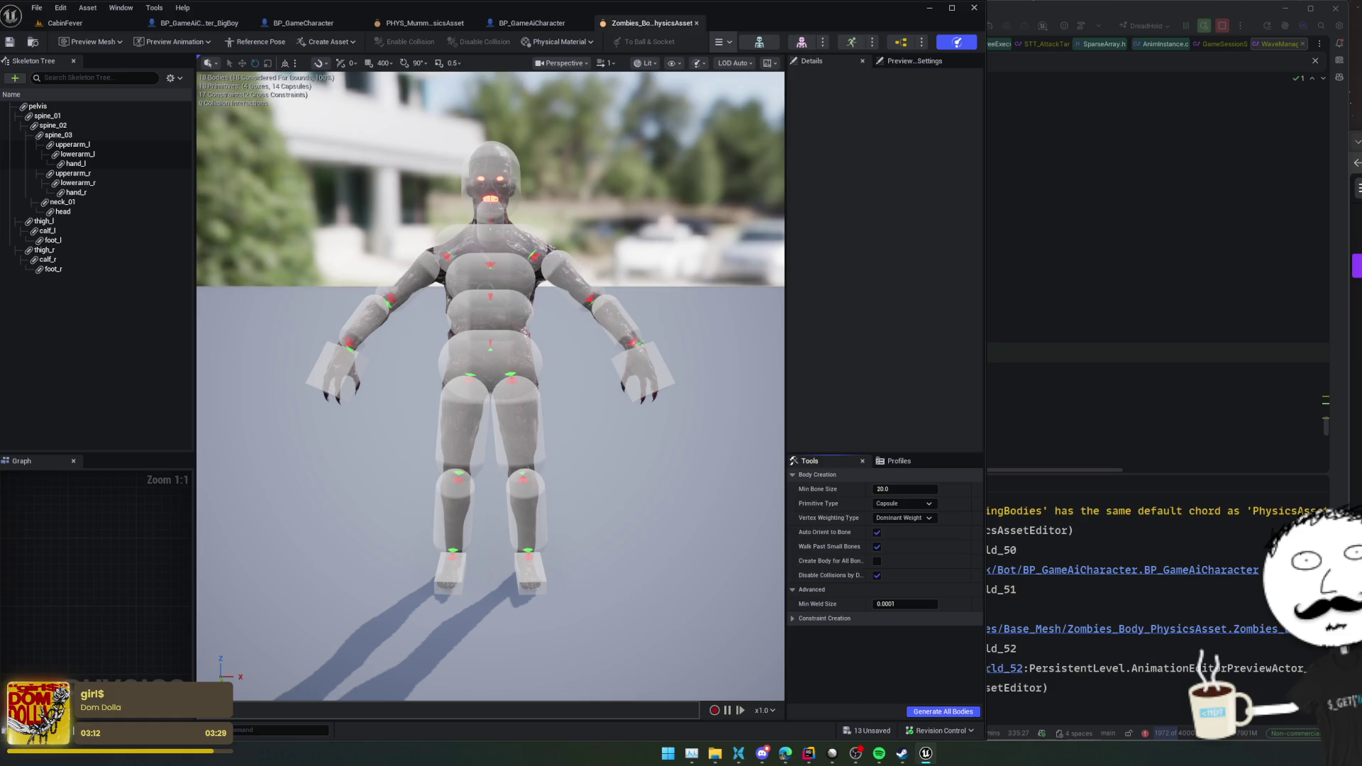
- Delete the spine_01 torso body from the Zombies_Body physics asset, then go to the PHYS_Mummy tab
left_click(477, 314)
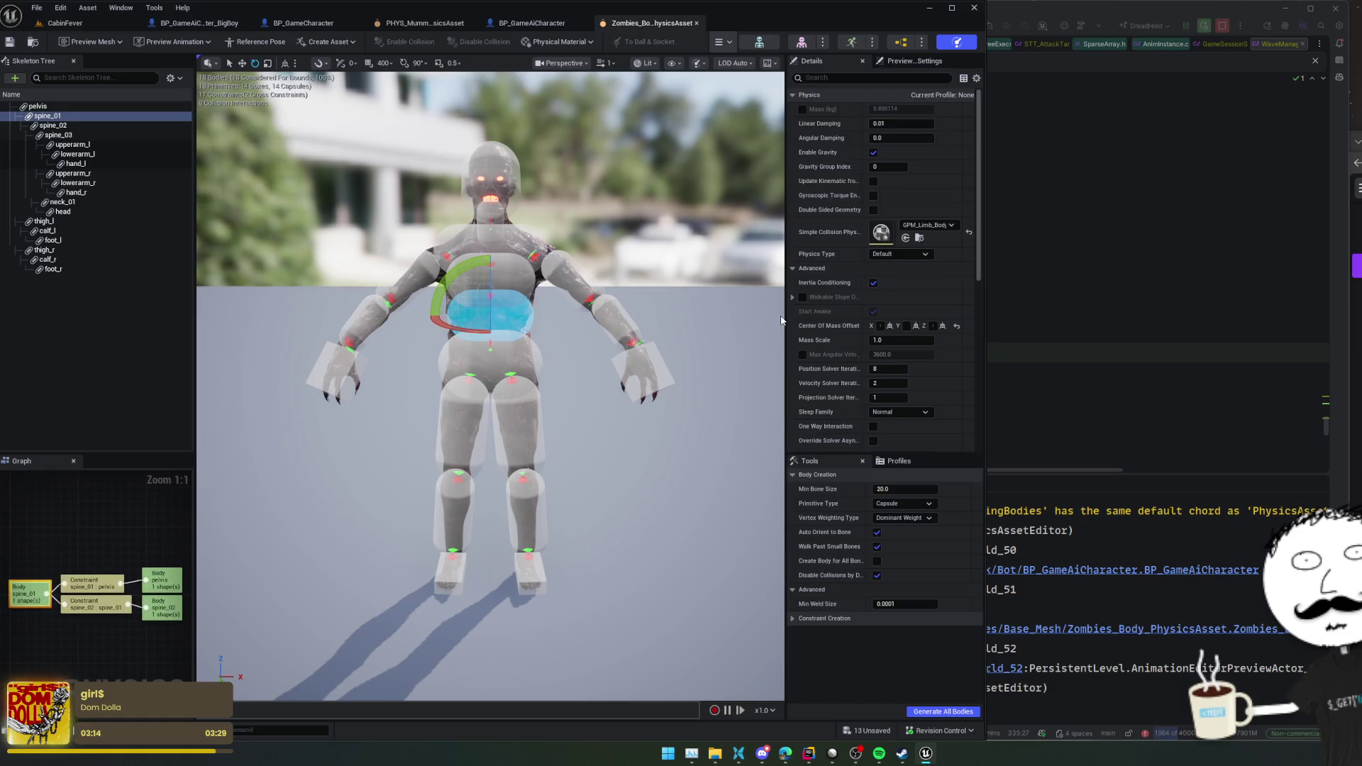
left_click_drag(785, 315, 713, 316)
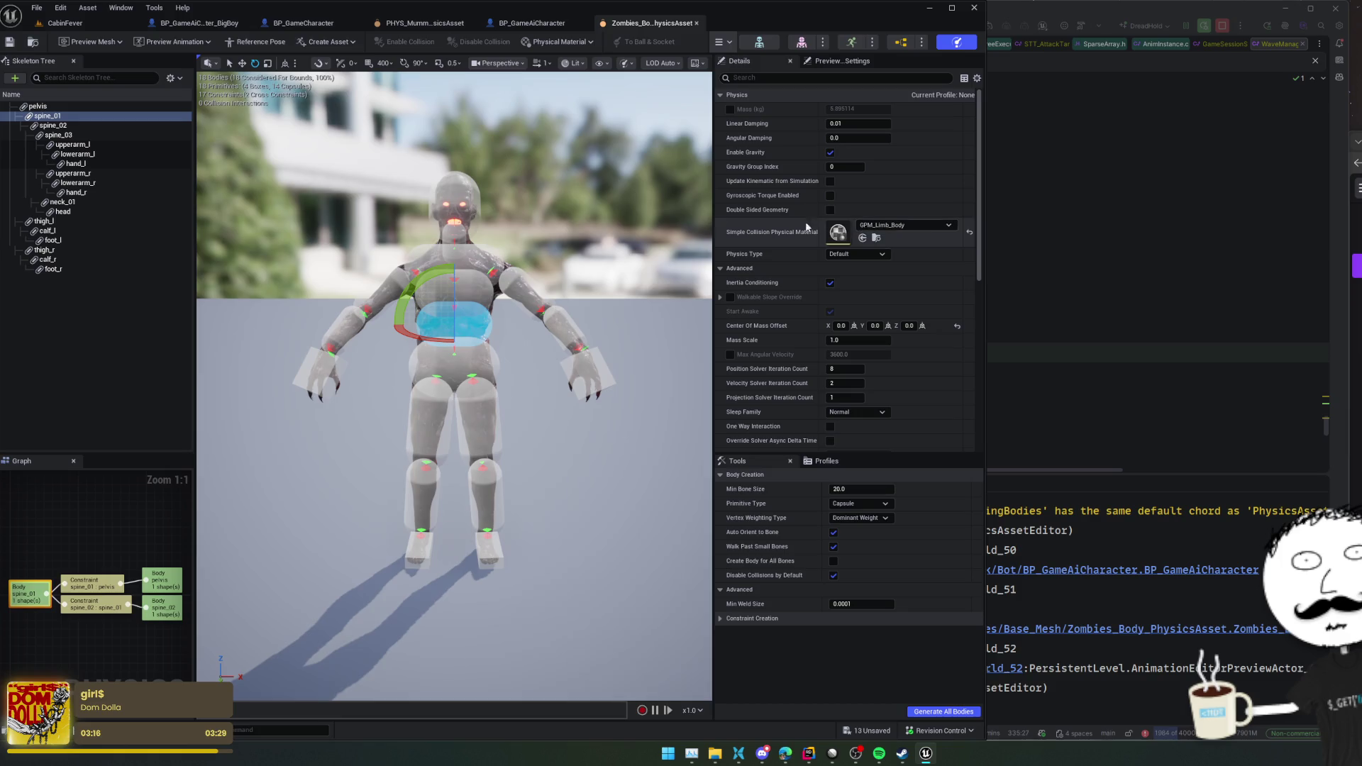
left_click(454, 202)
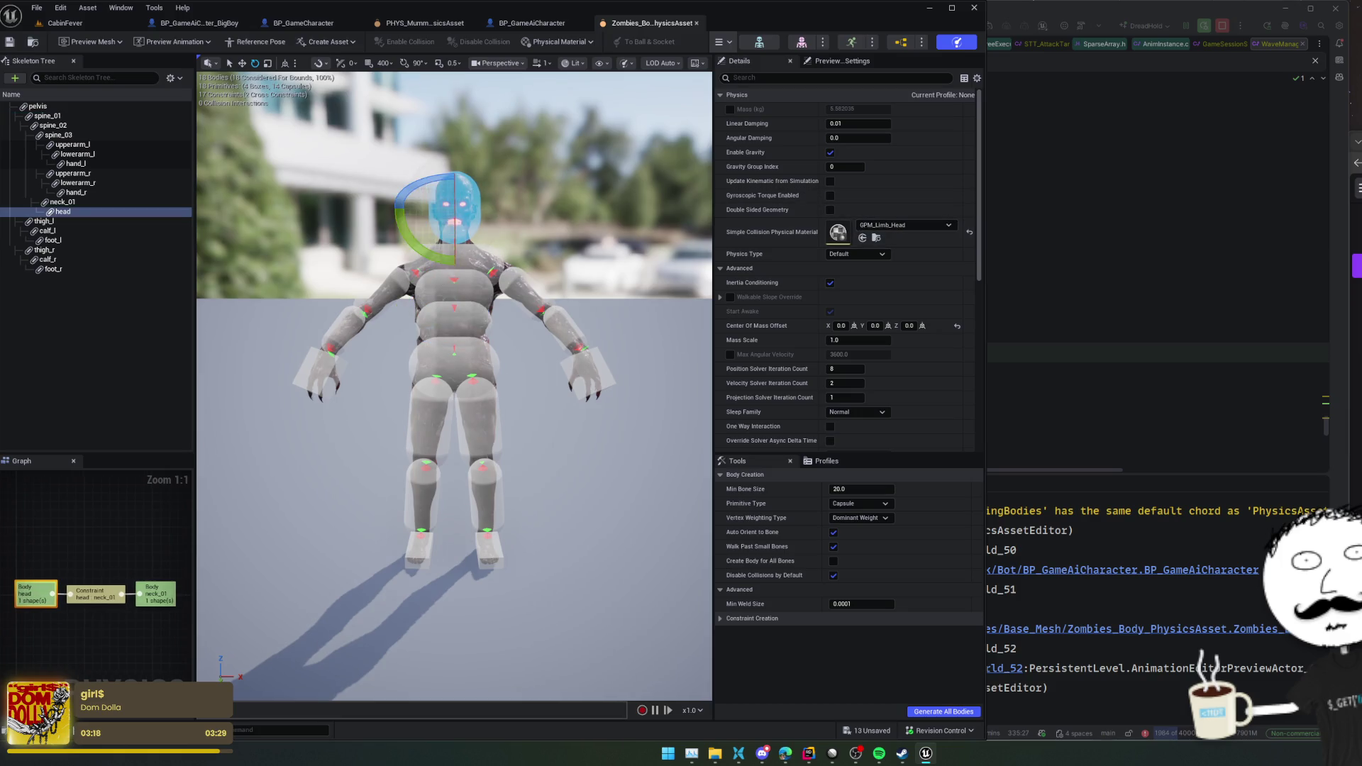
left_click(472, 332)
key("Delete")
key("ctrl+z")
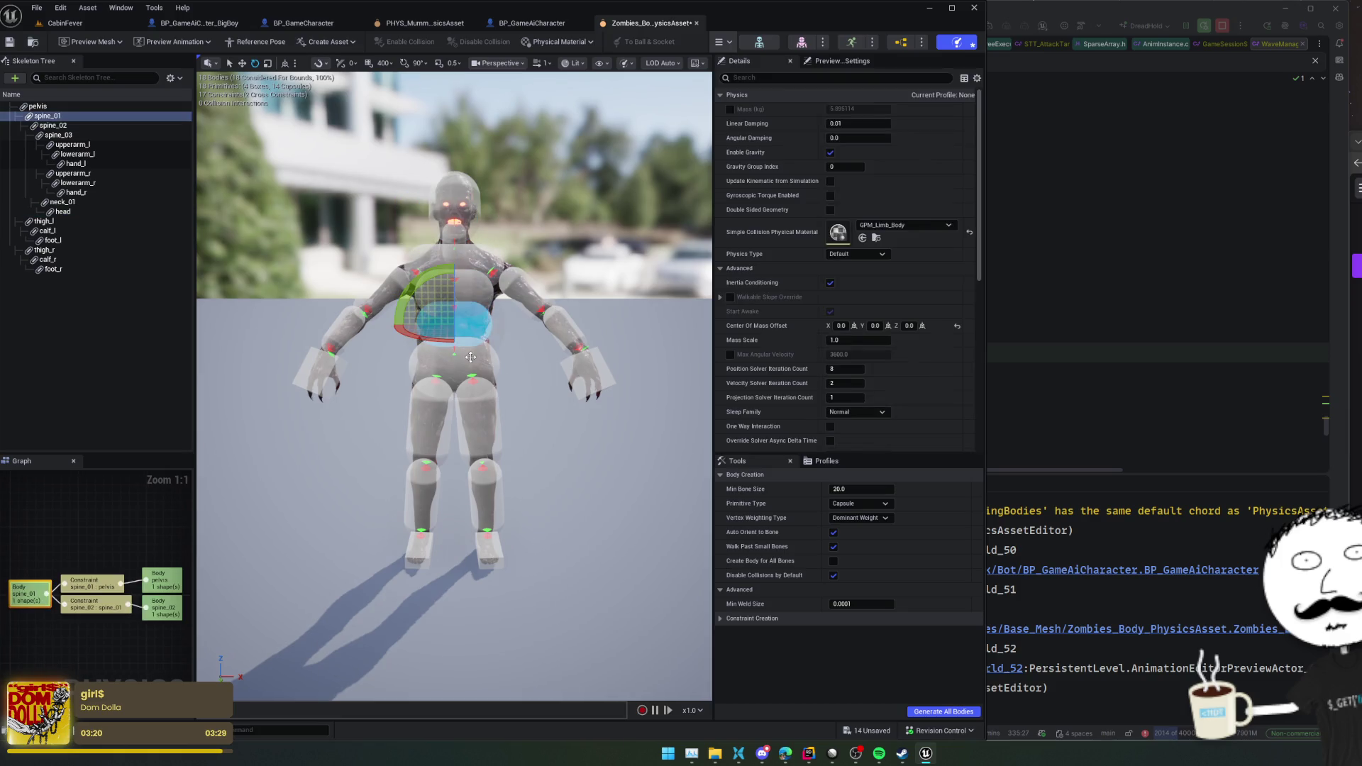
key("Delete")
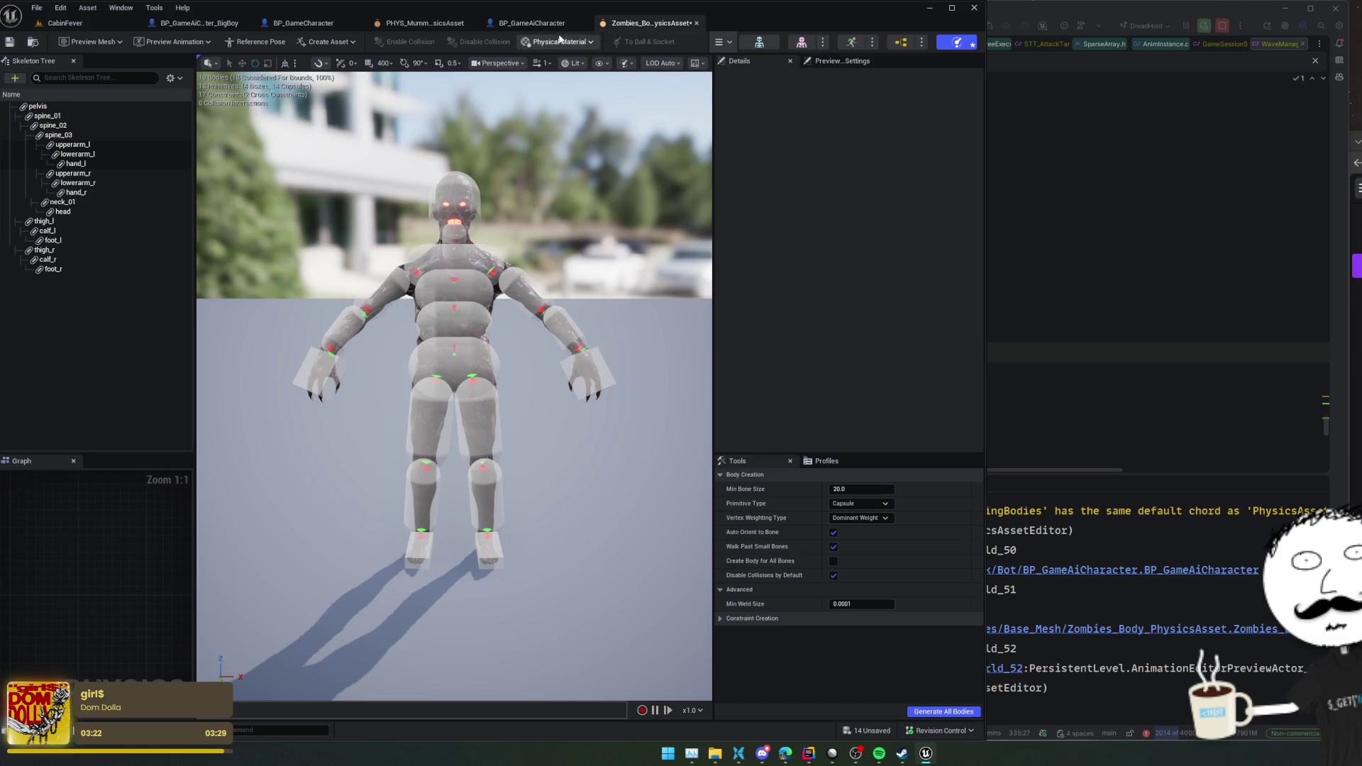
left_click(410, 26)
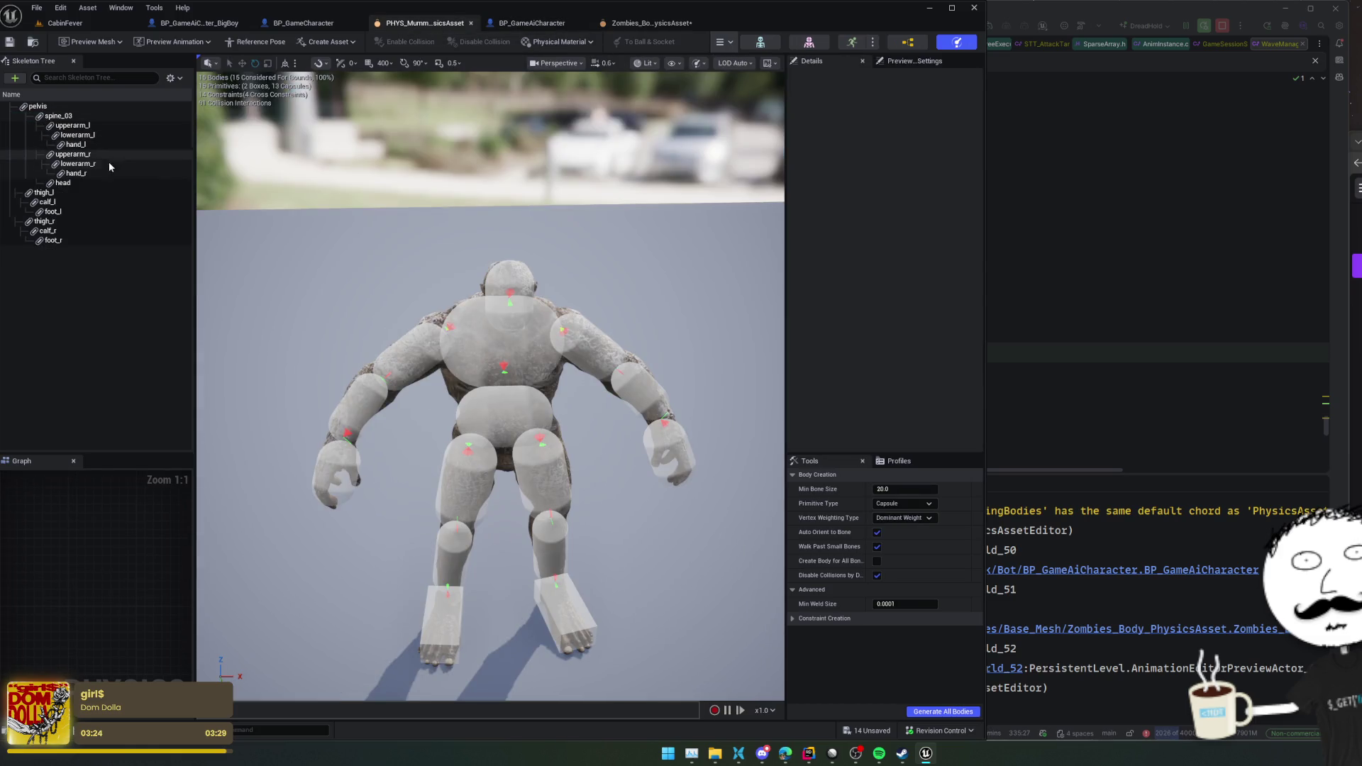
- Inspect the mummy's head, spine_03 and upperarm_l bodies
left_click(530, 281)
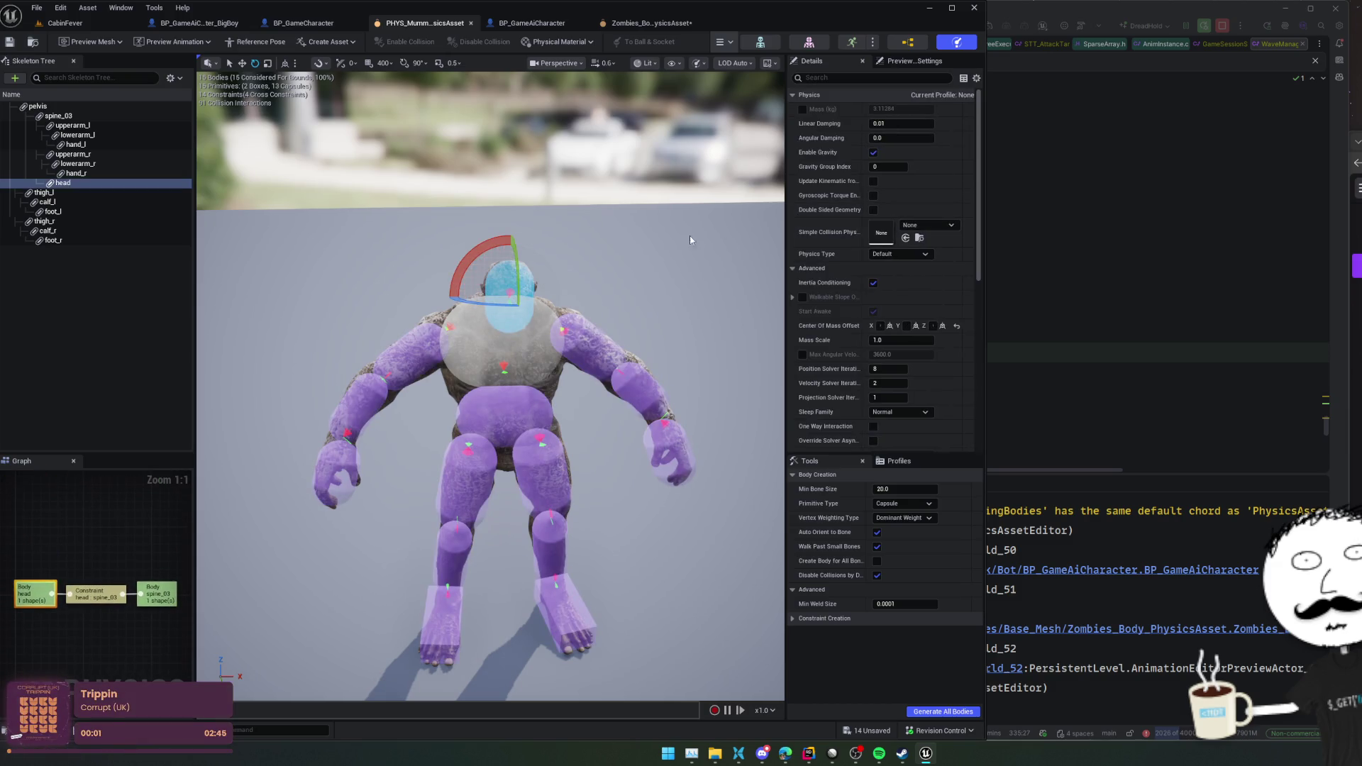
left_click_drag(646, 240, 641, 235)
key("w")
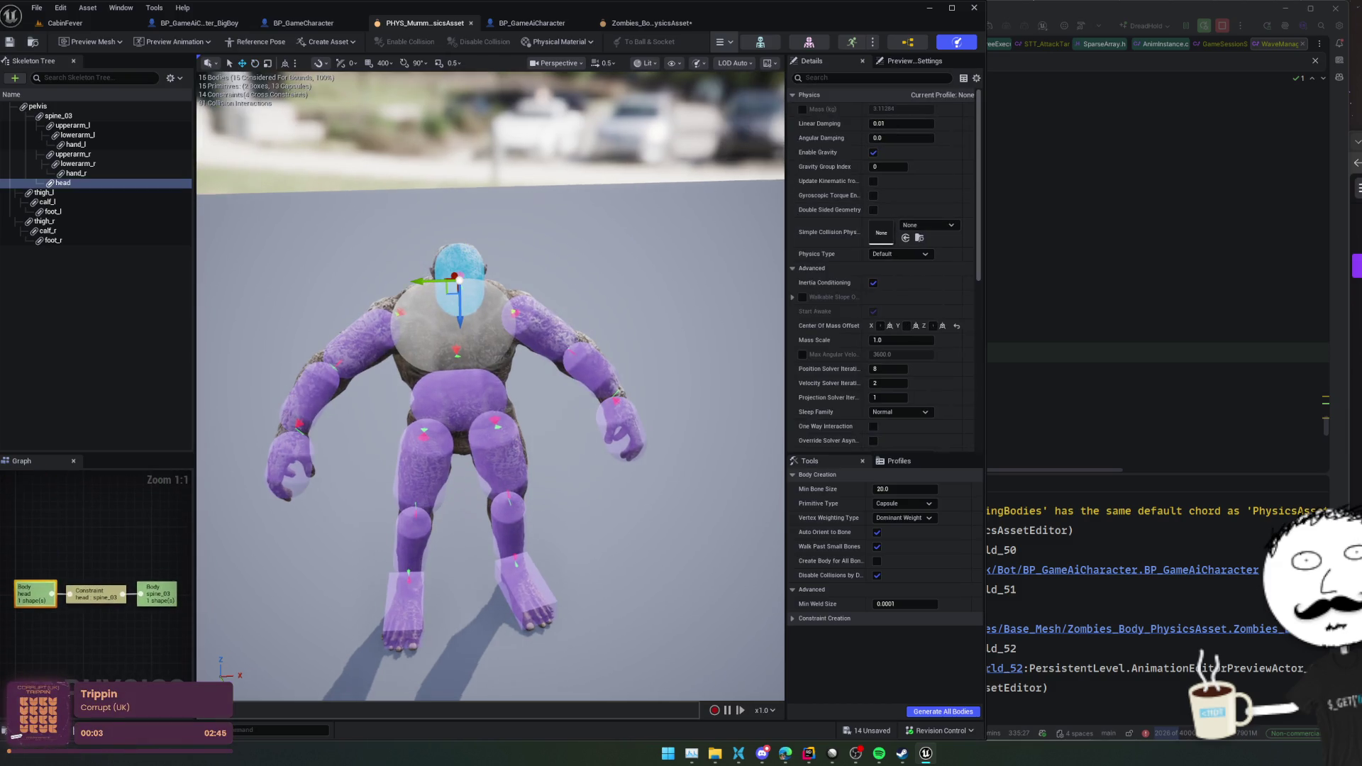
scroll(490, 386, "up", 3)
scroll(563, 86, "up", 2)
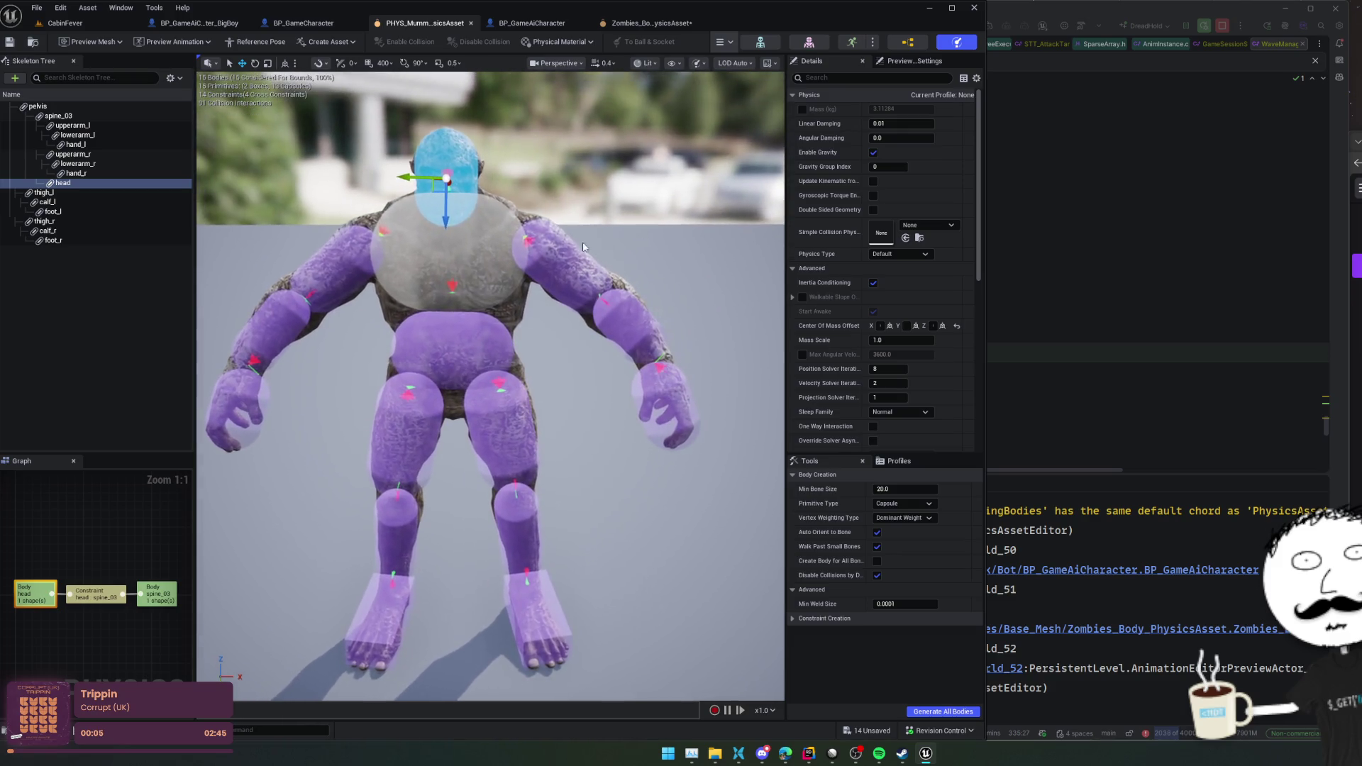
left_click(384, 212)
left_click(553, 254)
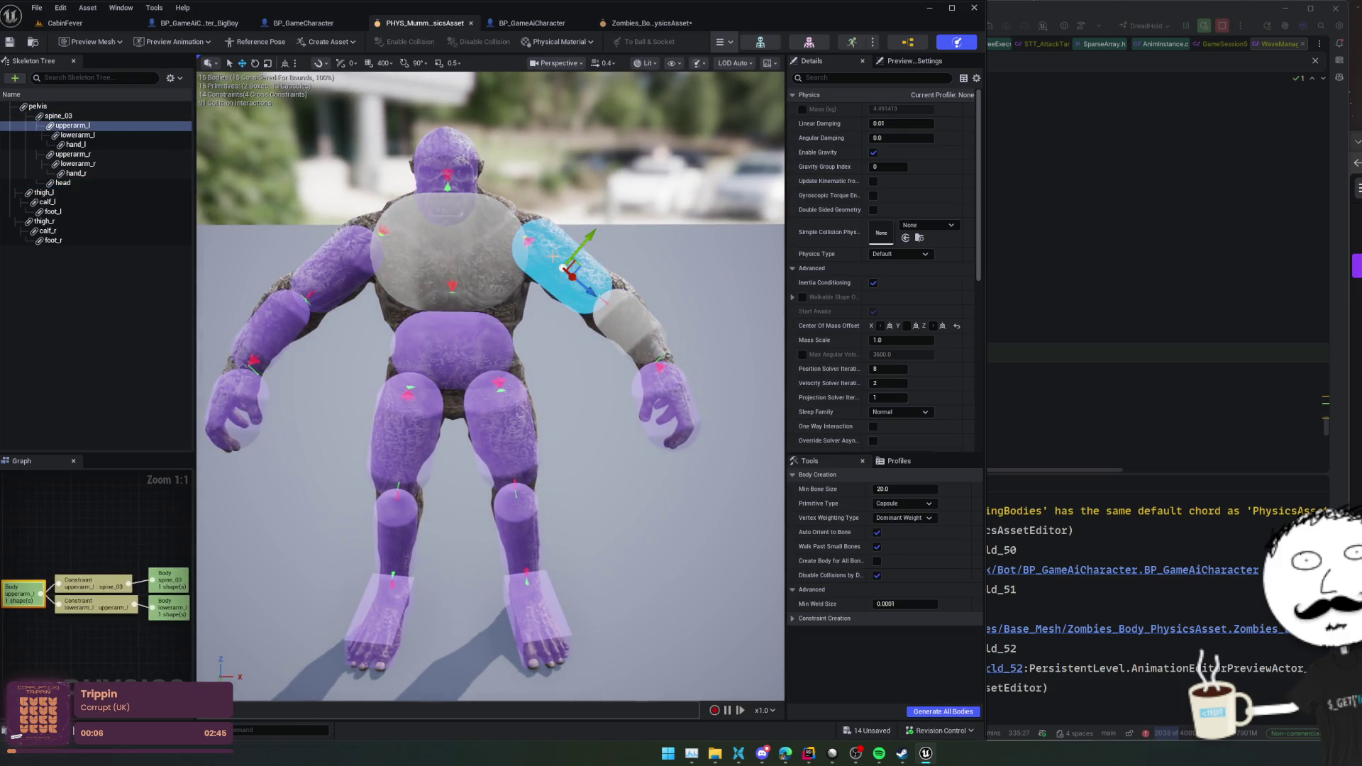
left_click(458, 266)
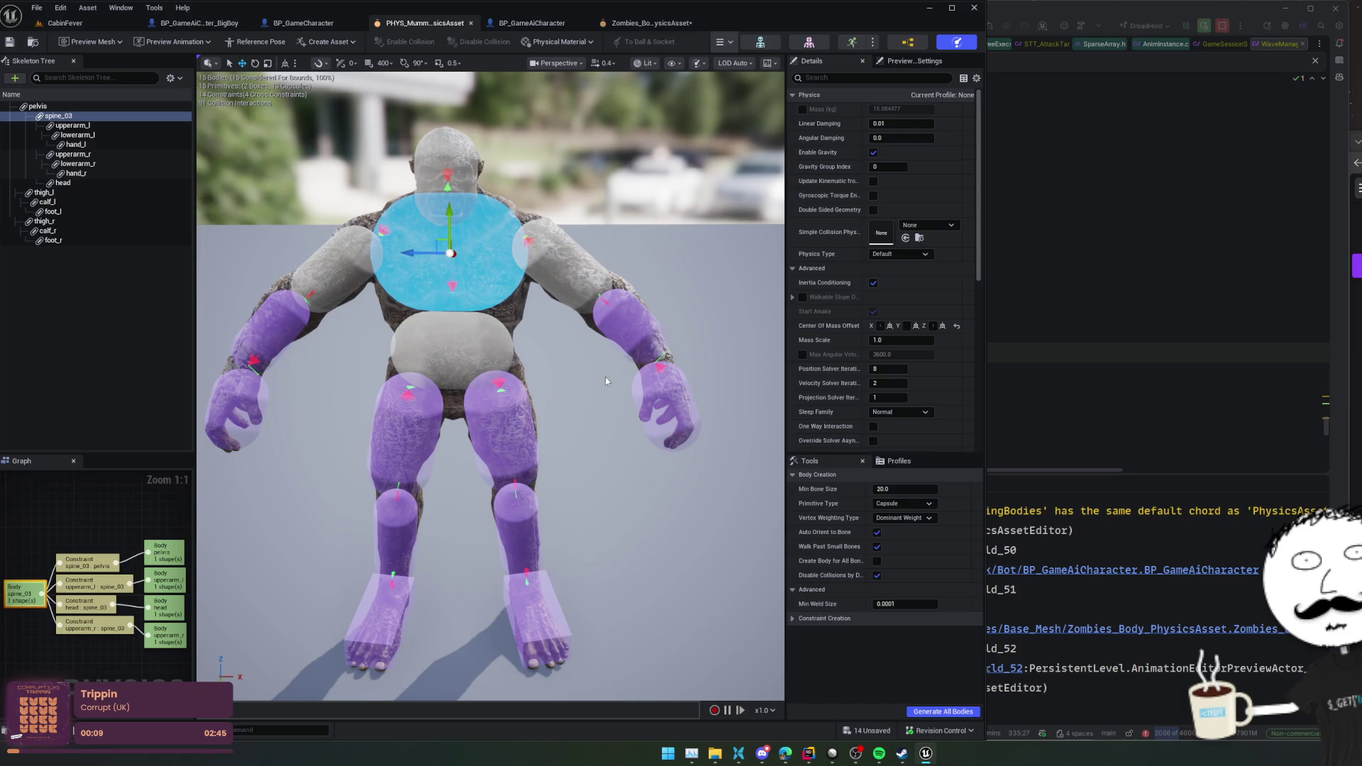
- On the zombie physics asset, inspect the spine_03, head, lower torso and thigh_l bodies
left_click(664, 20)
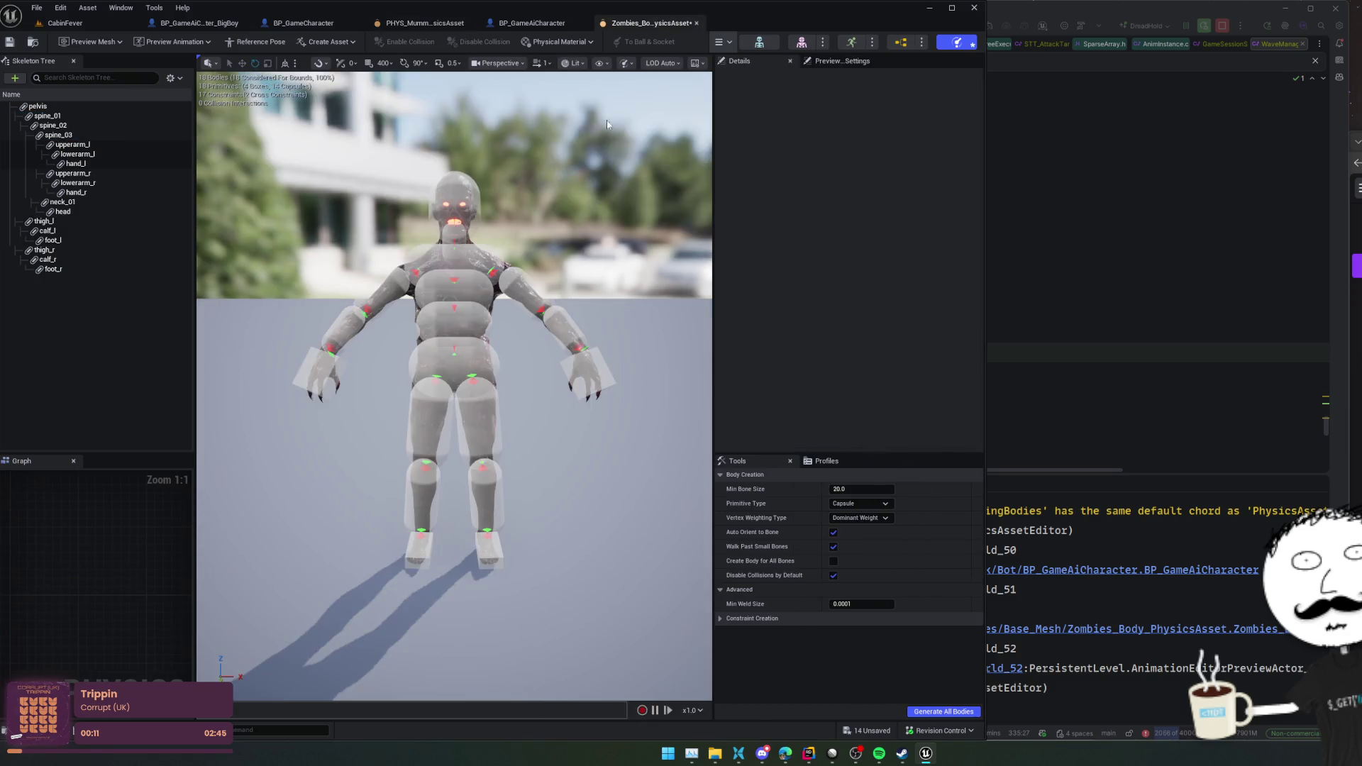
left_click(458, 251)
left_click(463, 198)
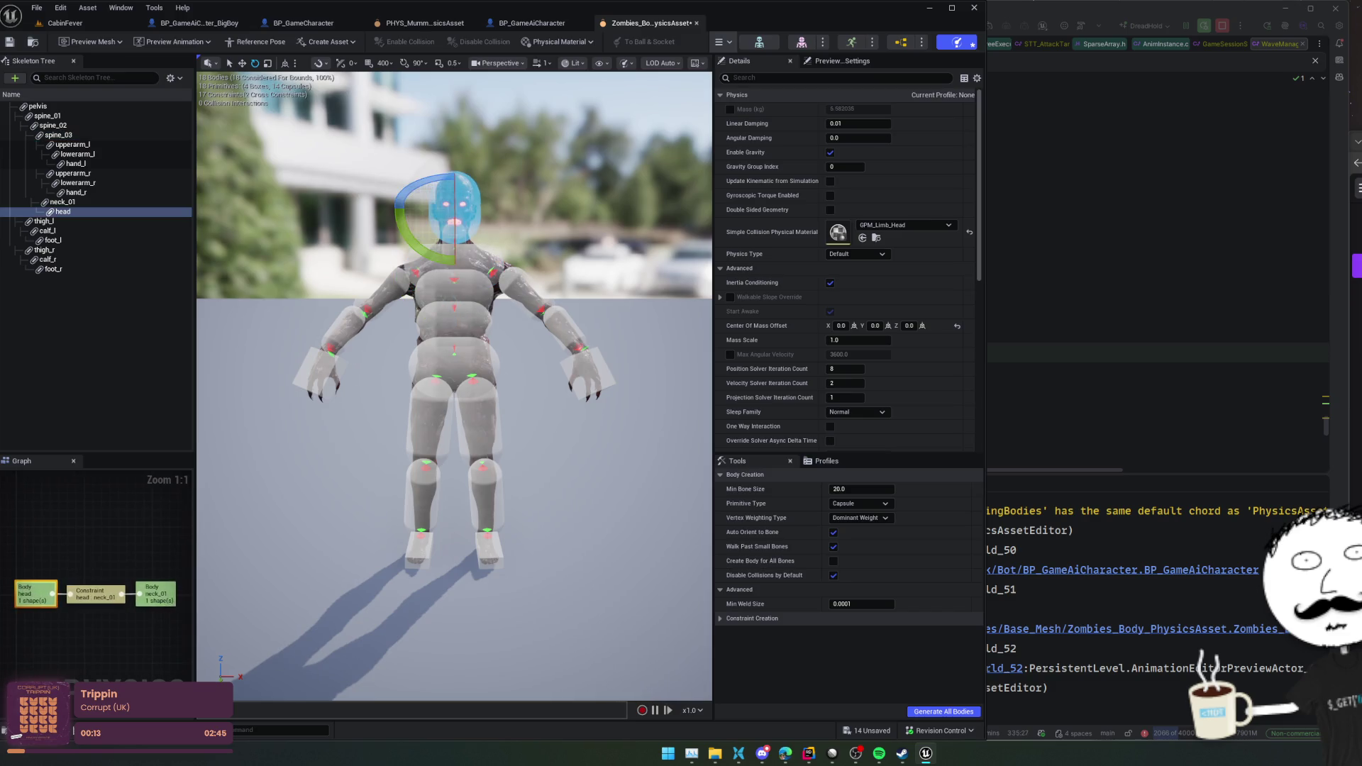
left_click(458, 320)
left_click(477, 410)
left_click(485, 433)
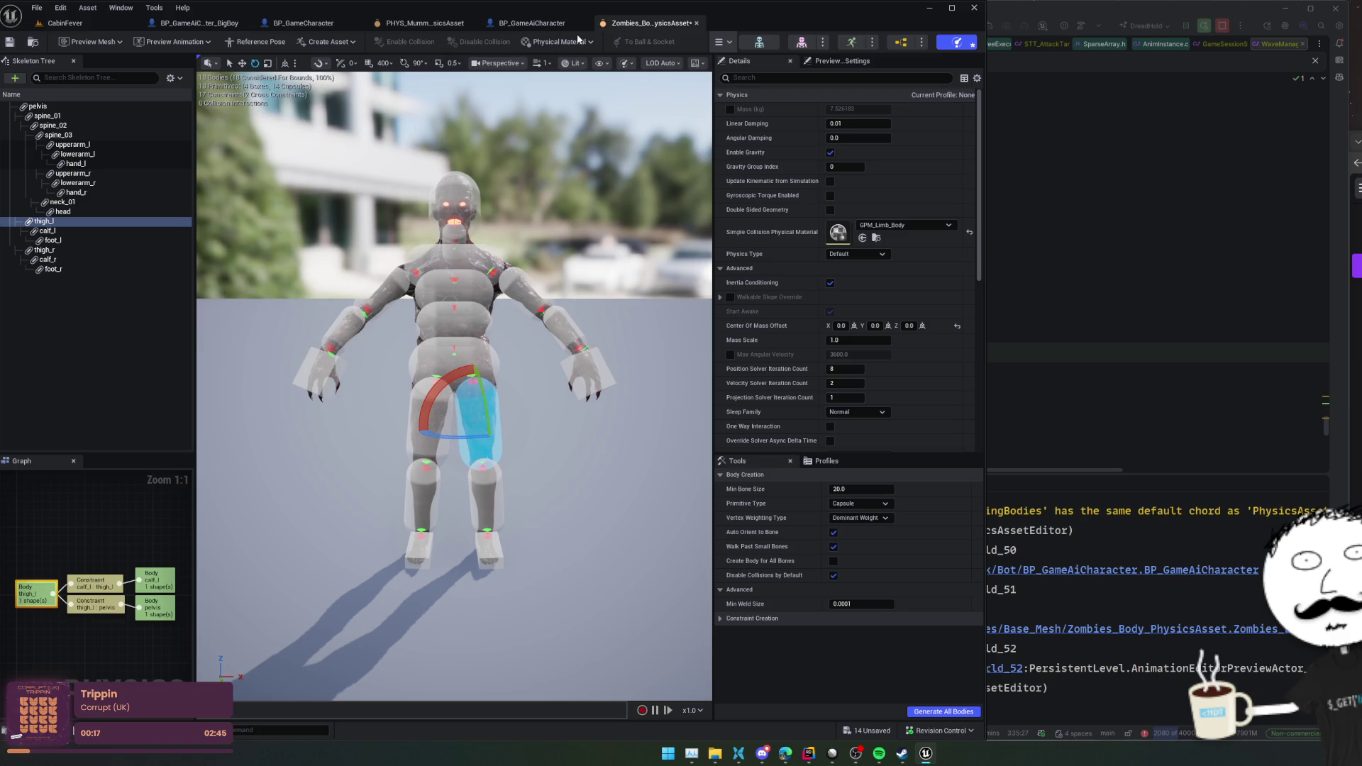
- Compare the mummy's head body with the zombie's head body and its PM_Limb_Head material
left_click(550, 24)
left_click(642, 23)
left_click(412, 24)
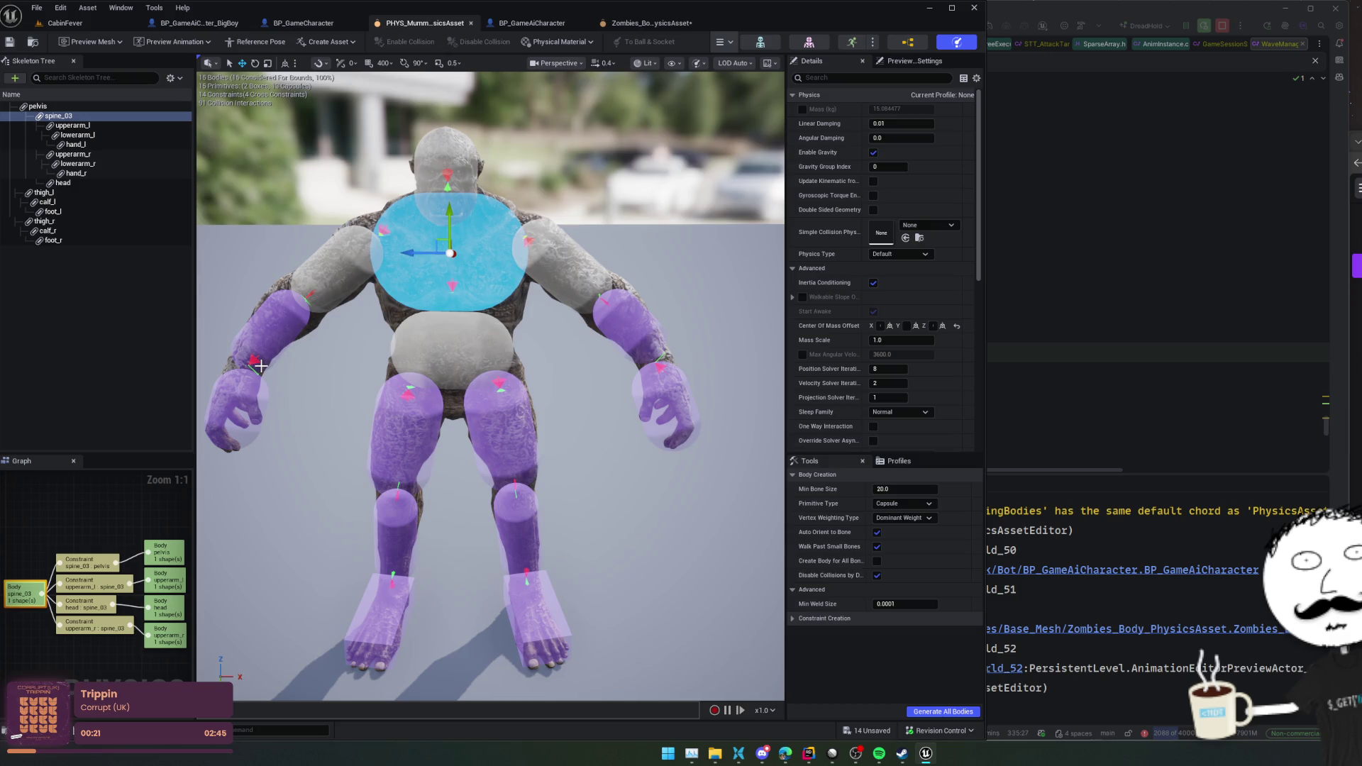
left_click(93, 184)
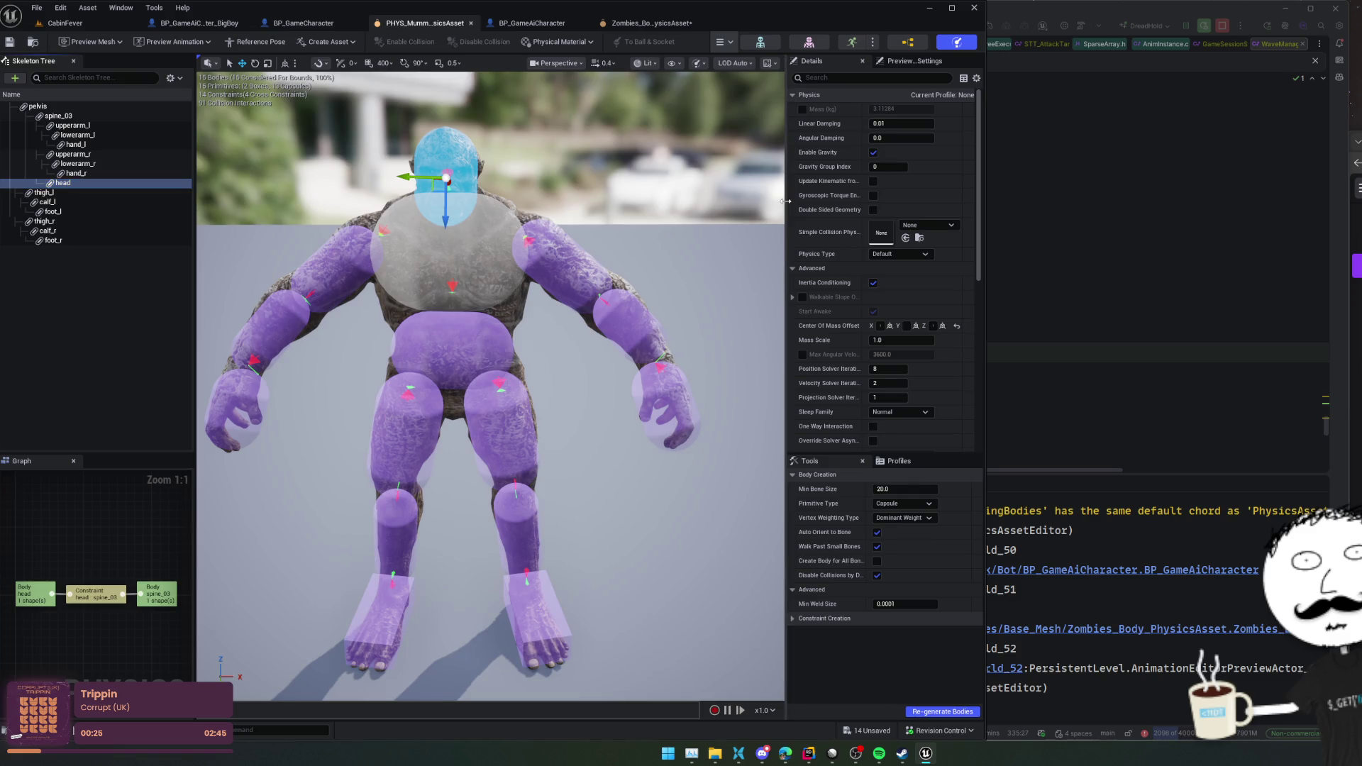
left_click_drag(786, 202, 717, 205)
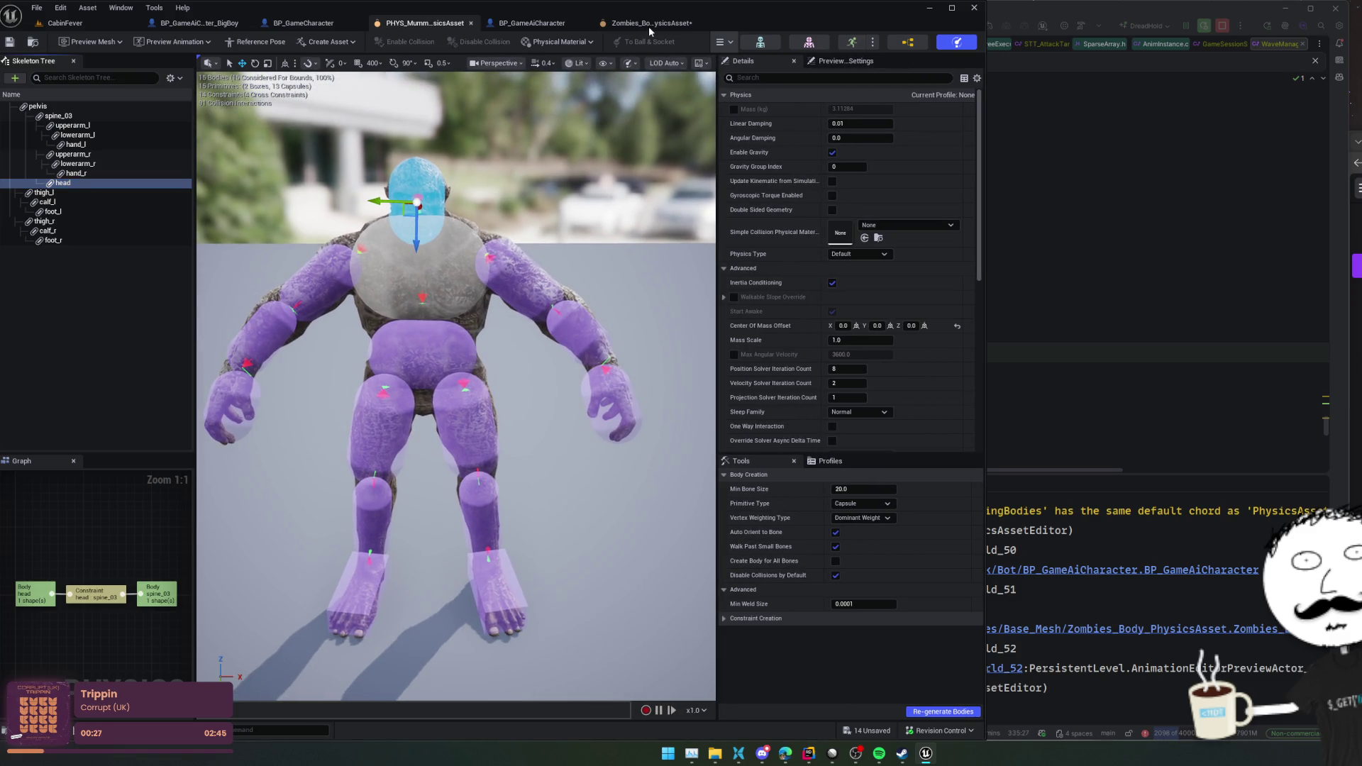
left_click(648, 24)
left_click(466, 196)
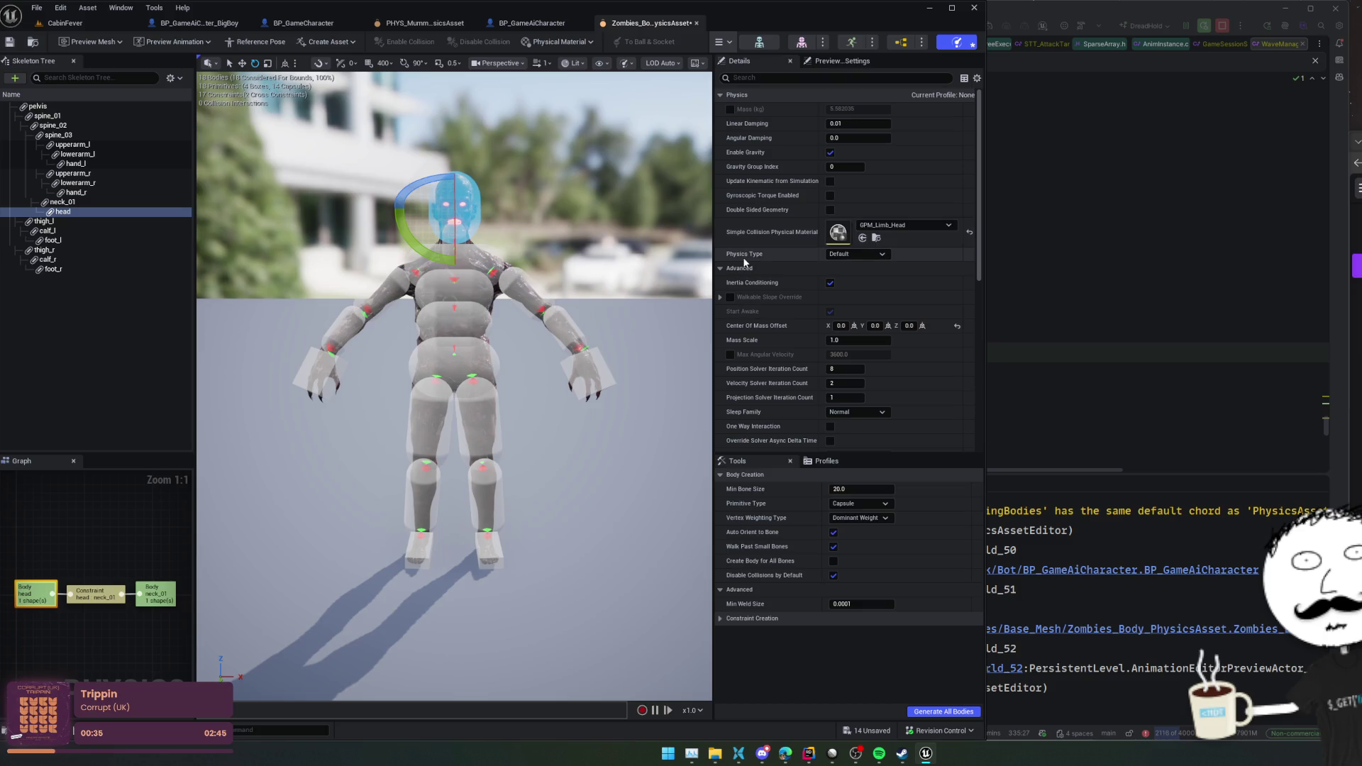
- Assign GPM_Limb_Head as the mummy head body's physical material
left_click(392, 25)
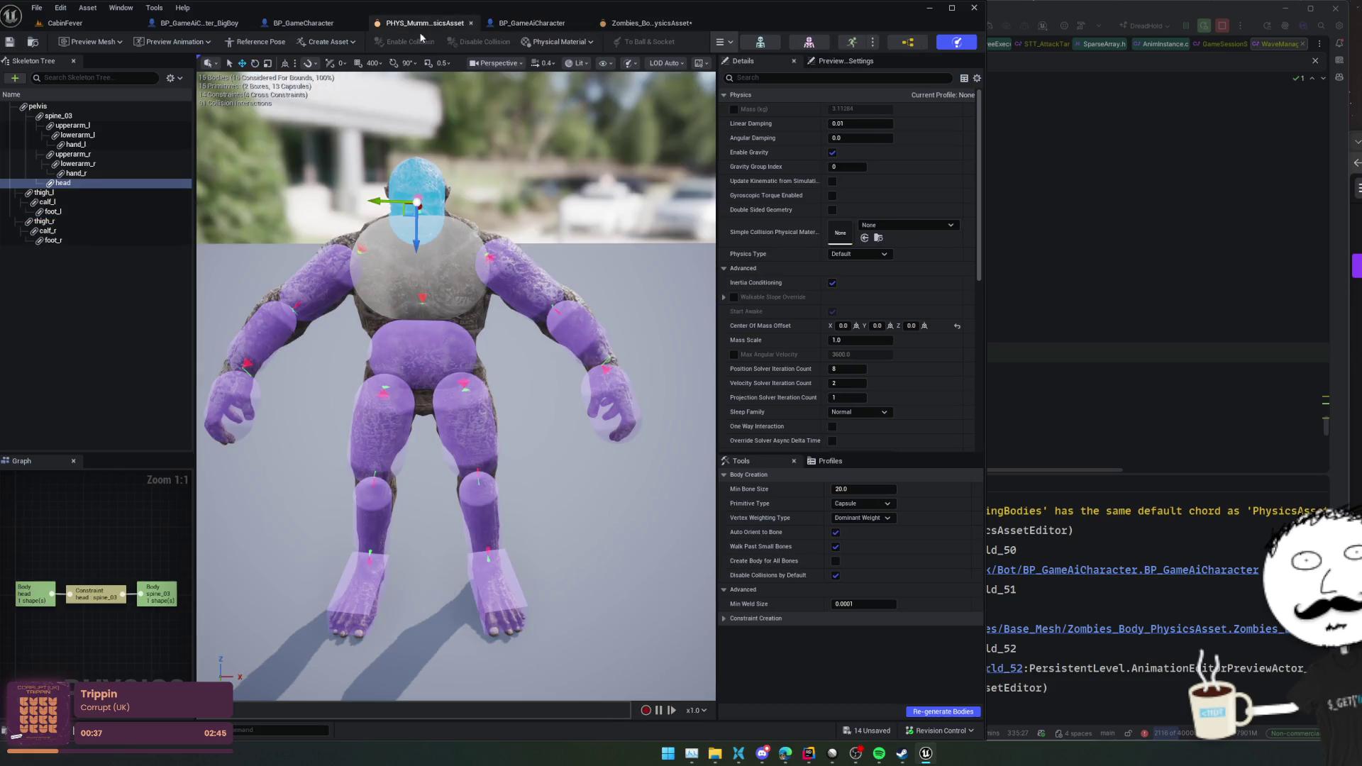
left_click(903, 226)
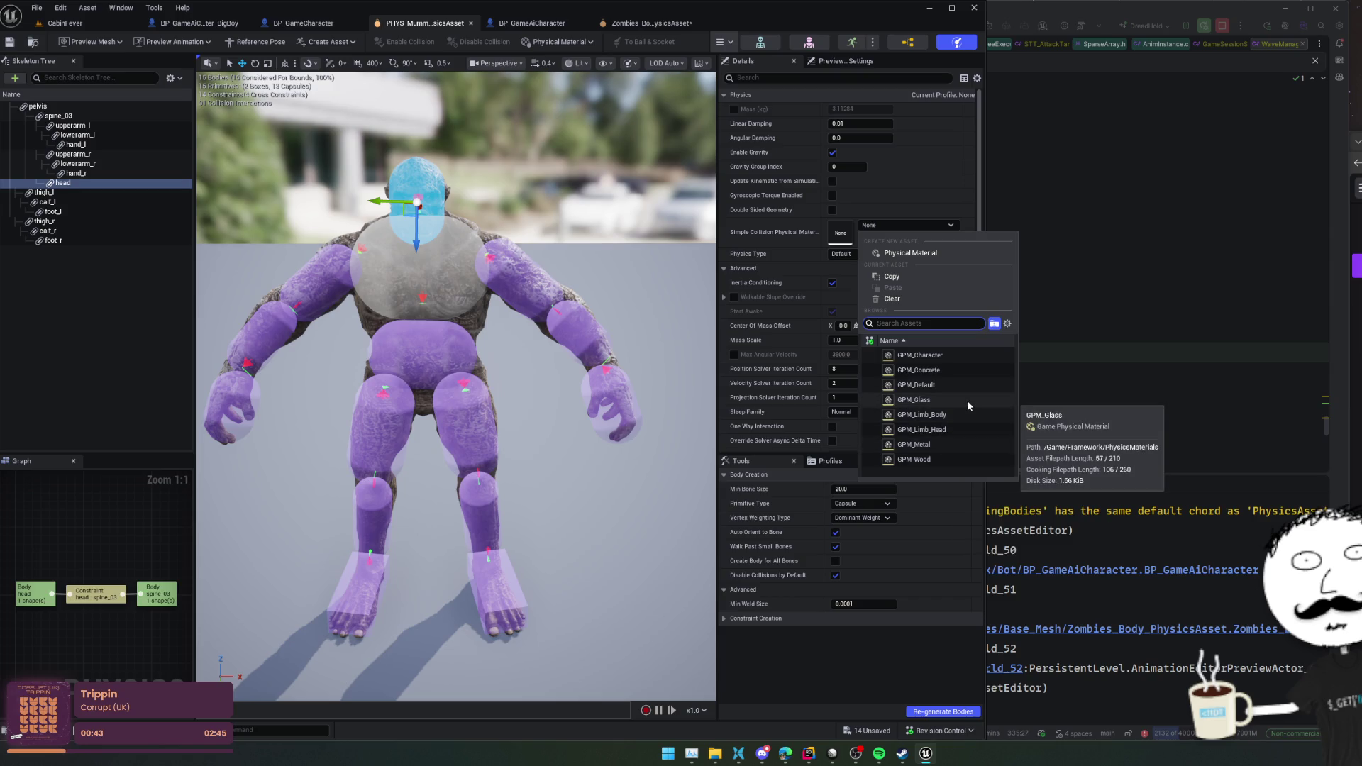
left_click(944, 429)
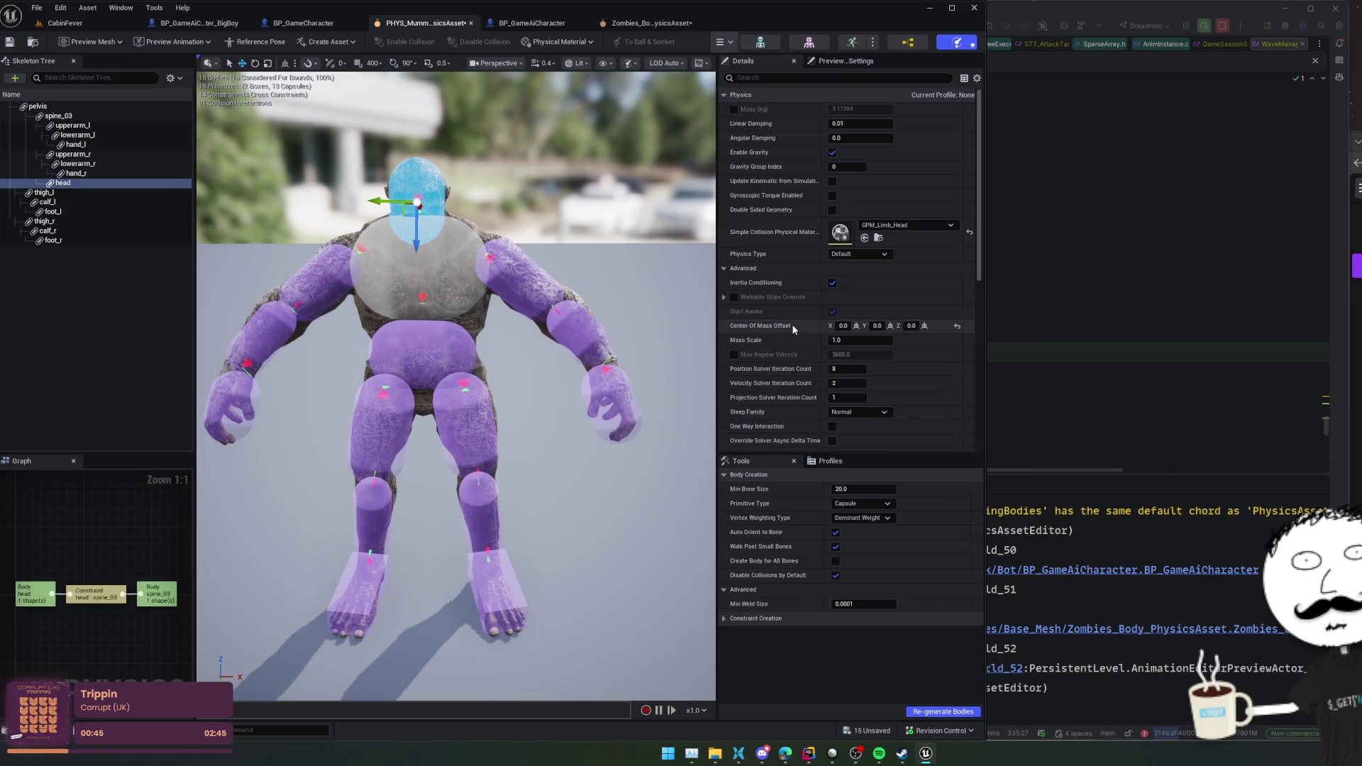
- Select every body from pelvis to foot_r except the head and assign GPM_Limb_Body
scroll(764, 309, "down", 1)
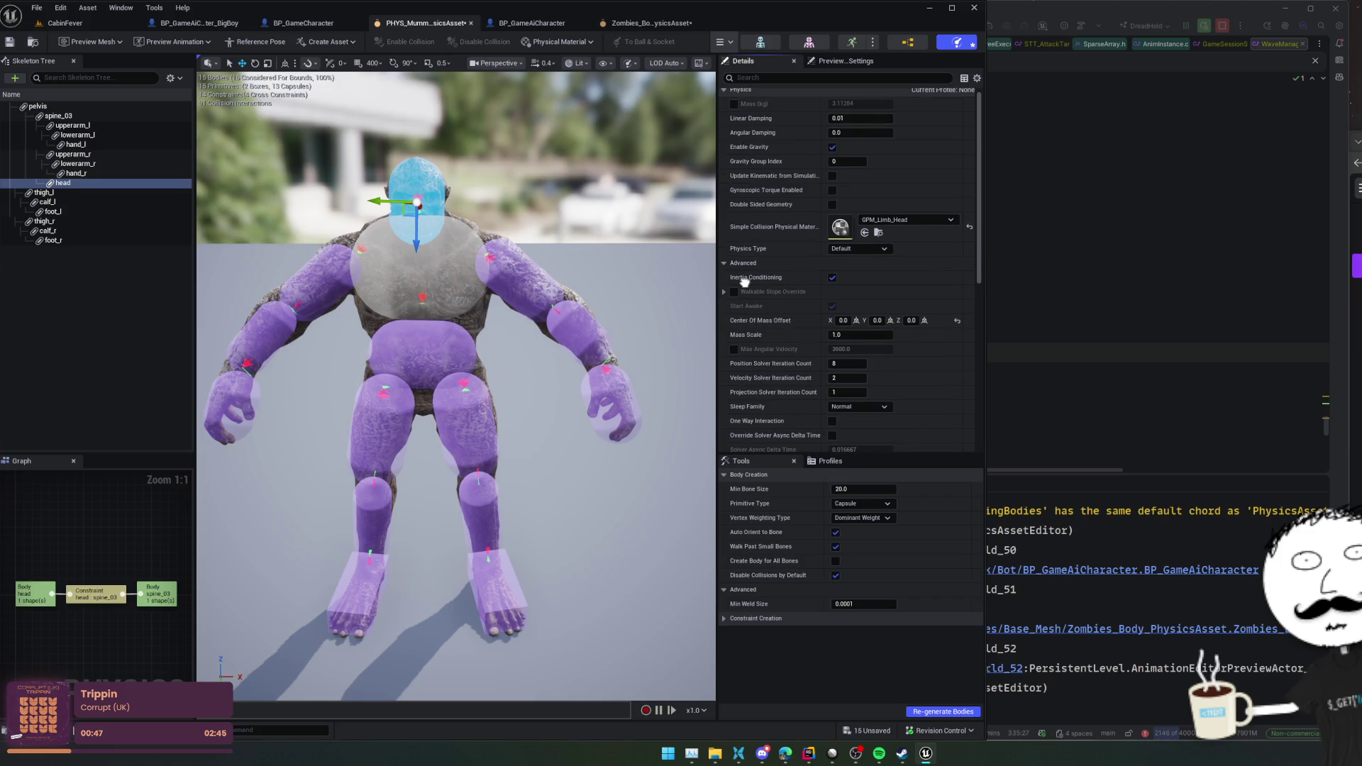
scroll(744, 281, "down", 3)
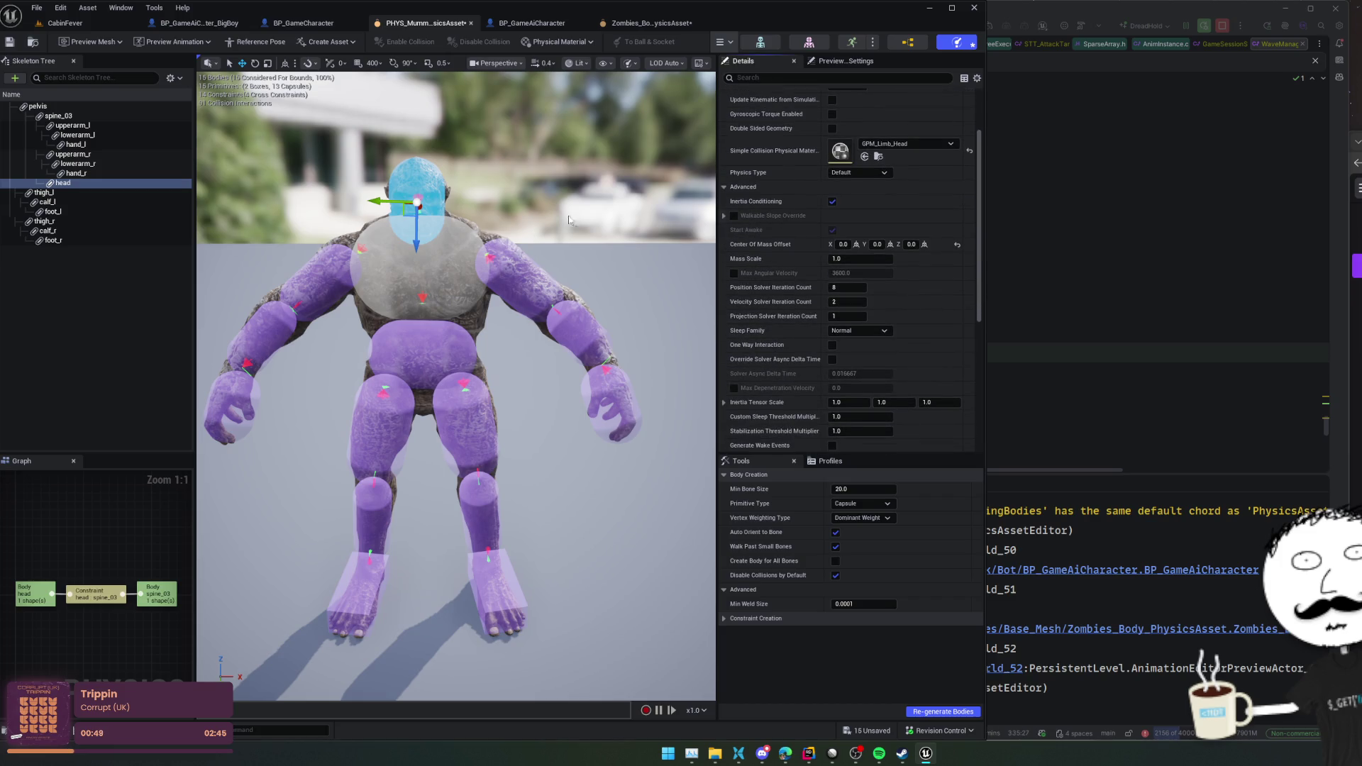
left_click(78, 243)
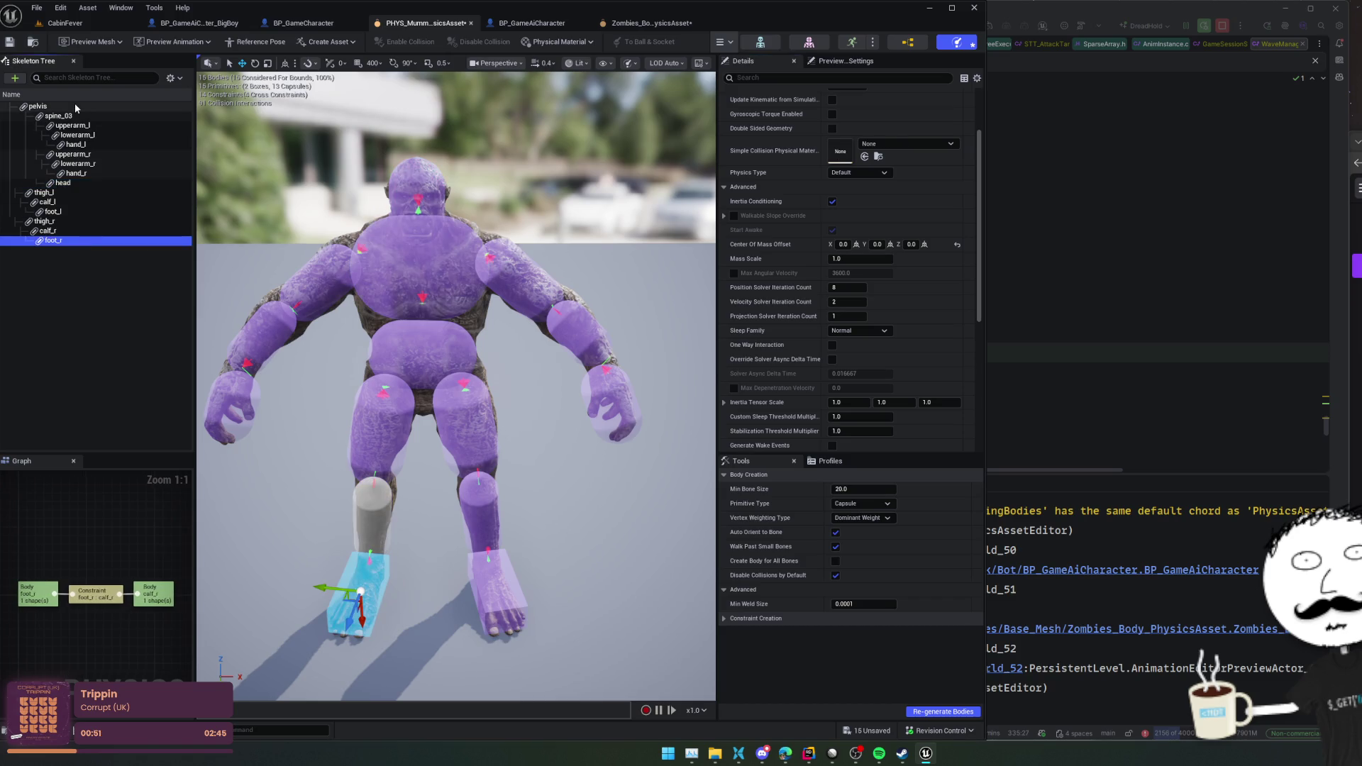
left_click(74, 106, "shift")
left_click(64, 183, "ctrl")
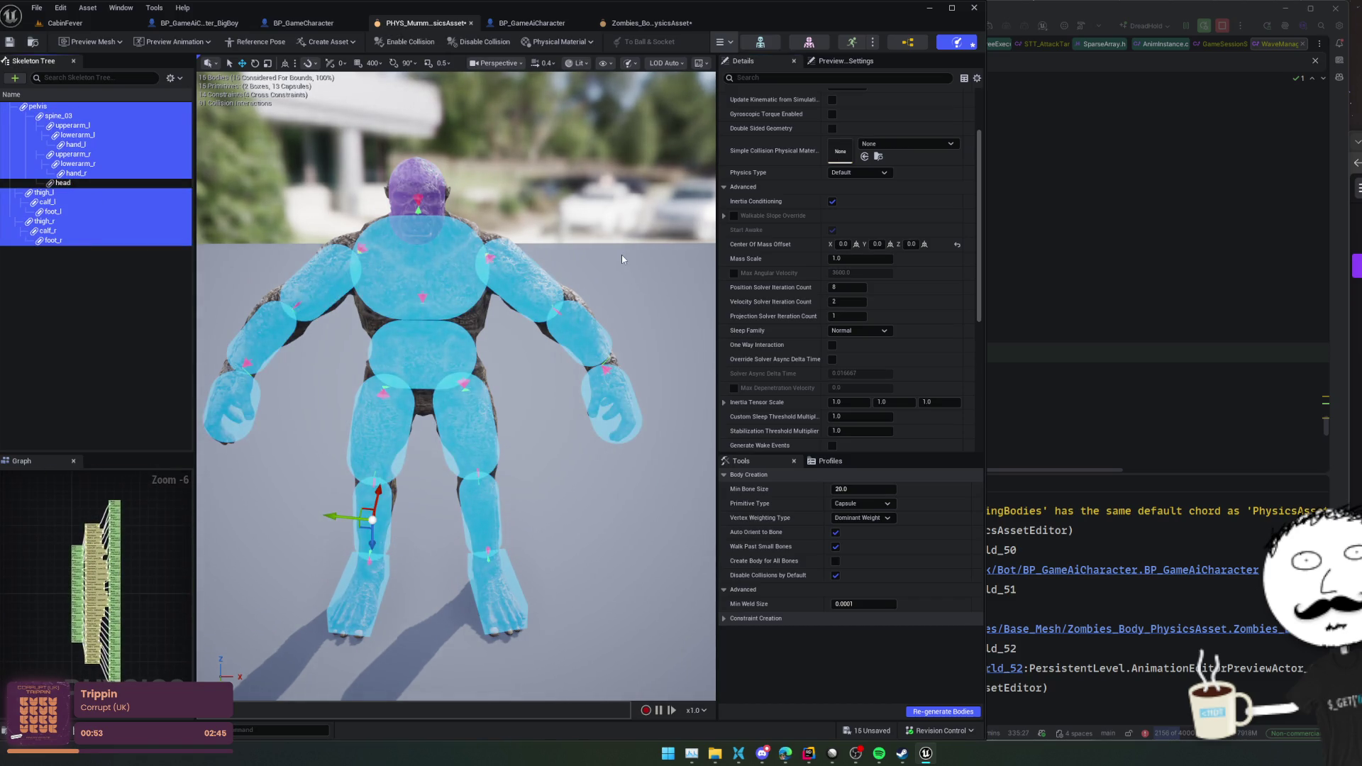
left_click(911, 146)
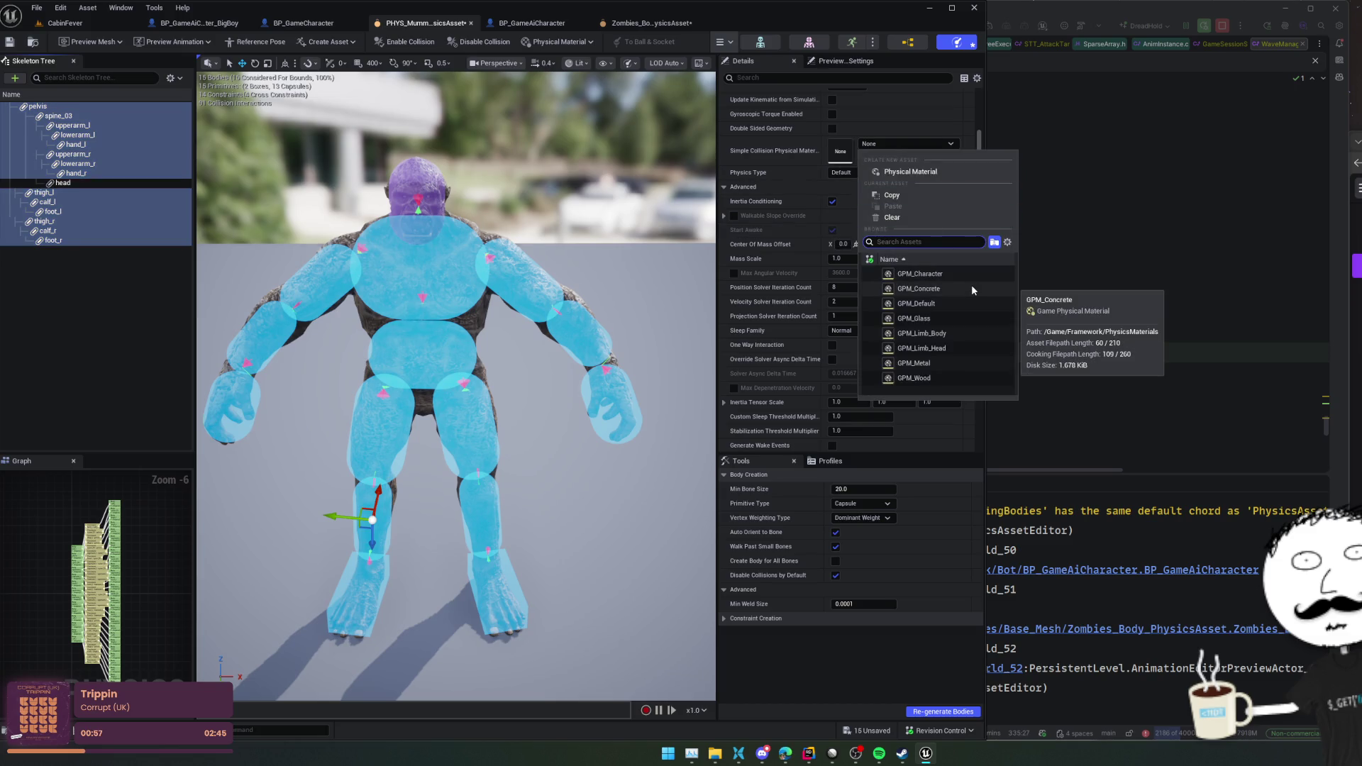
left_click(844, 201)
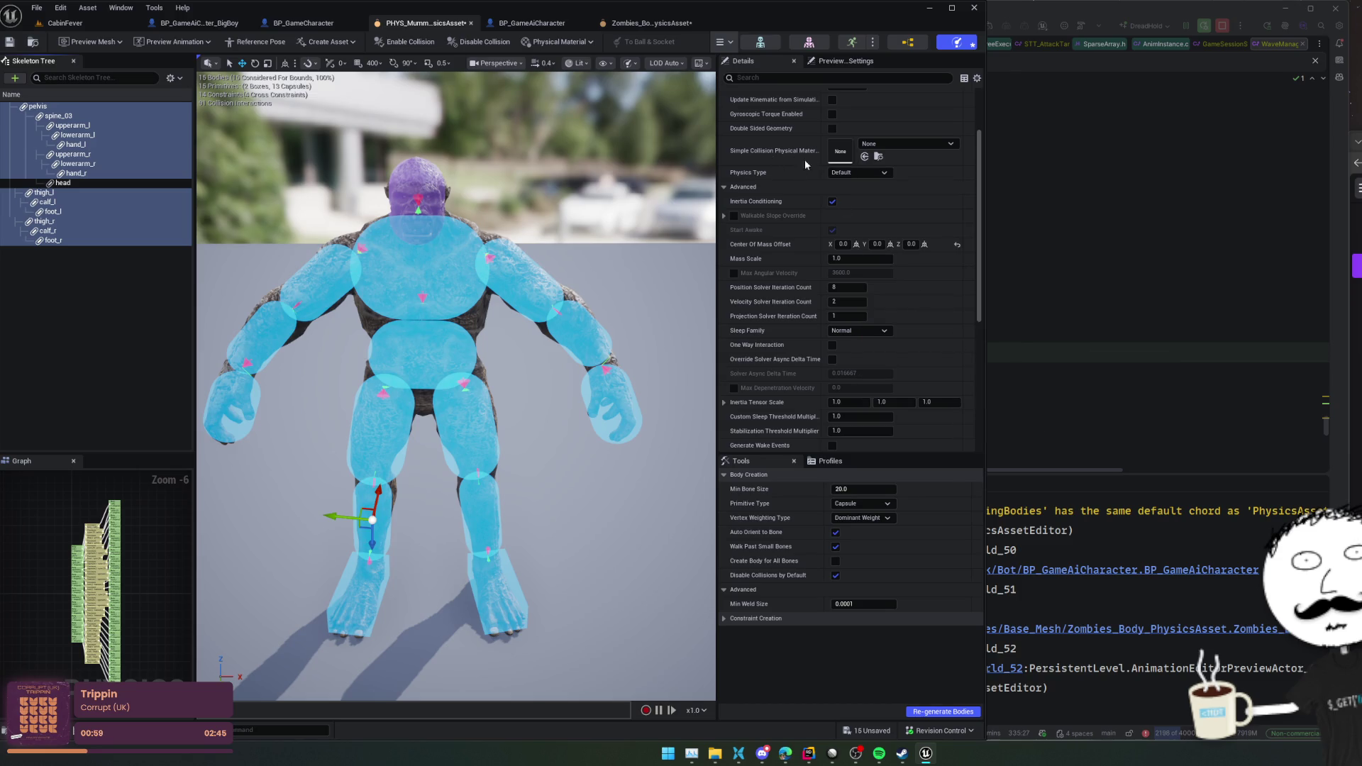
left_click(908, 145)
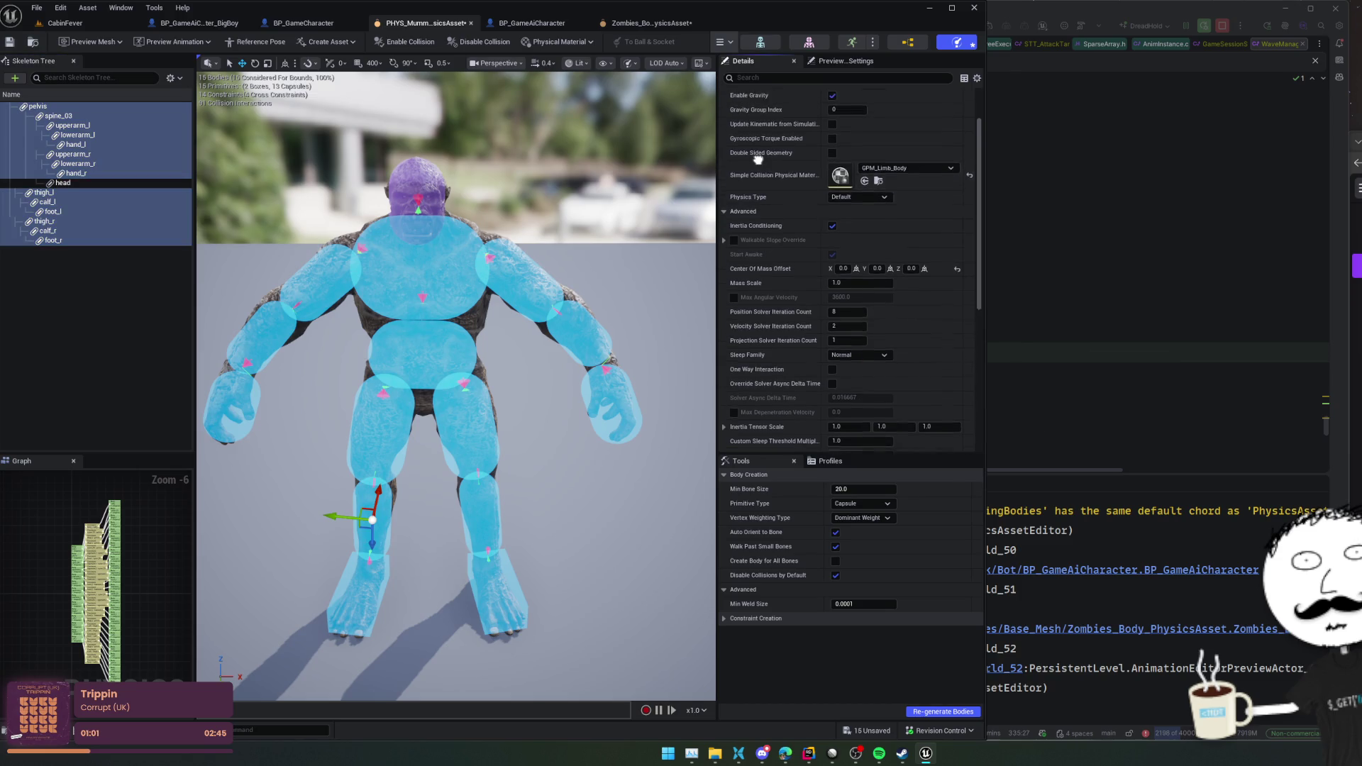
scroll(915, 156, "up", 2)
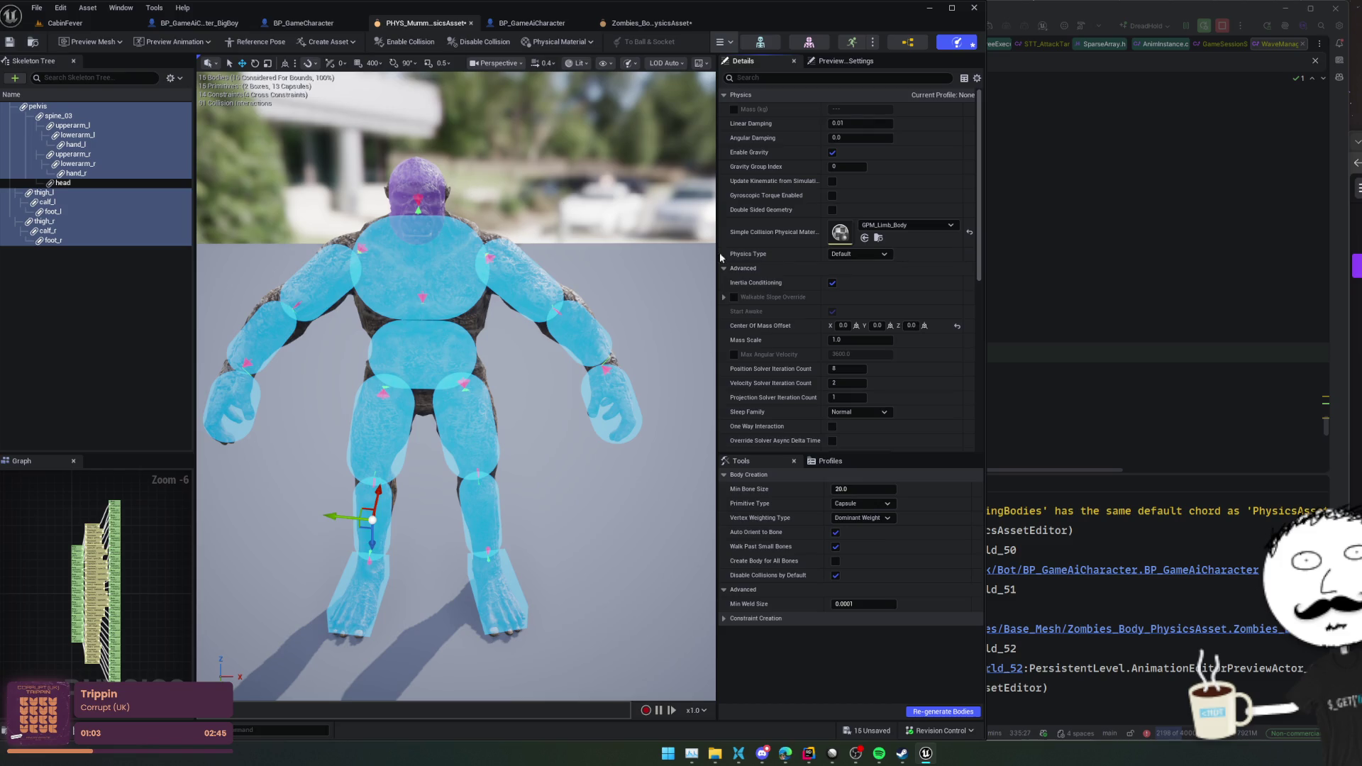
scroll(731, 257, "down", 1)
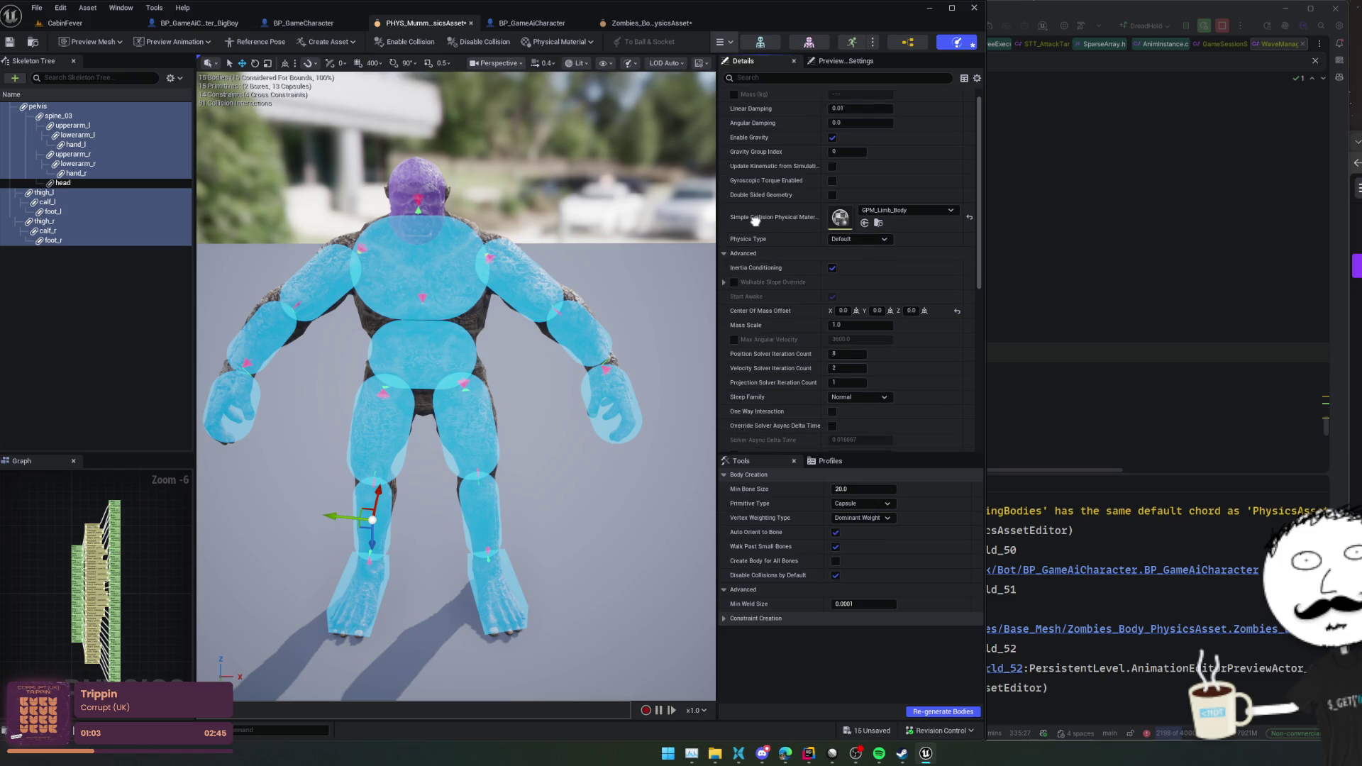
- Save the mummy physics asset and run Simulate to let the ragdoll collapse
left_click(11, 44)
left_click(70, 263)
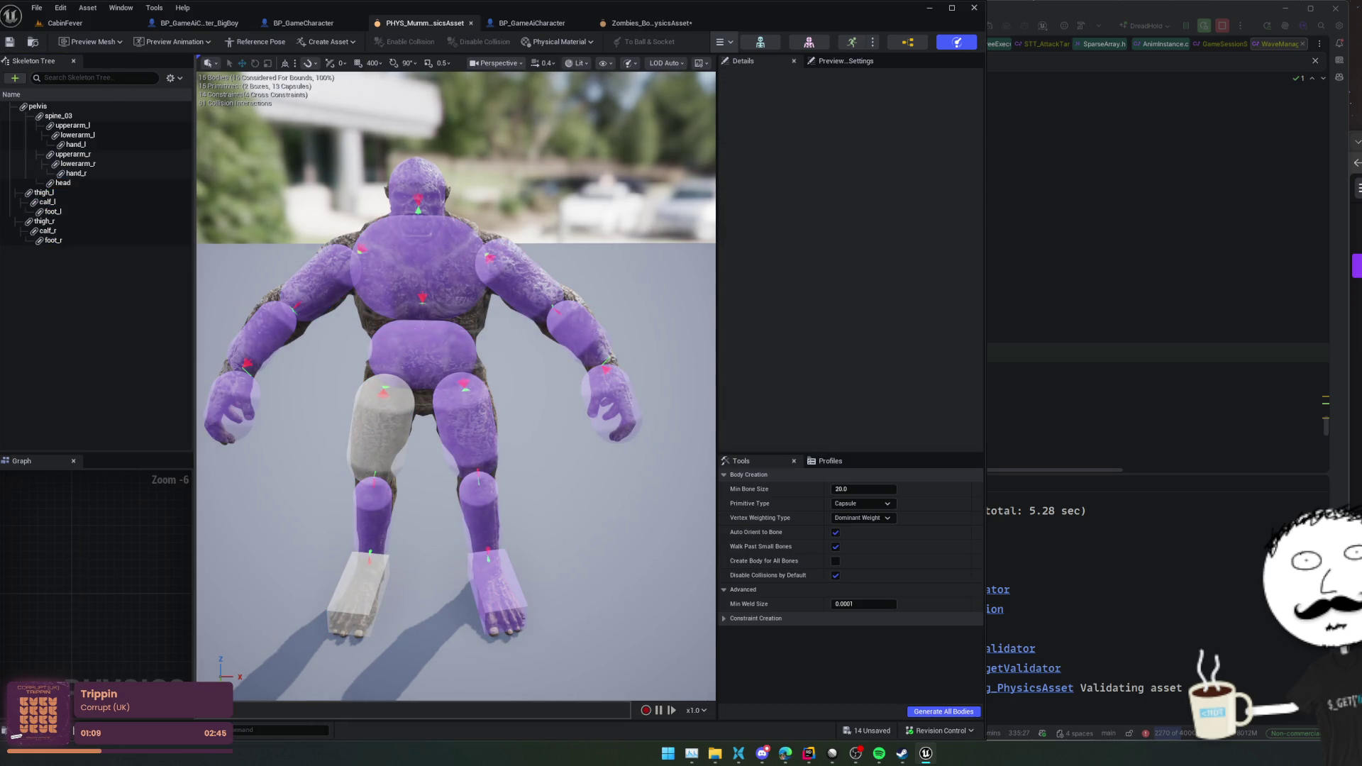
left_click(426, 347)
left_click(535, 381)
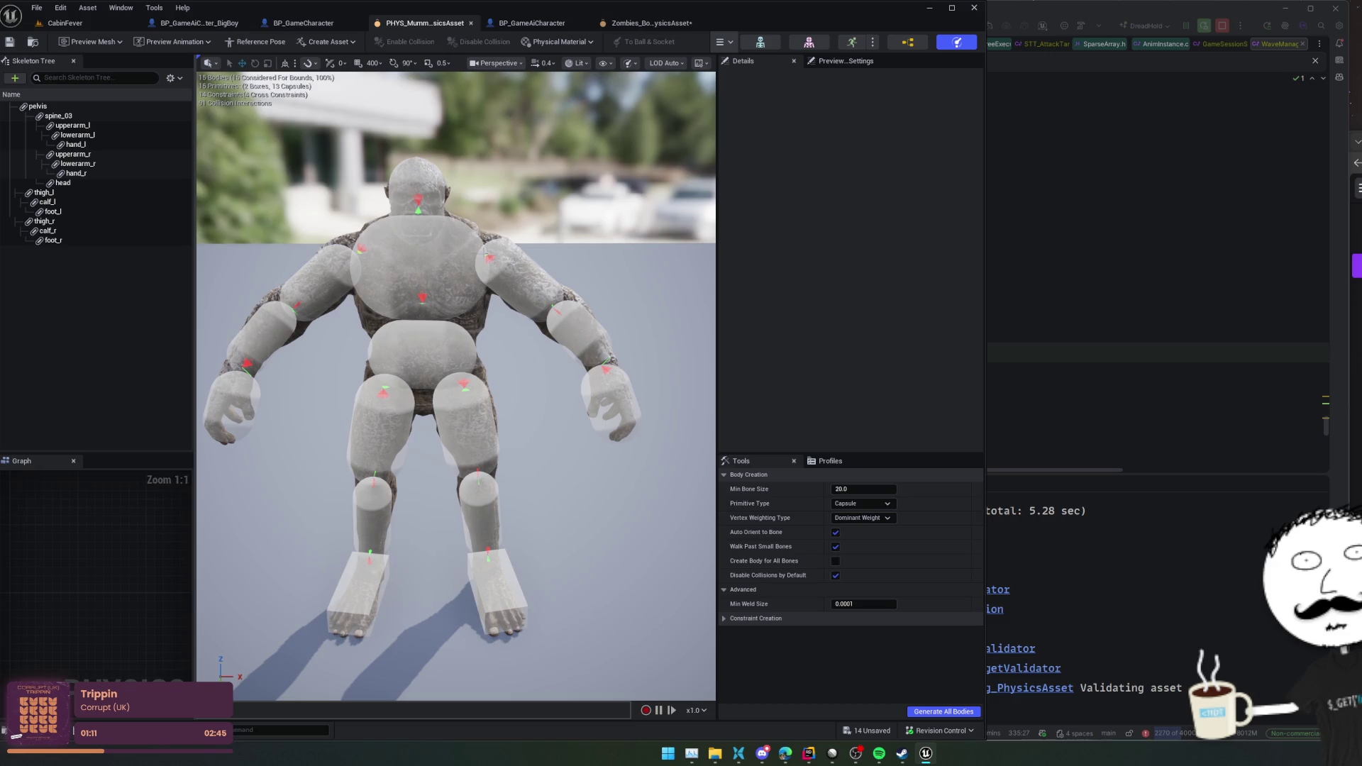
left_click(554, 43)
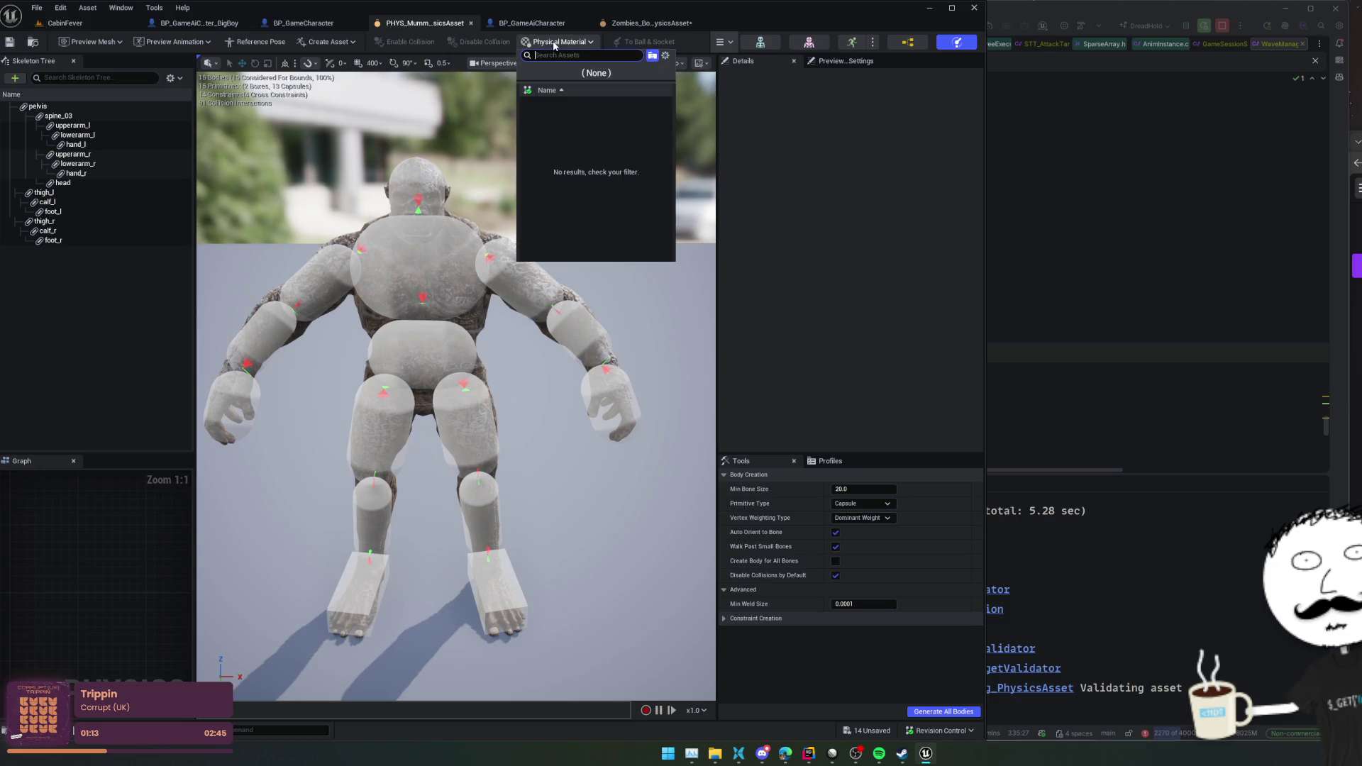
left_click(724, 107)
mouse_move(715, 119)
left_mouse_down()
mouse_move(800, 119)
mouse_move(784, 119)
left_mouse_up()
left_click(739, 103)
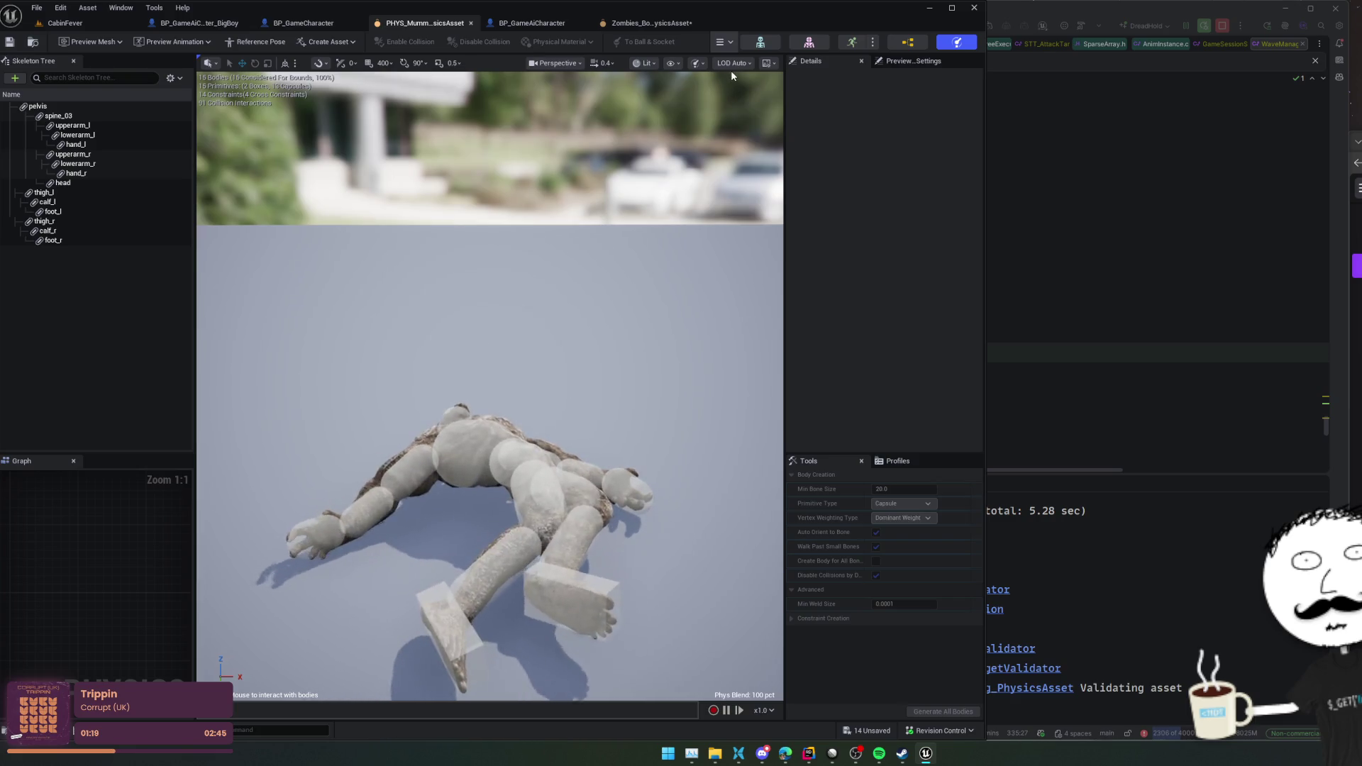
- Stop the mummy ragdoll simulation so it returns to its reference pose, and go back to CabinFever
left_click(724, 42)
left_click(739, 101)
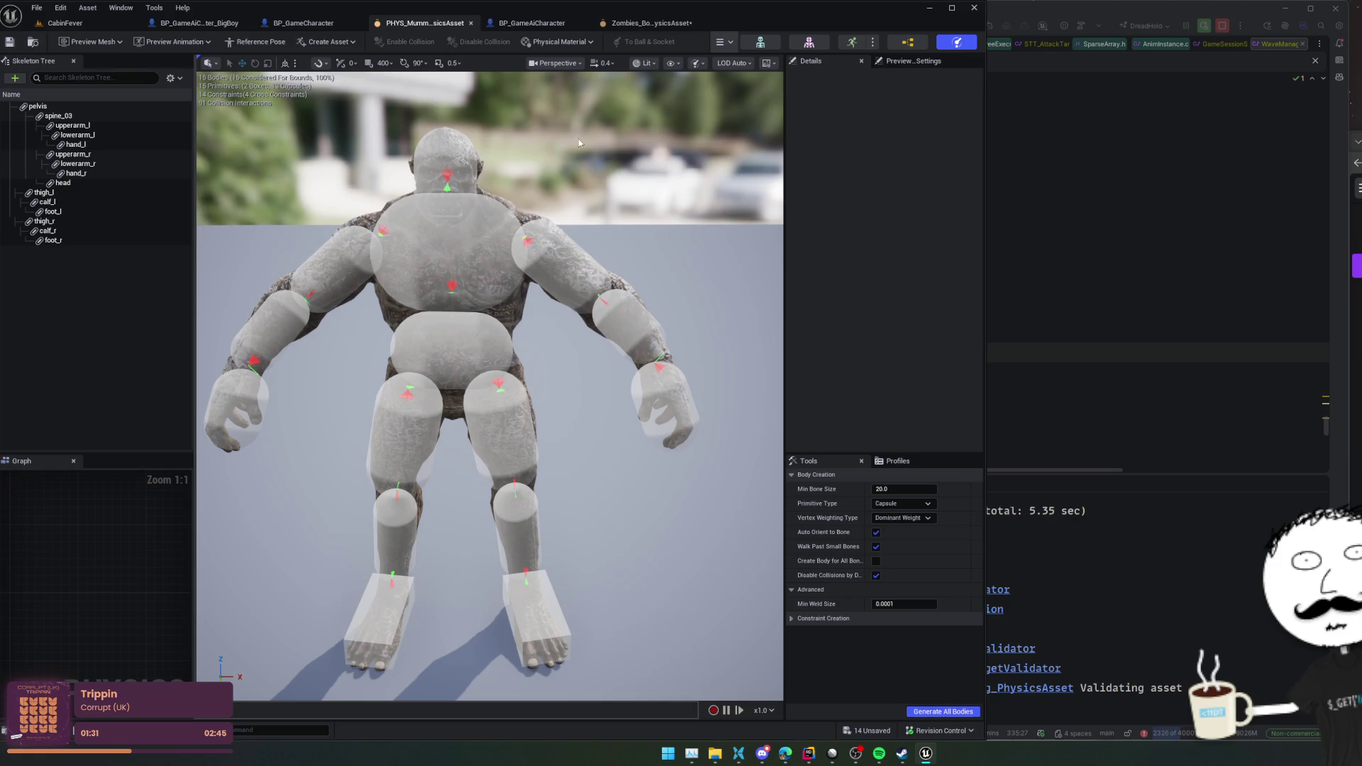
left_click(65, 23)
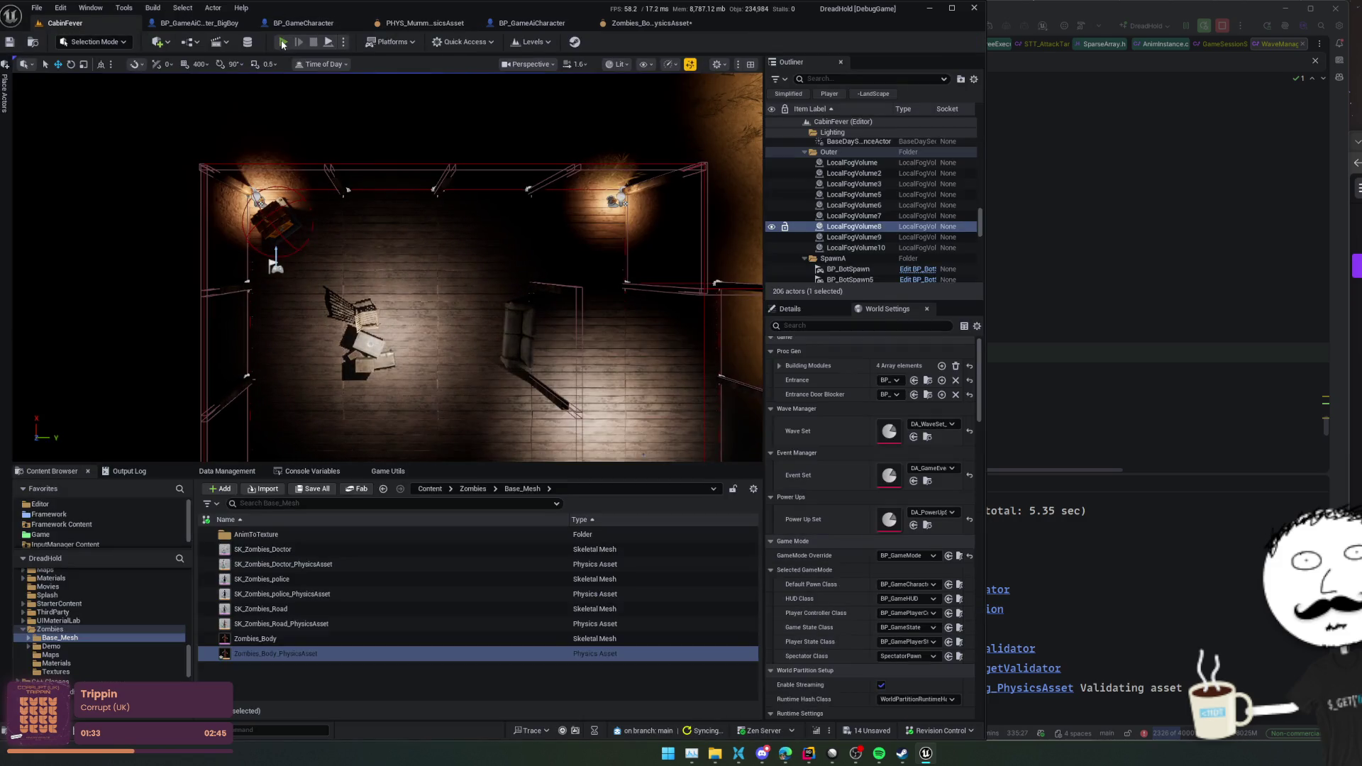
- Start Play-In-Editor, enlarge the game viewport, and trigger the zombie wave with G
key("alt+p")
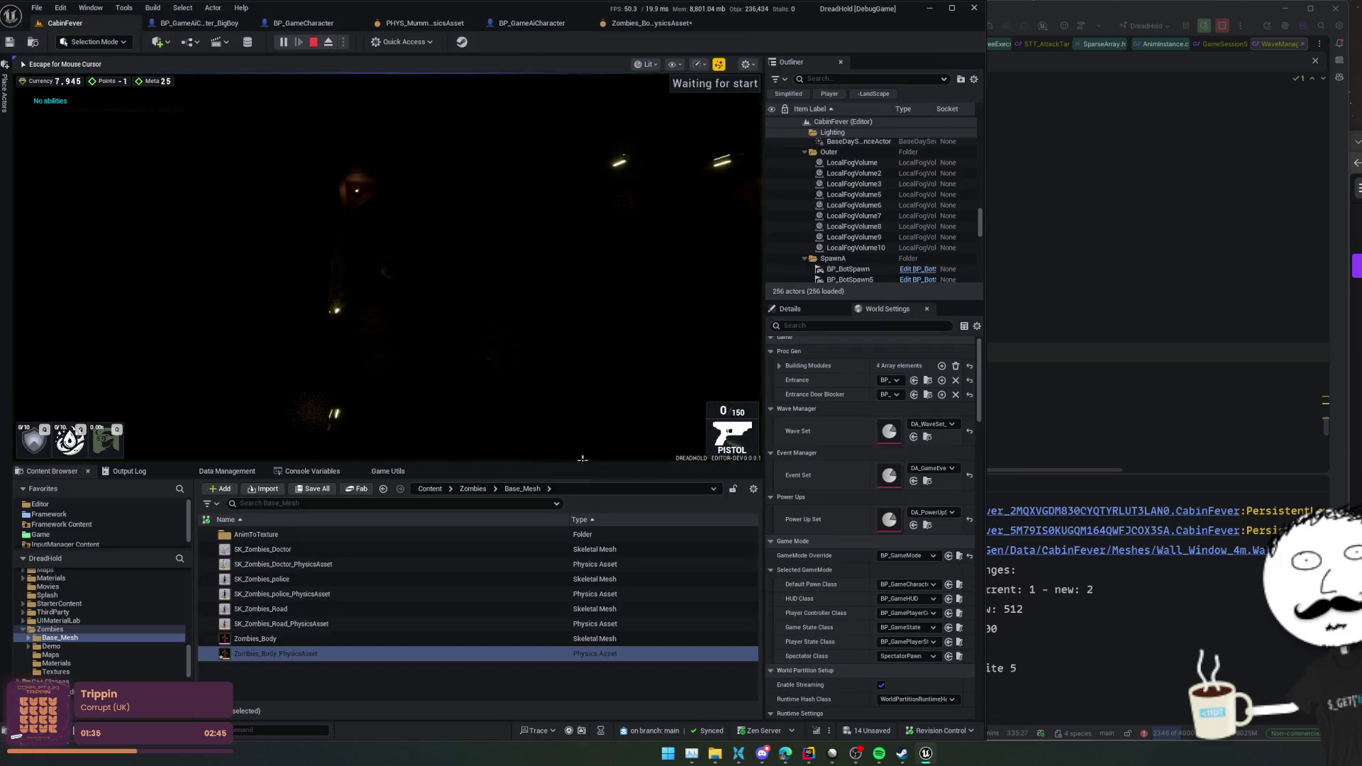
left_click_drag(583, 462, 583, 558)
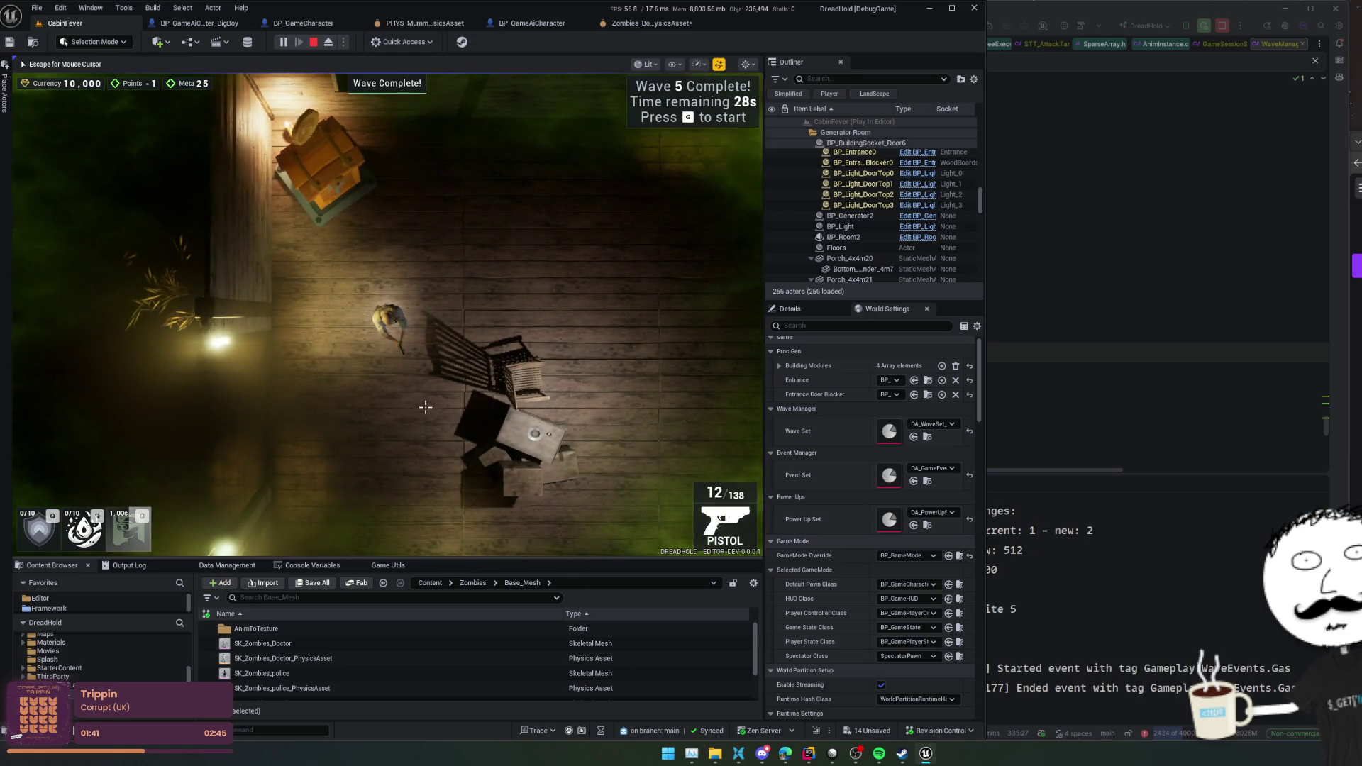
key("g")
- Fight through wave 5 to 42/43, then end the playtest and return to the CabinFever editor
key("s")
key("d")
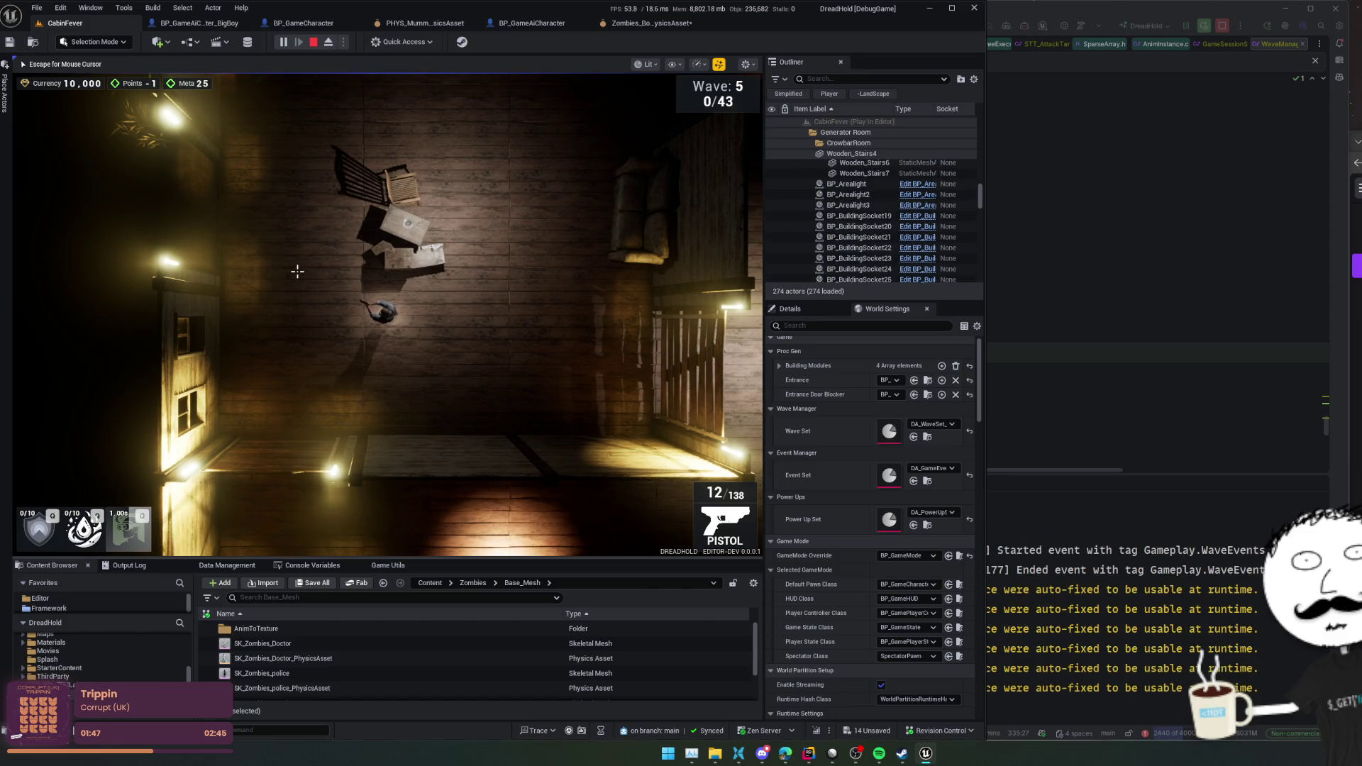
scroll(297, 271, "up", 2)
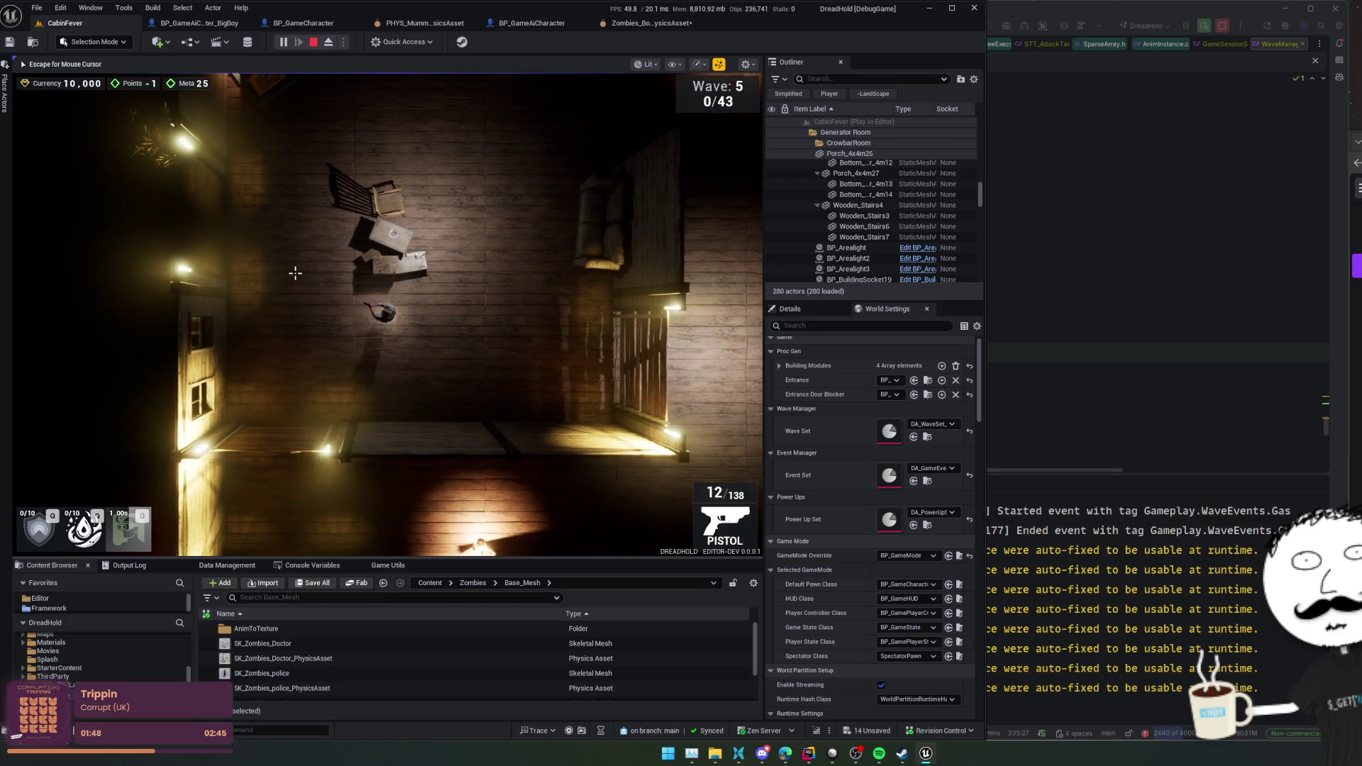
scroll(295, 273, "down", 2)
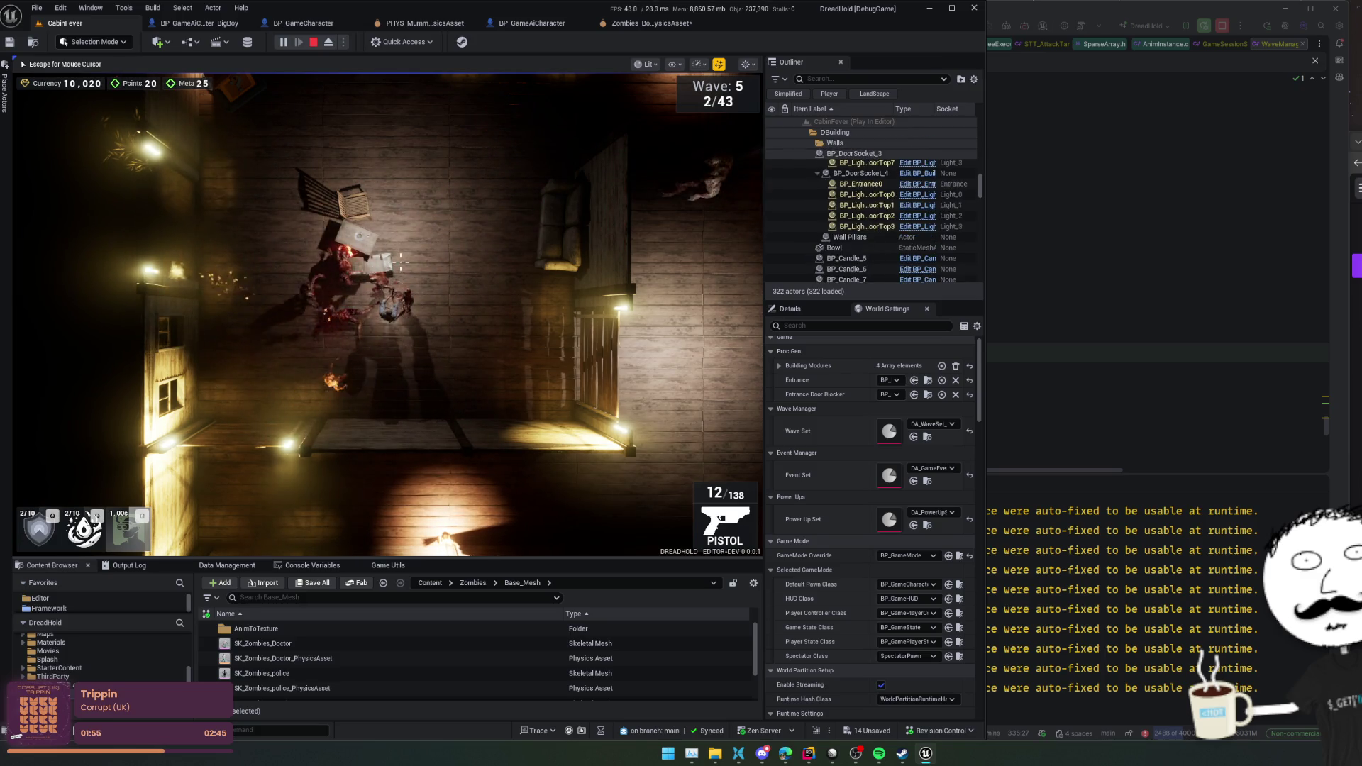
key("s")
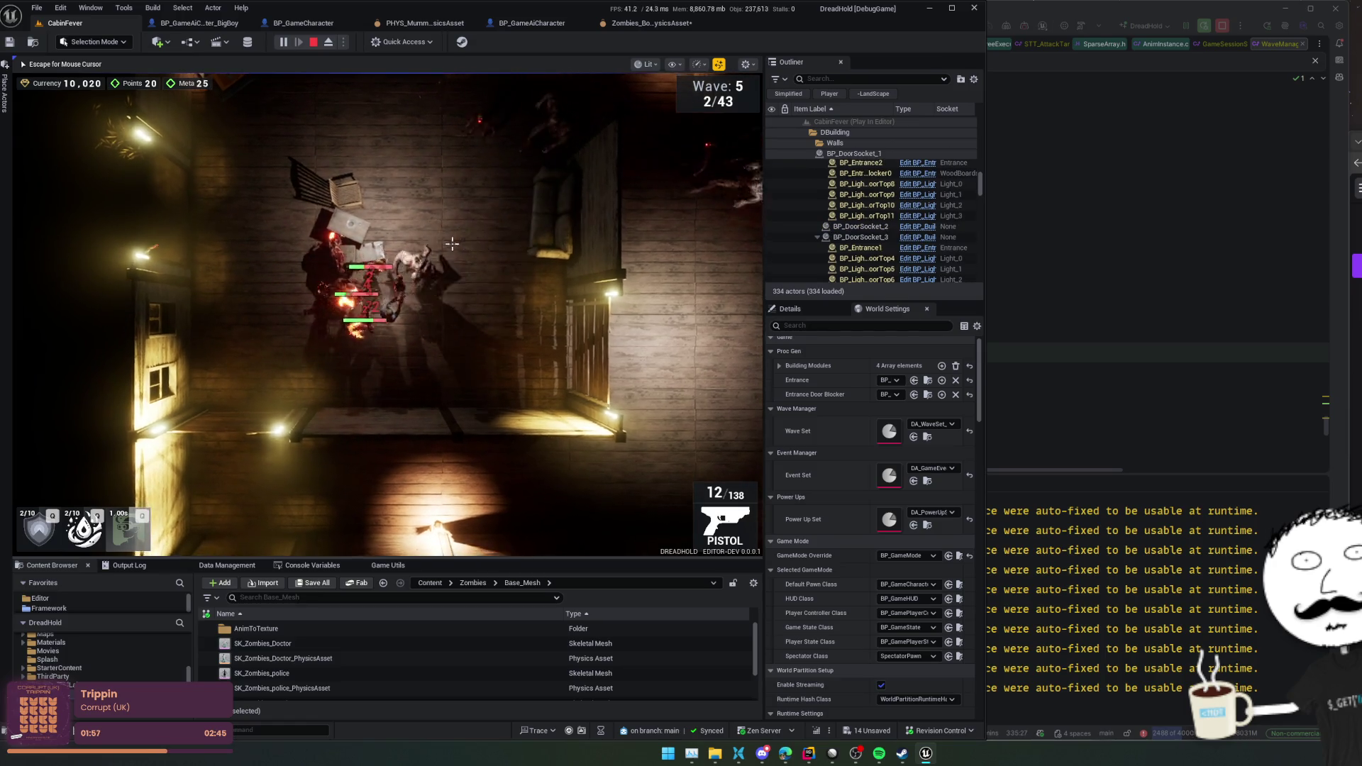
key("s")
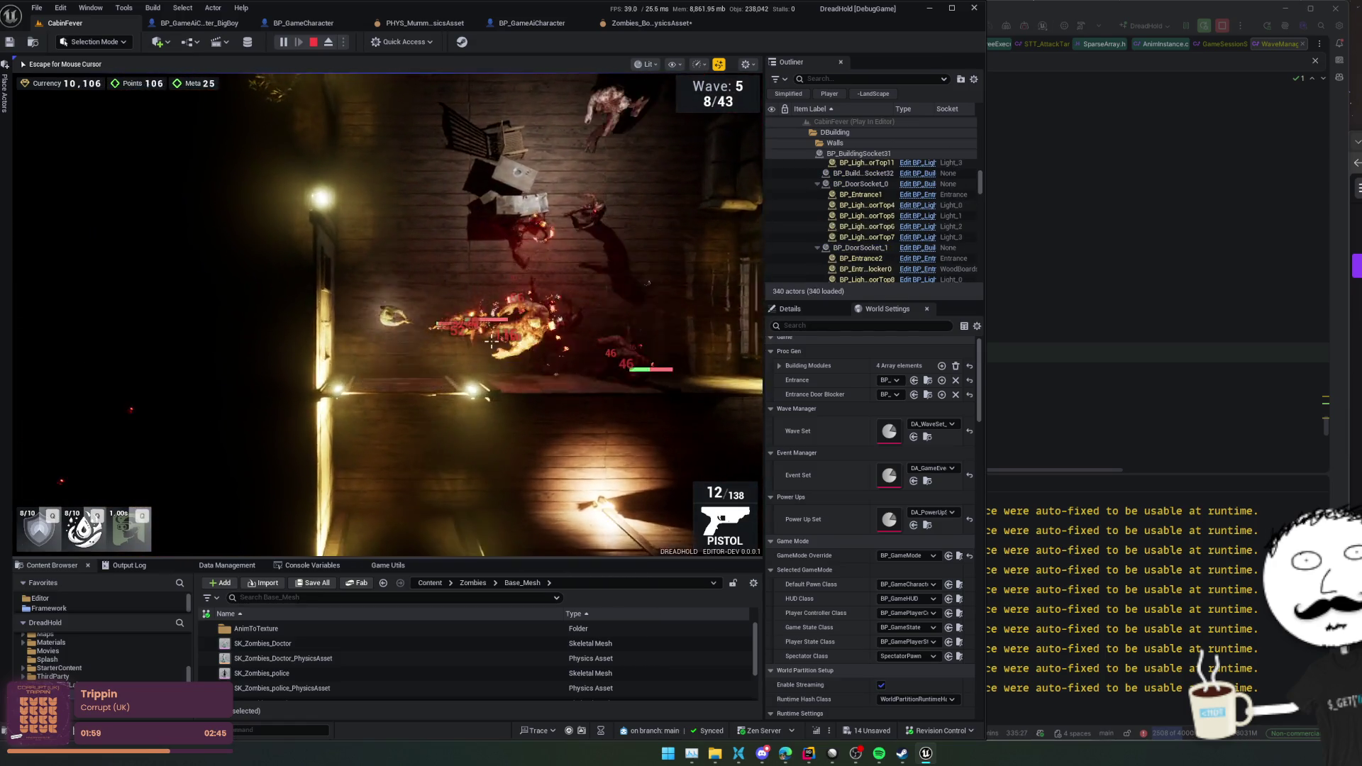
key("w")
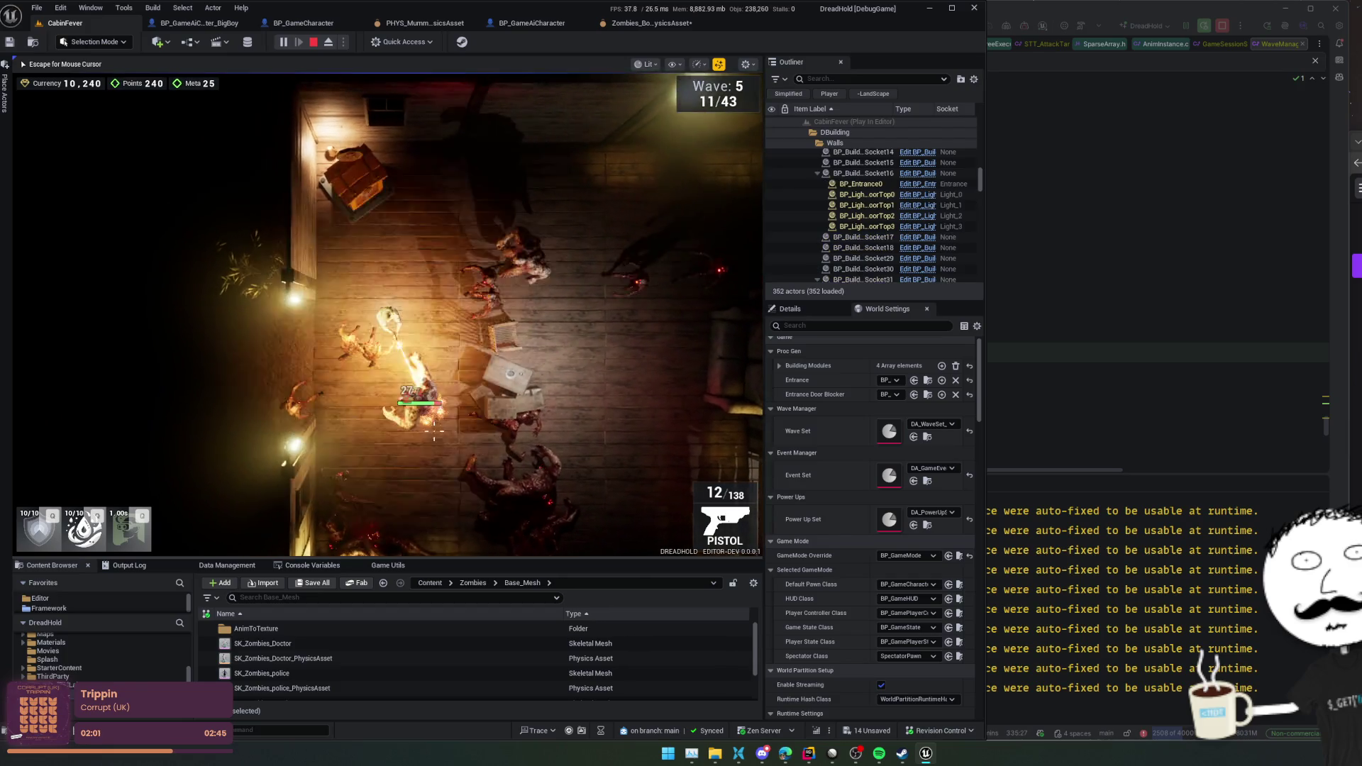
key("w")
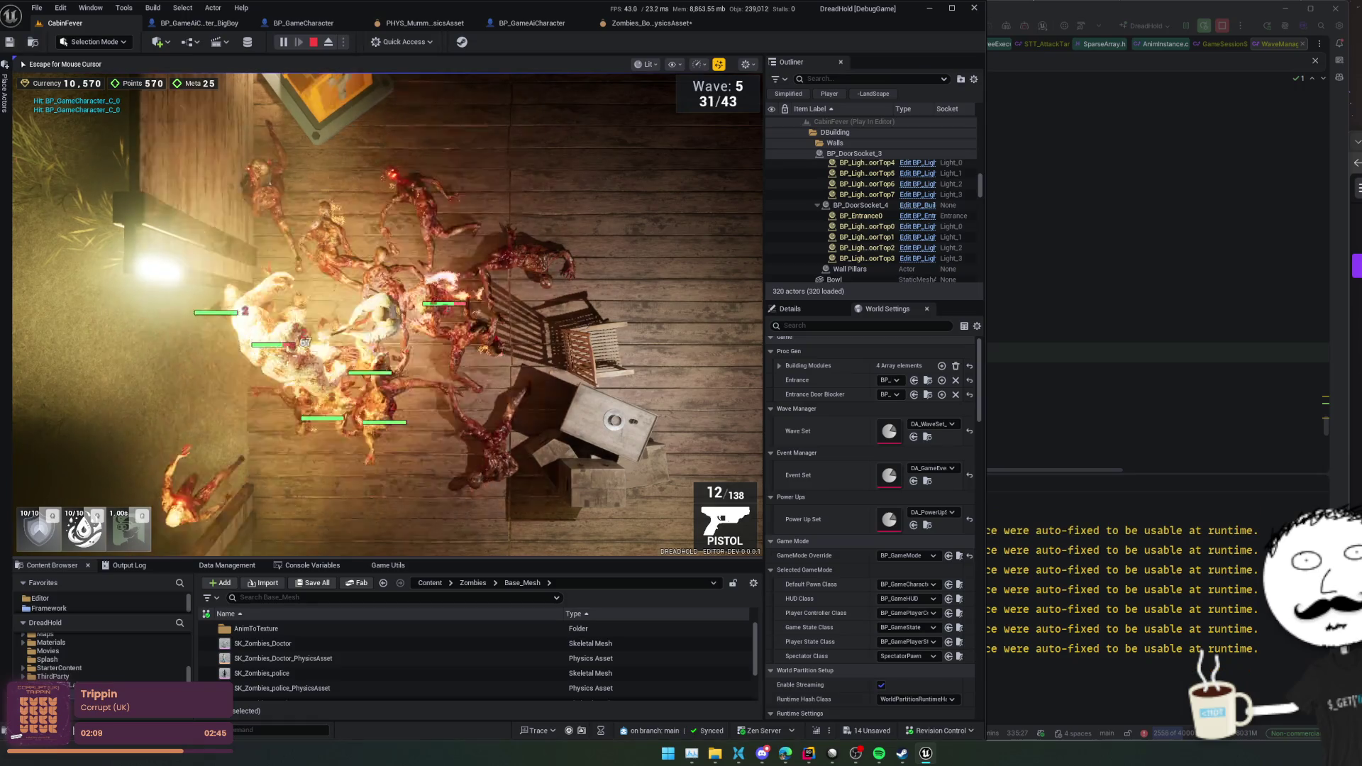
scroll(386, 313, "up", 3)
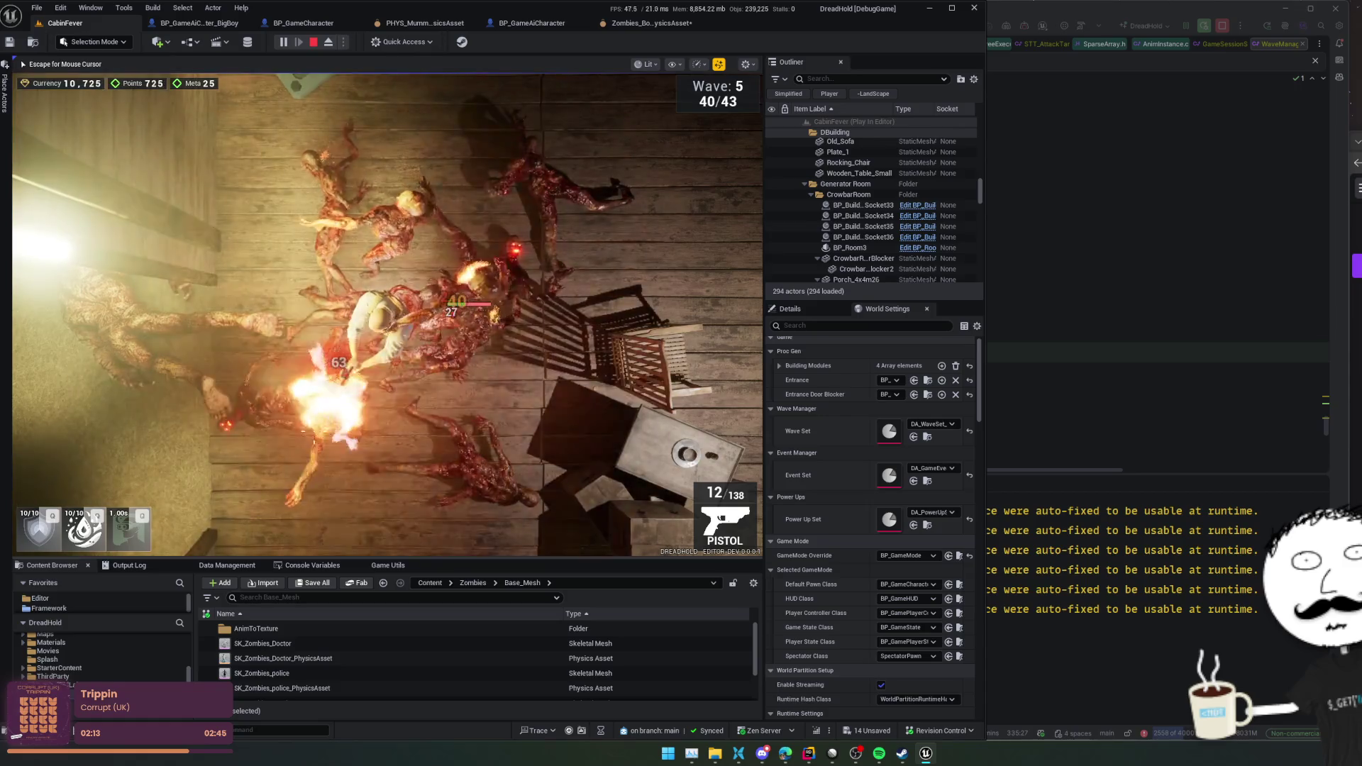
scroll(384, 157, "down", 3)
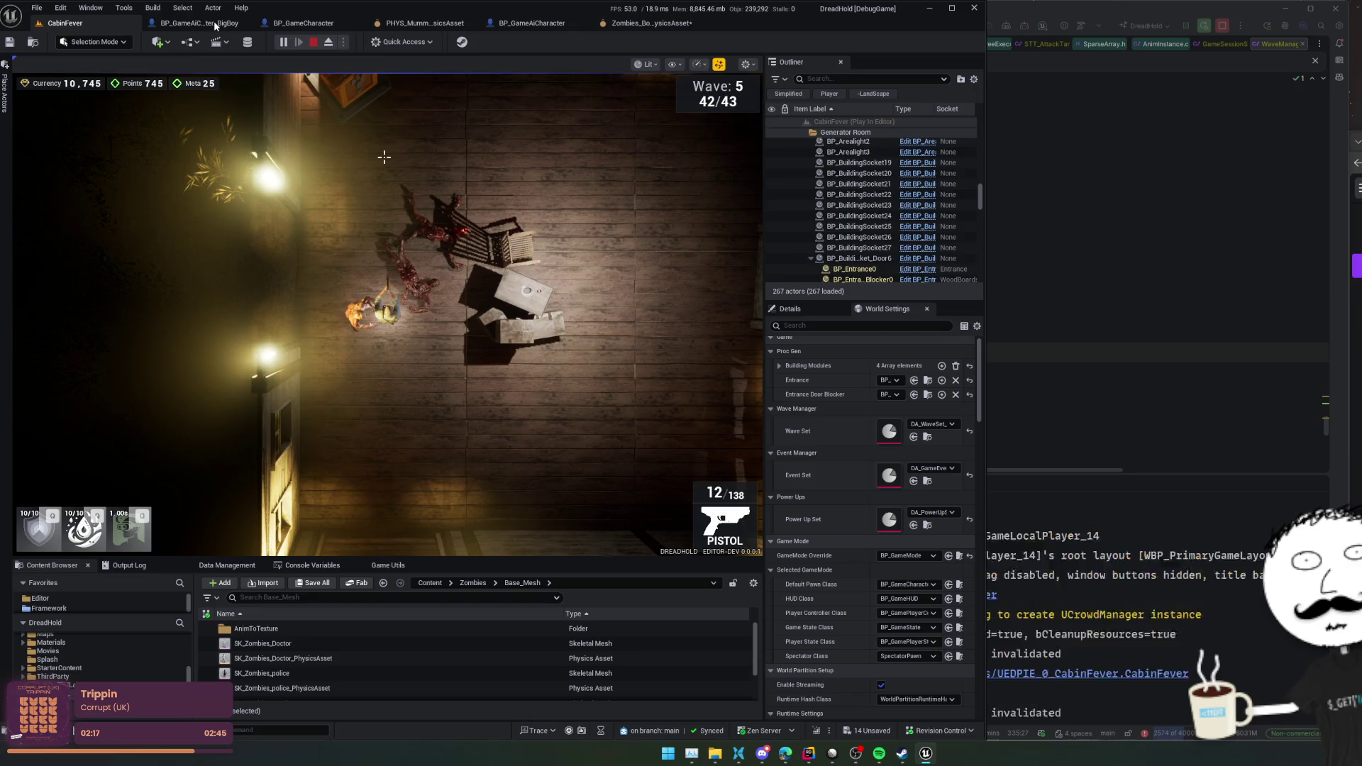
key("Escape")
left_click(33, 43)
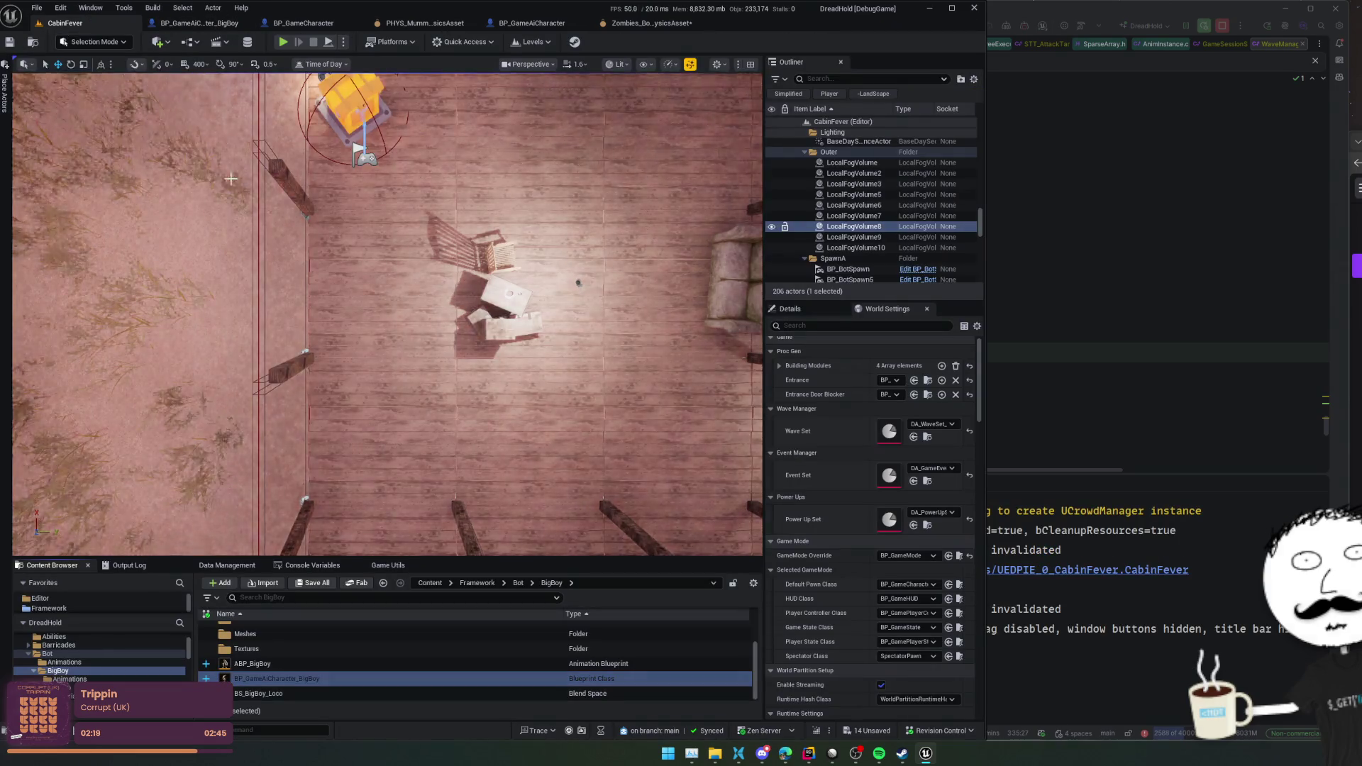
- Place BP_GameAiCharacter_BigBoy in the level, set its Health Comp stat to 30000, save, and play
left_click_drag(543, 191, 588, 152)
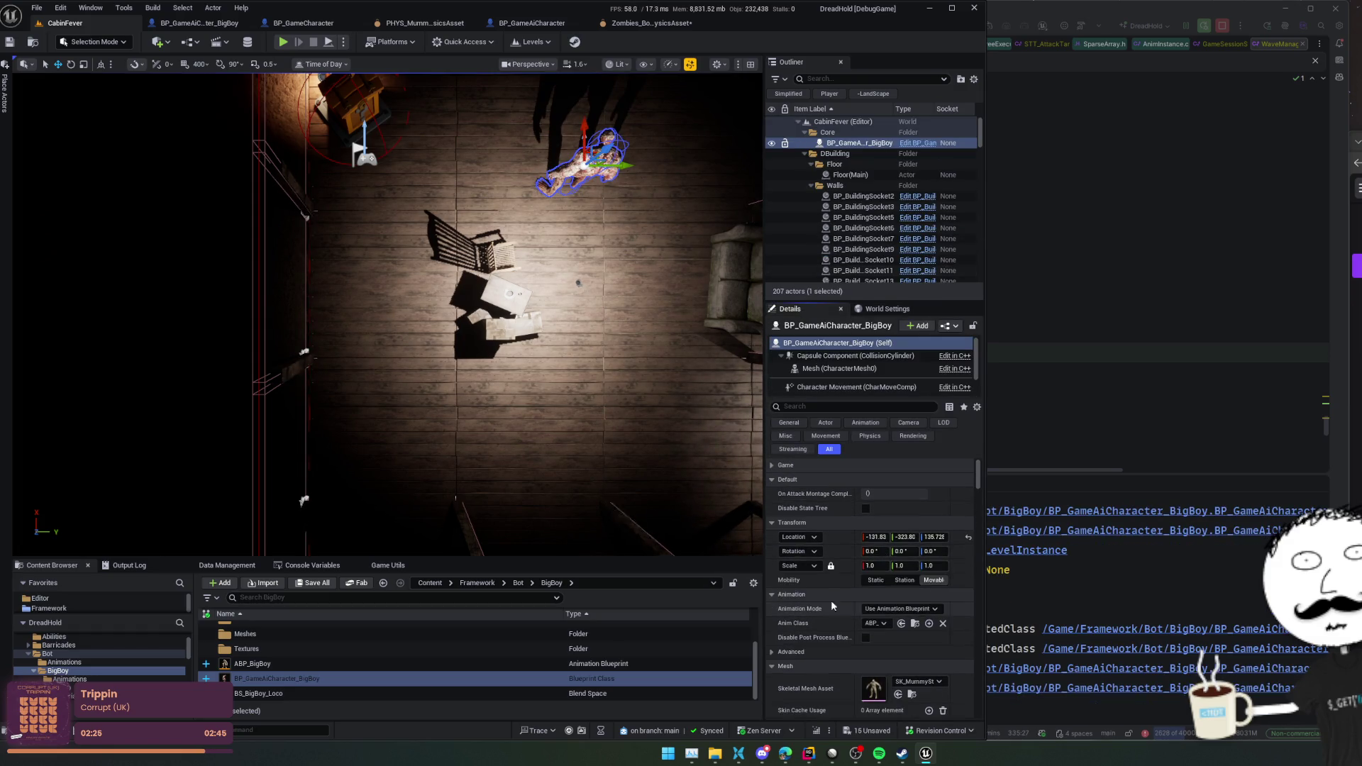
key("ctrl+s")
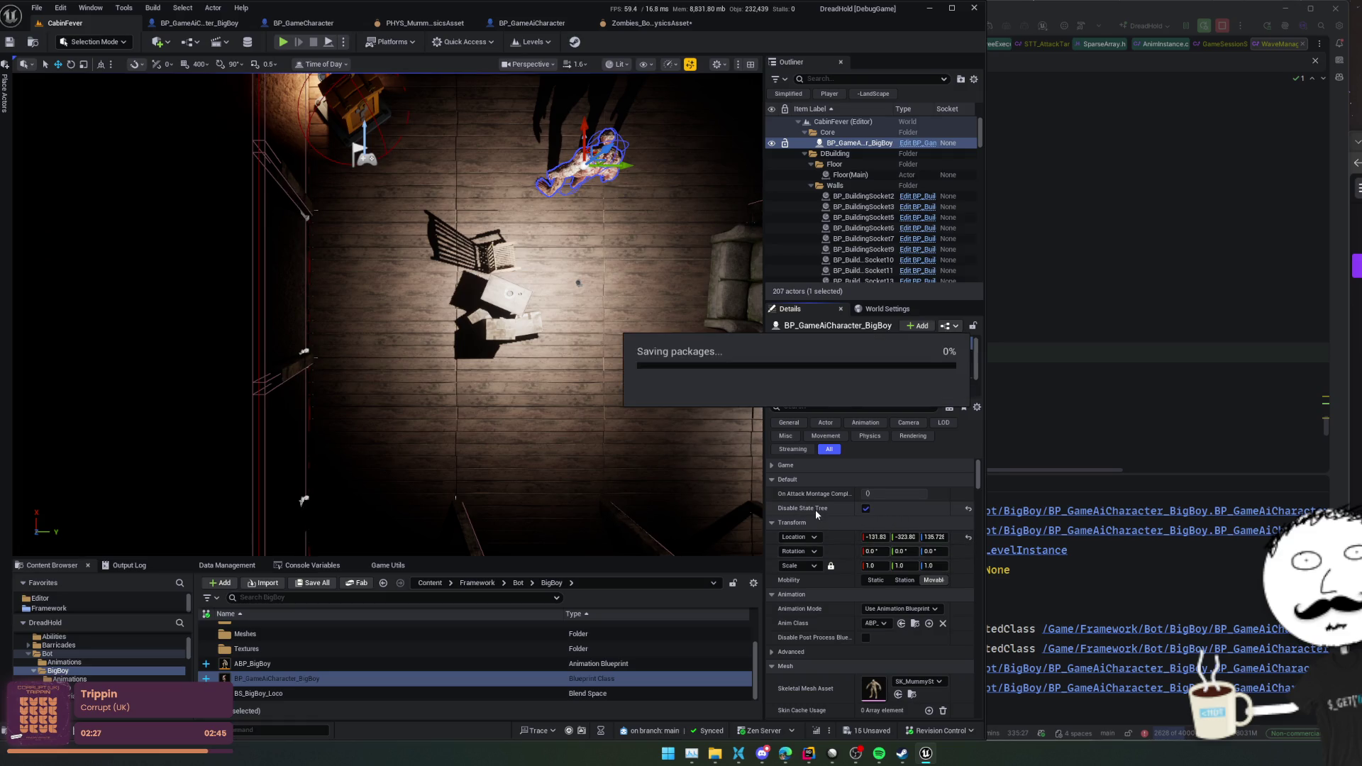
scroll(850, 373, "down", 2)
left_click(859, 363)
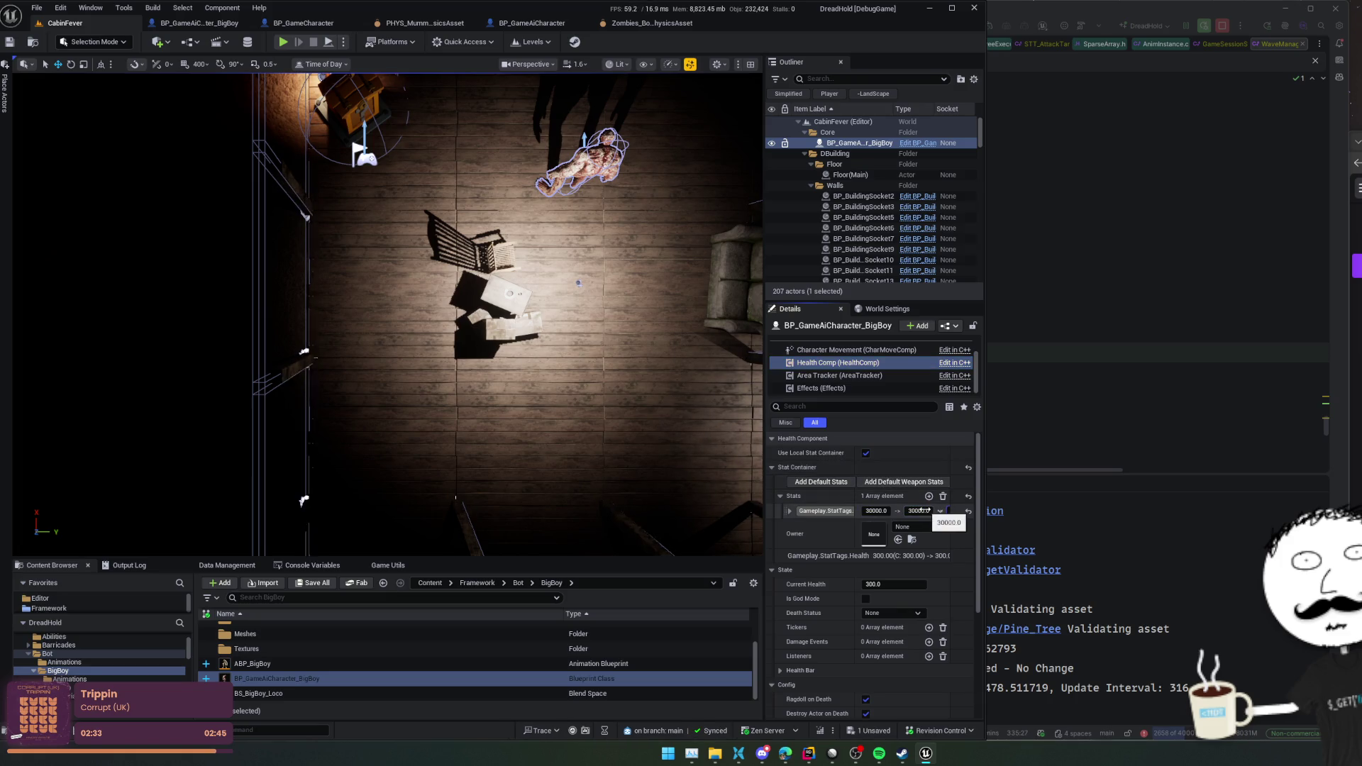
key("ctrl+s")
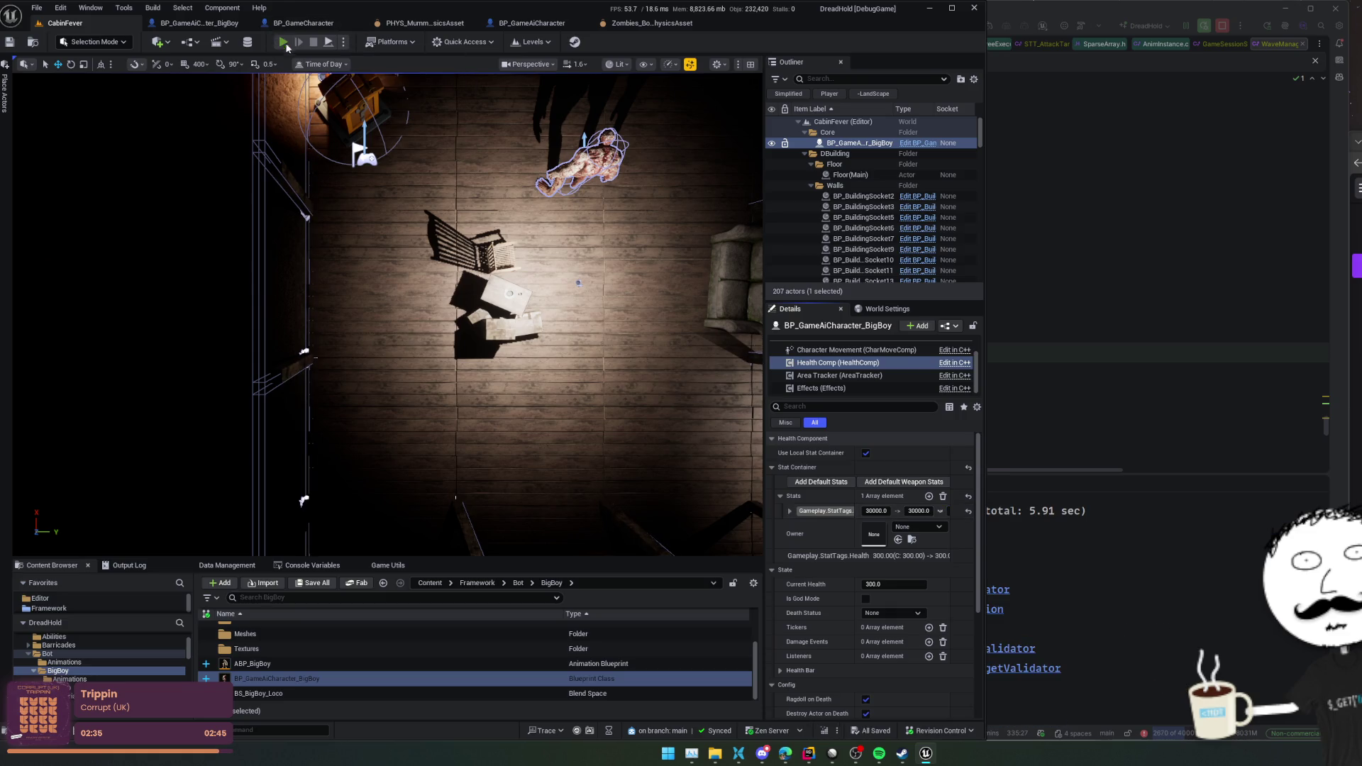
left_click(283, 43)
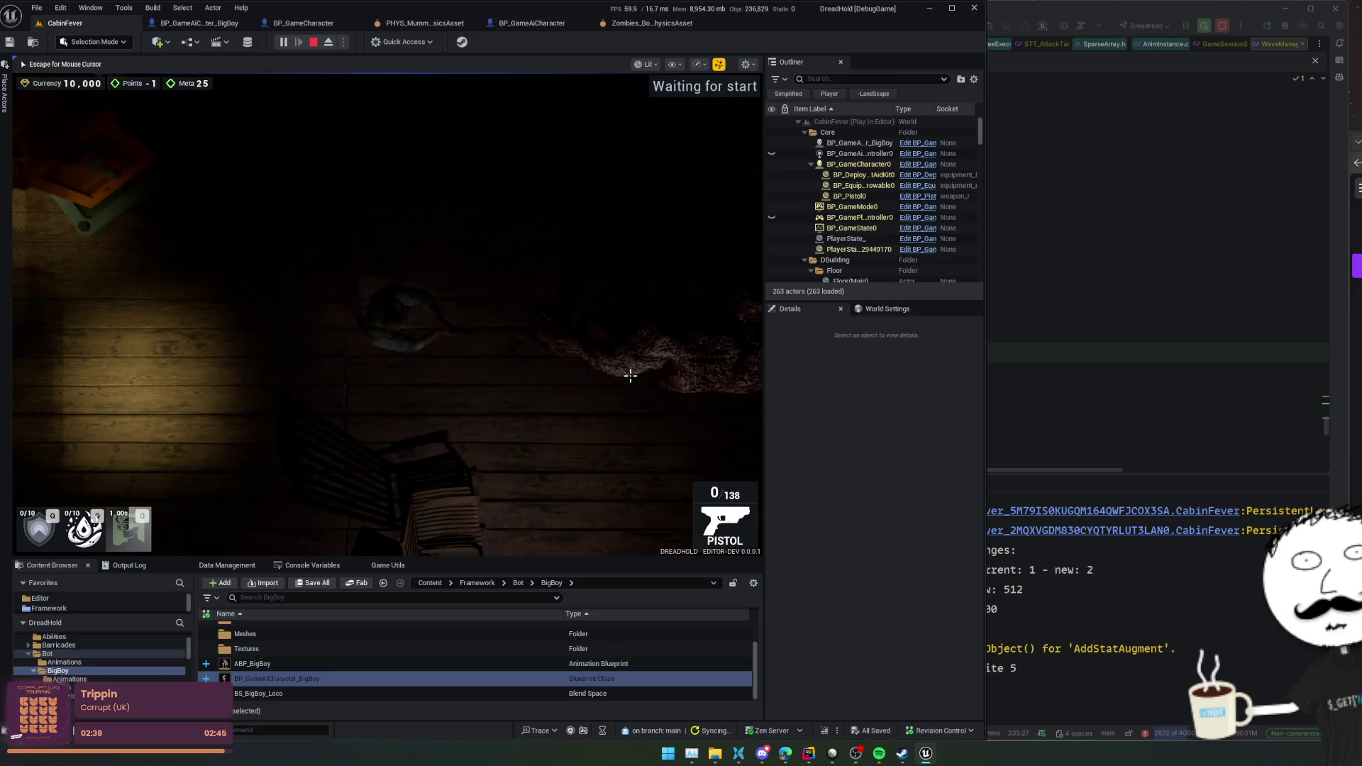
- Shoot the BigBoy zombie with the pistol while strafing around it
left_click(630, 376)
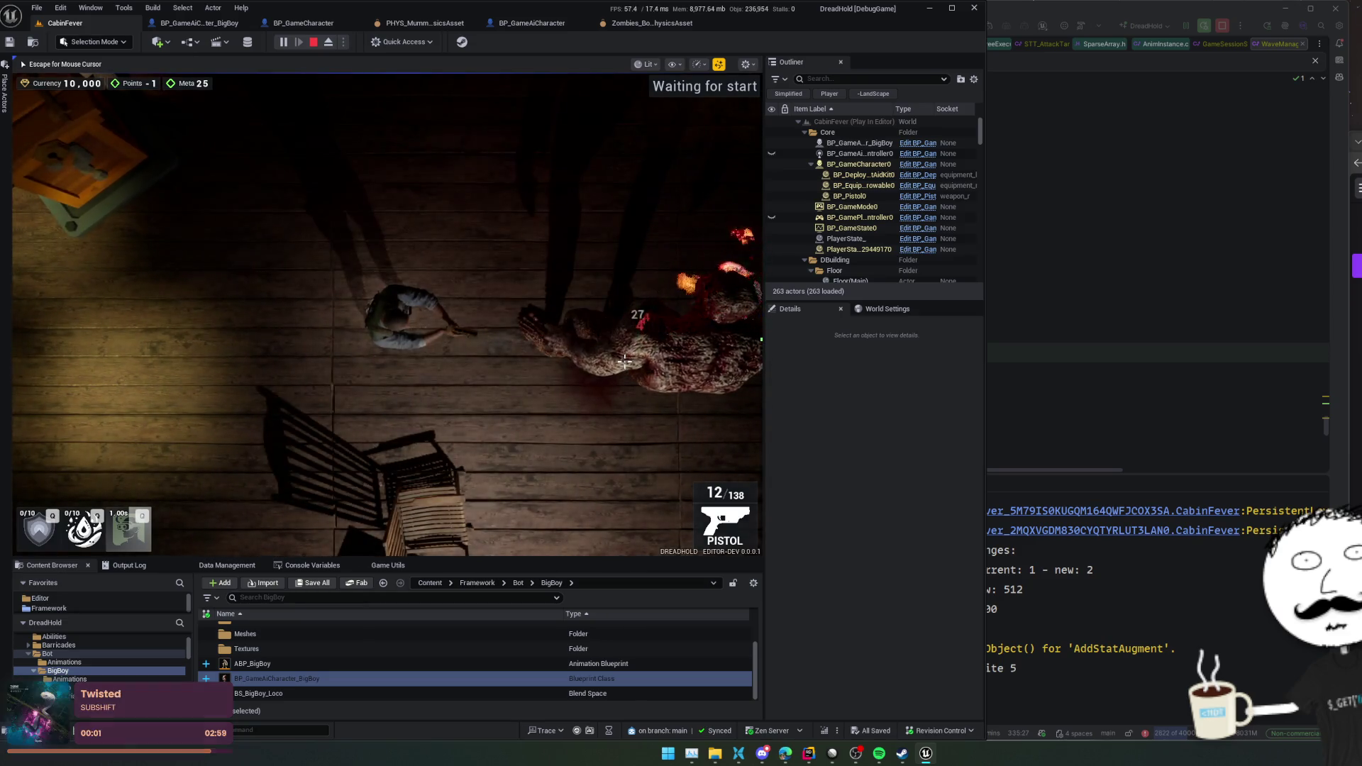
left_click(603, 440)
key("w")
left_click(590, 485)
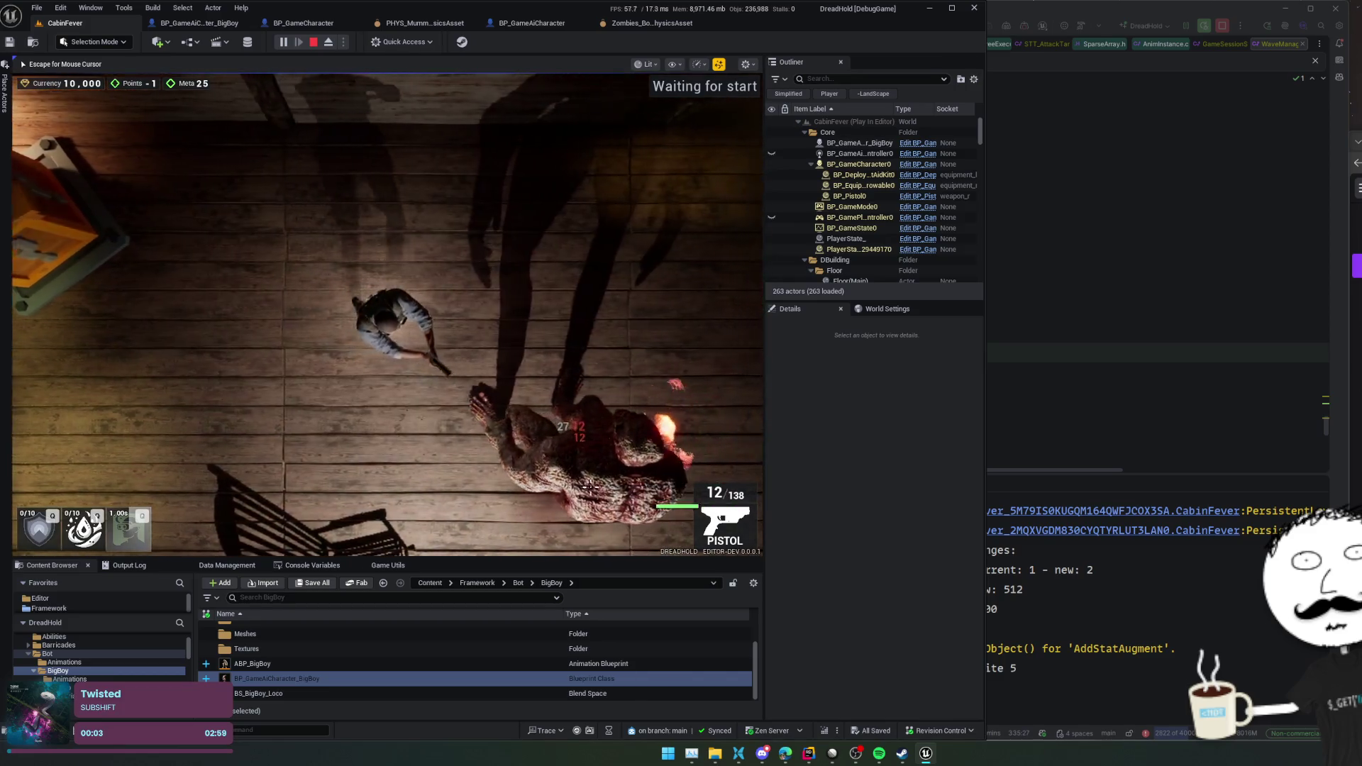
key("a")
key("s")
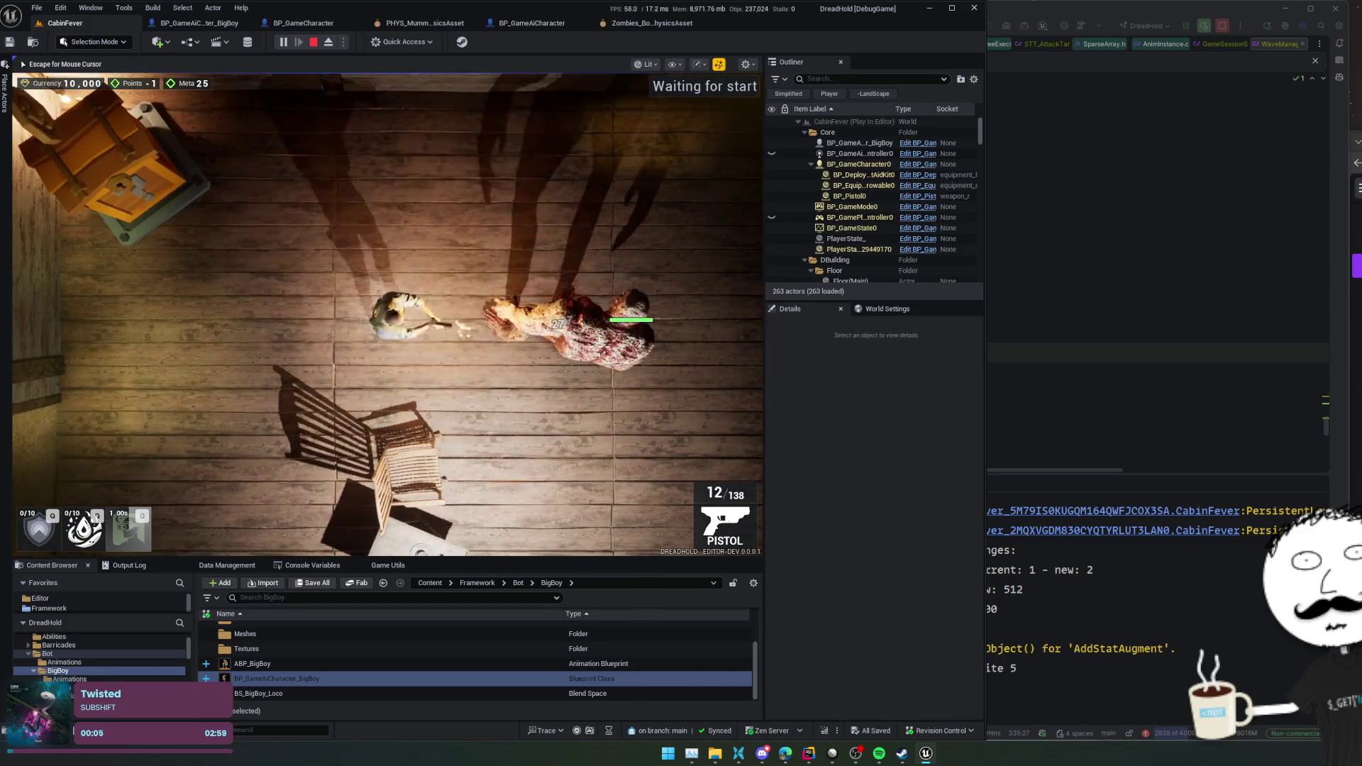
key("w")
key("d")
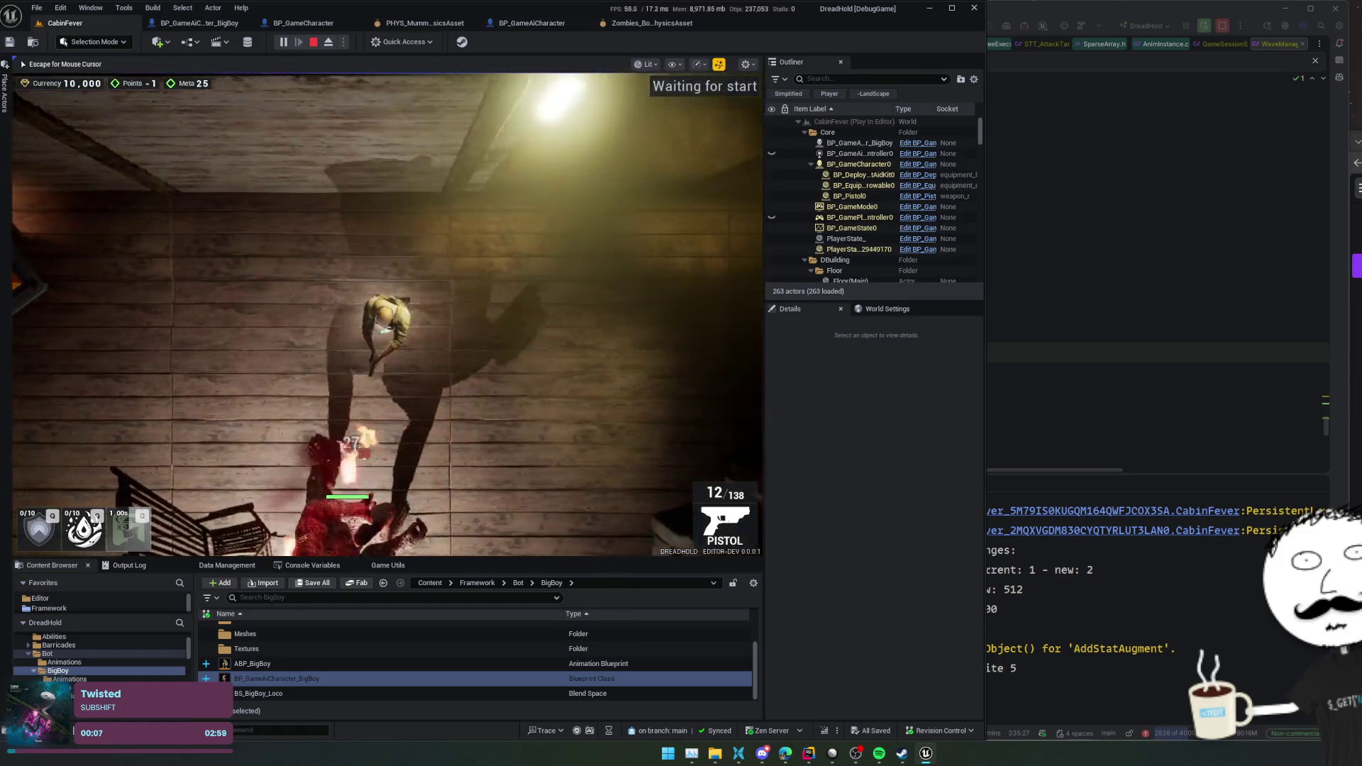
- Lead the burning BigBoy zombie across the room as it follows the player
key("s")
key("a")
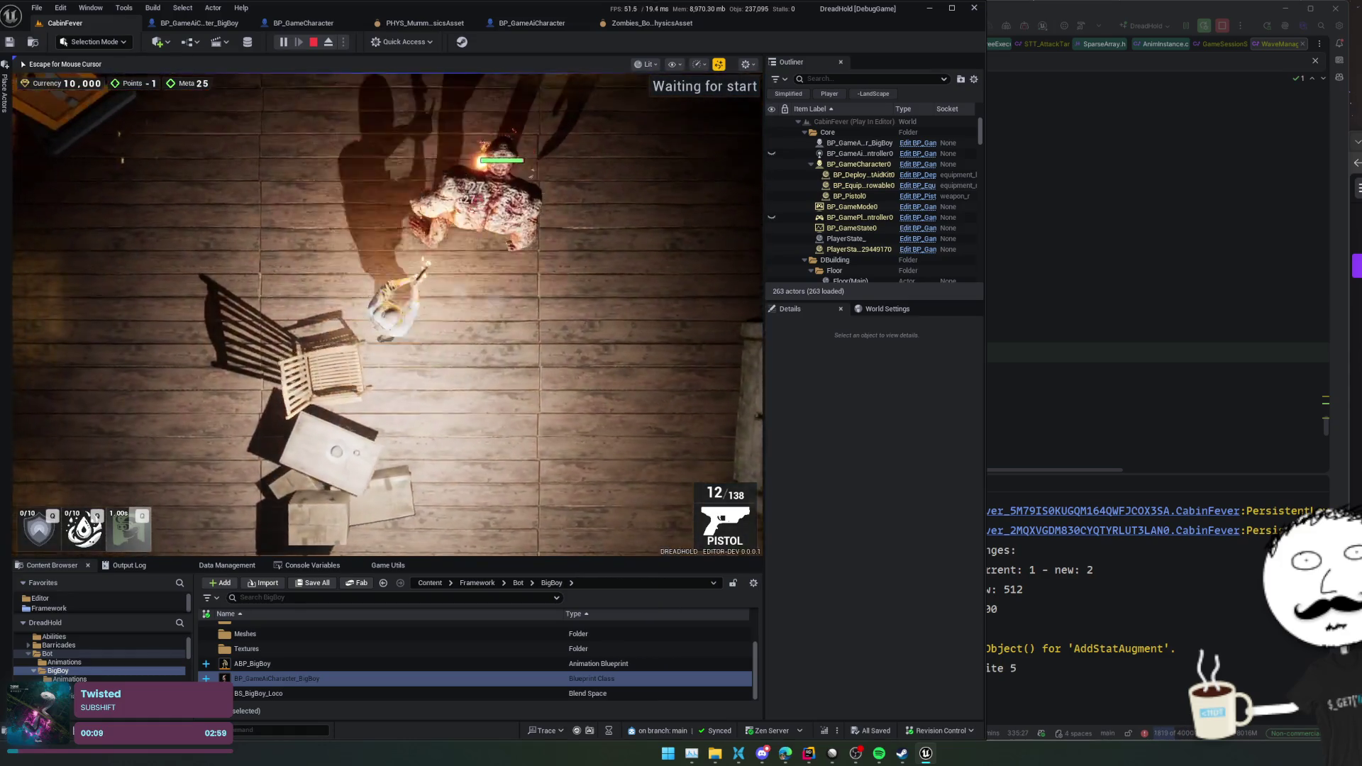
key("w")
key("a")
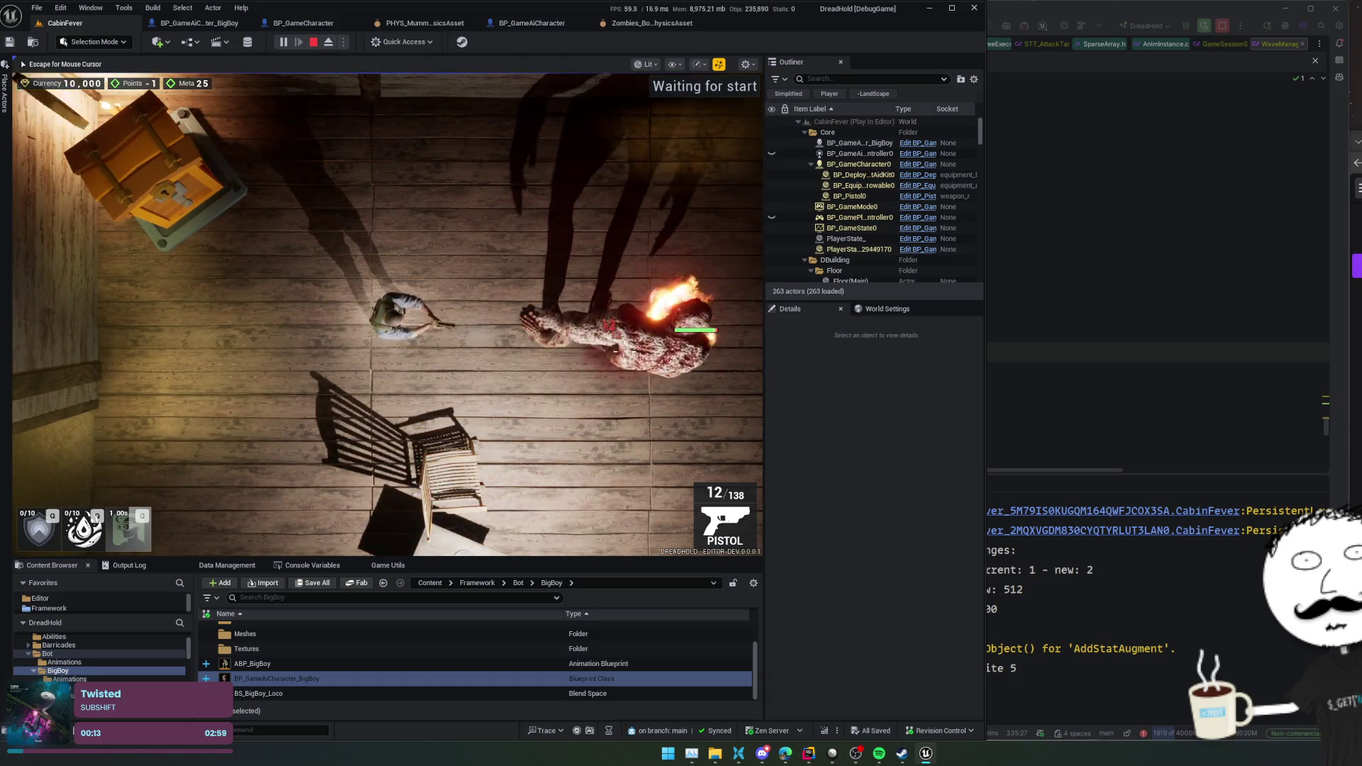
scroll(631, 367, "down", 3)
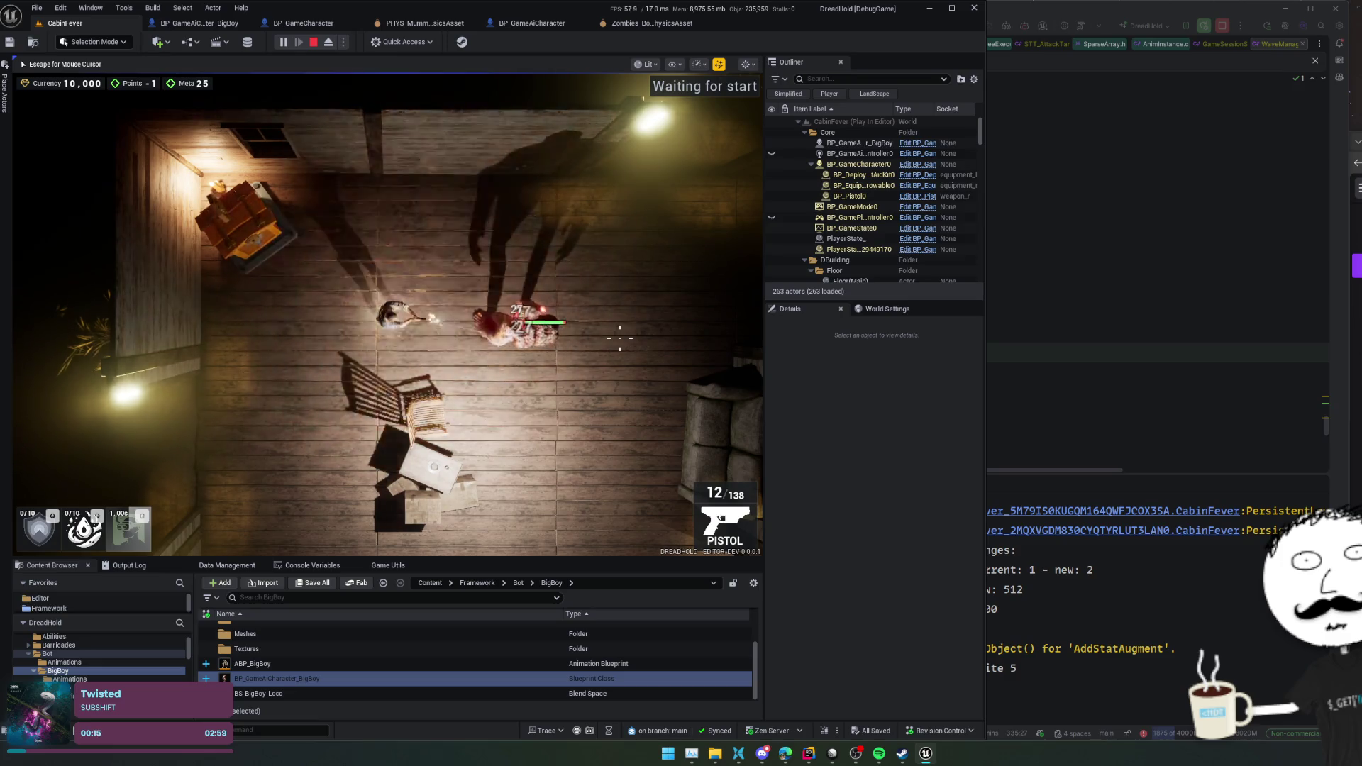
scroll(619, 338, "down", 2)
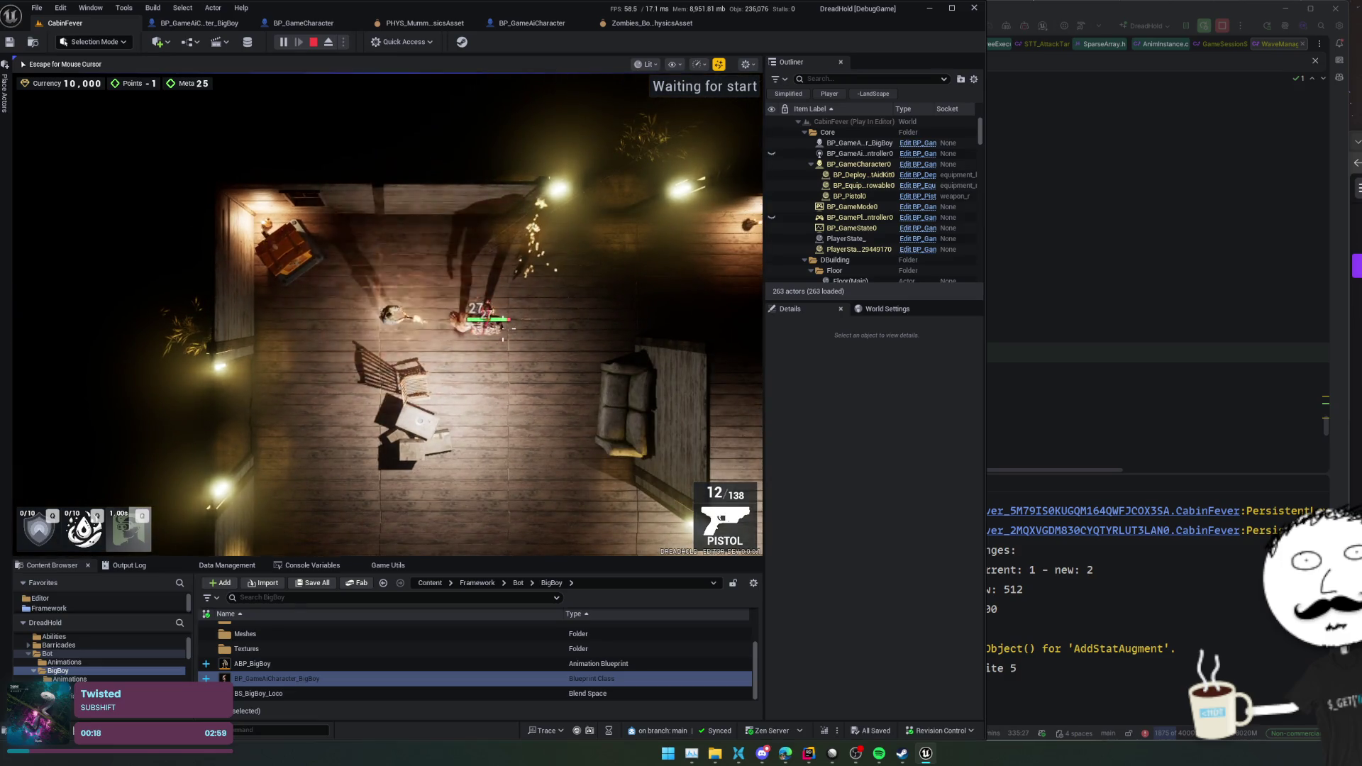
scroll(508, 330, "up", 5)
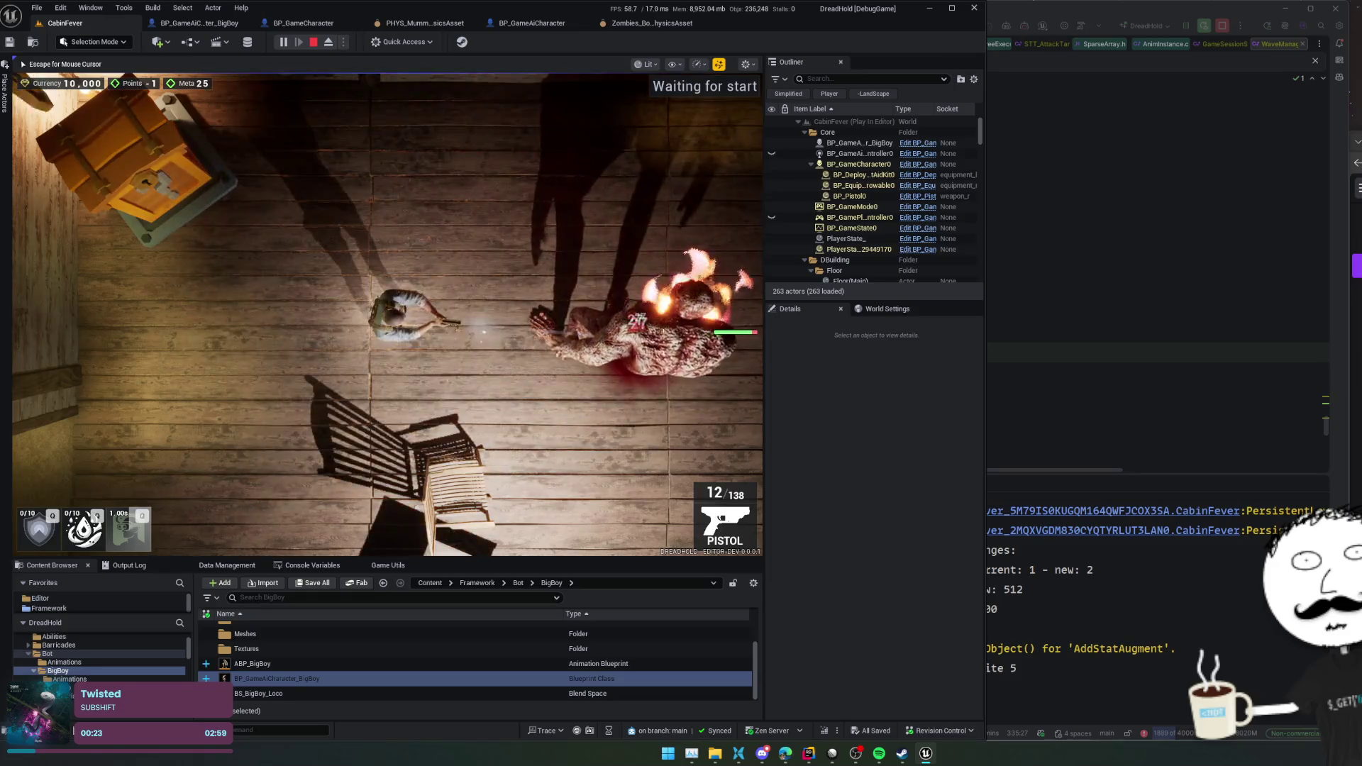
key("w")
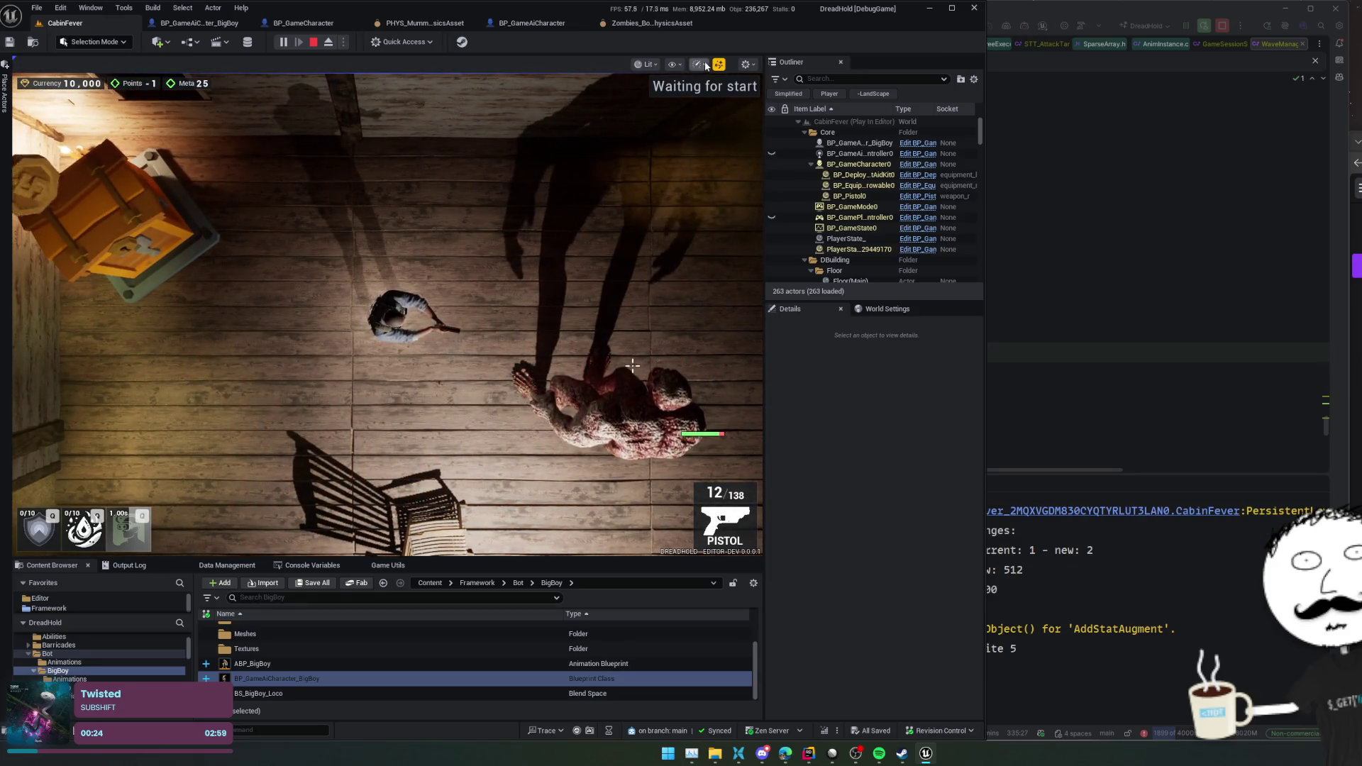
left_click(698, 64)
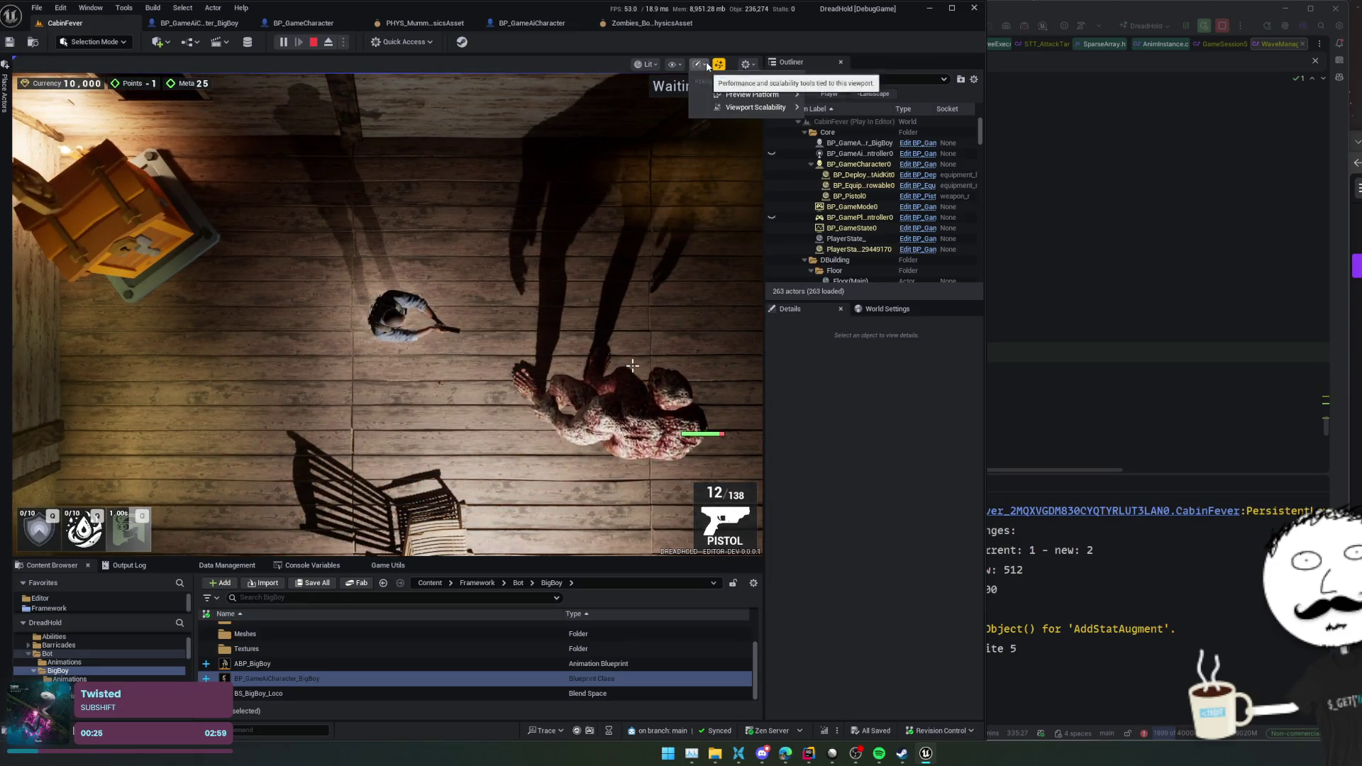
- Reset the viewport scalability to default and fire a few more shots at the zombie
left_click(784, 108)
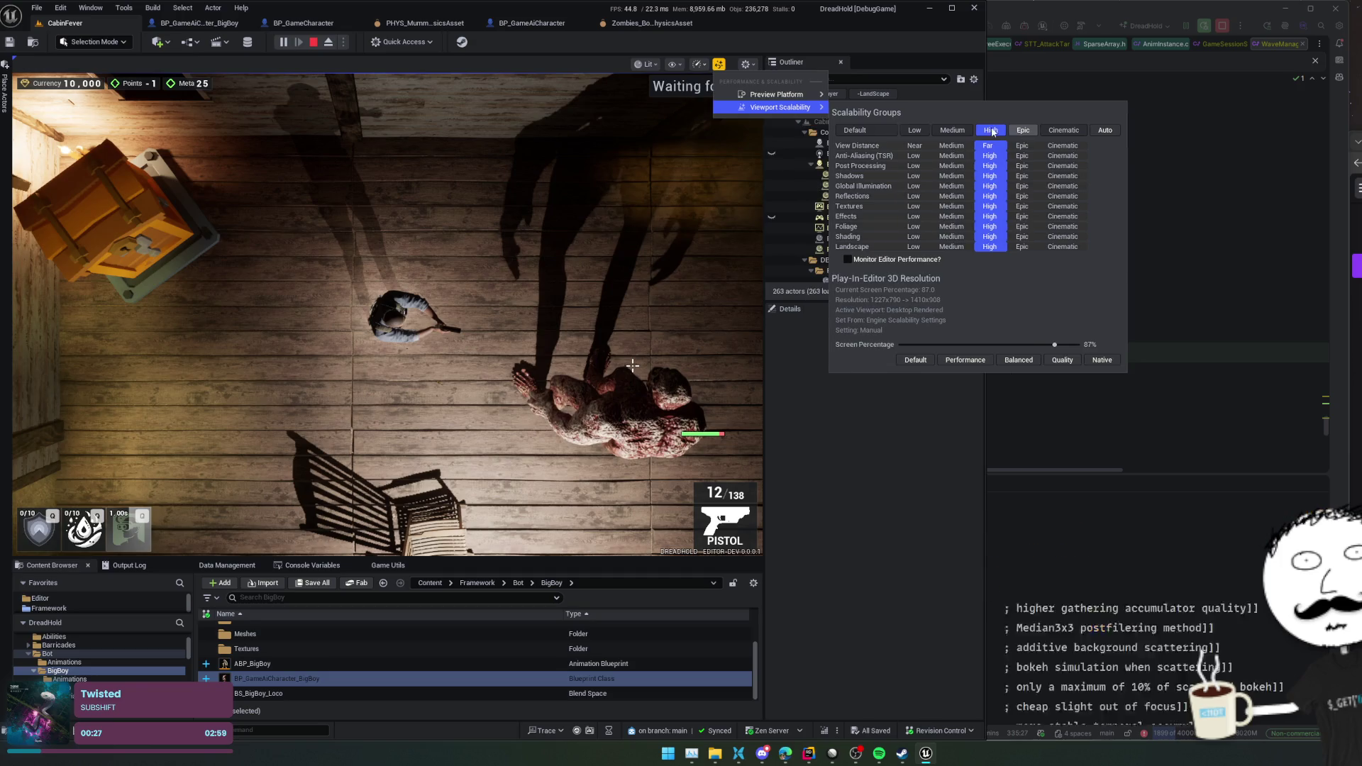
left_click(617, 402)
left_click(616, 402)
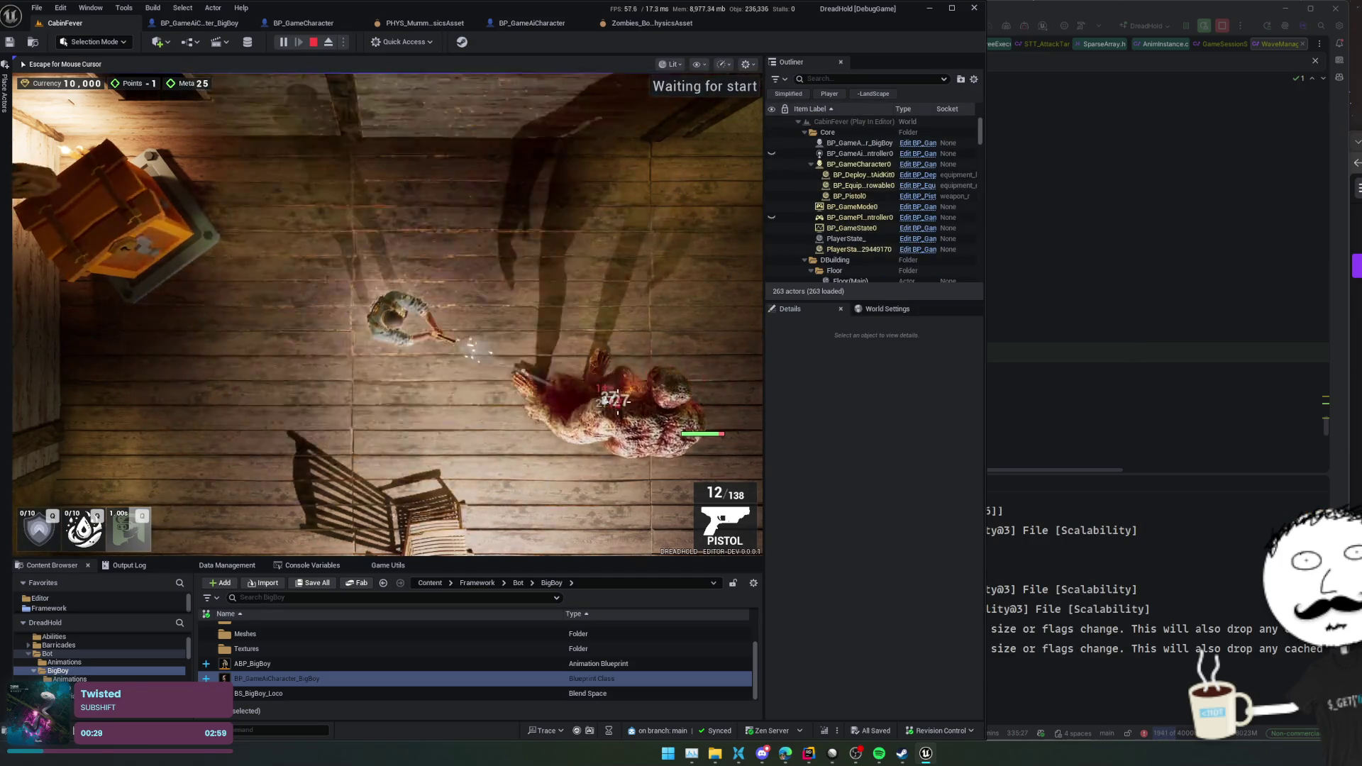
left_click(616, 402)
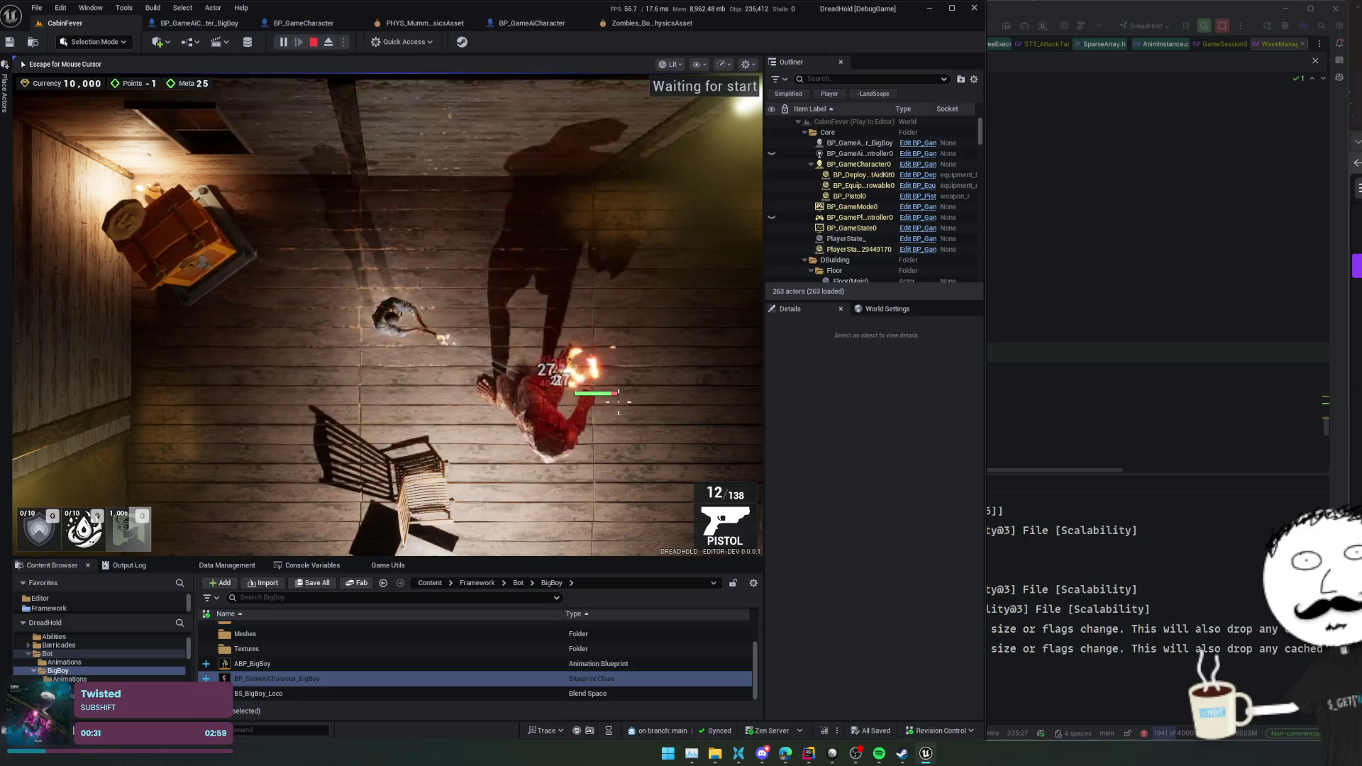
key("Escape")
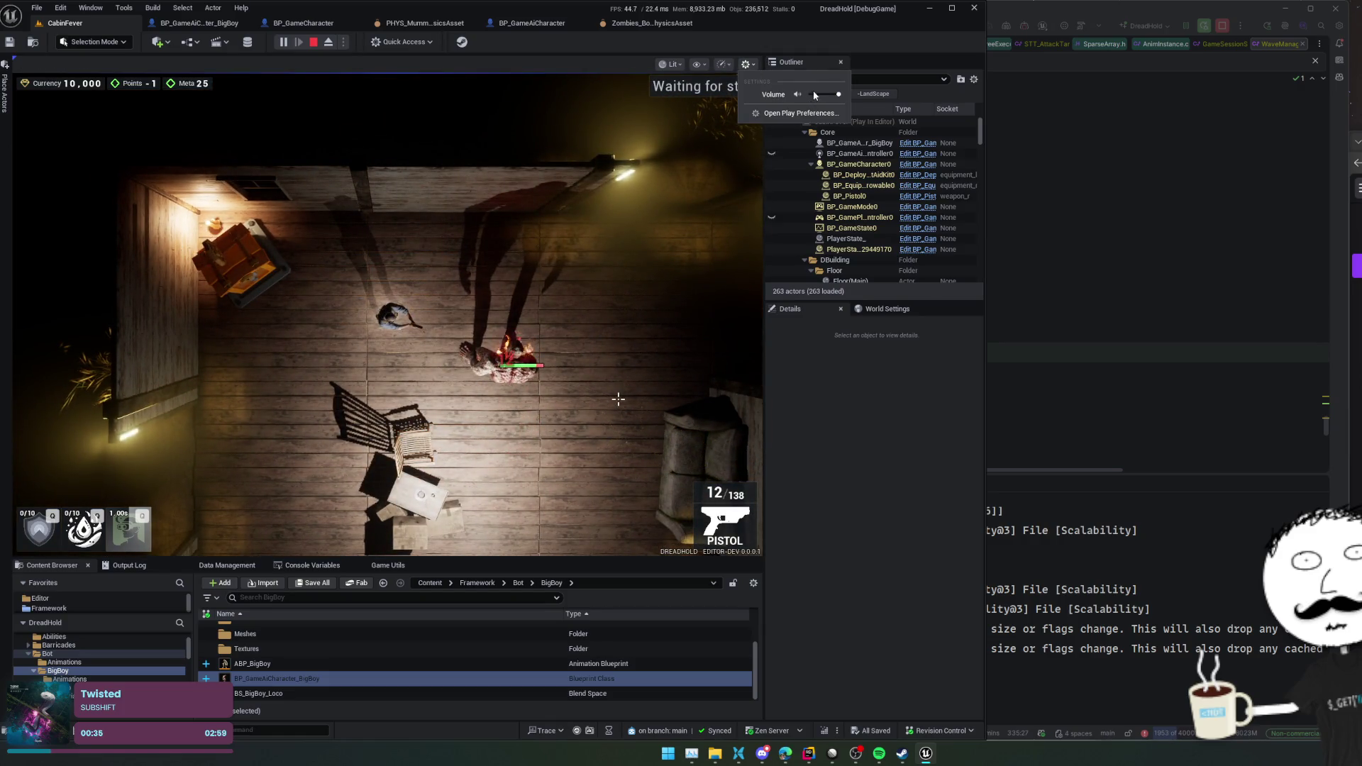
- Set the viewport scalability to Cinematic and resume the running game
left_click(724, 64)
mouse_move(800, 108)
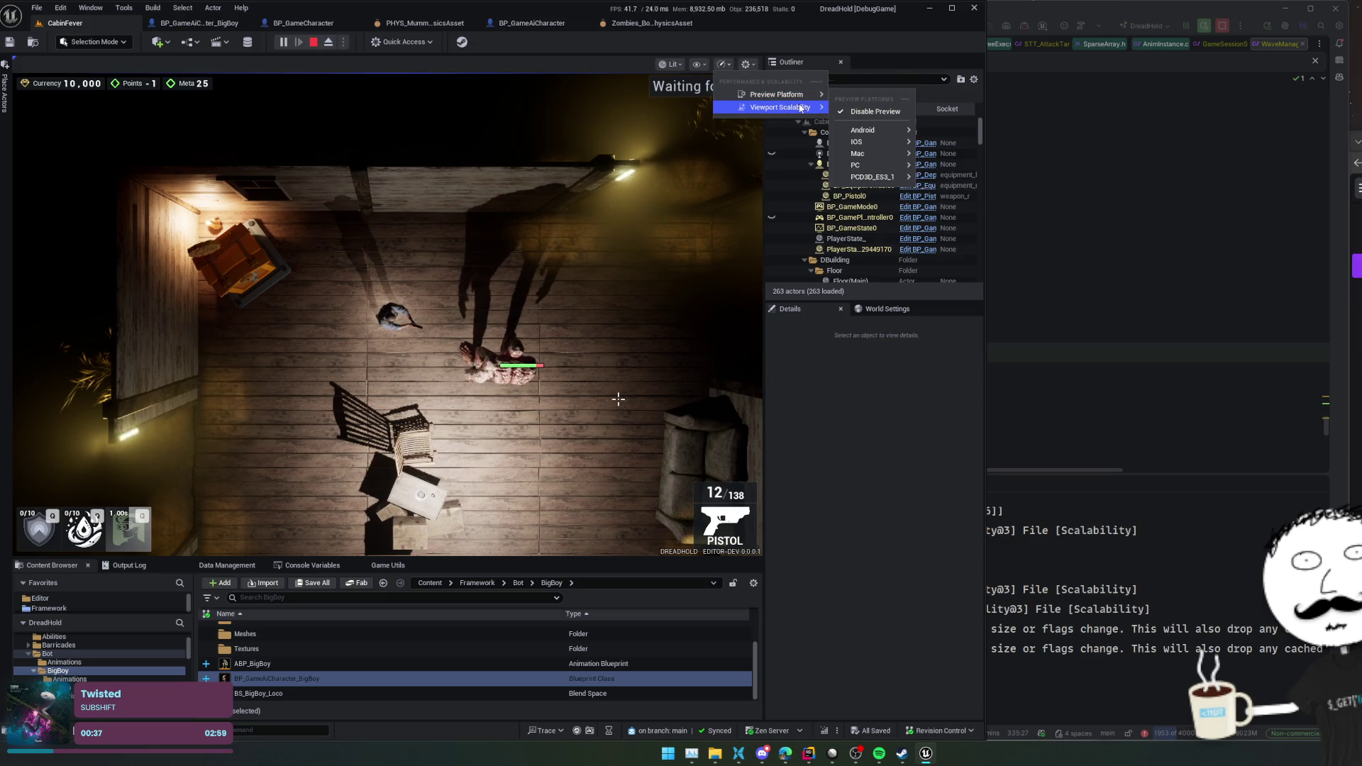
left_click(1047, 131)
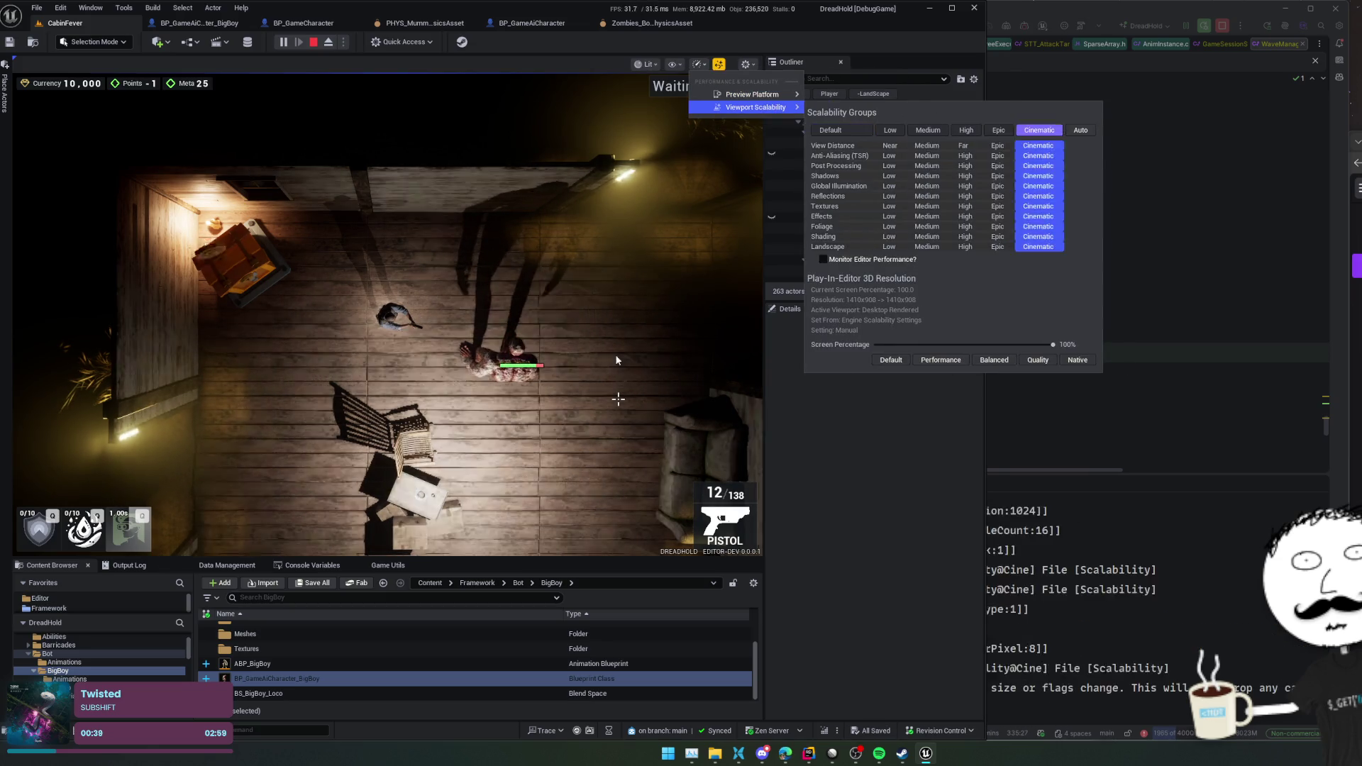
left_click(615, 354)
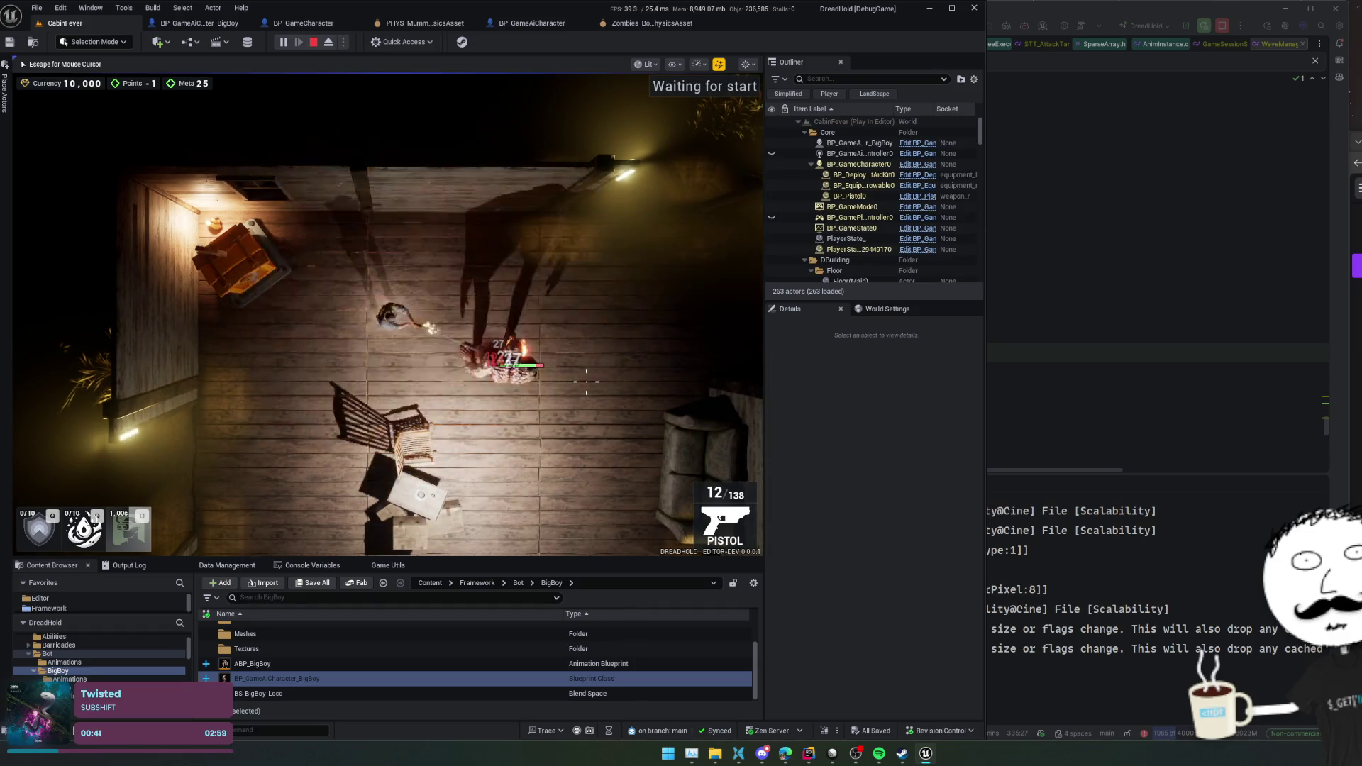
key("Escape")
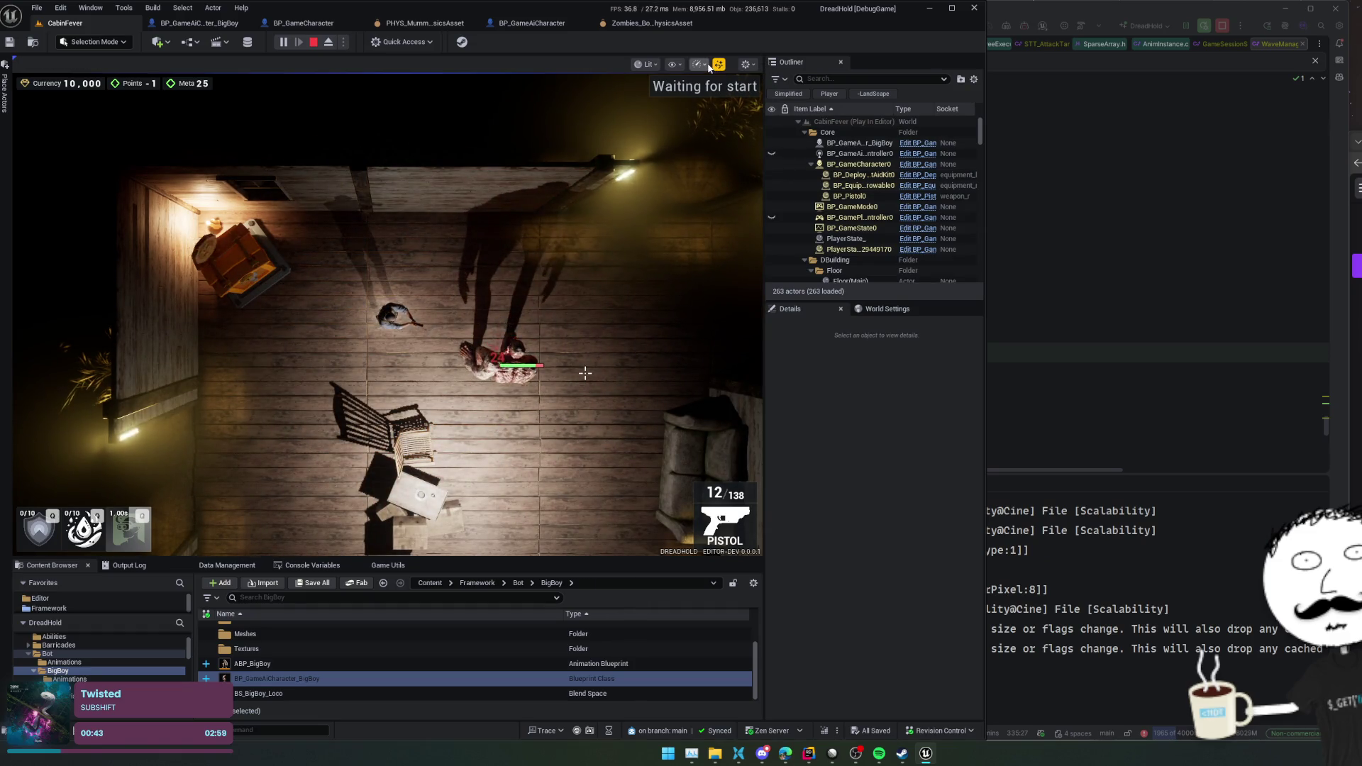
- Switch the viewport scalability to High, then bring up the Zombies_Body_PhysicsAsset
left_click(709, 66)
mouse_move(733, 99)
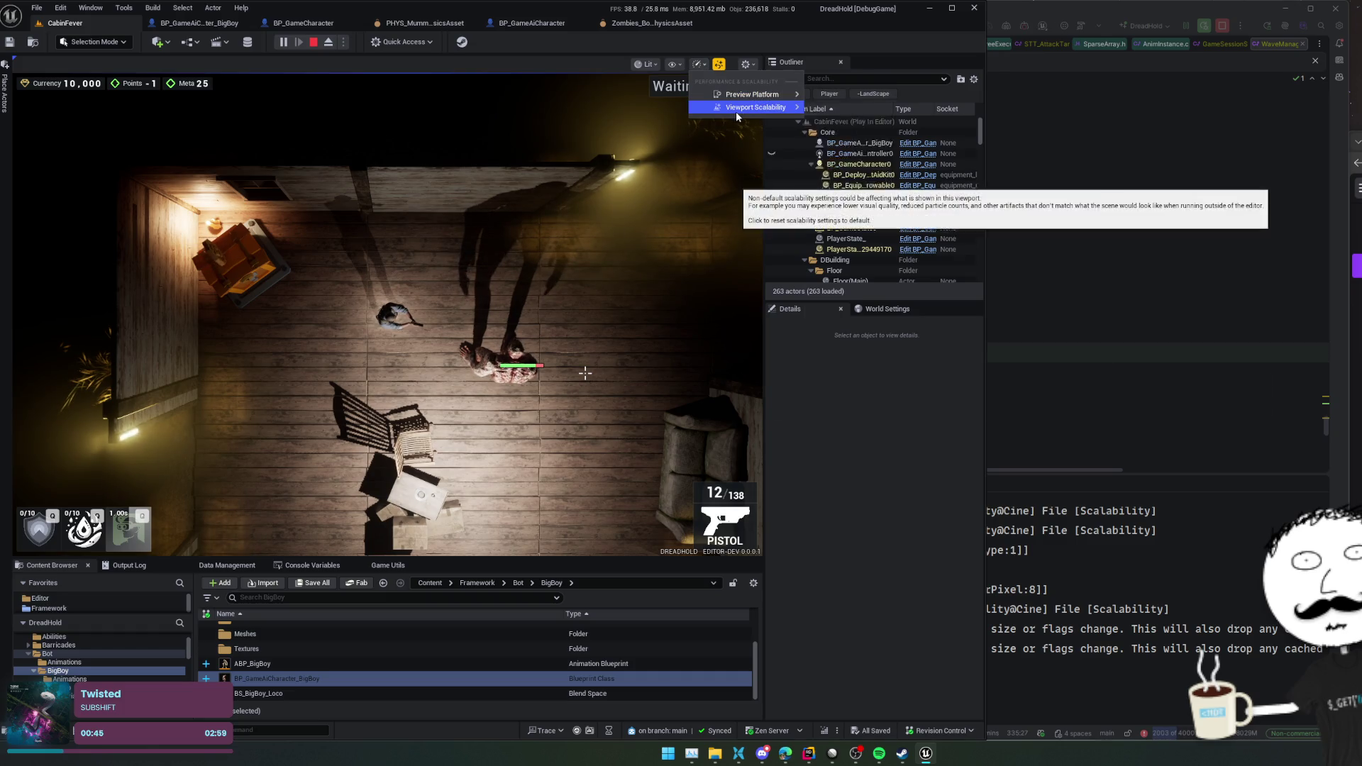
mouse_move(735, 112)
left_click(967, 131)
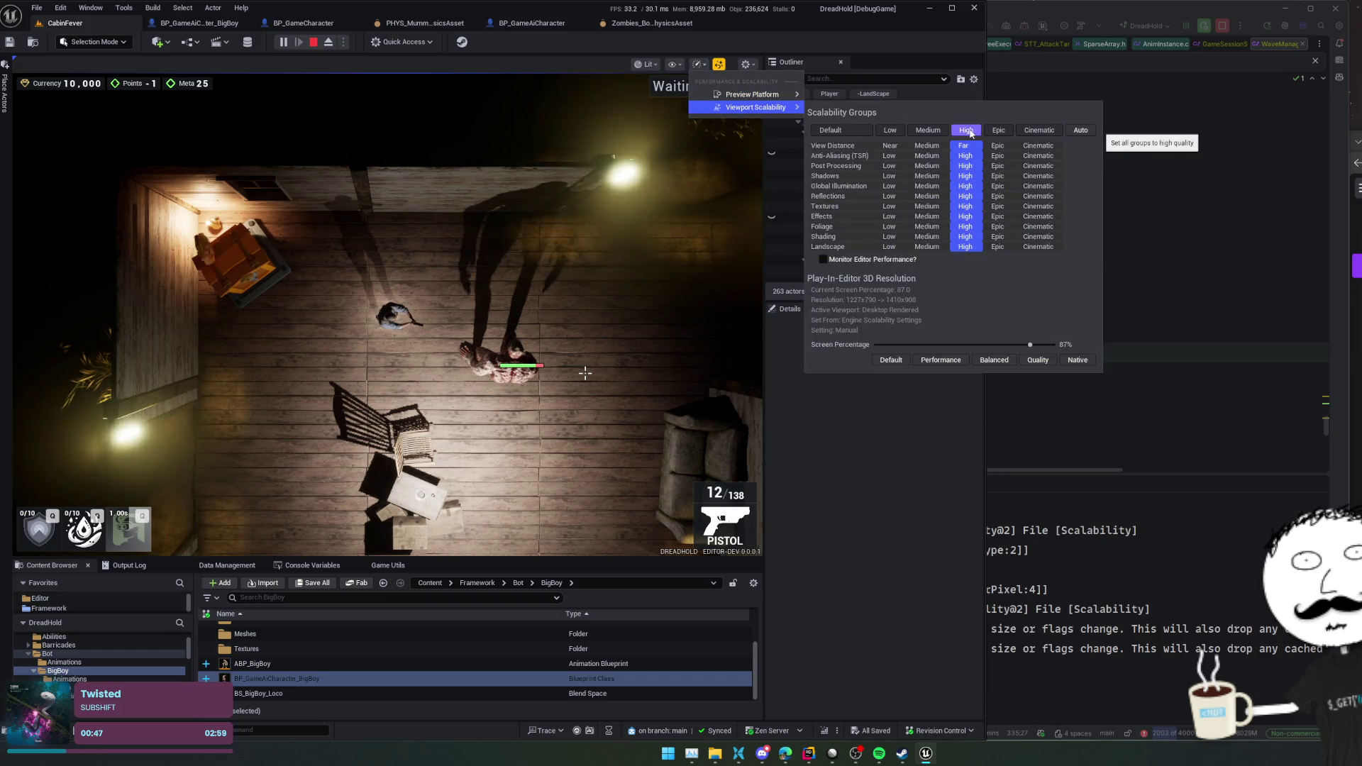
left_click(581, 328)
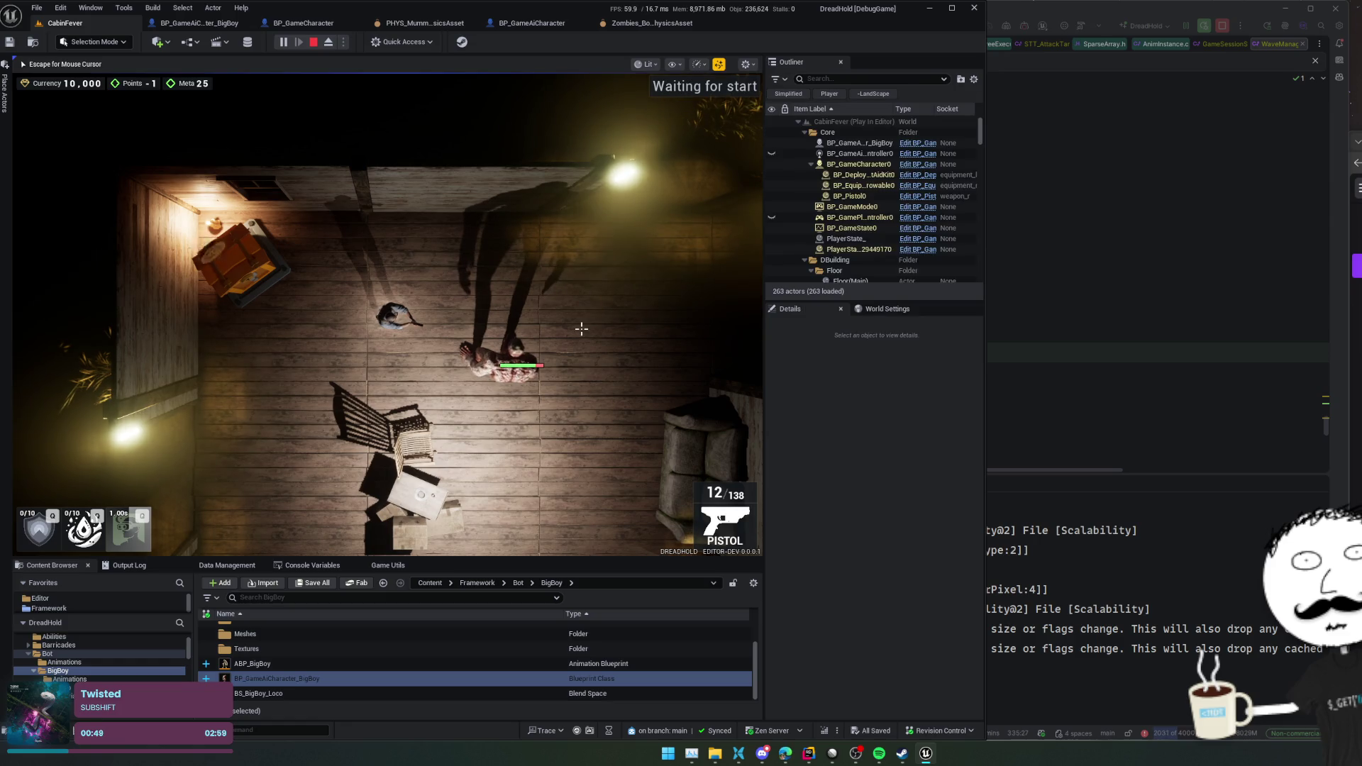
scroll(581, 329, "down", 1)
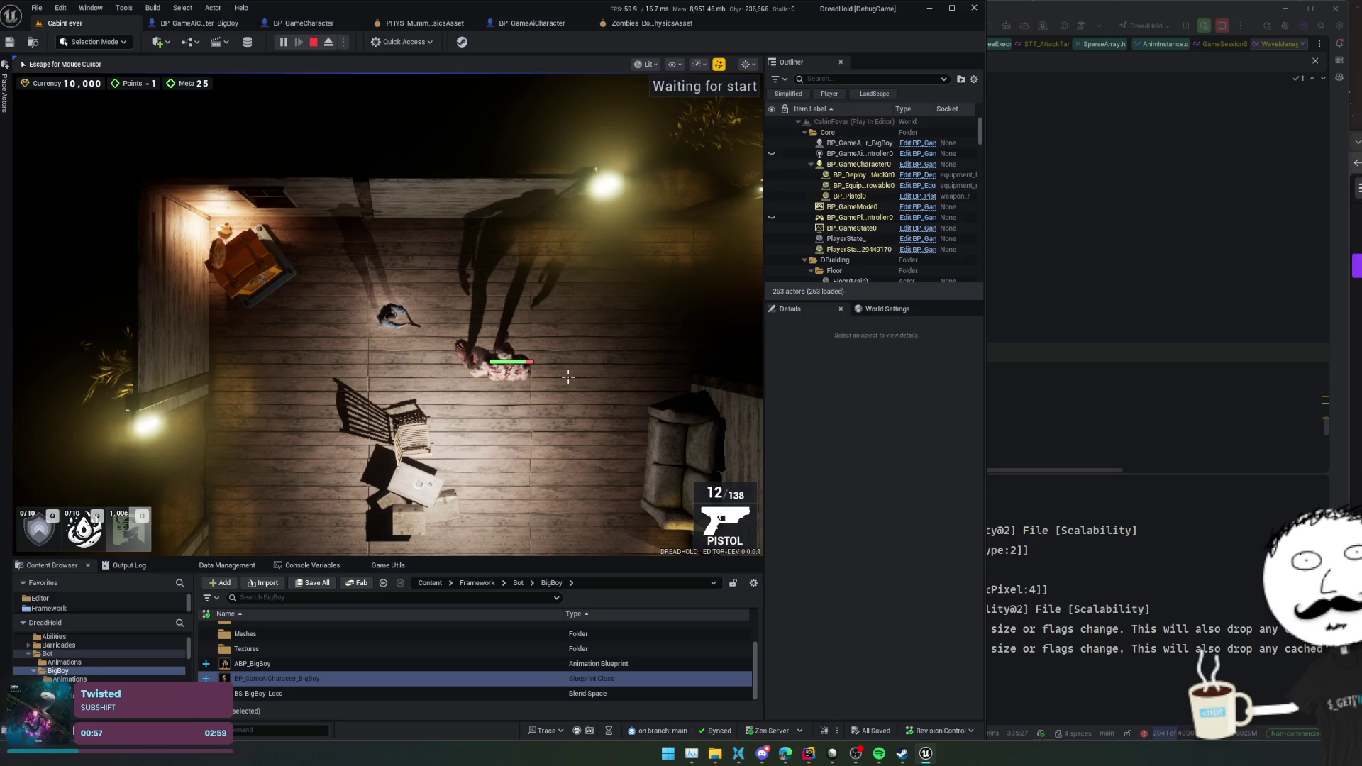
left_click(649, 23)
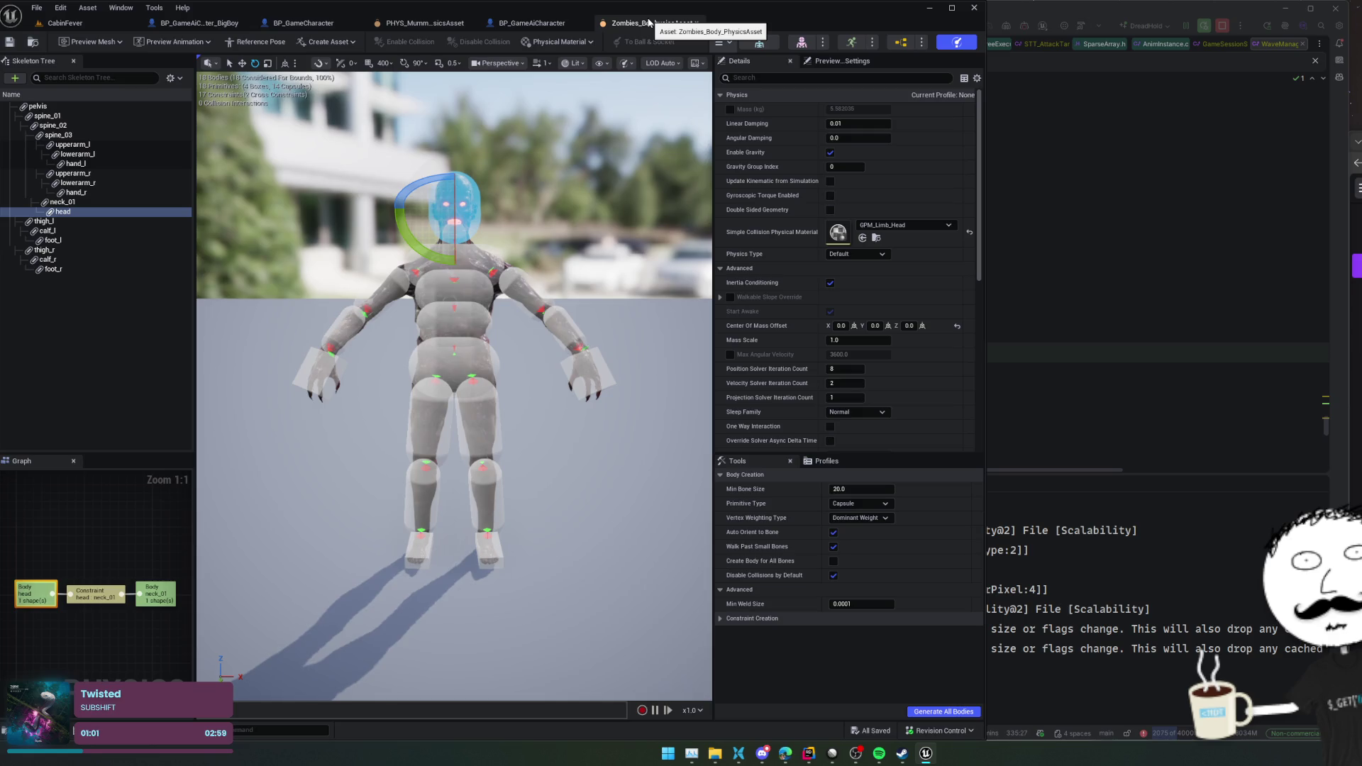
- Close the Zombies_Body physics asset and inspect the Play Montage nodes in BP_GameCharacter
left_click(696, 22)
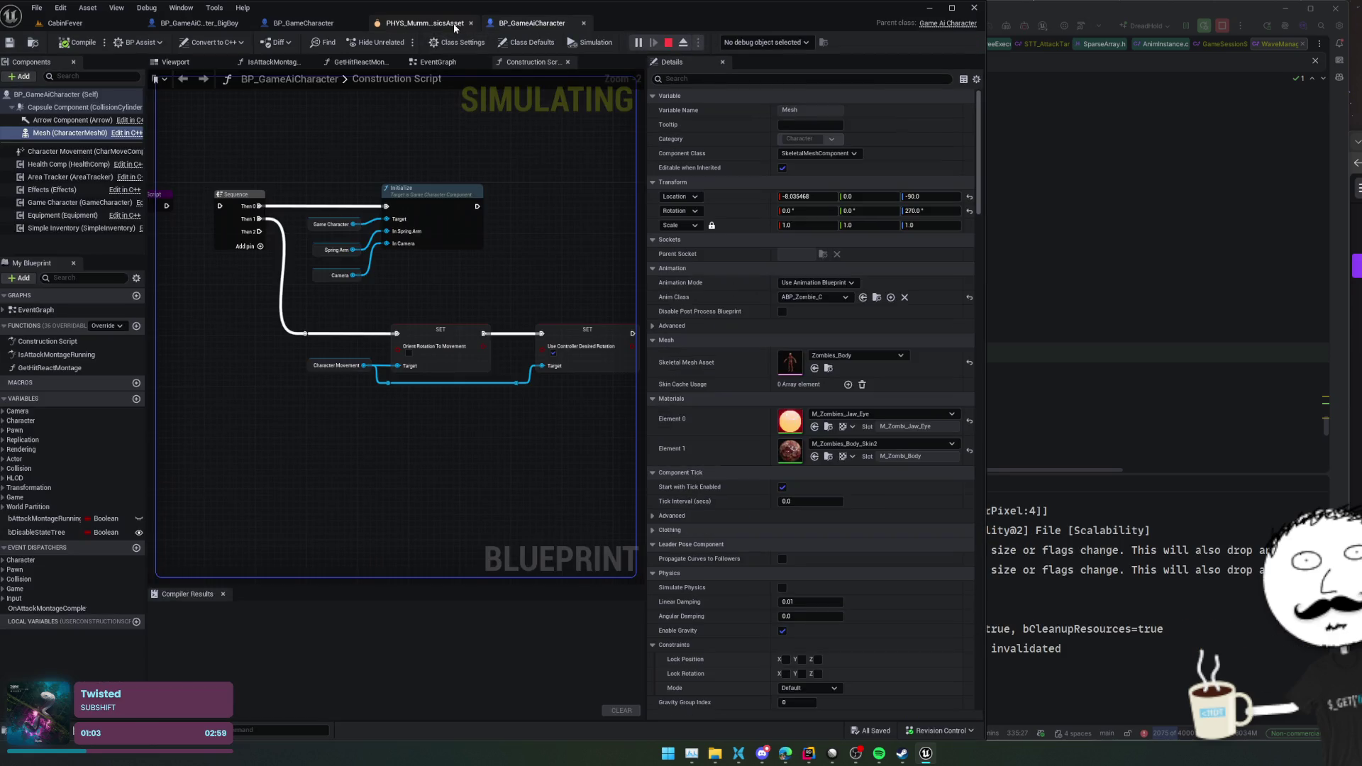
left_click(433, 23)
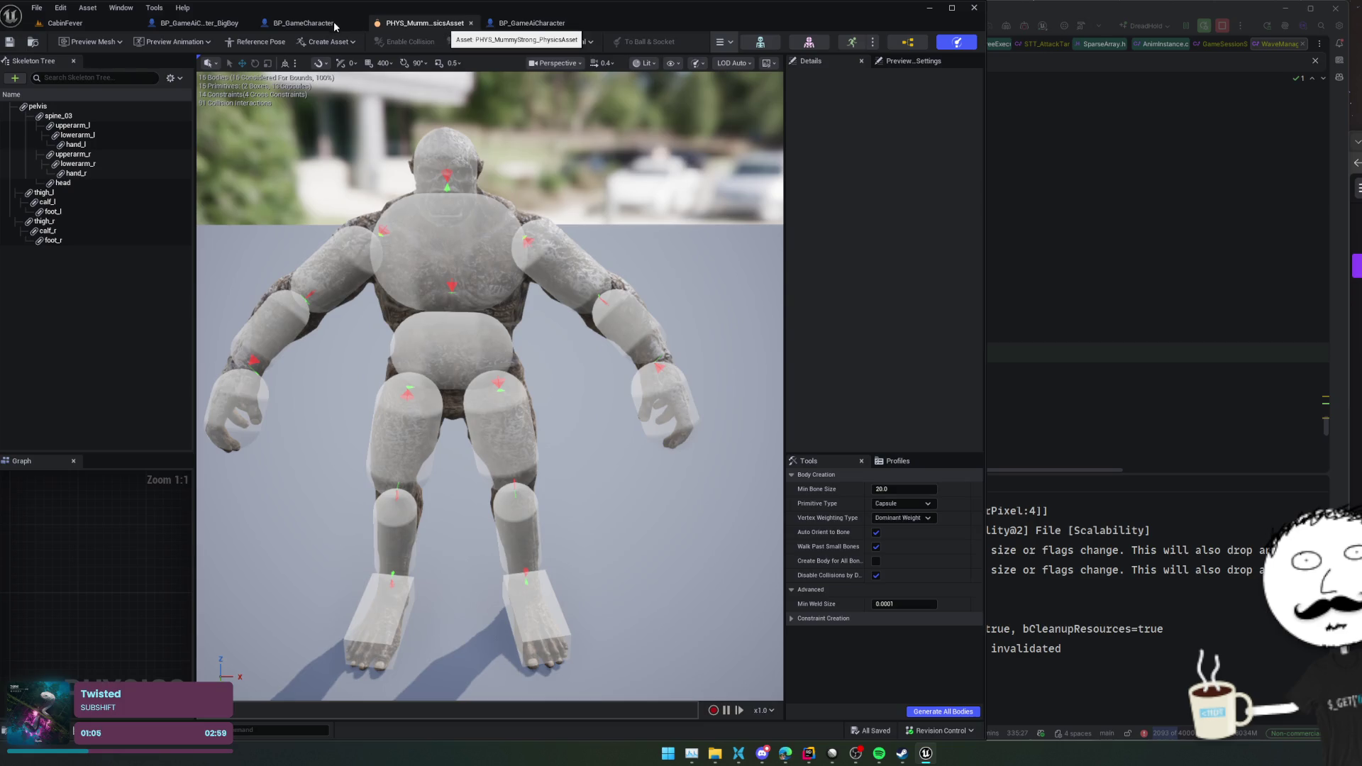
left_click(332, 23)
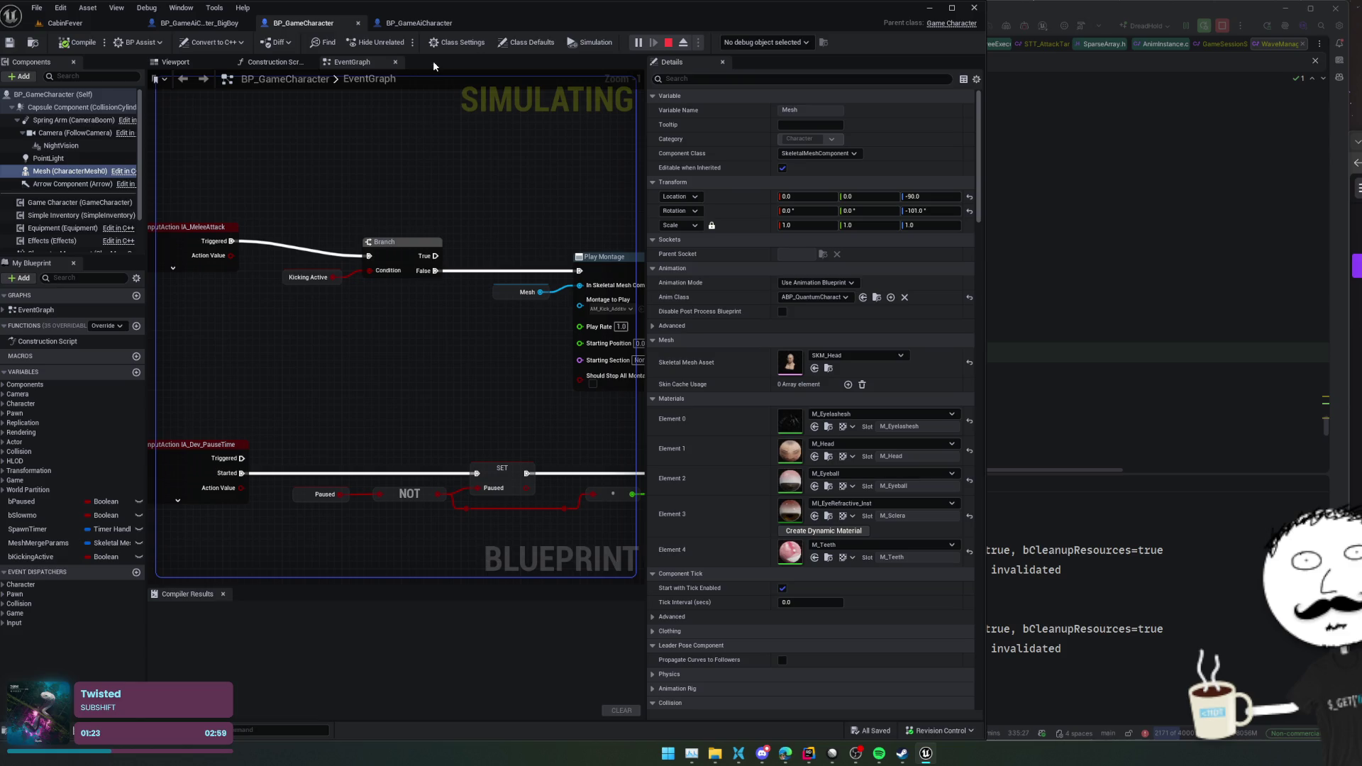
scroll(522, 173, "down", 2)
mouse_move(526, 369)
left_mouse_down()
mouse_move(462, 263)
mouse_move(252, 268)
mouse_move(486, 289)
mouse_move(455, 286)
mouse_move(467, 309)
left_mouse_up()
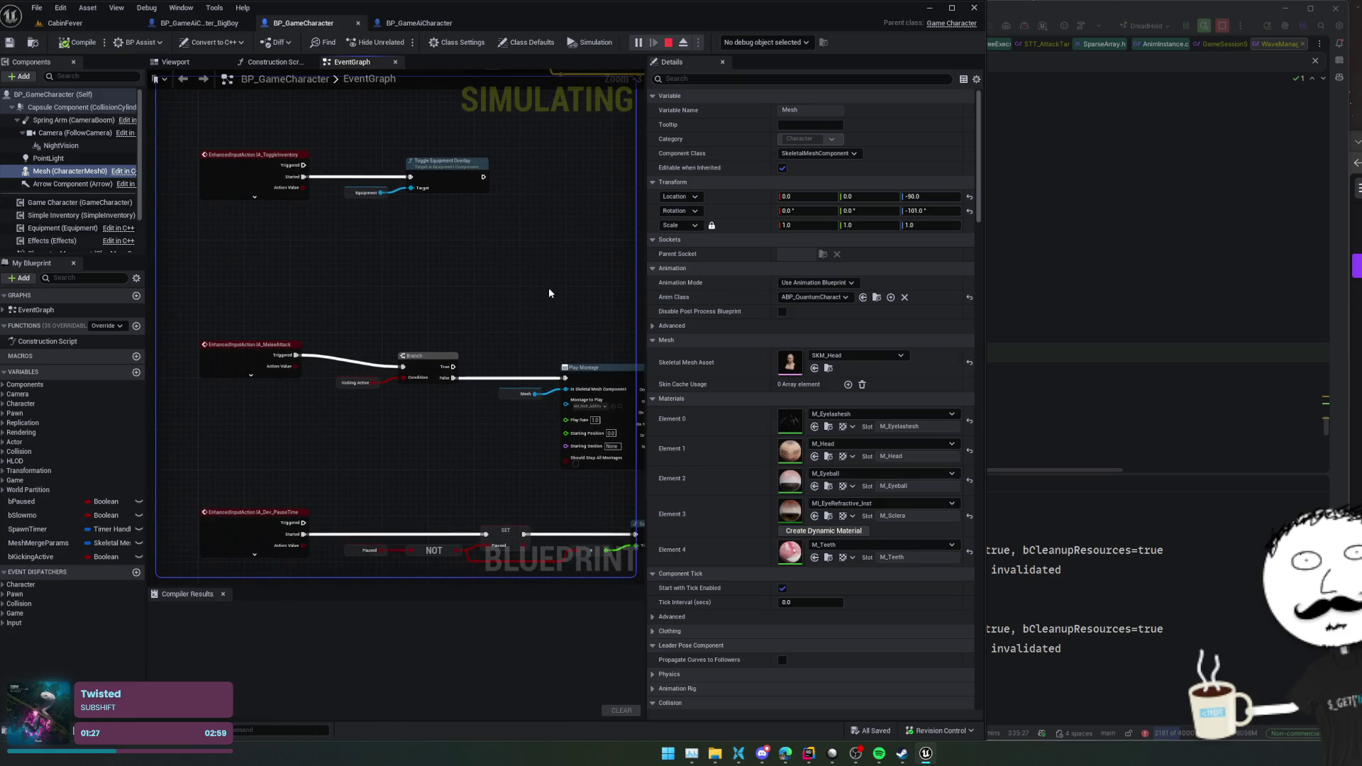
- Glance at the BP_GameAiCharacter graph and the BigBoy blueprint, then return to CabinFever
left_click(412, 22)
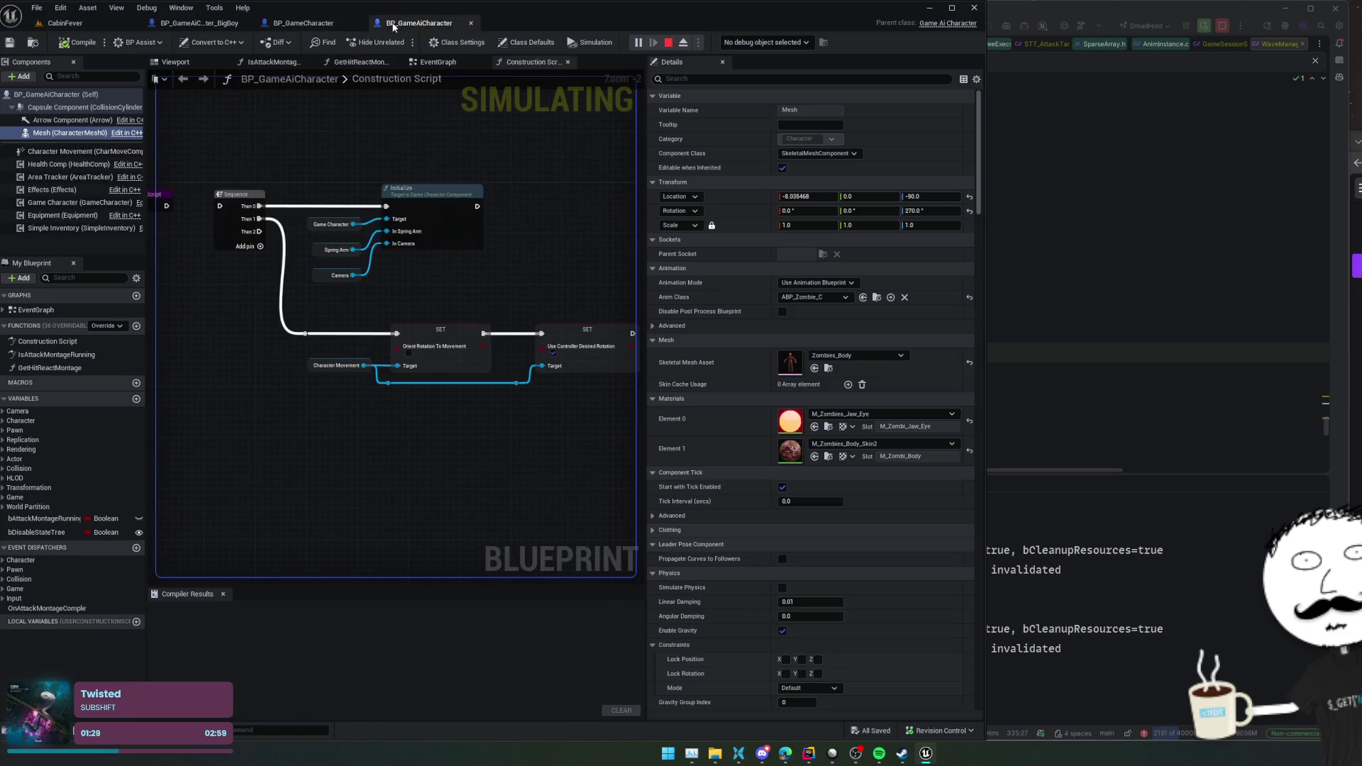
left_click(347, 28)
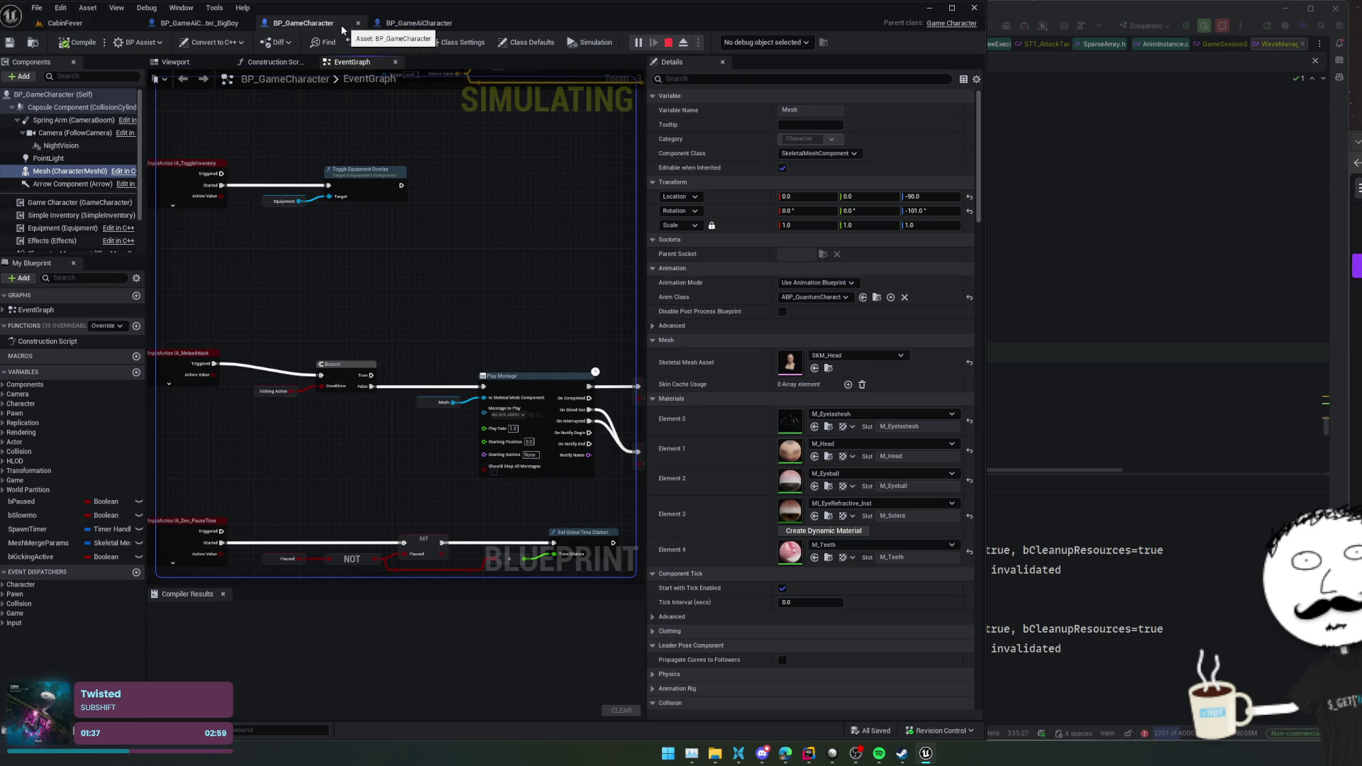
left_click(206, 22)
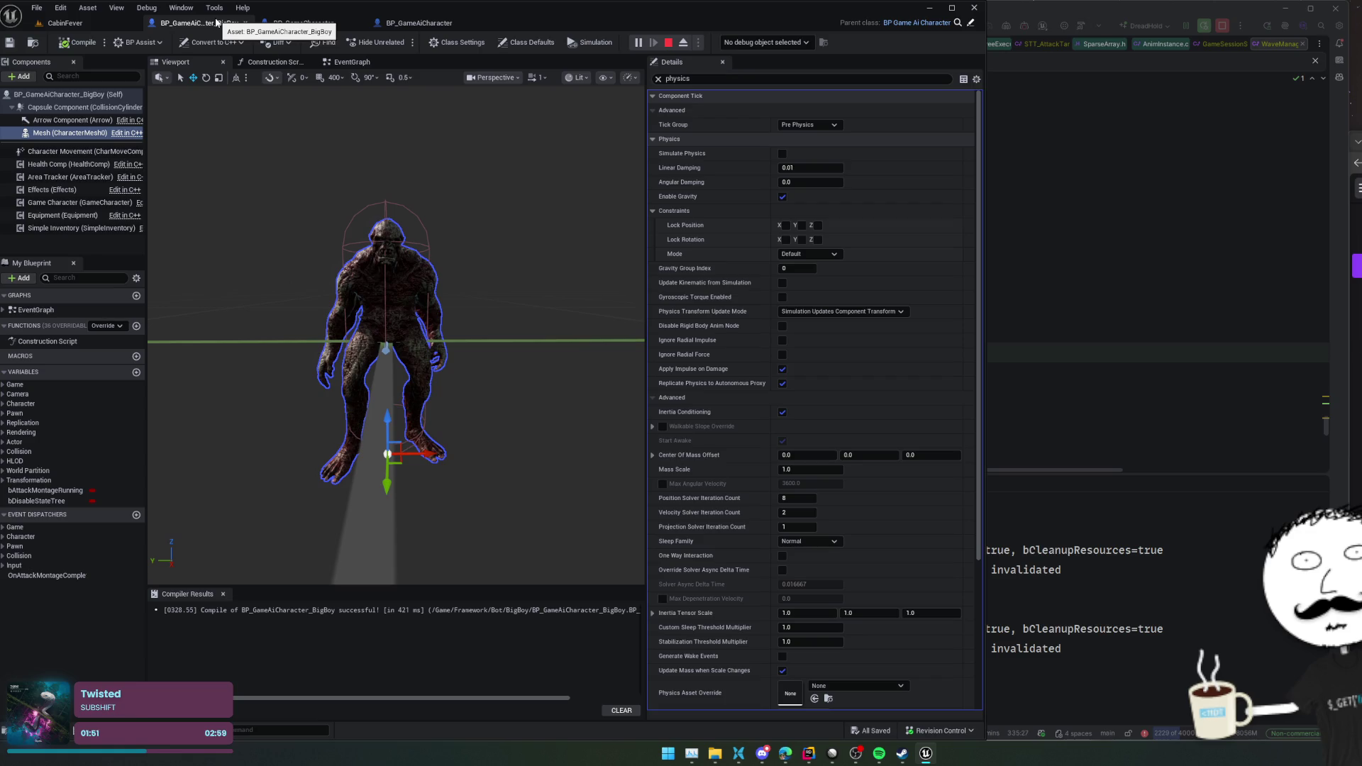
left_click(105, 19)
- From World Settings, open DA_WaveSet_CabinFever and set the BigBoy archetype's Max Selection Weight to 0.05
left_click(879, 309)
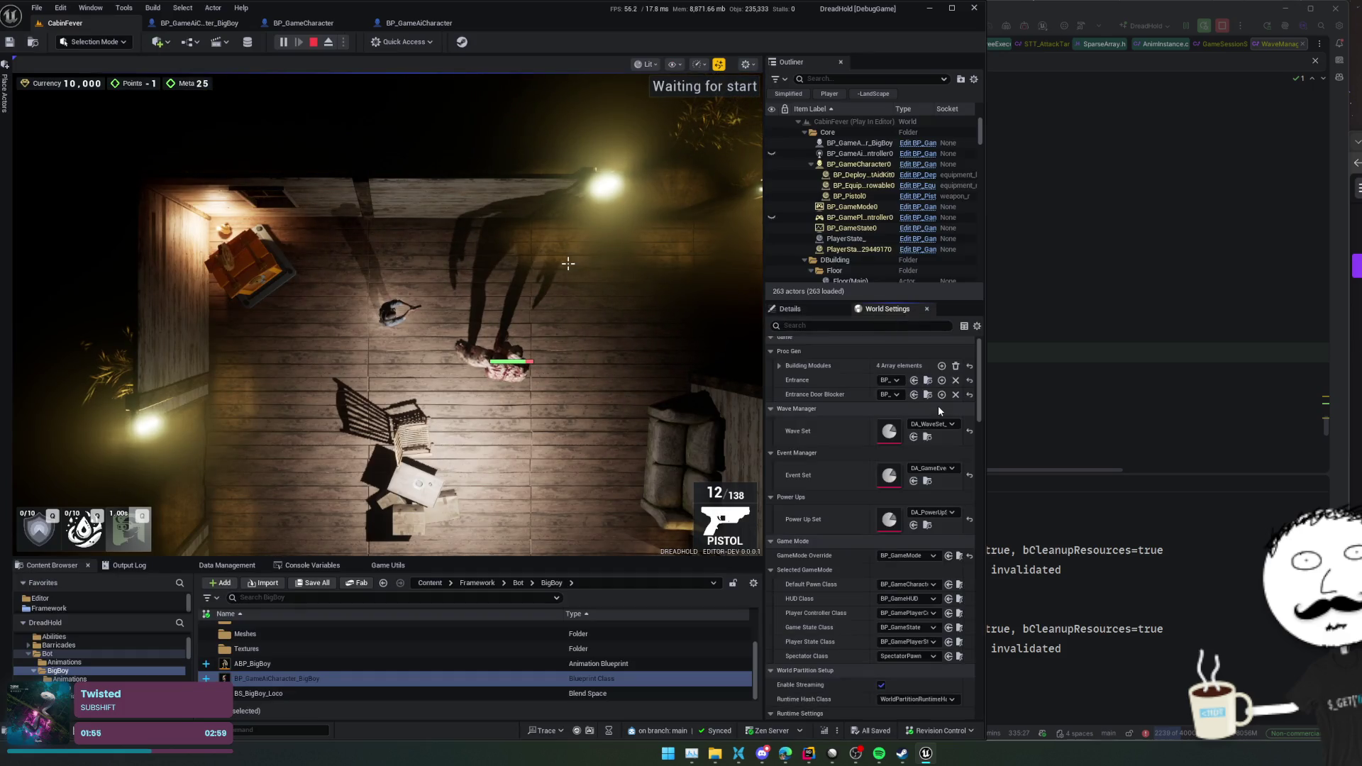
double_click(889, 430)
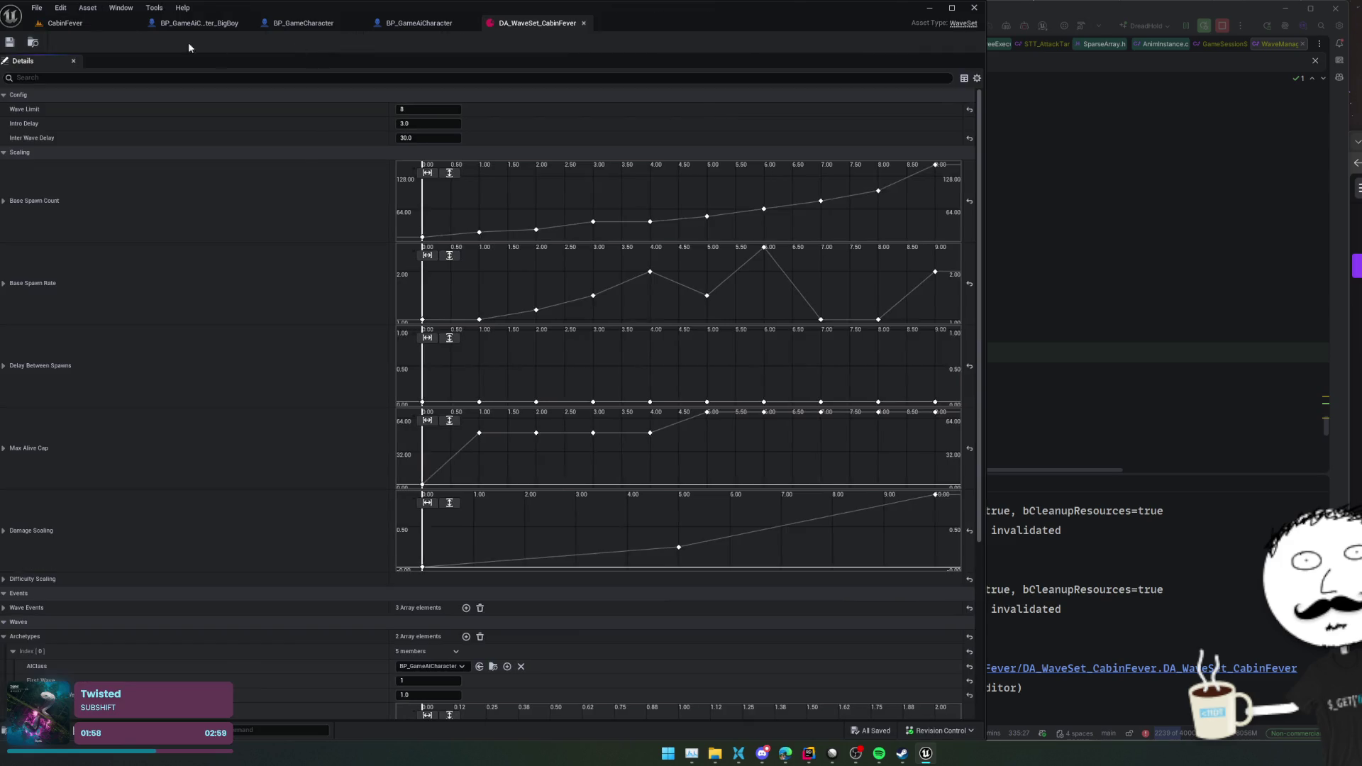
left_click(64, 23)
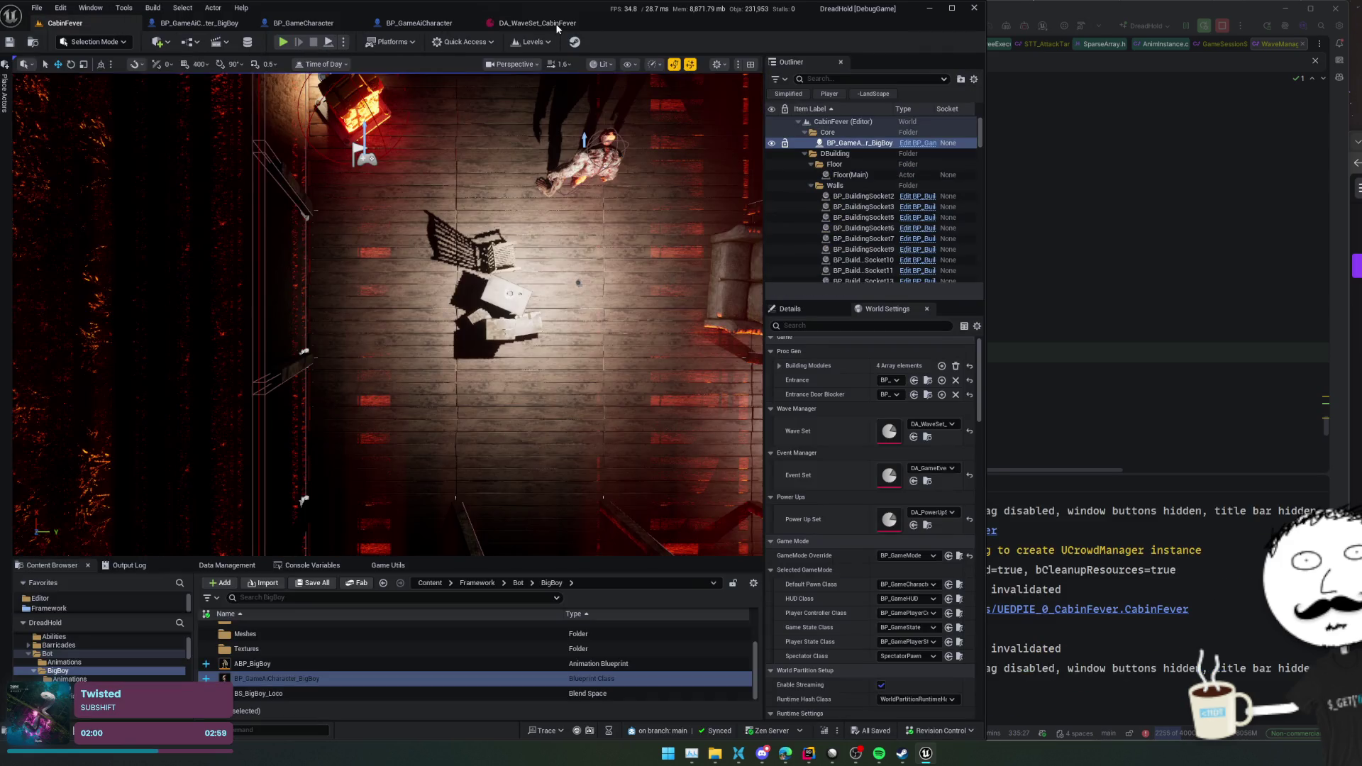
left_click(537, 22)
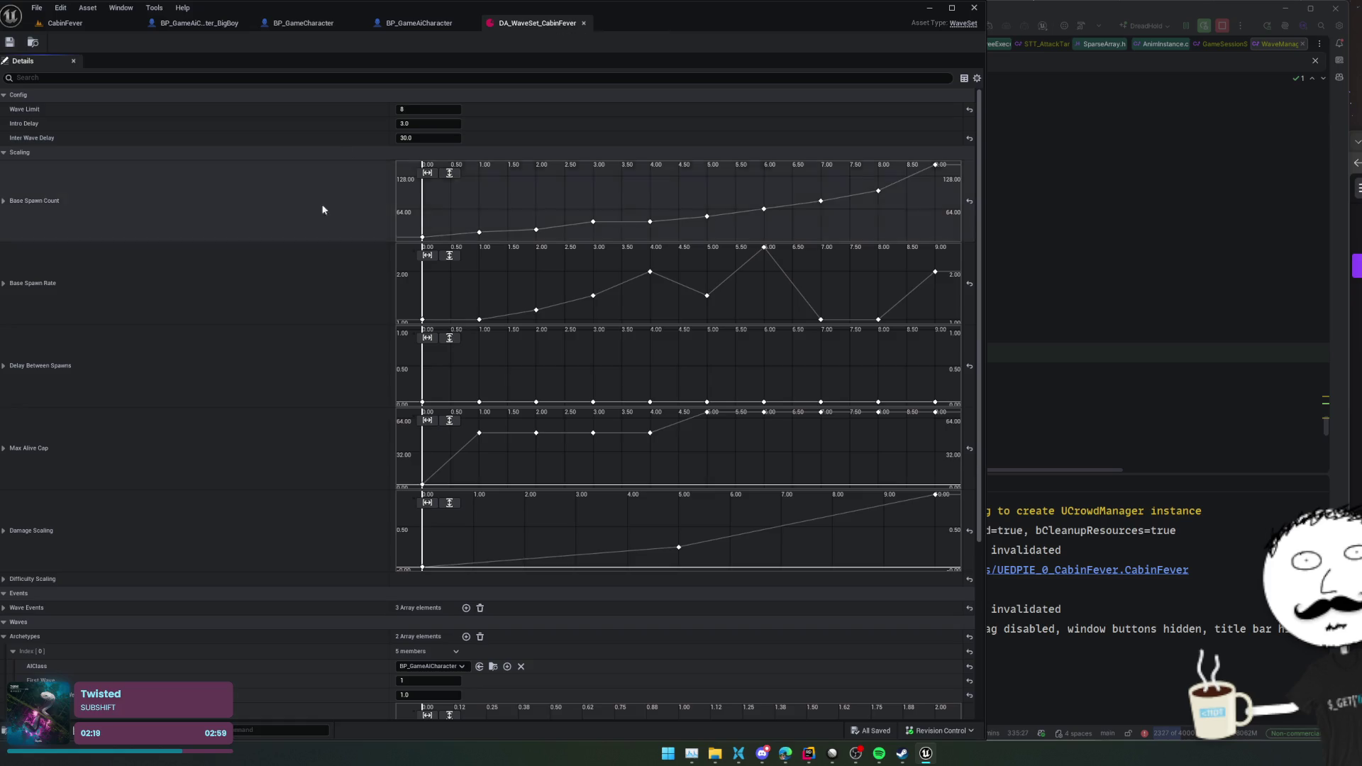
scroll(310, 305, "down", 5)
scroll(237, 513, "up", 1)
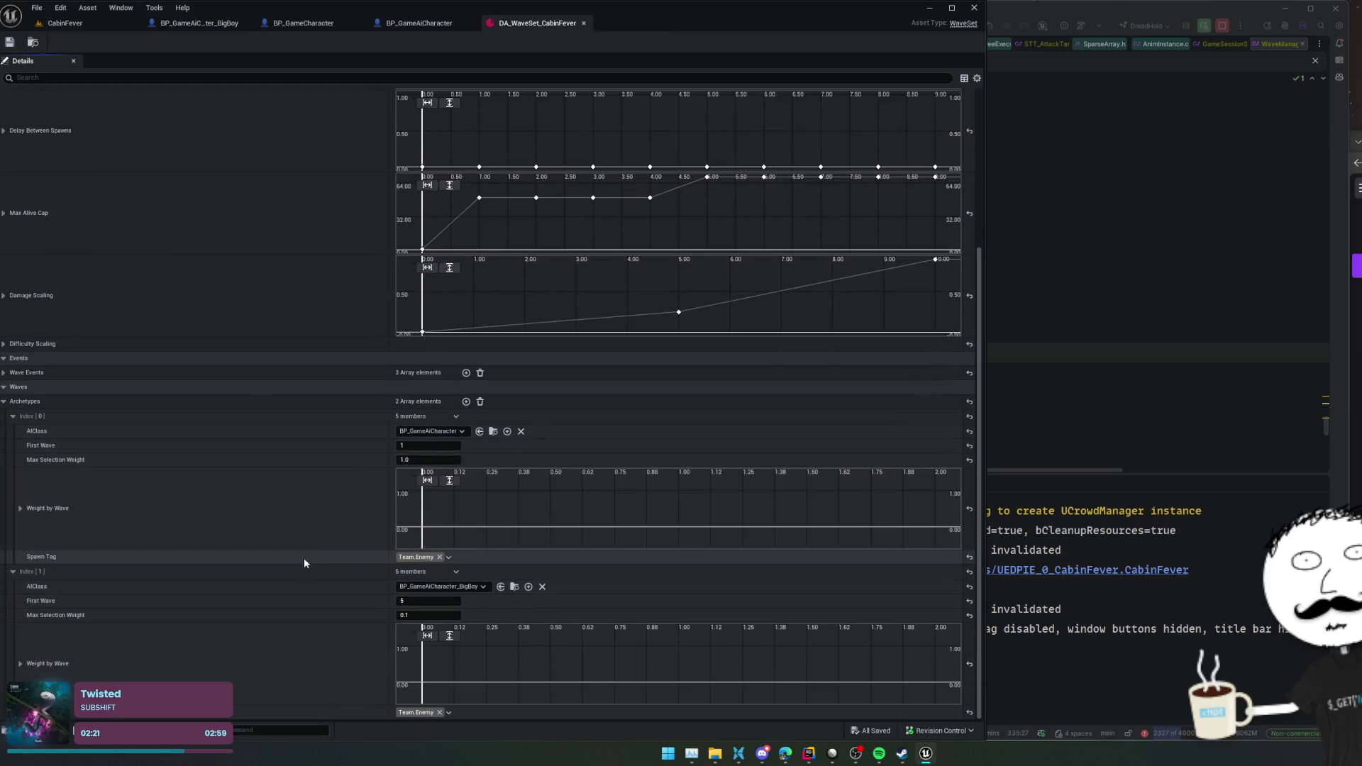
left_click(426, 615)
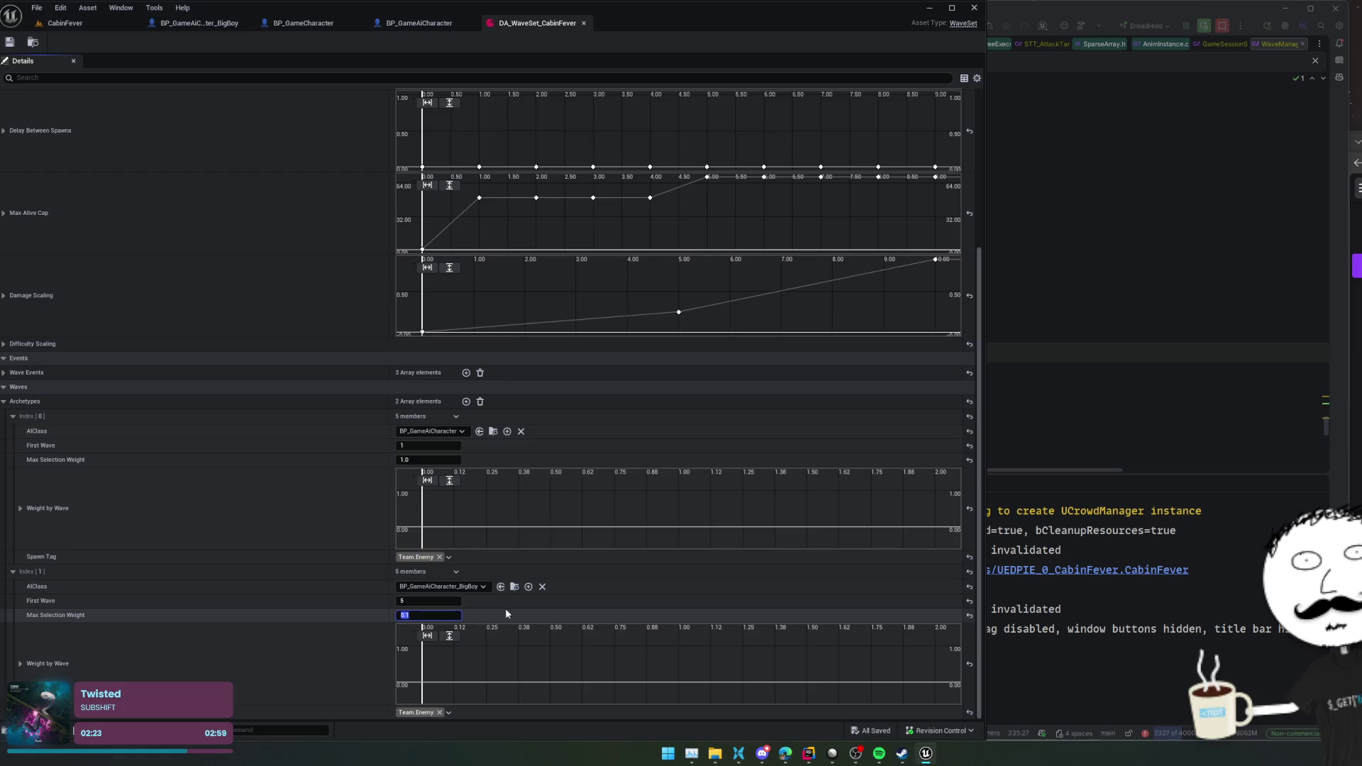
key("End")
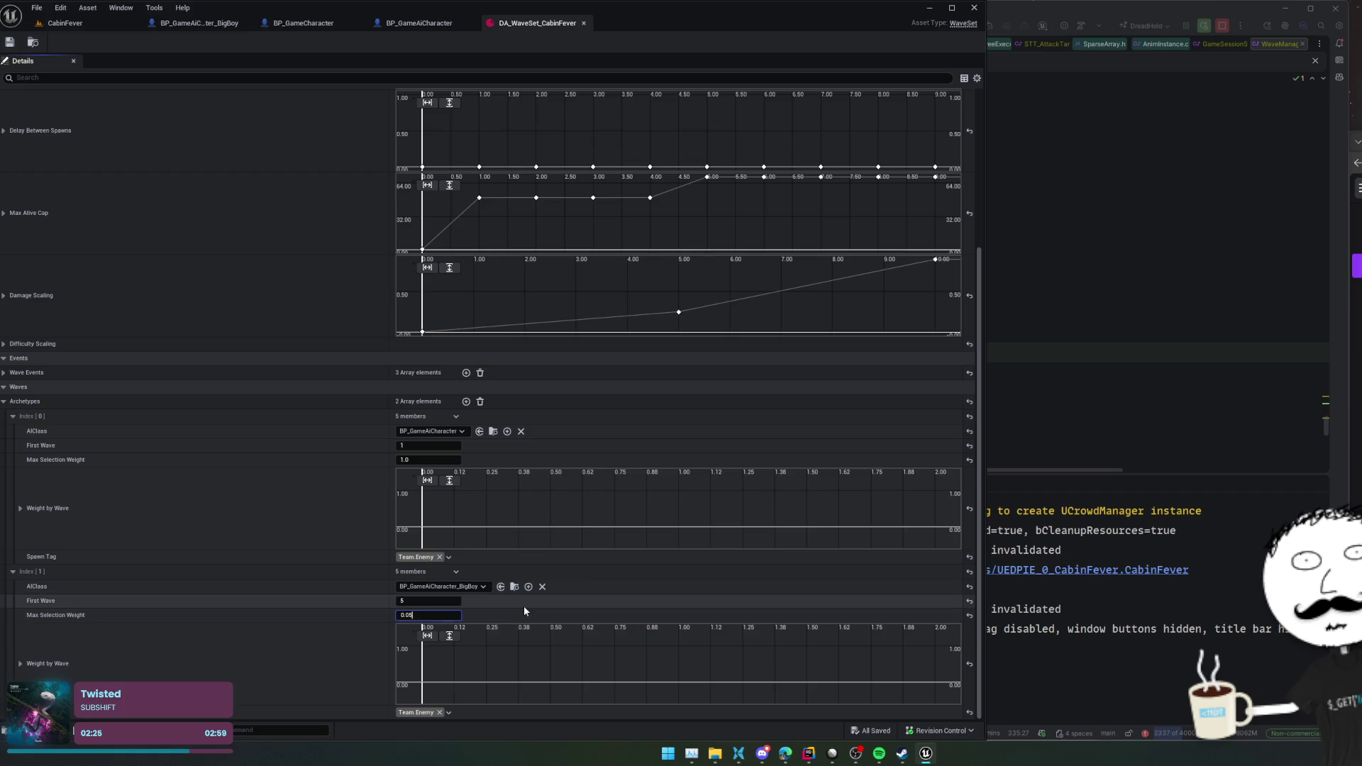
key("Return")
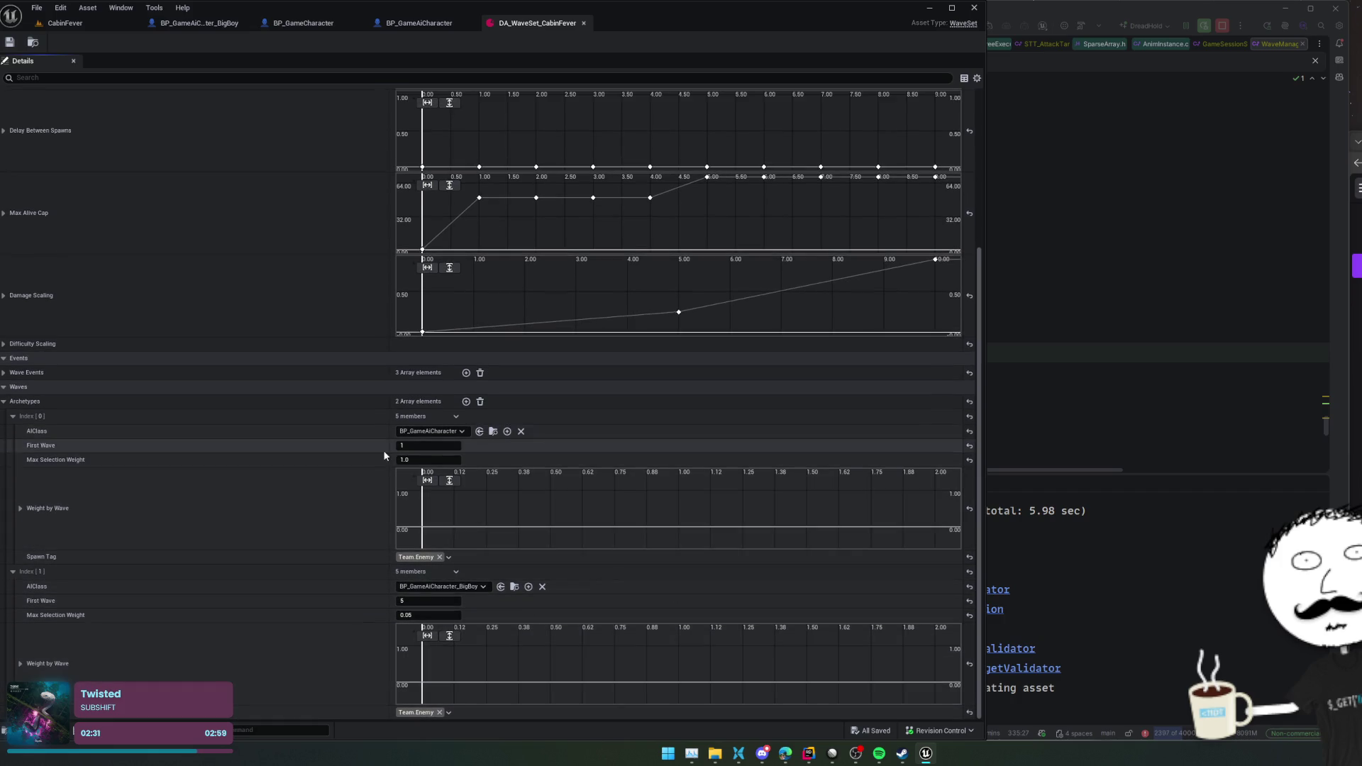
- Stop the running simulation, save all changes, and launch a new Play-In-Editor session
left_click(63, 23)
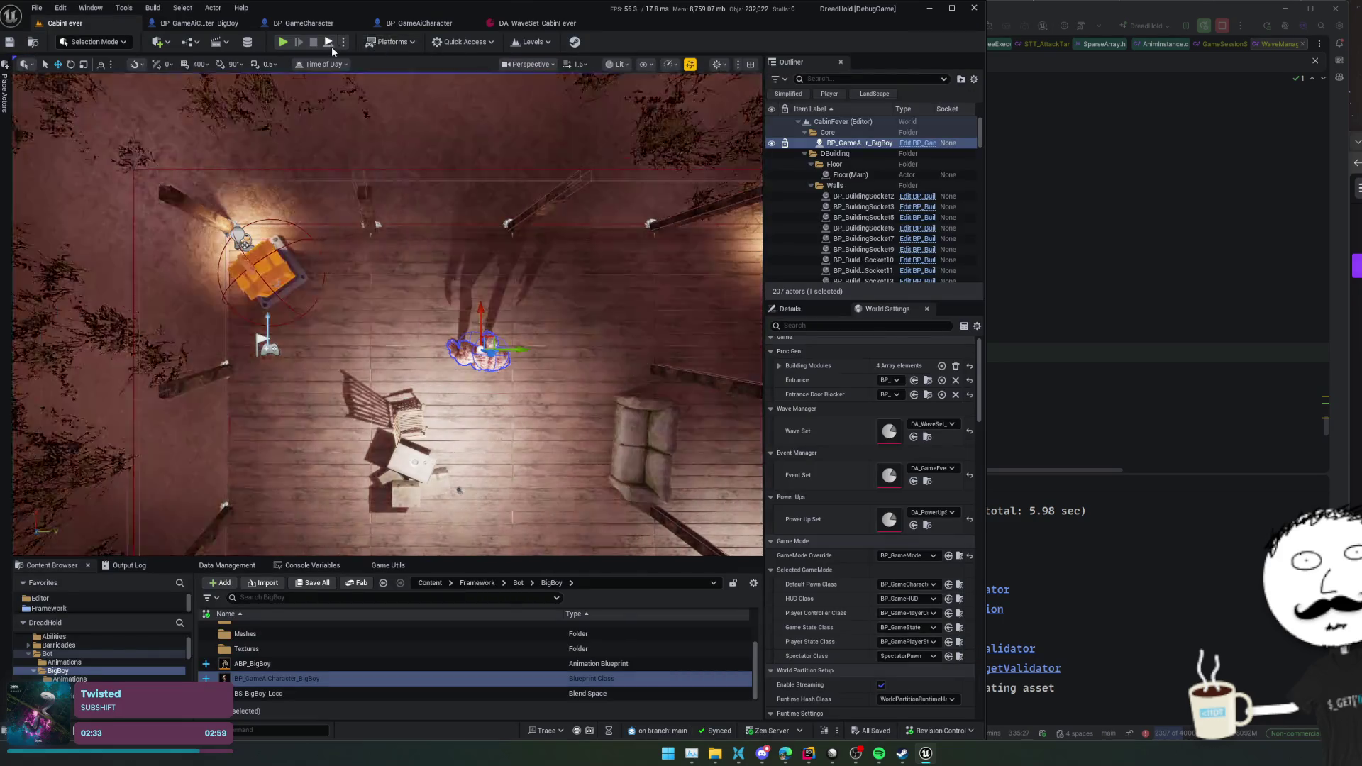
left_click(329, 44)
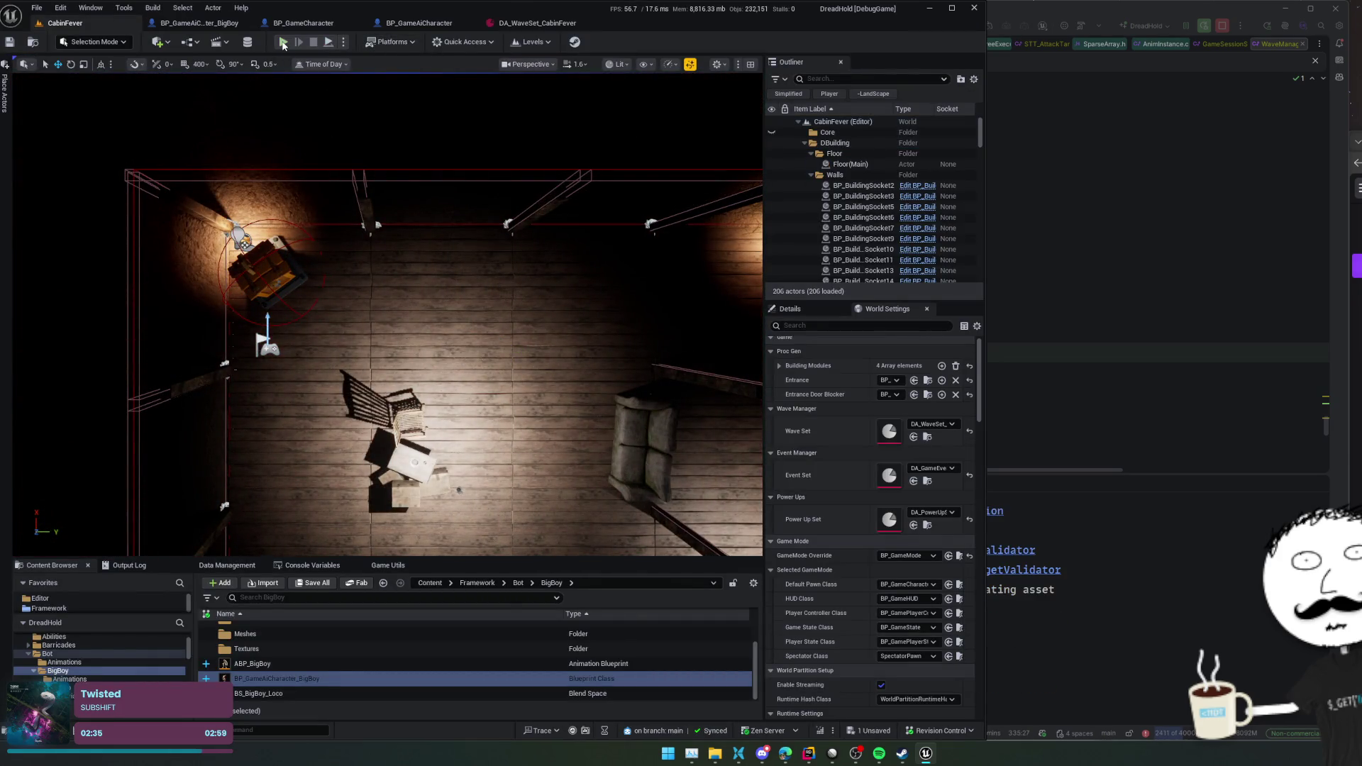
key("ctrl+s")
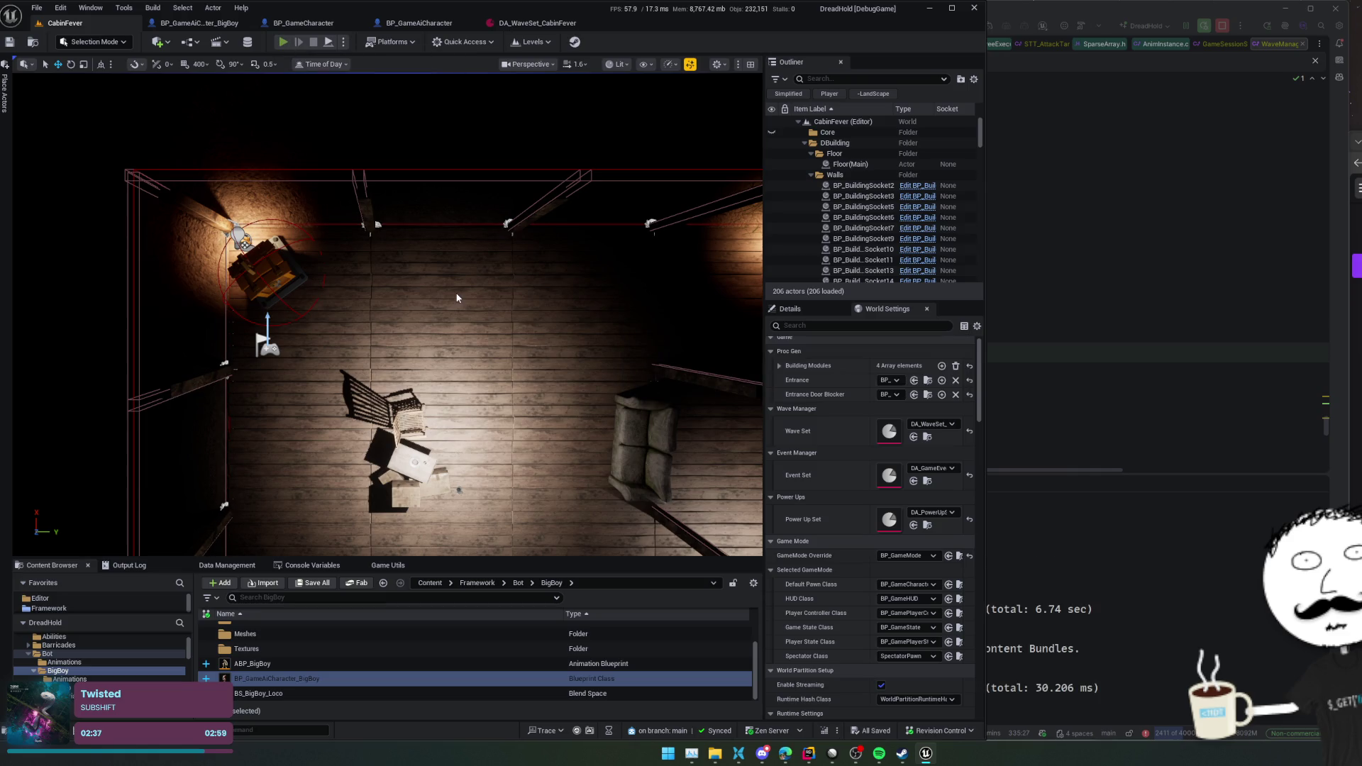
key("alt+p")
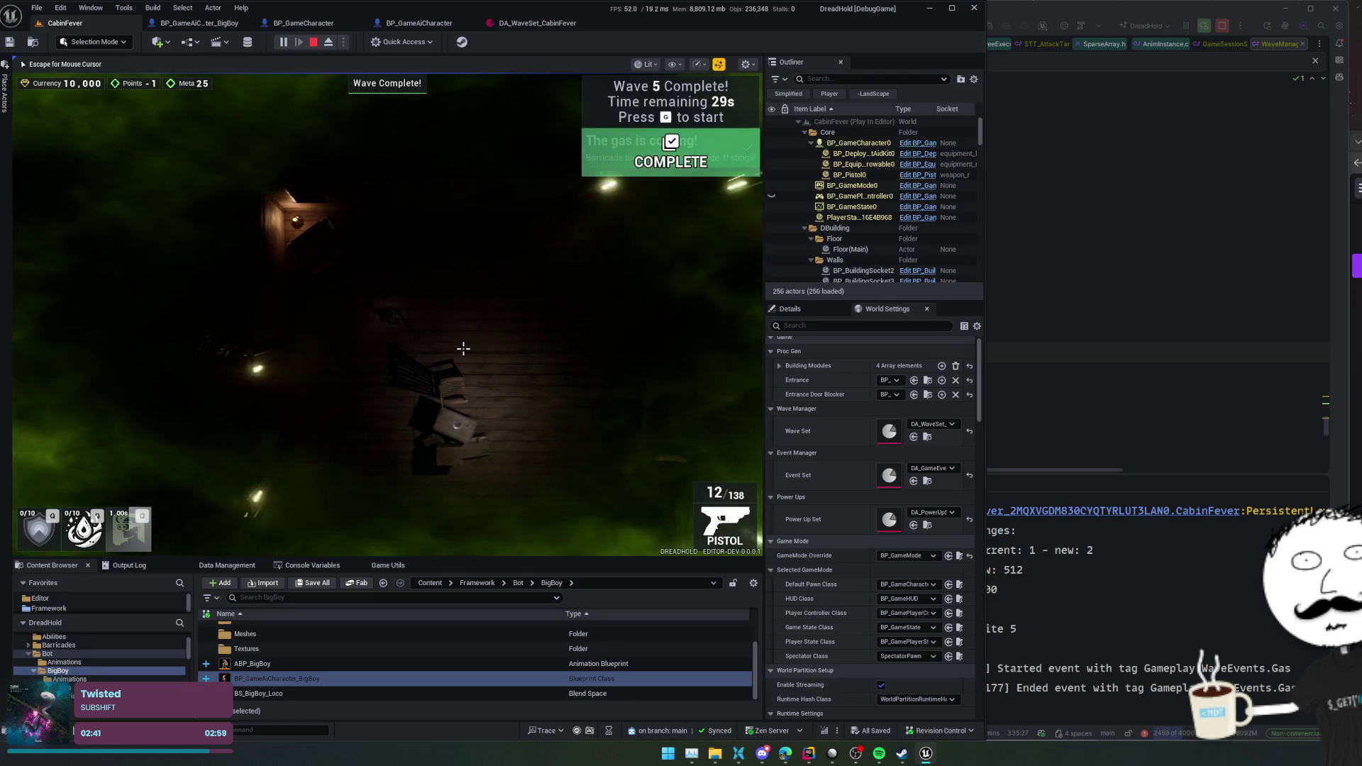
- Fight the zombie horde to 'Wave 5 Complete', then stop the PIE session
key("d")
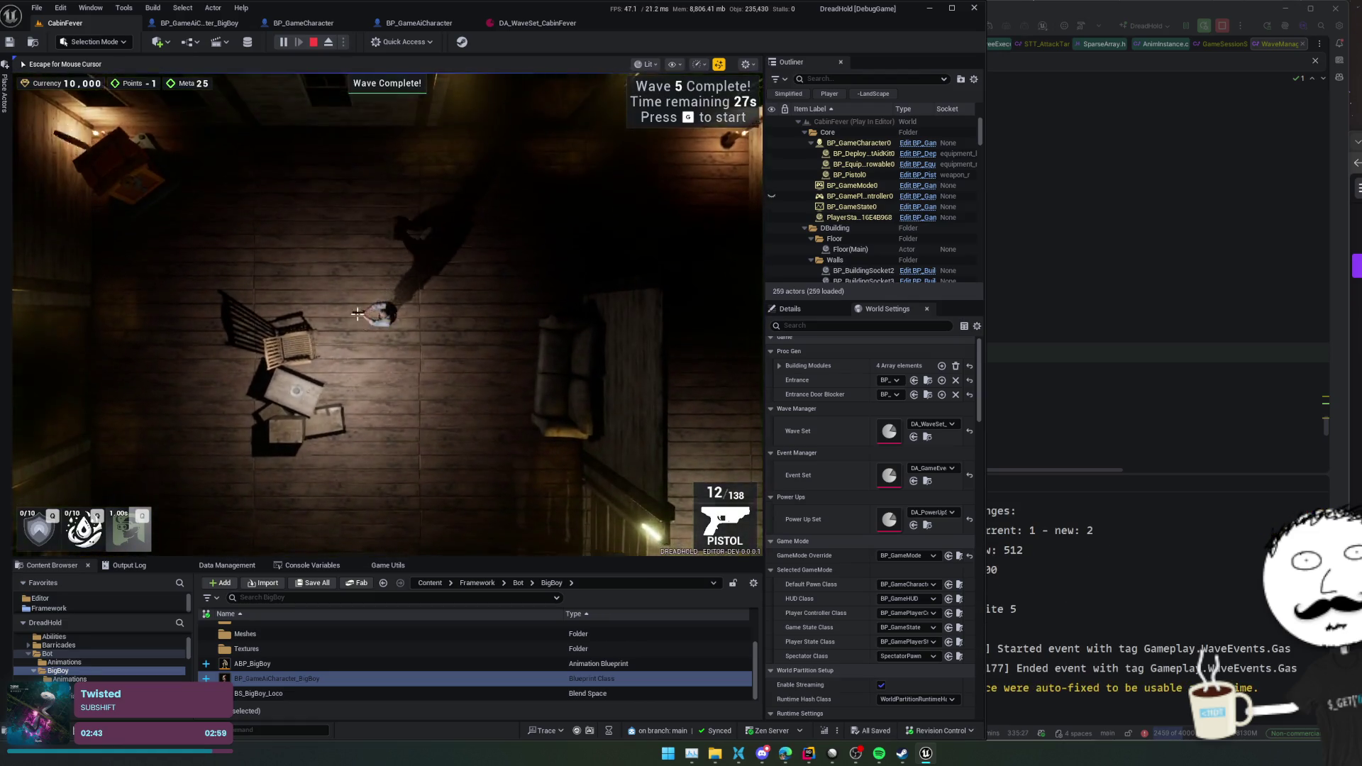
key("s")
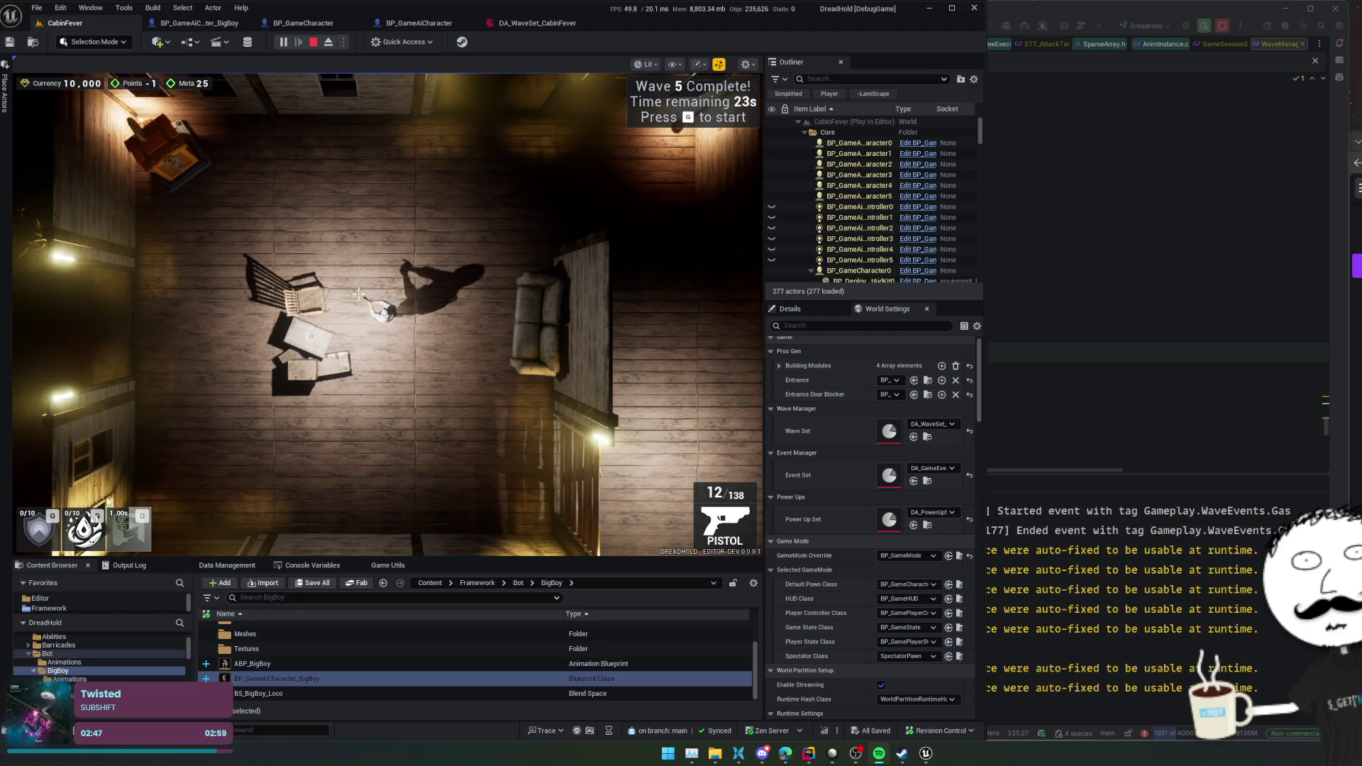
left_click(369, 262)
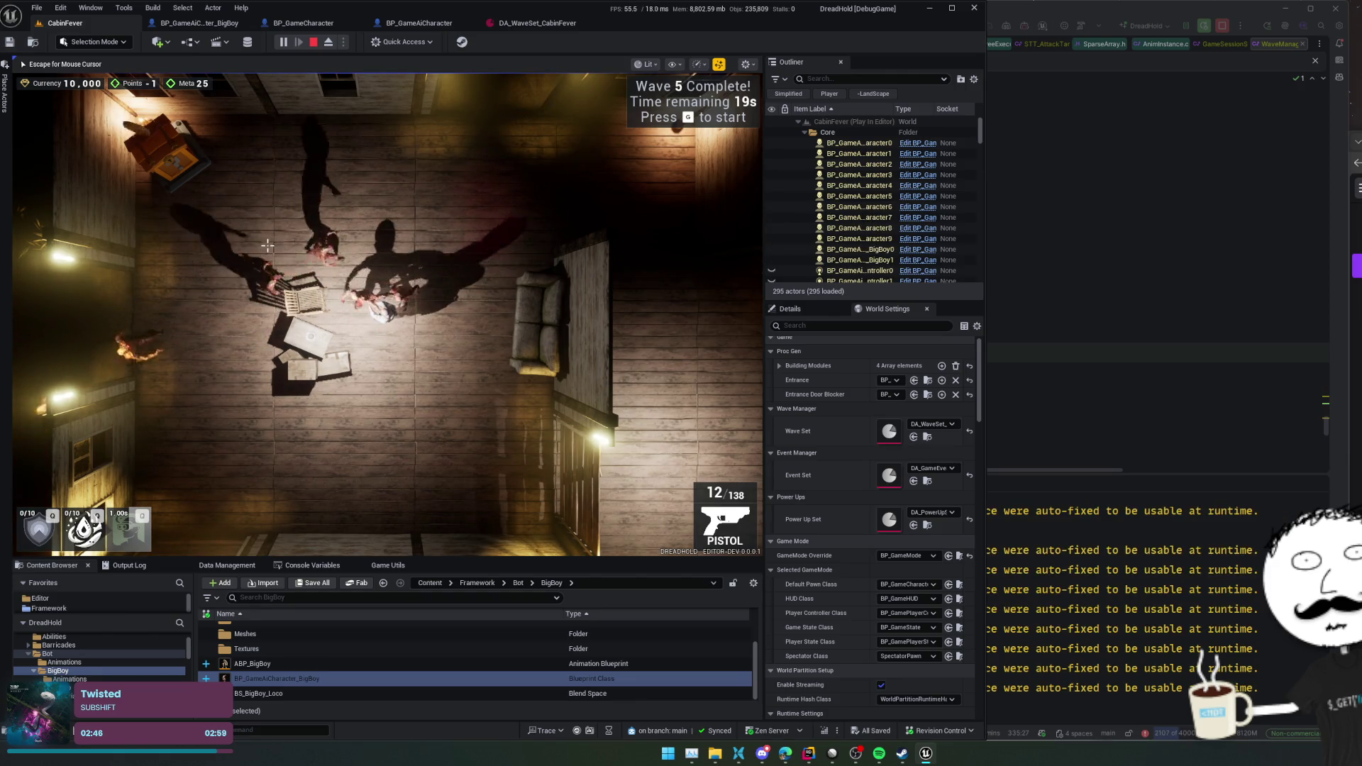
key("s")
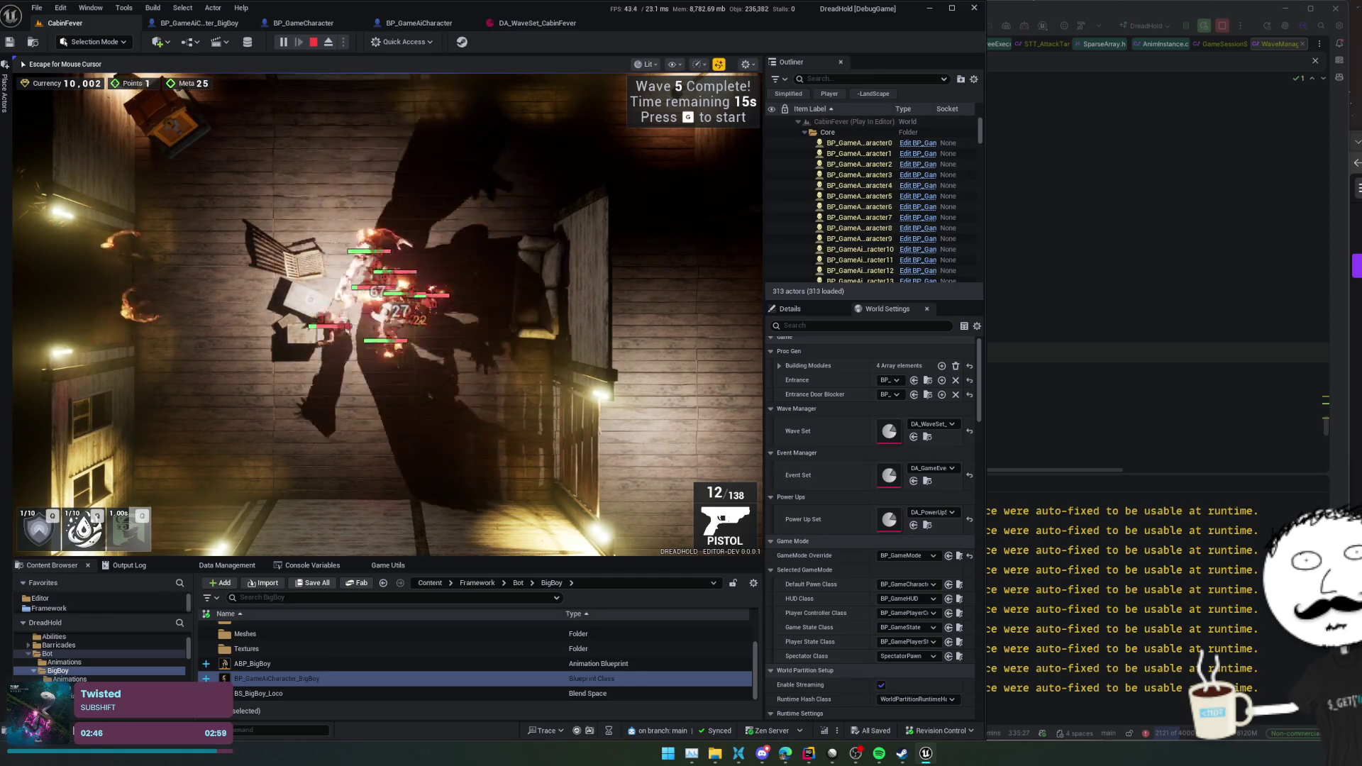
key("s")
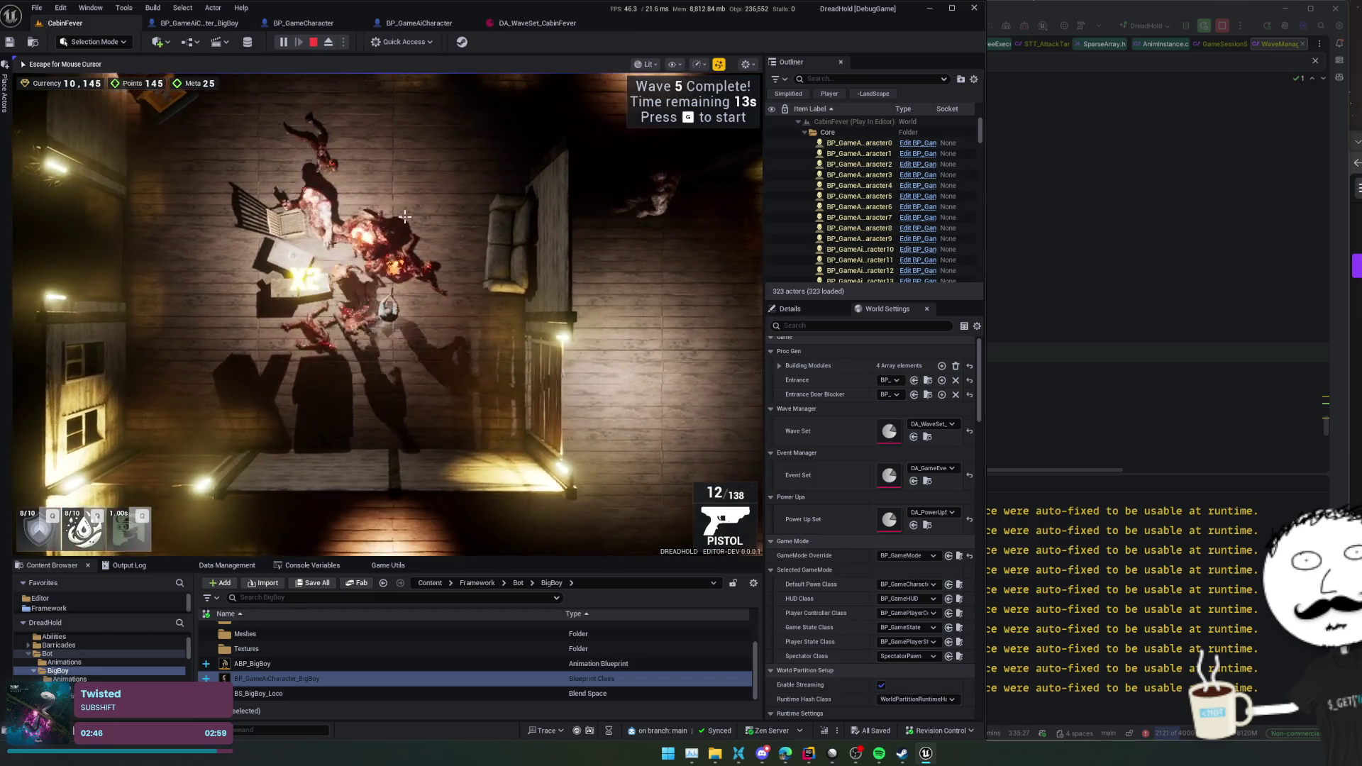
key("d")
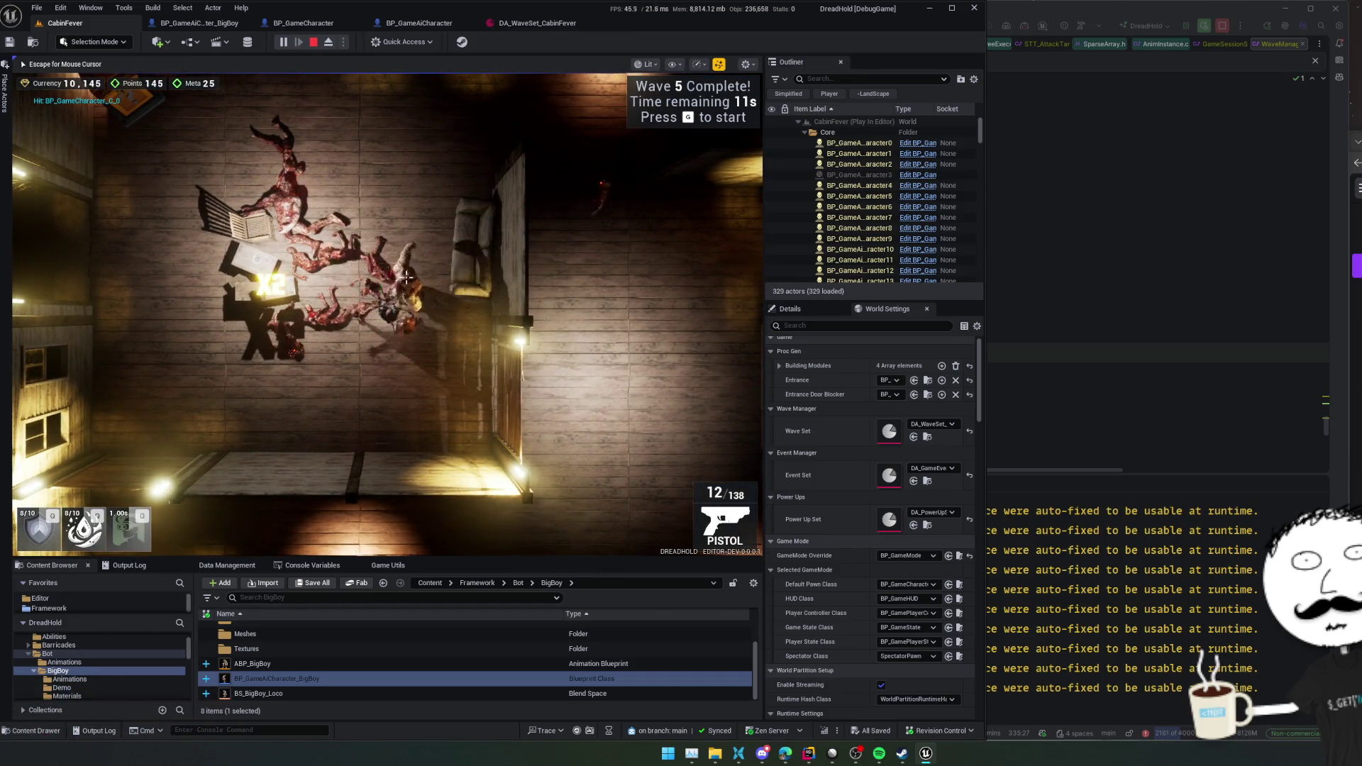
key("a")
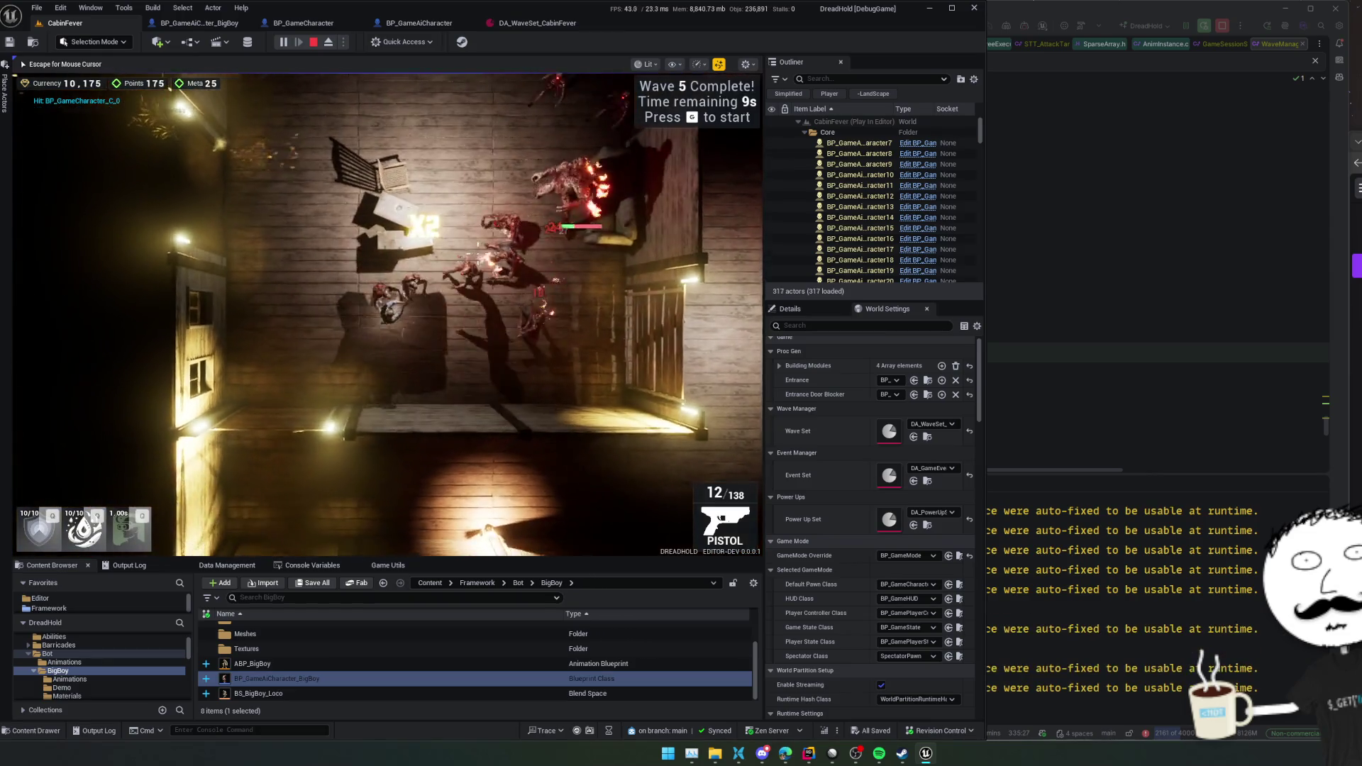
key("a")
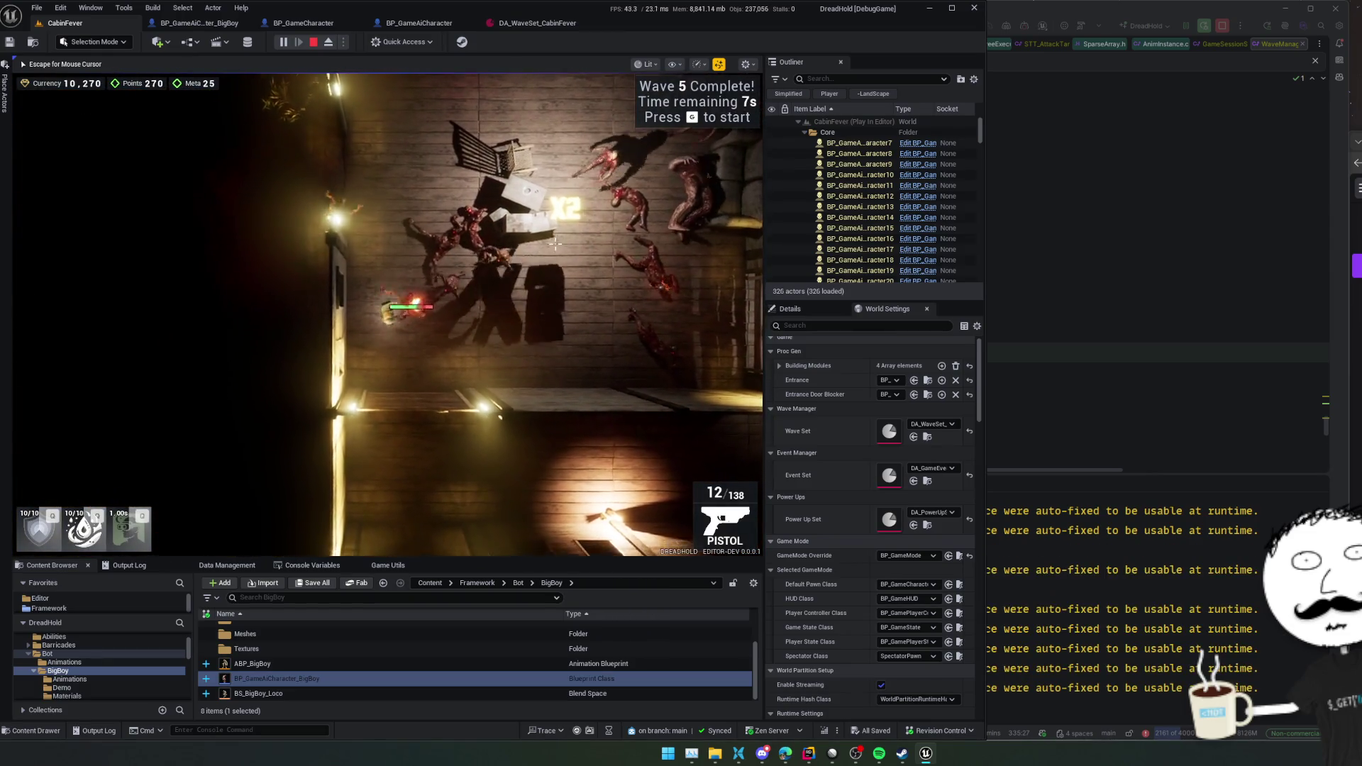
key("d")
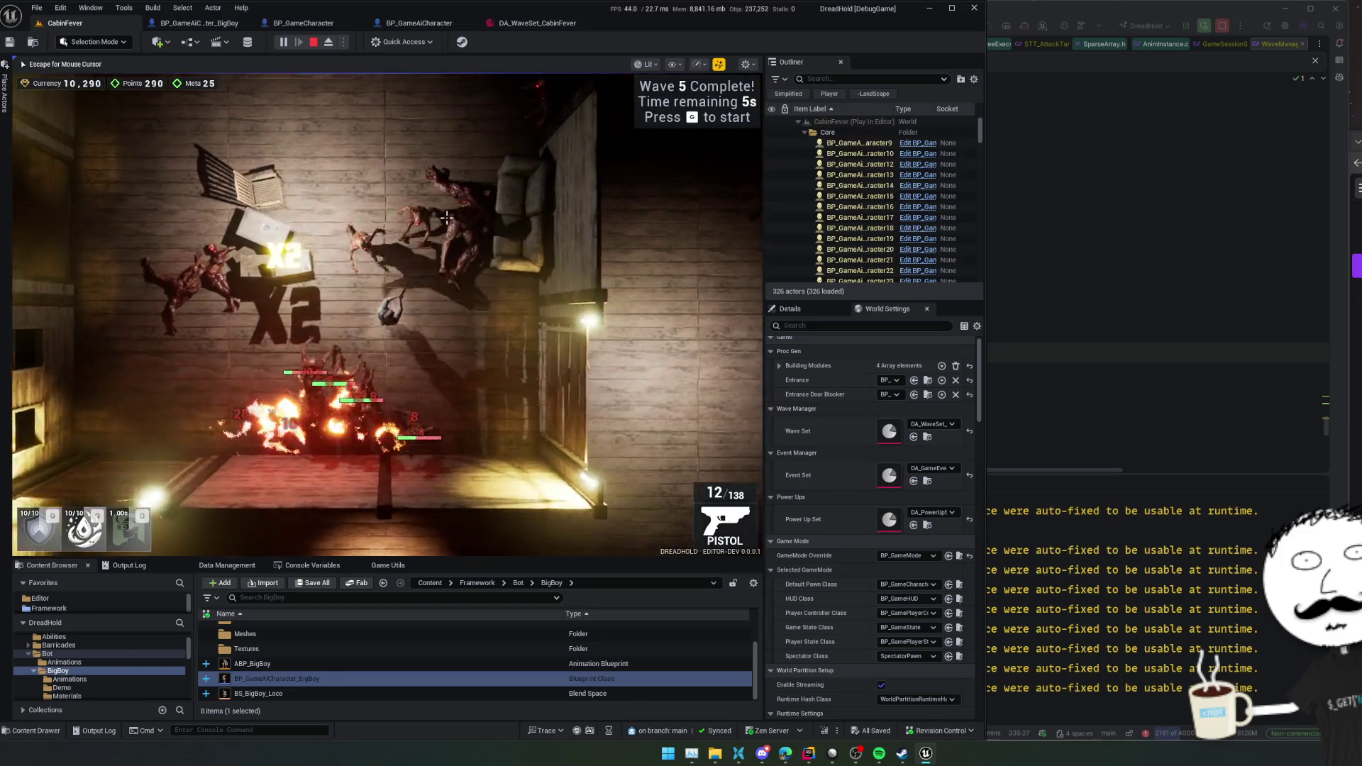
key("a")
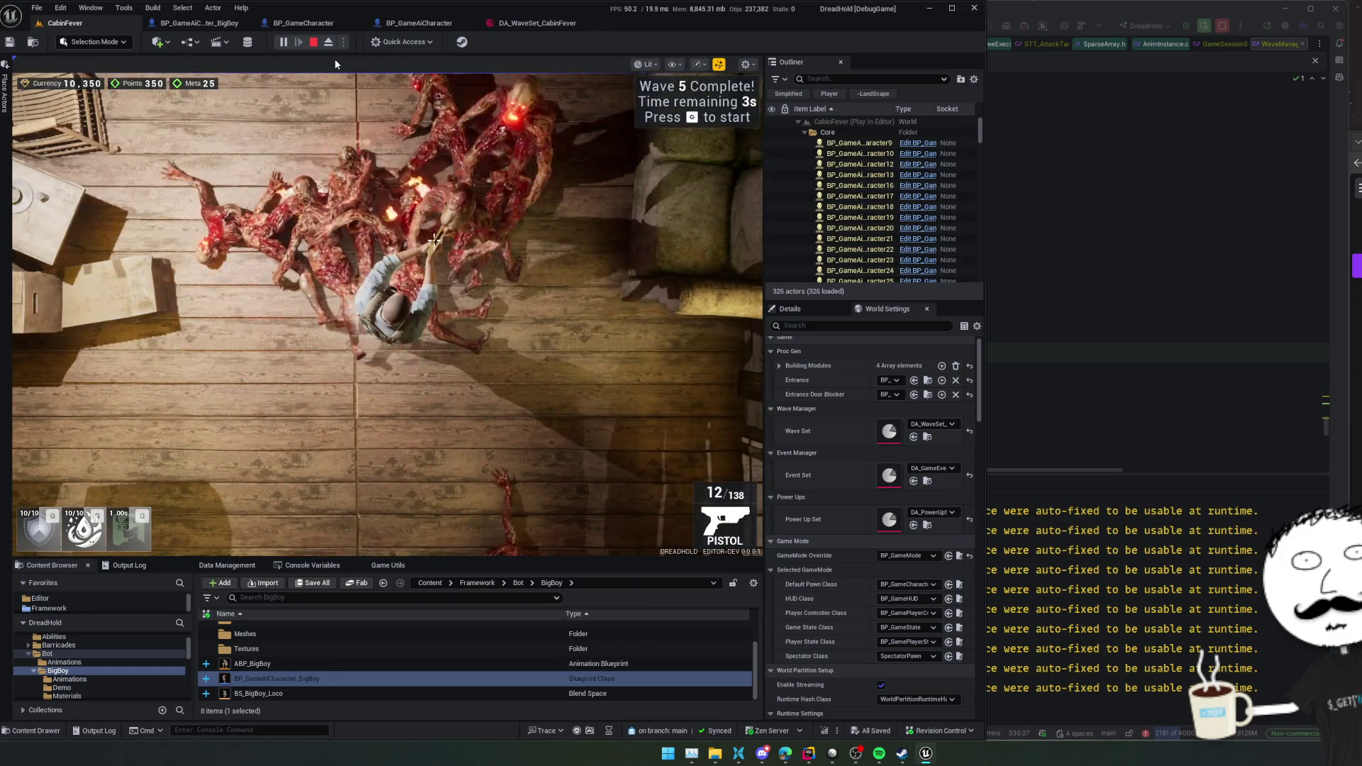
left_click(312, 42)
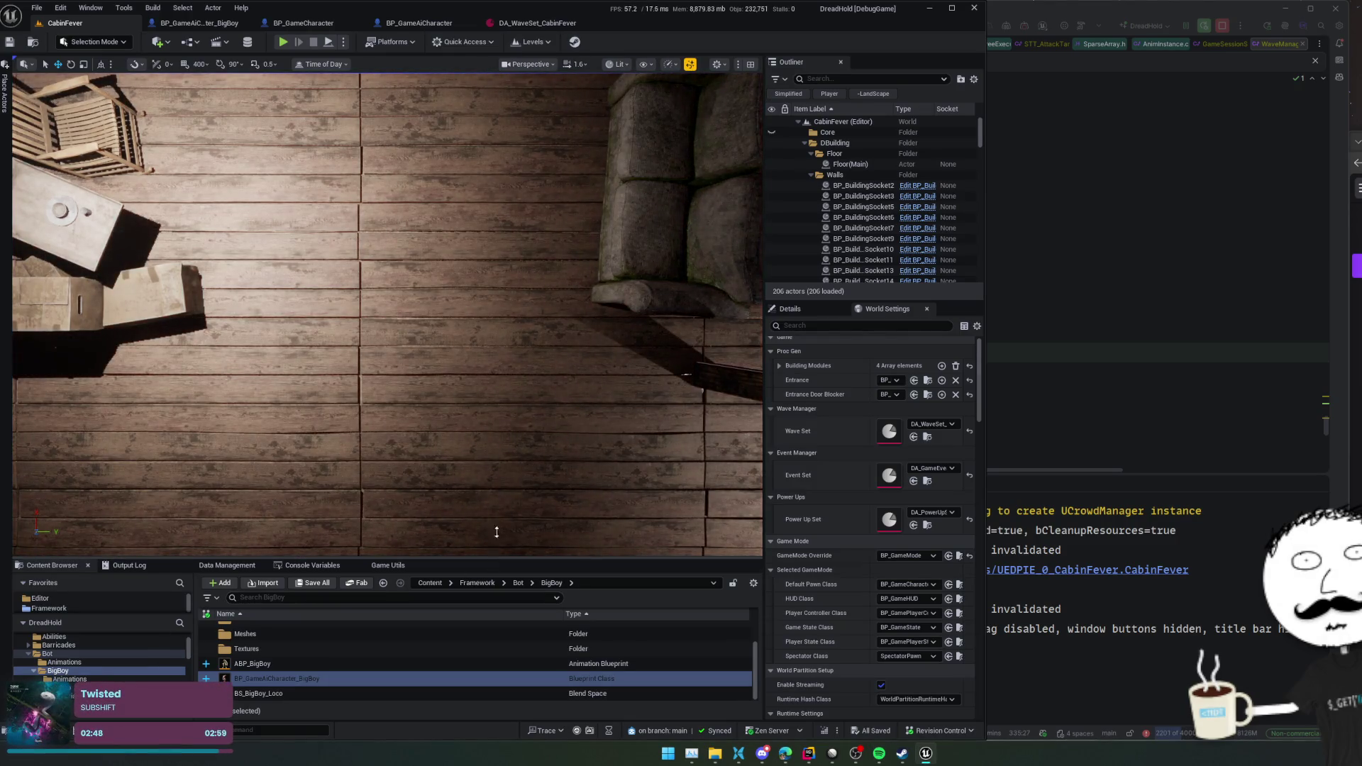
- Enlarge the Content Browser and browse the BigBoy Animations folder
left_click_drag(495, 557, 494, 442)
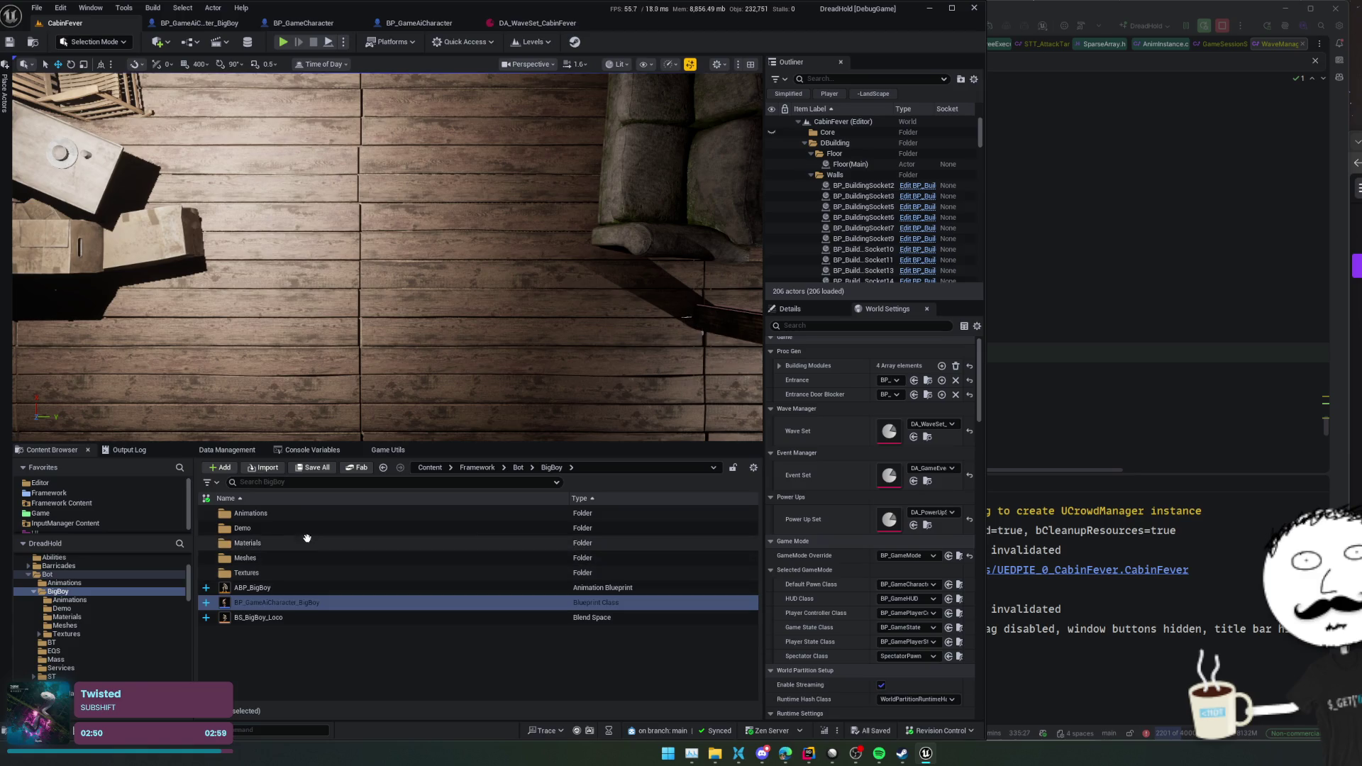
left_click(303, 513)
double_click(303, 512)
scroll(360, 546, "down", 2)
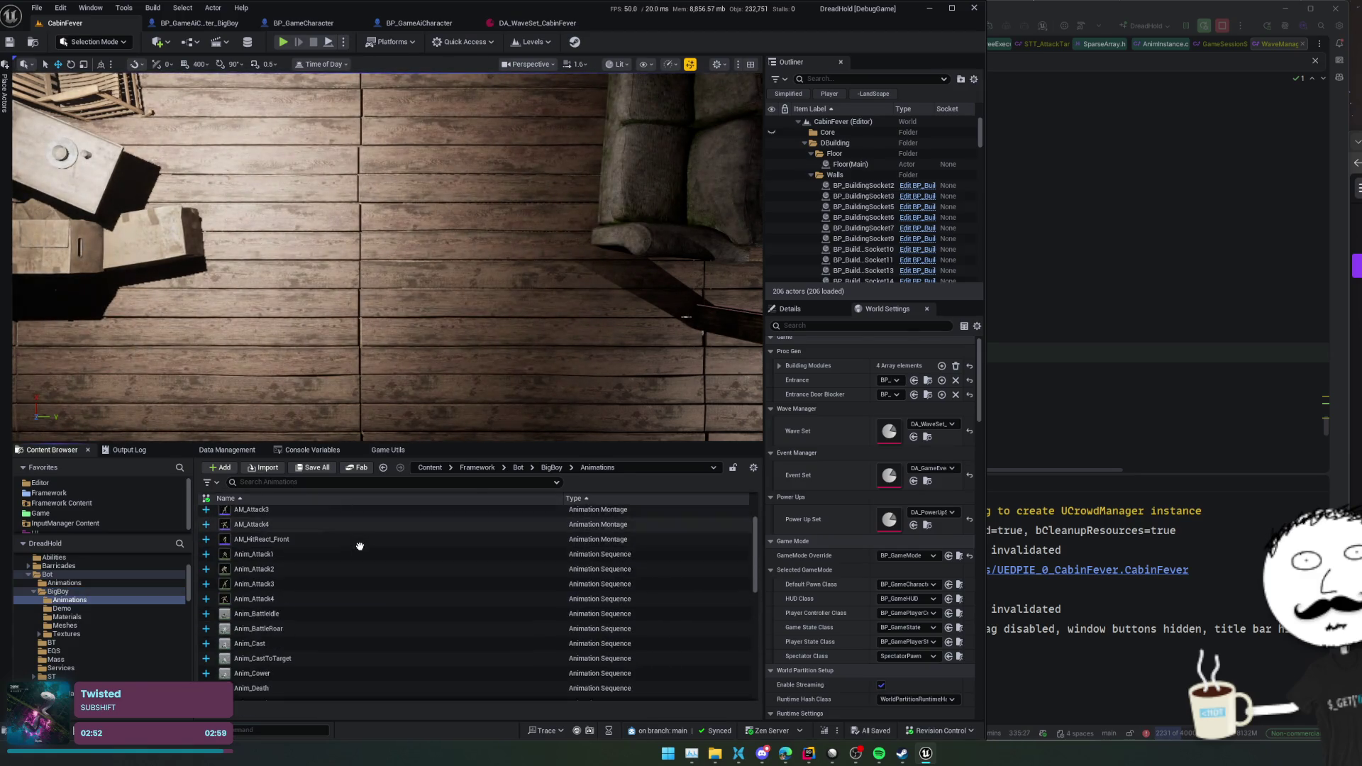
key("alt+Left")
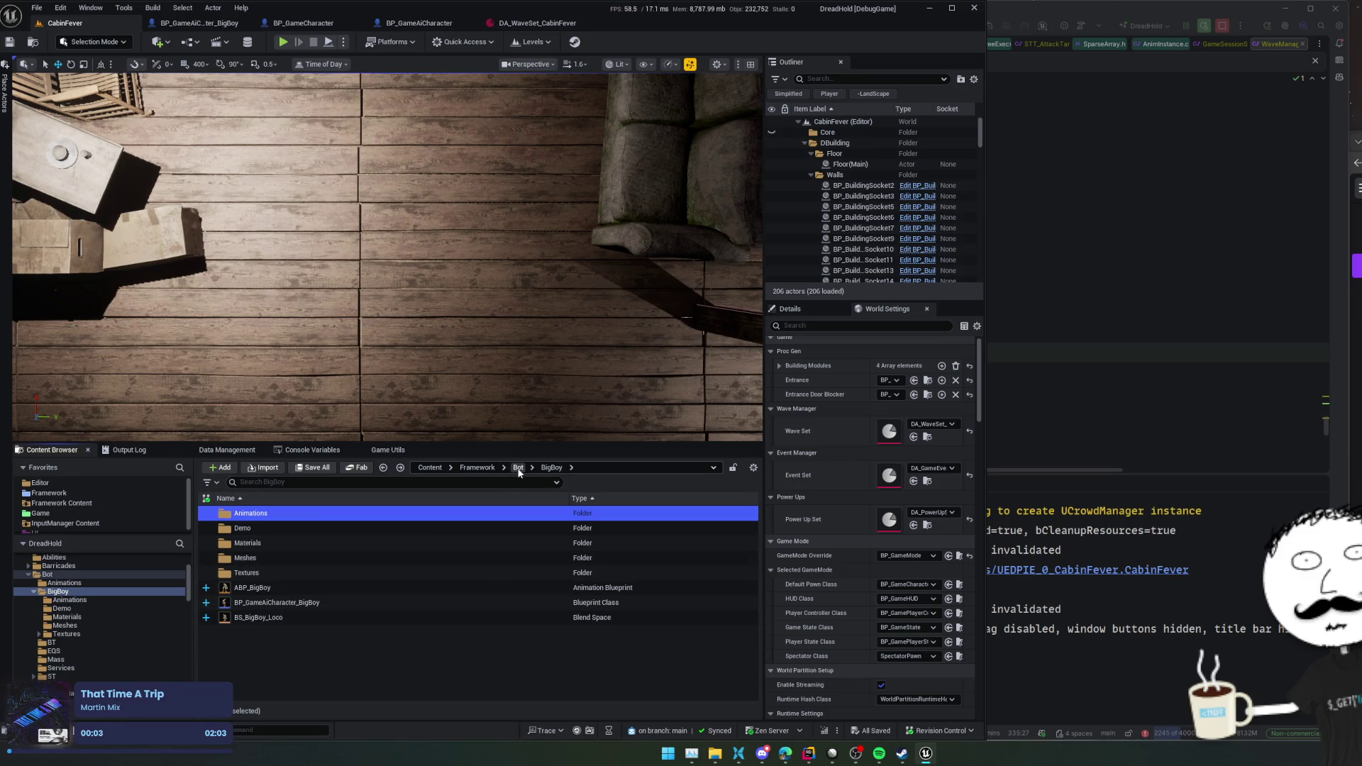
- From BP_GameAiCharacter, check the Zombies_Body mesh and open the ABP_Zombie animation blueprint
left_click(420, 27)
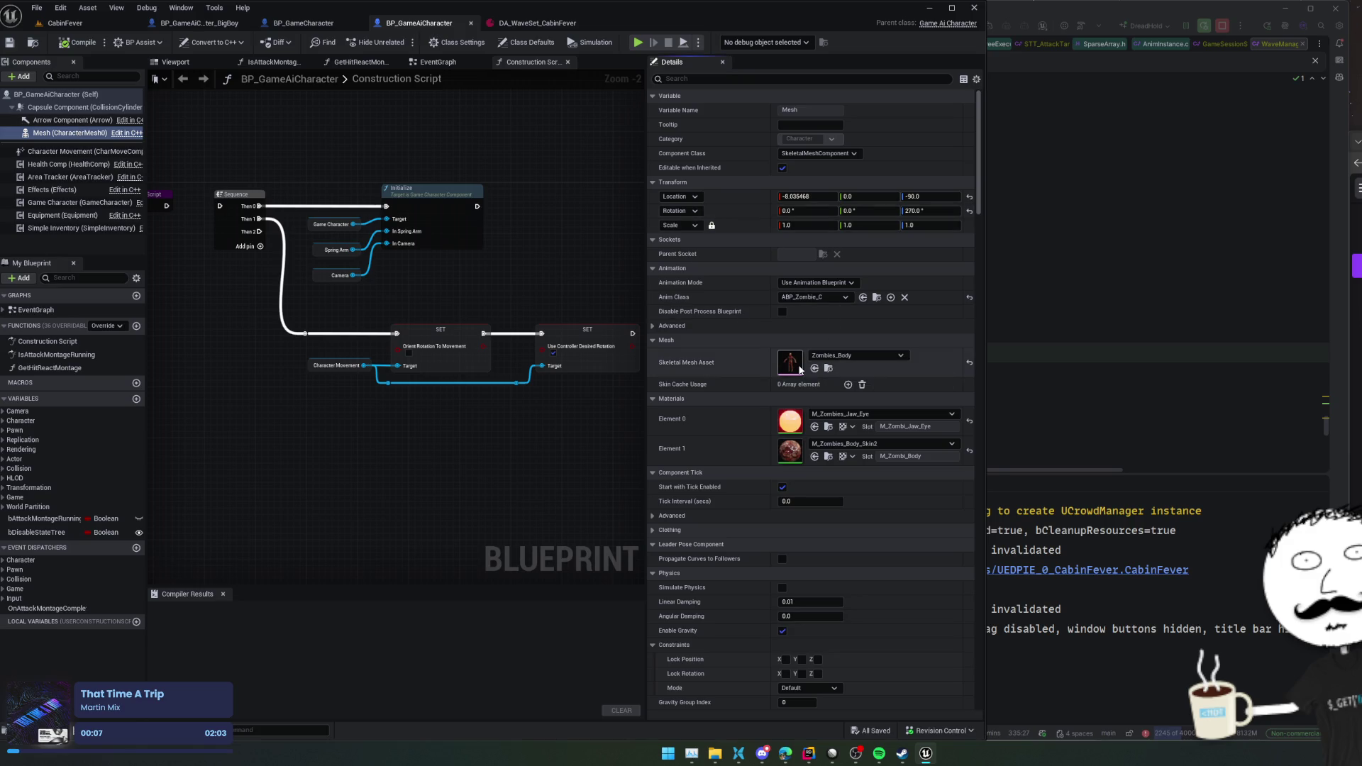
double_click(778, 357)
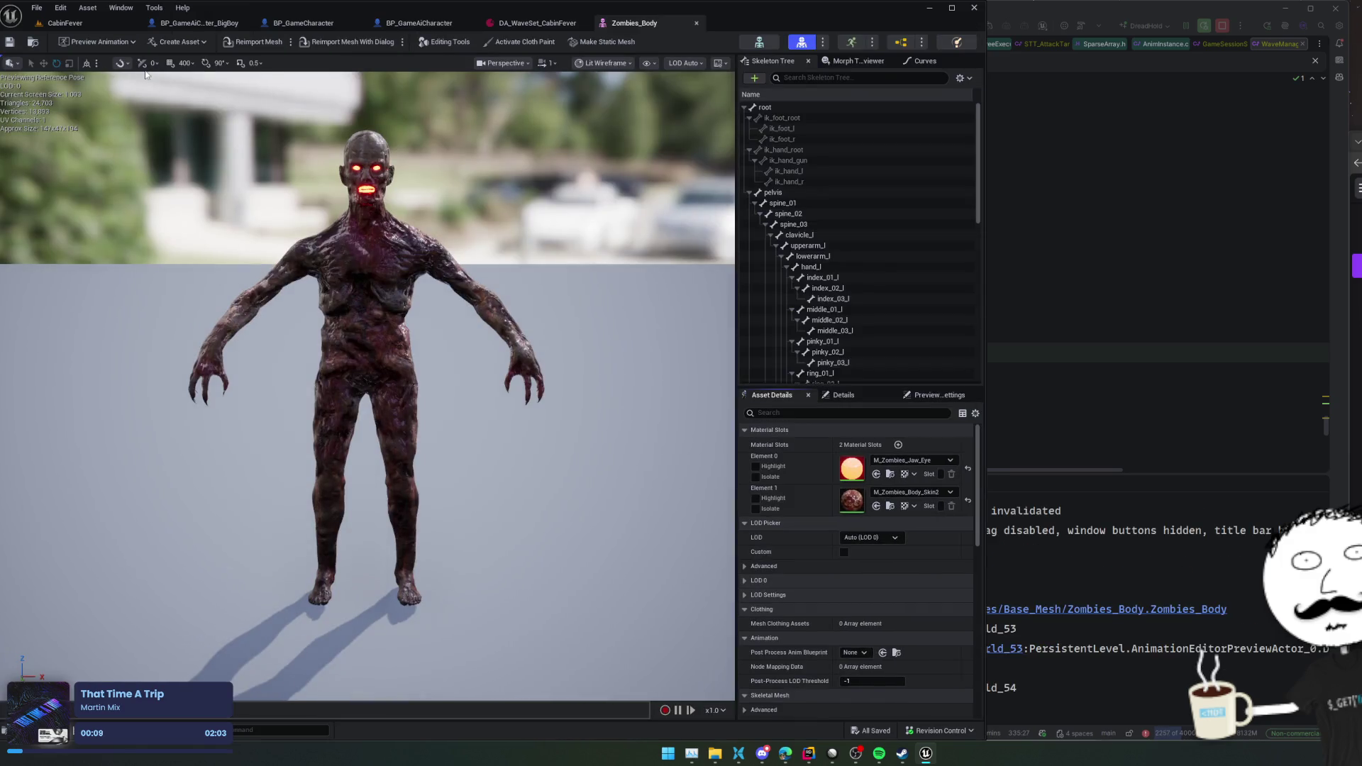
left_click(699, 23)
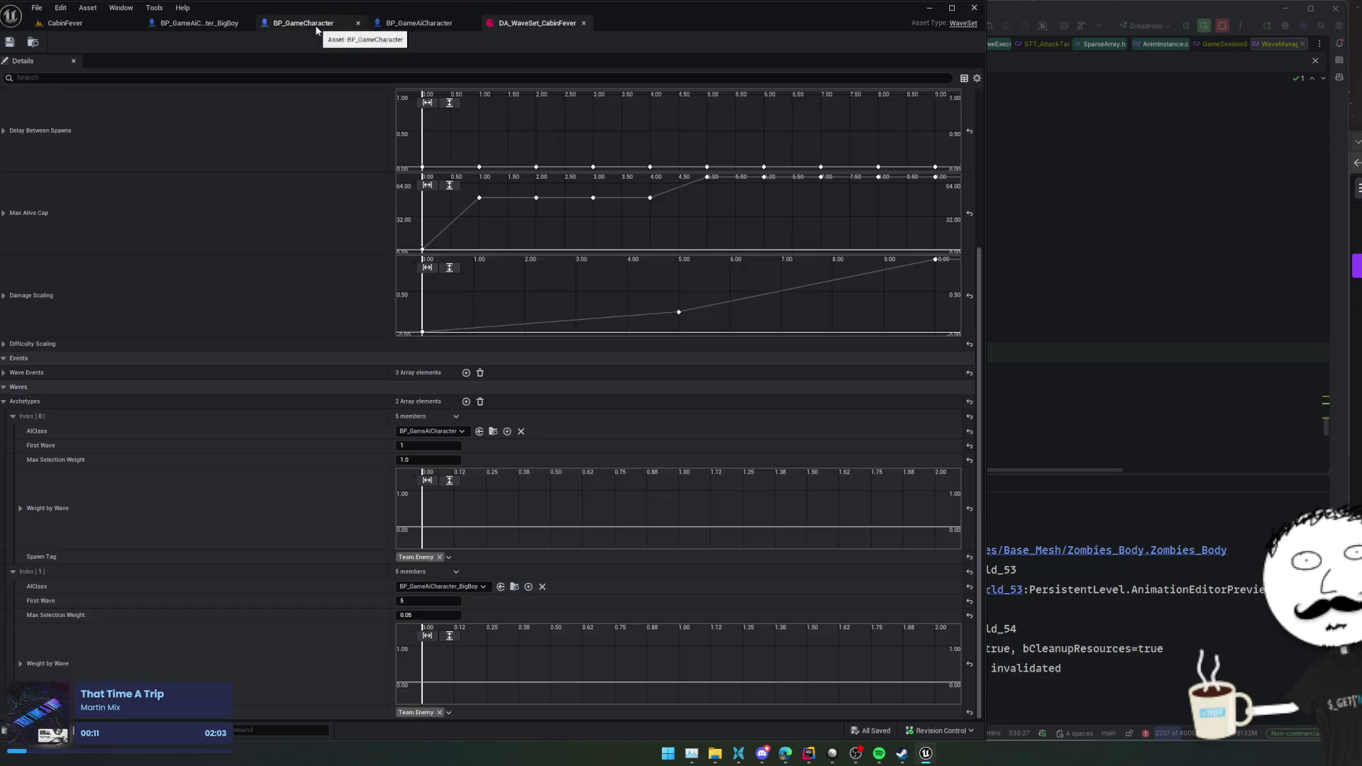
left_click(182, 7)
left_click(352, 21)
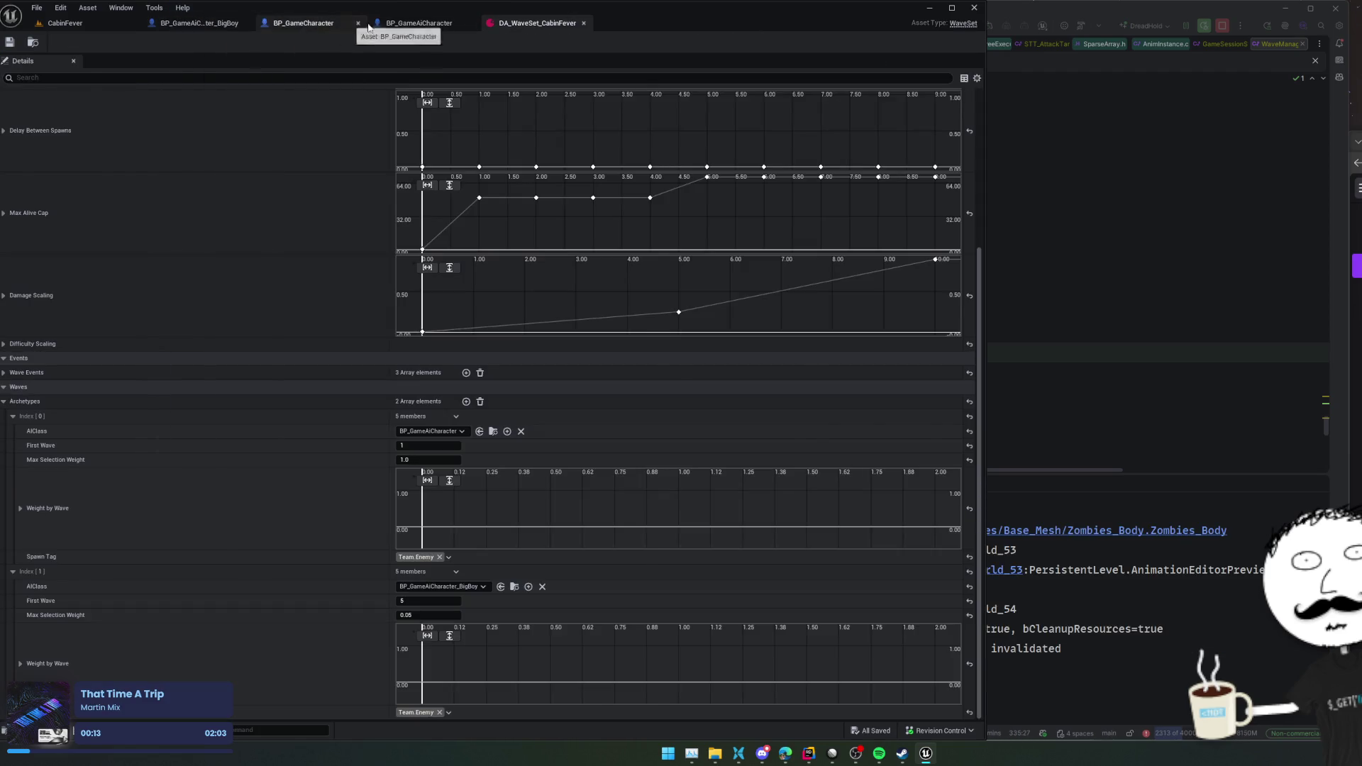
left_click(419, 22)
left_click(877, 298)
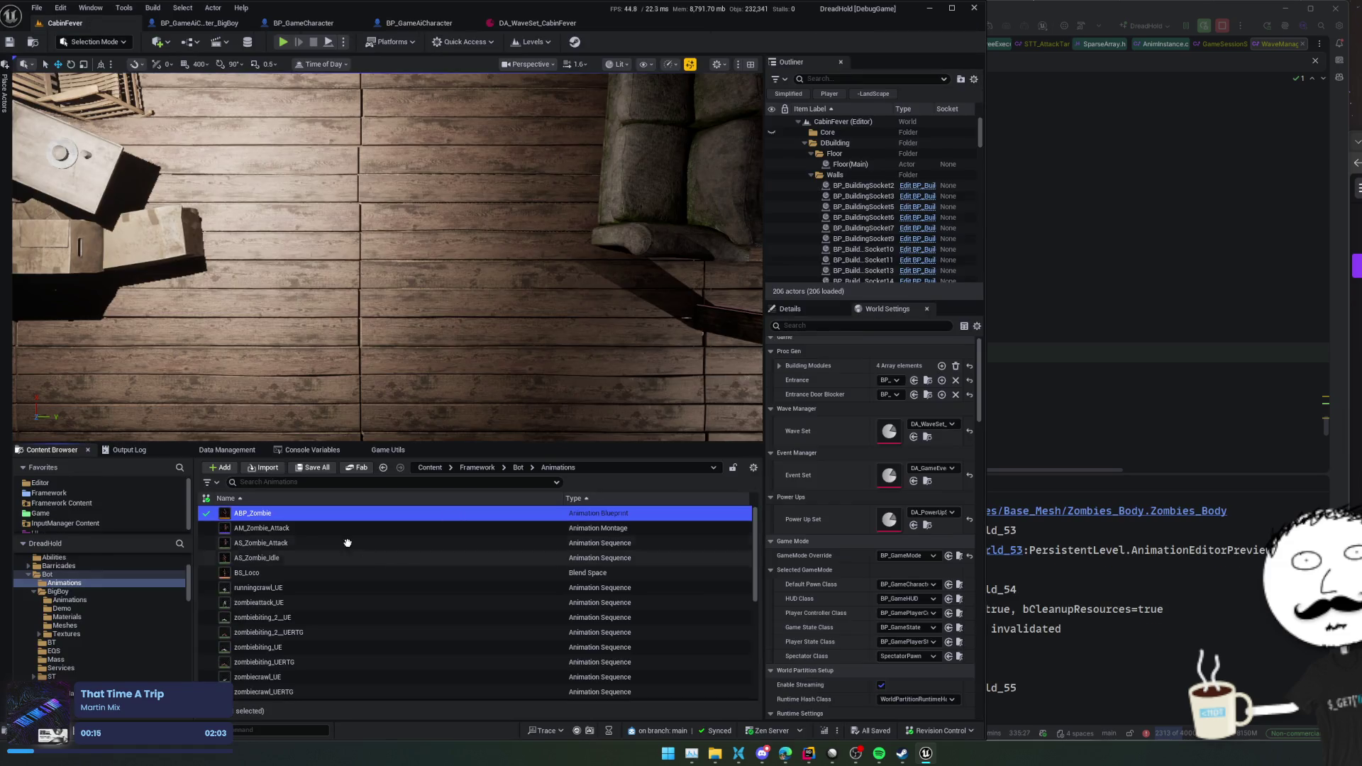
double_click(306, 512)
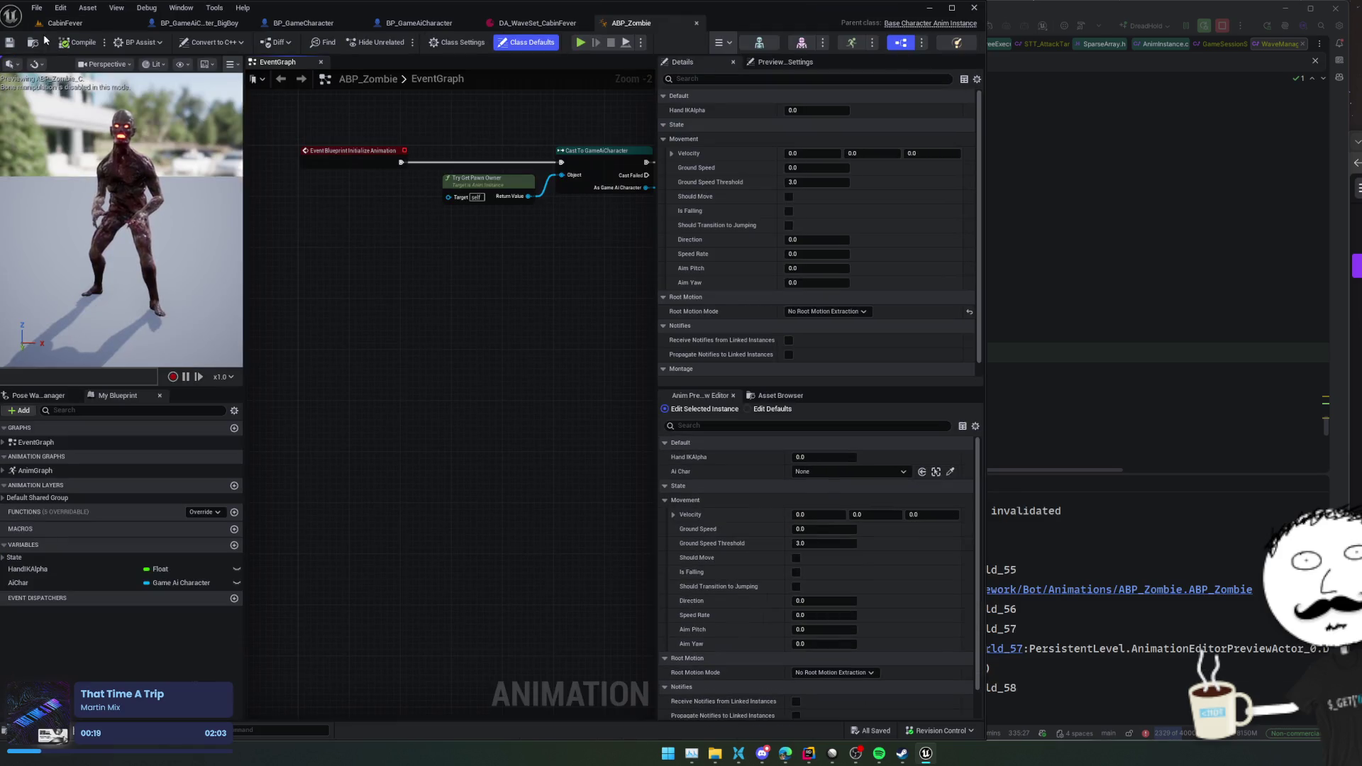
- Open the BS_Loco blend space, close ABP_Zombie, and locate the walk animation BS_Loco uses
left_click(64, 23)
left_click(298, 572)
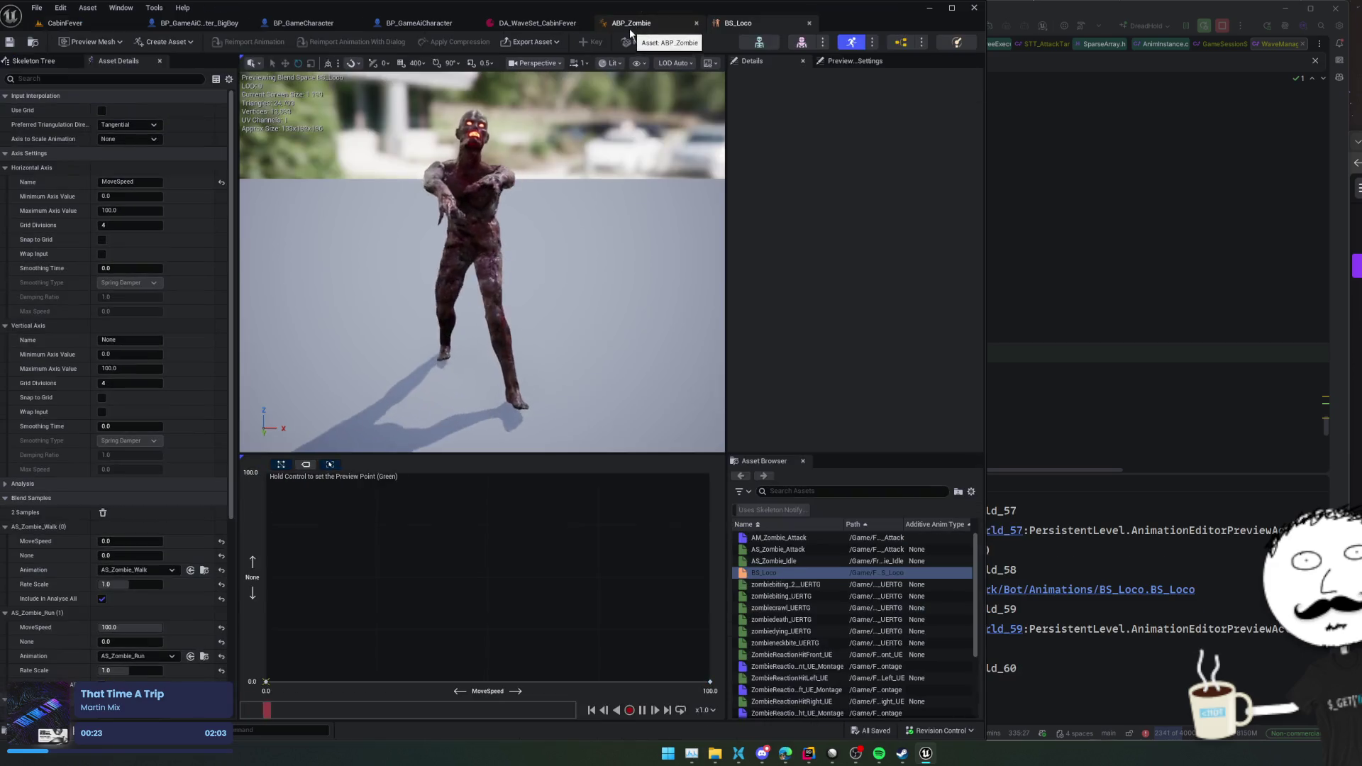
middle_click(630, 29)
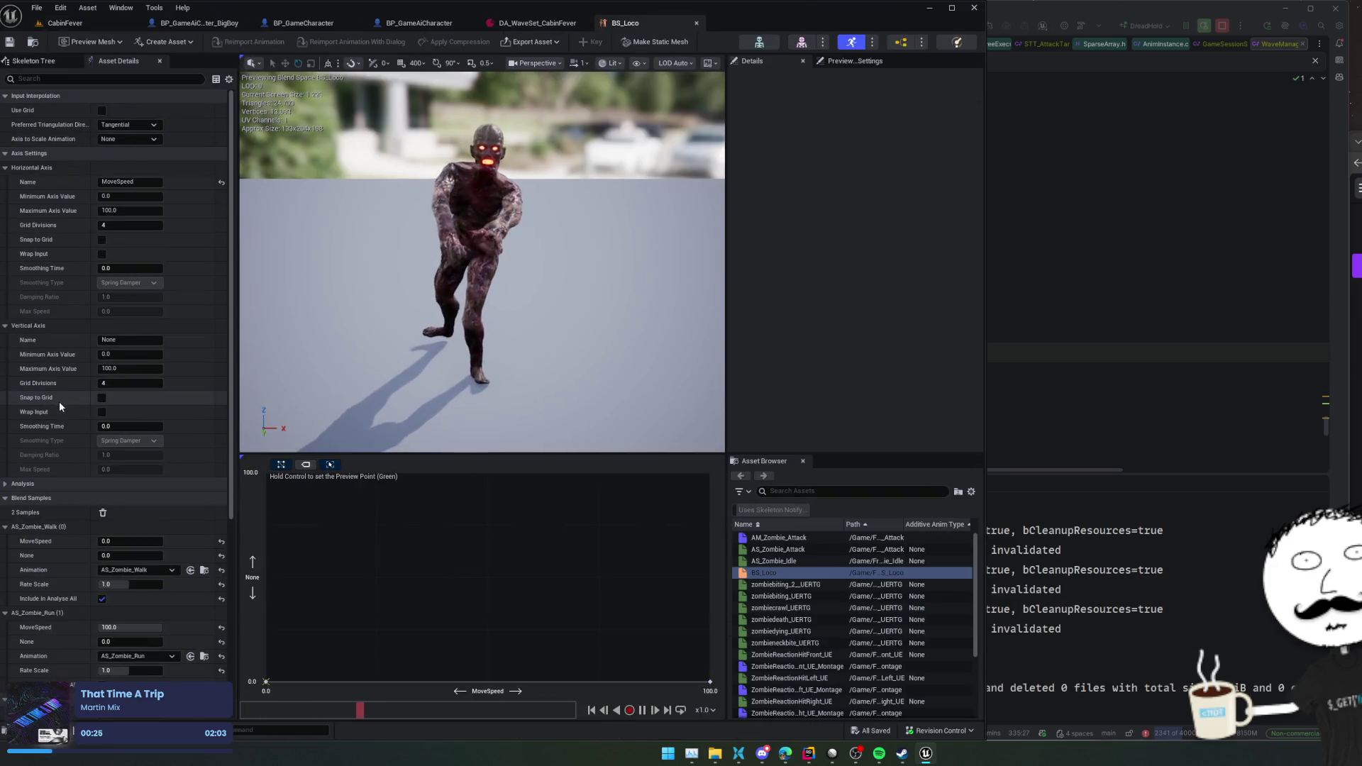
scroll(59, 402, "down", 3)
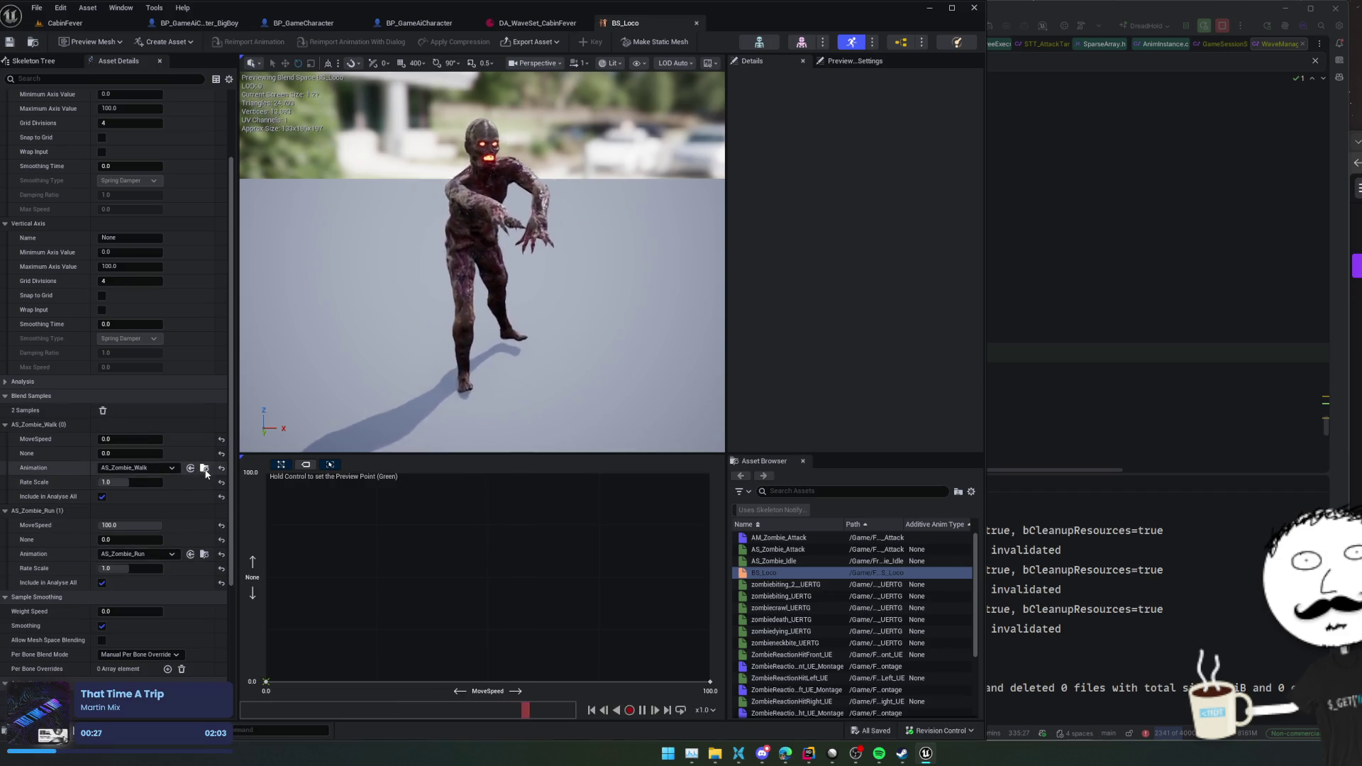
left_click(204, 470)
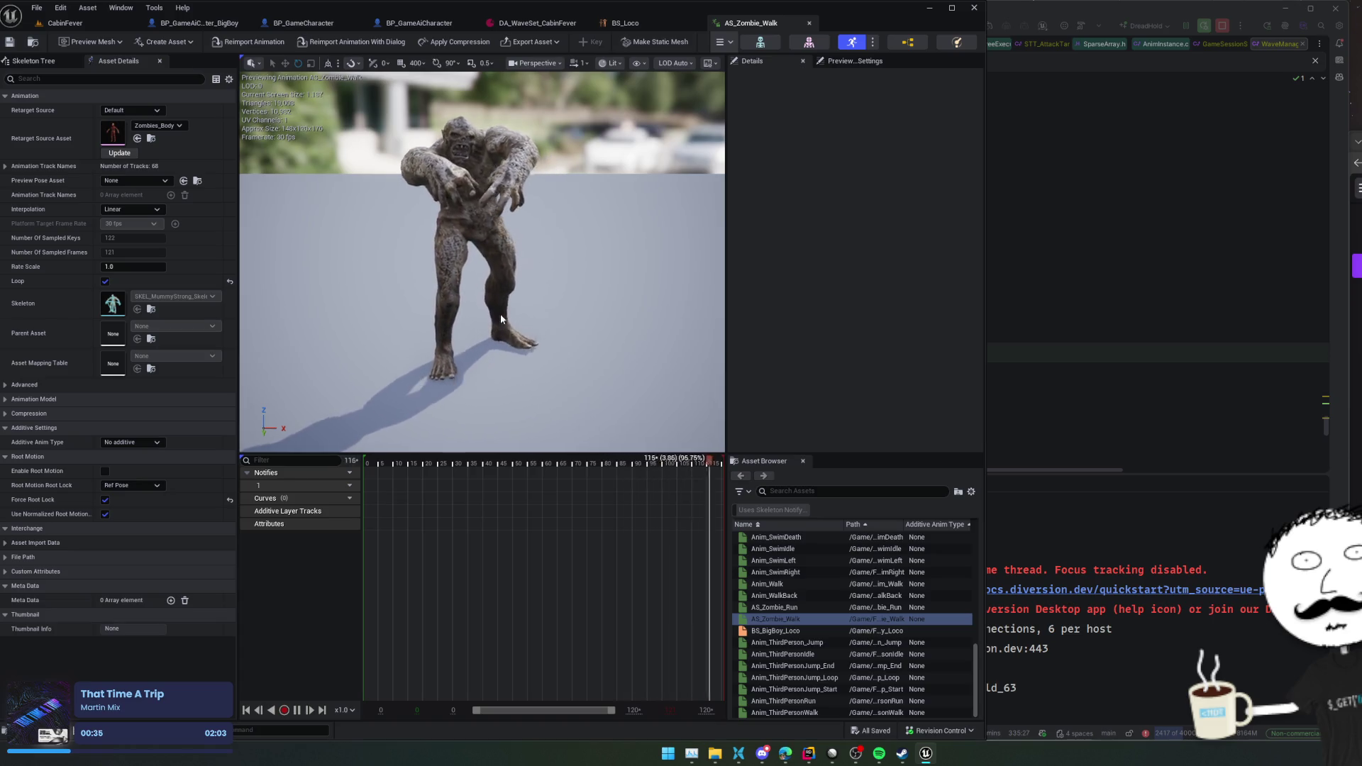
left_click(614, 22)
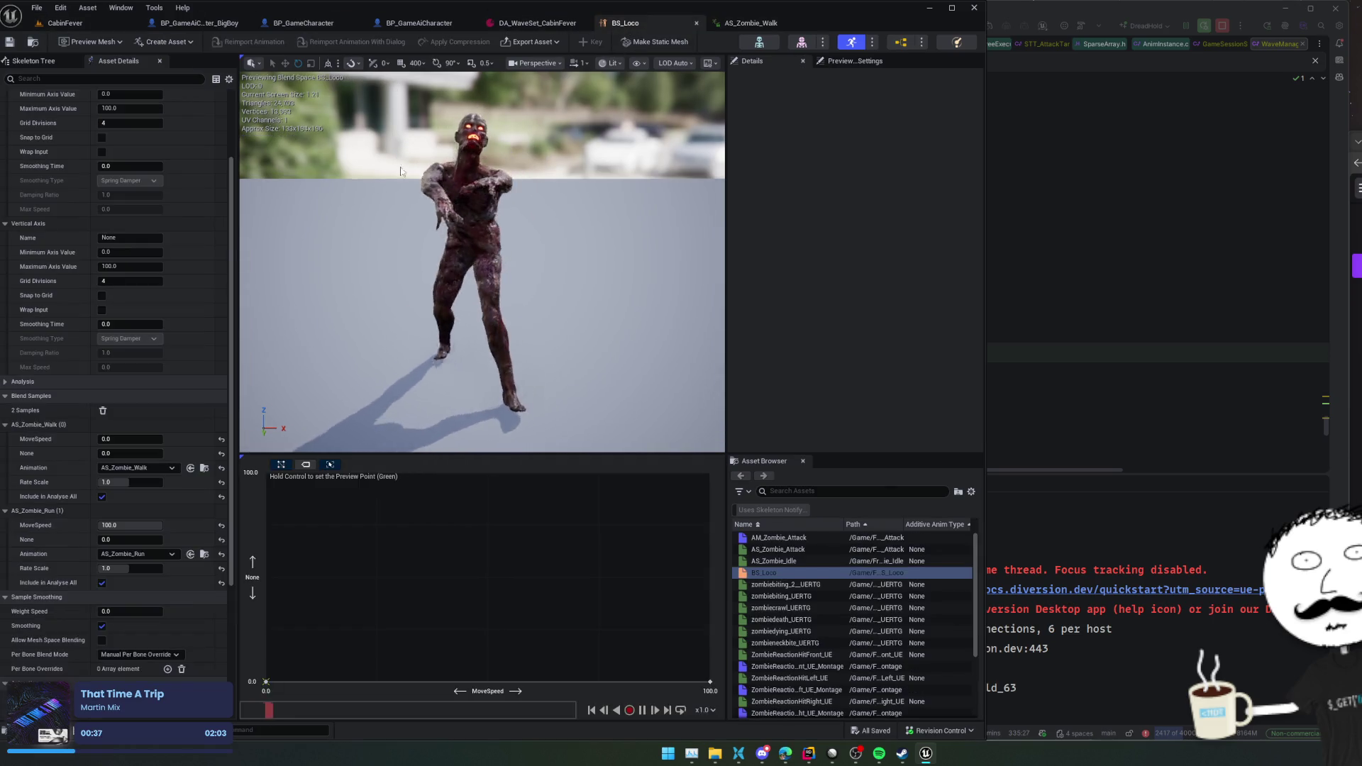
- Locate AS_Zombie_Walk, then find AS_Zombie_Run in Bot/BigBoy/Animations and open it
left_click(204, 468)
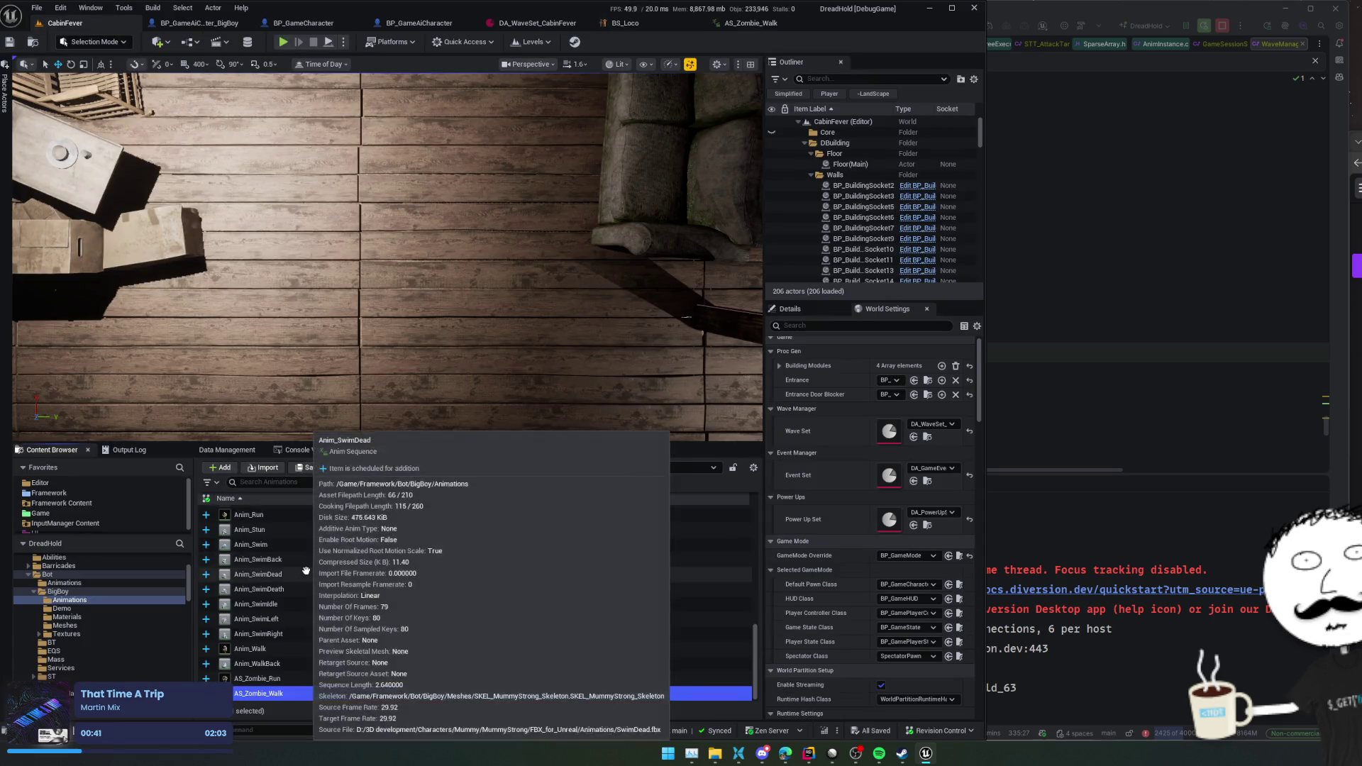
mouse_move(335, 677)
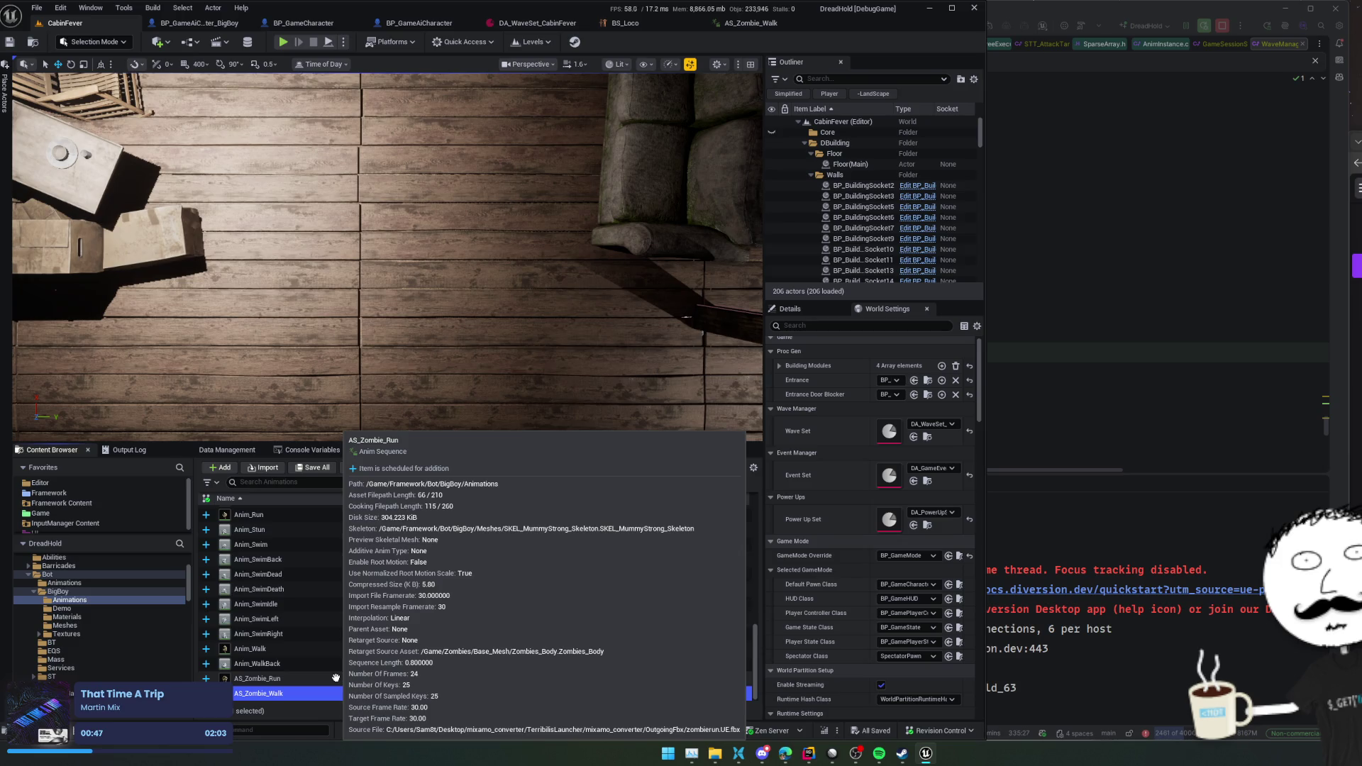
left_click(625, 23)
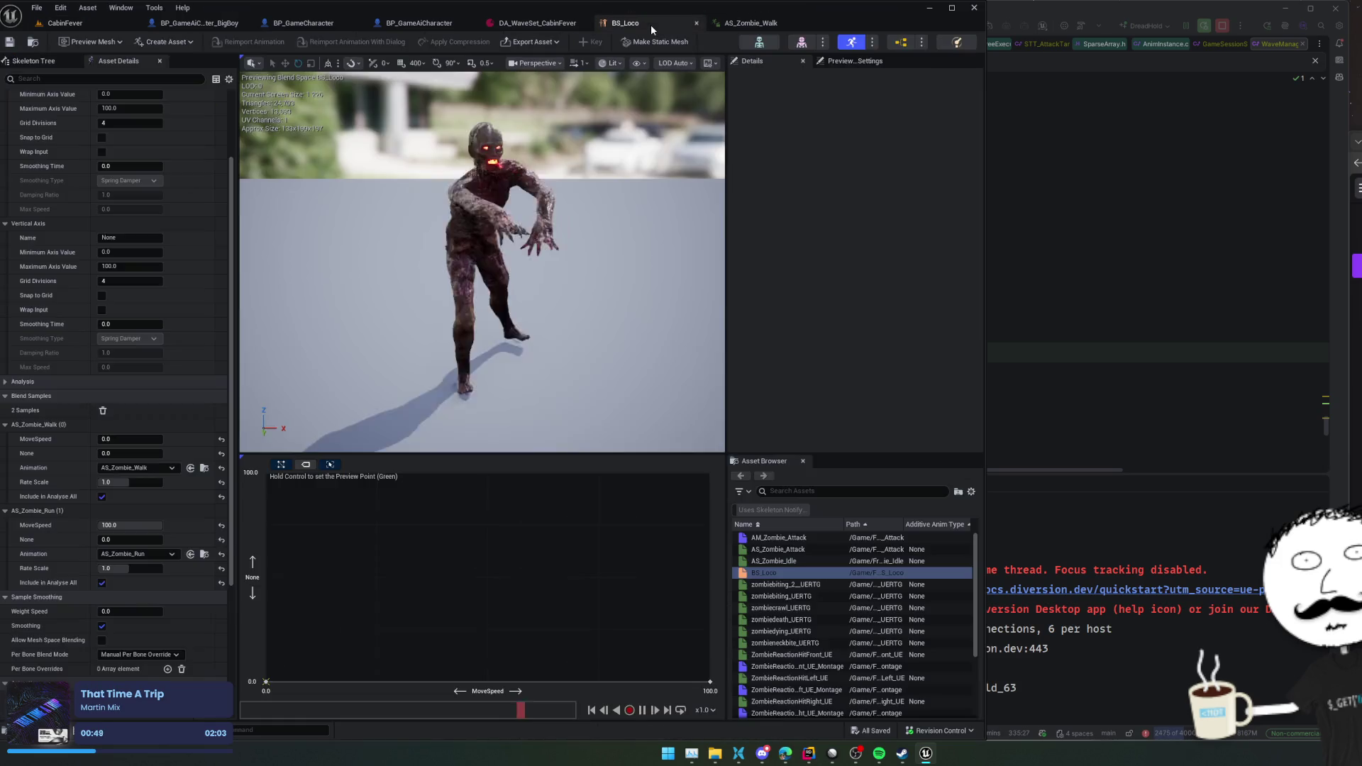
scroll(138, 425, "down", 5)
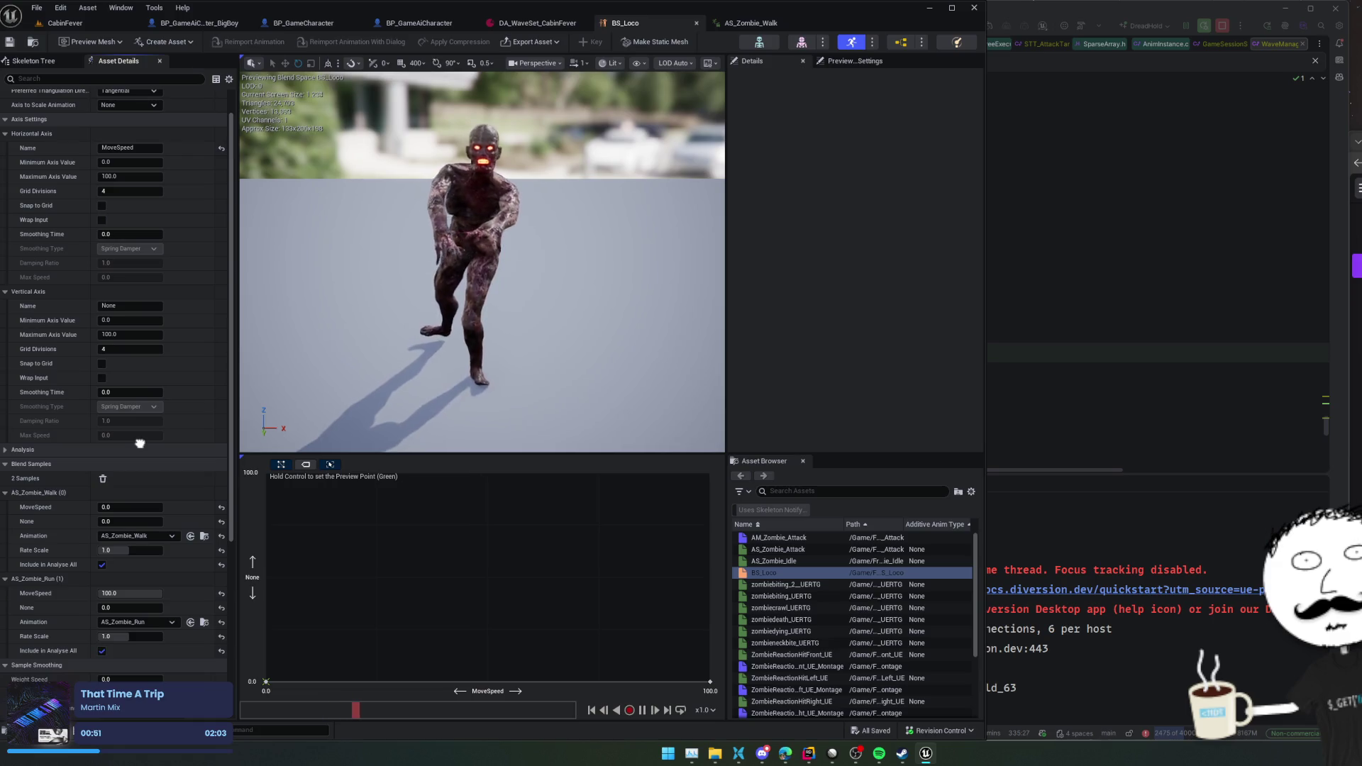
scroll(164, 293, "up", 1)
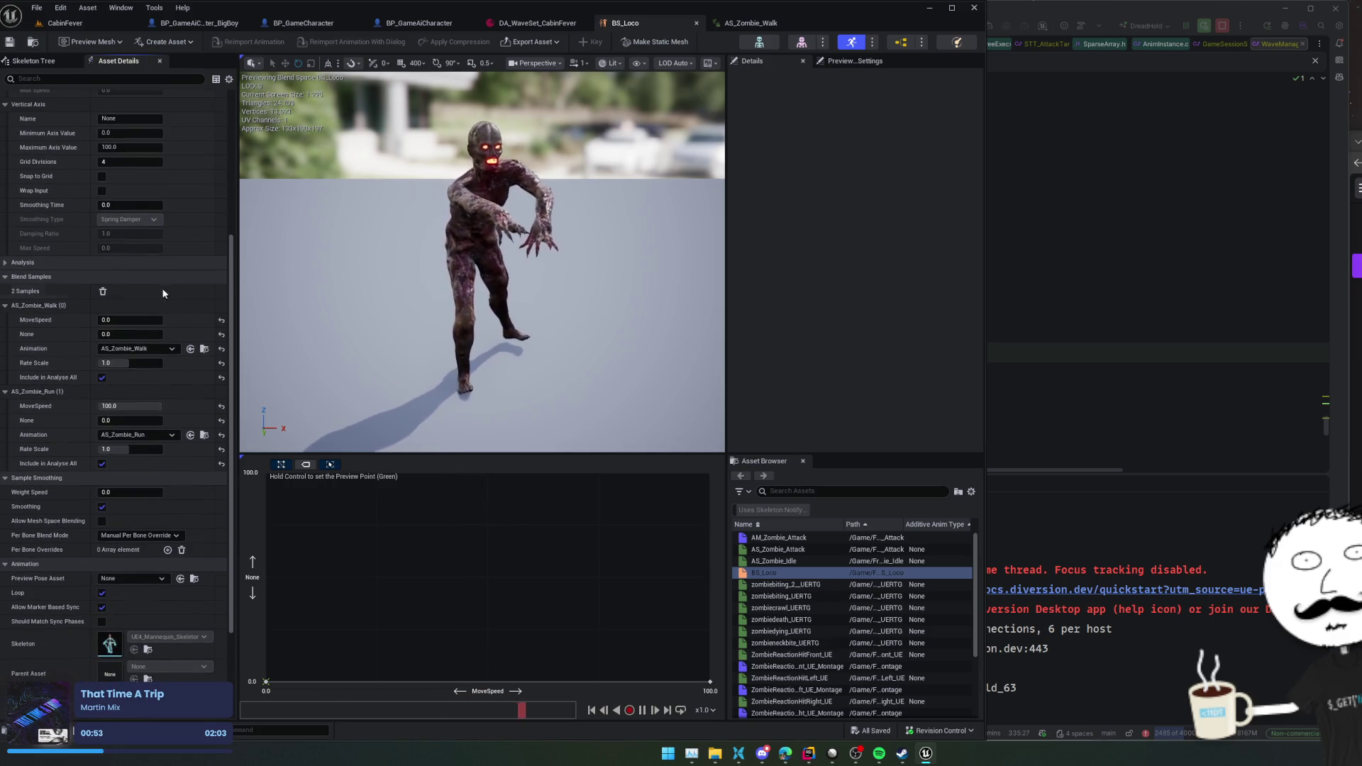
left_click(204, 435)
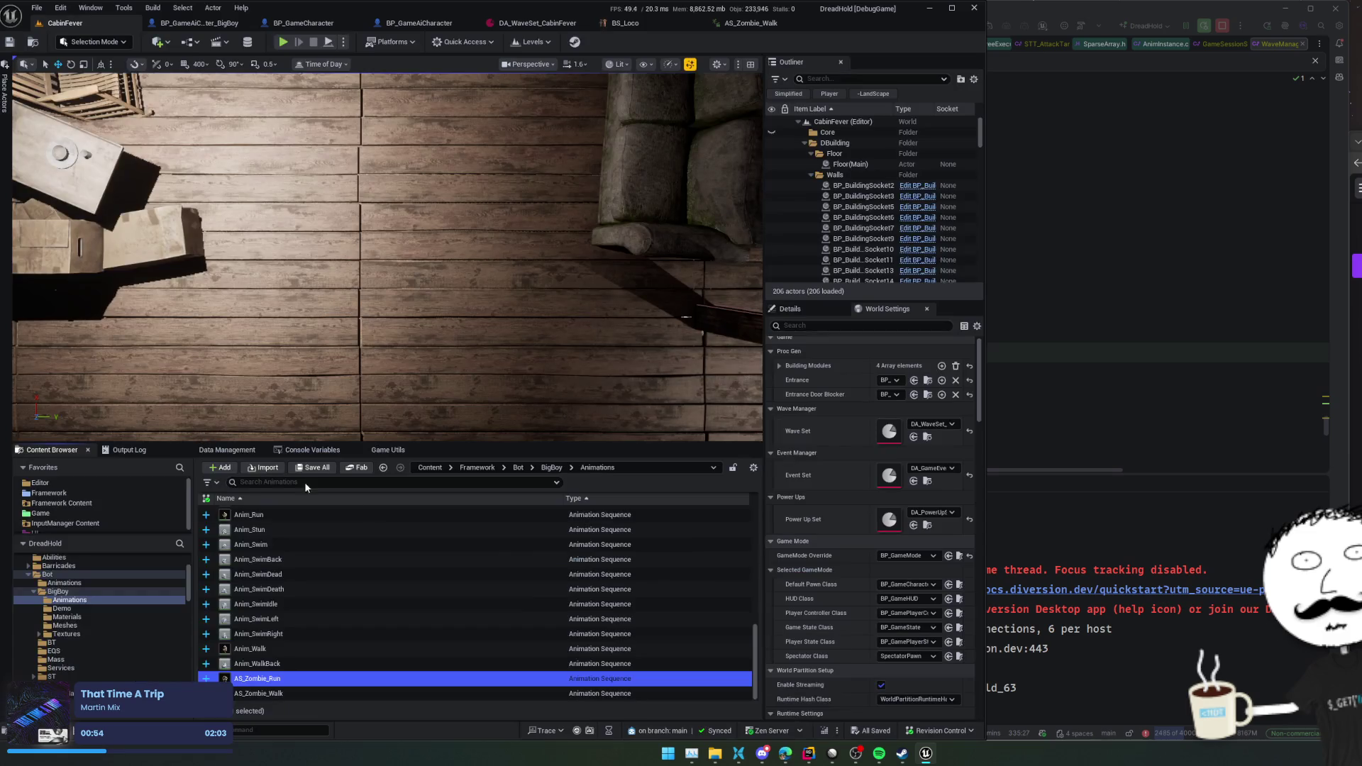
double_click(300, 679)
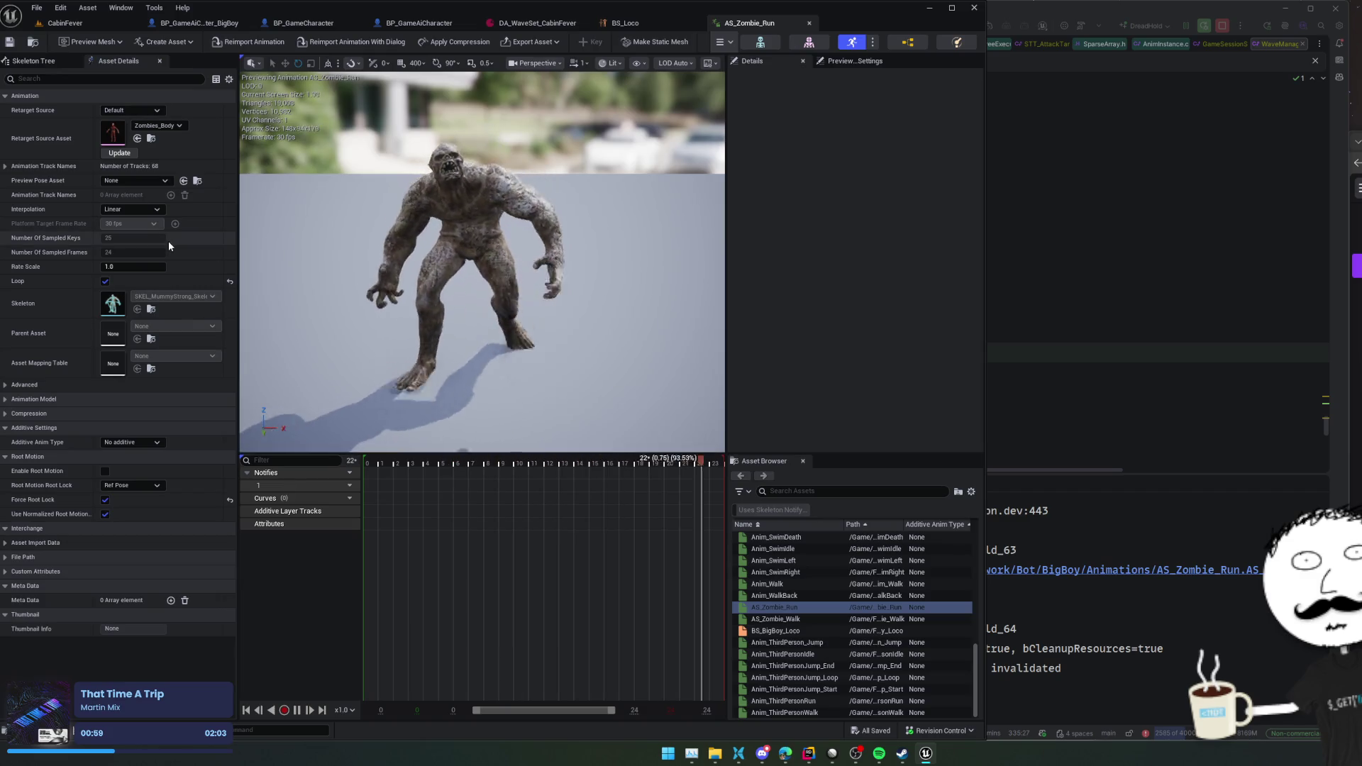
- Check AS_Zombie_Run's animation track names, then reopen the BS_Loco blend space
left_click(11, 168)
left_click(11, 167)
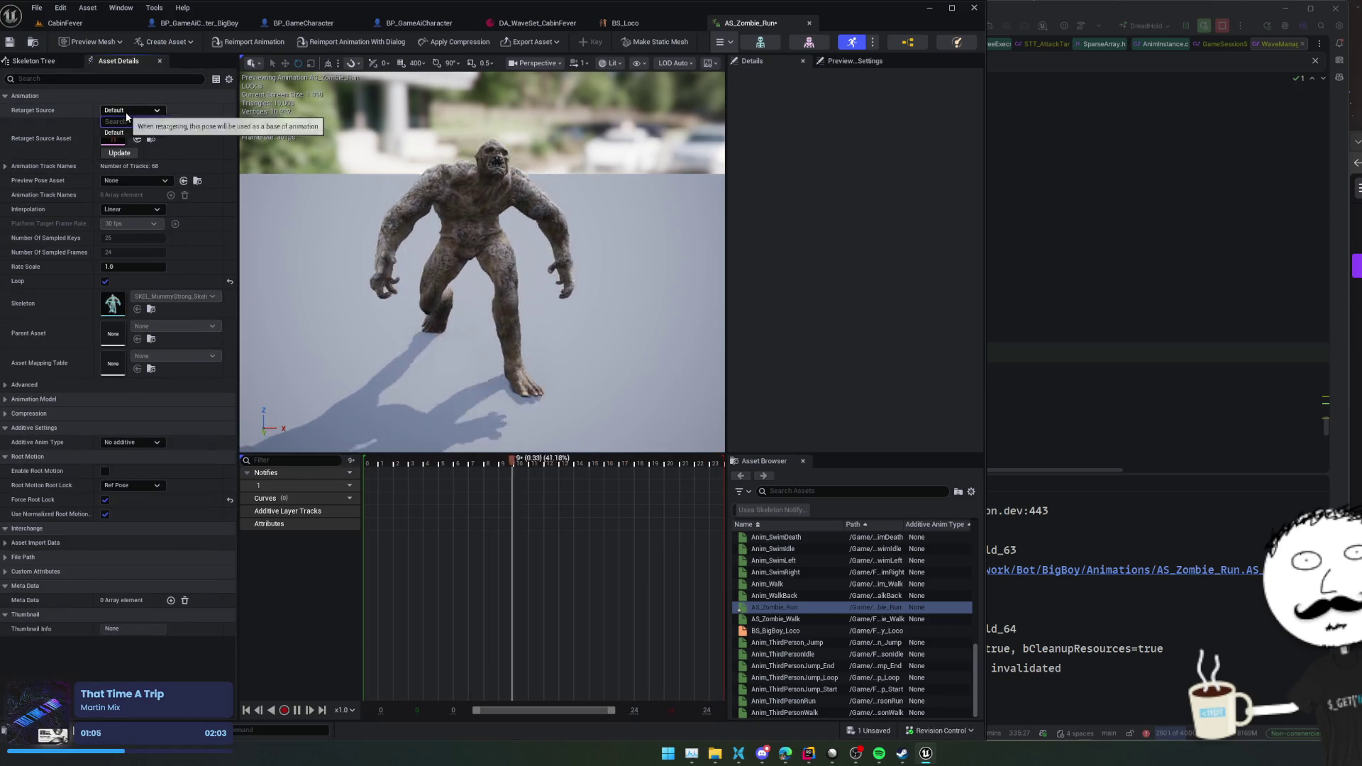
scroll(43, 107, "down", 1)
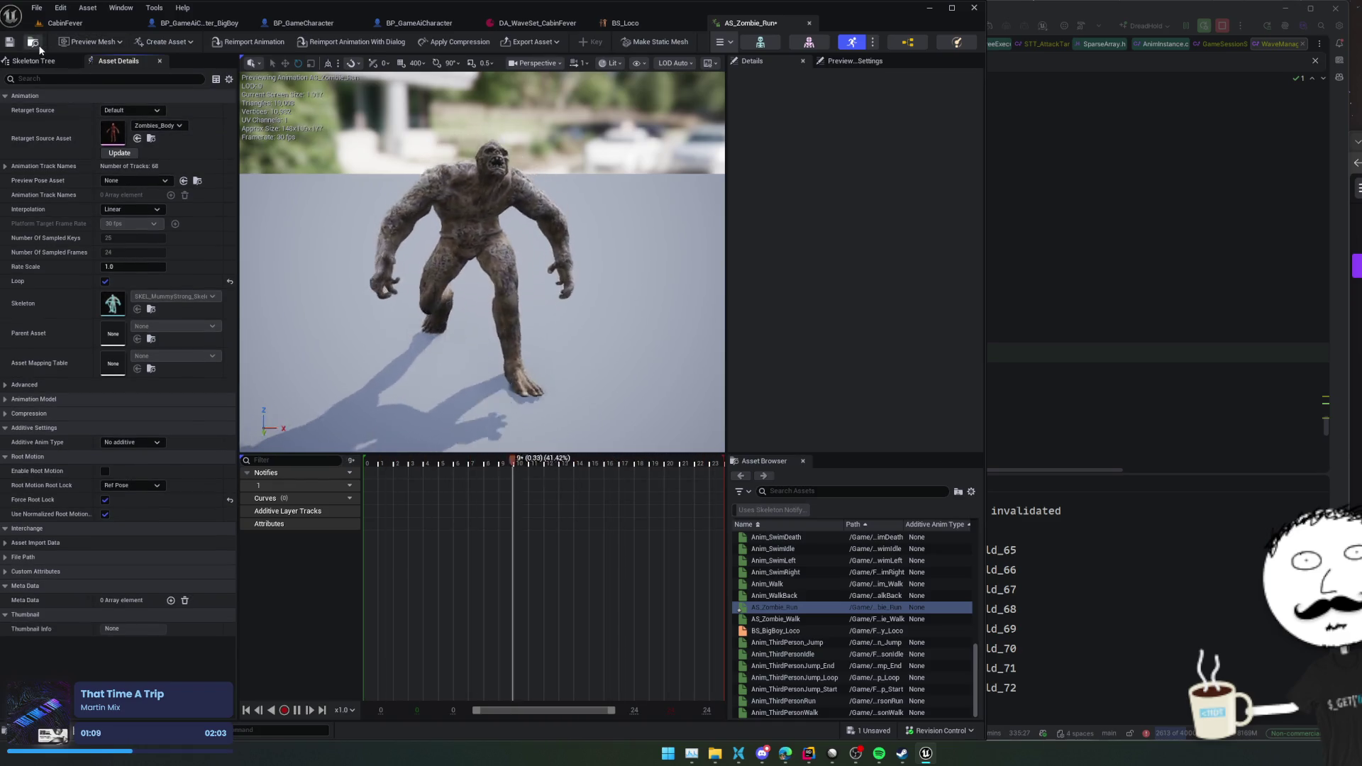
left_click(65, 23)
scroll(356, 543, "up", 5)
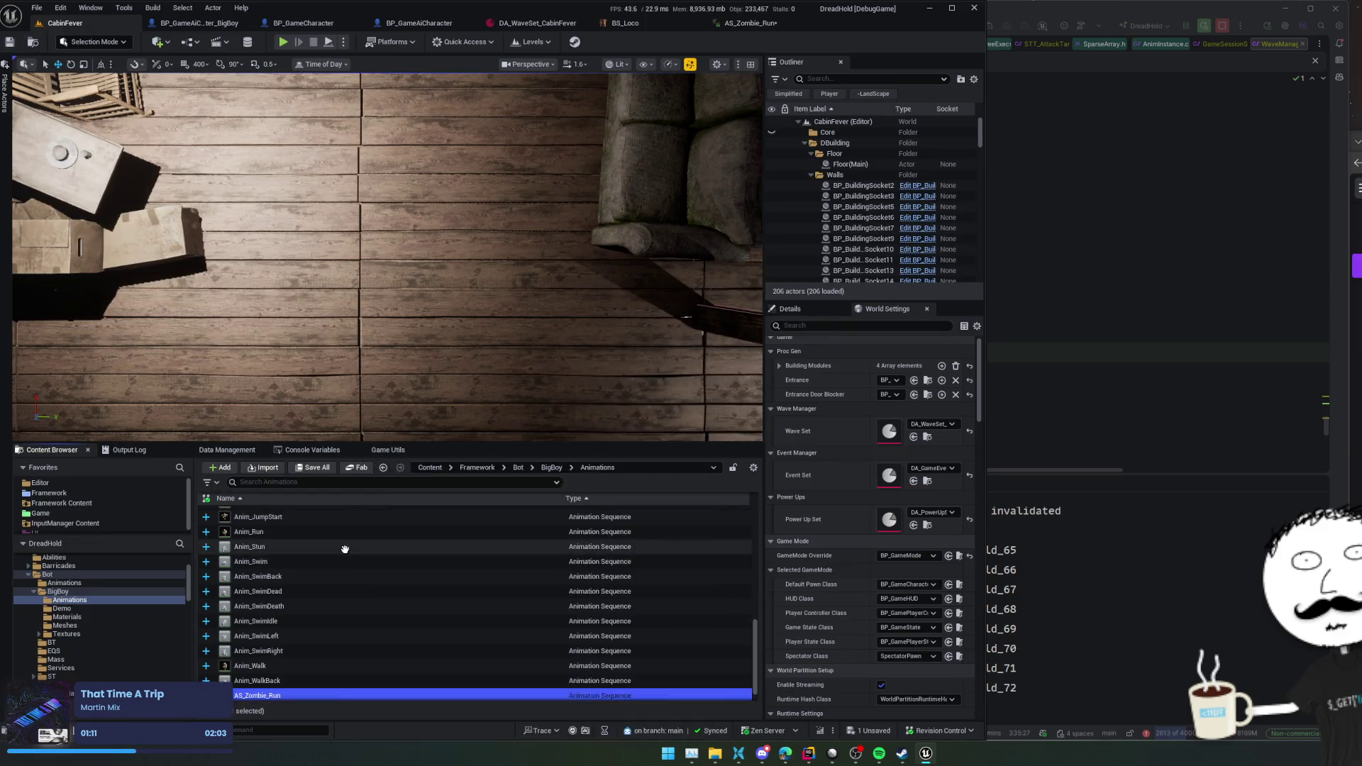
left_click(650, 28)
- Browse to BS_Loco in Bot/Animations and open the original zombierun_UE sequence
key("ctrl+b")
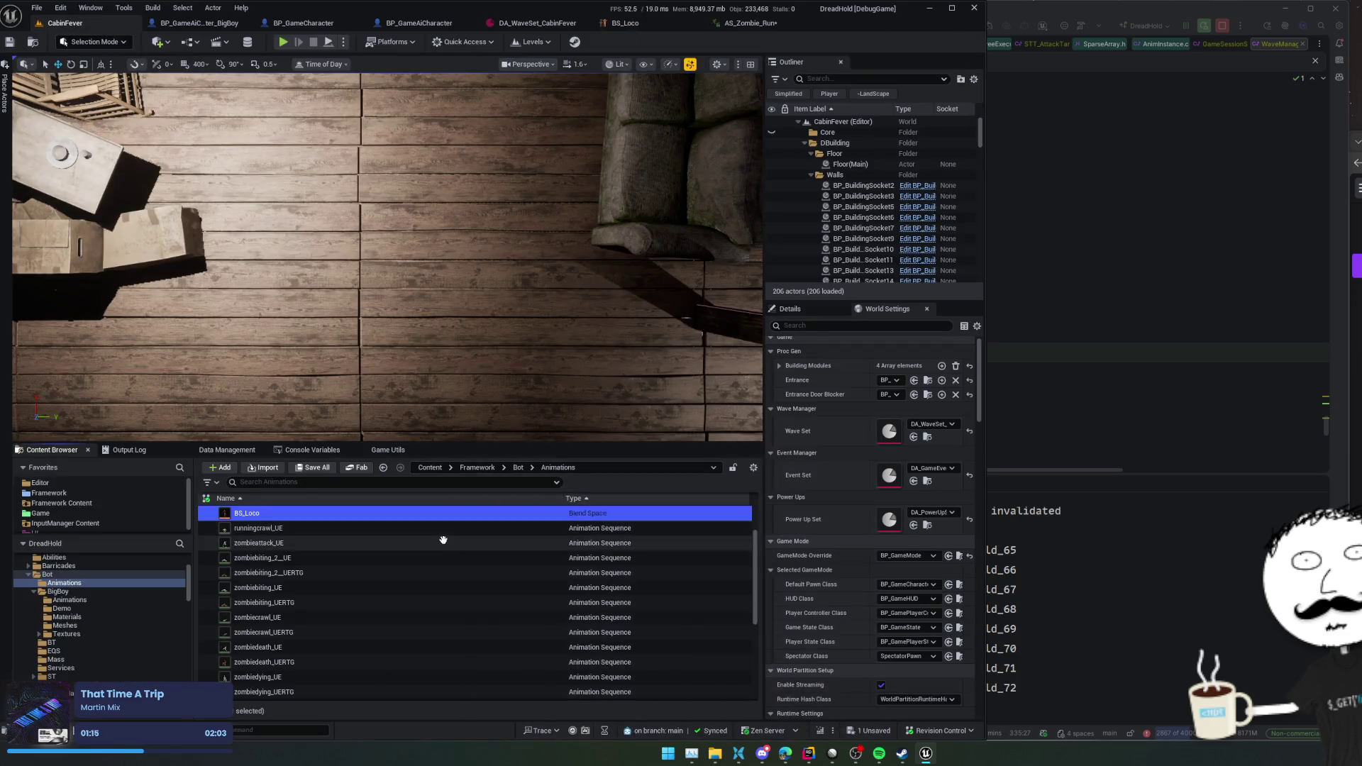
scroll(443, 542, "down", 5)
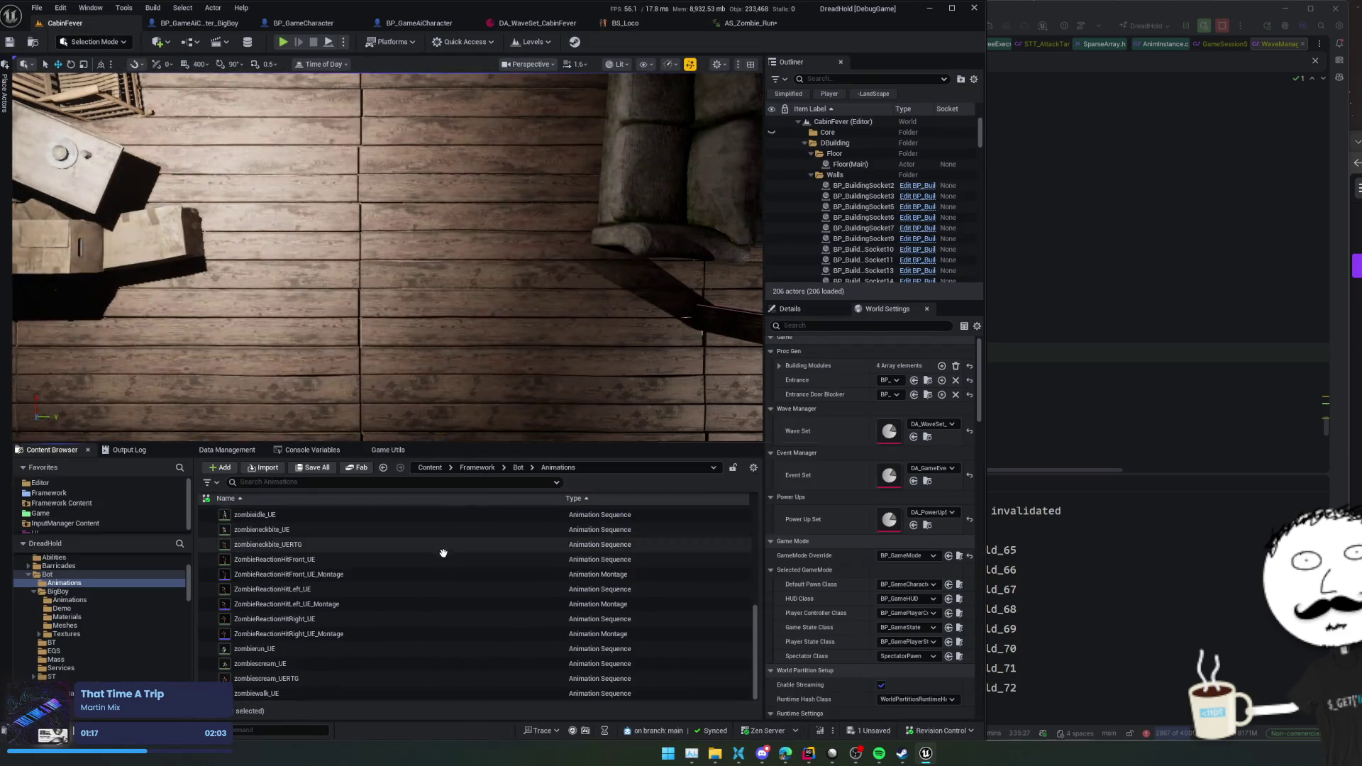
mouse_move(411, 647)
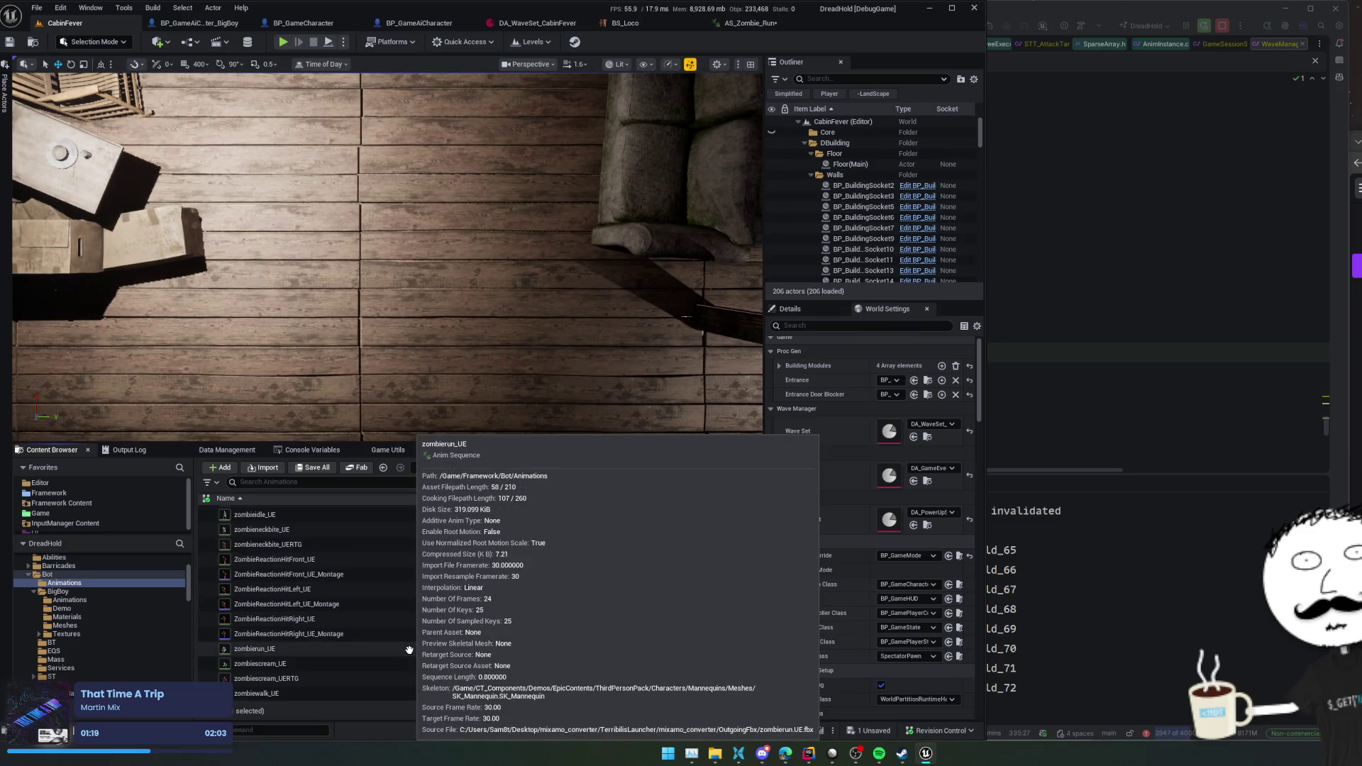
mouse_move(392, 690)
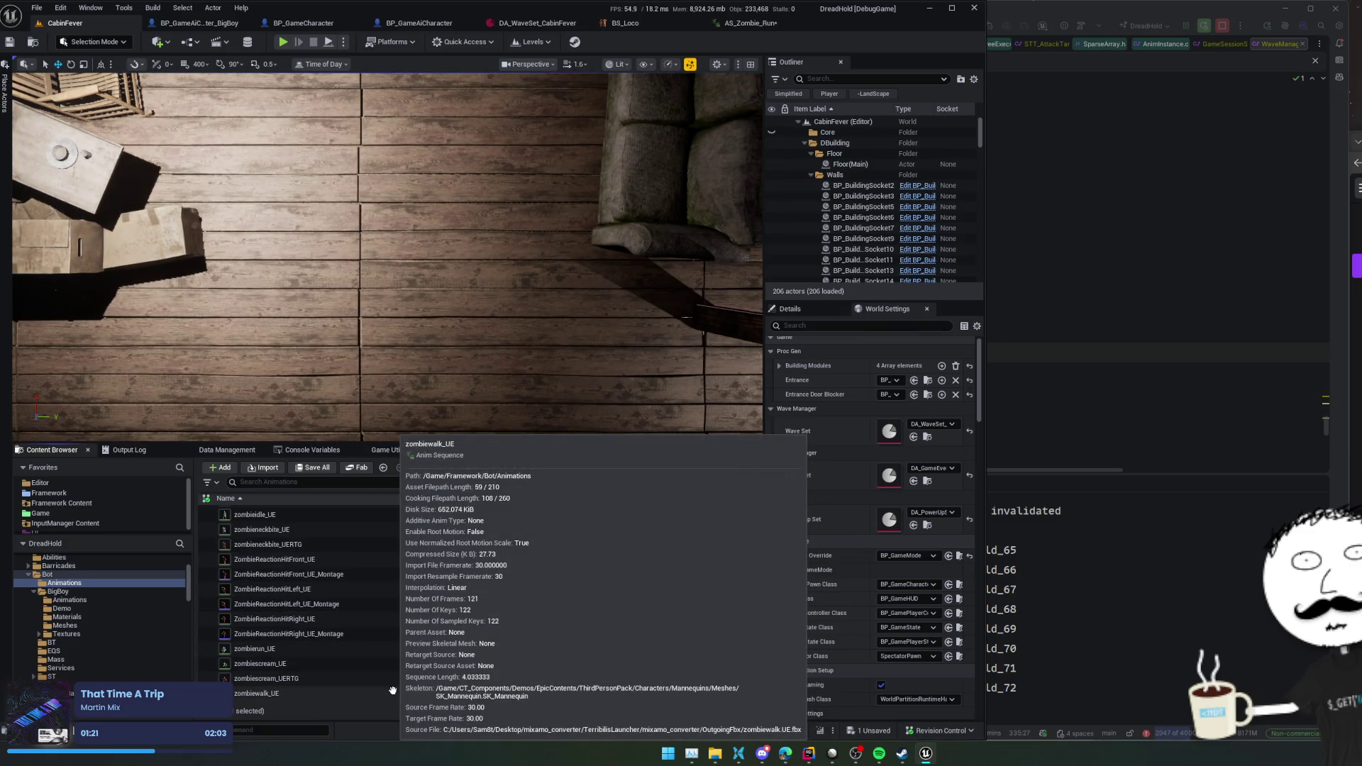
scroll(392, 690, "up", 8)
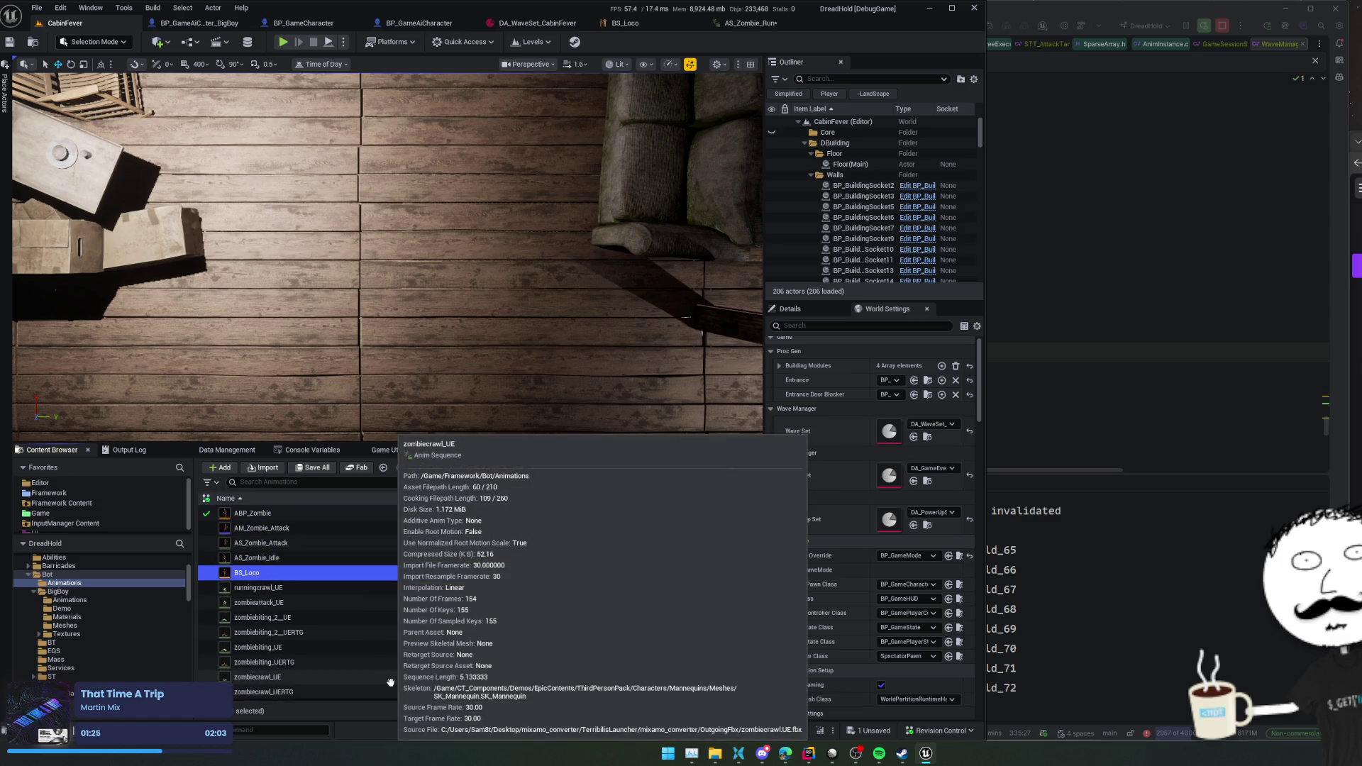
scroll(390, 682, "down", 8)
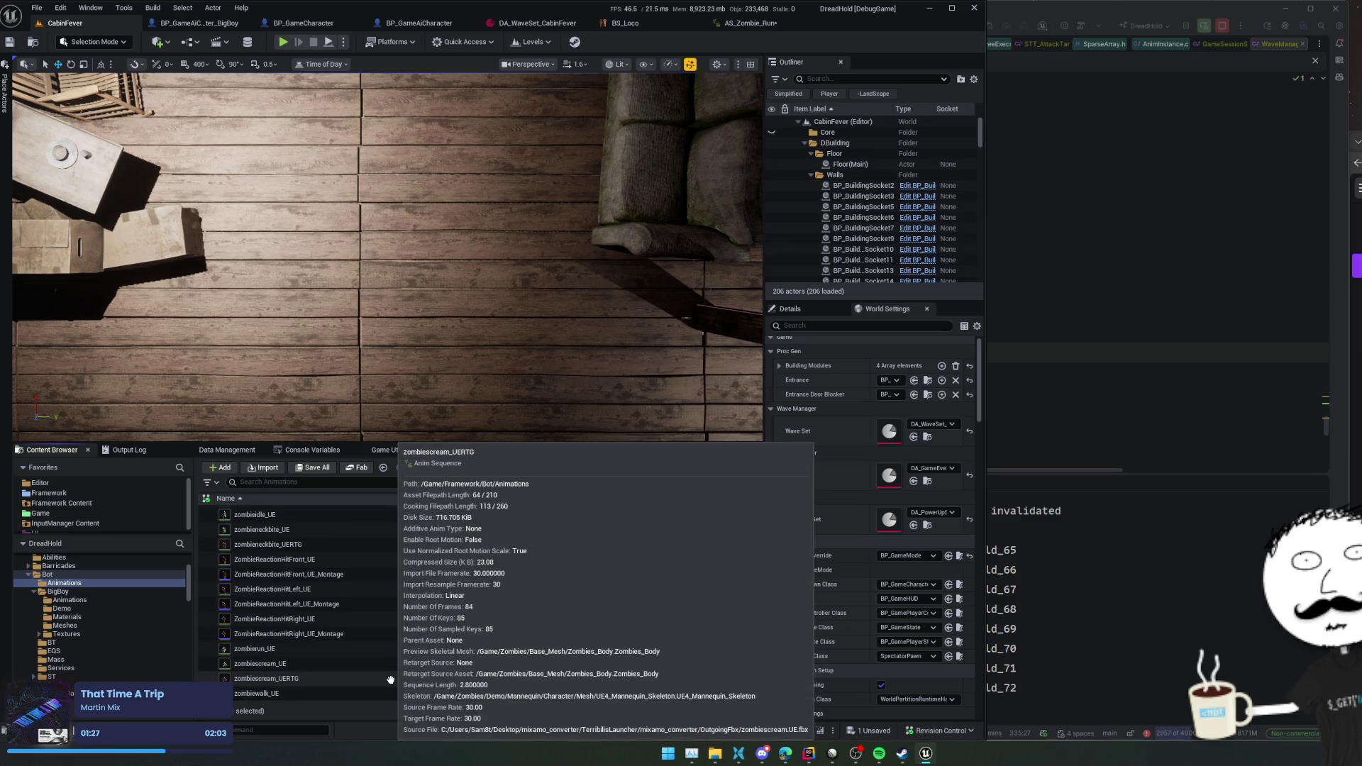
left_click(392, 679)
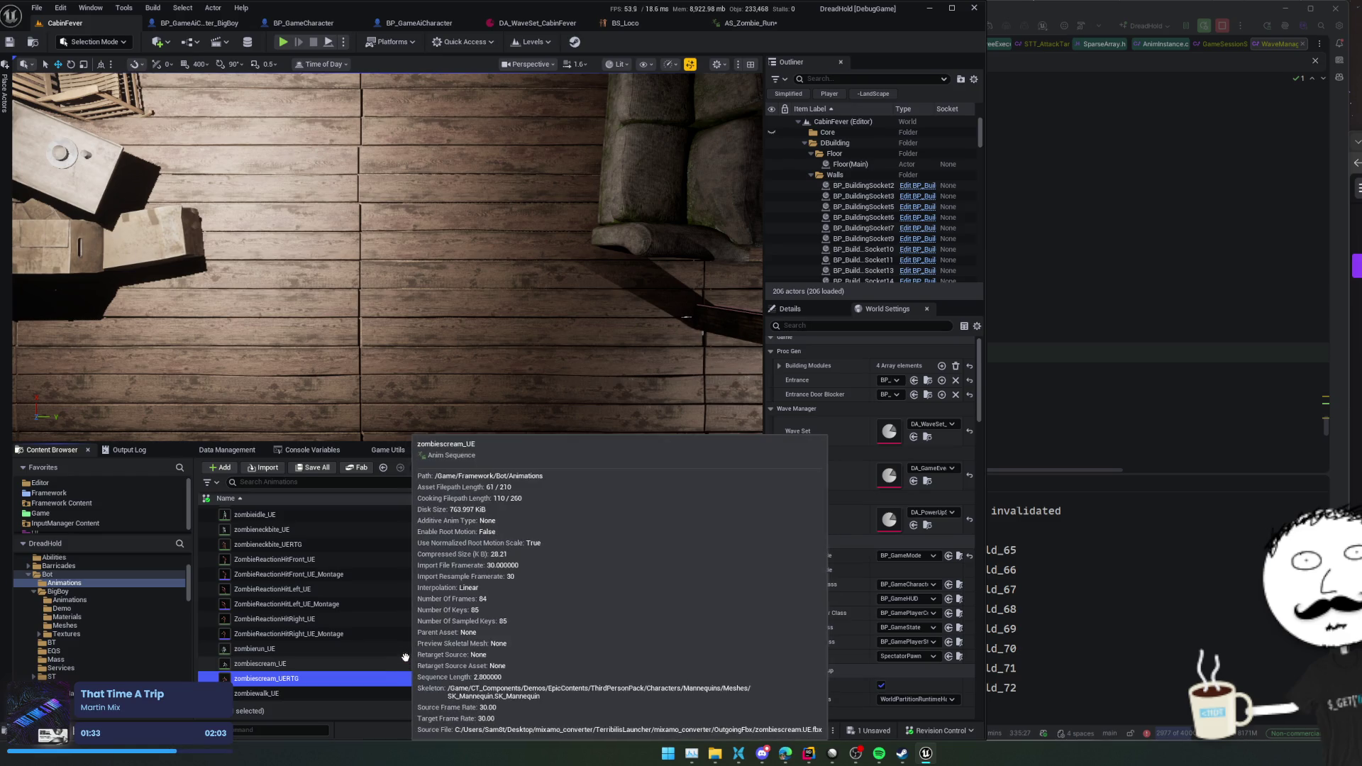
left_click(408, 650)
double_click(408, 650)
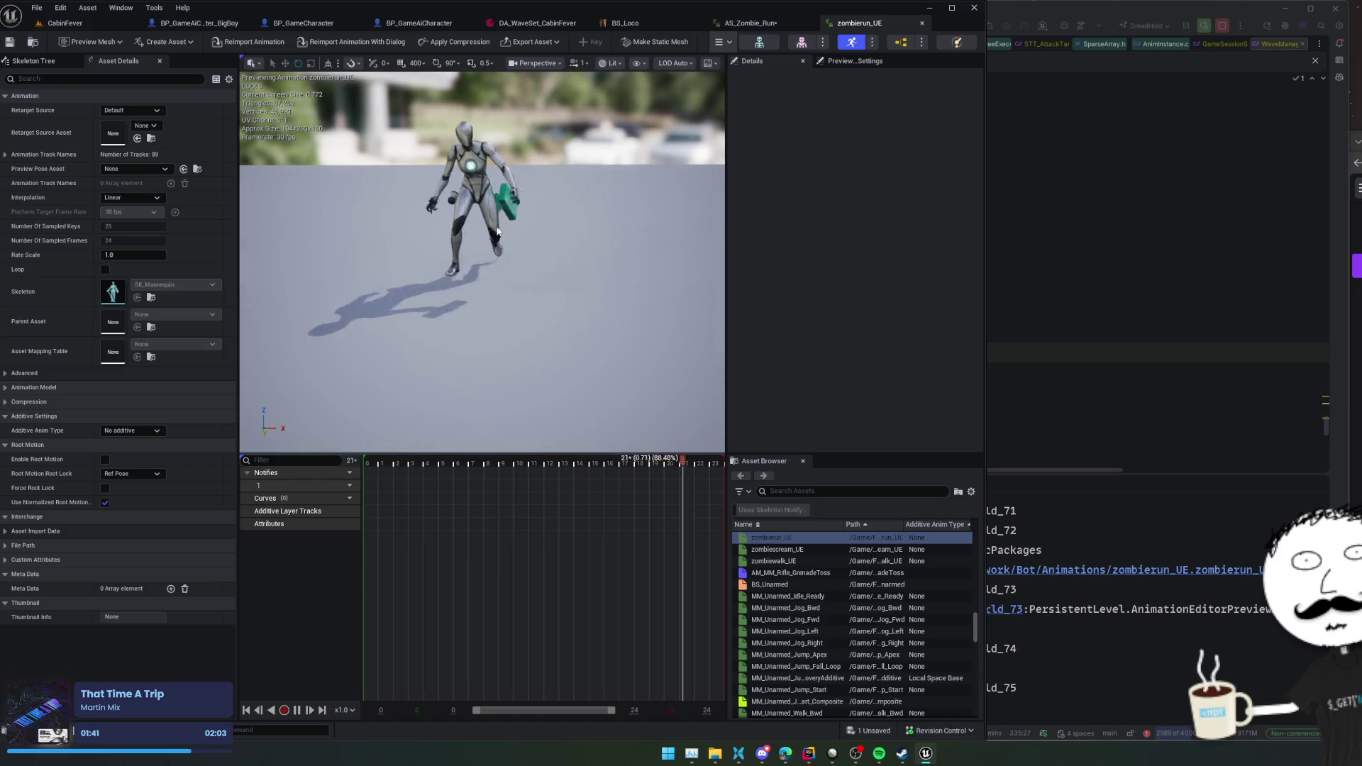
- Compare zombierun_UE's track names, then return to AS_Zombie_Run and save it
left_click(9, 155)
left_click(6, 155)
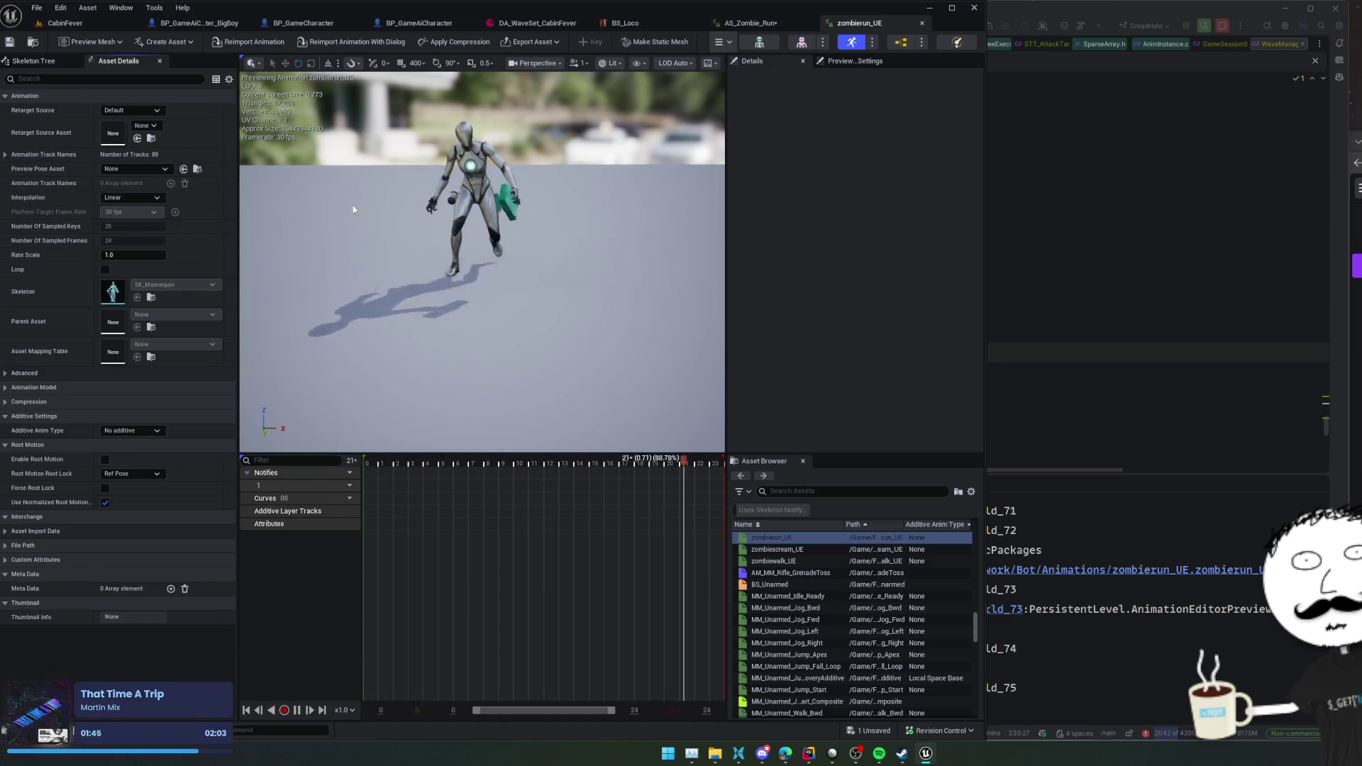
left_click(741, 23)
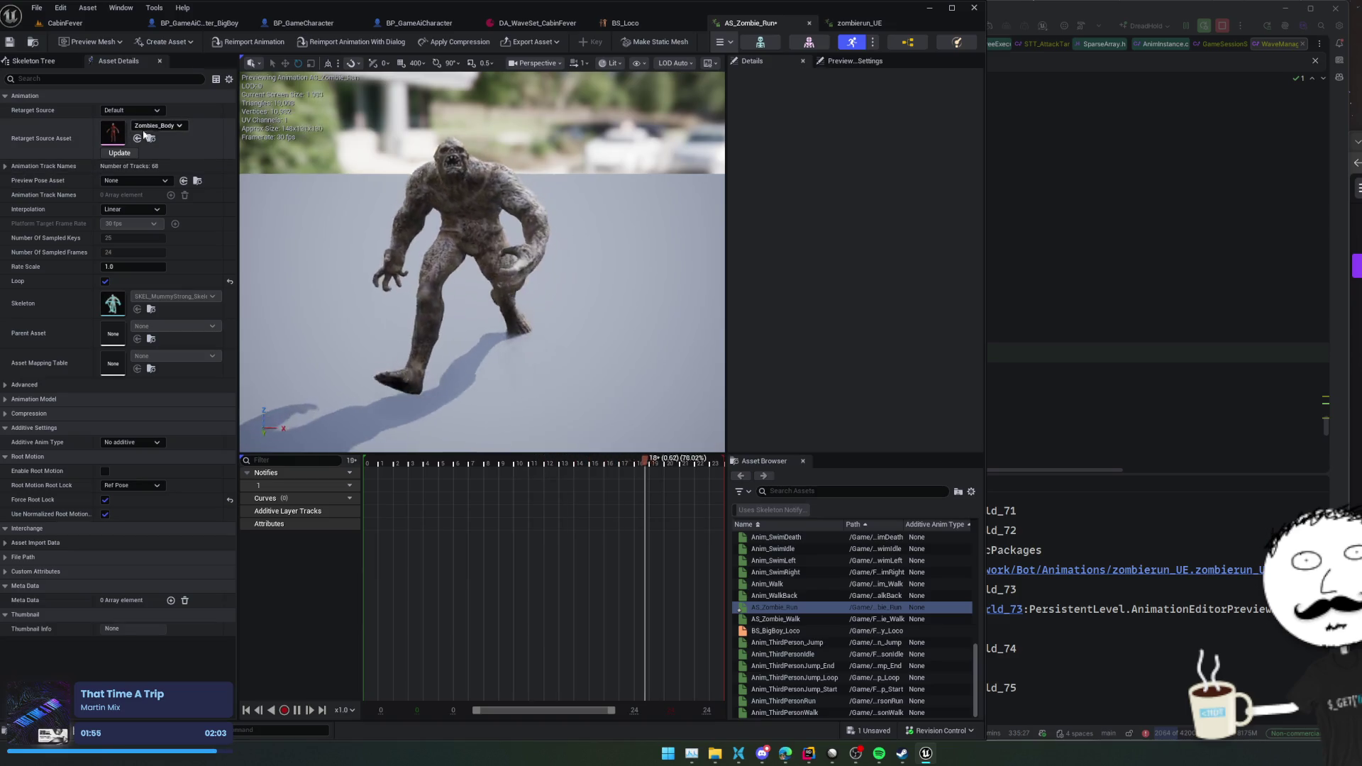
left_click(37, 63)
left_click(110, 62)
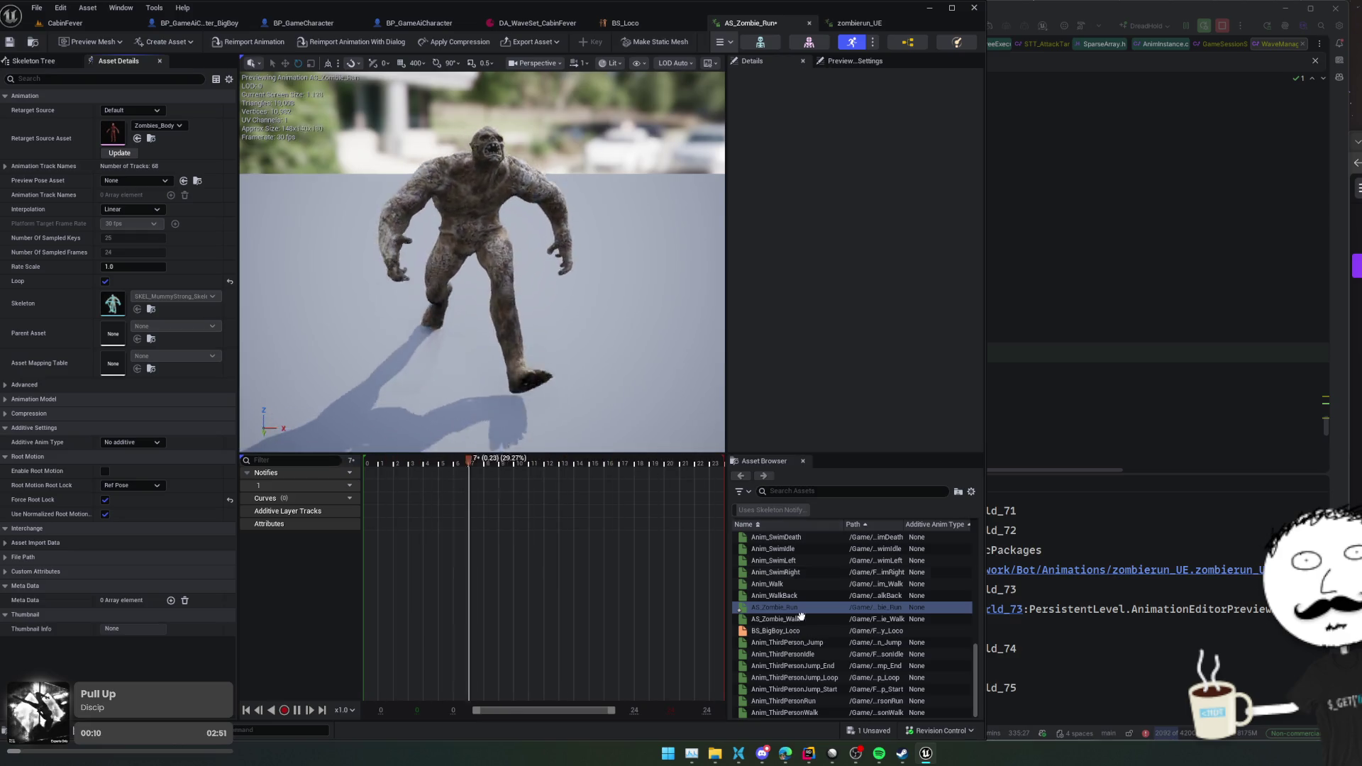
mouse_move(827, 612)
key("ctrl+s")
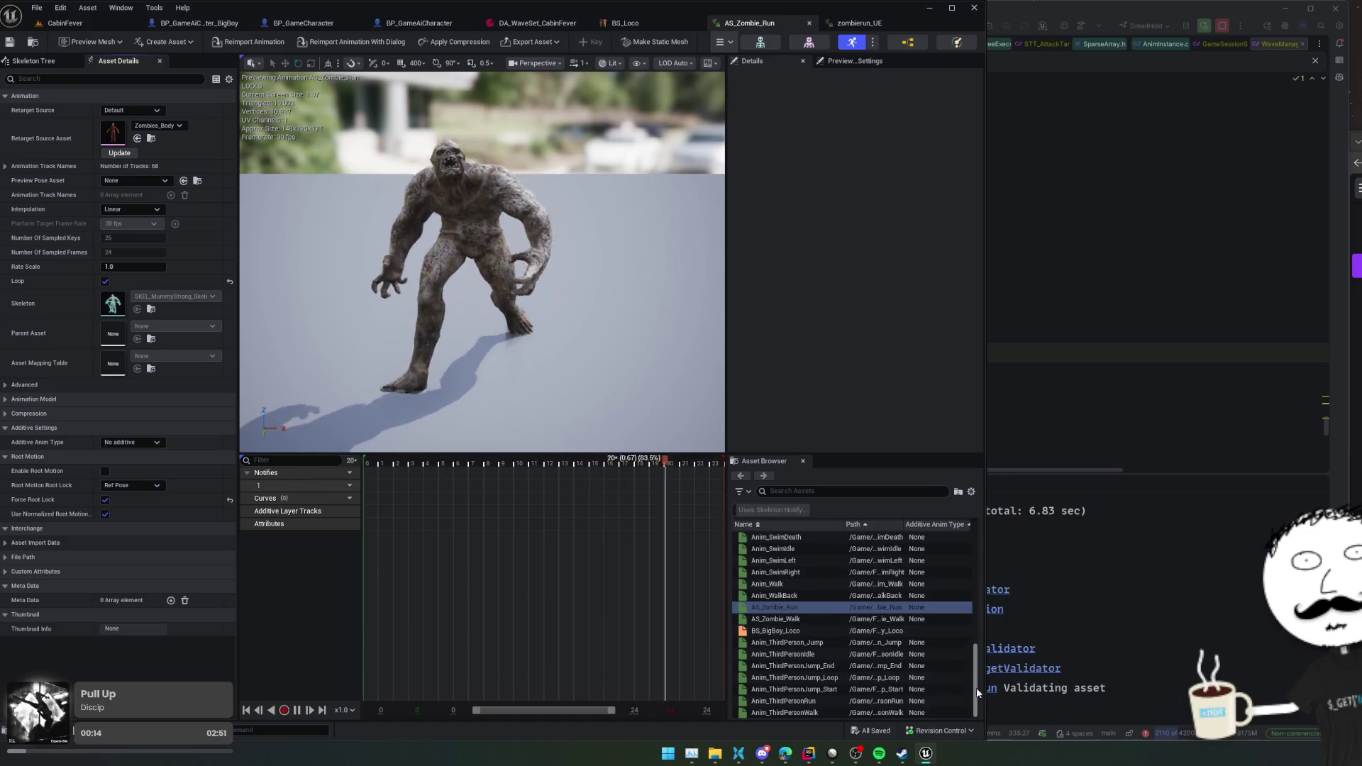
left_click(948, 731)
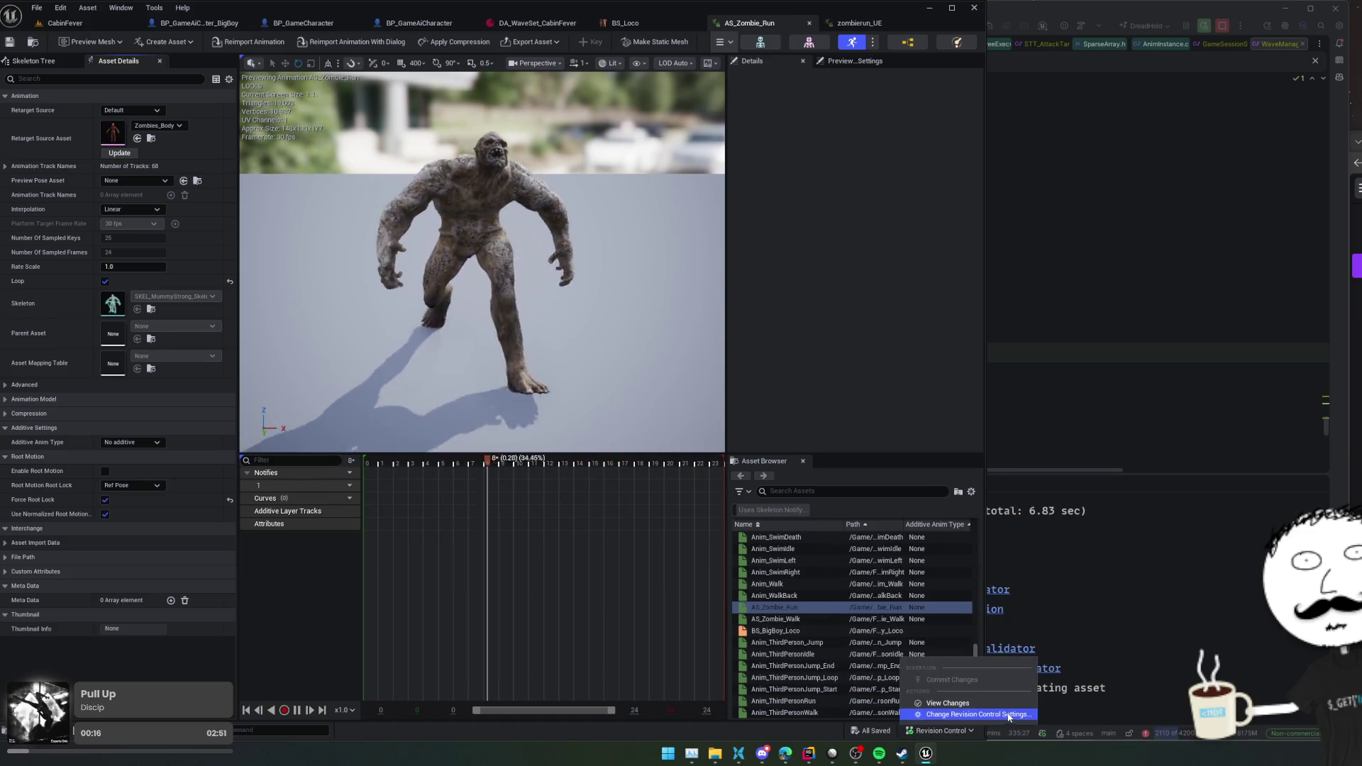
- Show the Workspace Changes changelist and widen the list so its columns are fully visible
left_click(948, 703)
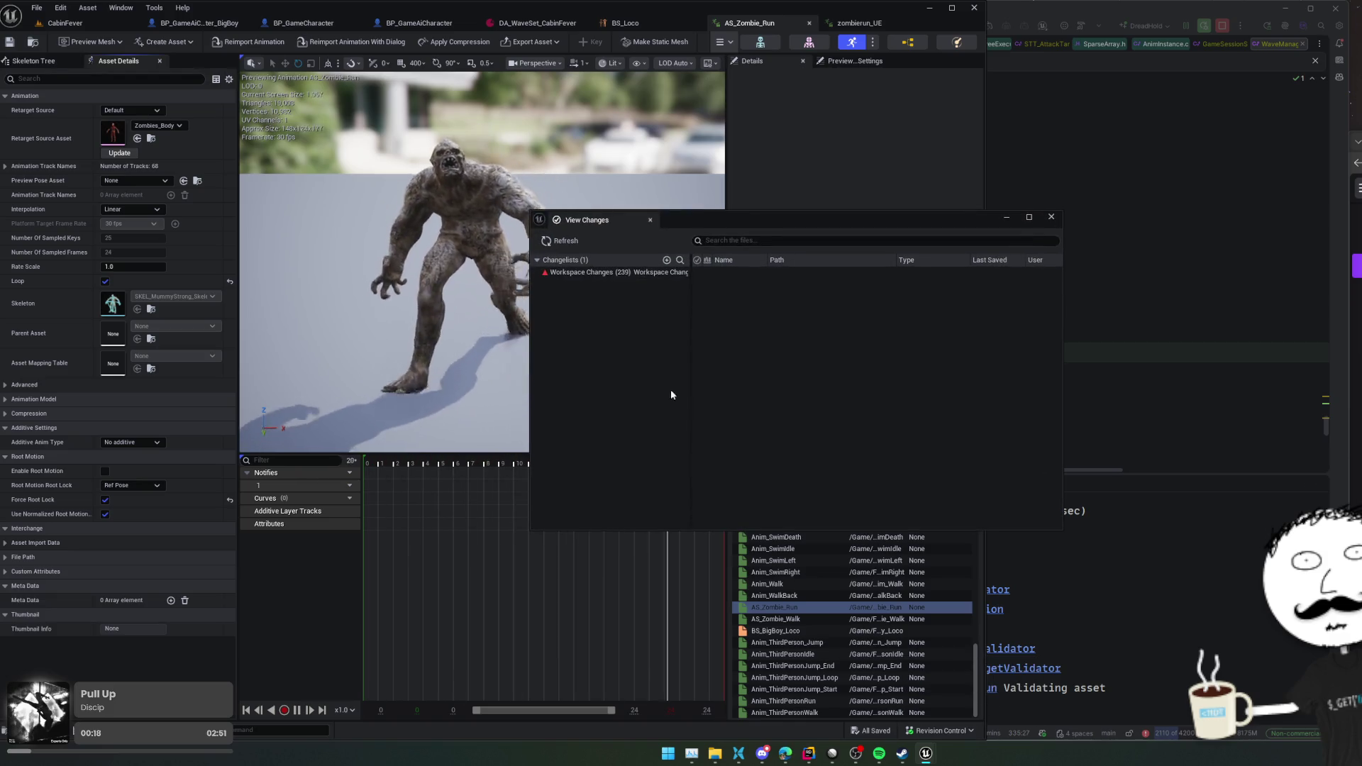
left_click(636, 274)
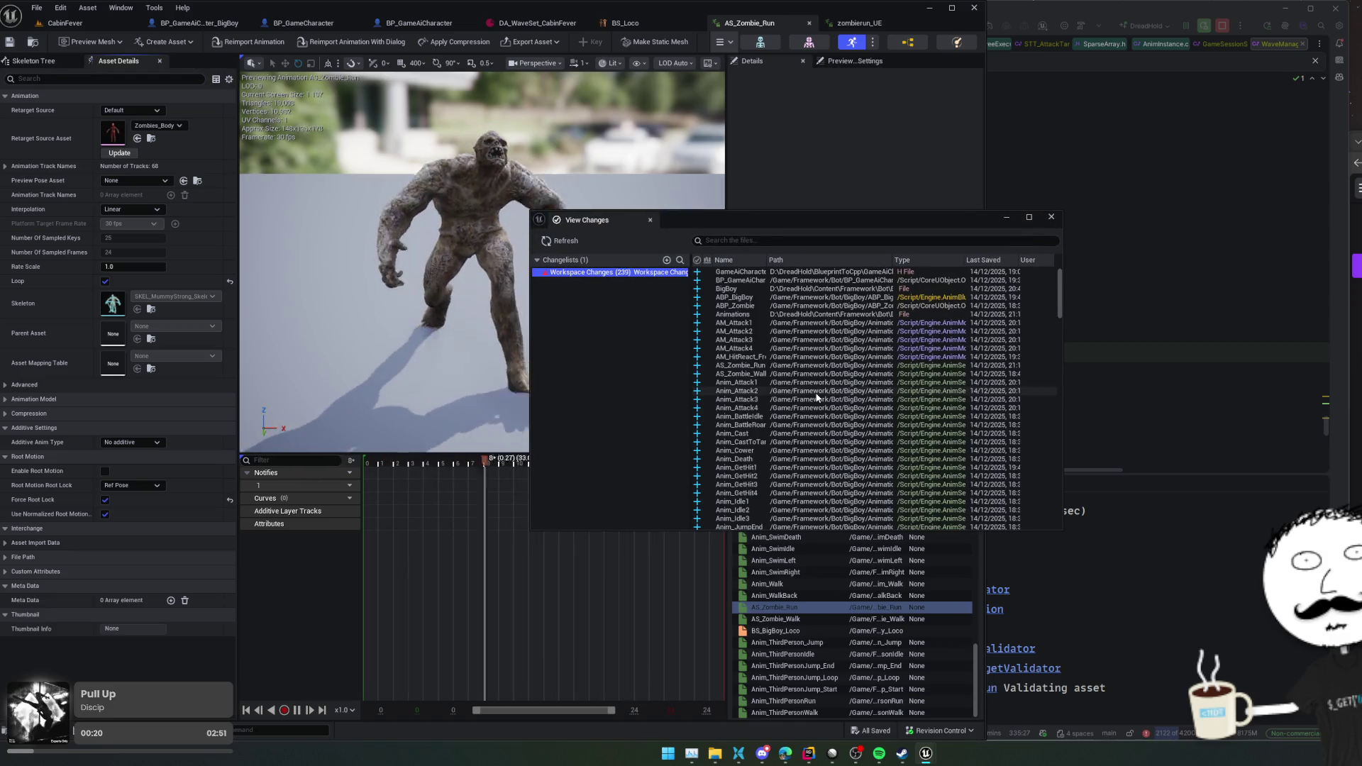
left_click_drag(1063, 424, 1262, 424)
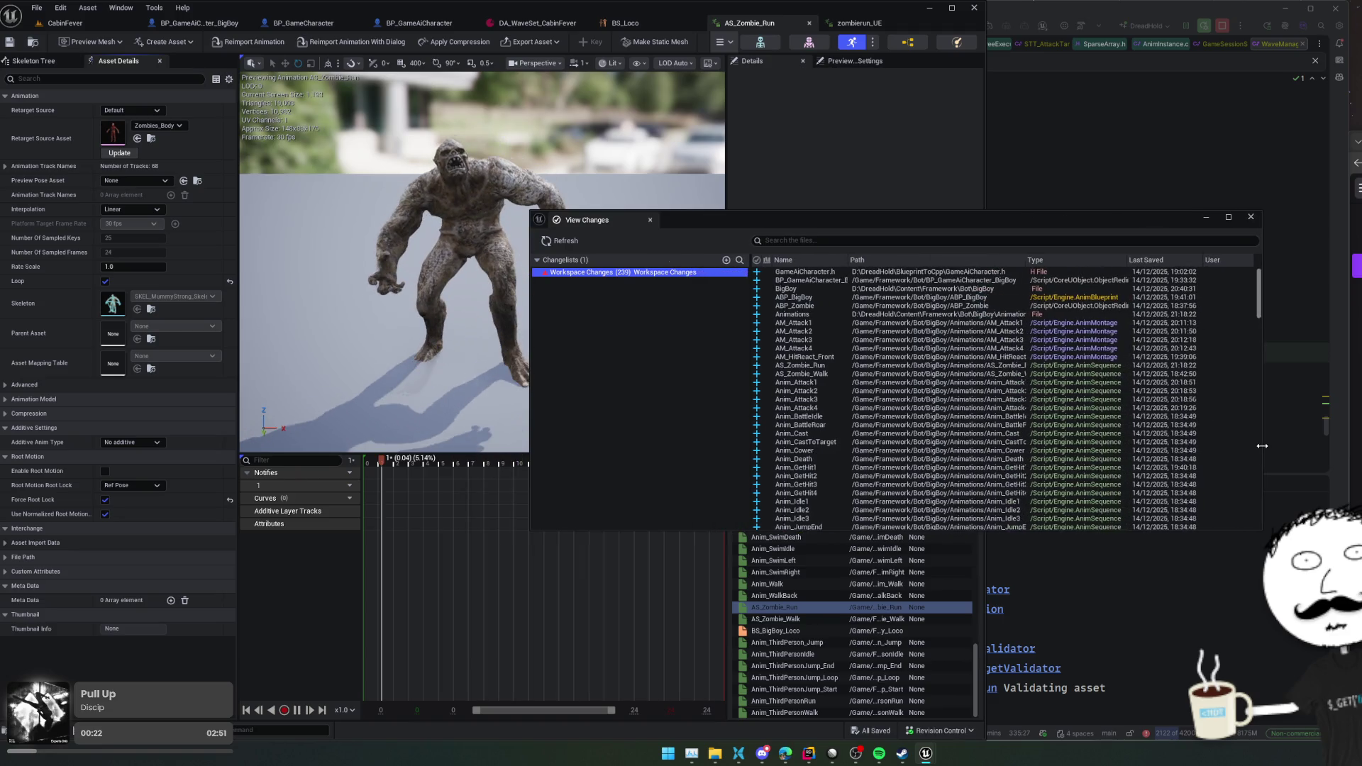
- Select AS_Zombie_Run and AS_Zombie_Walk and revert them with Revision Control > Reset
left_click(34, 43)
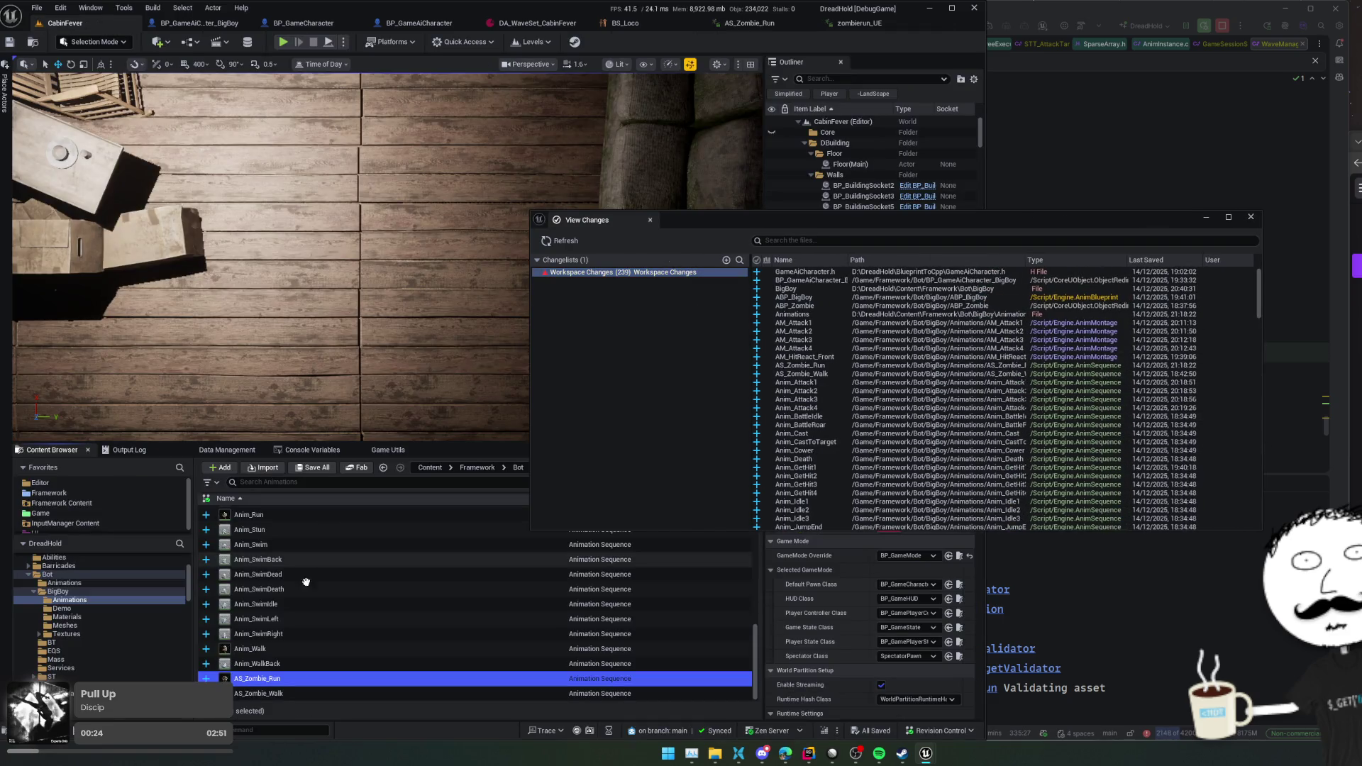
left_click(310, 693, "shift")
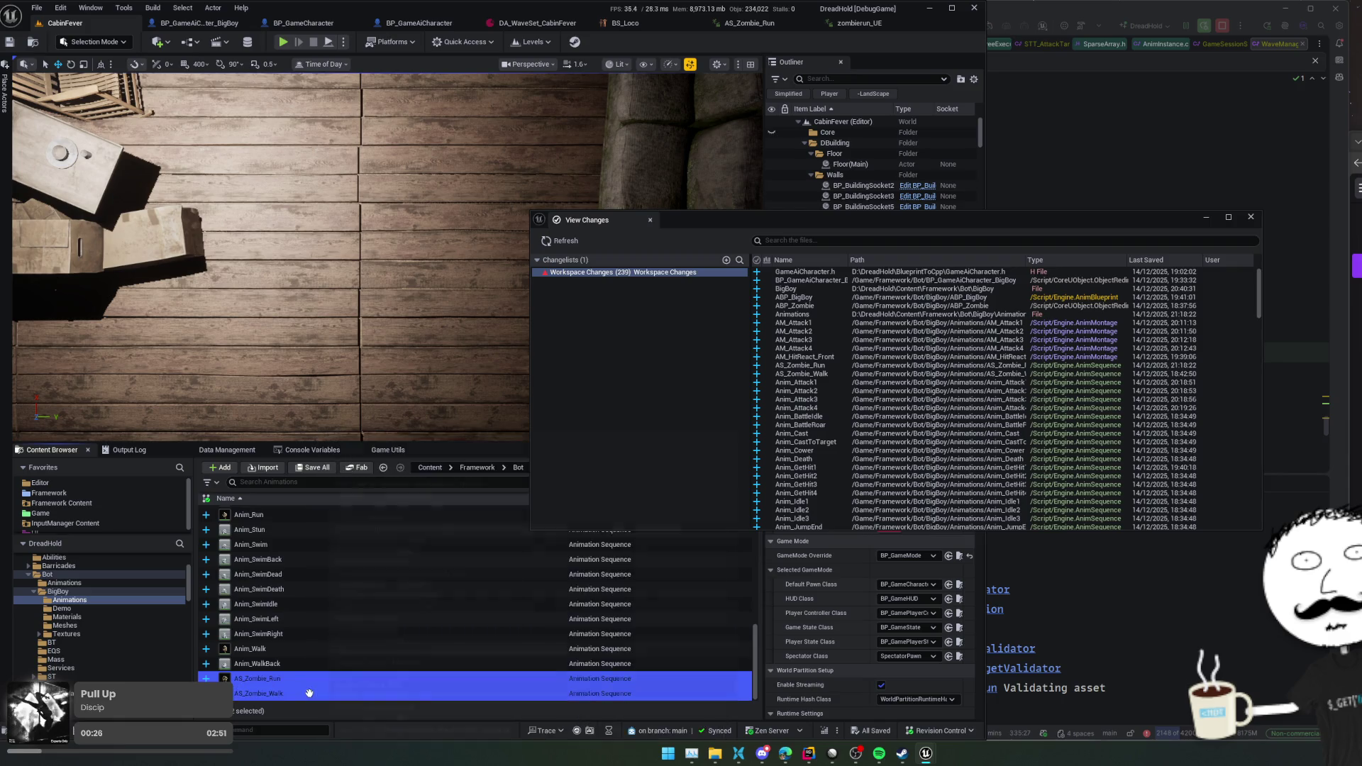
right_click(310, 693)
mouse_move(422, 664)
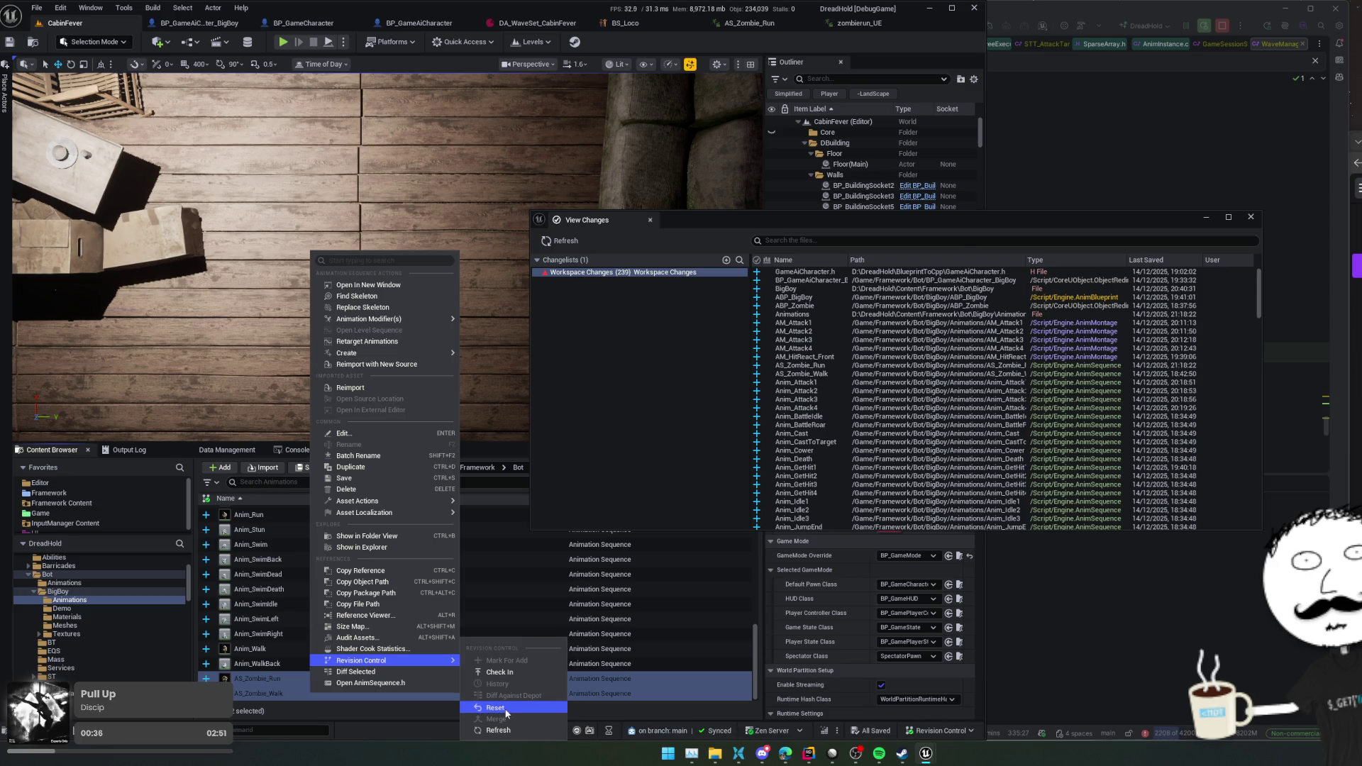
left_click(495, 708)
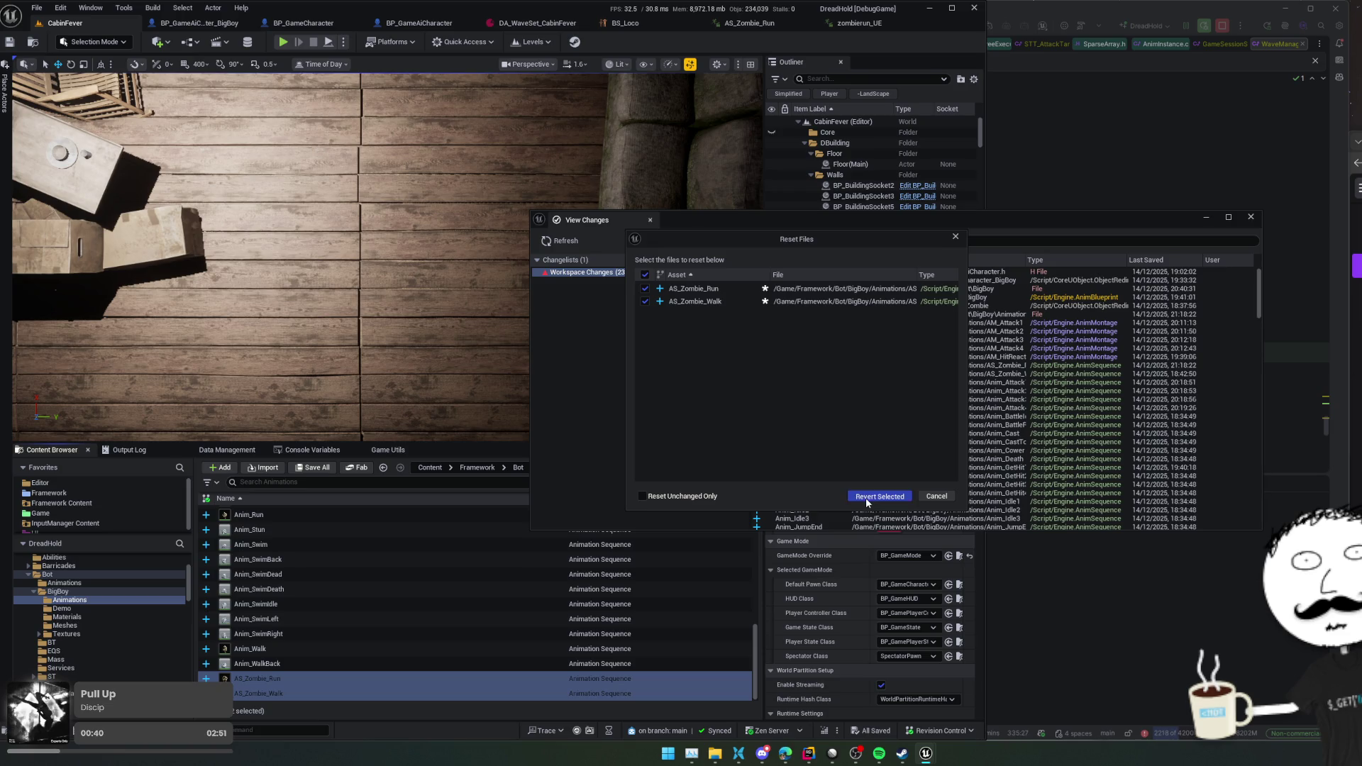
left_click(866, 498)
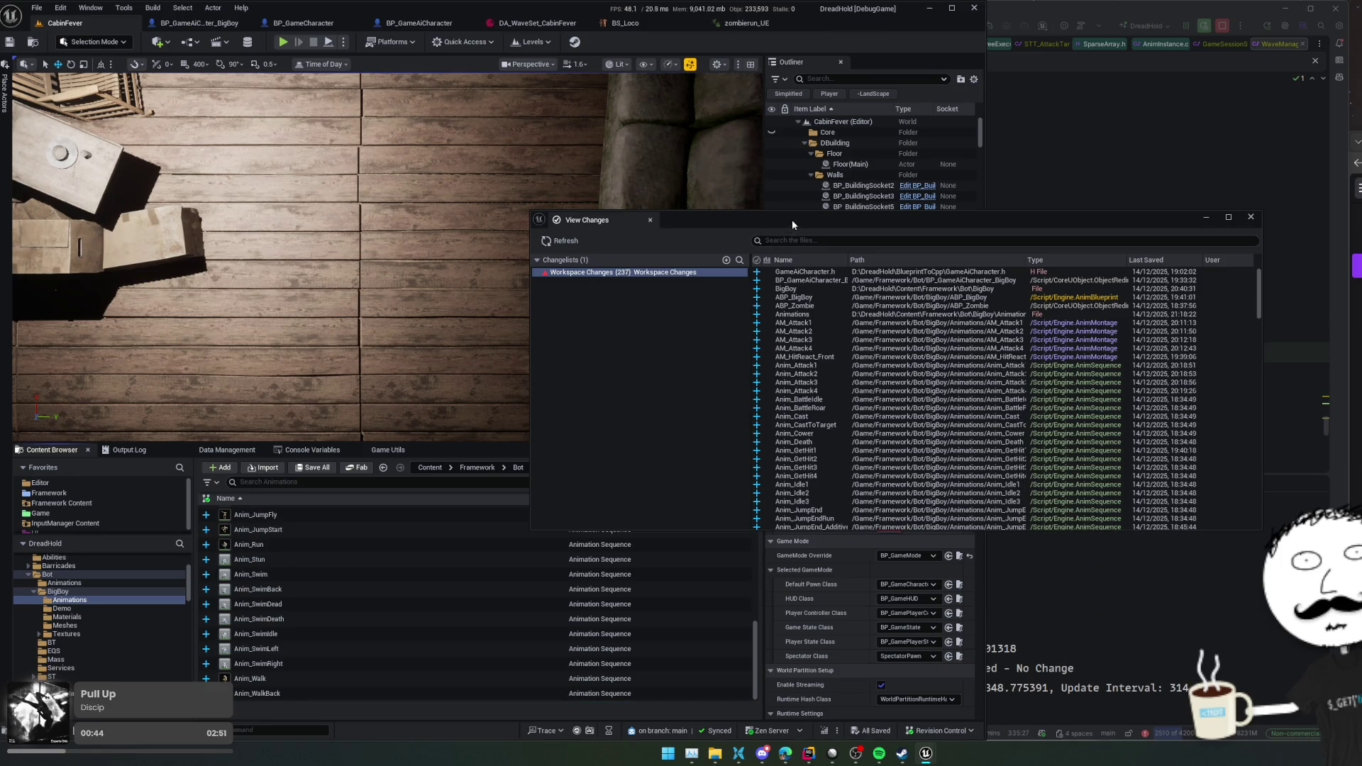
- Go back to the Bot/Animations folder and open the BS_Loco blend space
left_click_drag(792, 219, 991, 243)
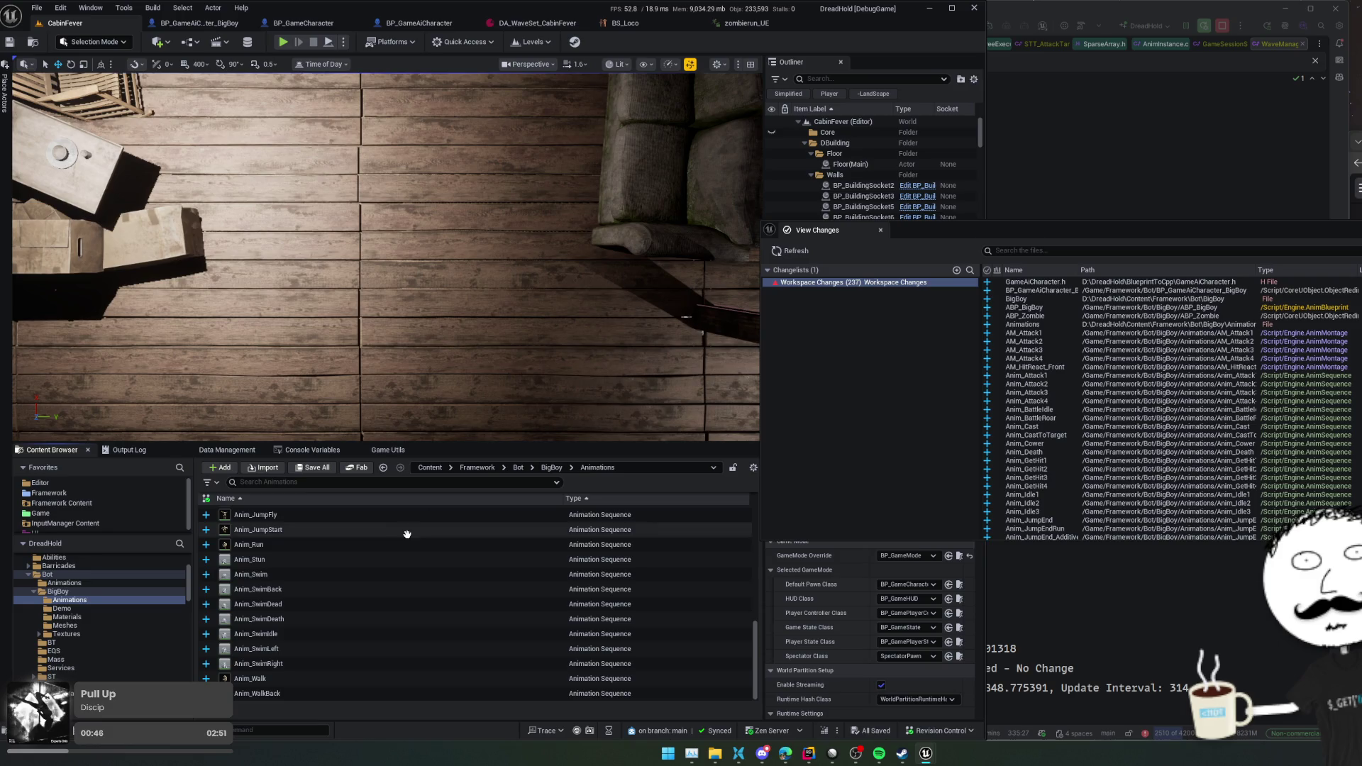
key("alt+Left")
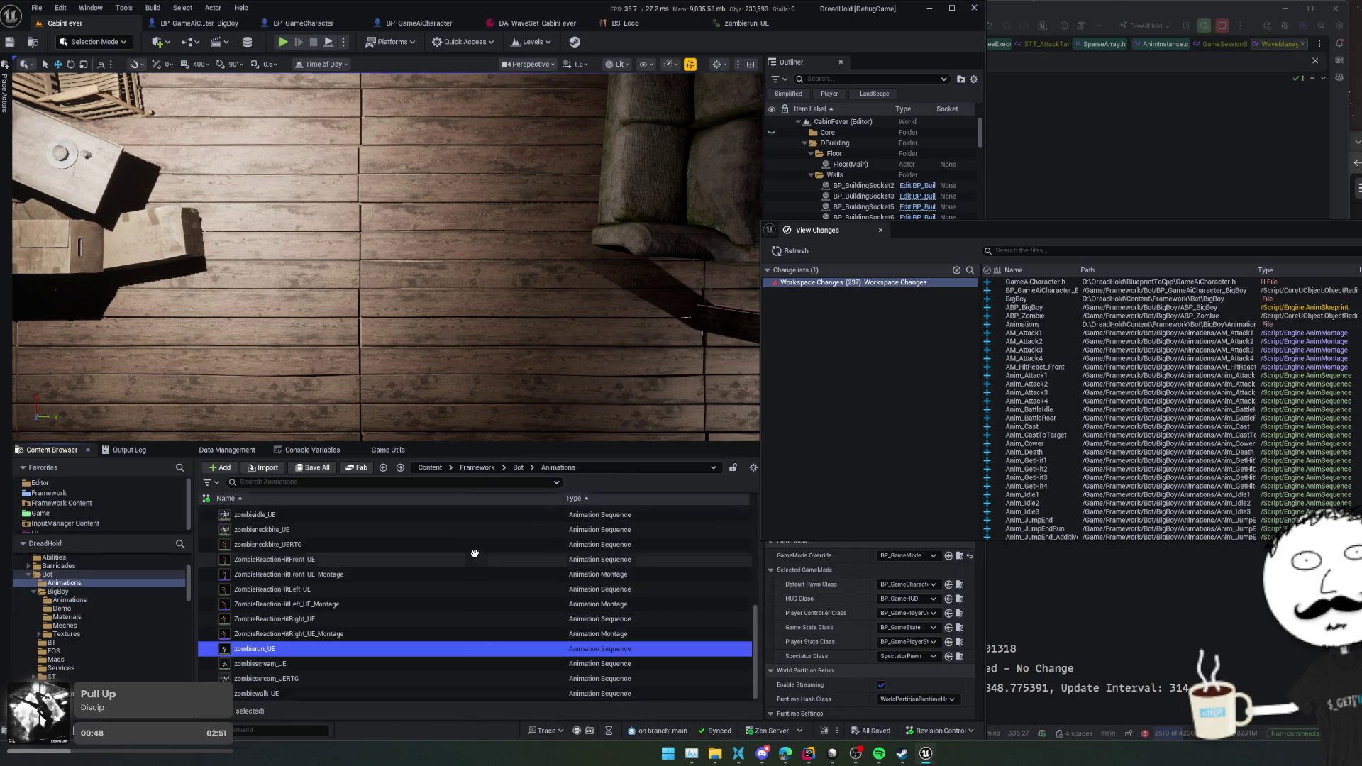
scroll(393, 577, "up", 5)
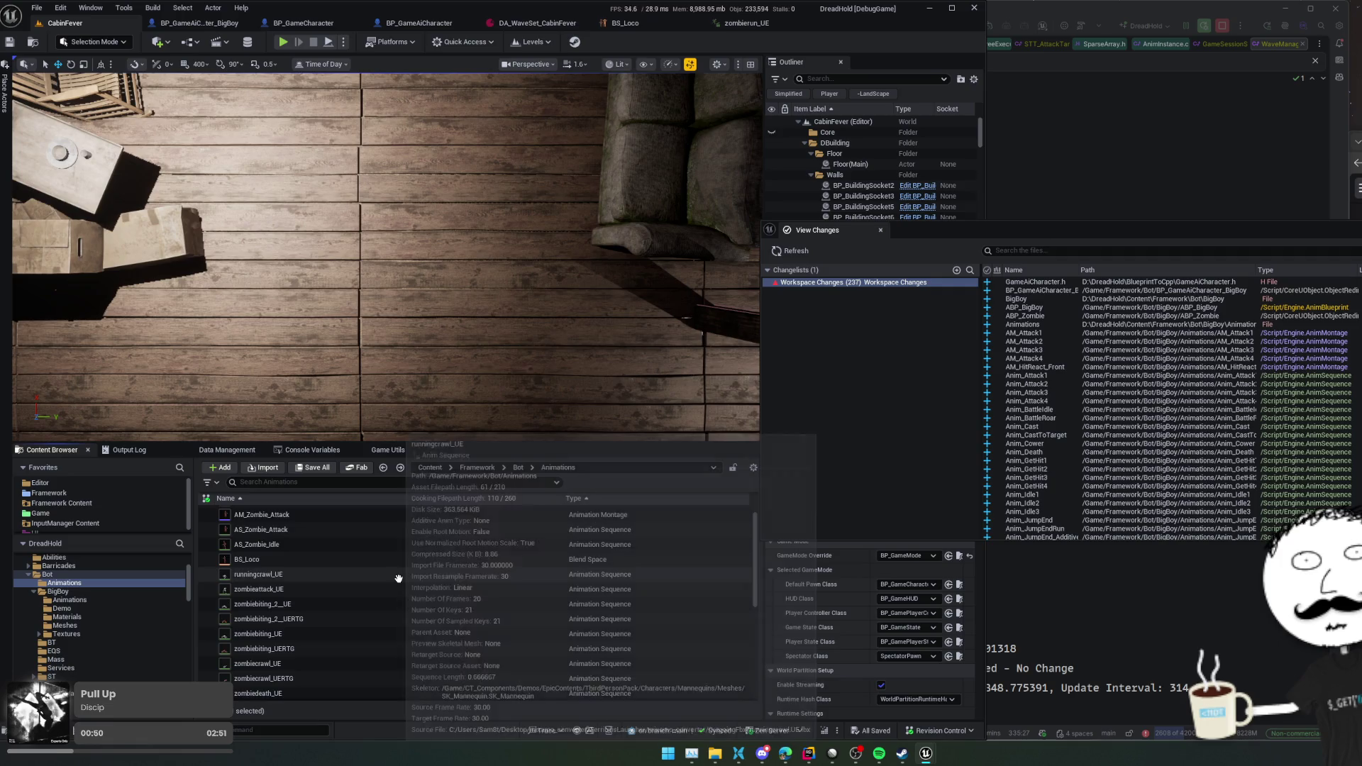
left_click(372, 560)
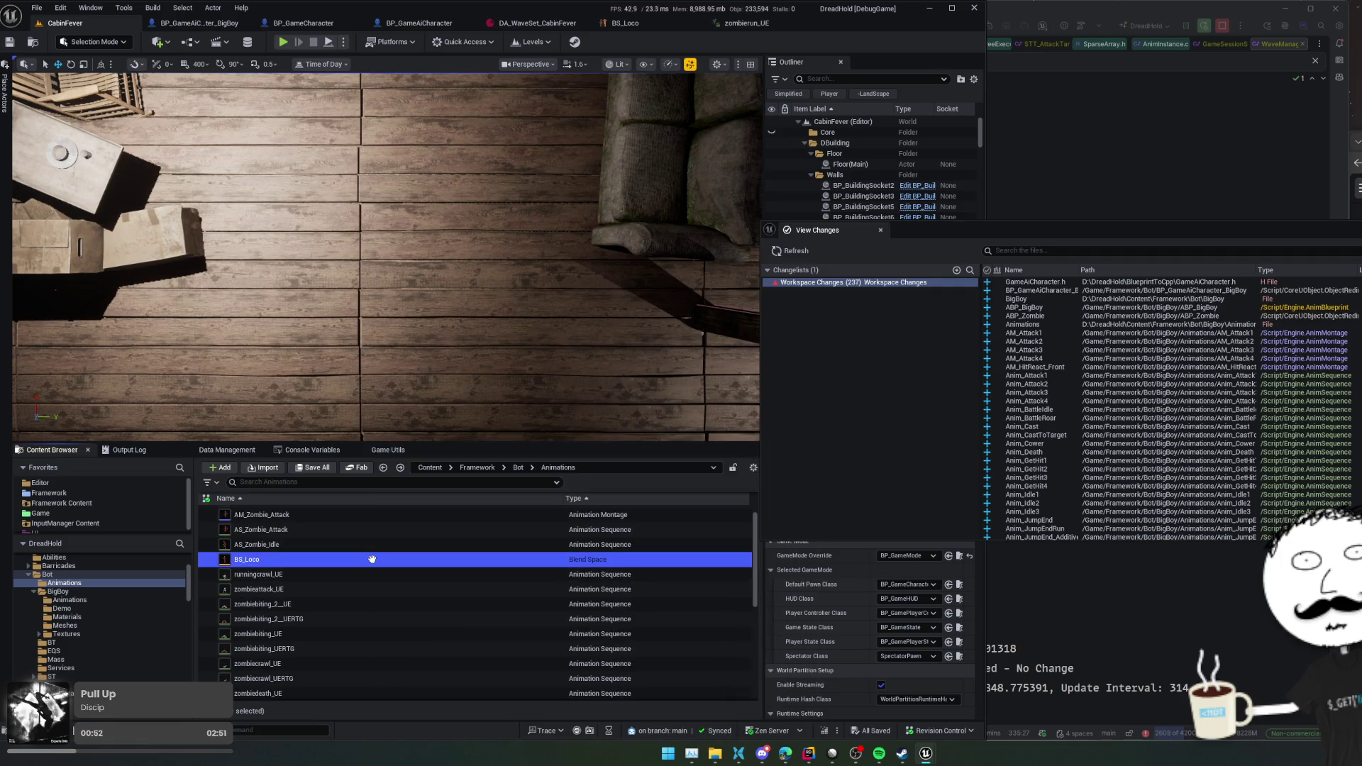
double_click(372, 559)
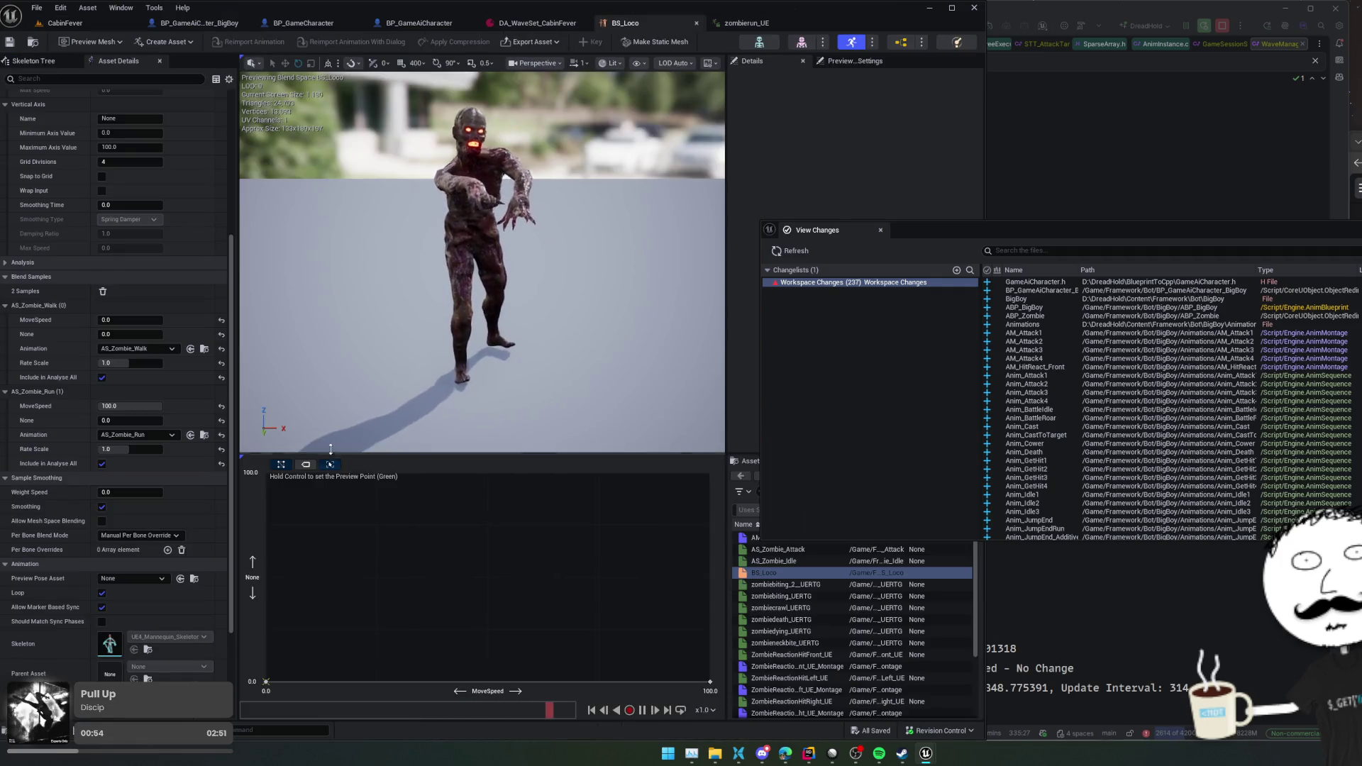
- Return to the CabinFever level and bring up the Bot Animations folder's context menu
left_click(206, 437)
scroll(374, 584, "up", 2)
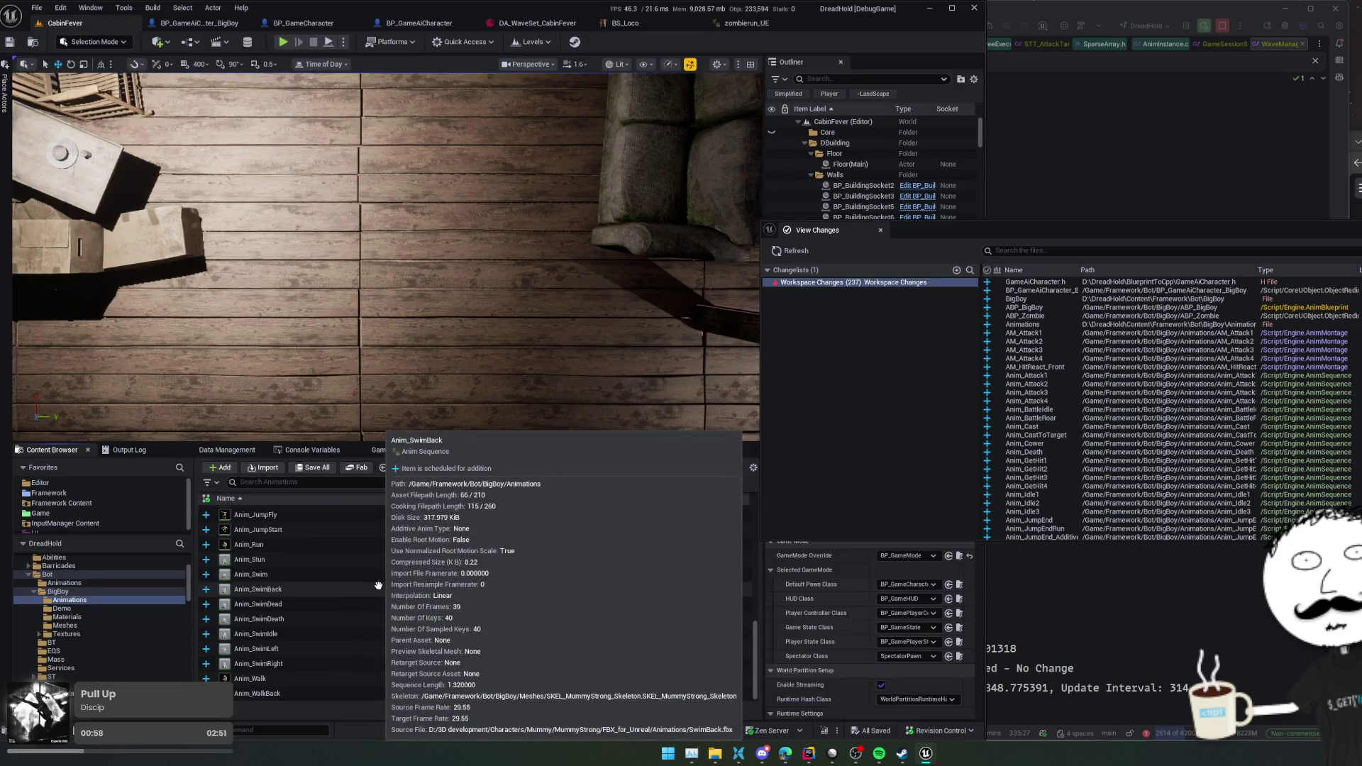
key("alt+Left")
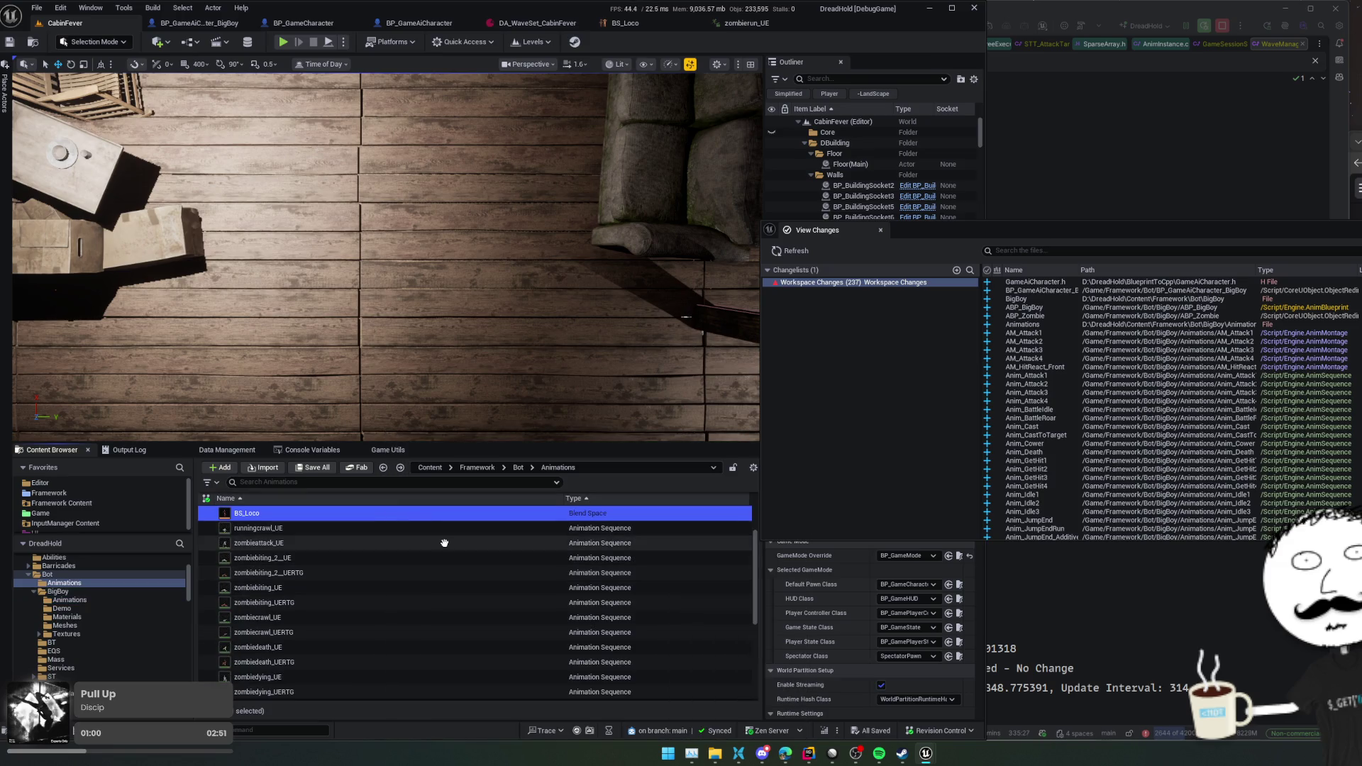
scroll(444, 543, "down", 5)
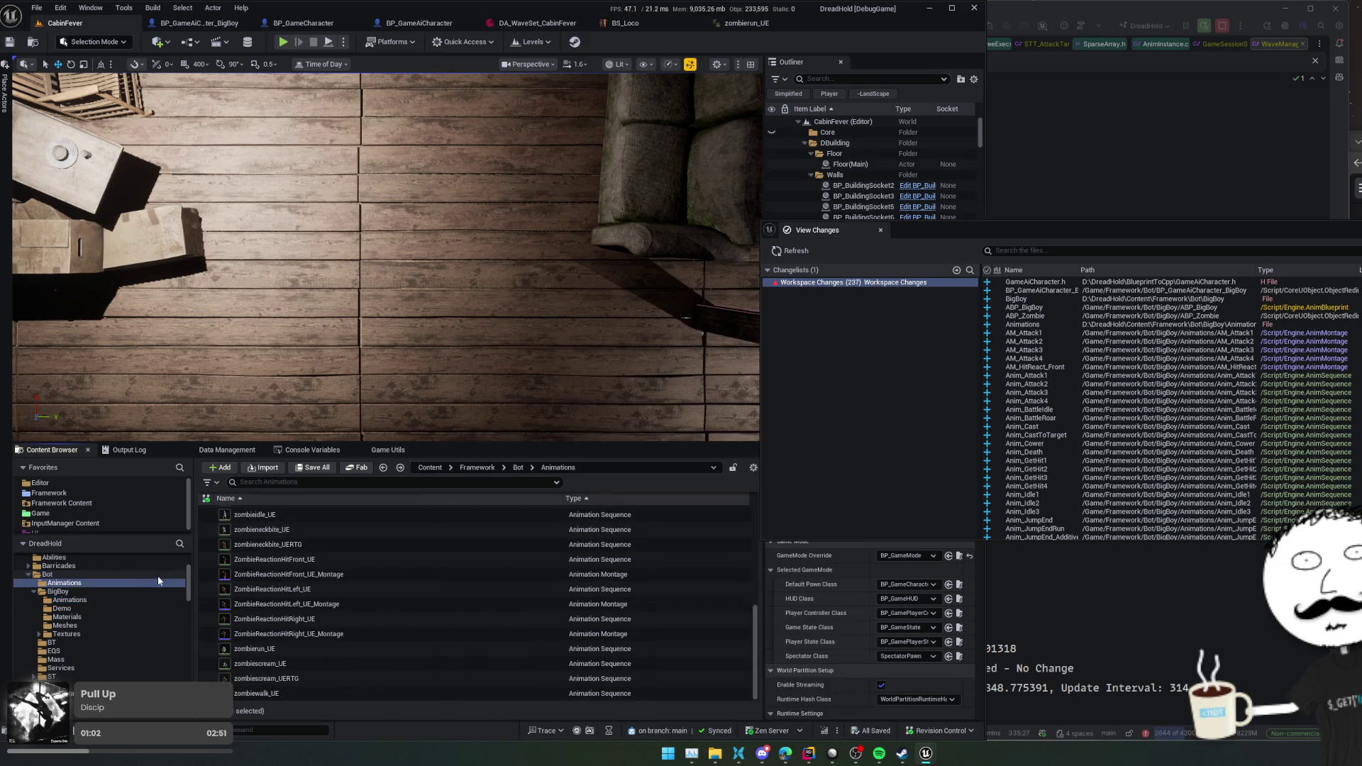
right_click(84, 587)
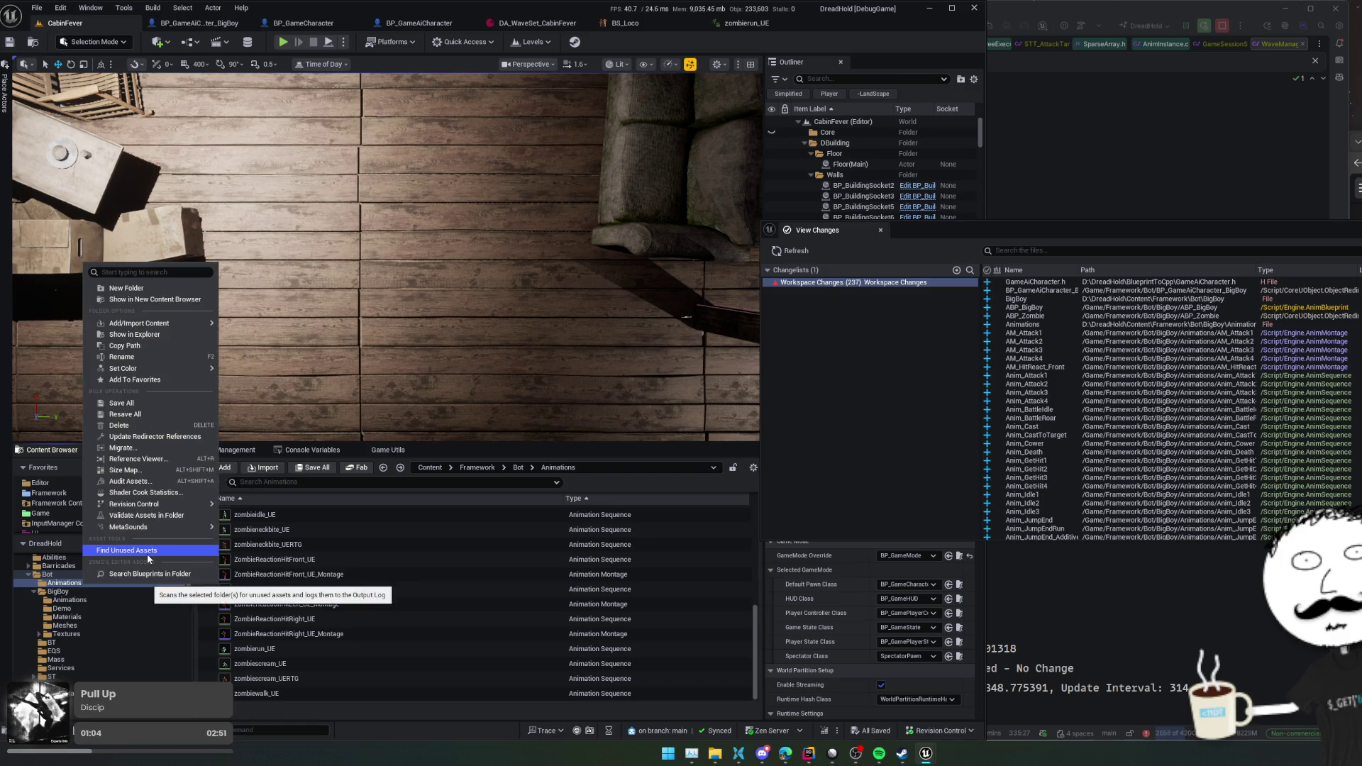
- Update redirector references in Bot Animations, skip the failed save, then delete unreferenced redirectors
left_click(198, 436)
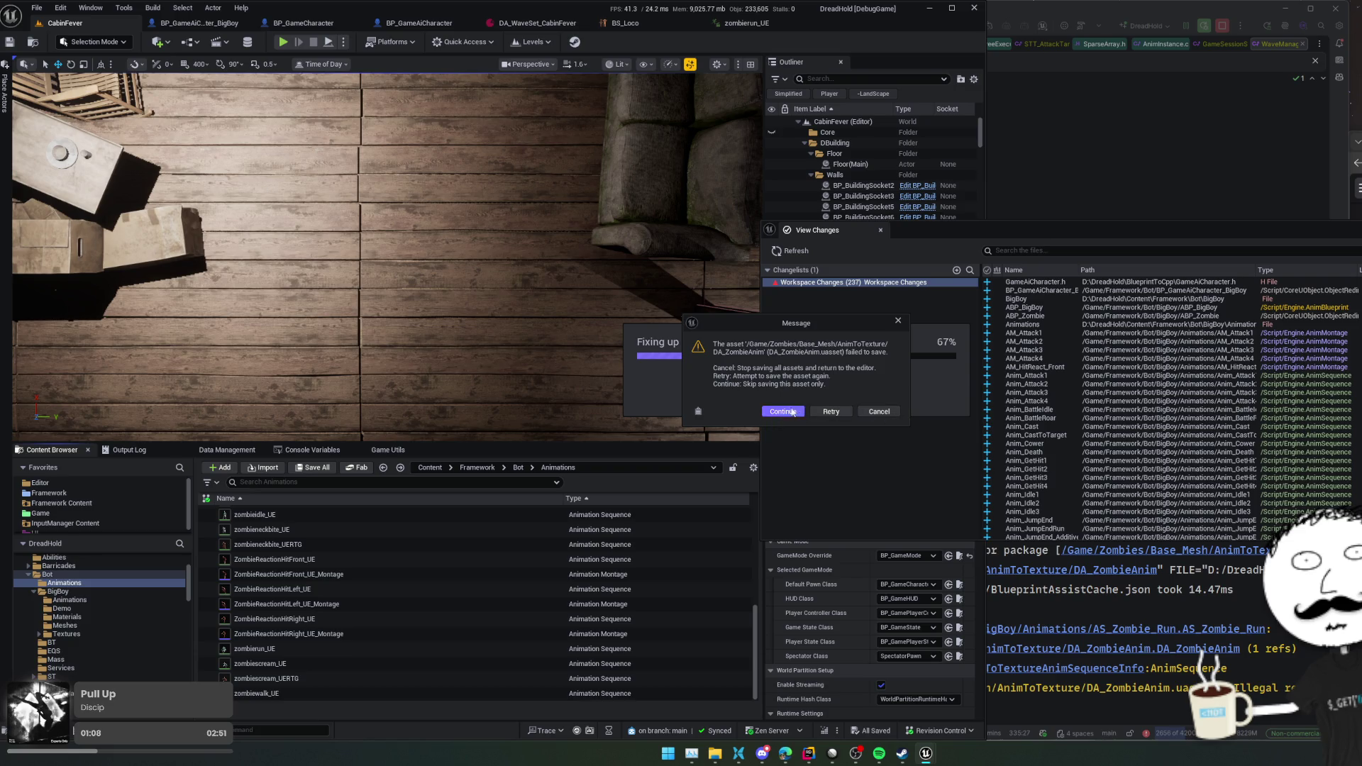
left_click(873, 418)
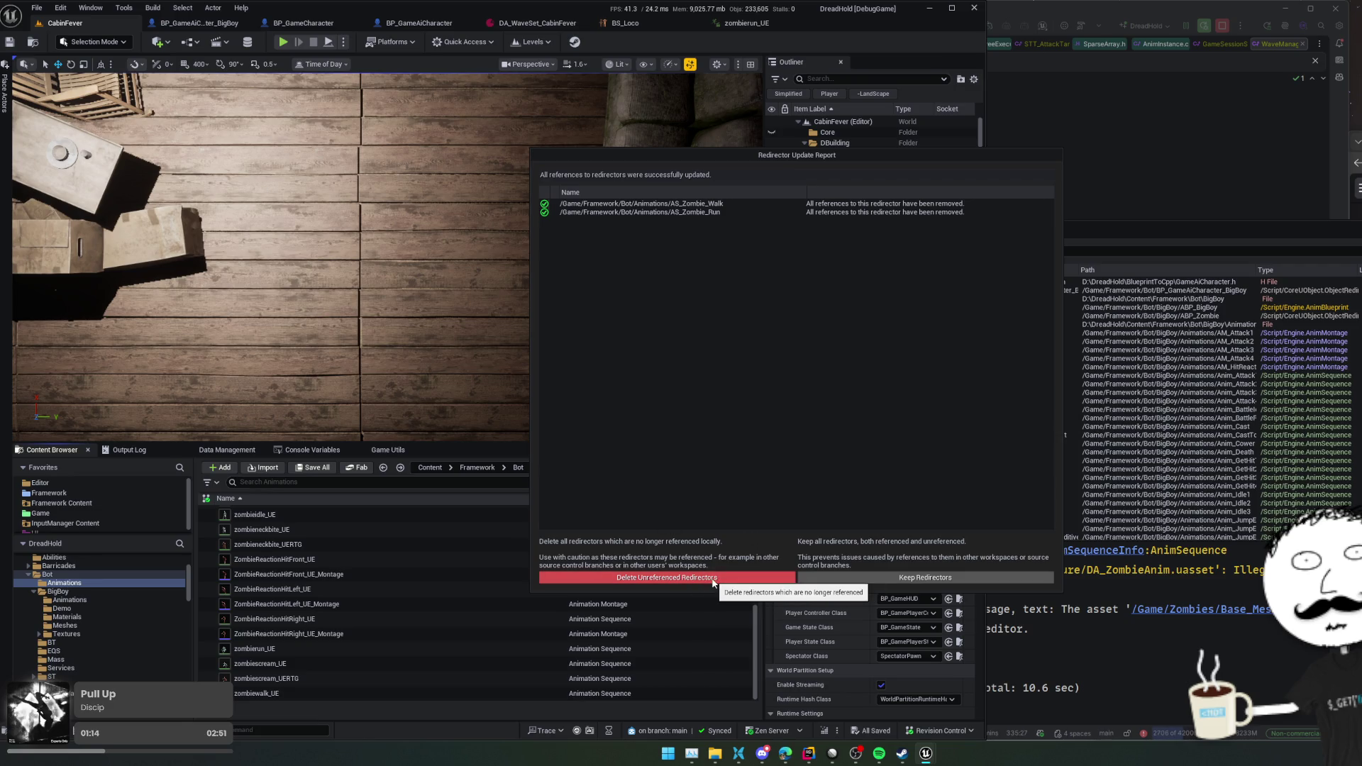
left_click(960, 579)
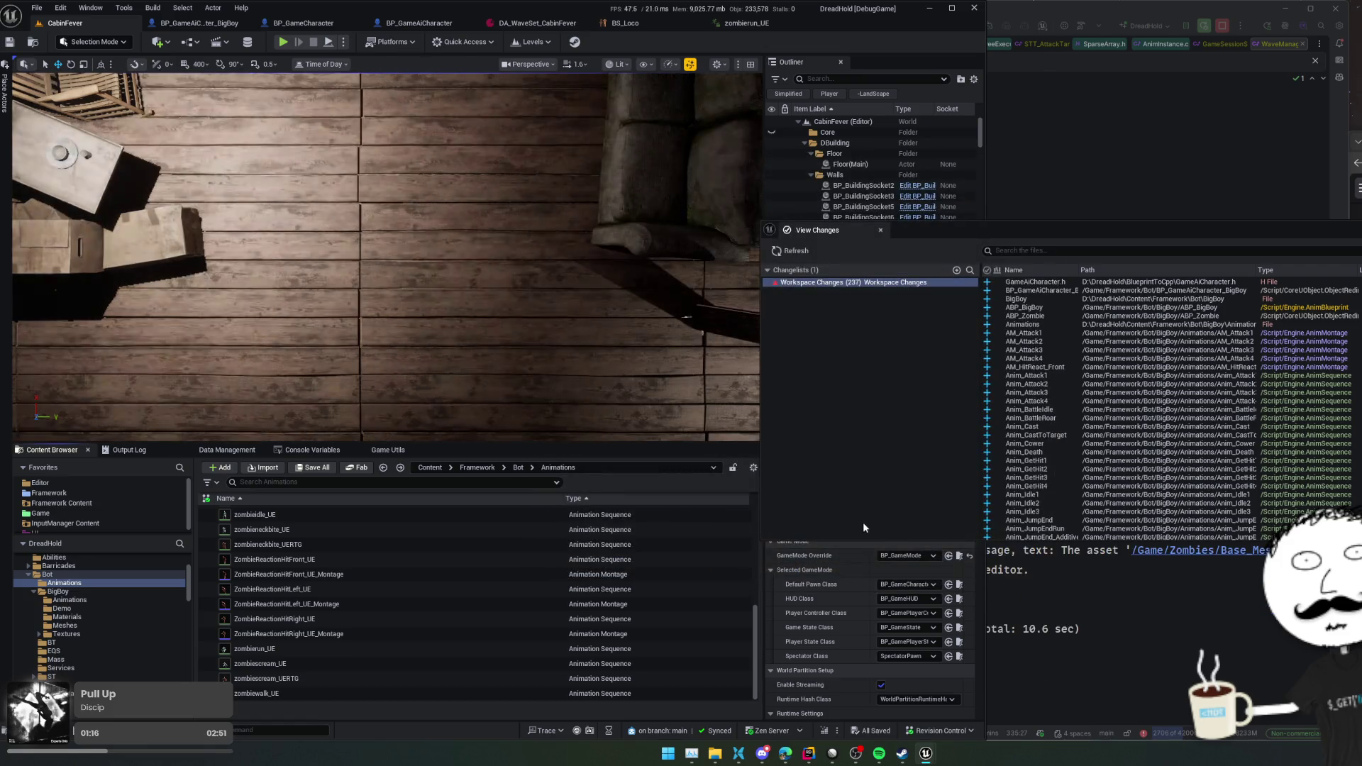
left_click(1075, 317)
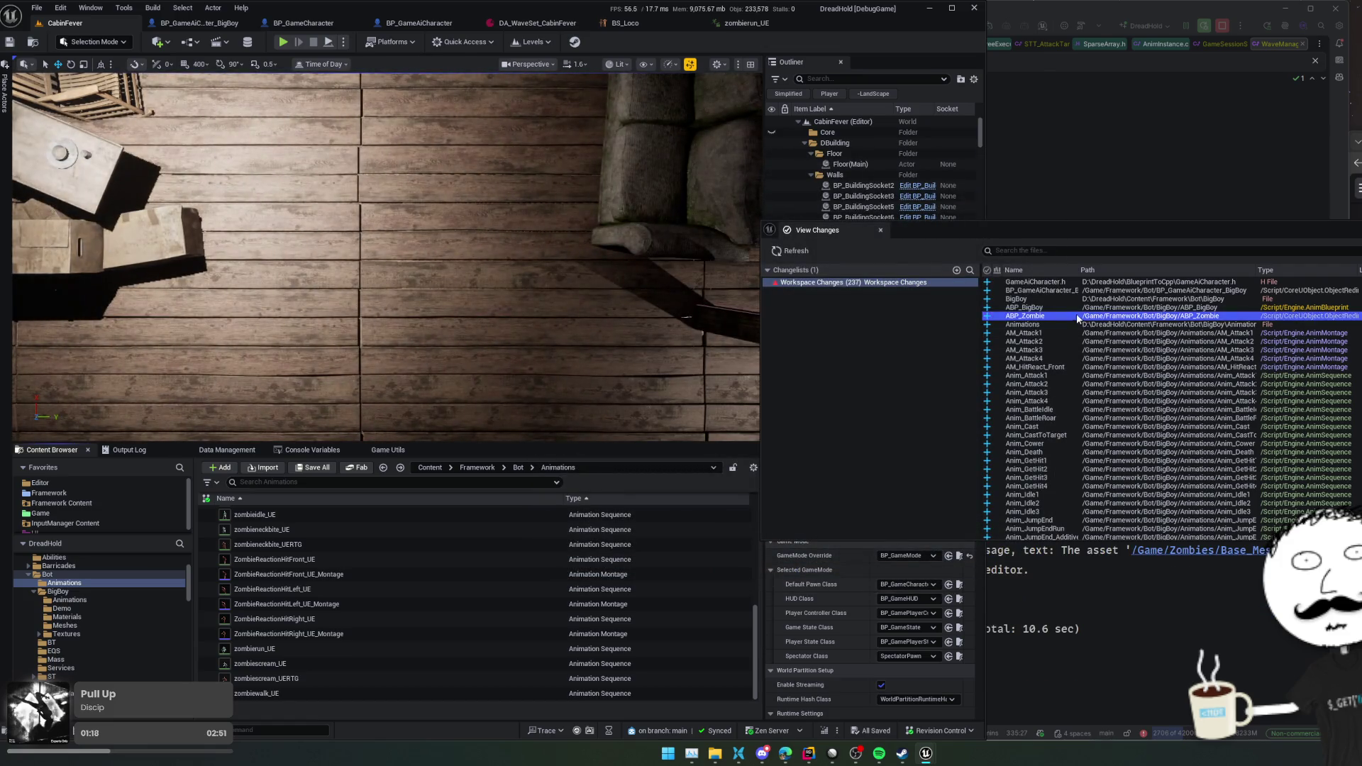
left_click_drag(1084, 229, 1046, 241)
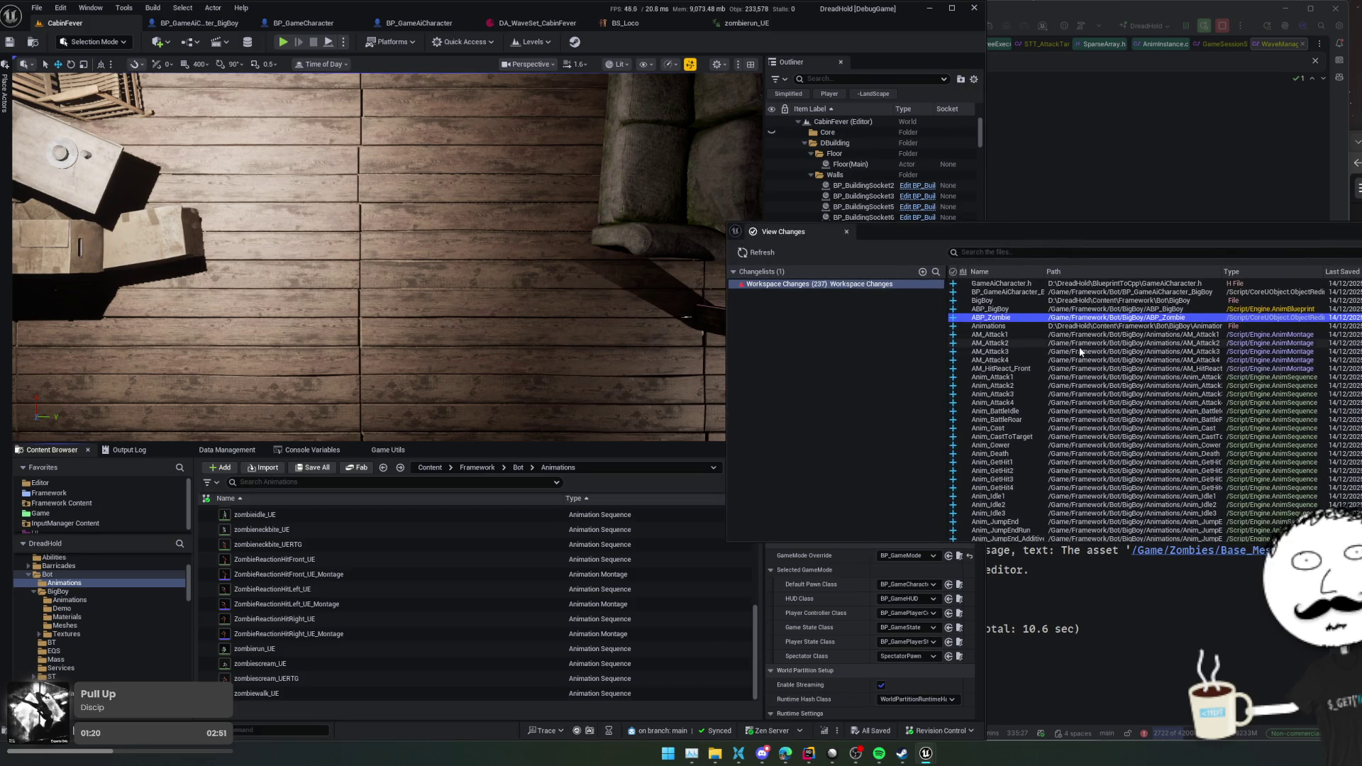
scroll(1080, 352, "down", 2)
scroll(1080, 352, "down", 10)
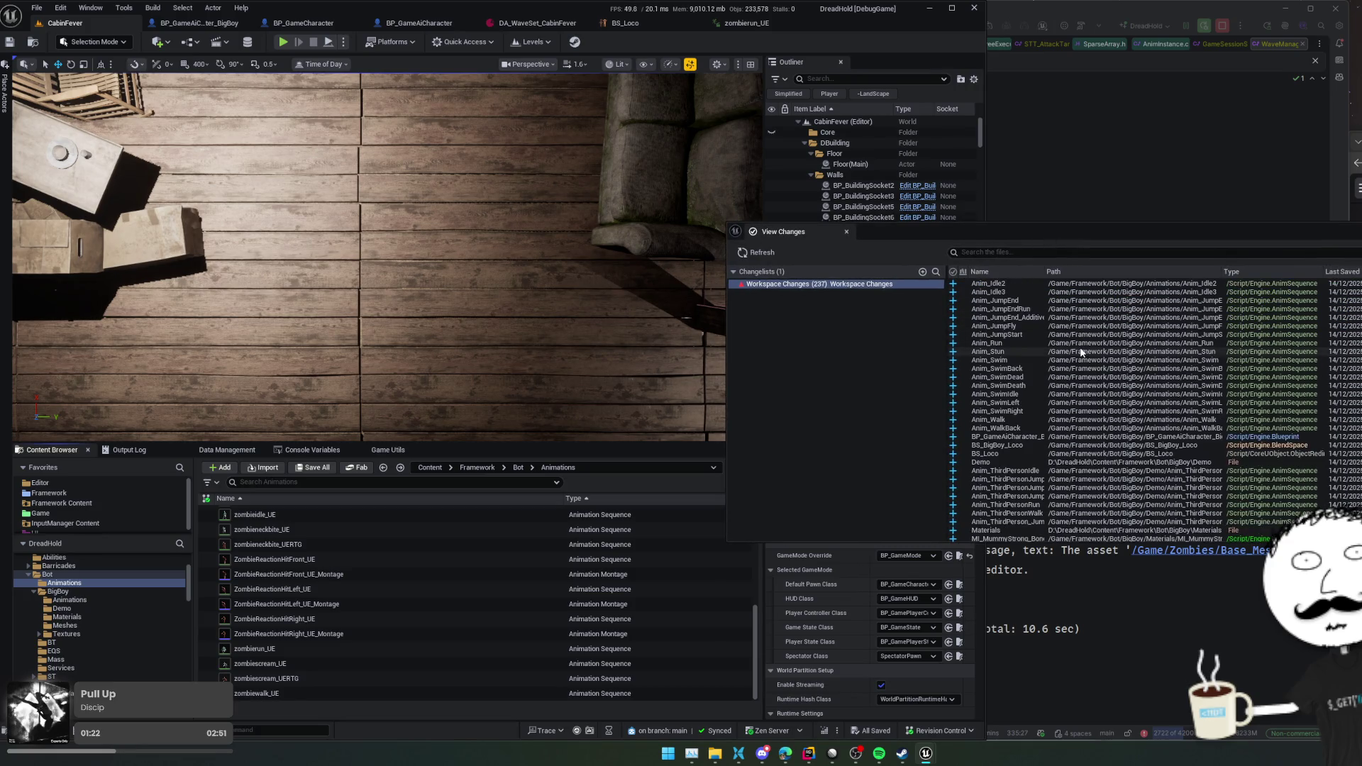
scroll(1081, 352, "down", 3)
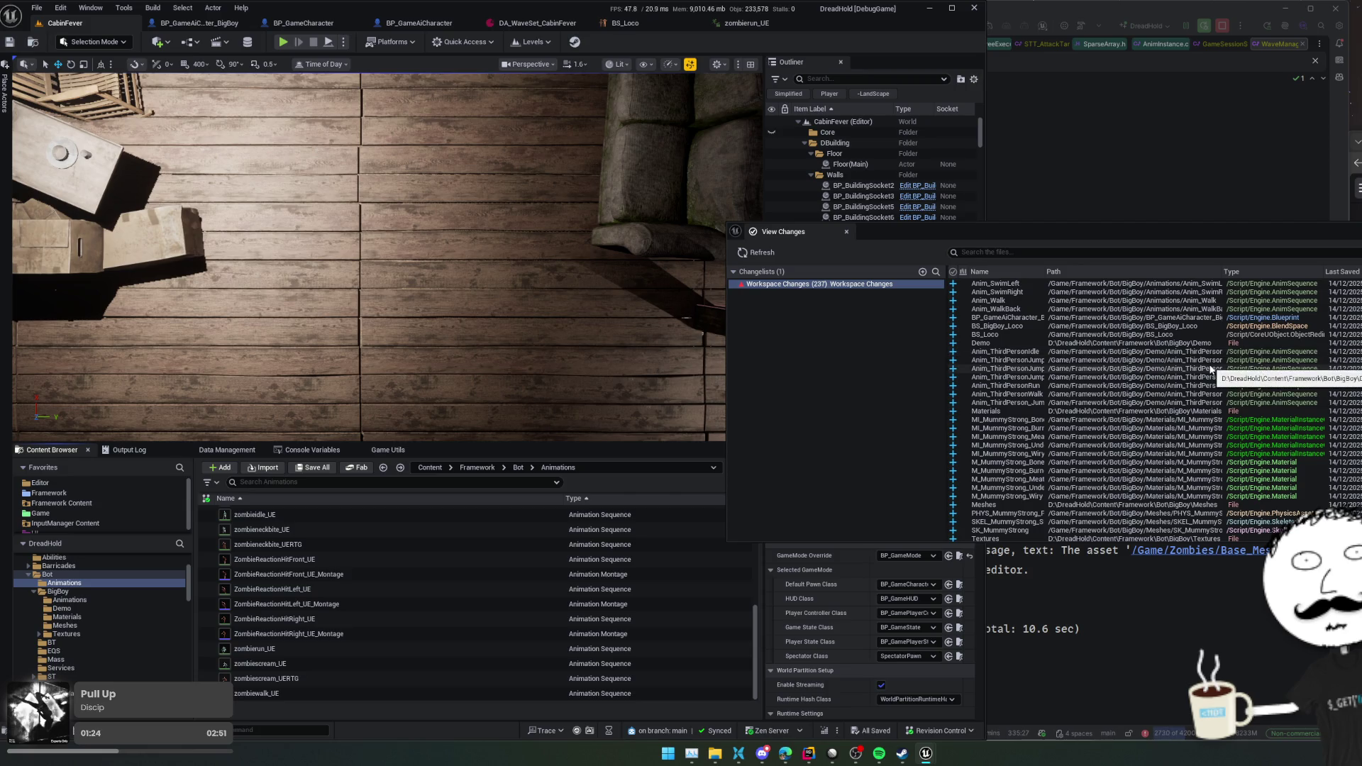
scroll(1212, 369, "down", 2)
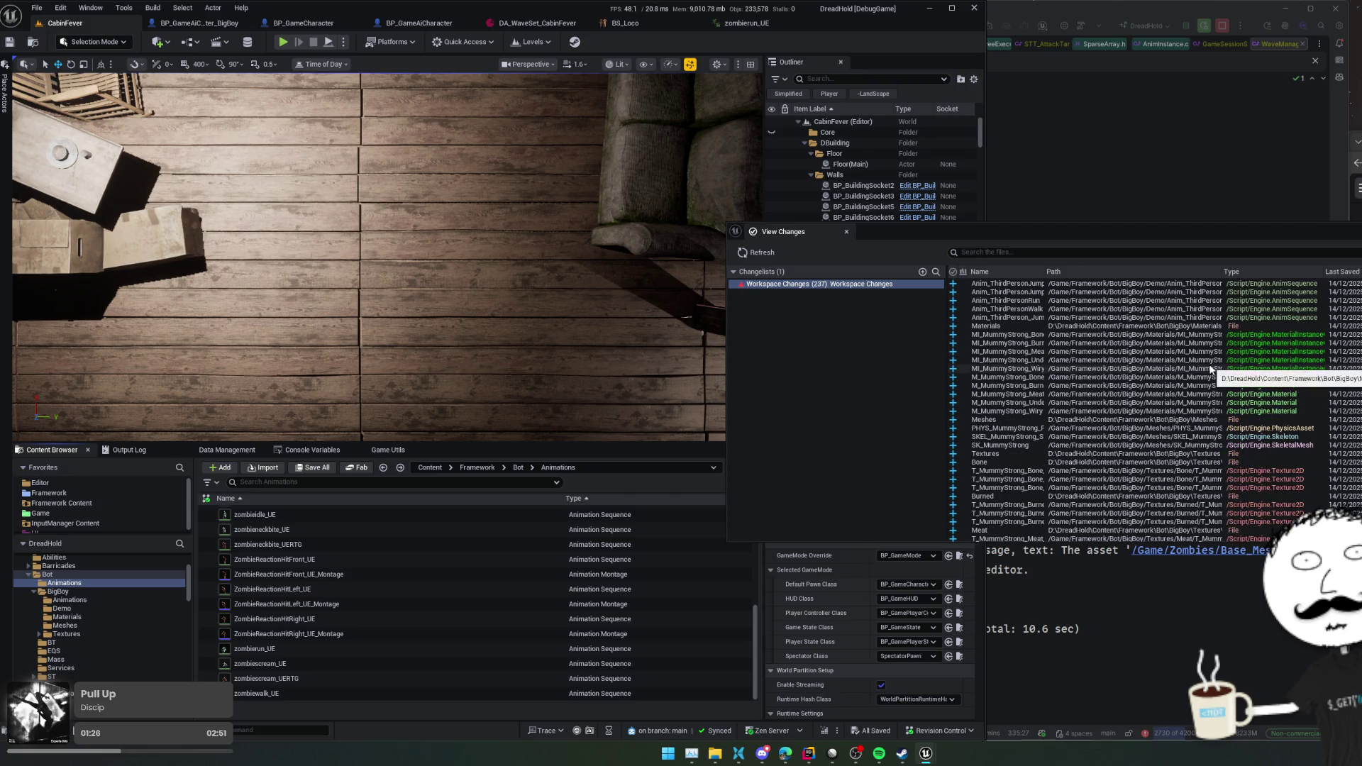
scroll(1211, 369, "down", 10)
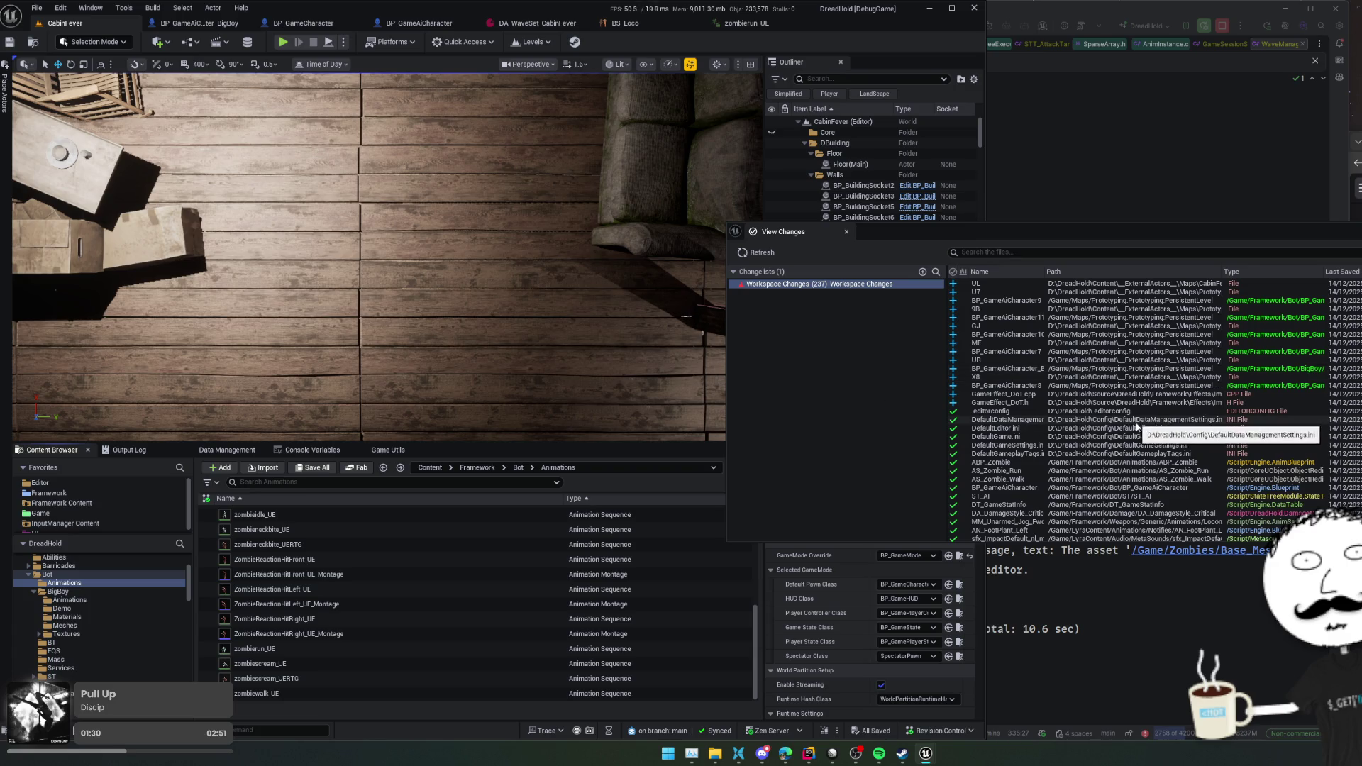
scroll(1168, 442, "down", 6)
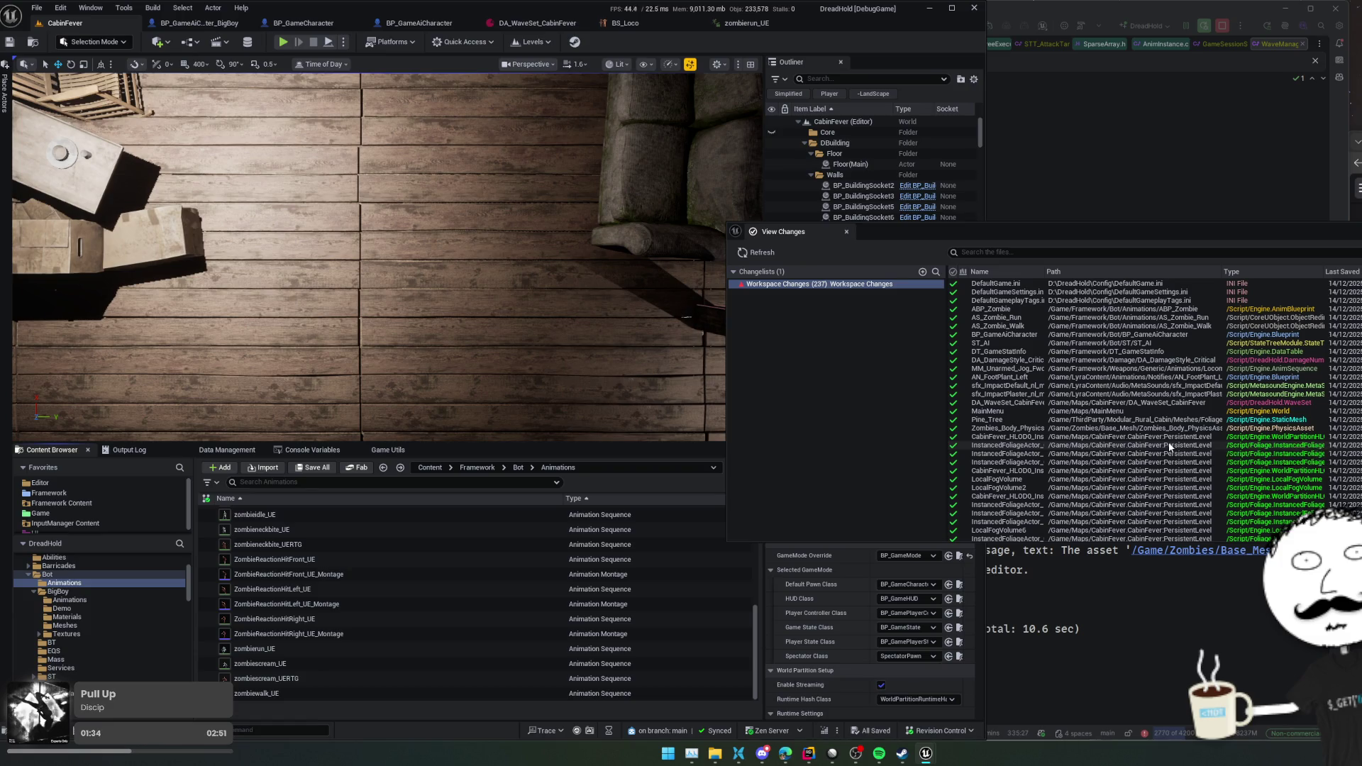
scroll(1199, 369, "up", 1)
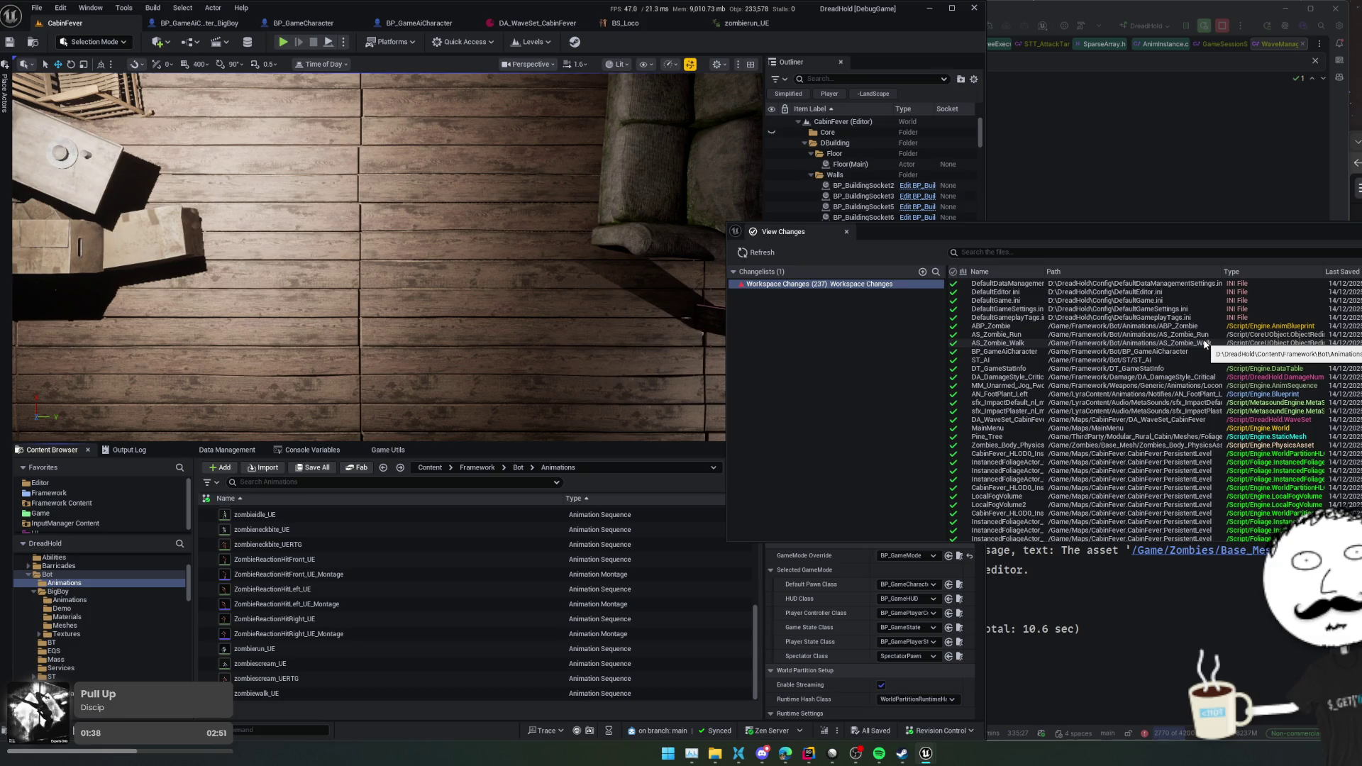
scroll(1201, 348, "down", 8)
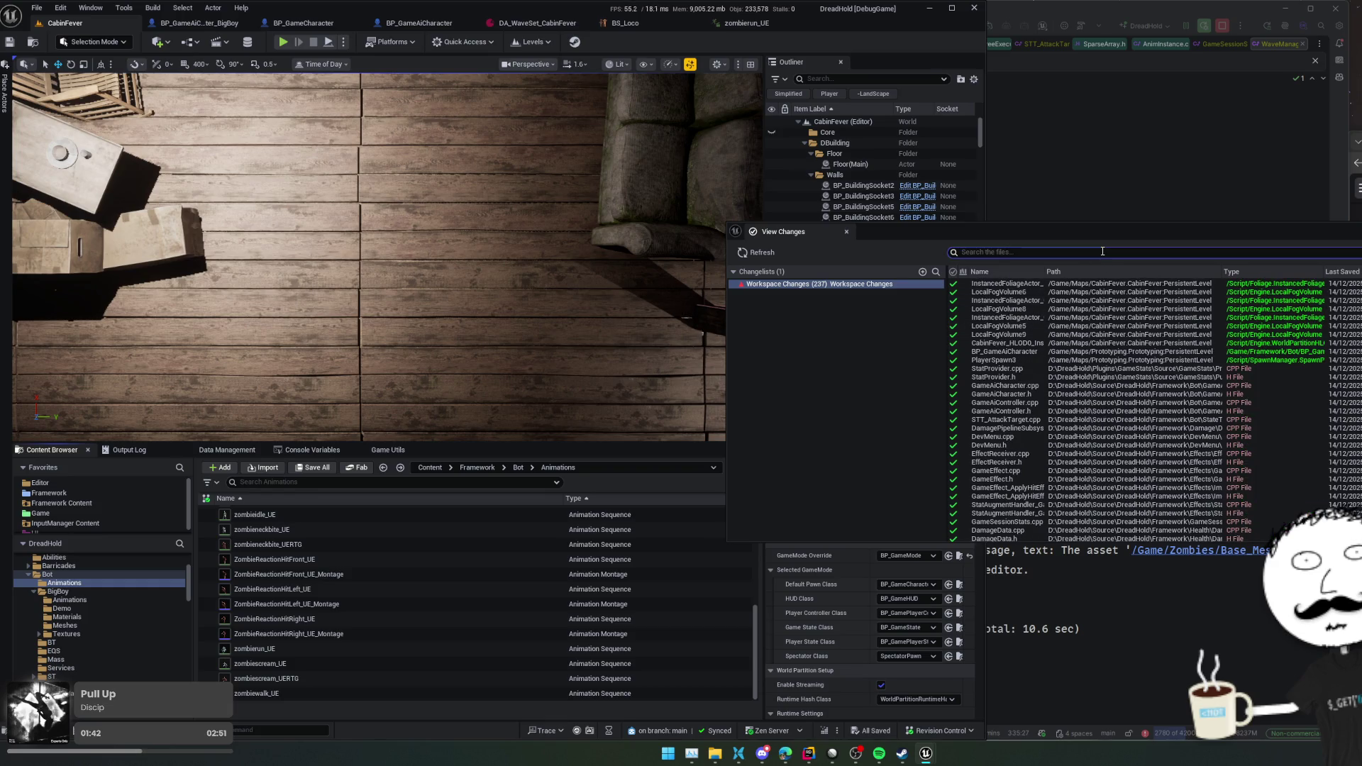
- Filter pending changes by 'zombie' and revert AS_Zombie_Walk and AS_Zombie_Run with Revert Files
type("zombe")
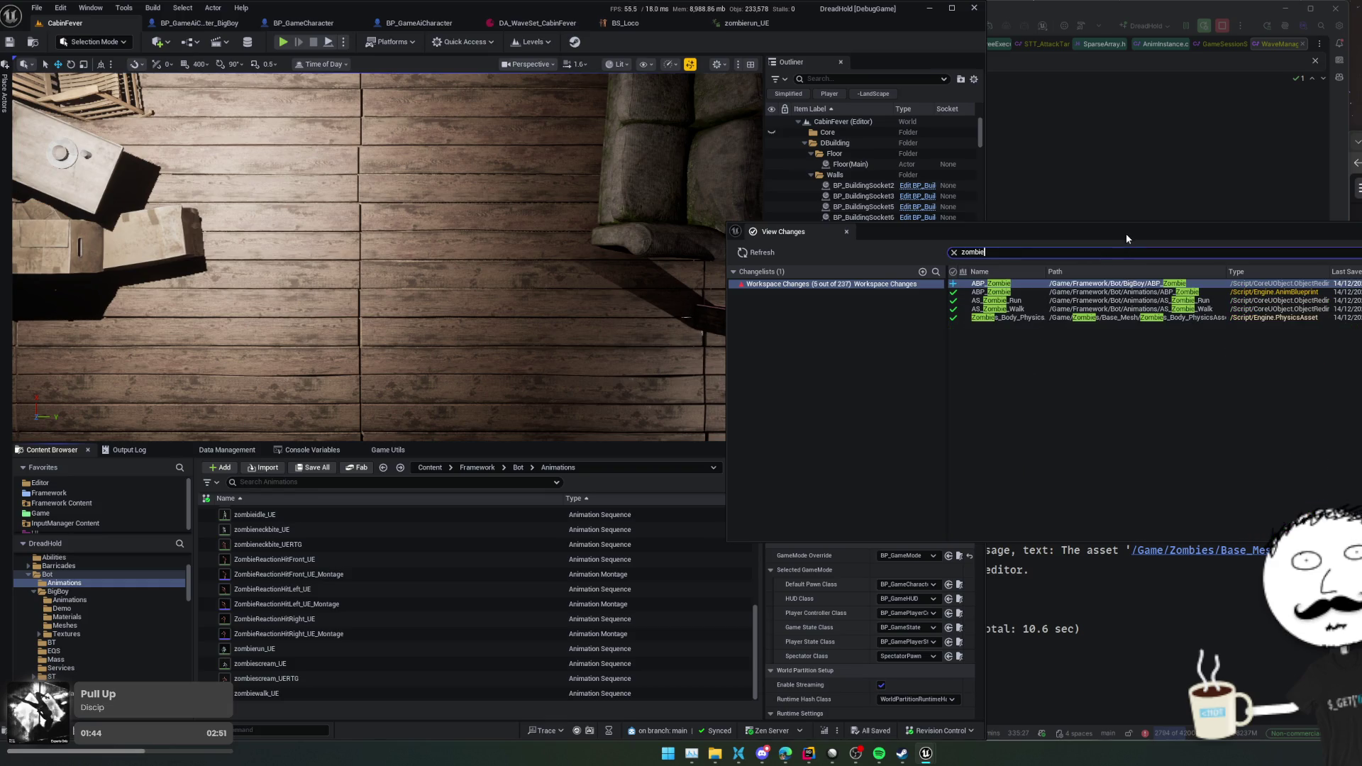
left_click(1118, 242)
left_click_drag(1090, 236, 1080, 239)
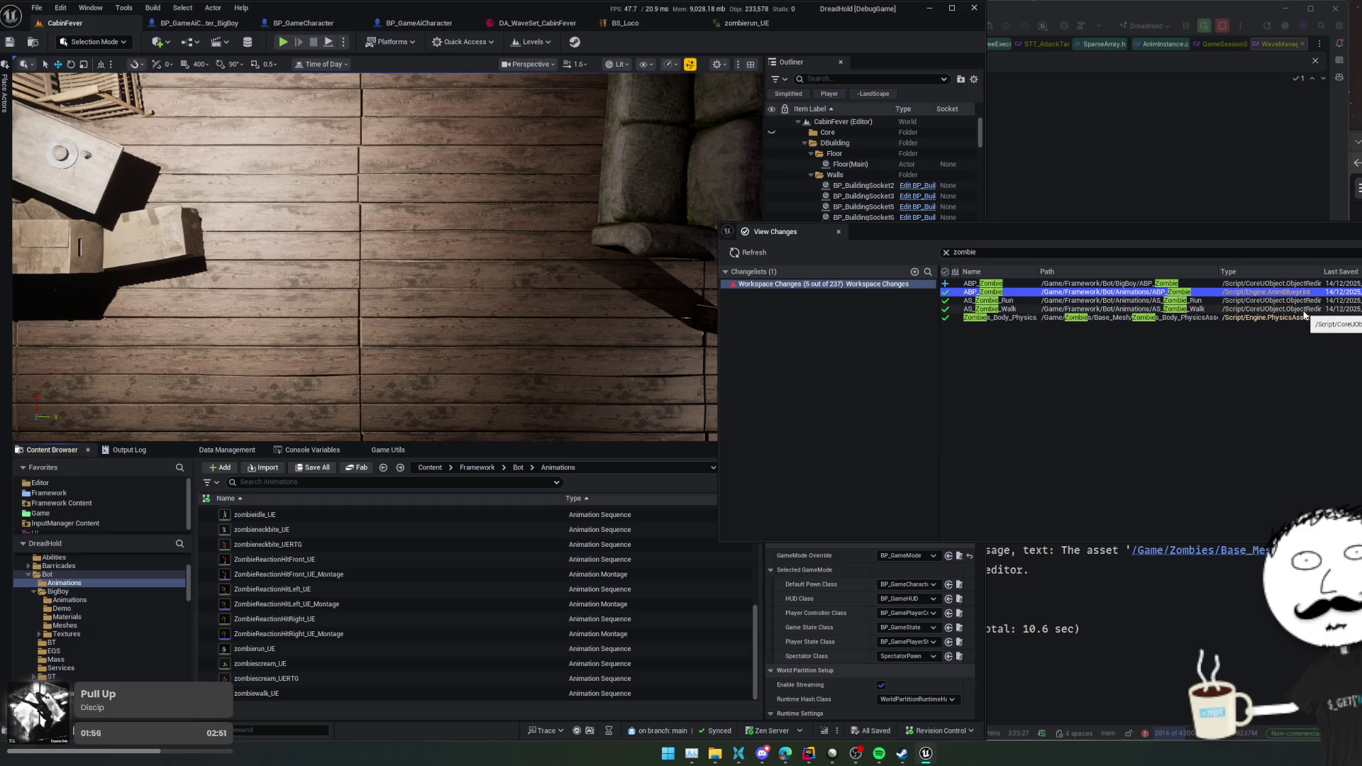
left_click(1304, 312)
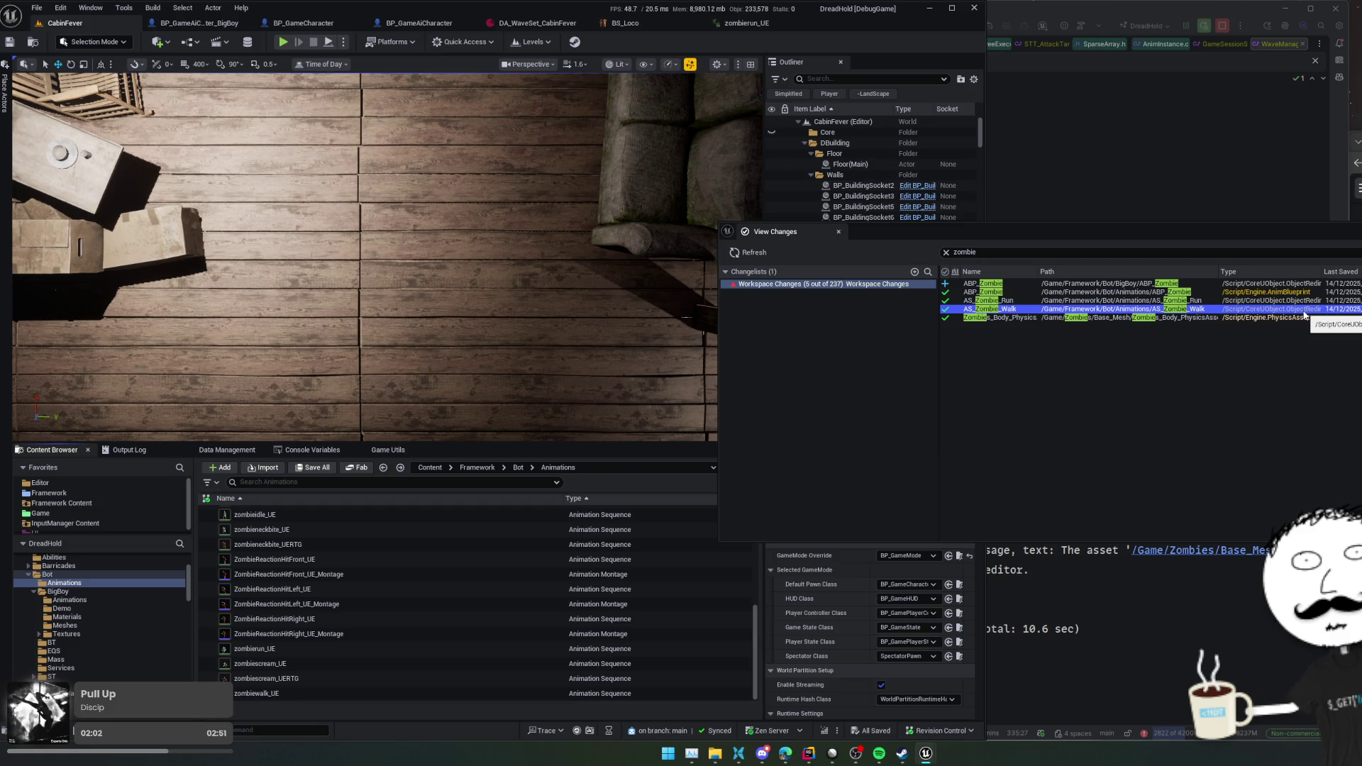
left_click(1135, 300, "shift")
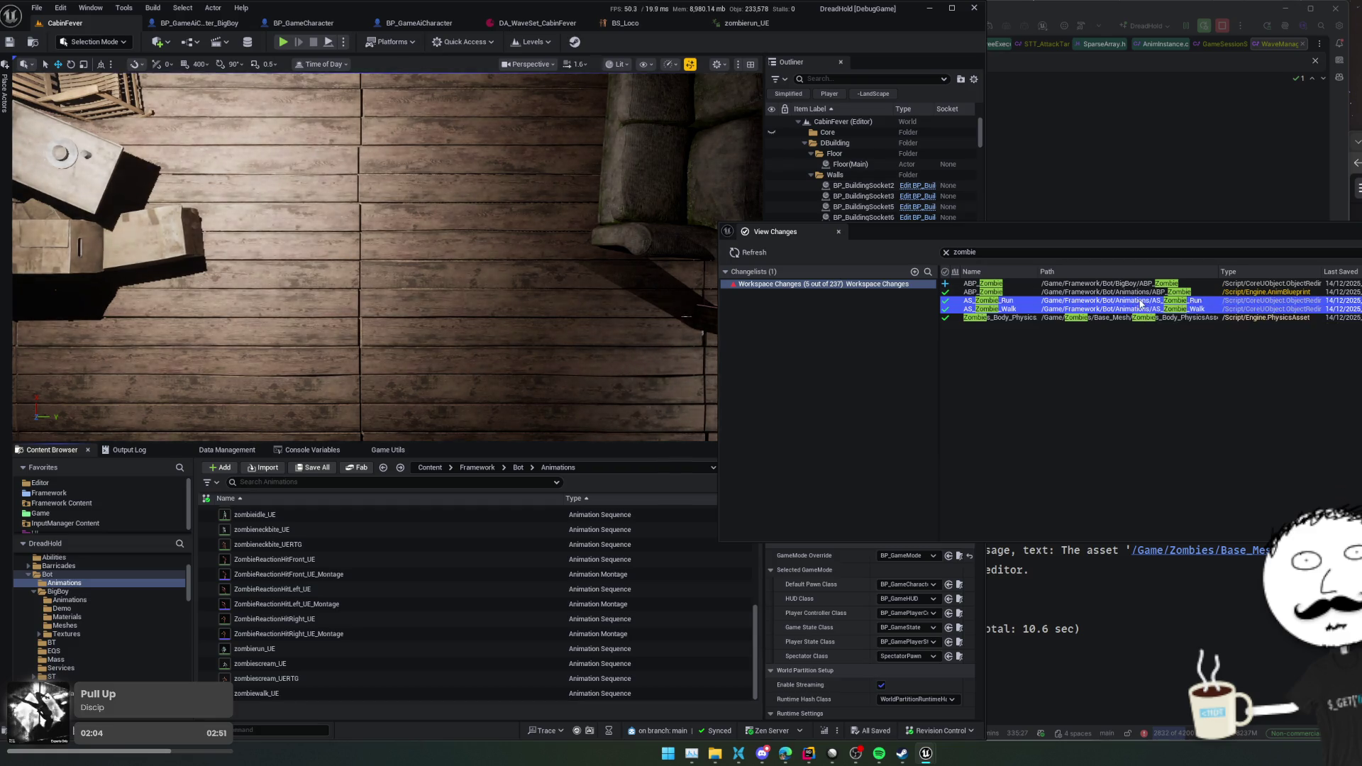
right_click(1144, 303)
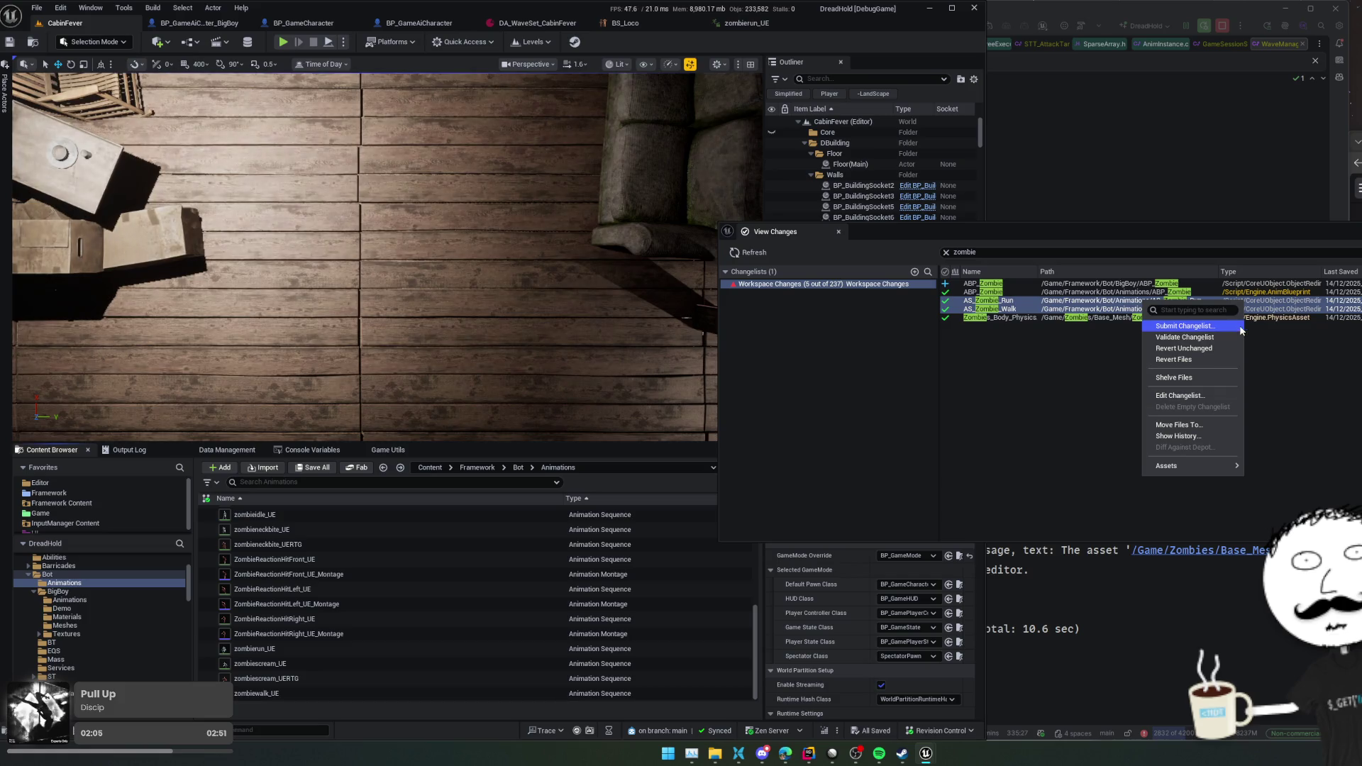
left_click(1234, 364)
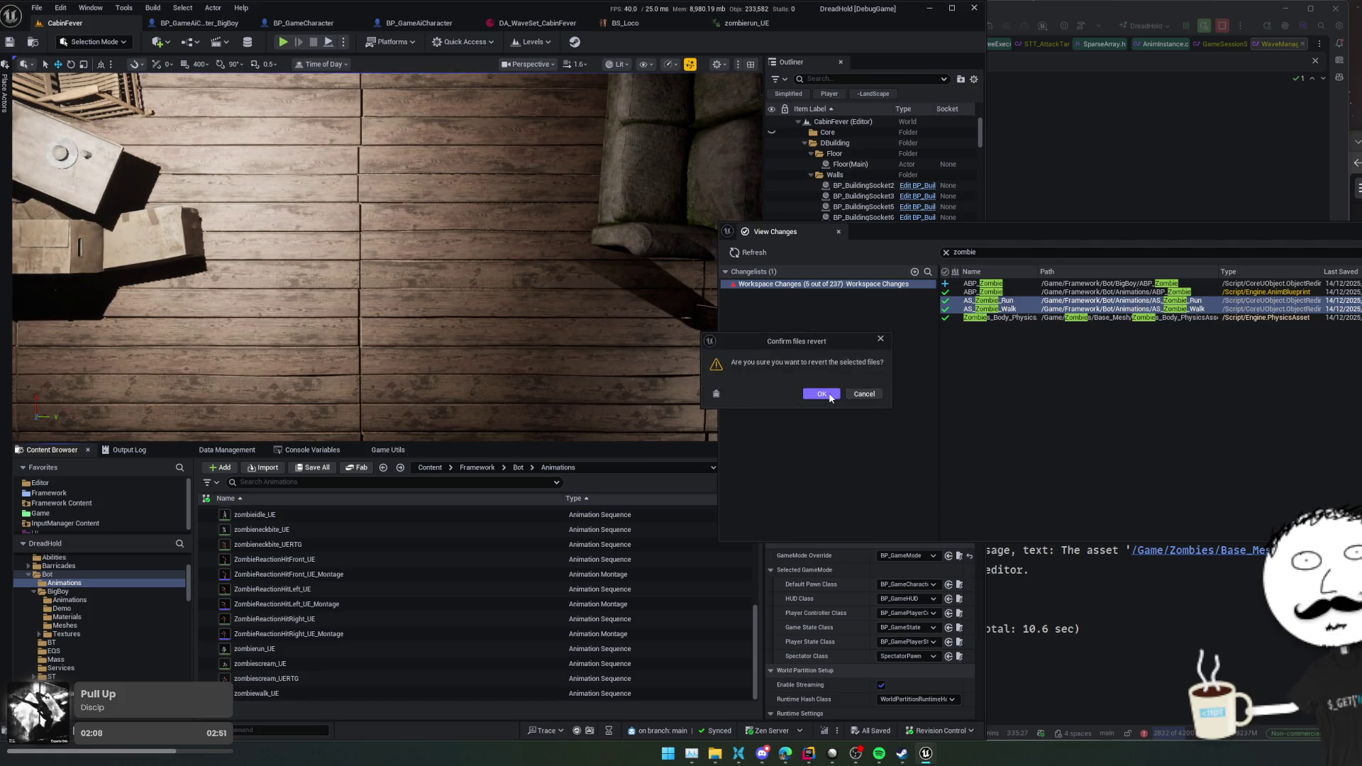
left_click(822, 394)
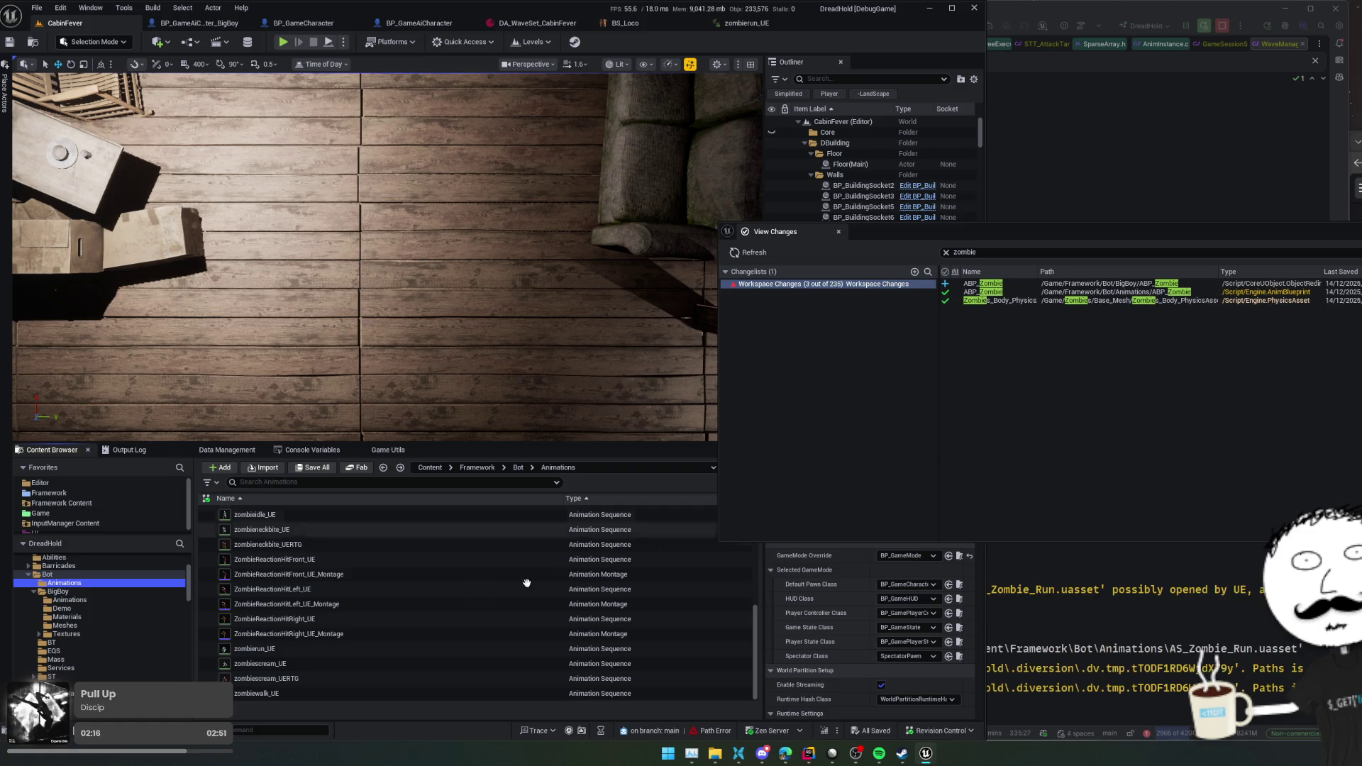
- Reopen BS_Loco, keep AS_Zombie_Run as its run sample, and select BS_Loco among pending changes
mouse_move(400, 592)
scroll(400, 589, "up", 5)
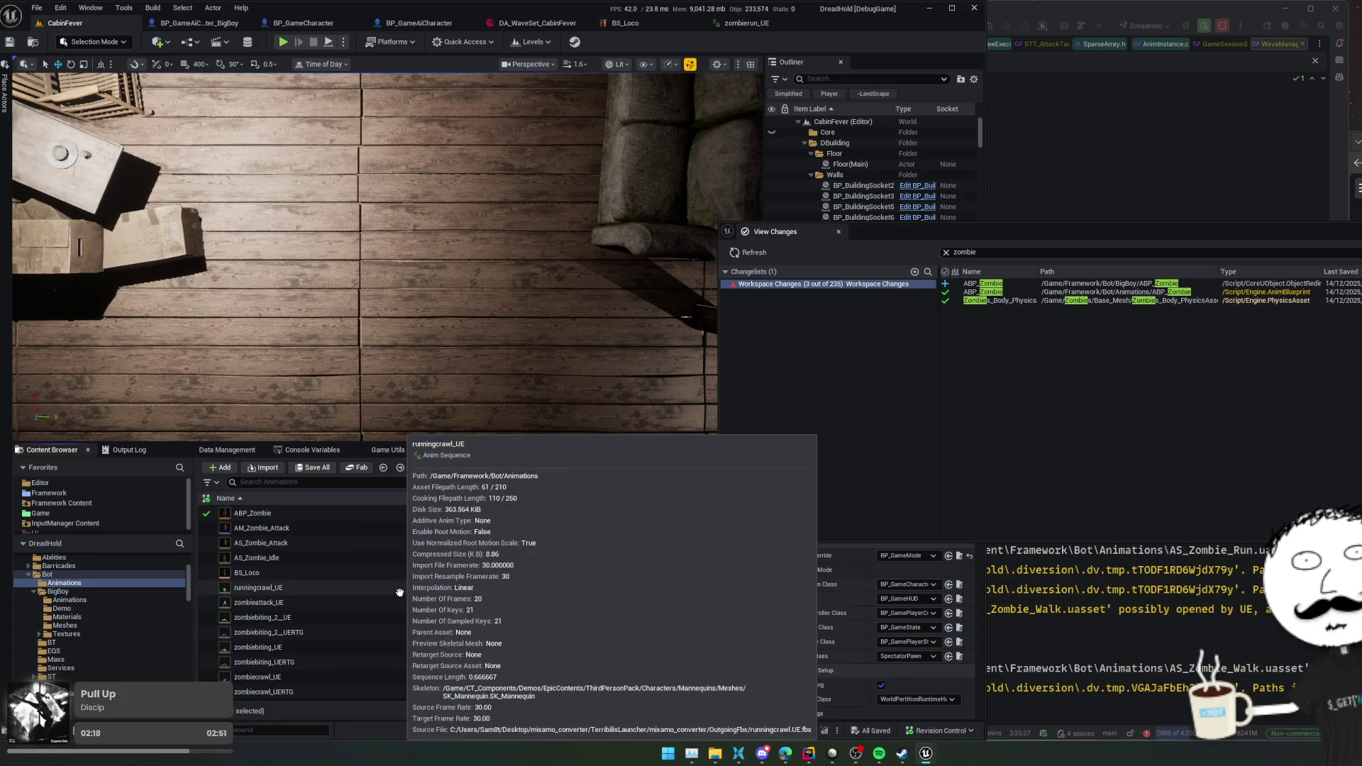
double_click(407, 572)
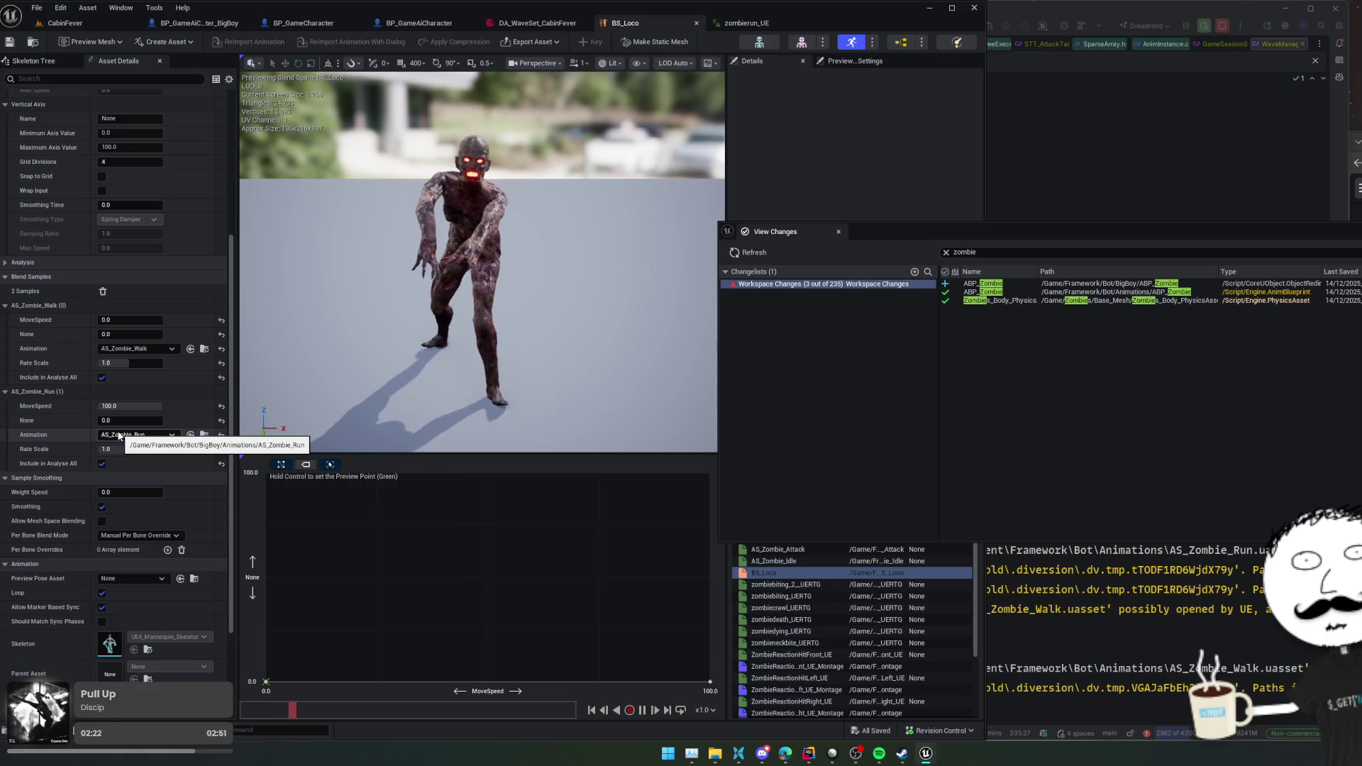
left_click(120, 436)
left_click(119, 435)
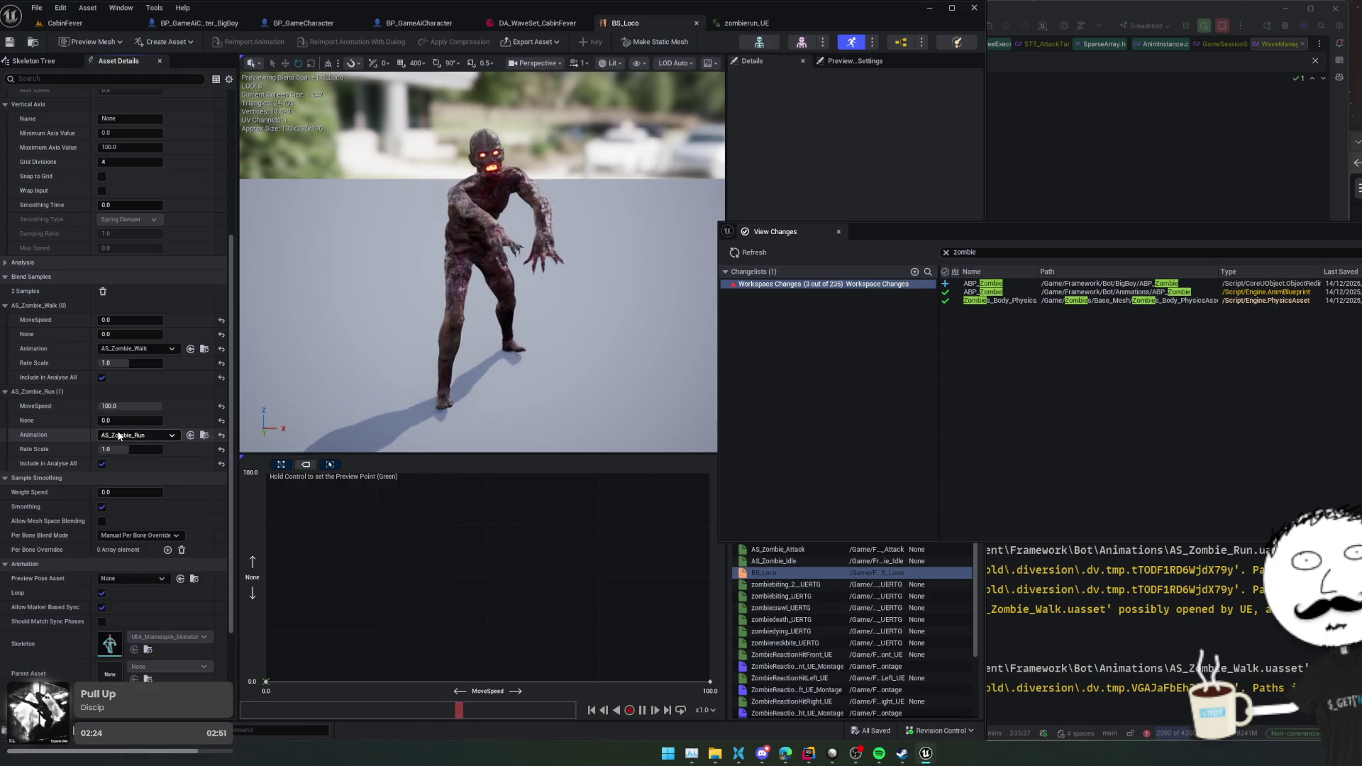
left_click(125, 439)
type("zombi")
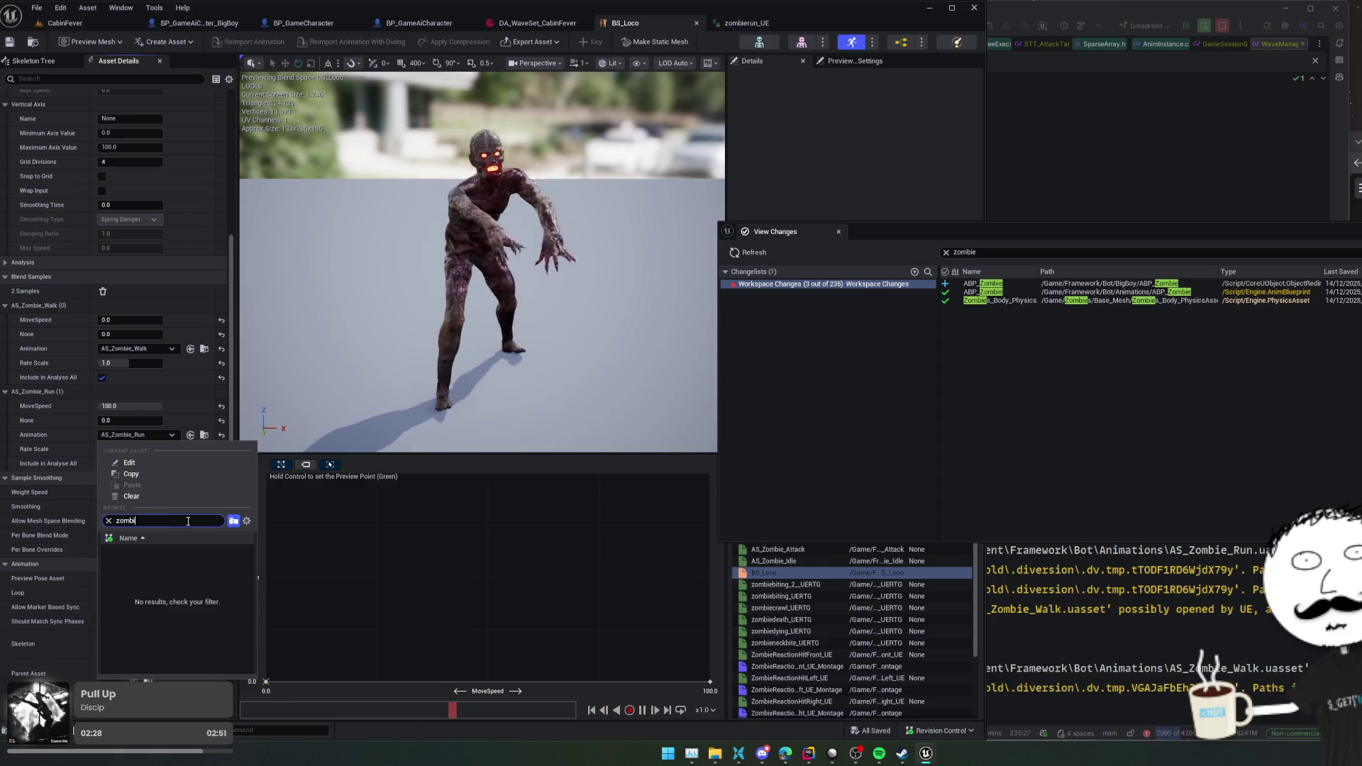
type("e_ru")
key("ctrl+a")
key("BackSpace")
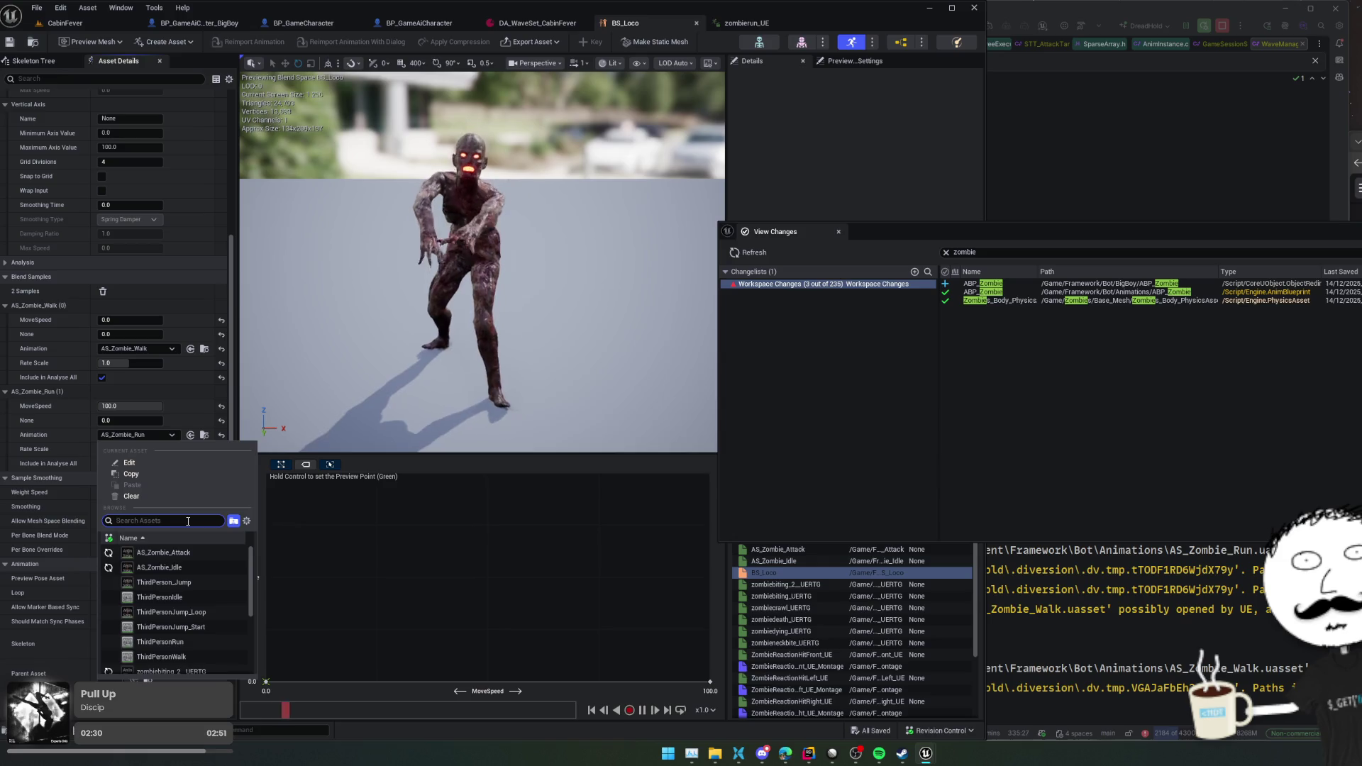
left_click(24, 478)
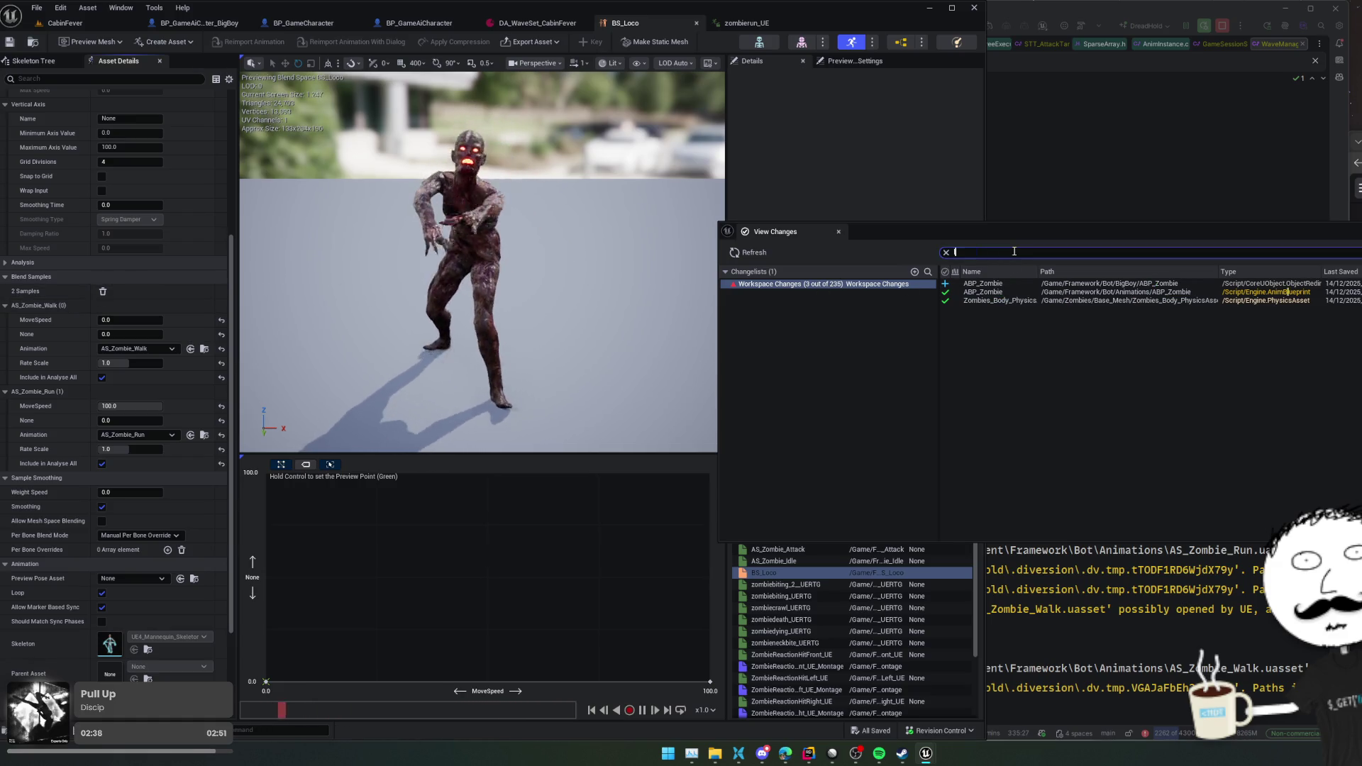
left_click(1152, 252)
type("loco")
left_click(1006, 294)
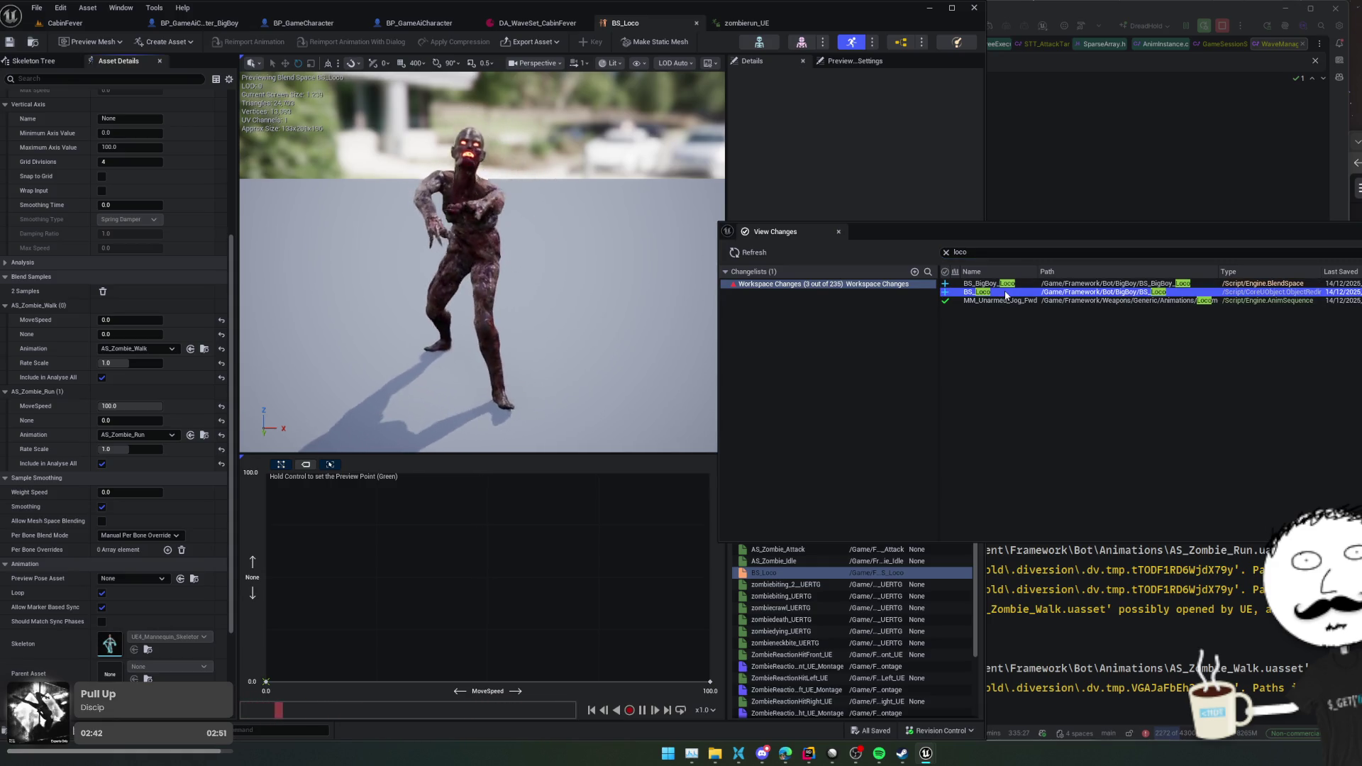
- Revert the local changes to the BS_Loco file
right_click(1006, 295)
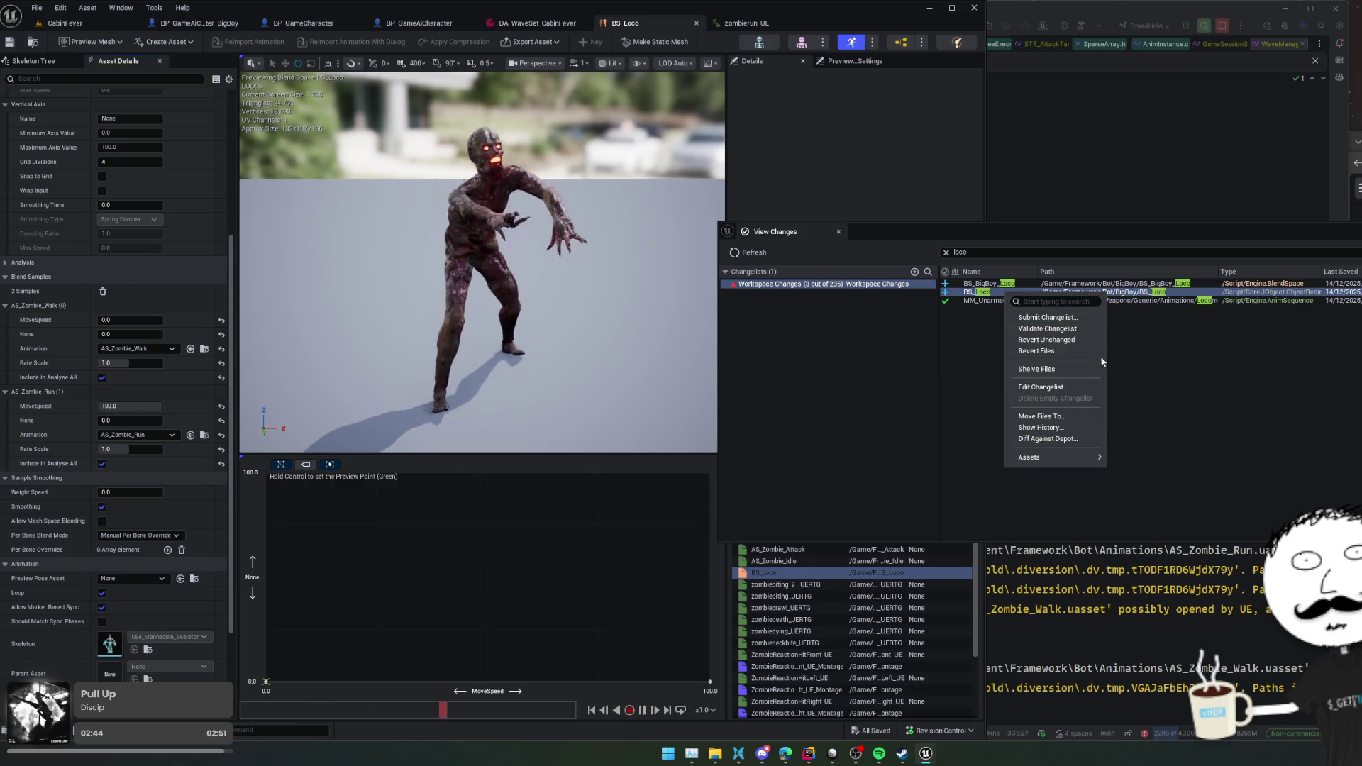
left_click(1075, 357)
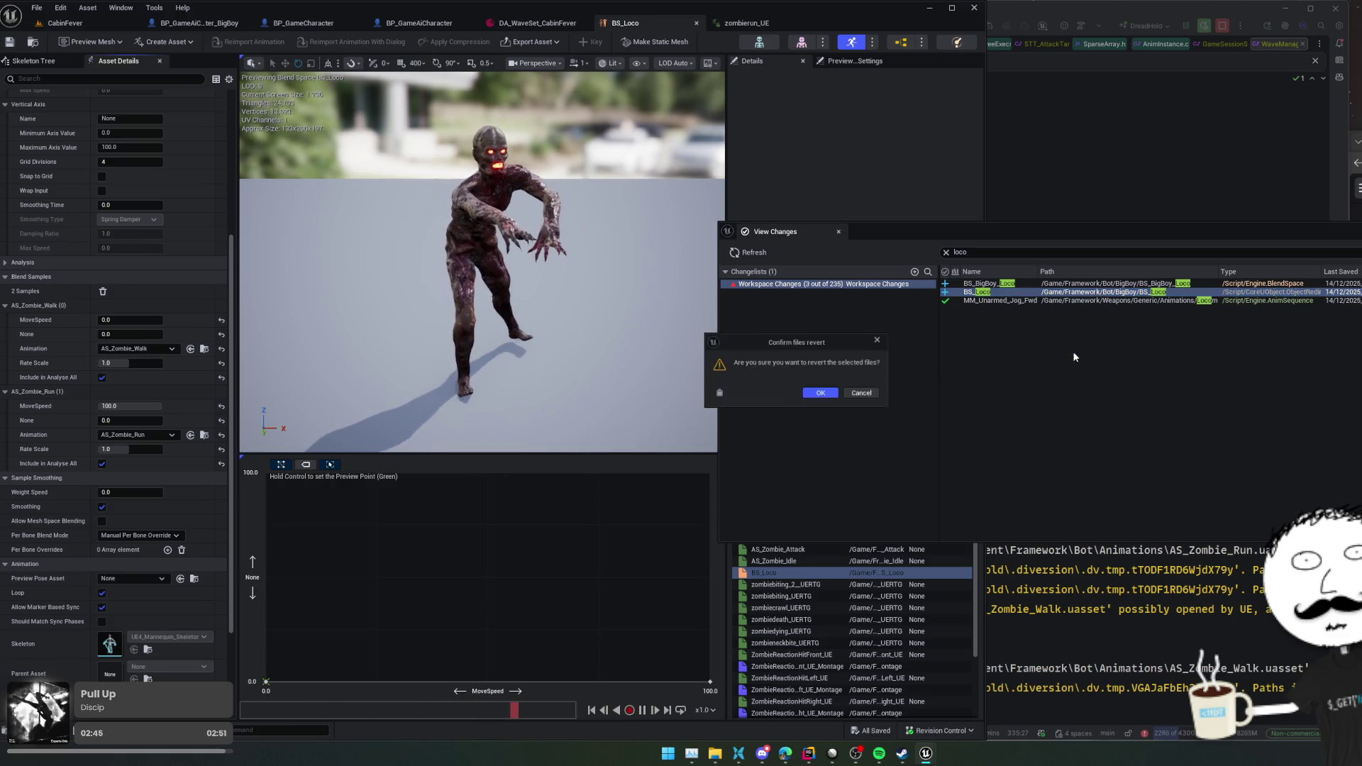
left_click(822, 394)
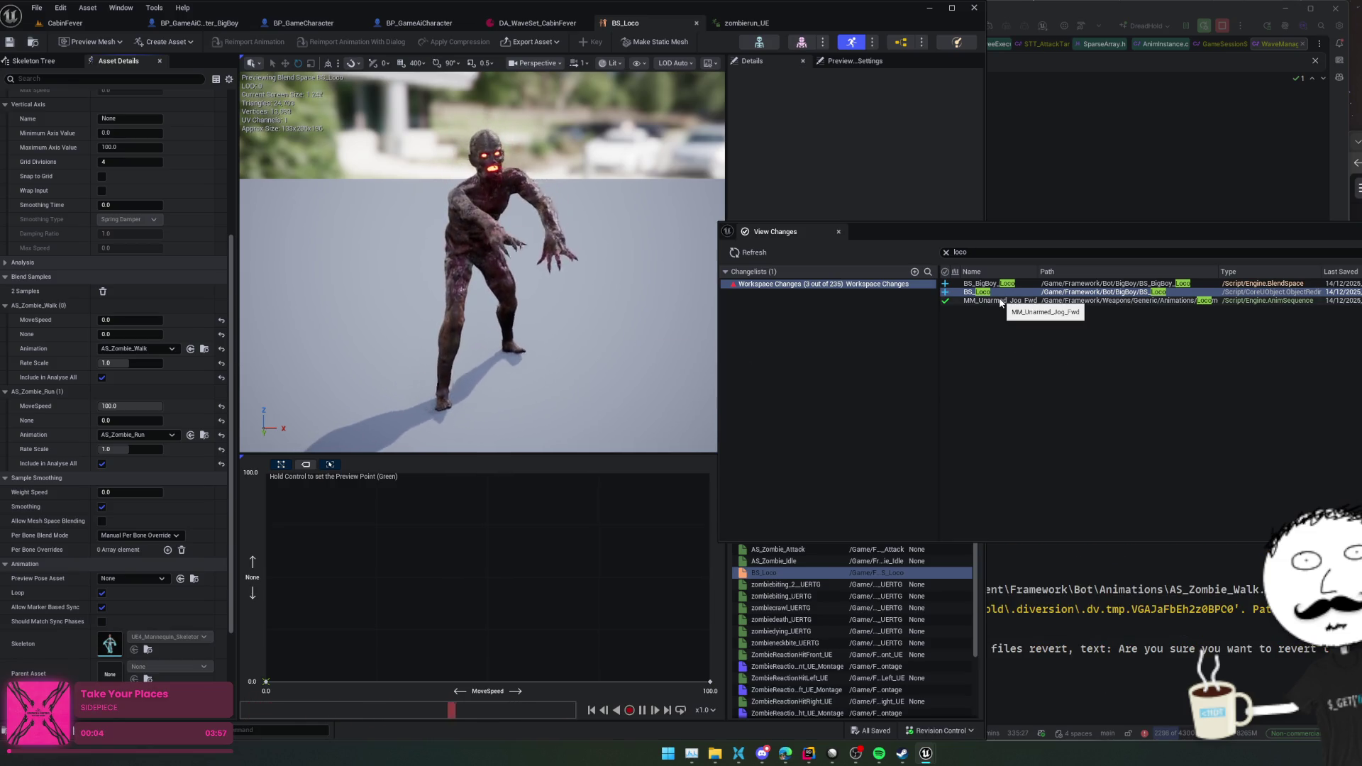
- Confirm the run sample stays AS_Zombie_Run and preview the blend at MoveSpeed 100
left_click(162, 434)
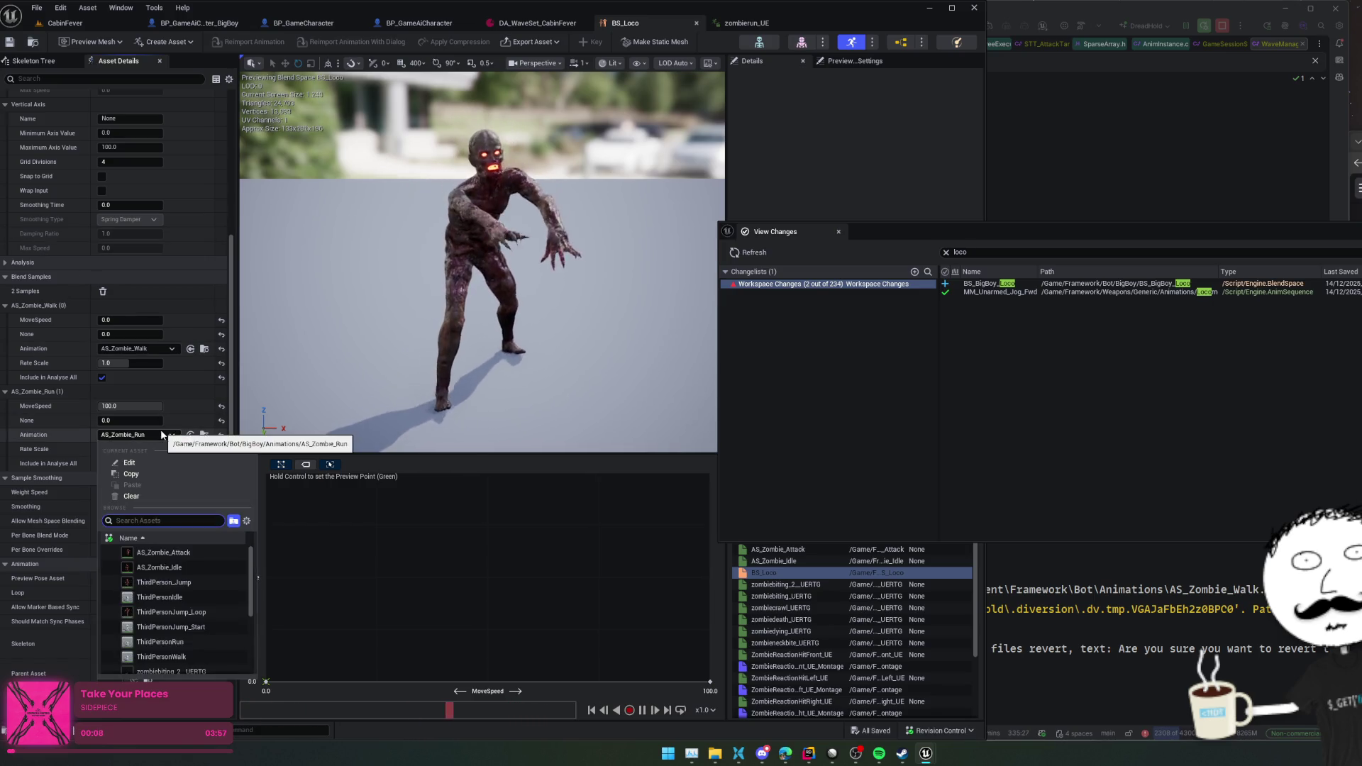
scroll(219, 586, "down", 3)
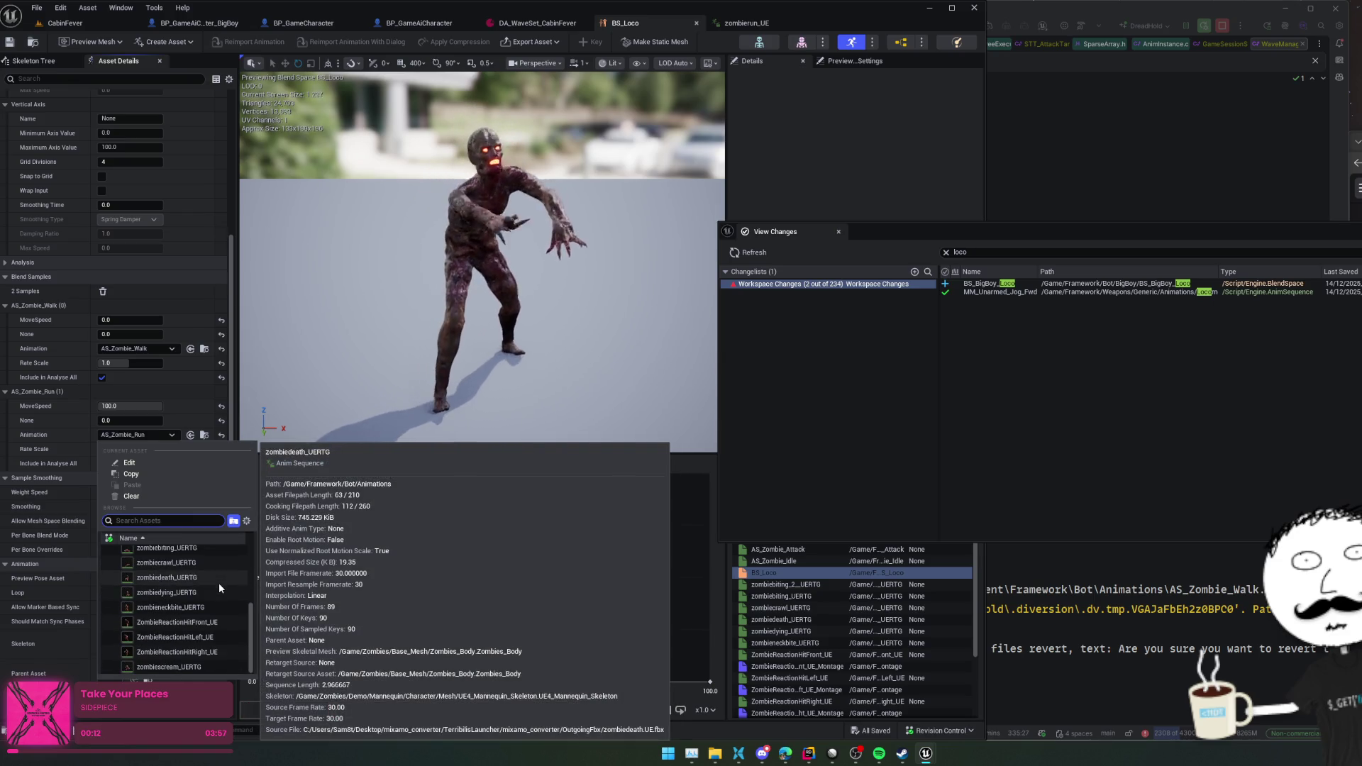
left_click(243, 496)
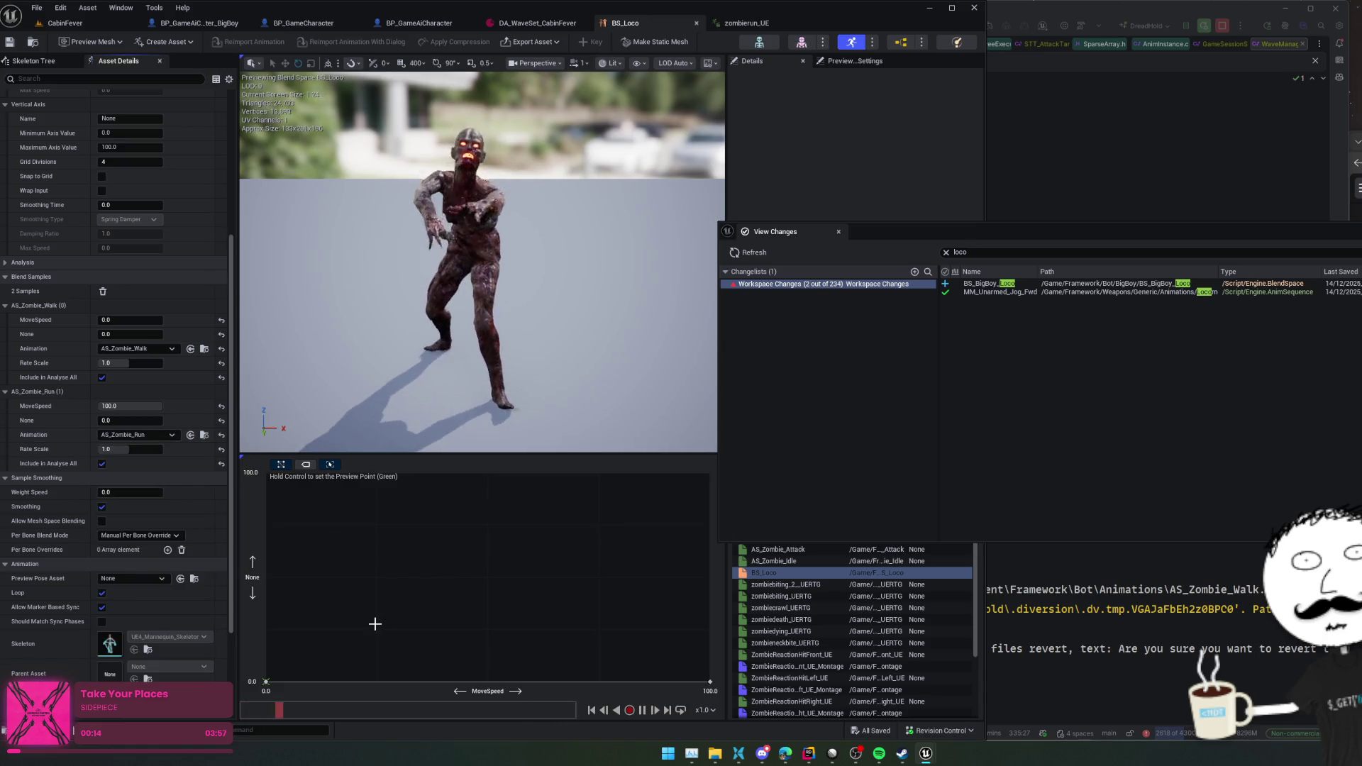
left_click_drag(446, 623, 725, 627)
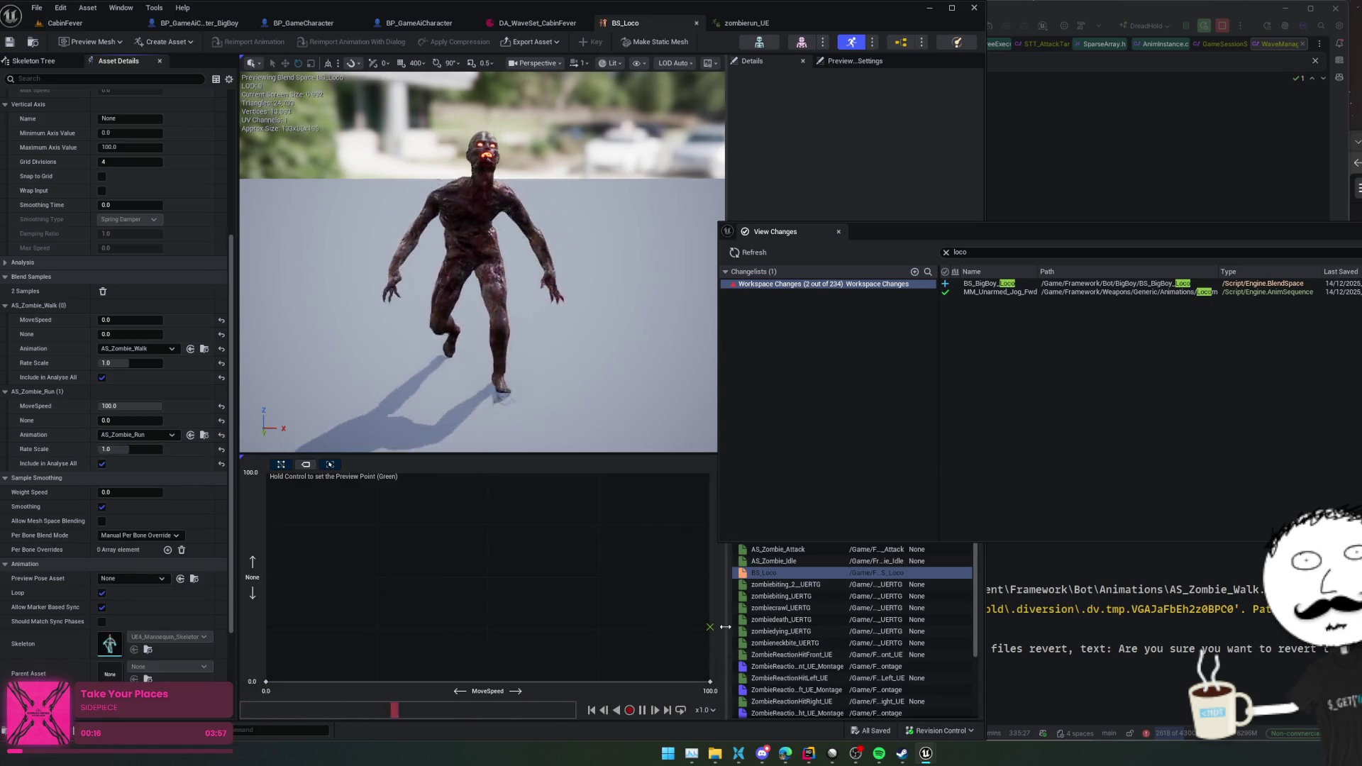
left_click(172, 435)
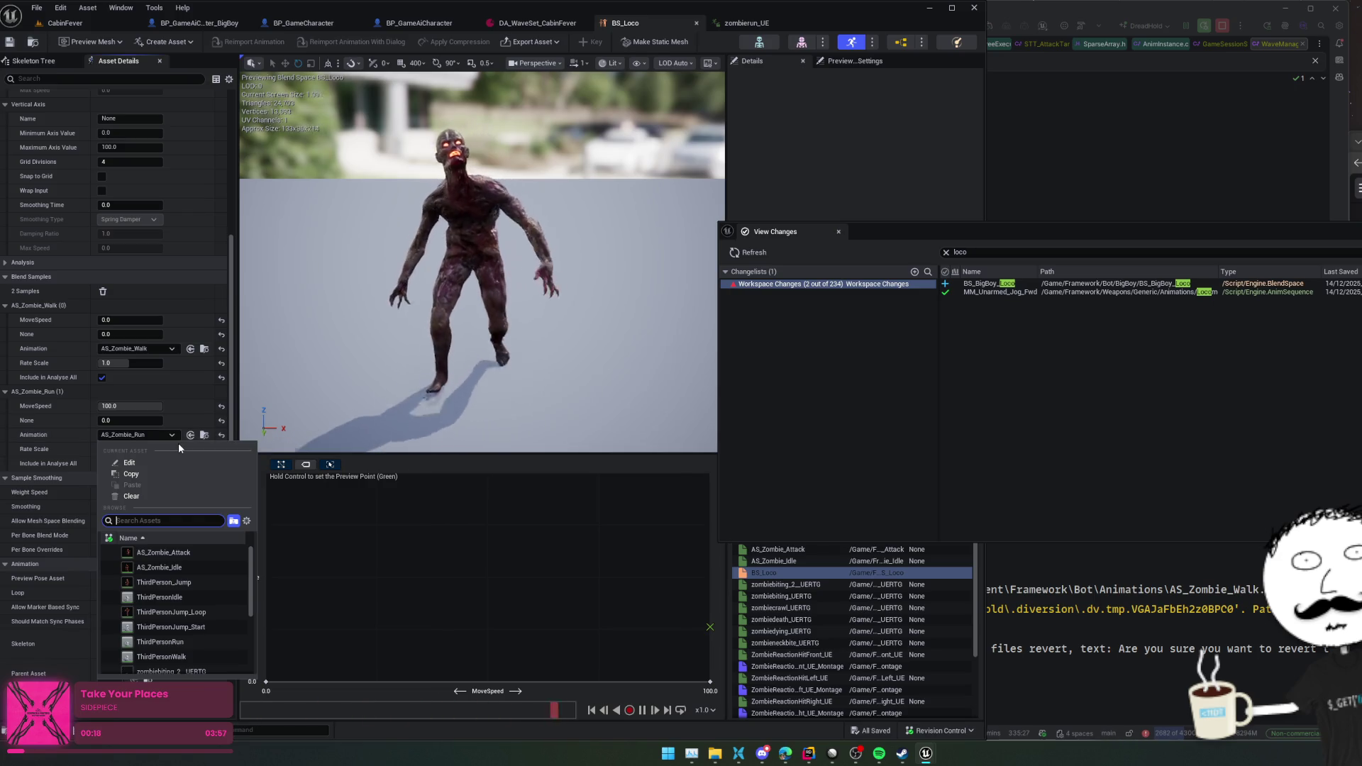
type("run")
left_click(62, 418)
- Try saving BS_Loco, then cancel after the save fails
left_click(10, 41)
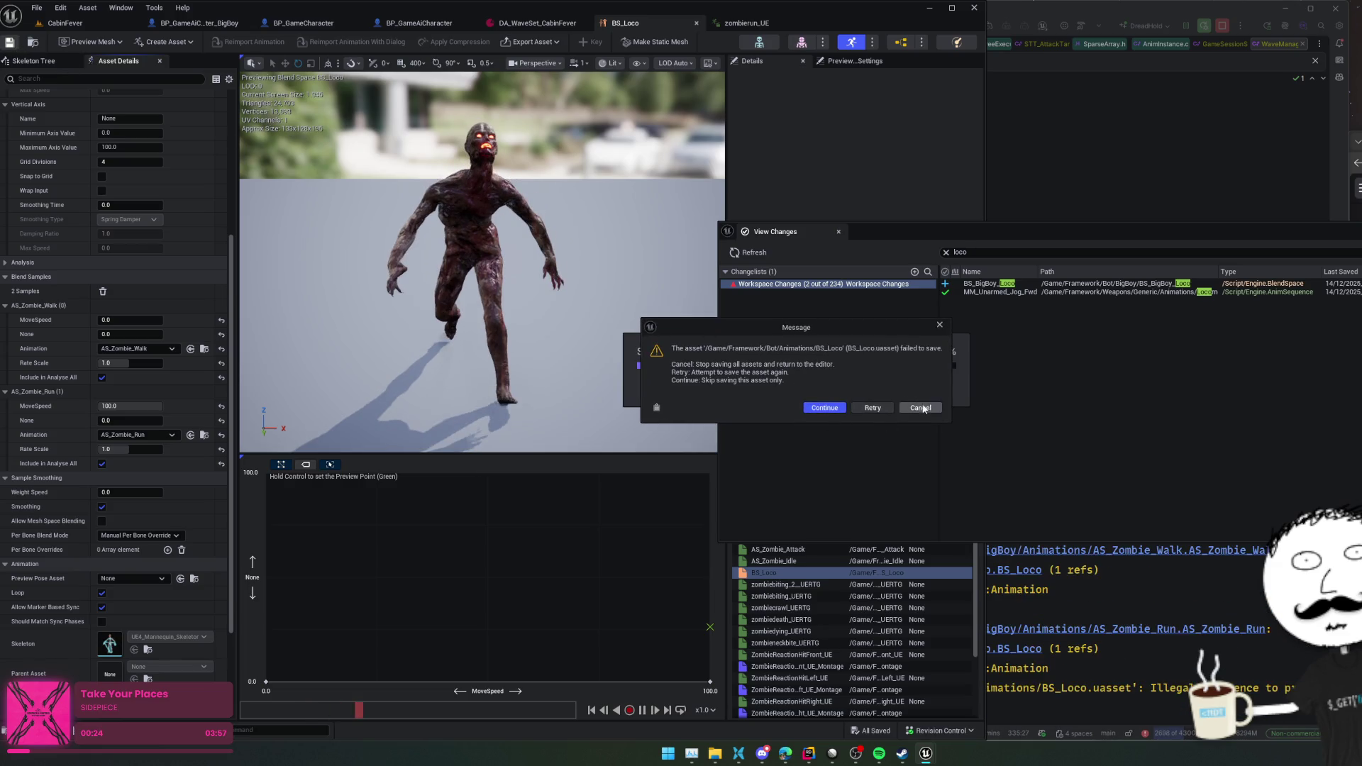
left_click(920, 408)
left_click(33, 41)
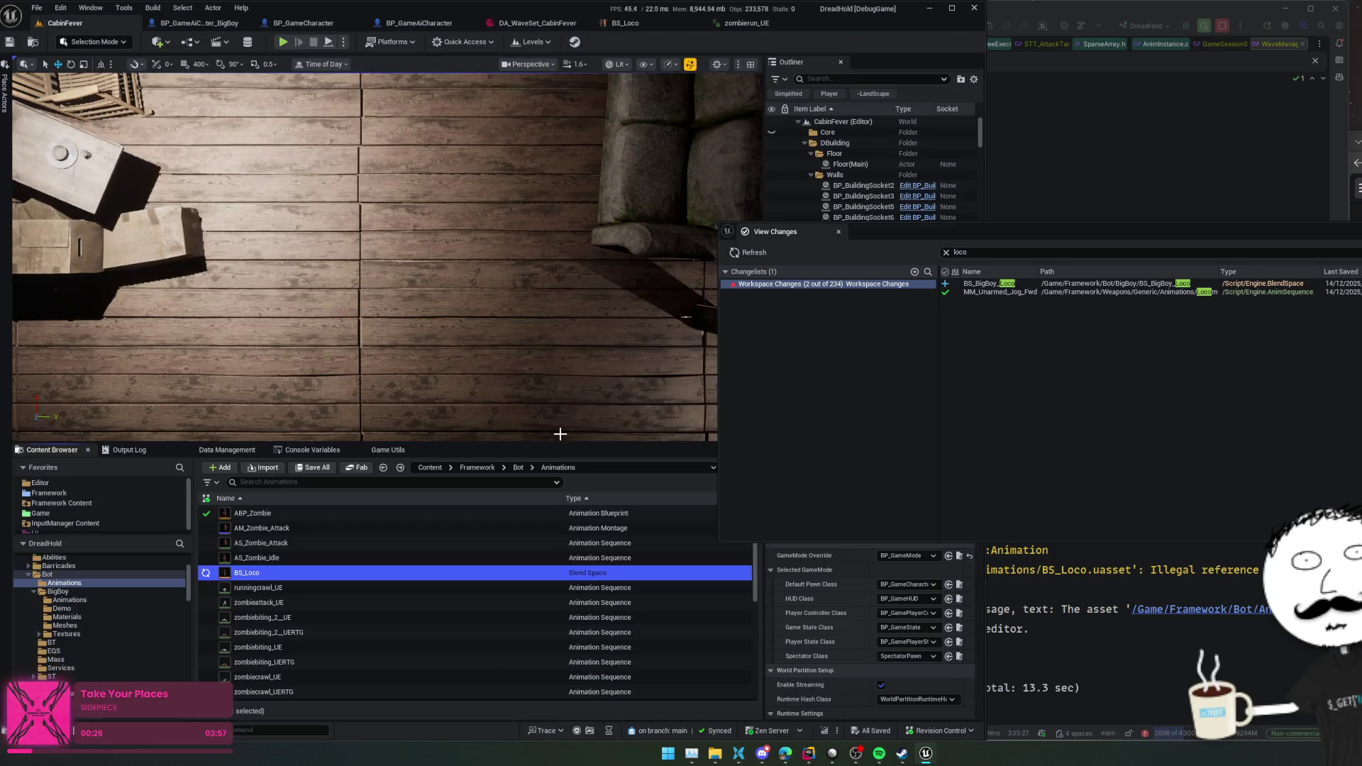
- Select the zombierun_UE animation, then the BS_Loco blend space, in the Content Browser
scroll(380, 586, "down", 5)
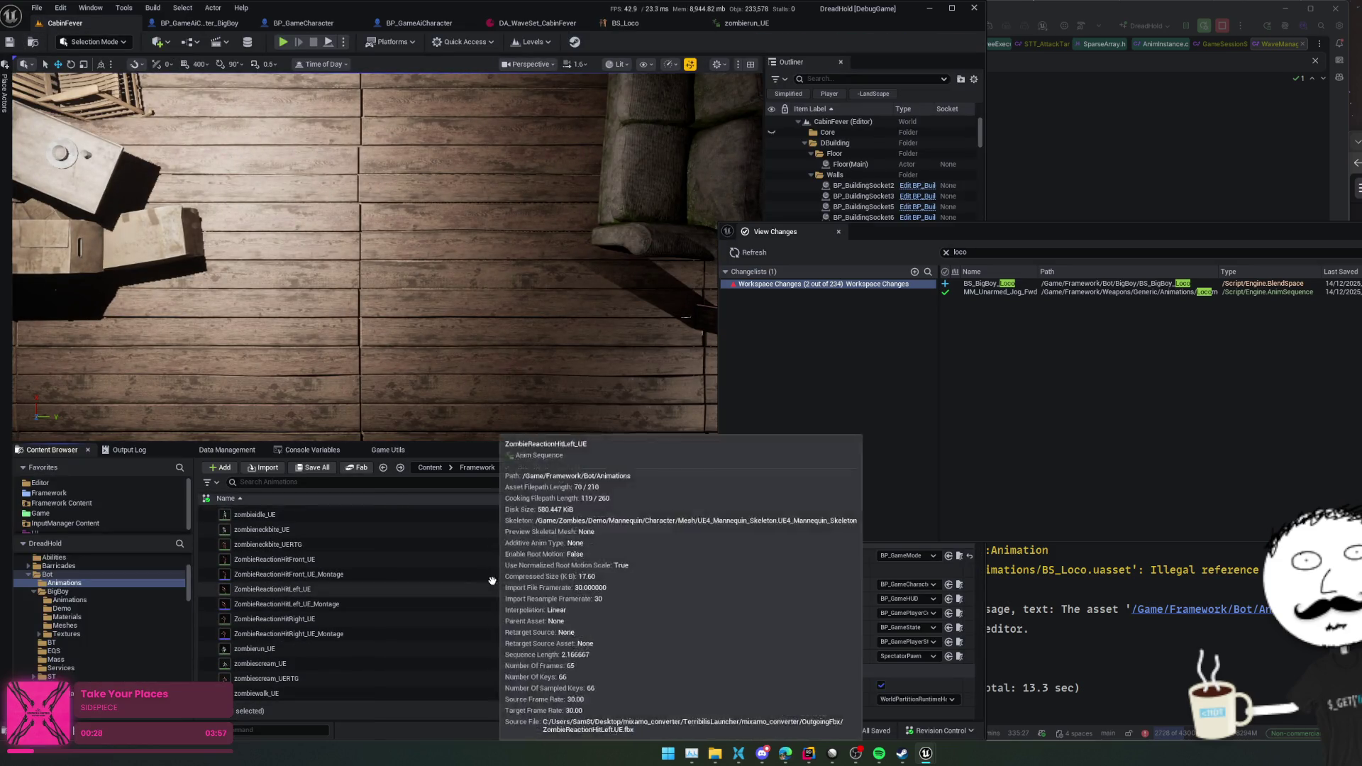
left_click(396, 650)
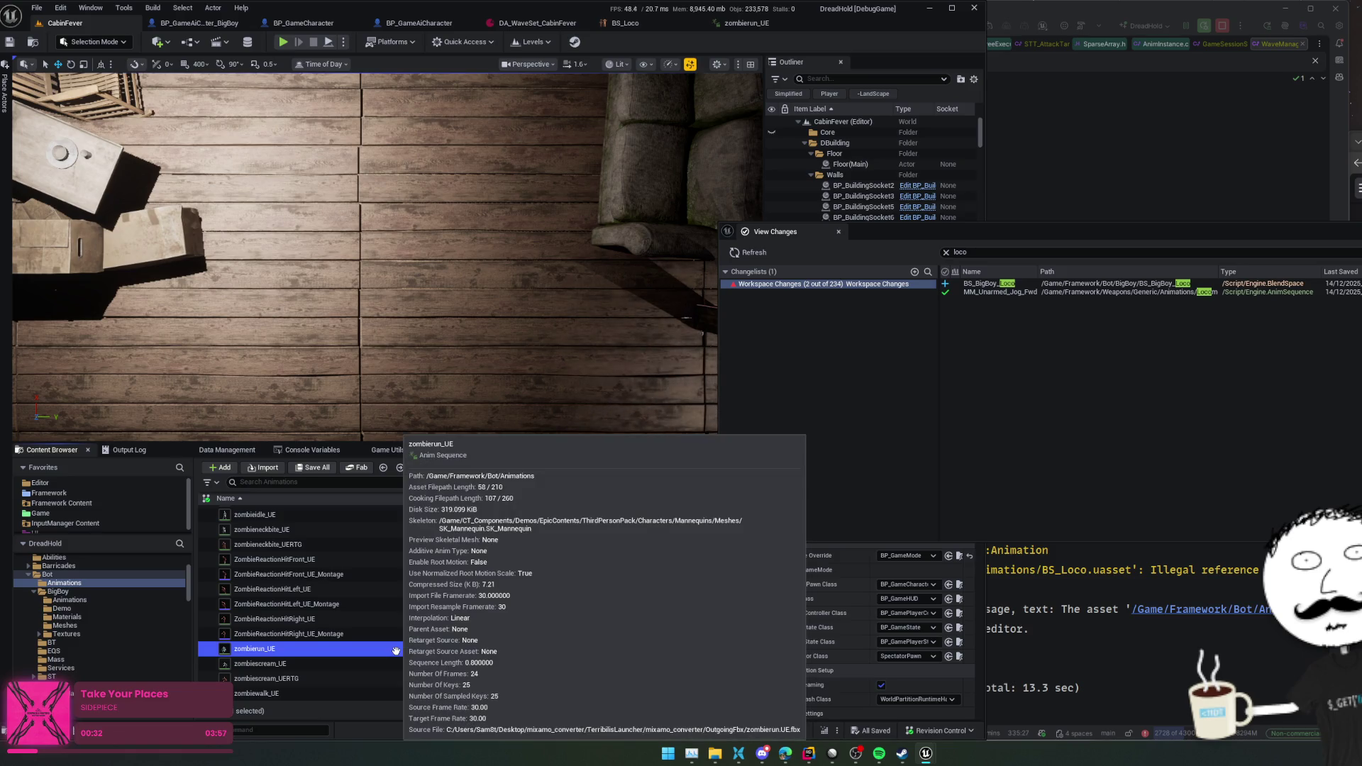
scroll(396, 650, "up", 5)
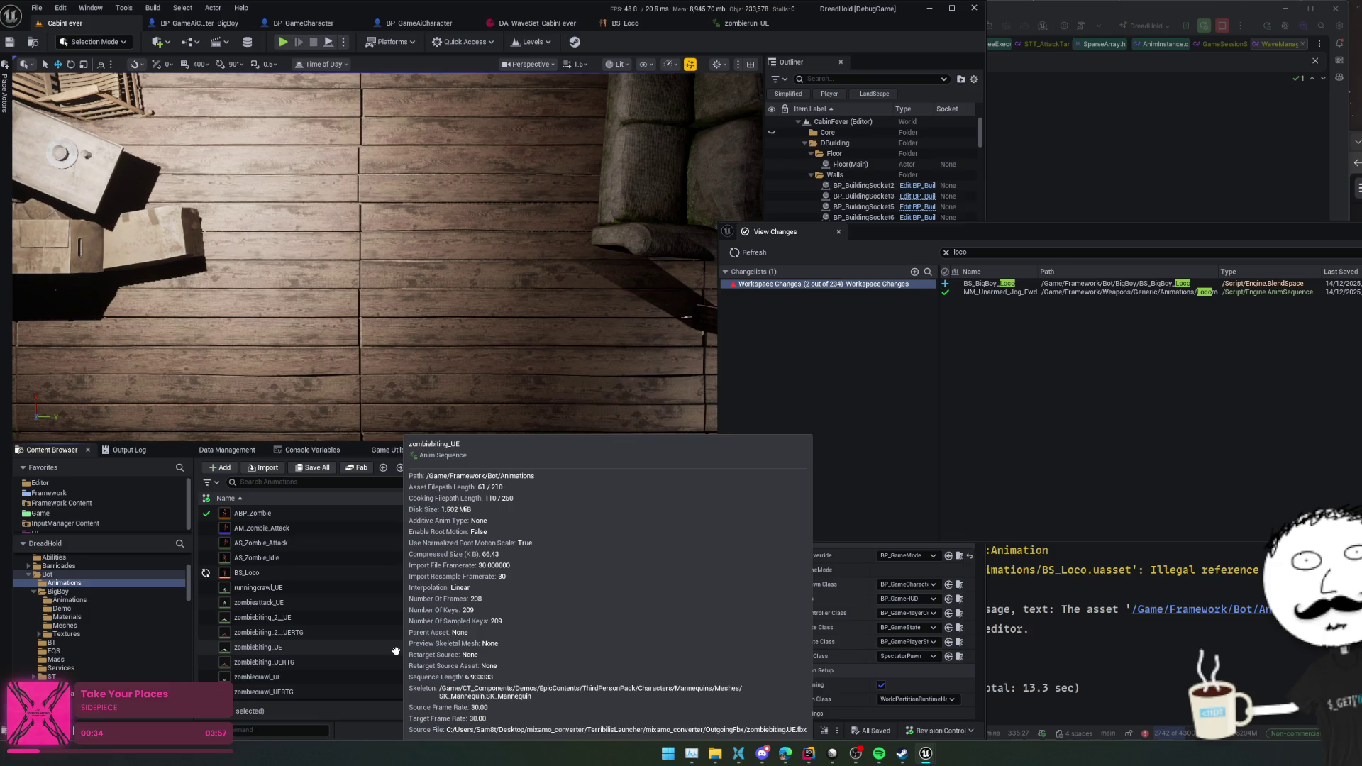
left_click(427, 572)
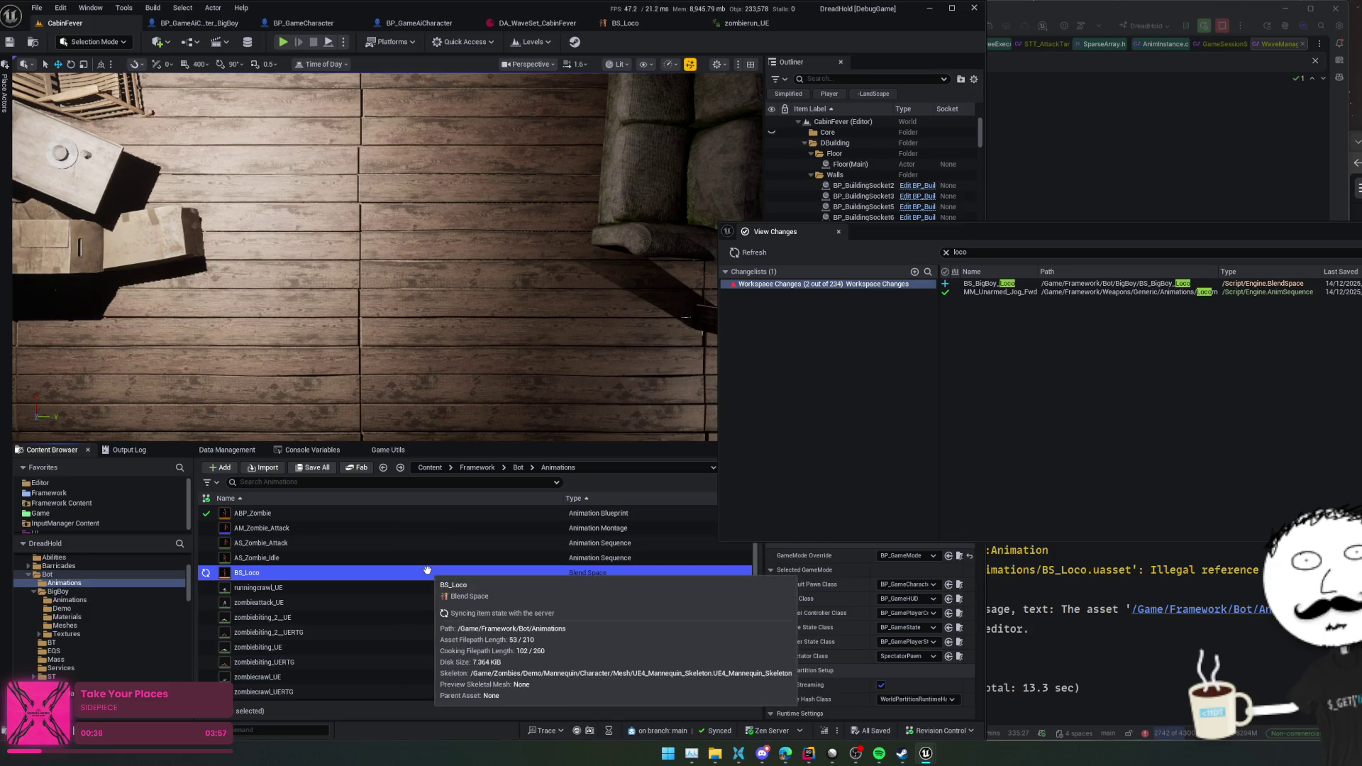
- Browse from Bigboy/Animations up to the Bigboy folder and open BS_BigBoy_Loco
left_click(69, 600)
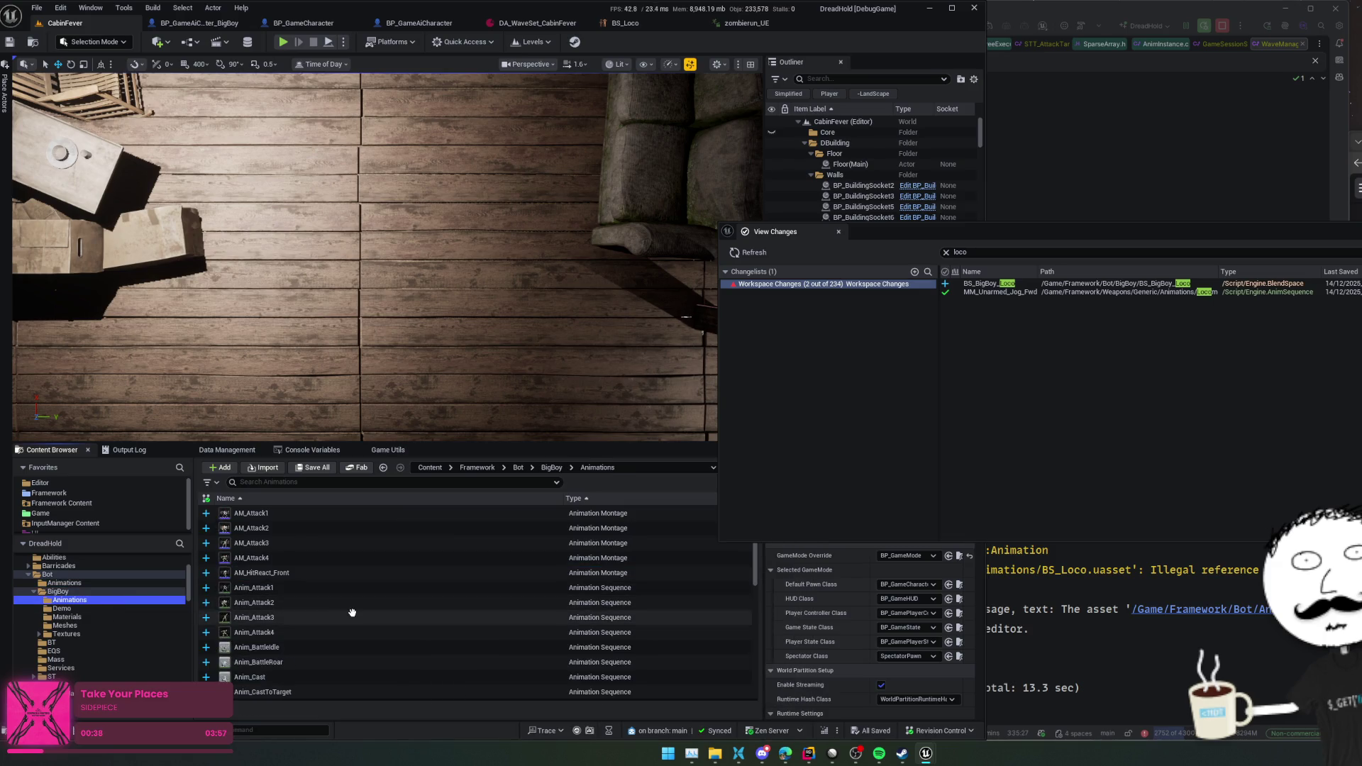
scroll(355, 613, "up", 4)
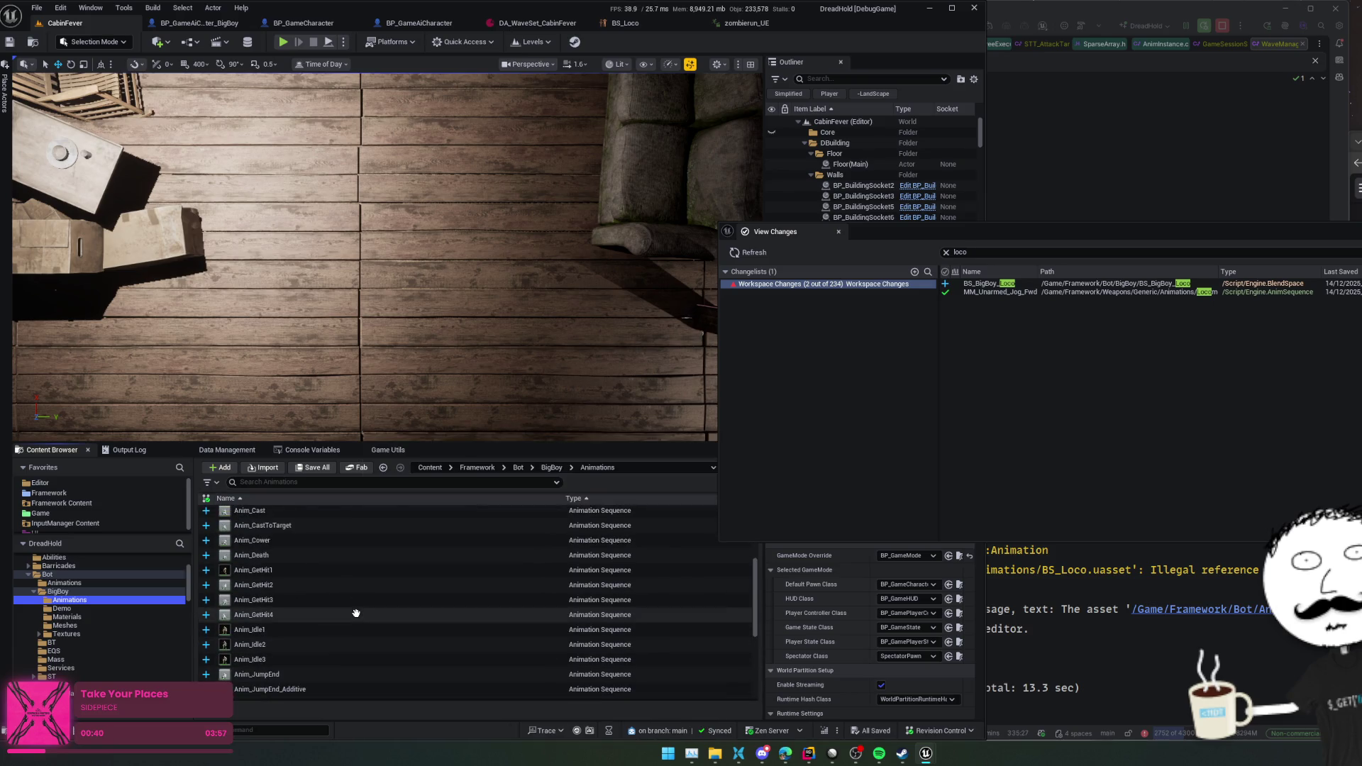
scroll(357, 613, "up", 4)
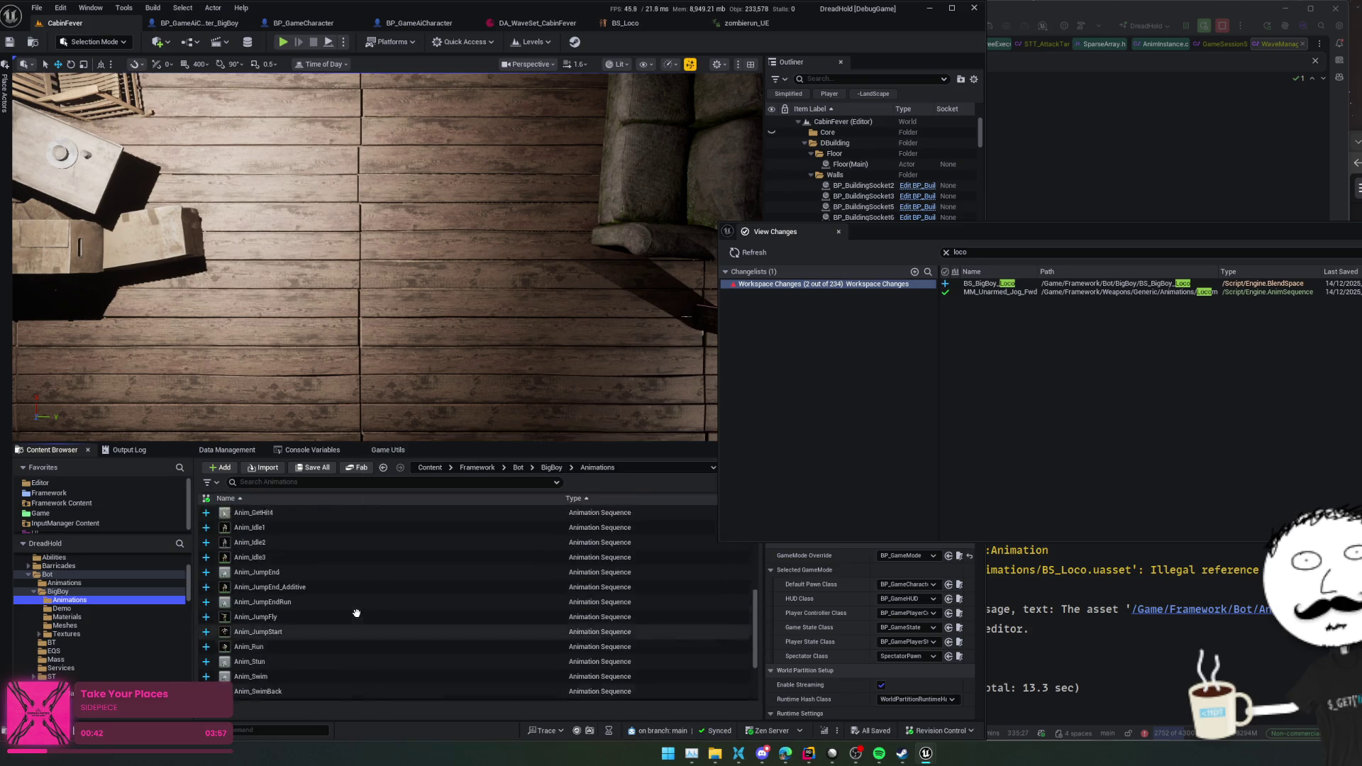
scroll(356, 613, "up", 1)
scroll(356, 613, "down", 8)
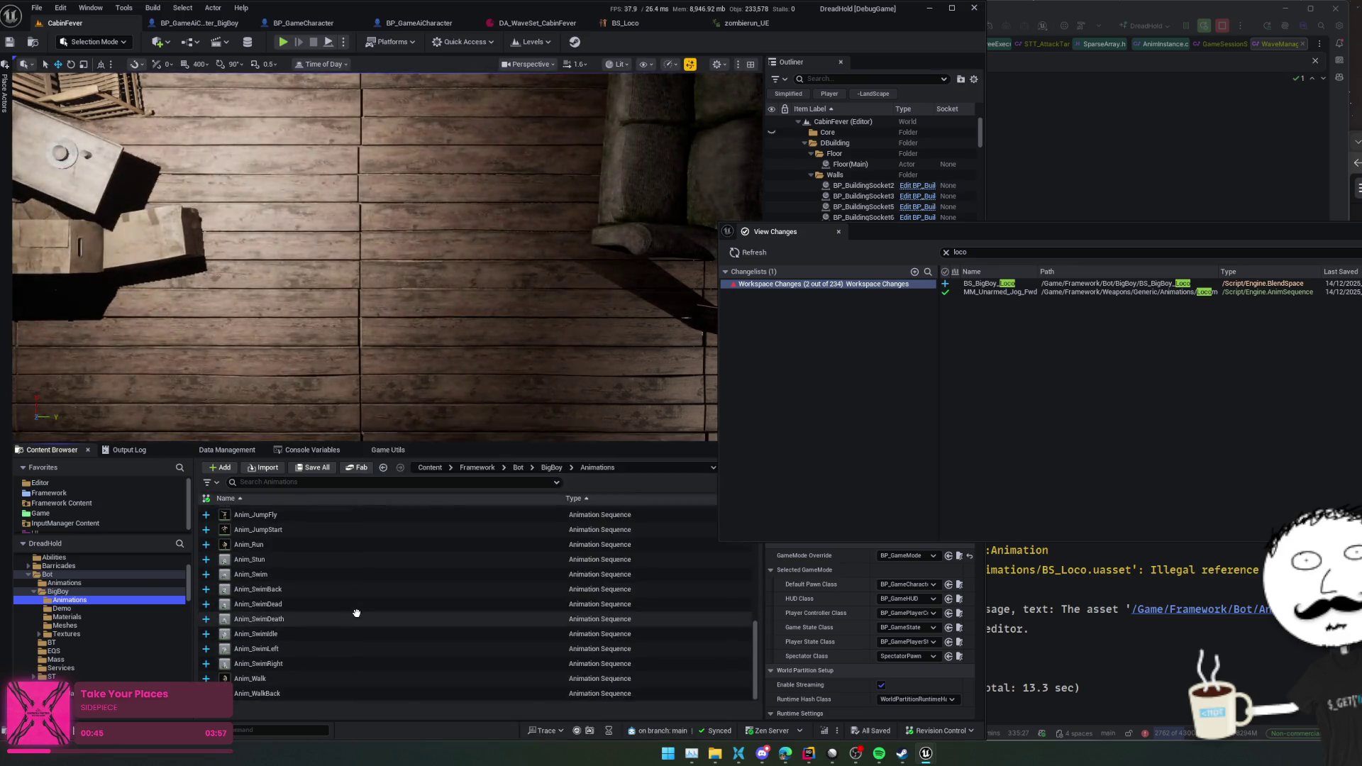
mouse_move(356, 613)
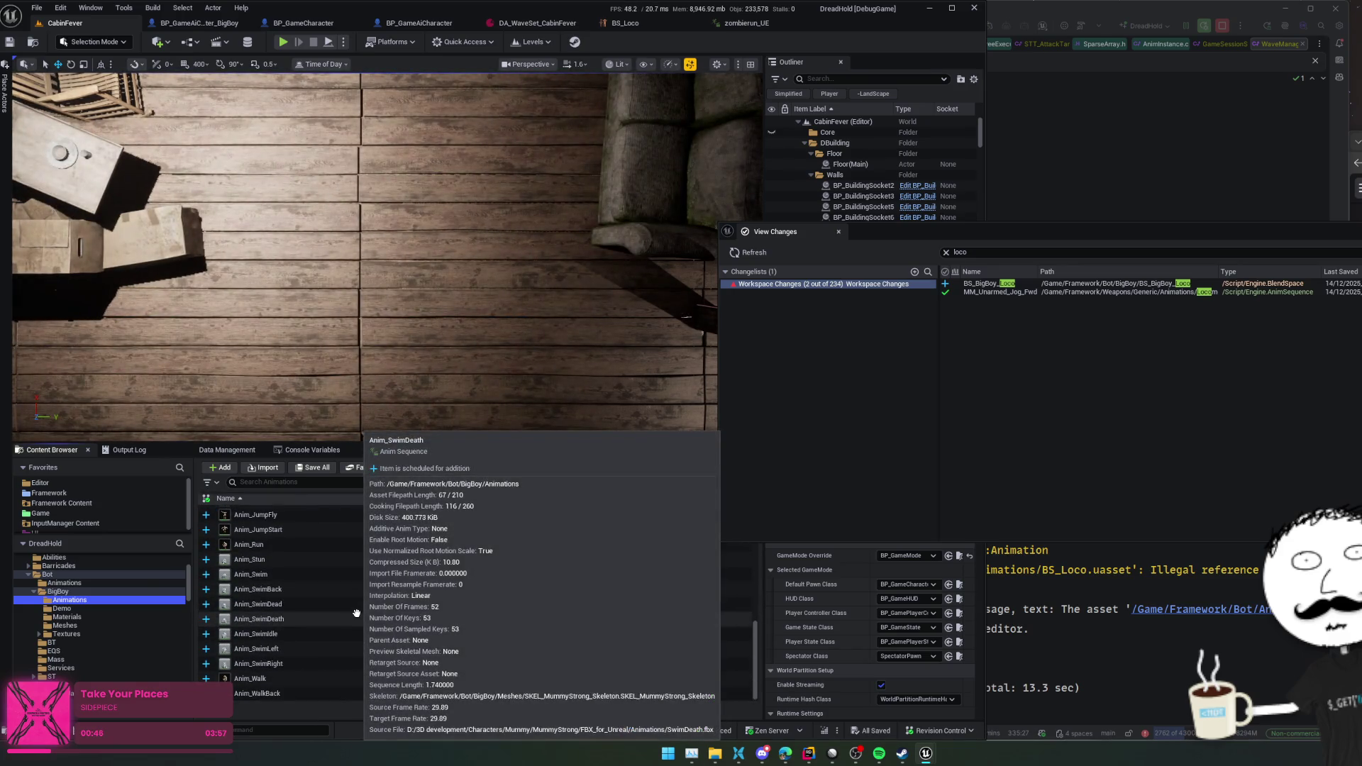
left_click(551, 468)
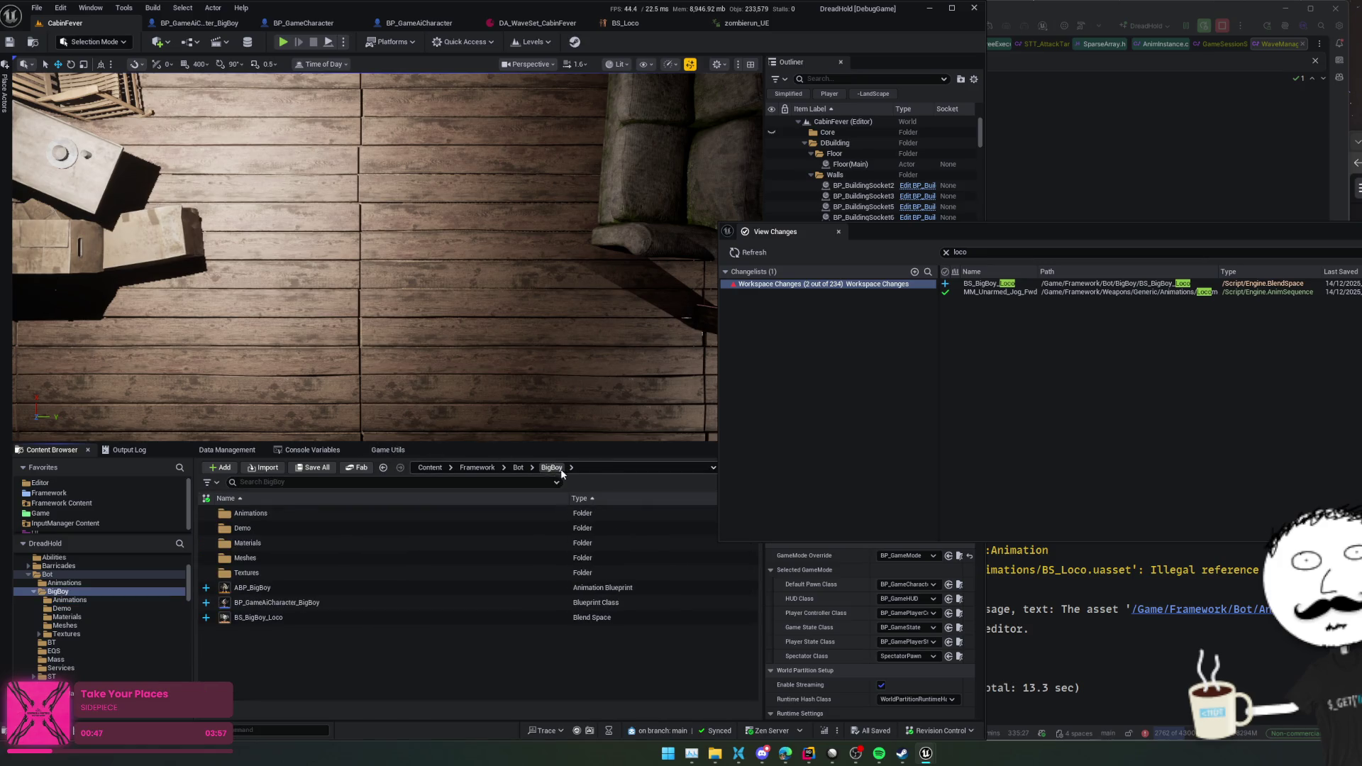
left_click(341, 617)
double_click(340, 617)
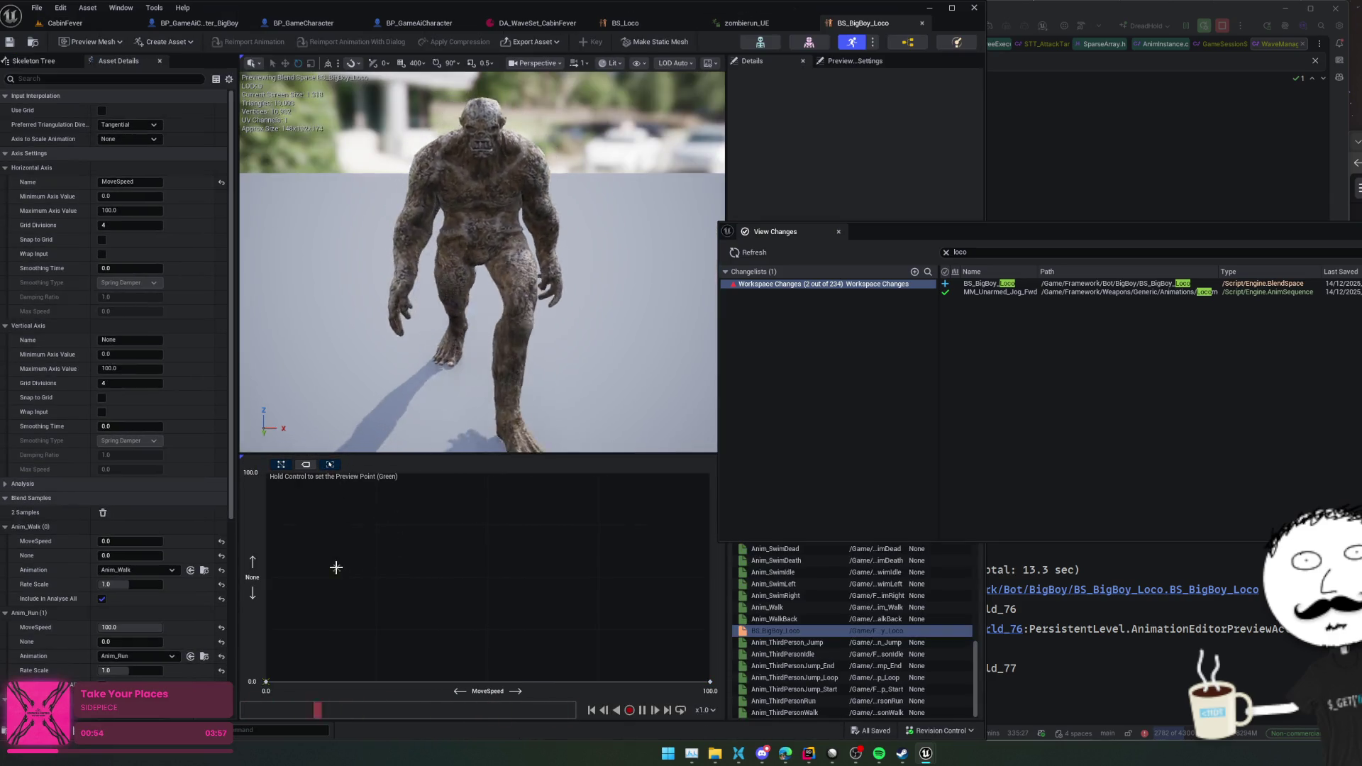
- Preview BS_BigBoy_Loco at full MoveSpeed, then close the BigBoy blend space and zombierun_UE tabs
key("ctrl")
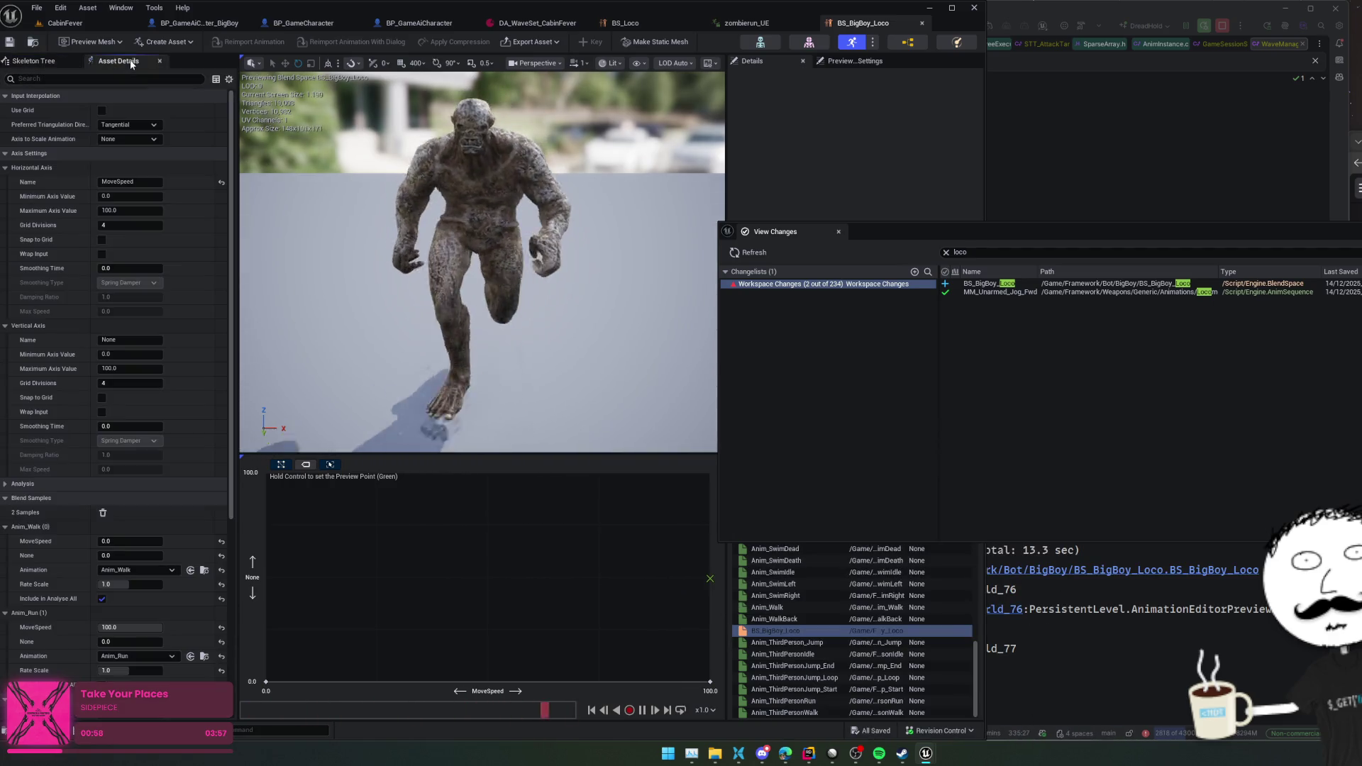
middle_click(877, 31)
middle_click(786, 21)
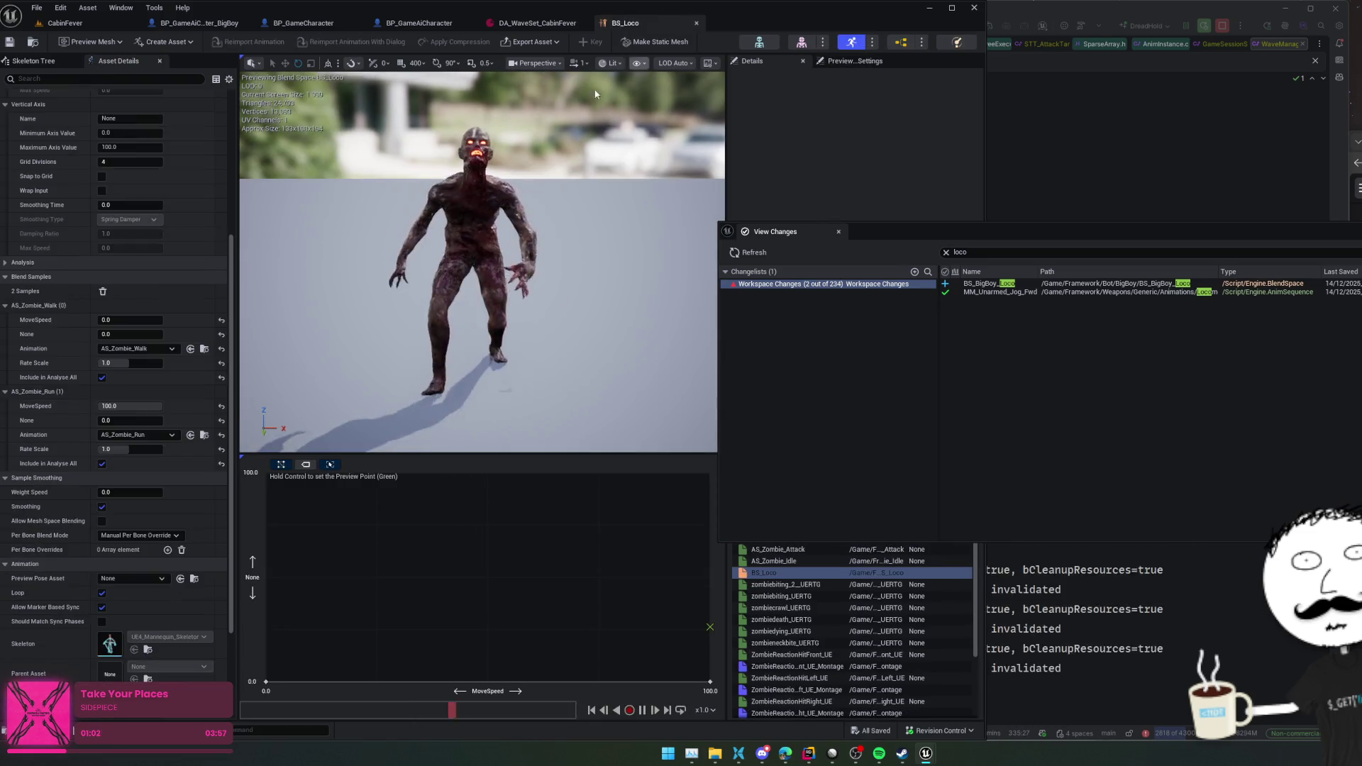
- Look over the BS_Loco details, then shut down the Unreal Editor with Alt+F4
scroll(205, 262, "up", 5)
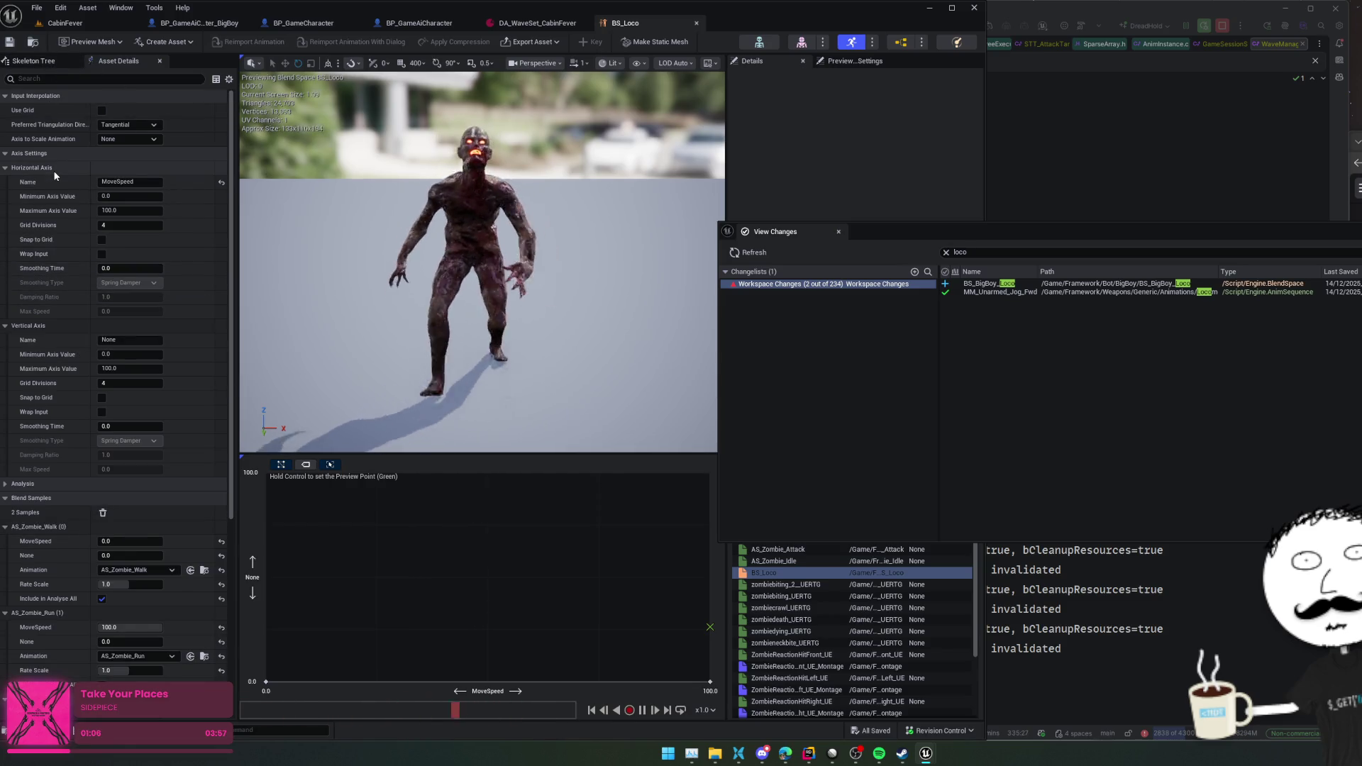
scroll(60, 139, "down", 10)
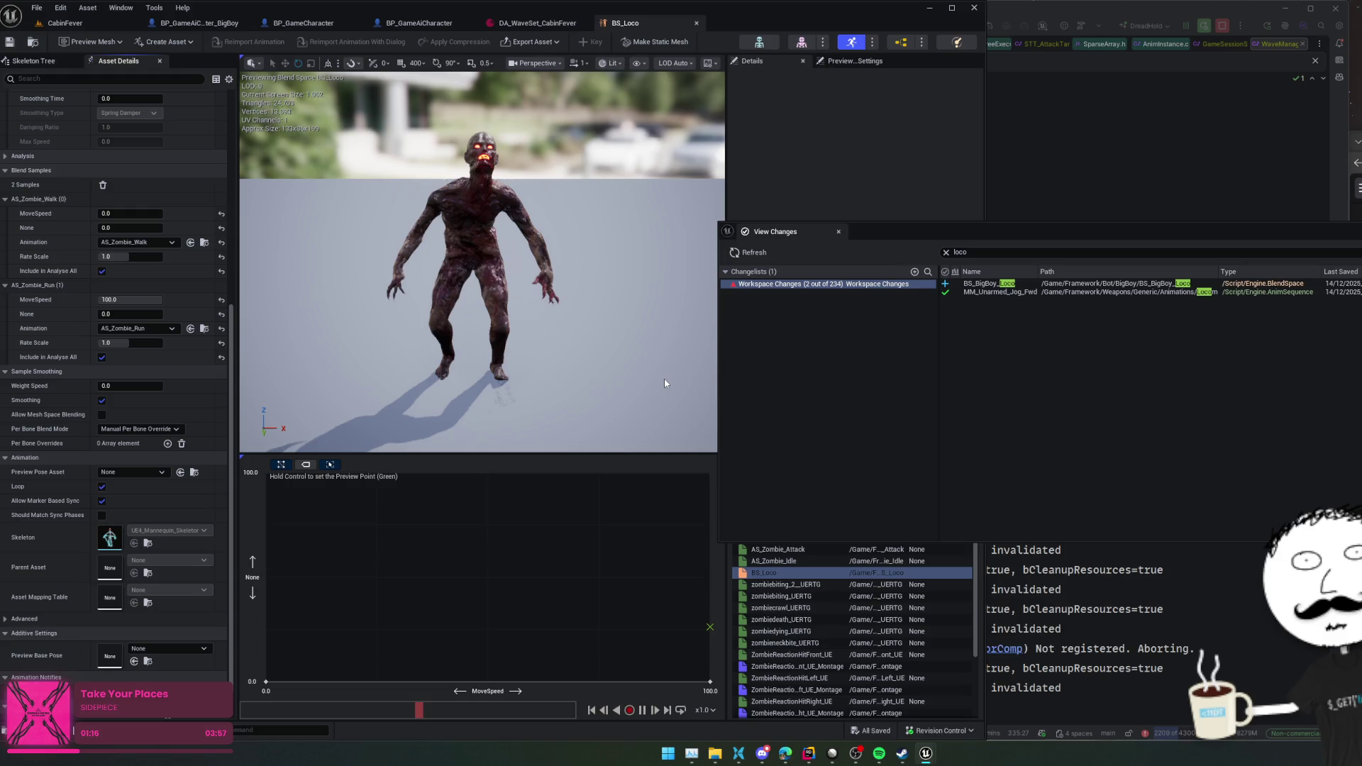
key("alt+F4")
left_click(955, 307)
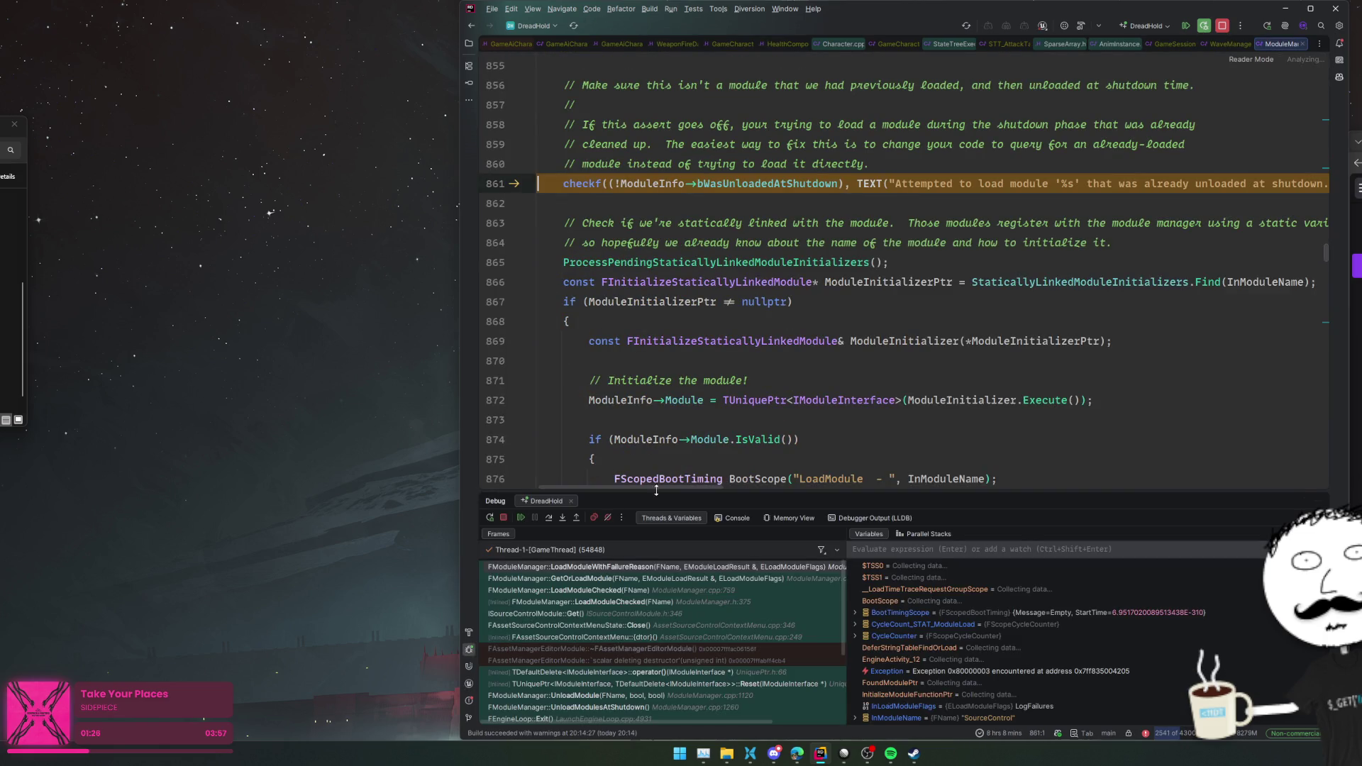
- Resume Rider's debugger past the module-load assert and return to the WaveManager code
left_click(521, 518)
left_click(826, 358)
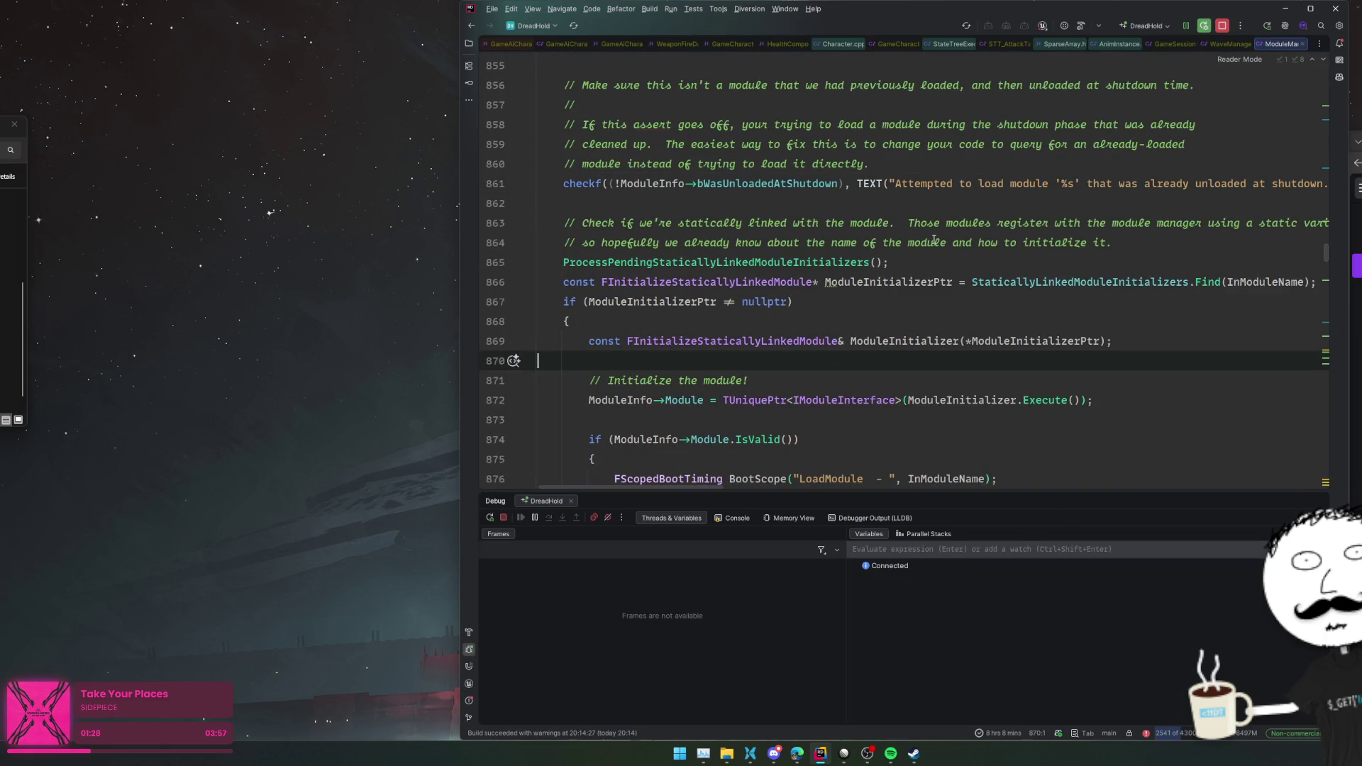
key("ctrl+alt+Left")
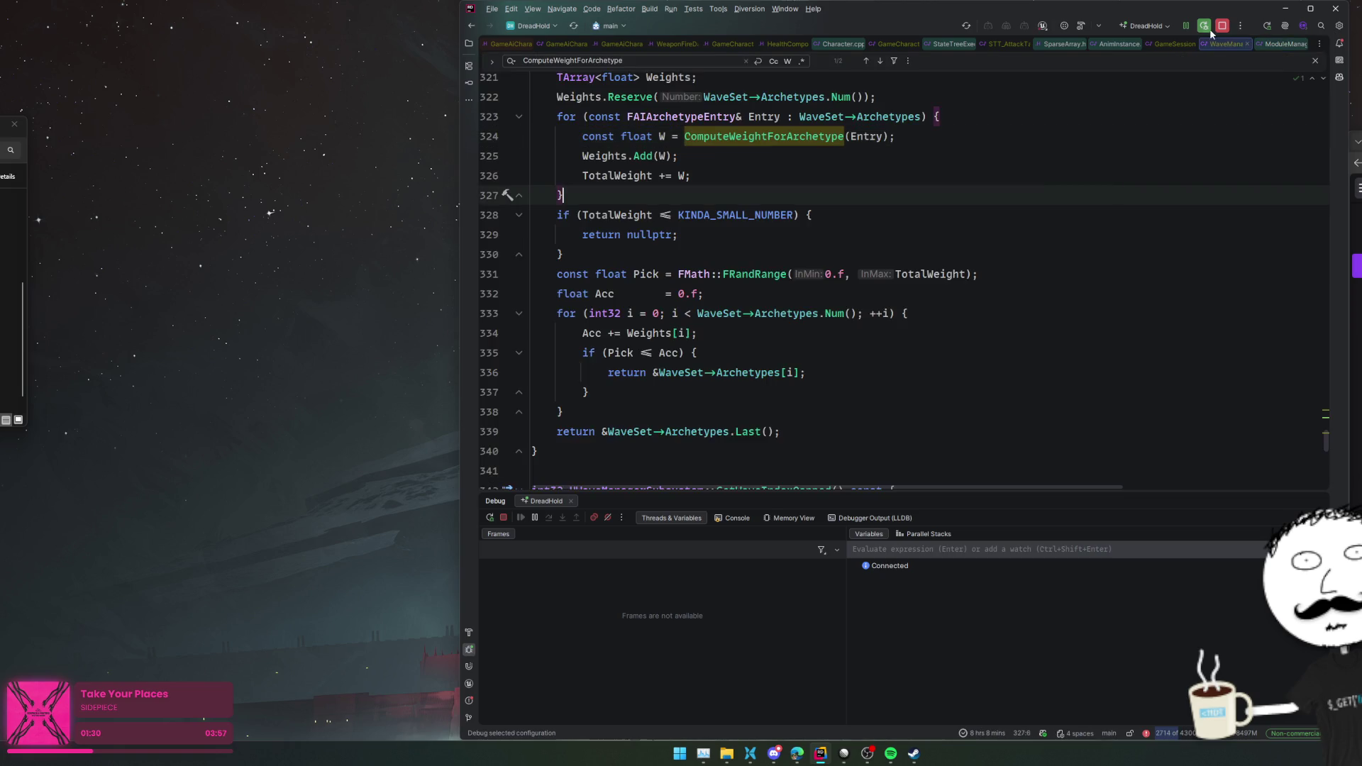
left_click(1165, 177)
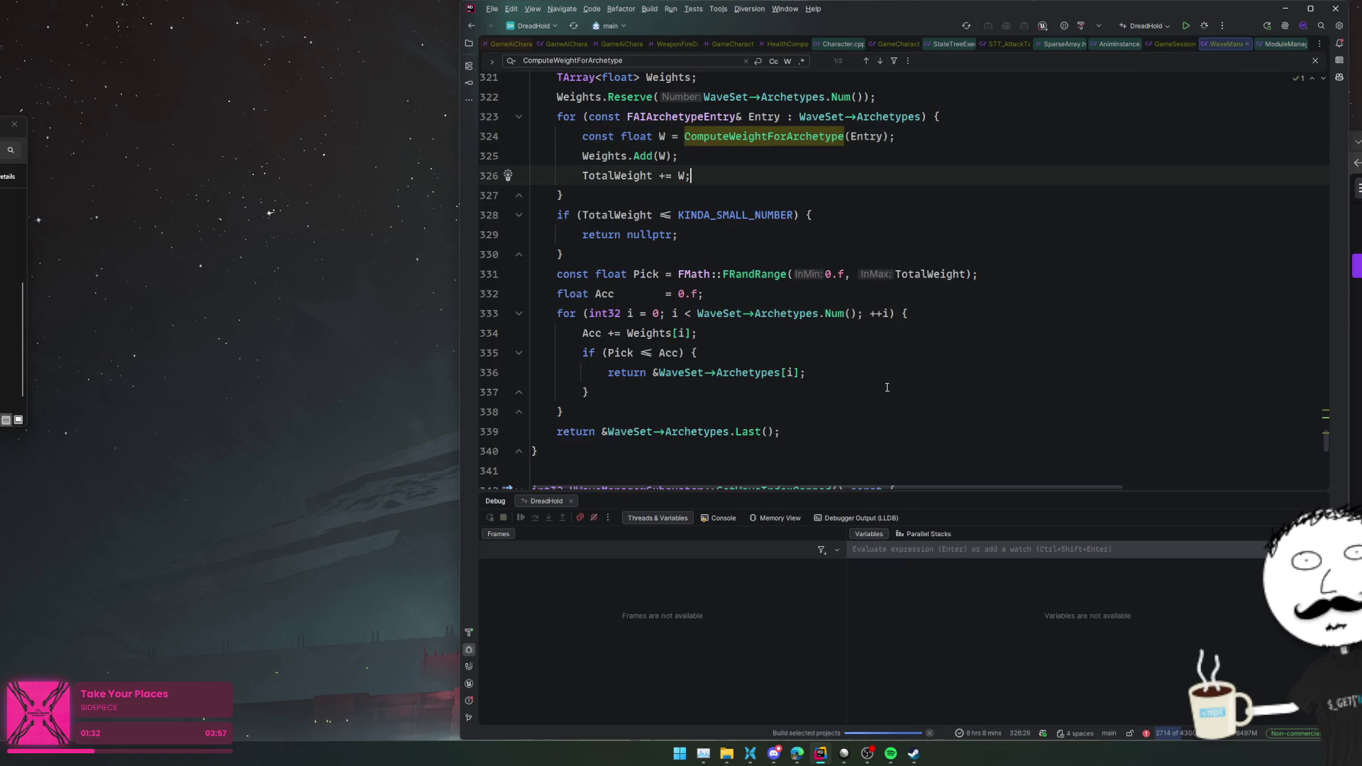
- Relaunch the DreadHold project from Windows search and bring the Diversion window forward
key("super")
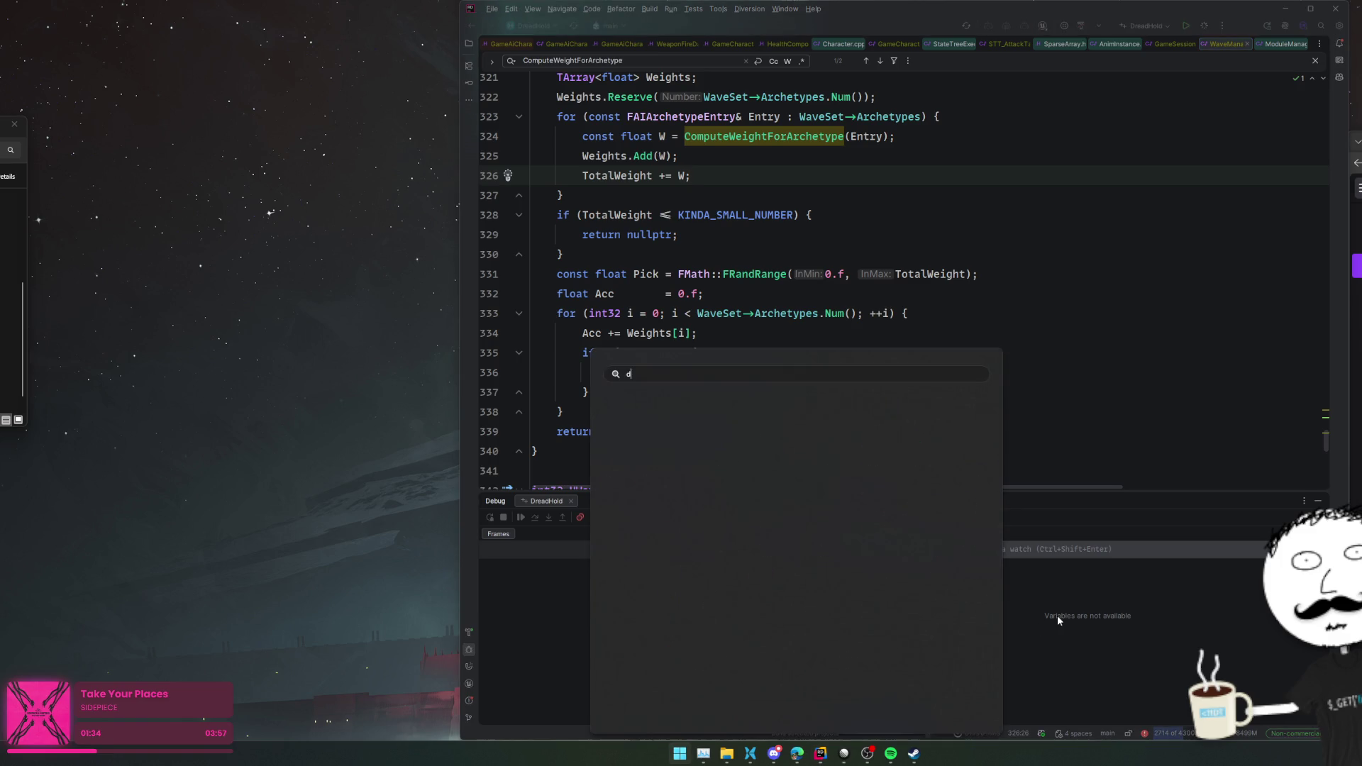
left_click(823, 532)
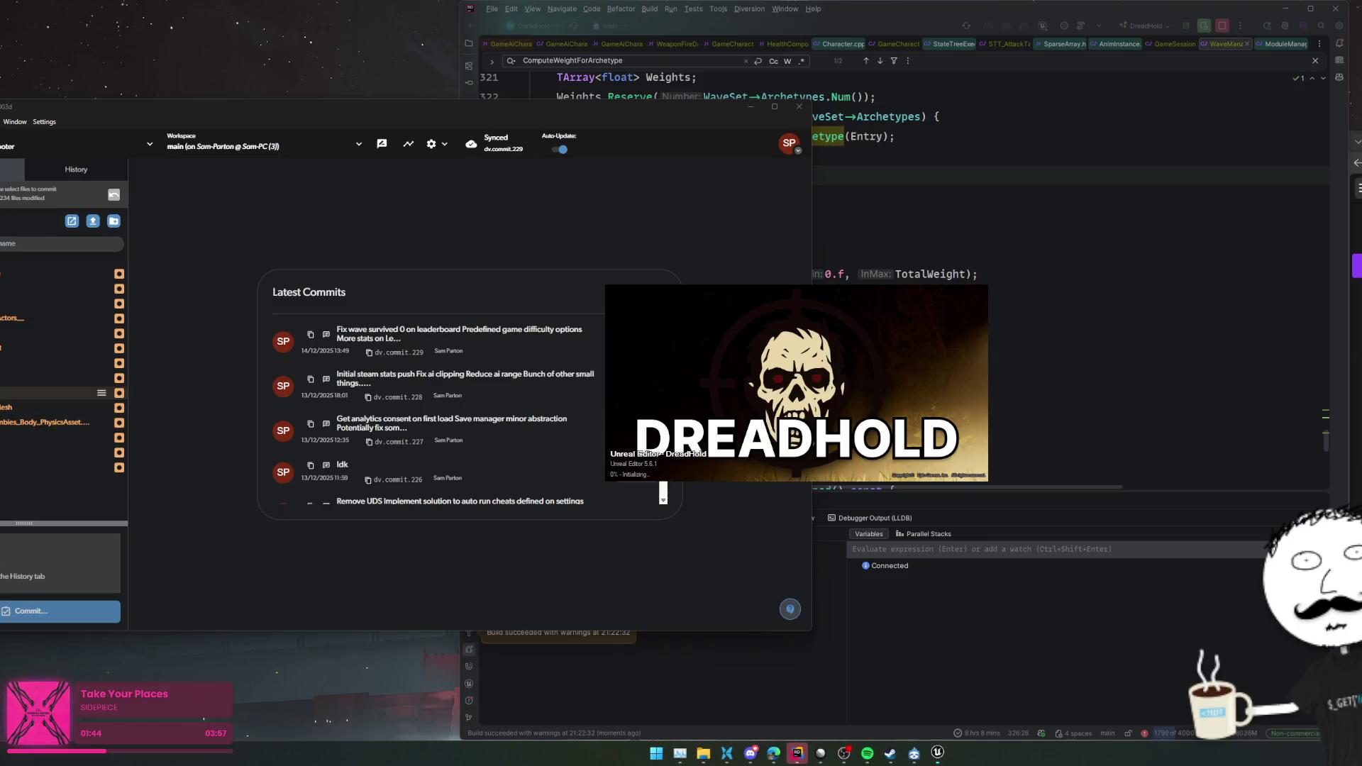
left_click(8, 339)
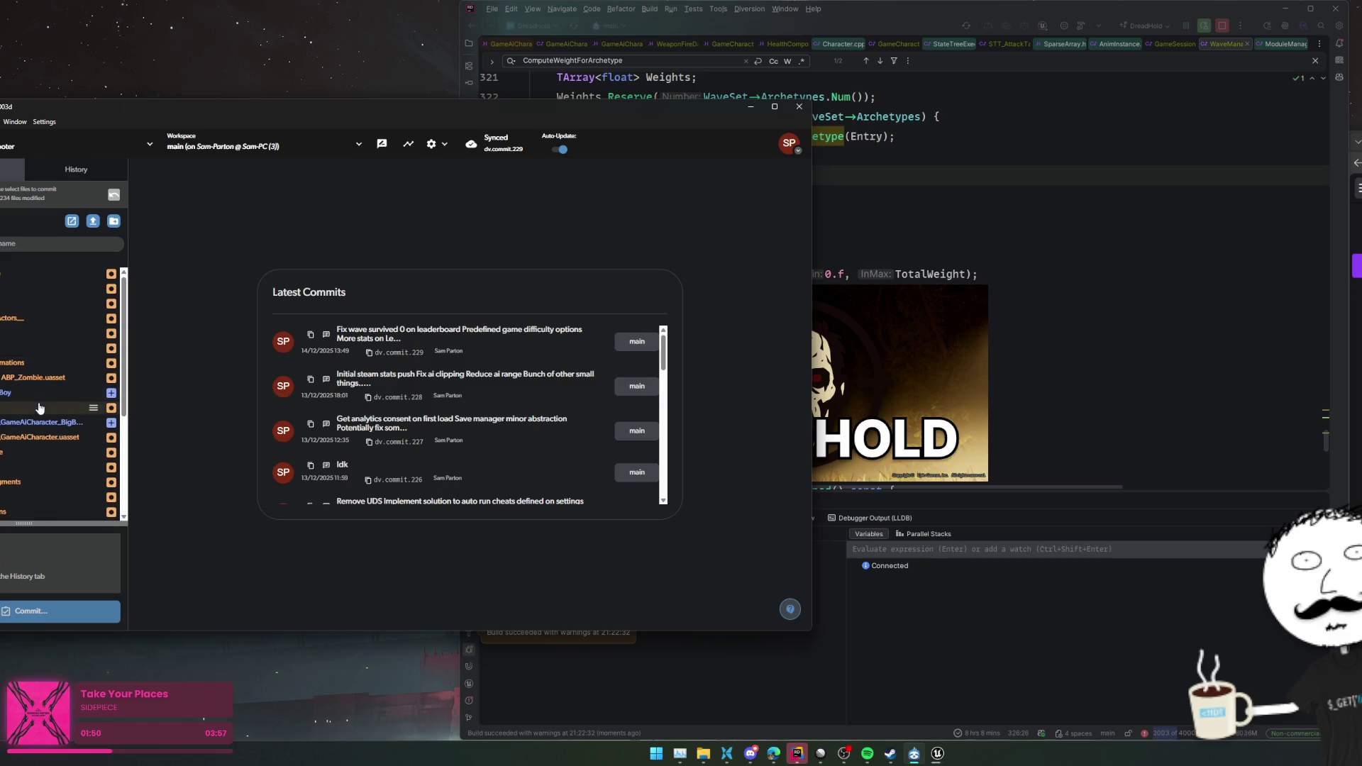
scroll(49, 433, "down", 3)
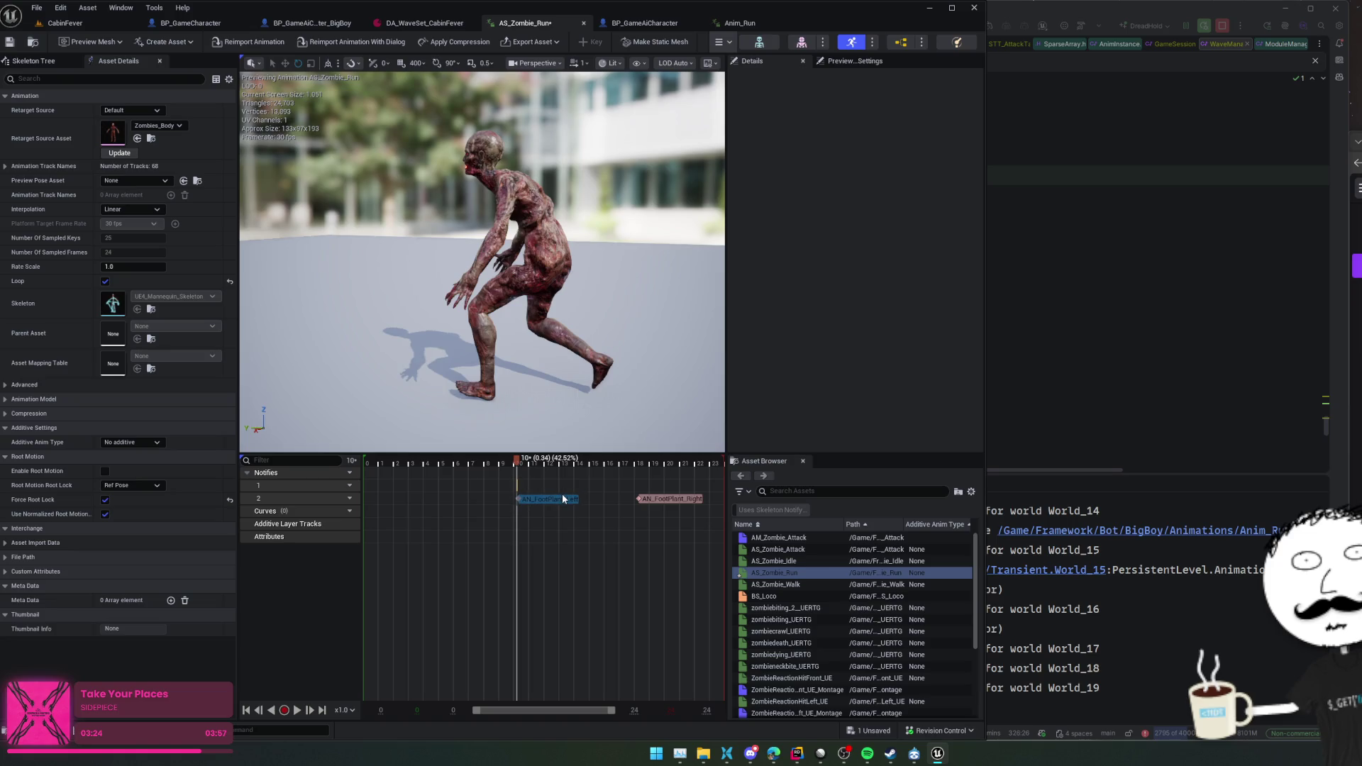
- Scrub to frame 20, select both AN_FootPlant notifies, and save AS_Zombie_Run
left_click(563, 499)
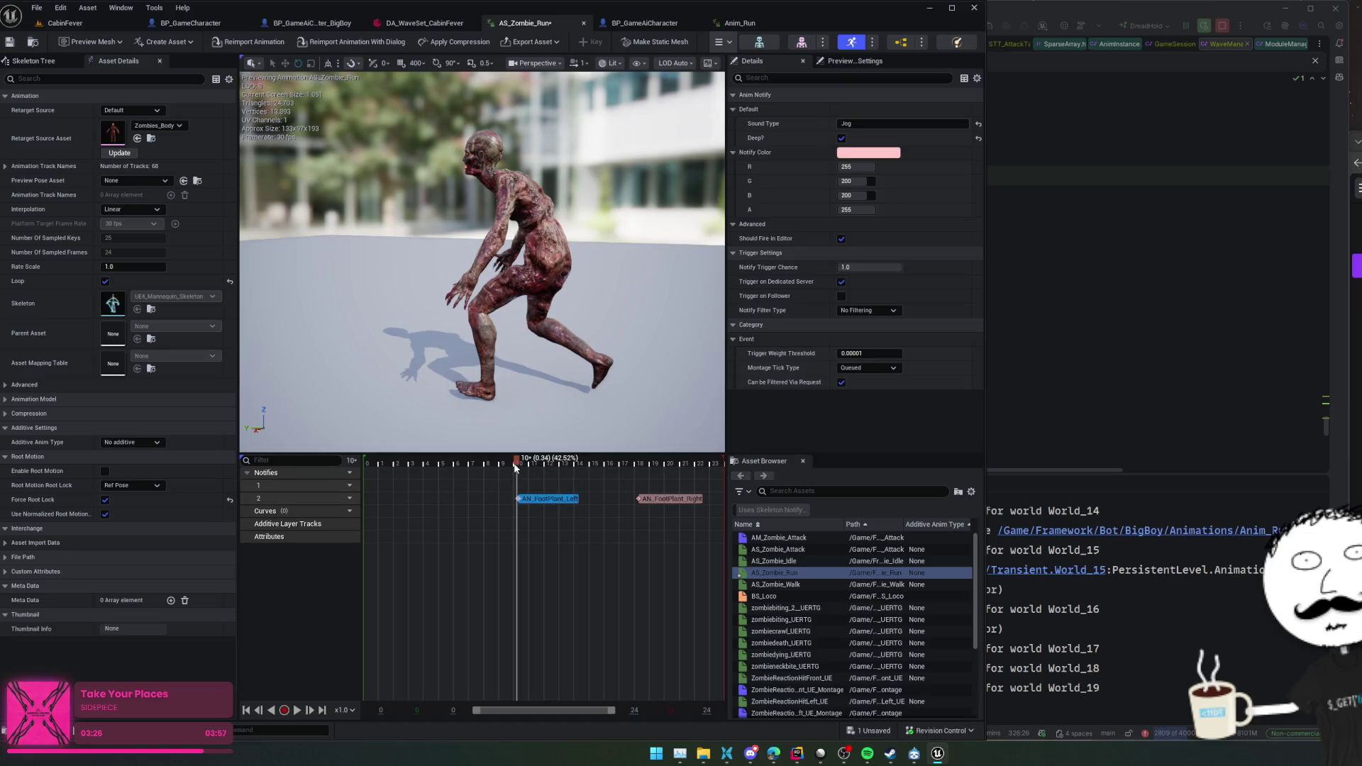
mouse_move(521, 468)
left_mouse_down()
mouse_move(654, 467)
mouse_move(681, 495)
left_mouse_up()
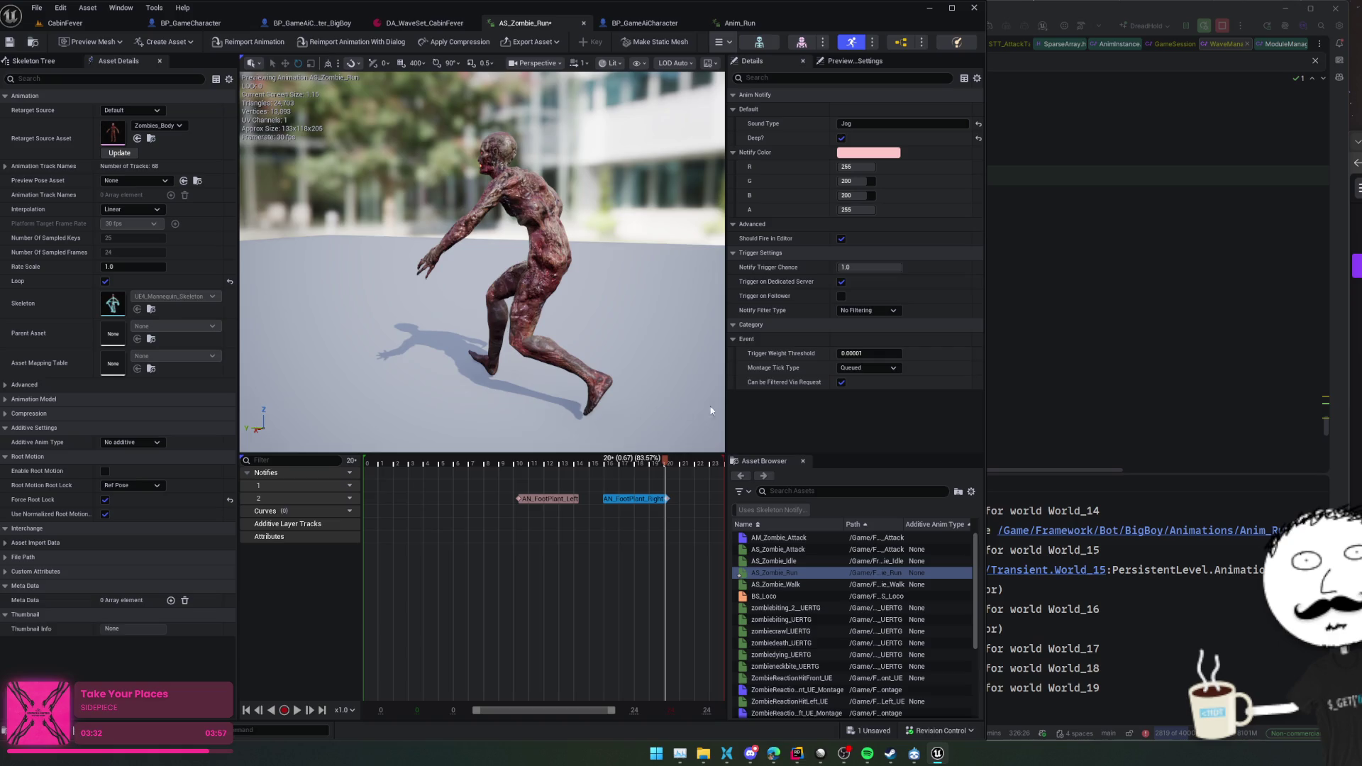
left_click(540, 499, "ctrl")
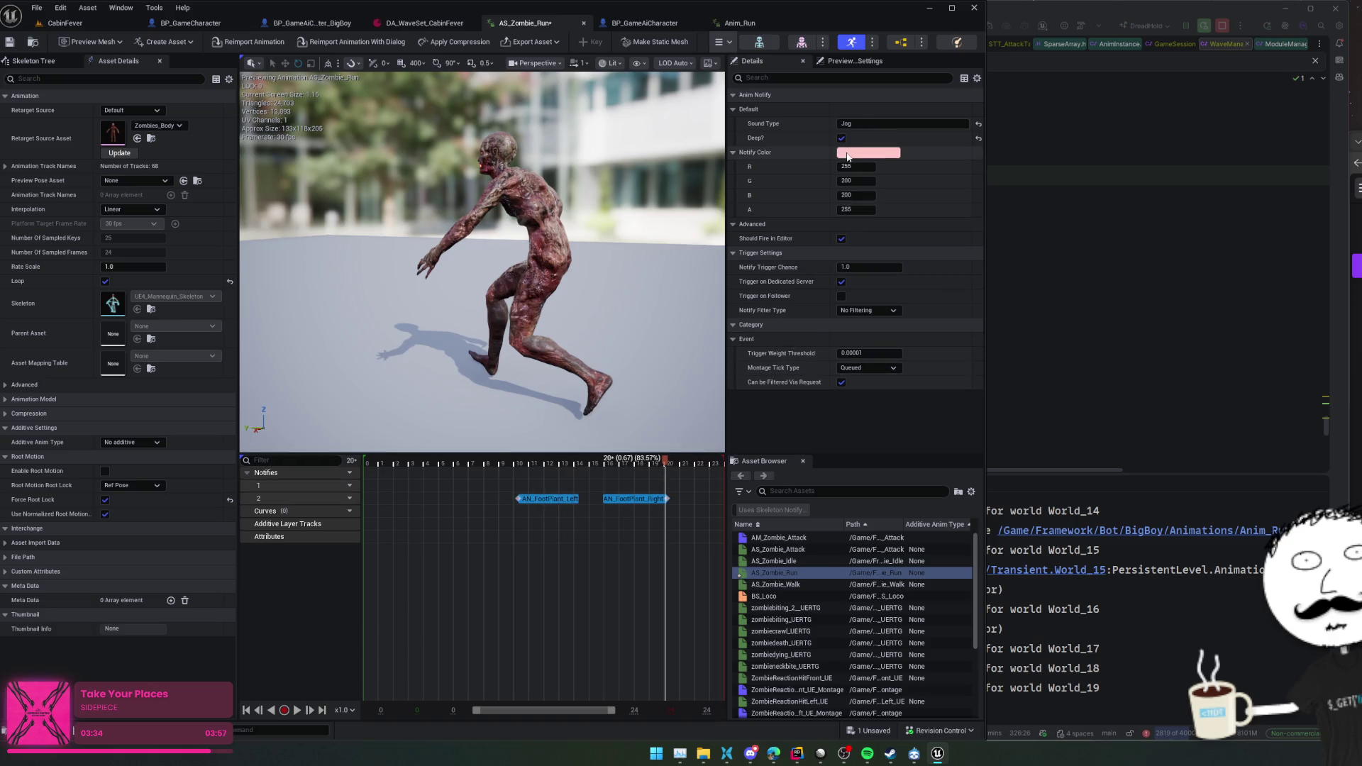
key("ctrl+s")
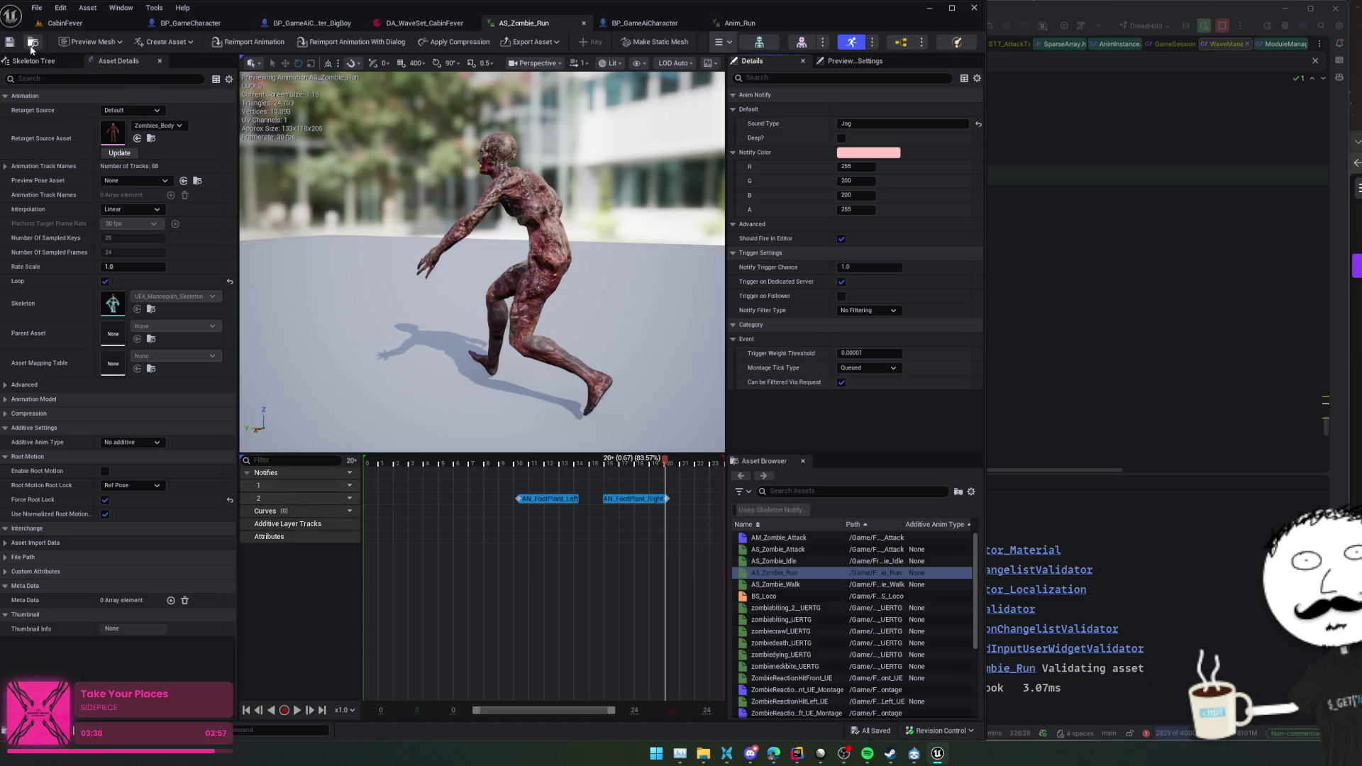
- Return to the CabinFever level and open the AS_Zombie_Walk animation
left_click(63, 23)
left_click(298, 529)
double_click(298, 528)
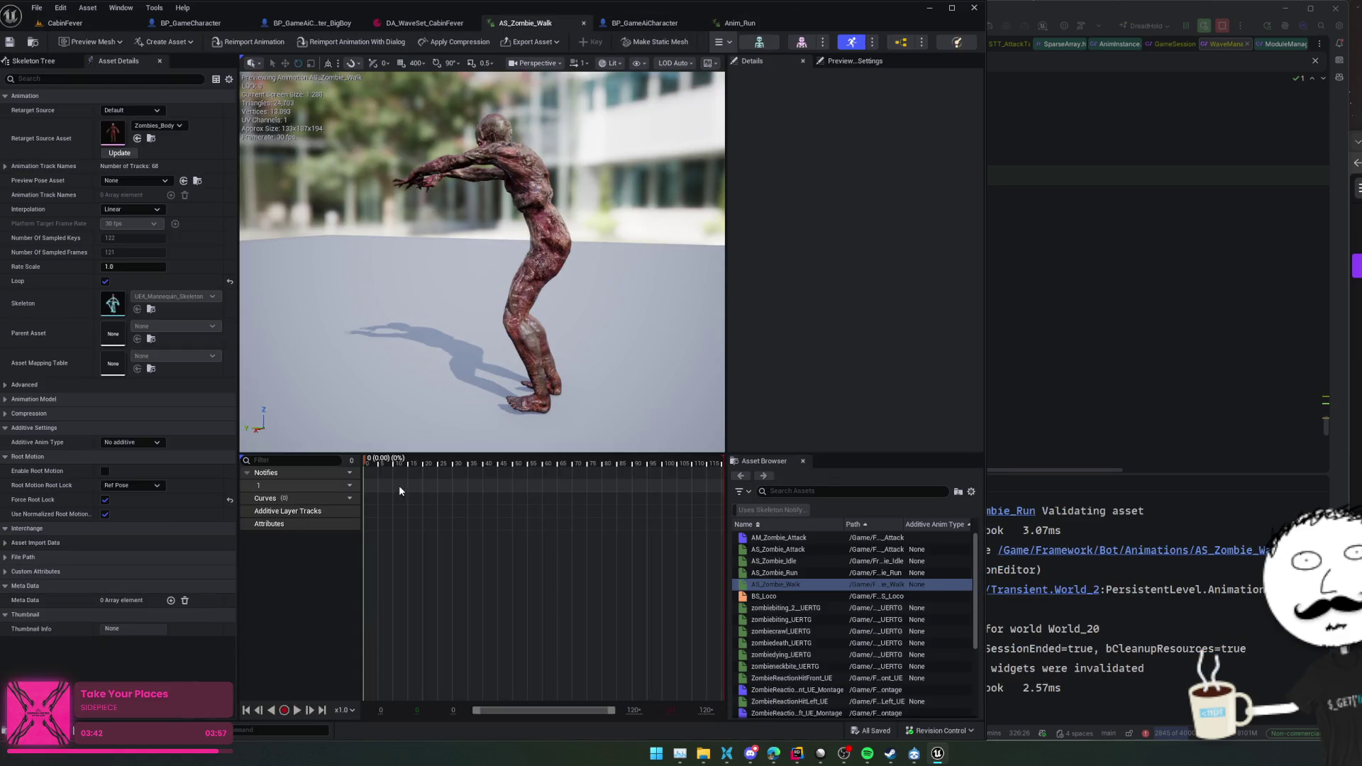
- Paste the foot-plant notifies into AS_Zombie_Walk, move AN_FootPlant_Right to frame 72, and save
key("ctrl+v")
mouse_move(367, 465)
left_mouse_down()
mouse_move(425, 462)
mouse_move(376, 463)
mouse_move(586, 500)
mouse_move(569, 503)
left_mouse_up()
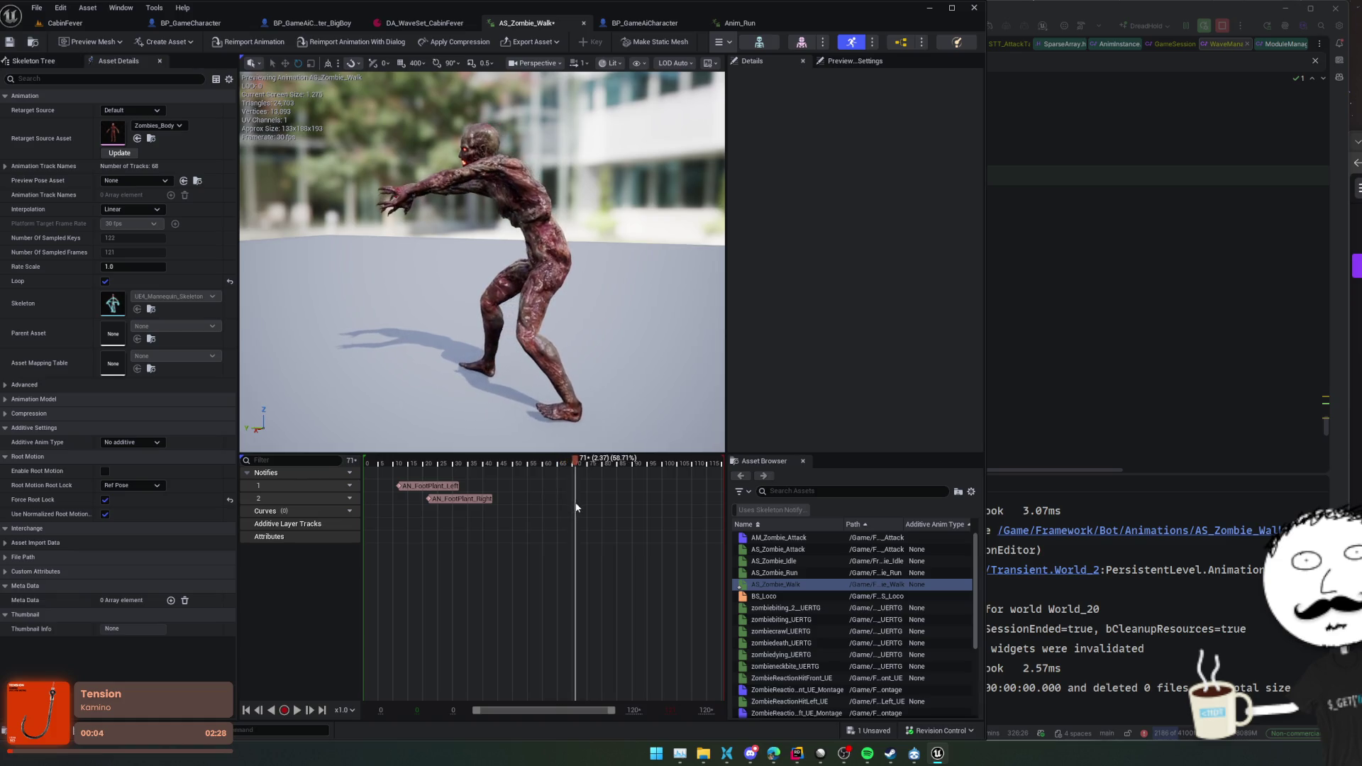
left_click_drag(465, 499, 617, 505)
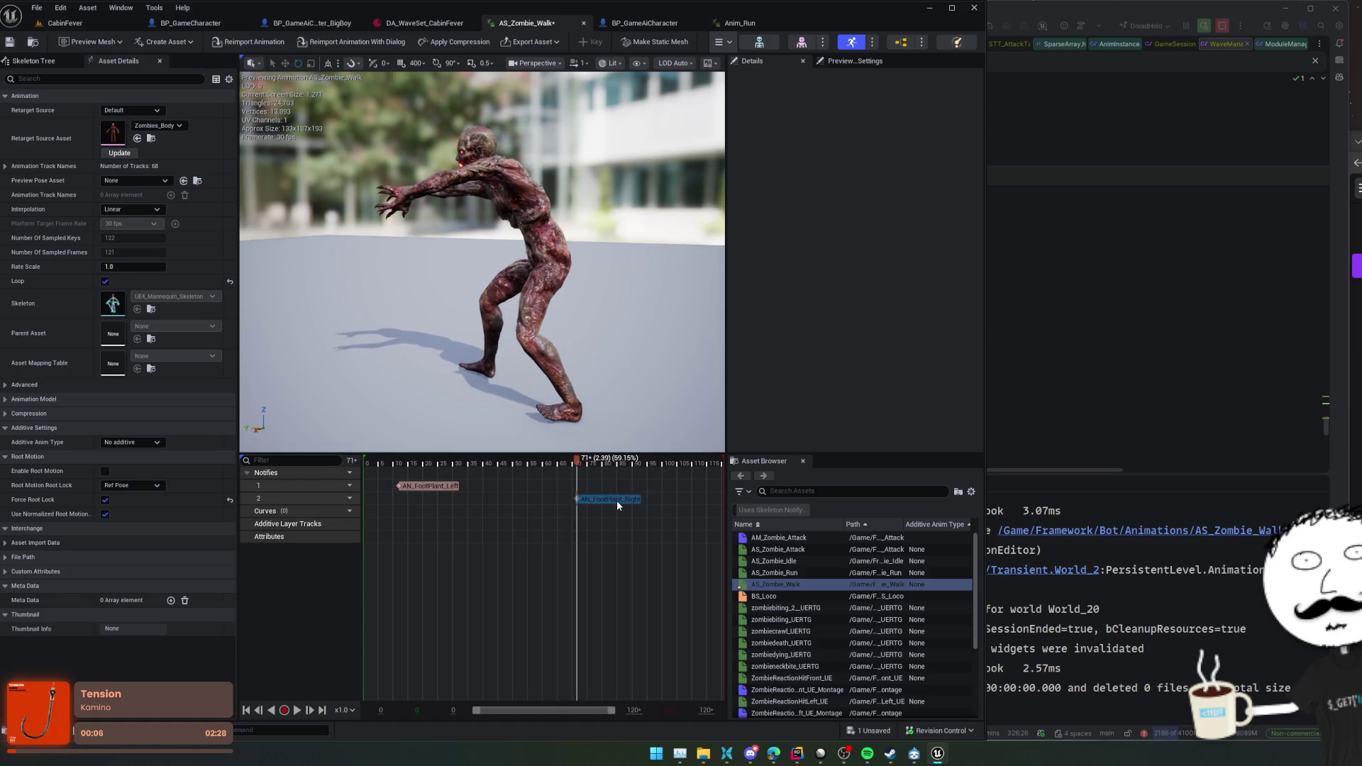
key("space")
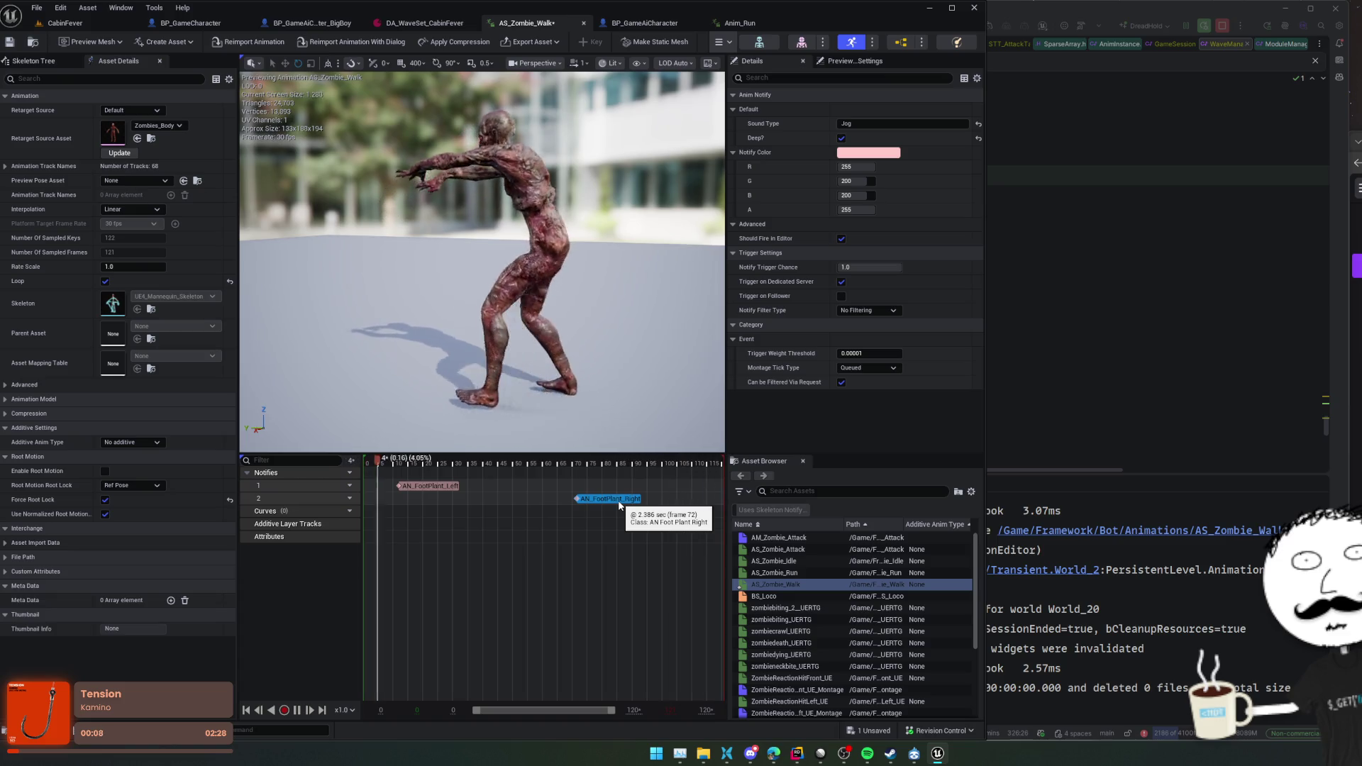
key("ctrl+s")
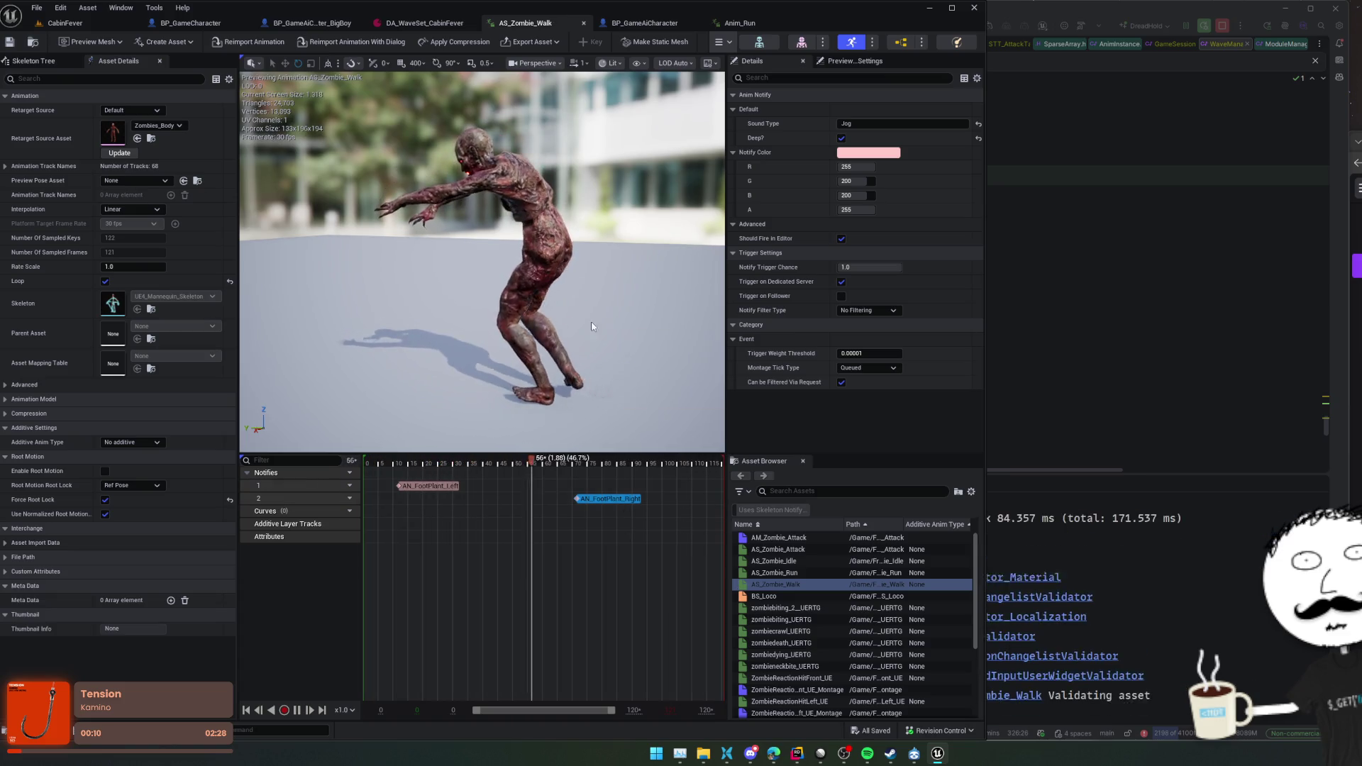
- Review the AN_FootPlant_Left and AN_FootPlant_Right notifies on the walk and AS_Zombie_Run
left_click(454, 486, "shift")
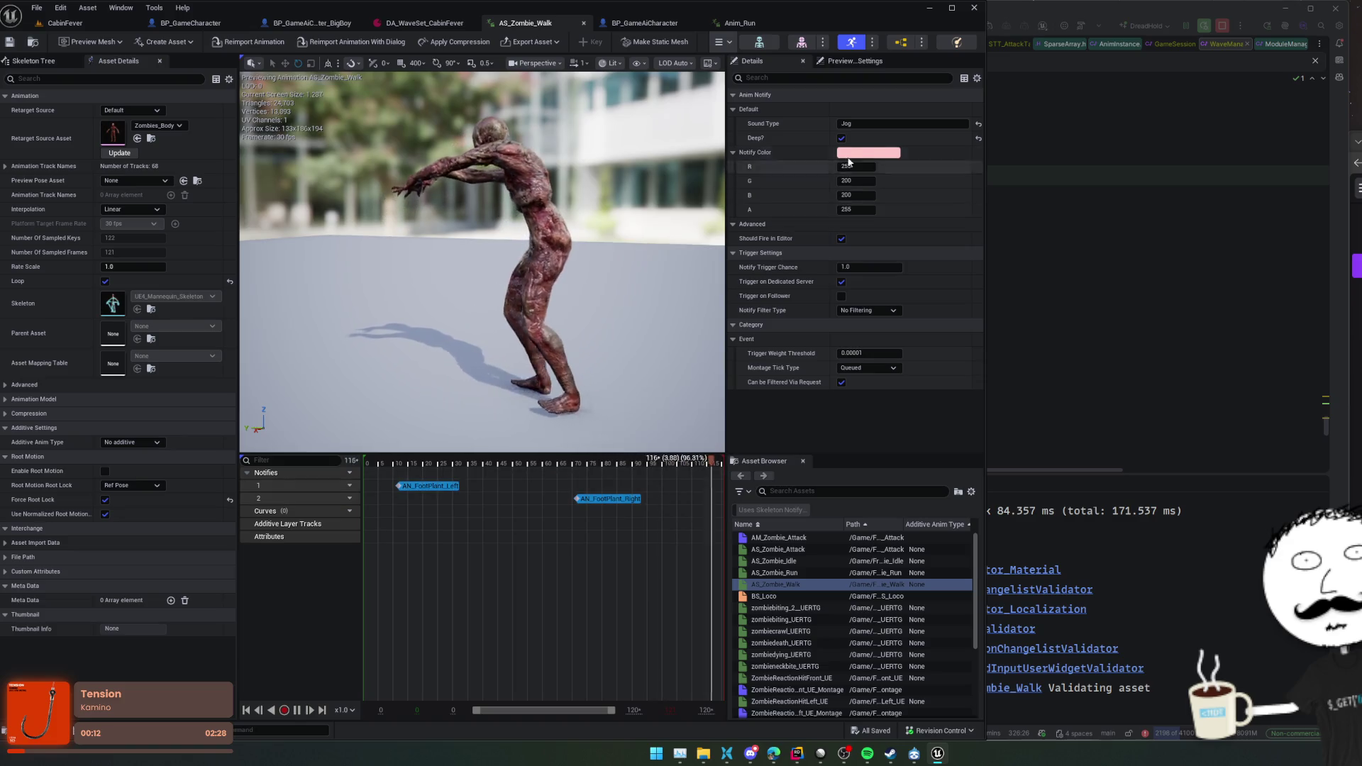
left_click(600, 505)
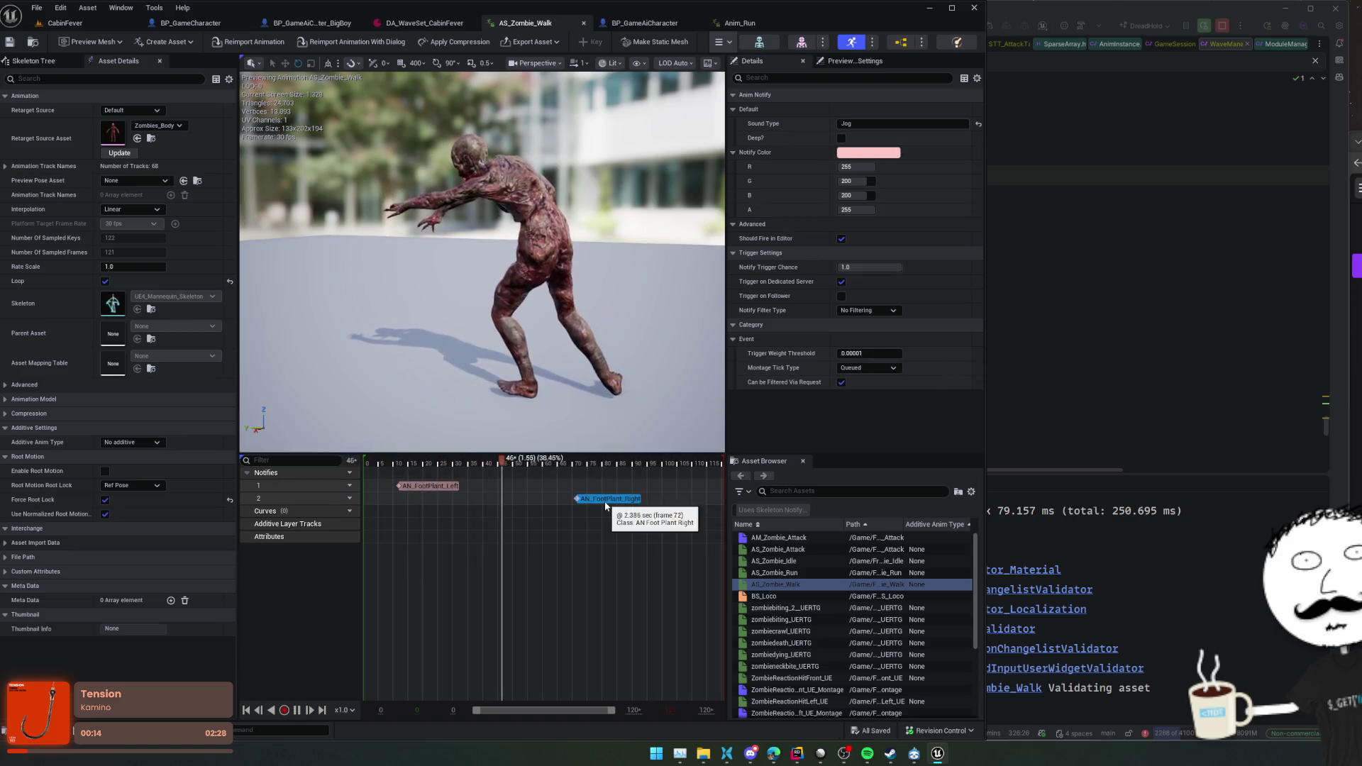
left_click(810, 573)
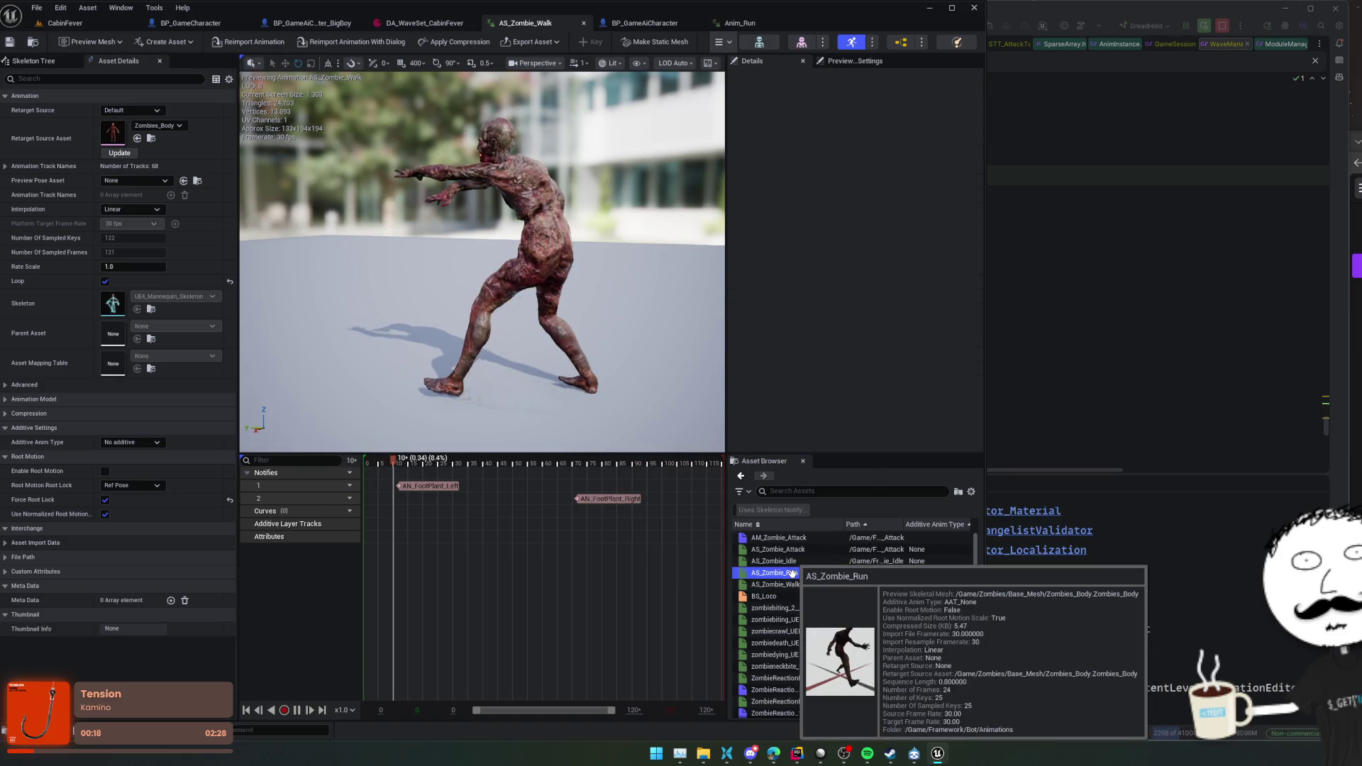
left_click(539, 499)
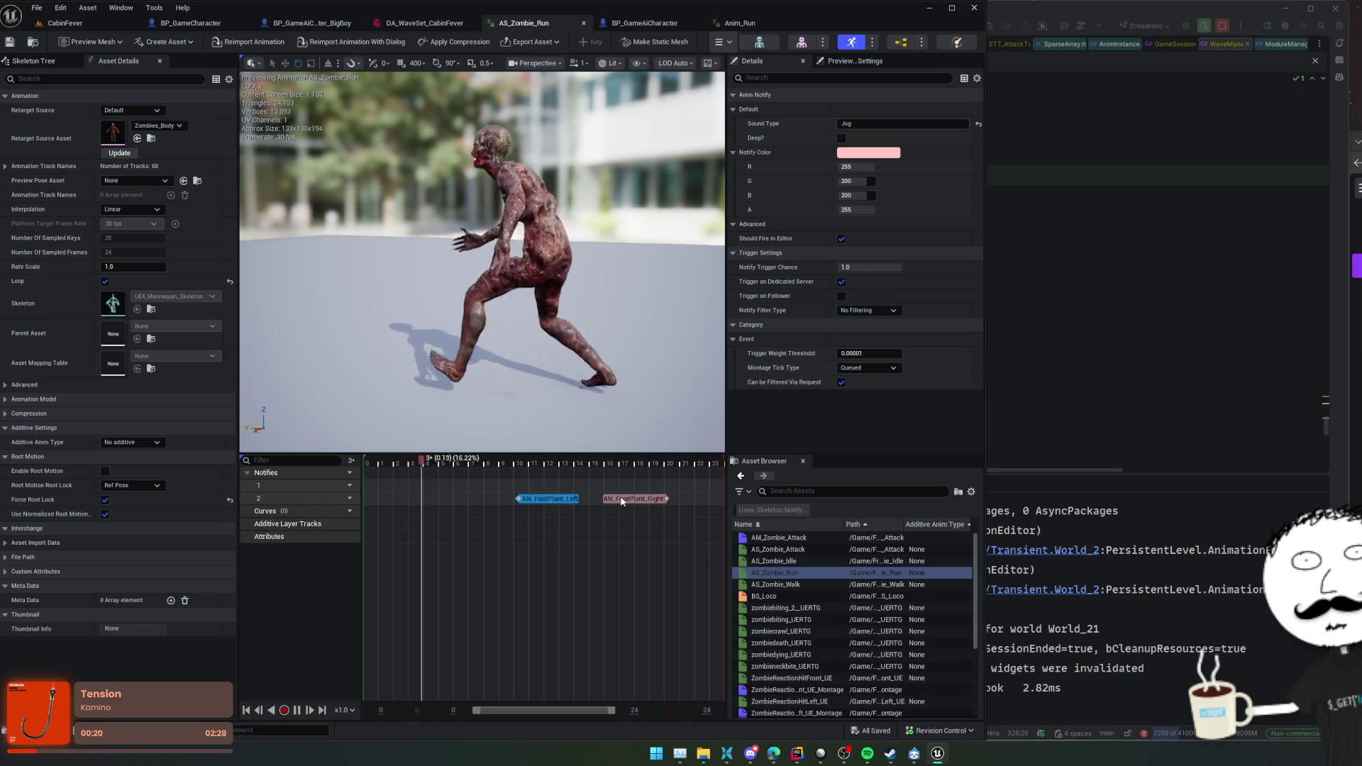
left_click(623, 499)
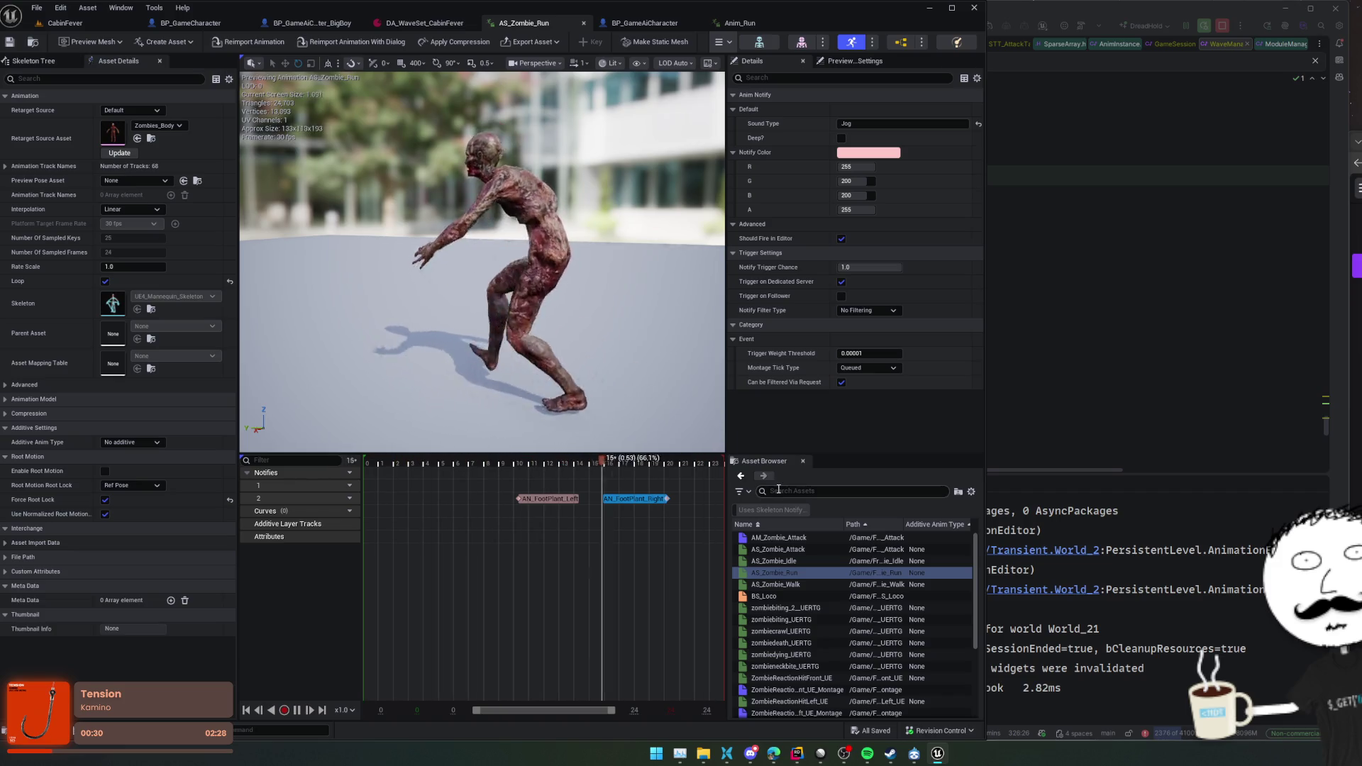
- Select the ZombieReactionHitFront_UE hit reaction in the asset list
mouse_move(828, 598)
scroll(830, 610, "down", 2)
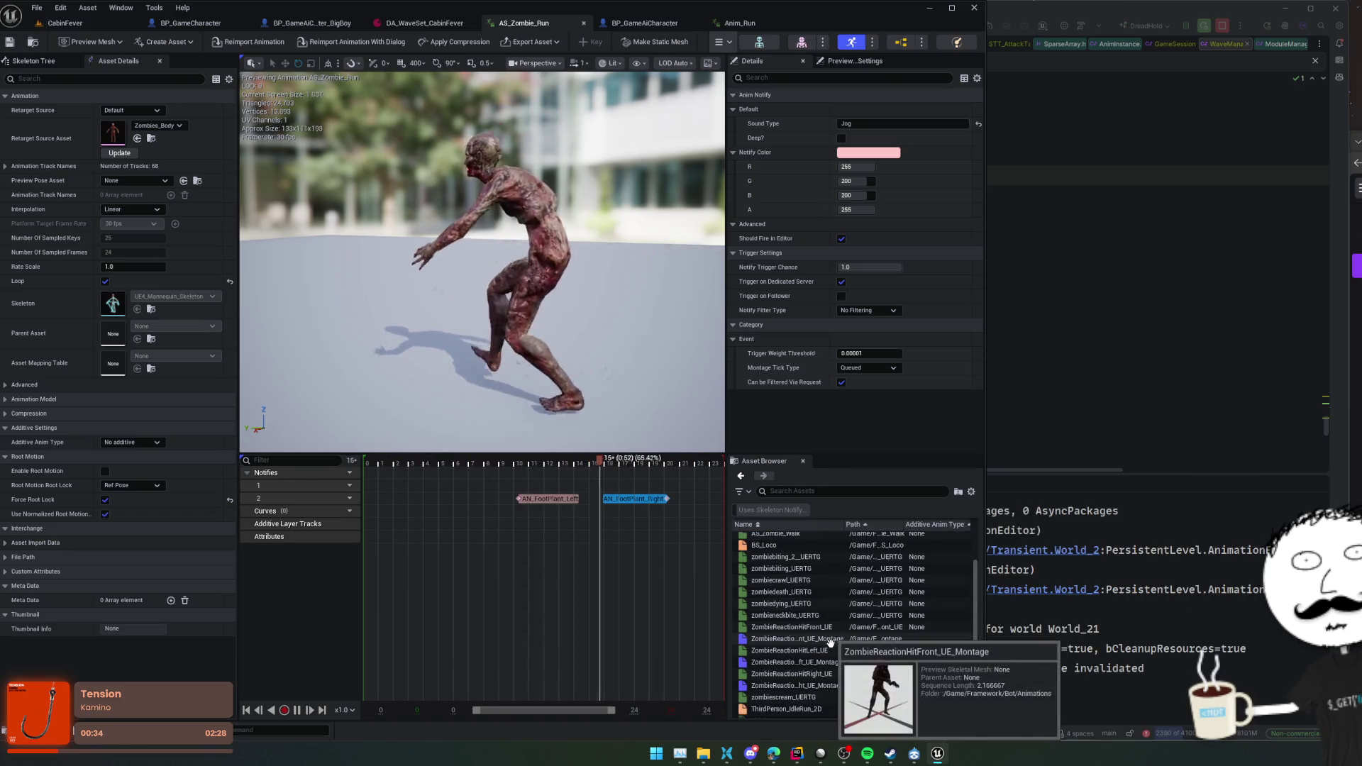
left_click(830, 628)
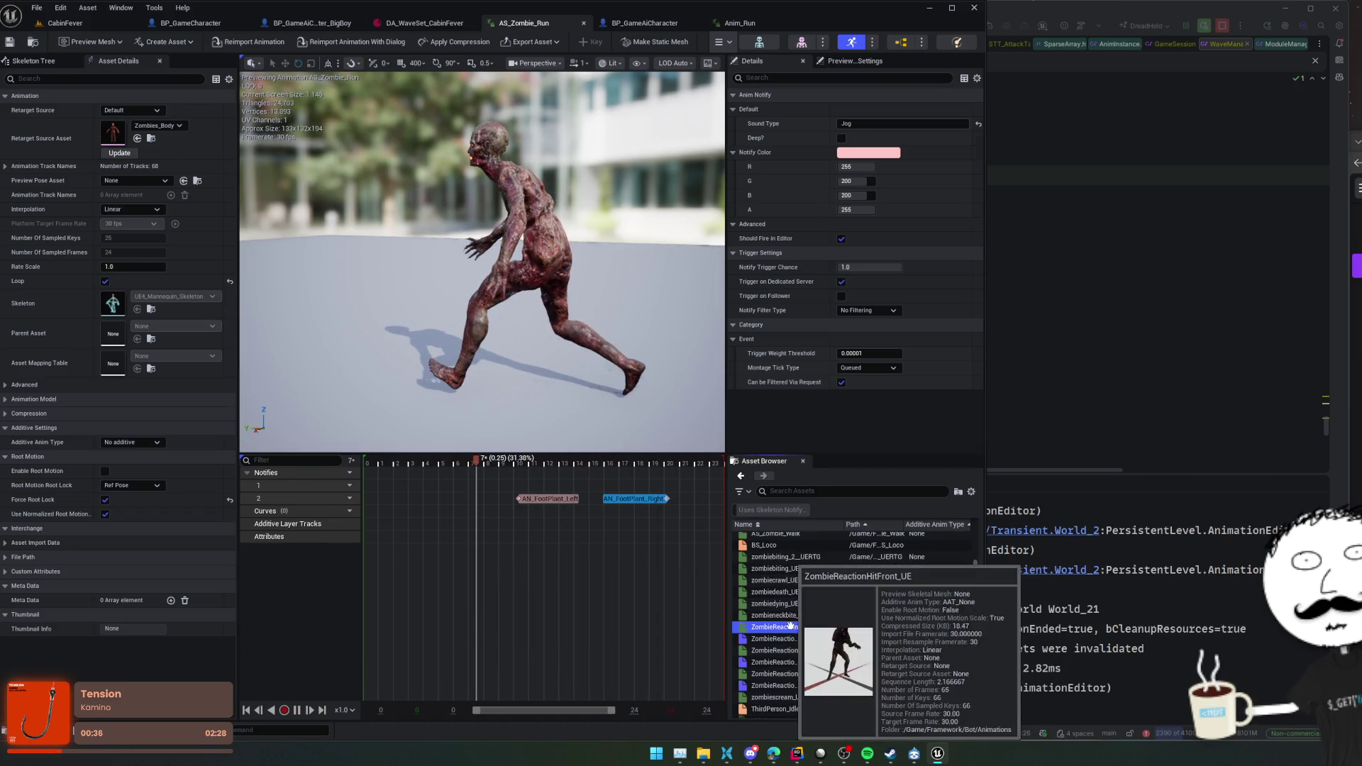
- On ZombieReactionHitFront_UE enable root motion and Force Root Lock, untick Use Normalized Root Motion, then save
double_click(829, 627)
left_click_drag(410, 359, 428, 369)
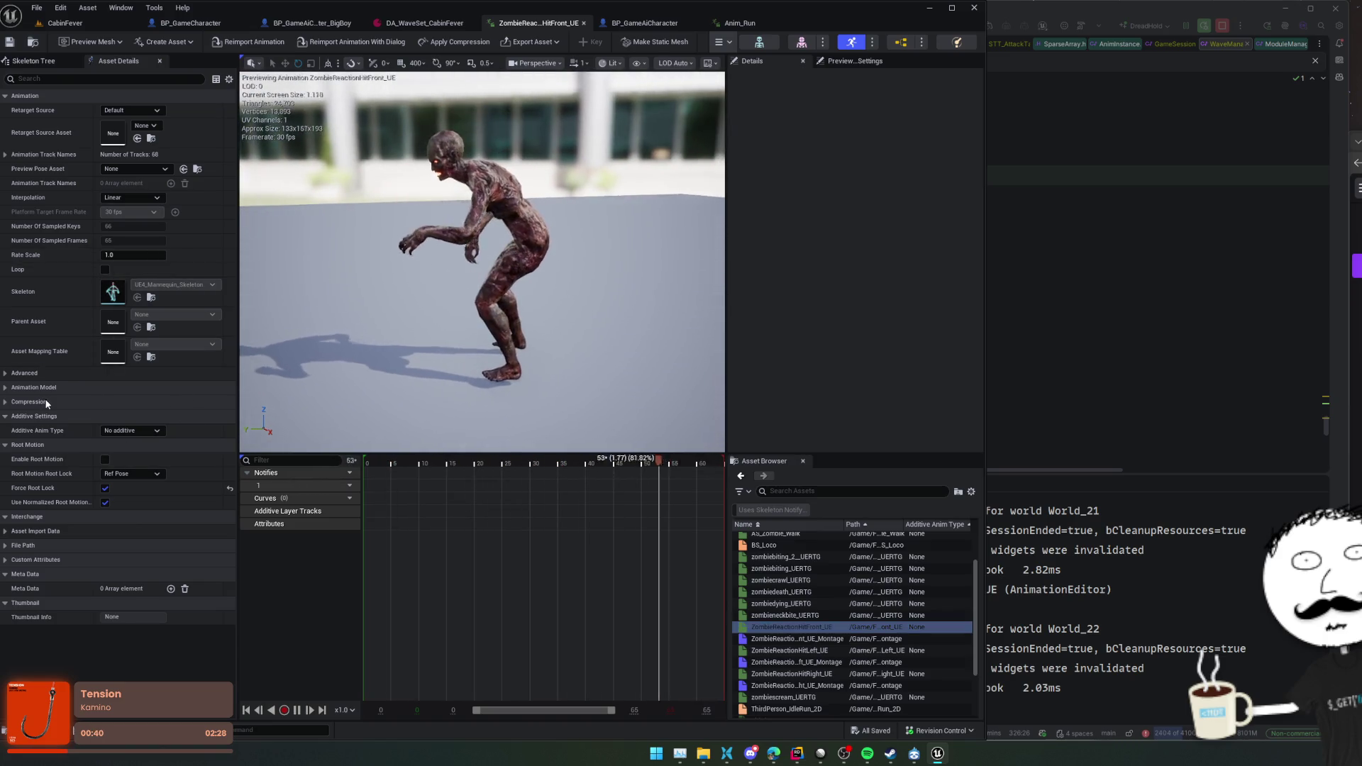
left_click(105, 459)
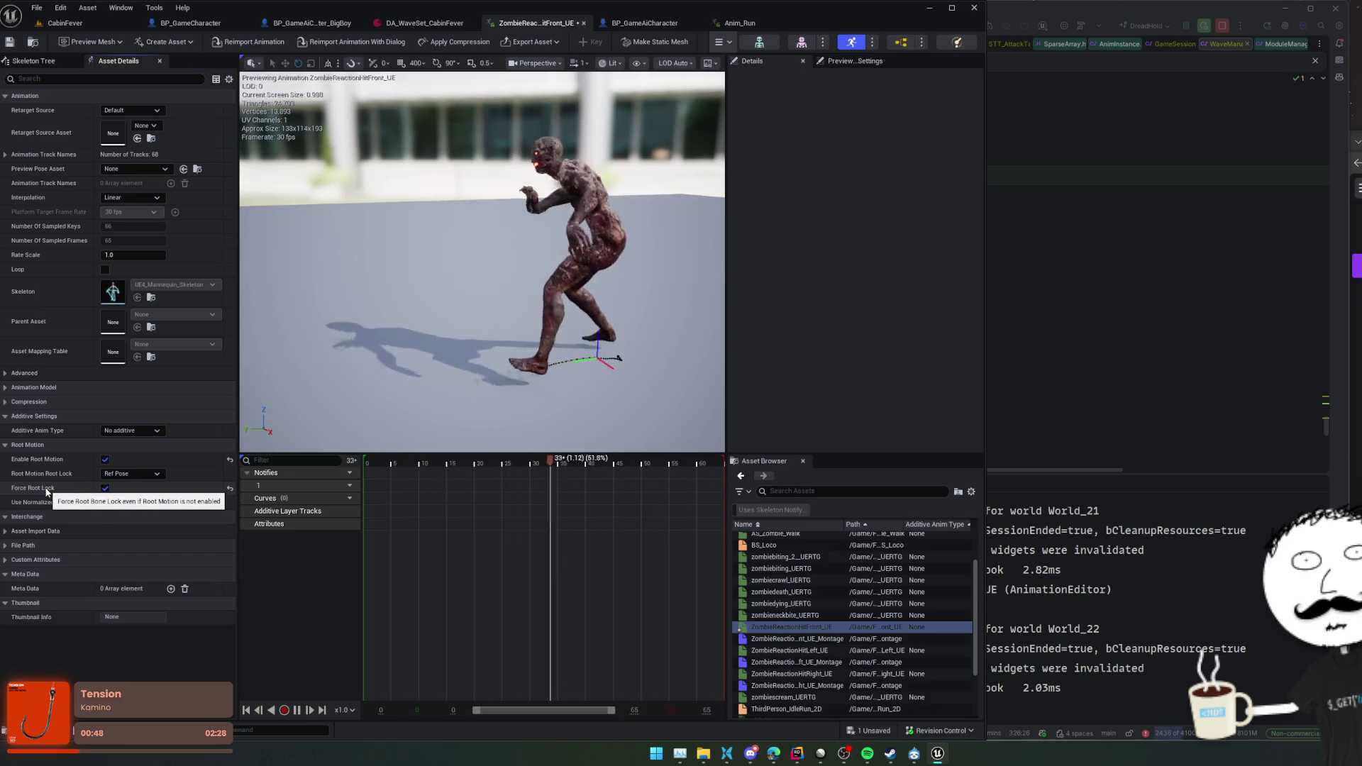
left_click(105, 489)
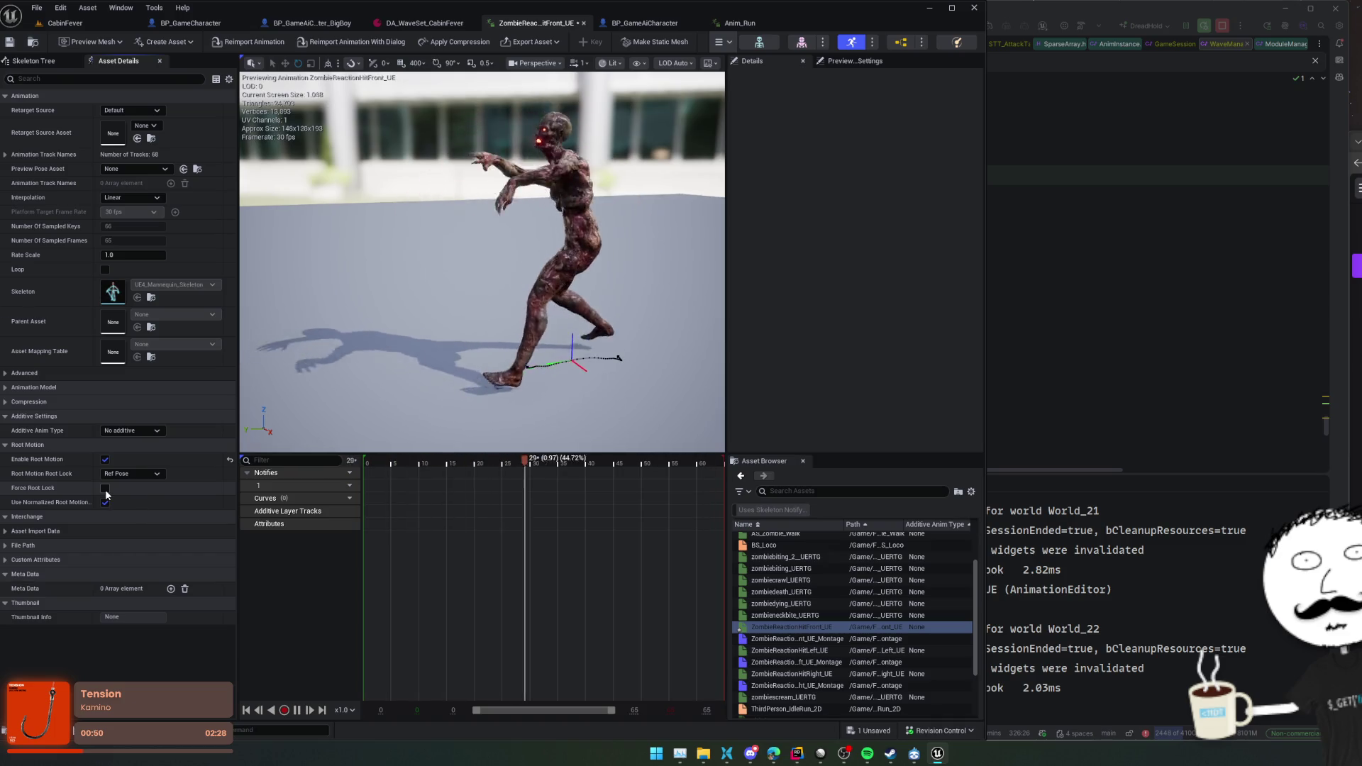
left_click(105, 503)
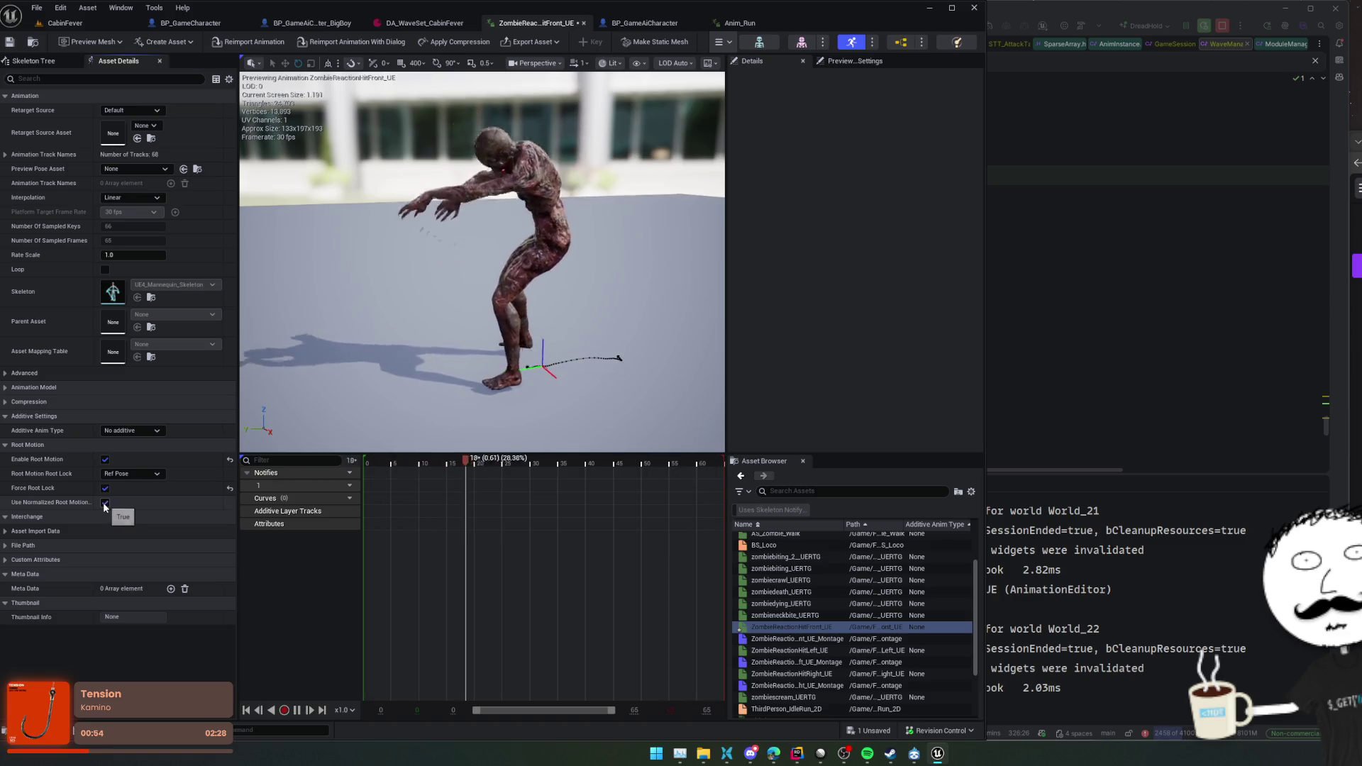
key("ctrl+s")
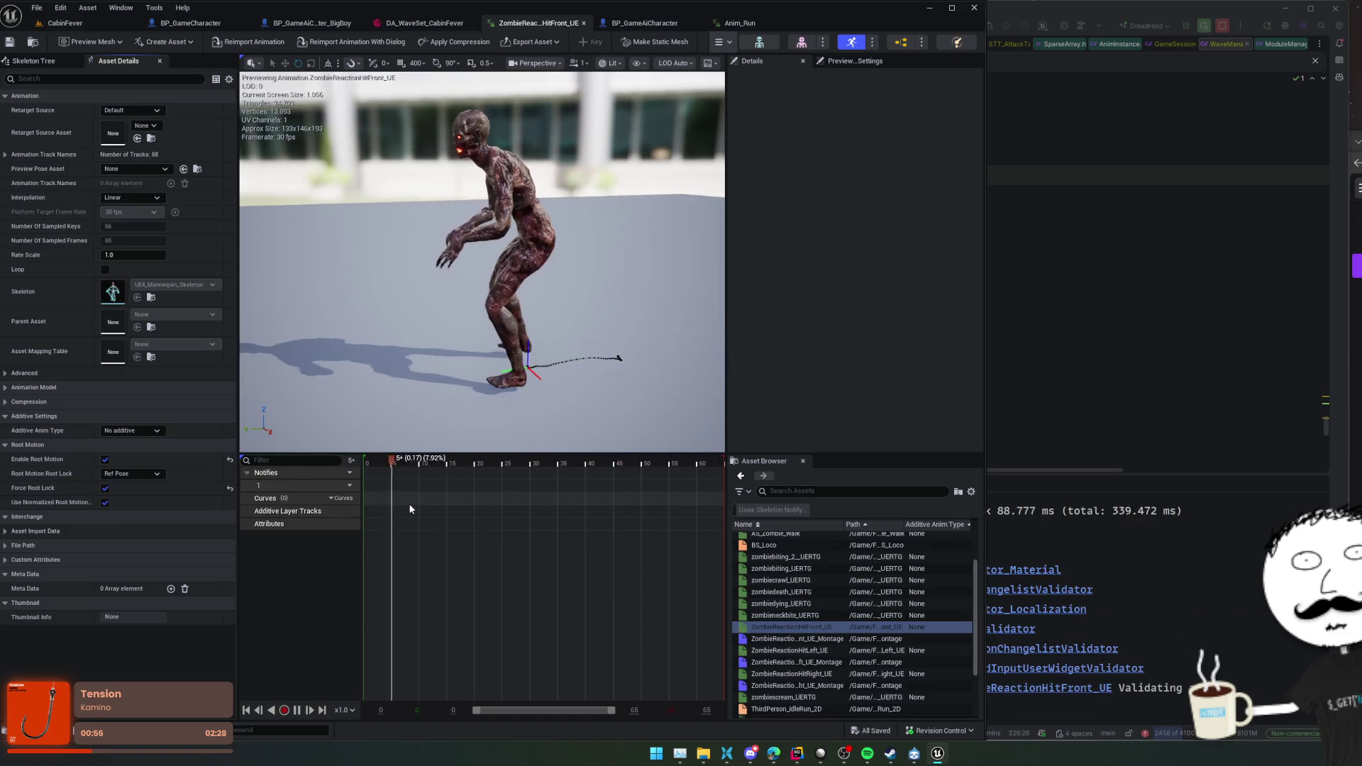
- Enable root motion on ZombieReactionHitLeft_UE, save it, and move on to ZombieReactionHitRight_UE
left_click(824, 651)
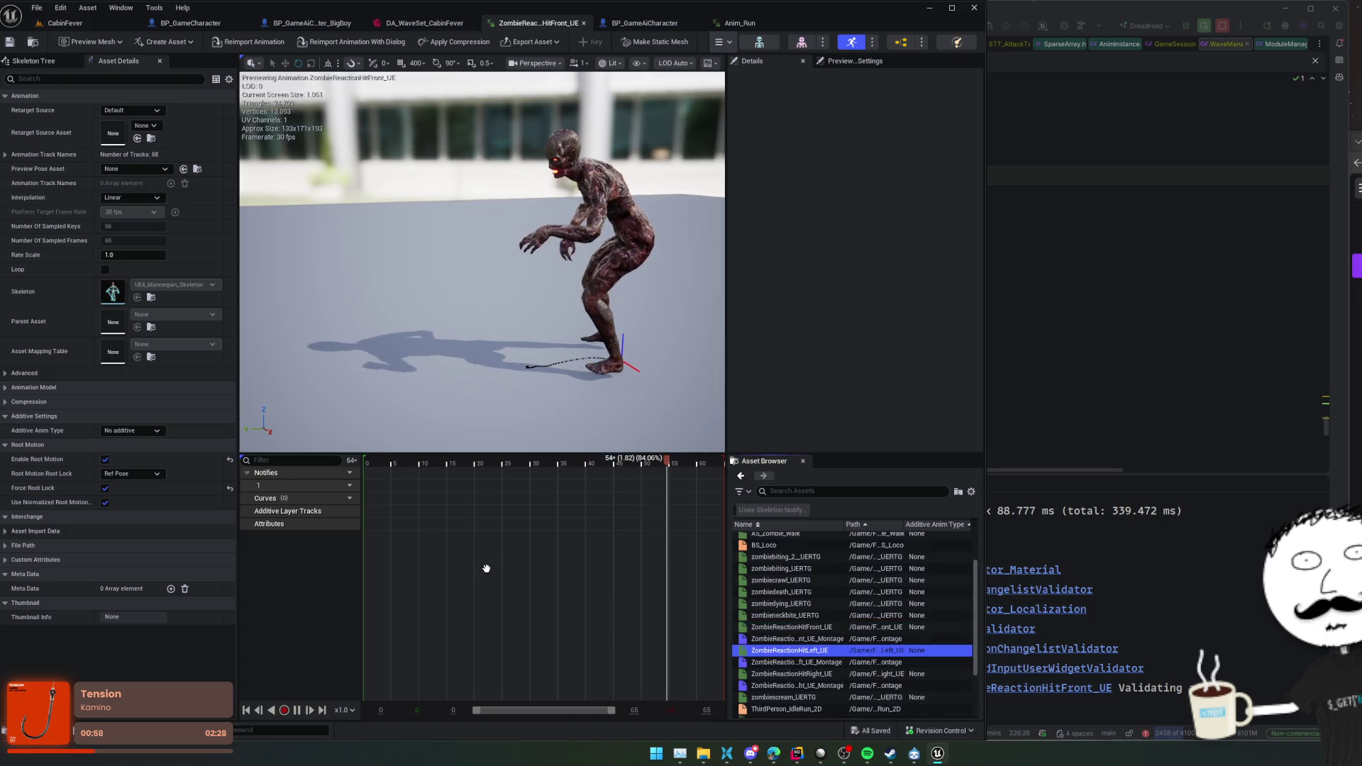
left_click(105, 459)
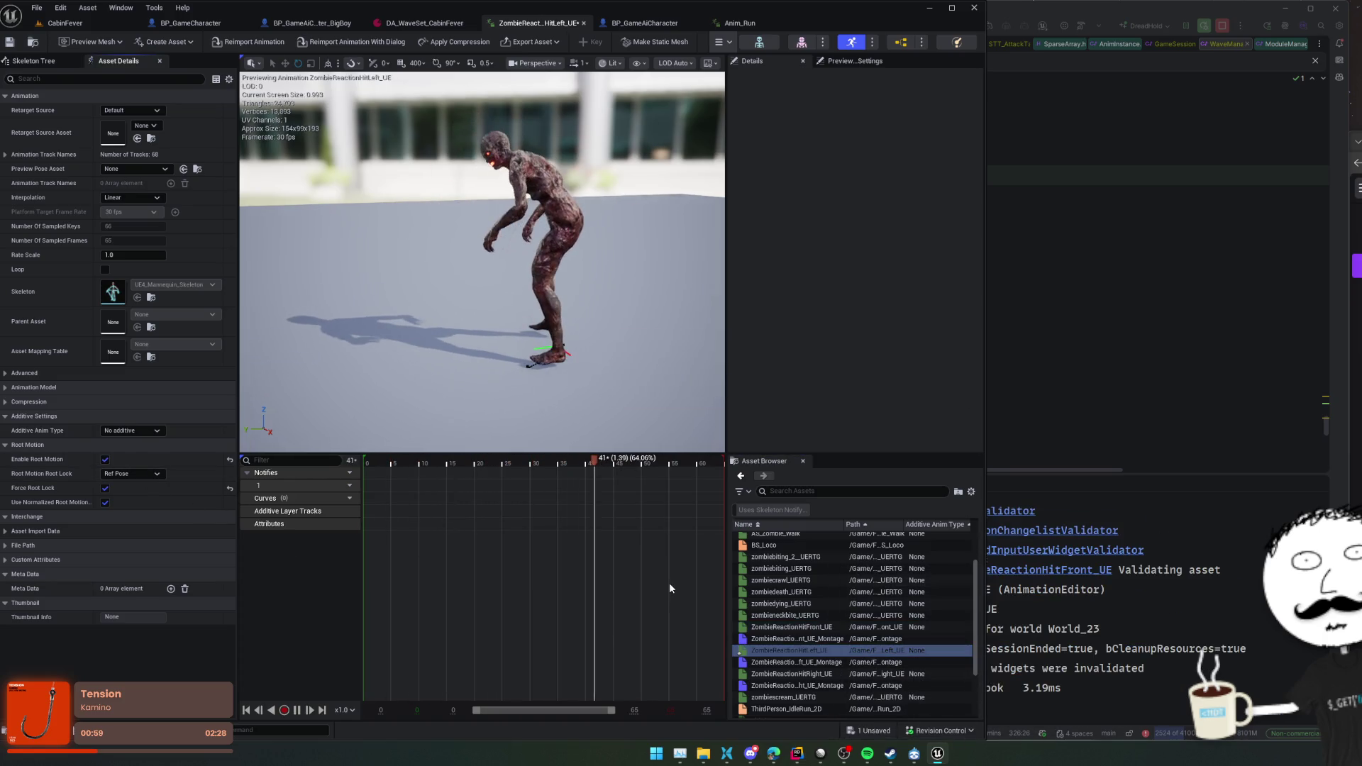
key("ctrl+s")
left_click(820, 674)
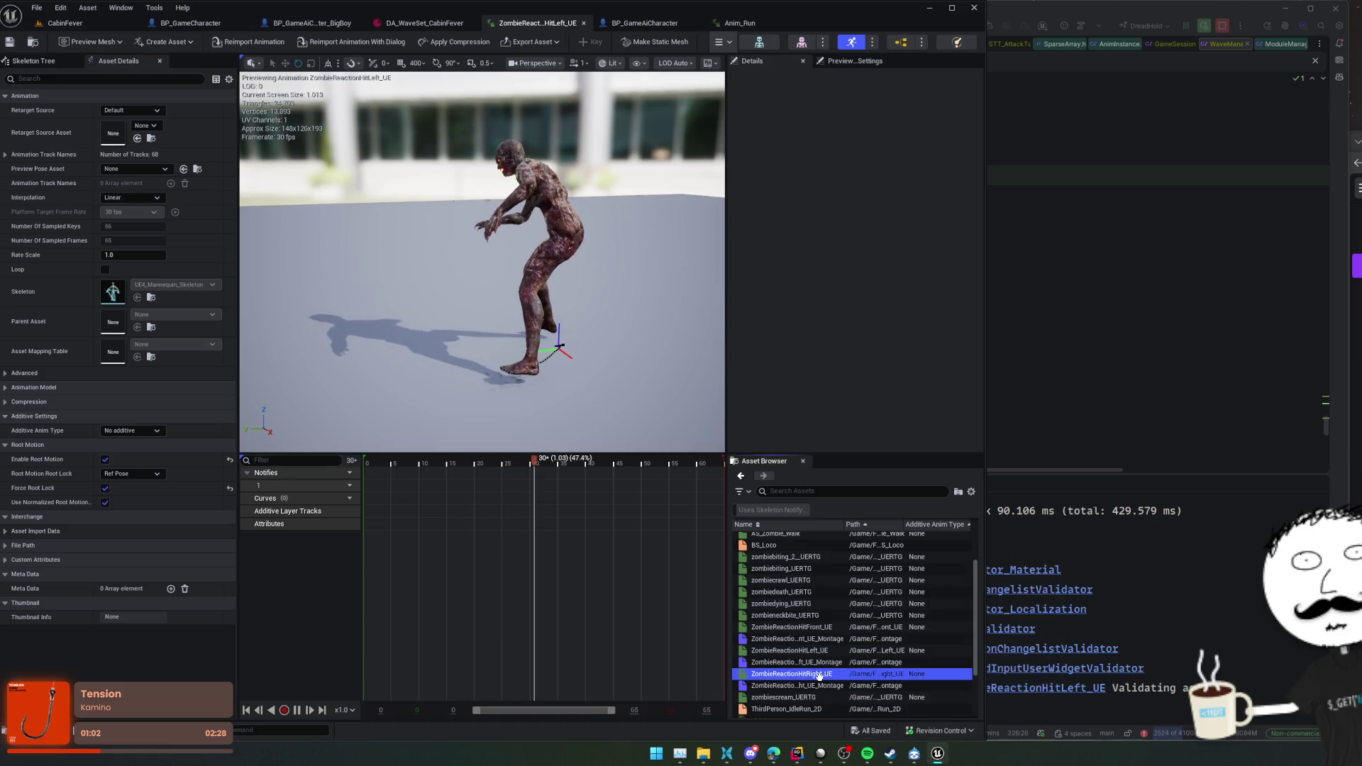